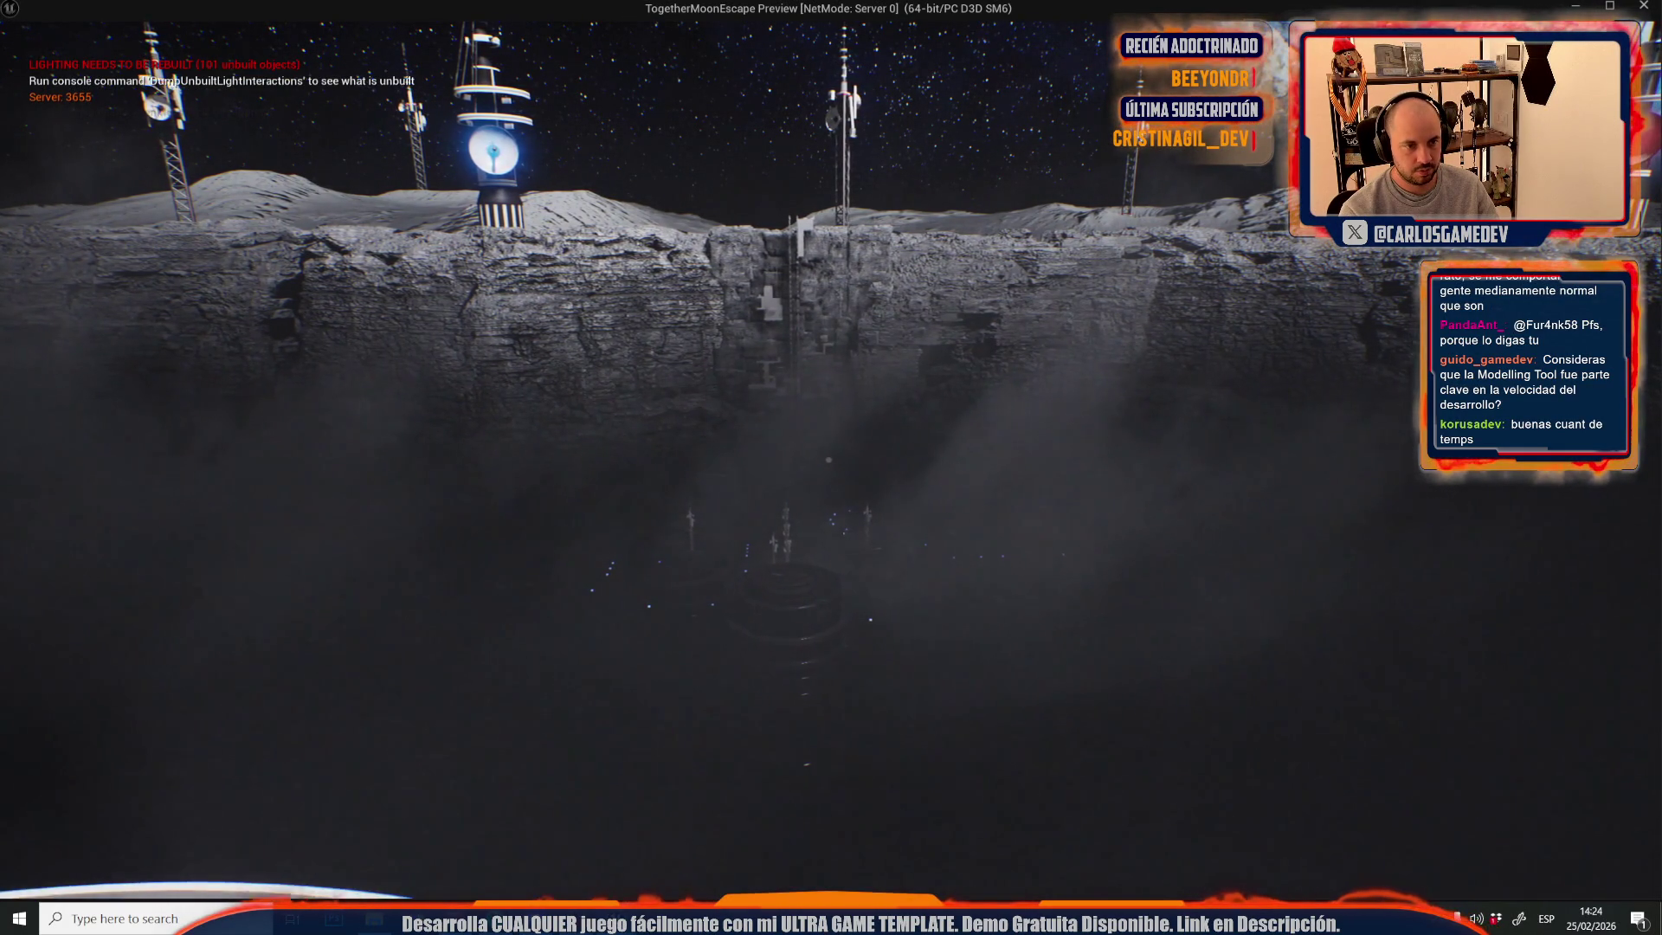
# - Stop the game preview and inspect the selected antenna's frame material in the content library
pyautogui.press('Escape')
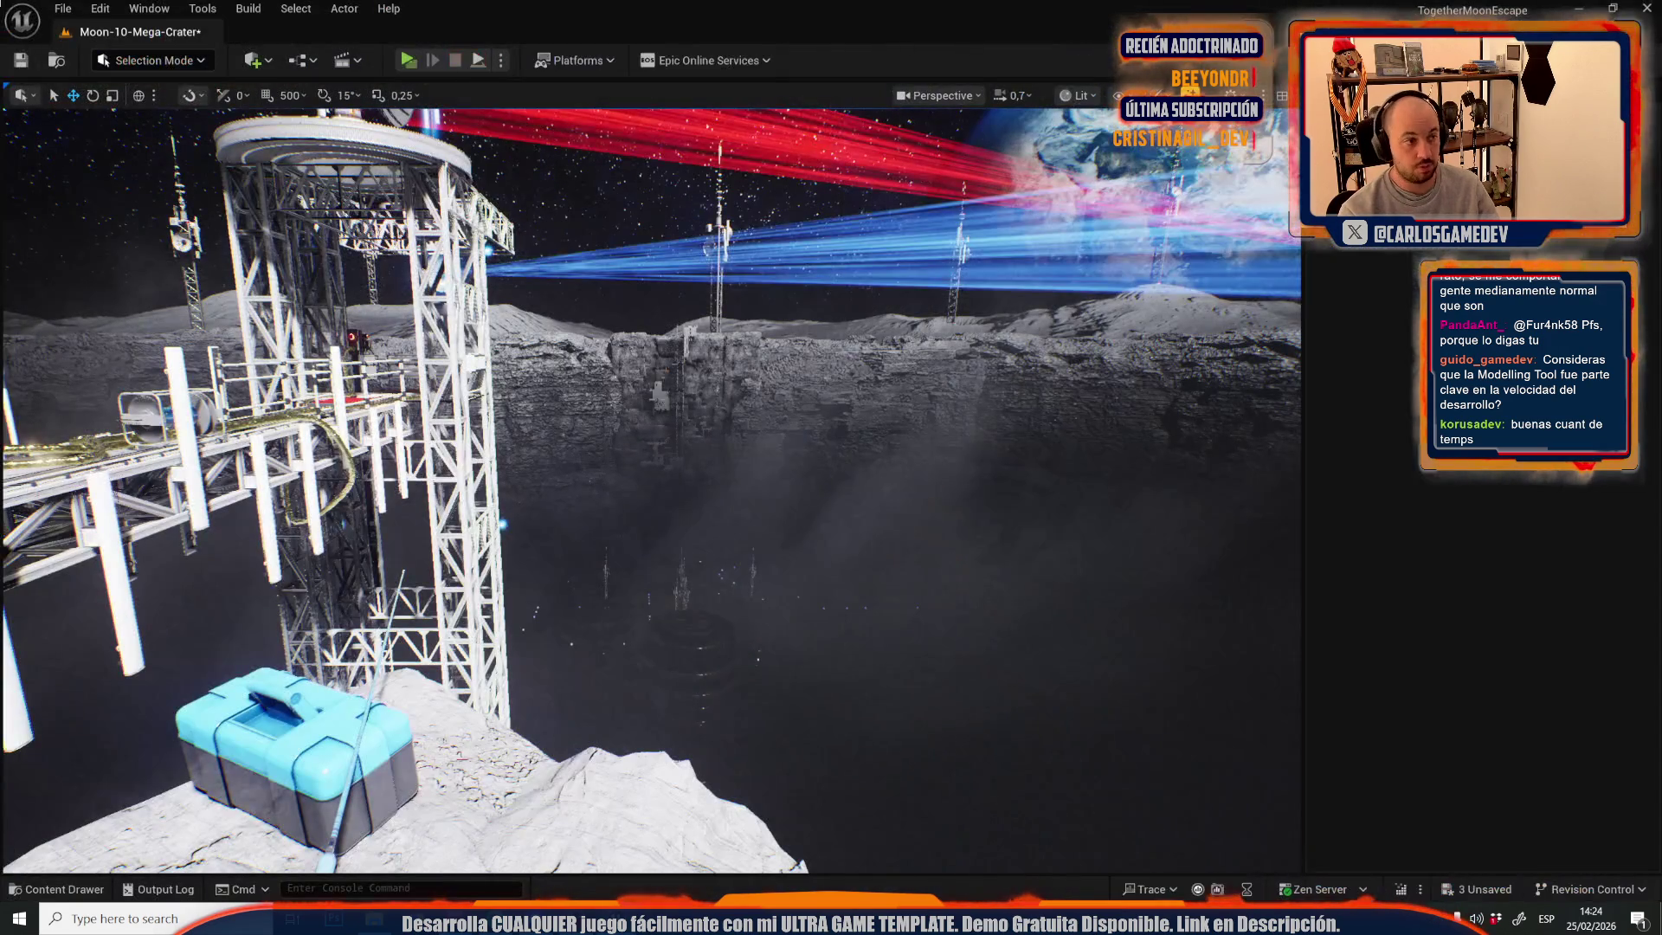
pyautogui.press('w')
pyautogui.scroll(1, 657, 485)
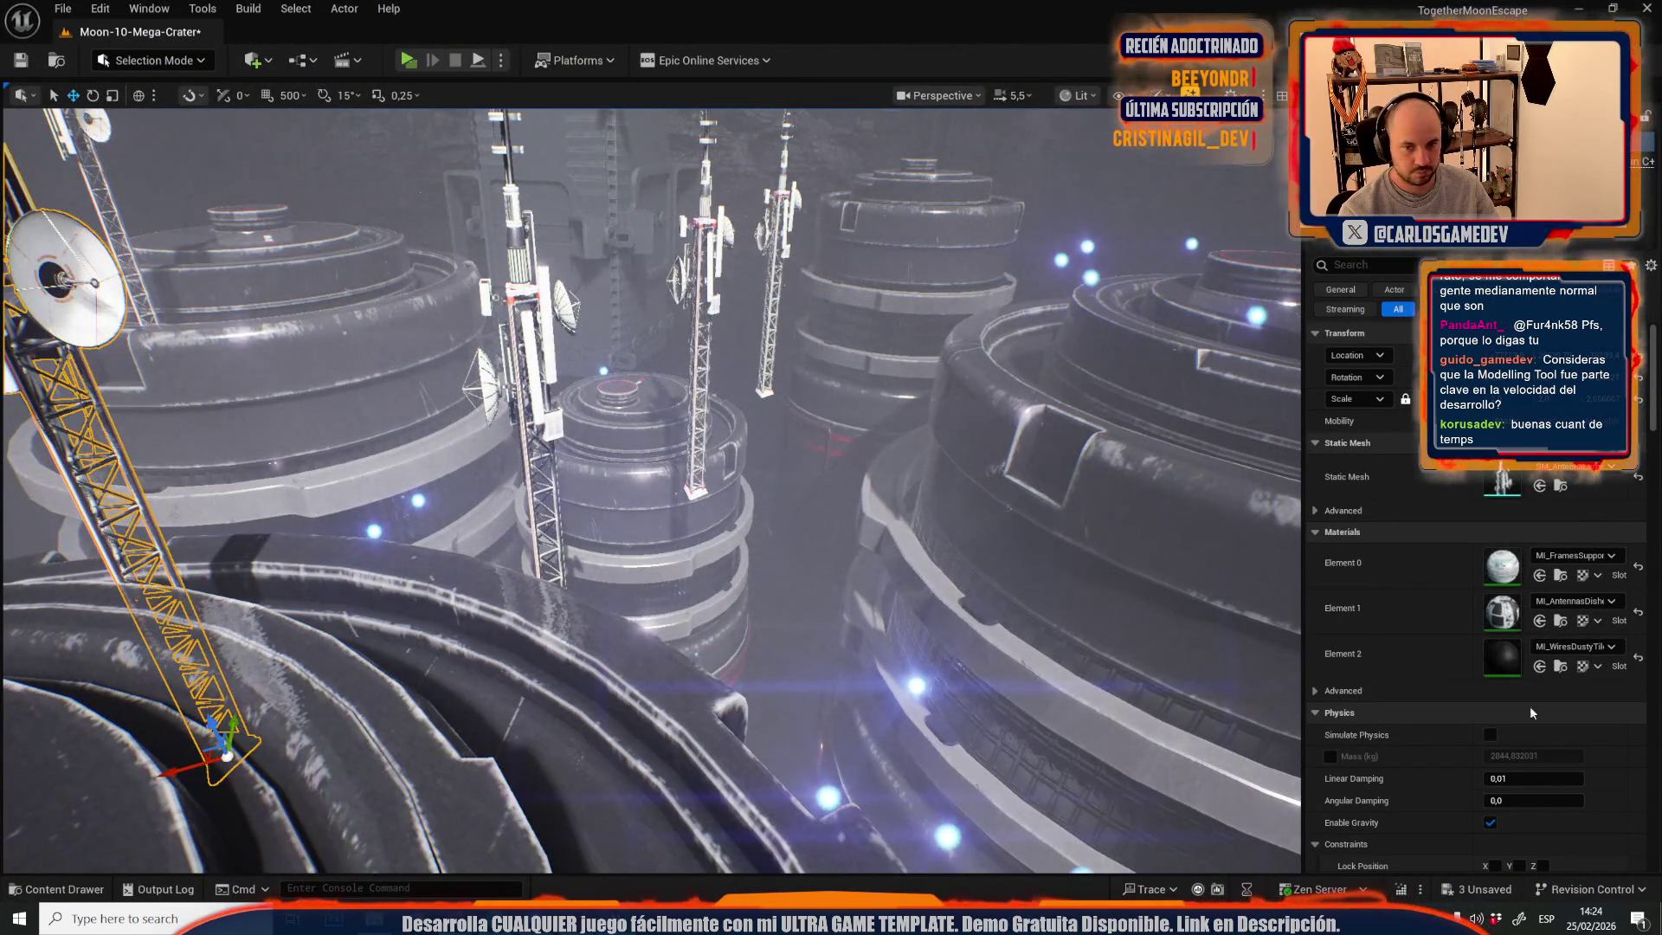
pyautogui.click(1560, 576)
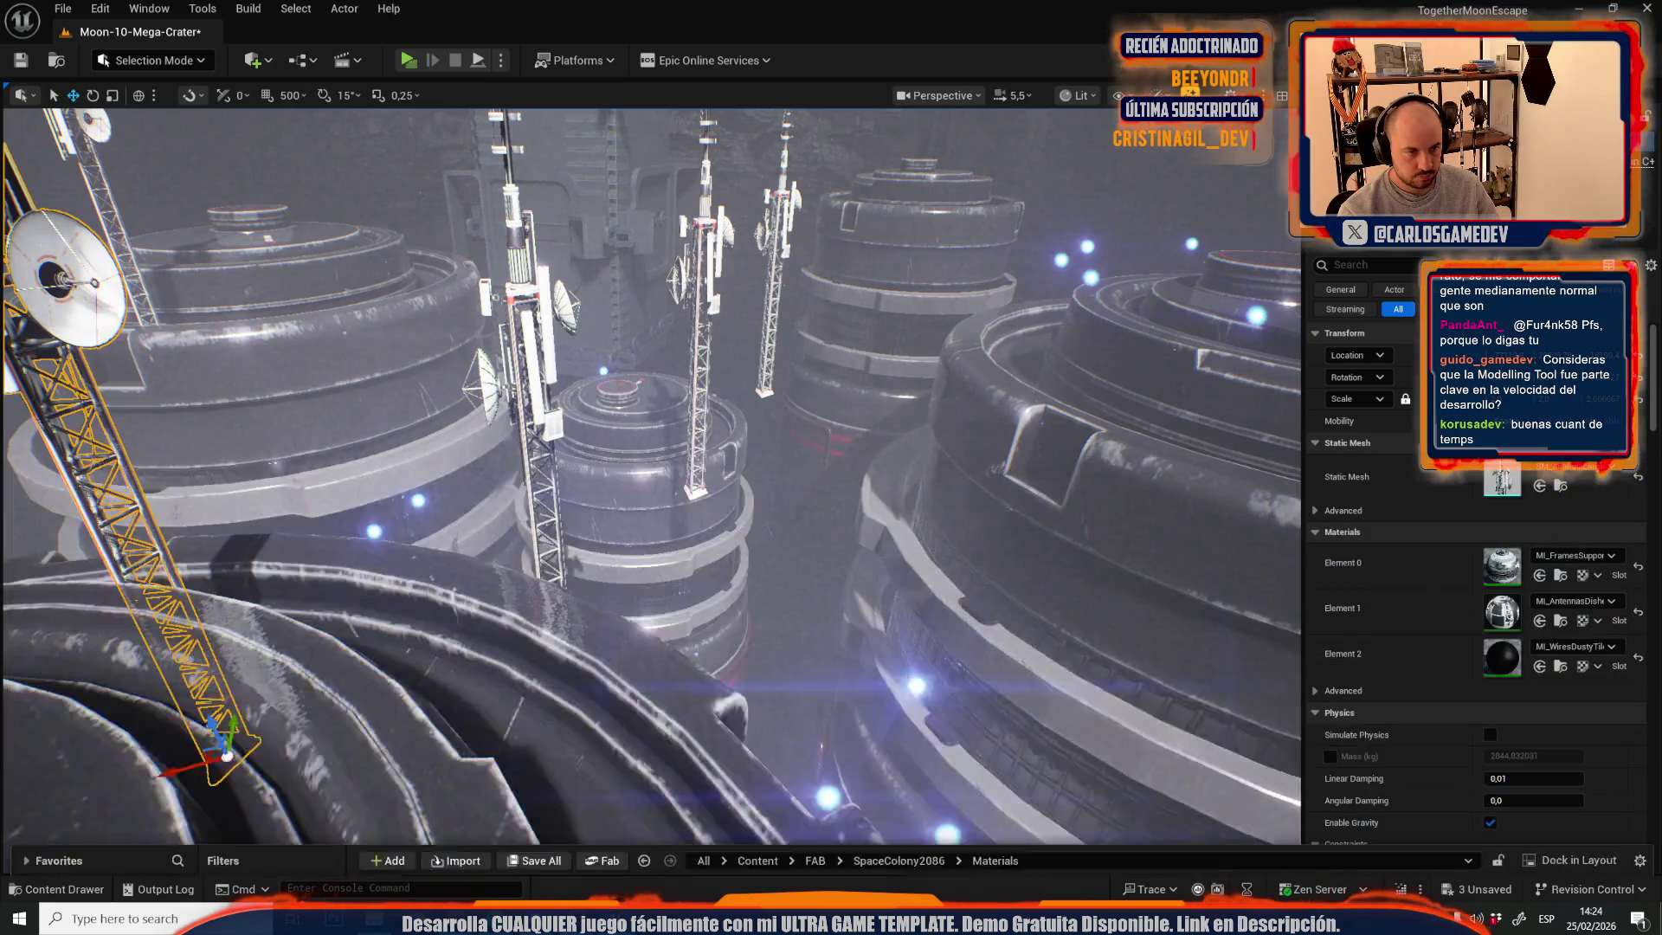
pyautogui.moveTo(779, 606); pyautogui.dragTo(692, 562)
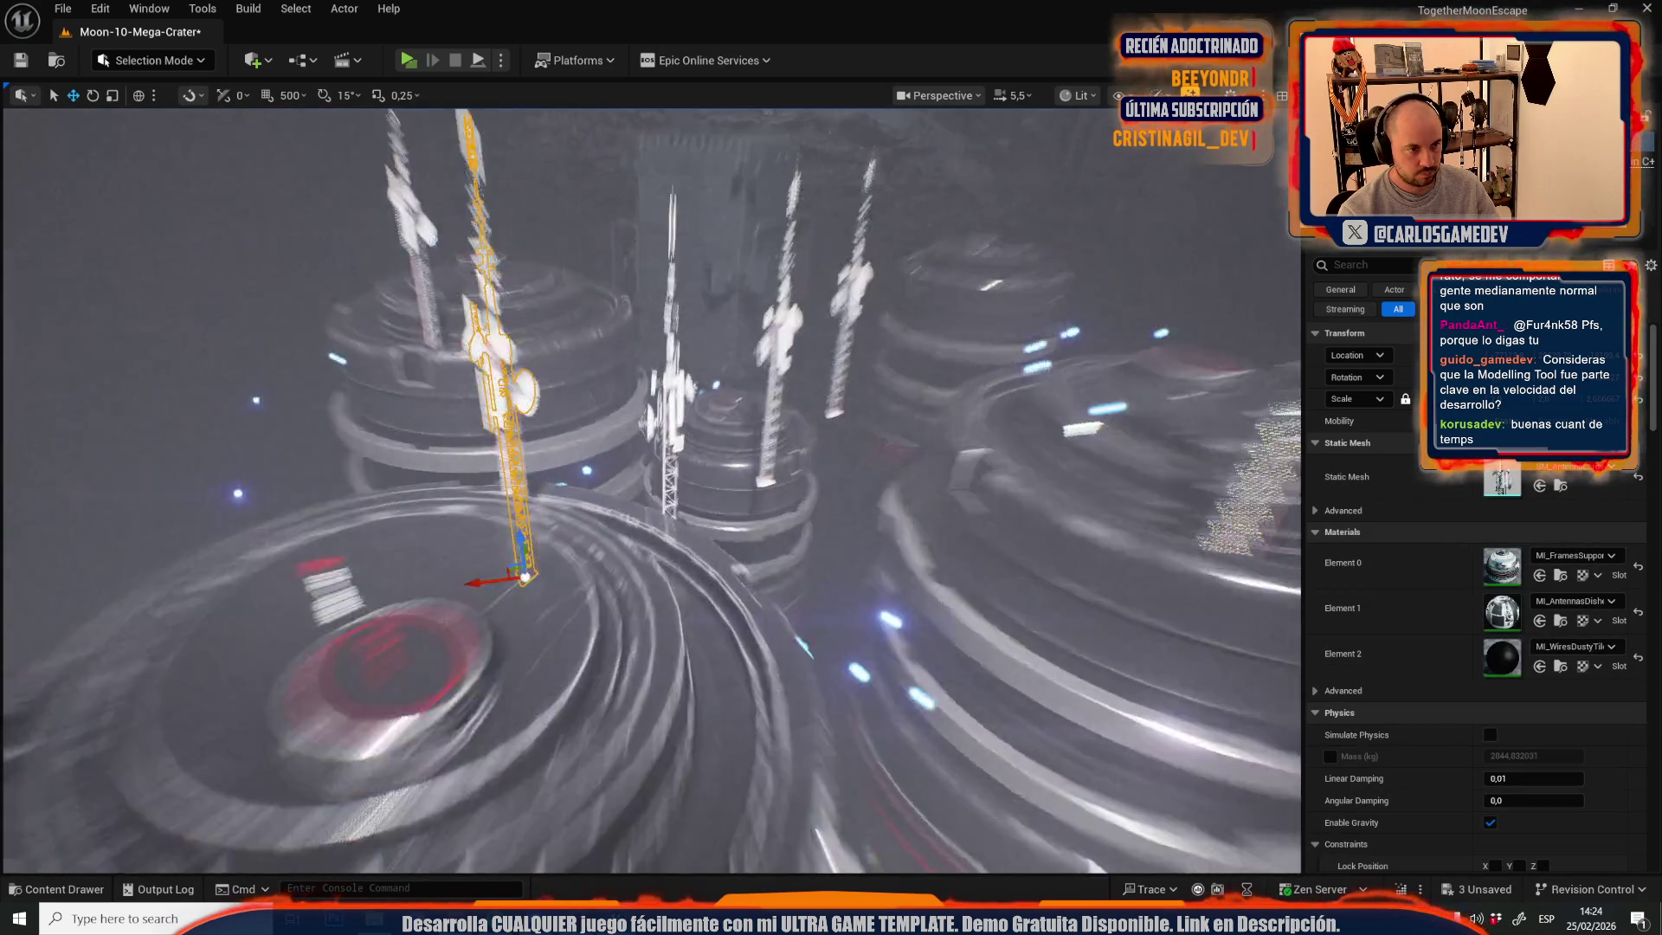
pyautogui.click(1558, 666)
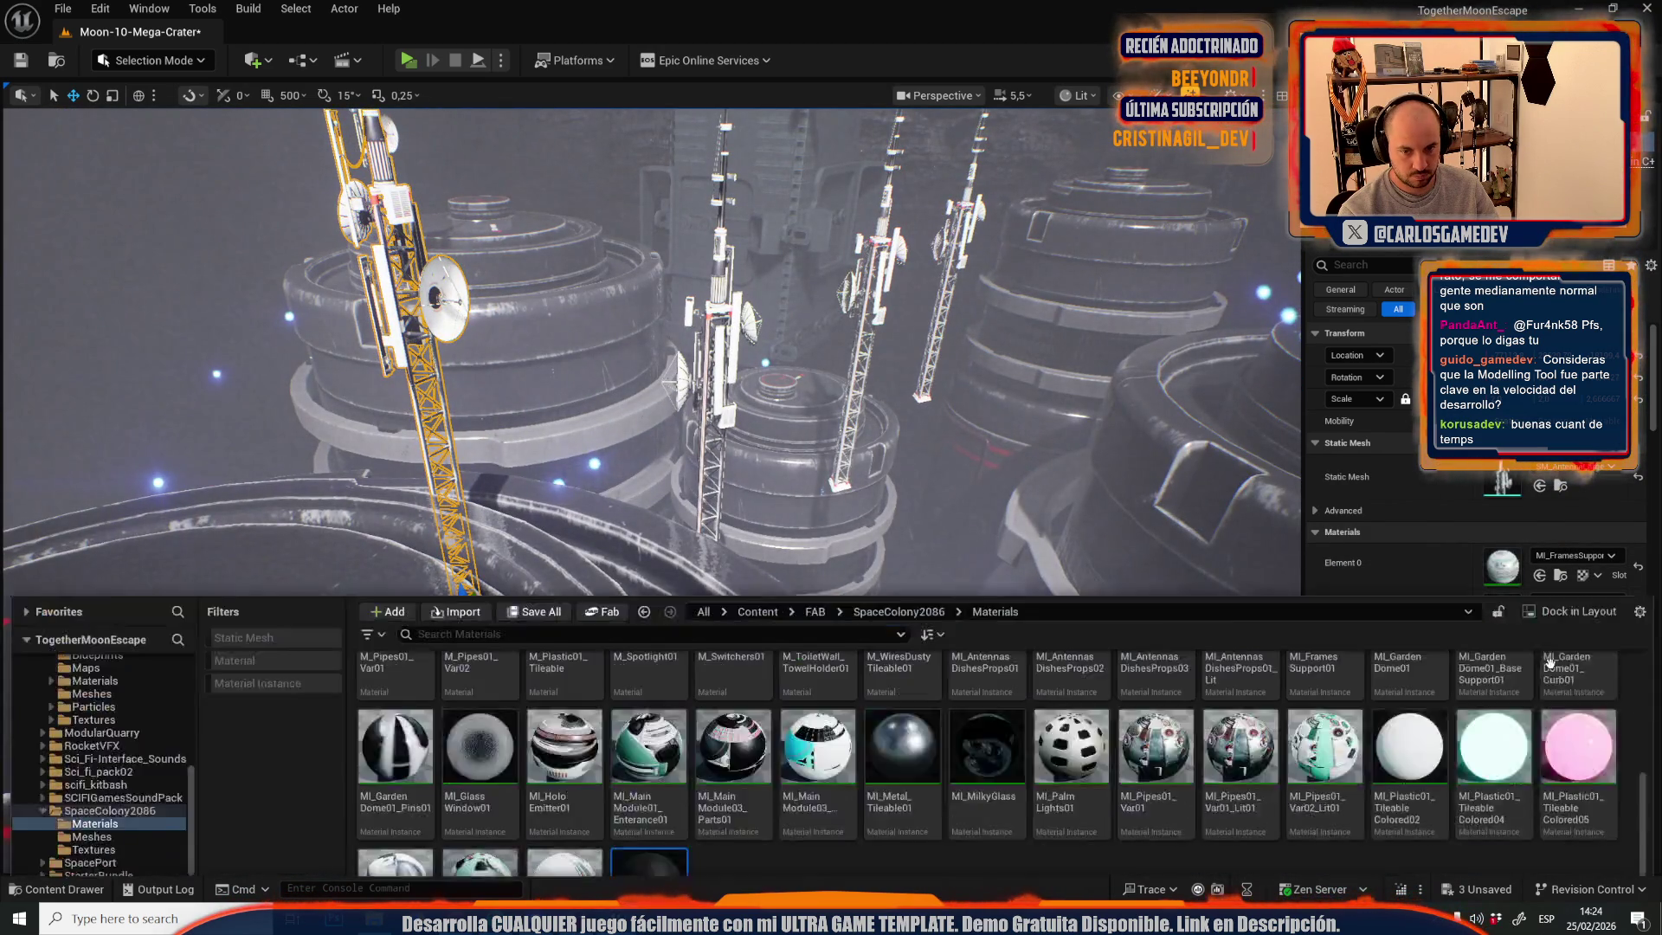
pyautogui.moveTo(779, 347); pyautogui.dragTo(834, 280)
# - Add the middle and third antennas to the selection and frame all three in view
pyautogui.keyDown('ctrl'); pyautogui.click(914, 371); pyautogui.keyUp('ctrl')
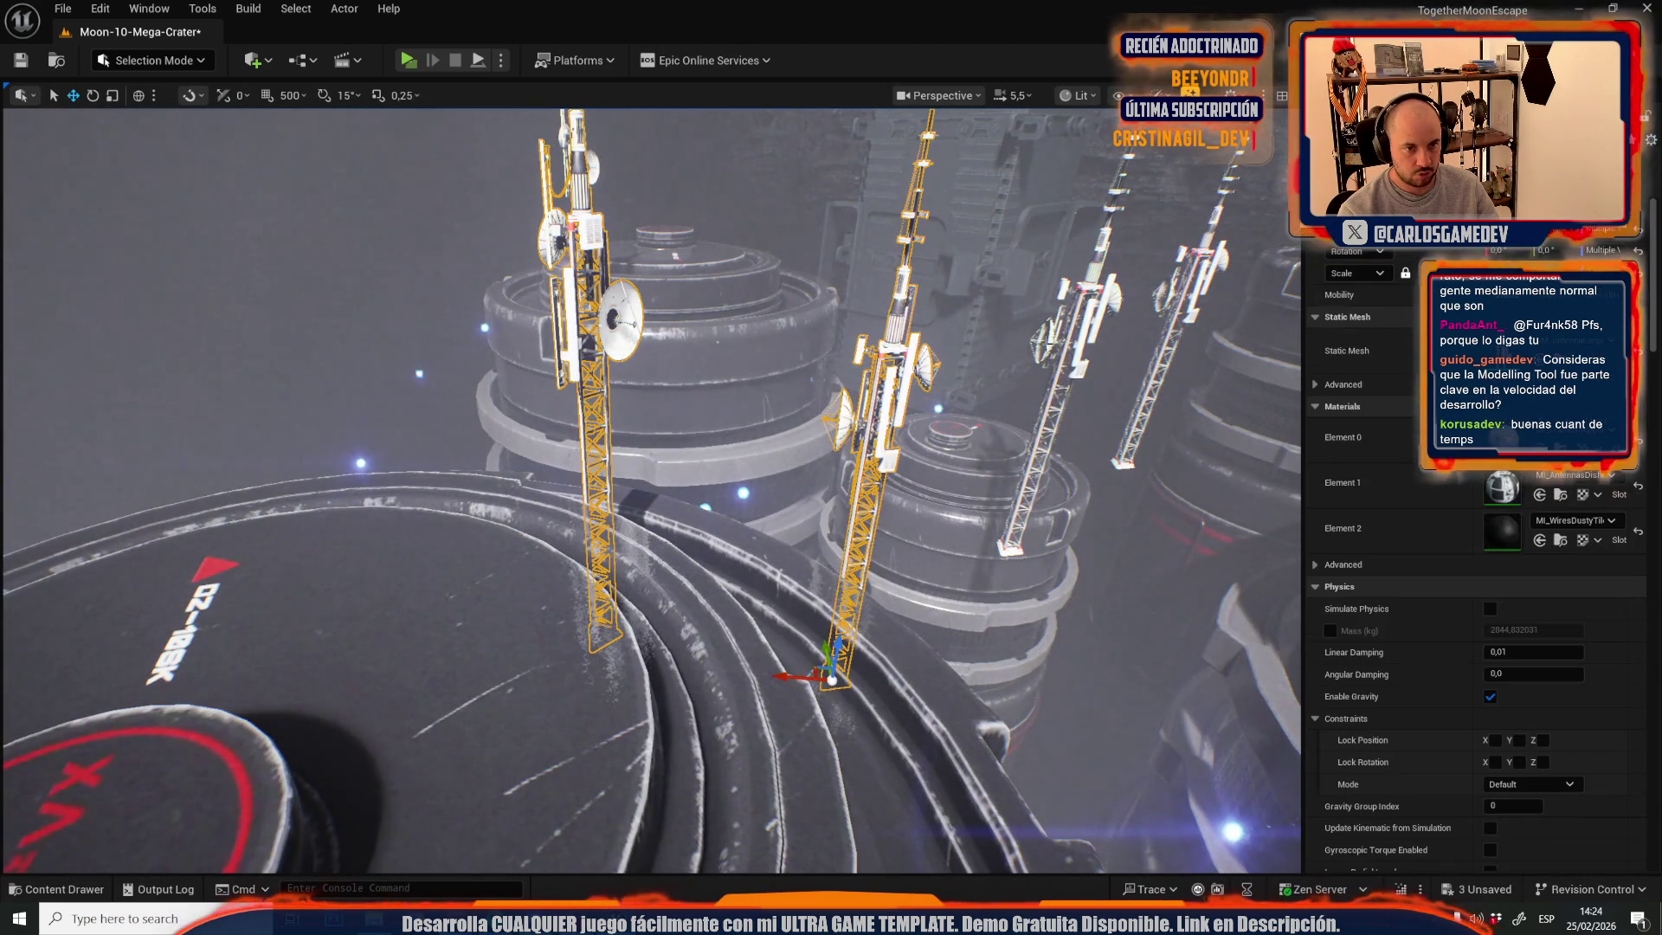
pyautogui.keyDown('ctrl'); pyautogui.click(1095, 270); pyautogui.keyUp('ctrl')
pyautogui.moveTo(1217, 258)
pyautogui.mouseDown()
pyautogui.moveTo(698, 289)
pyautogui.moveTo(935, 286)
pyautogui.mouseUp()
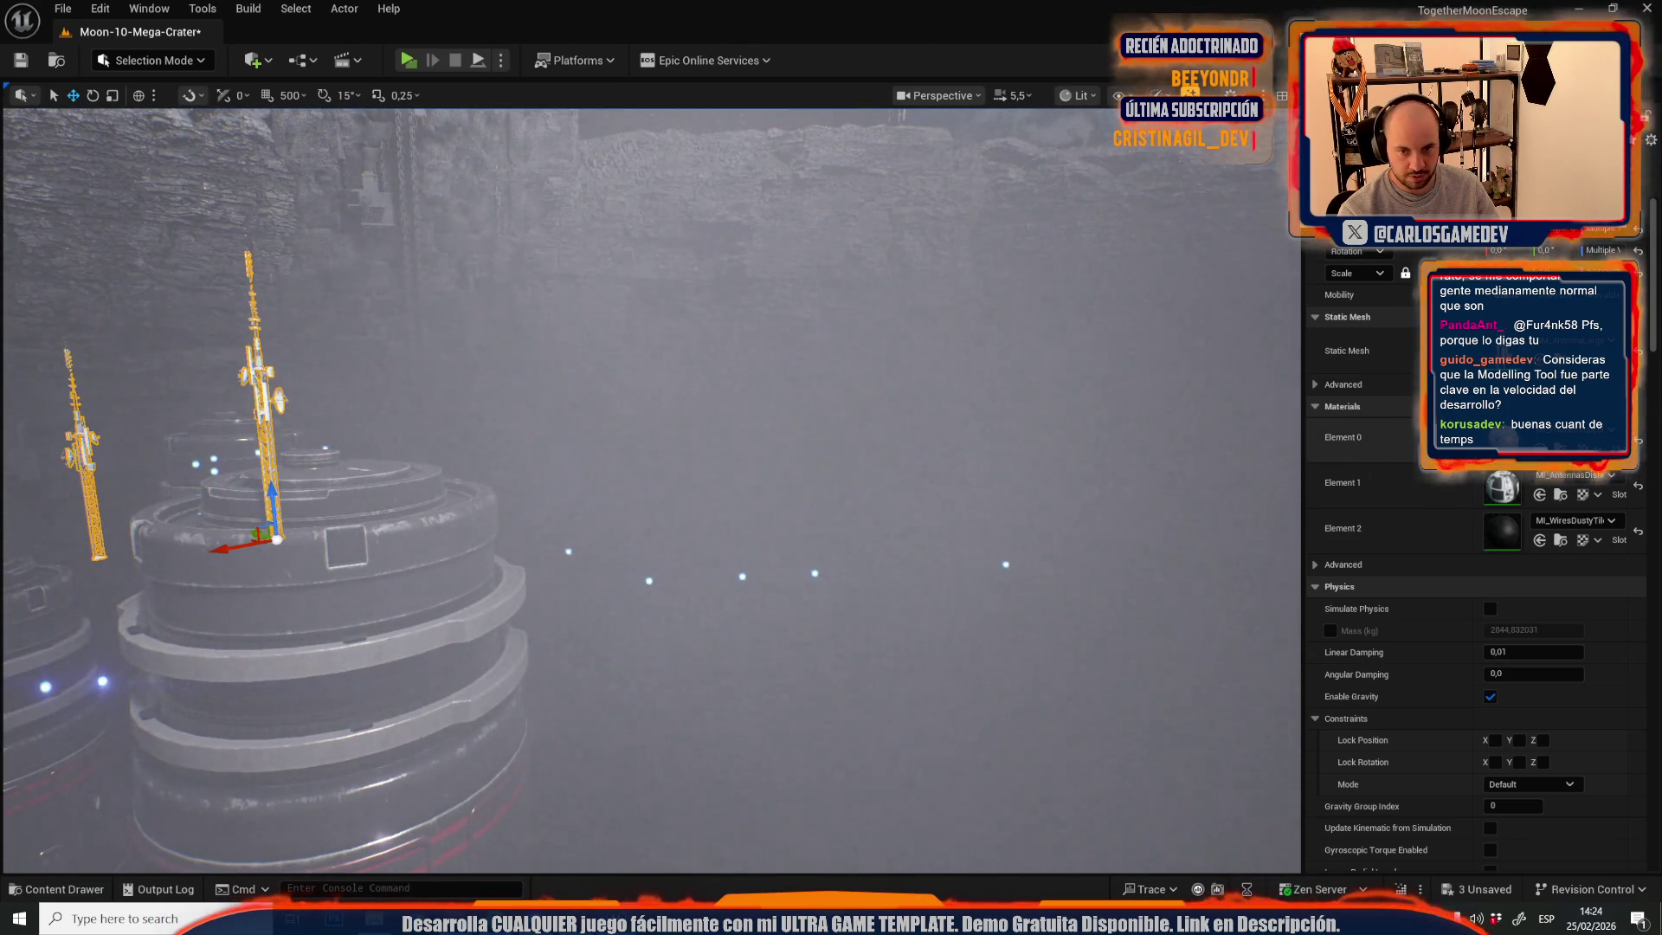
pyautogui.press('f')
pyautogui.scroll(-2, 651, 489)
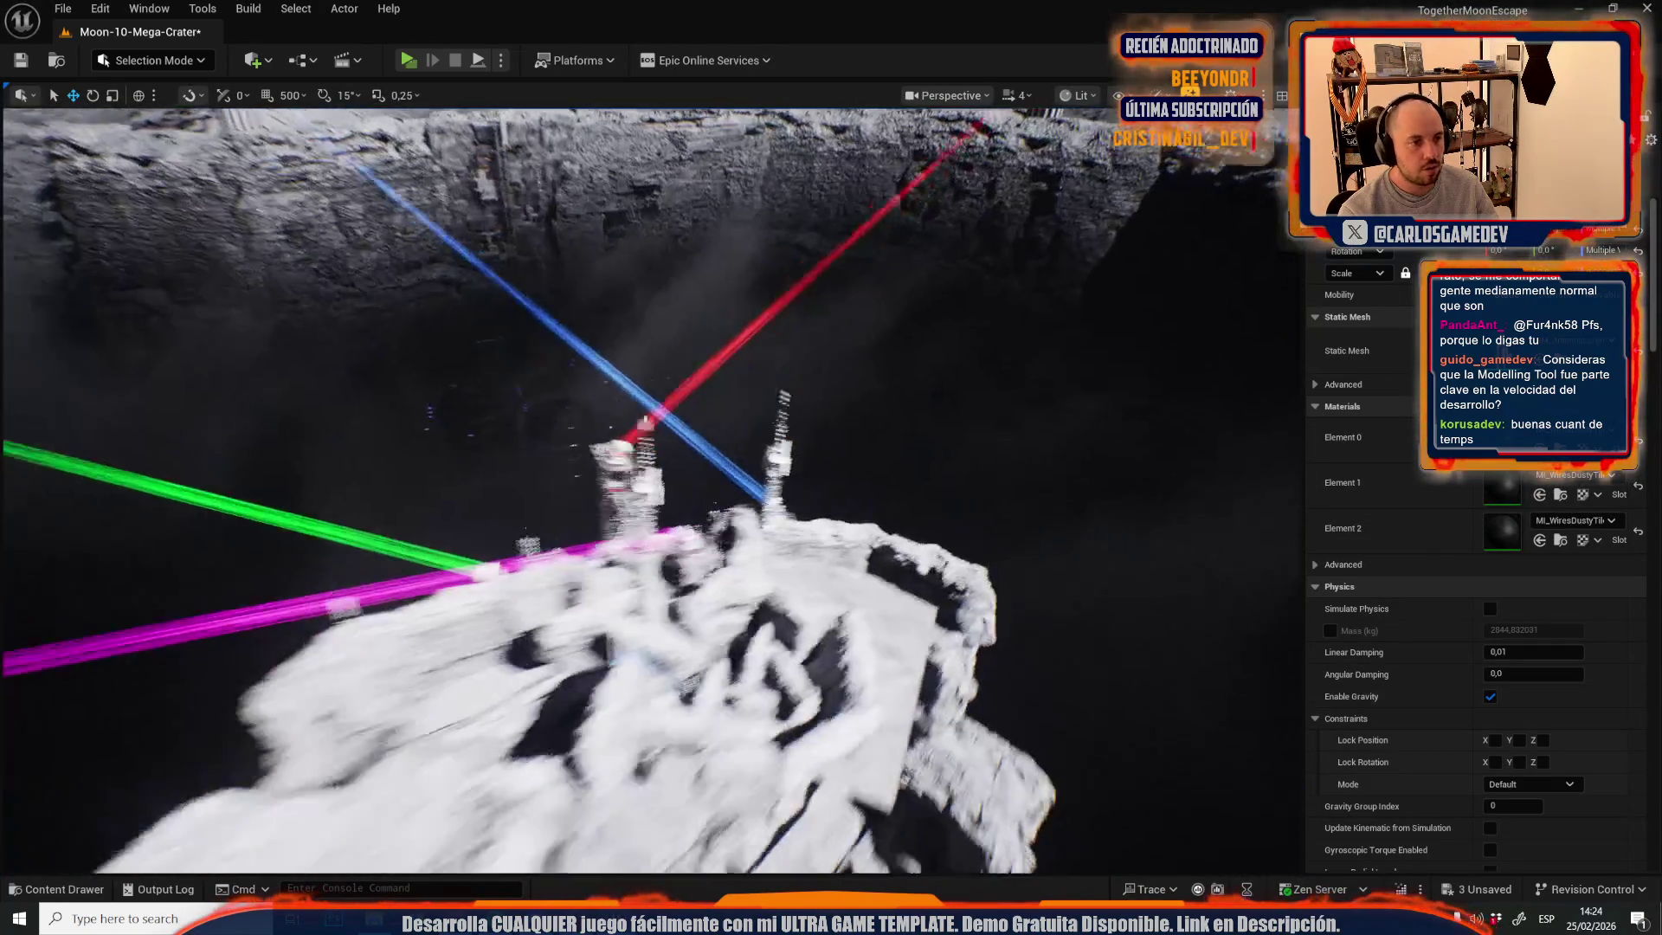
pyautogui.scroll(-2, 651, 489)
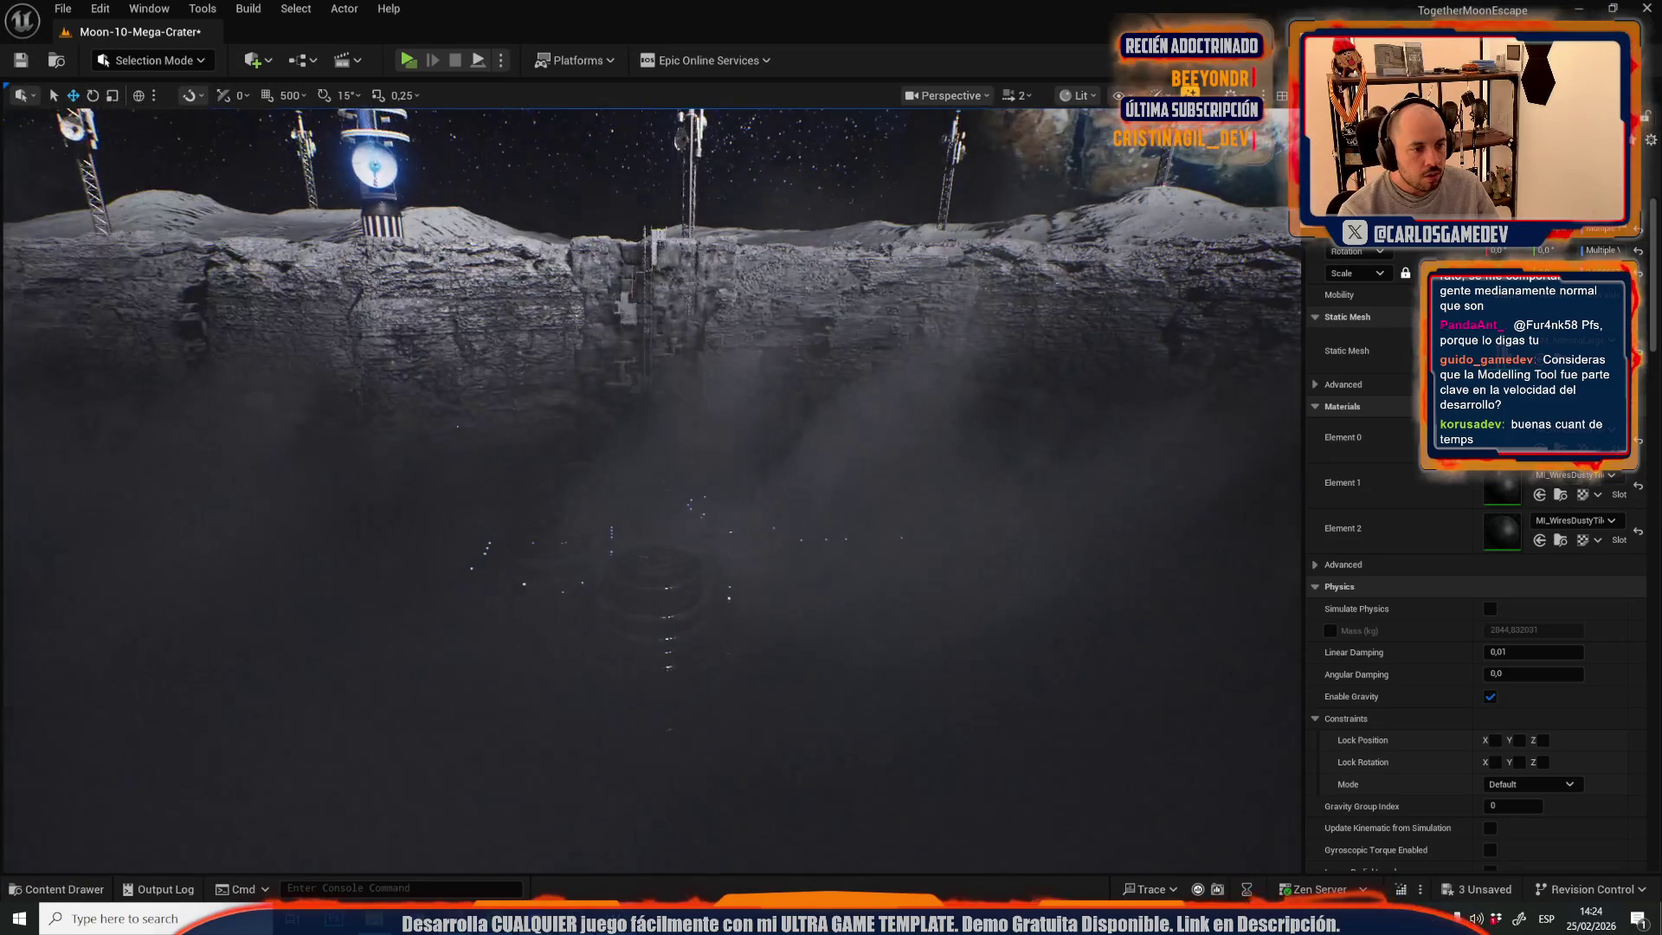
# - Pick M_Metal_Tileable01 in the antenna materials folder as the replacement material
pyautogui.click(1561, 494)
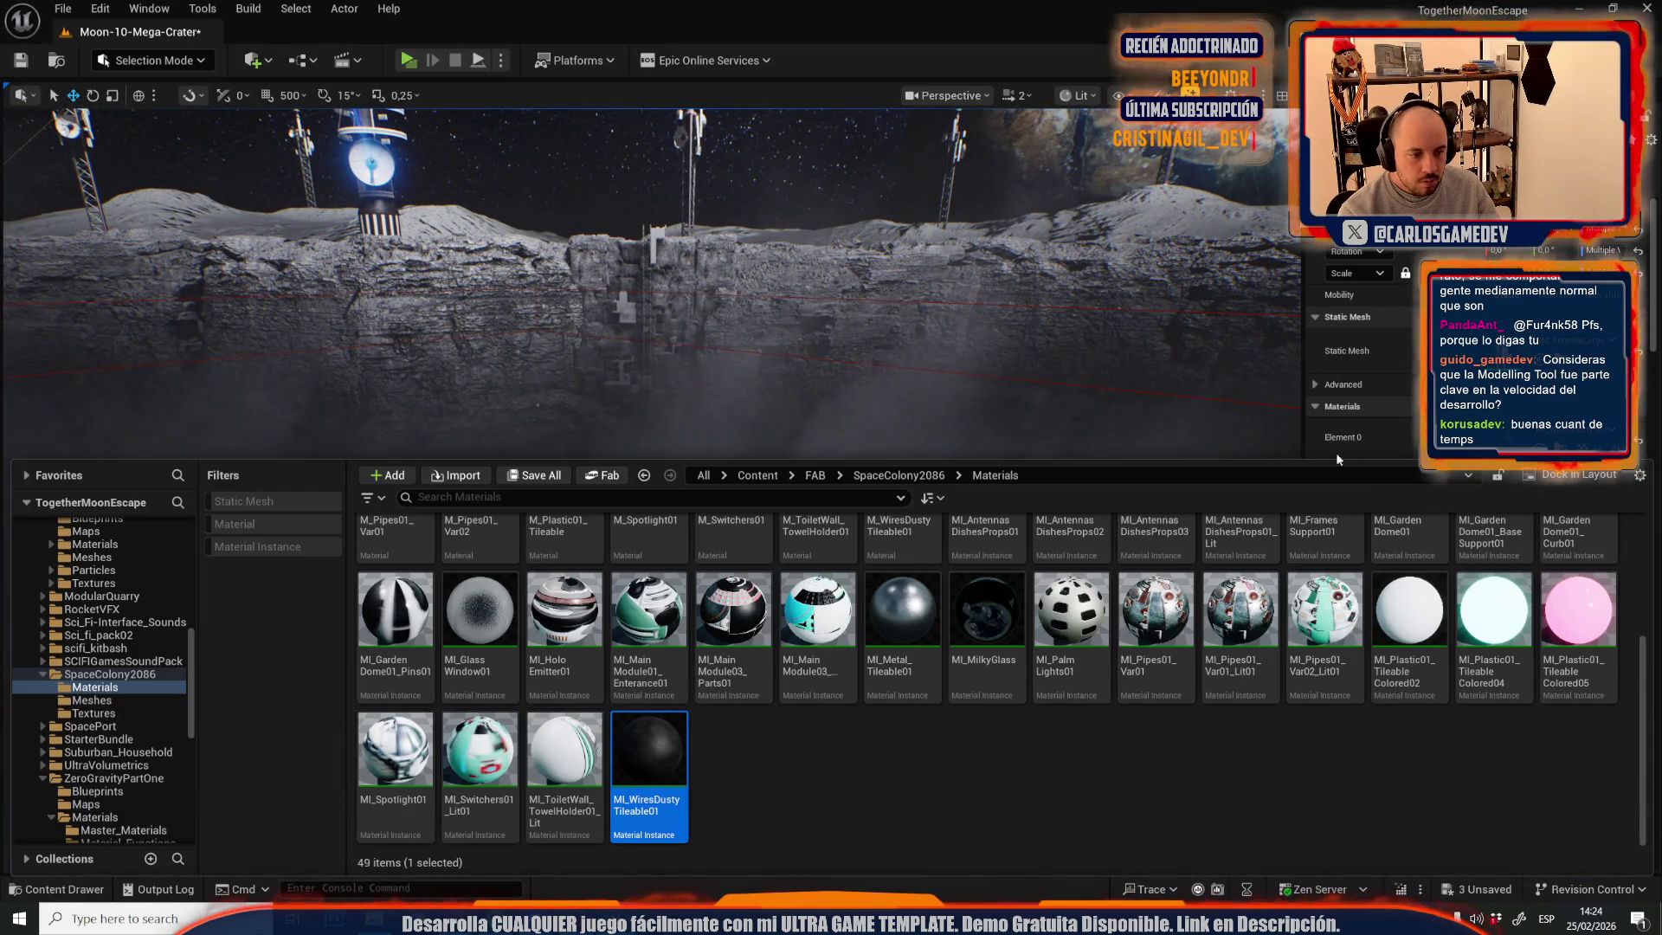
pyautogui.scroll(3, 795, 582)
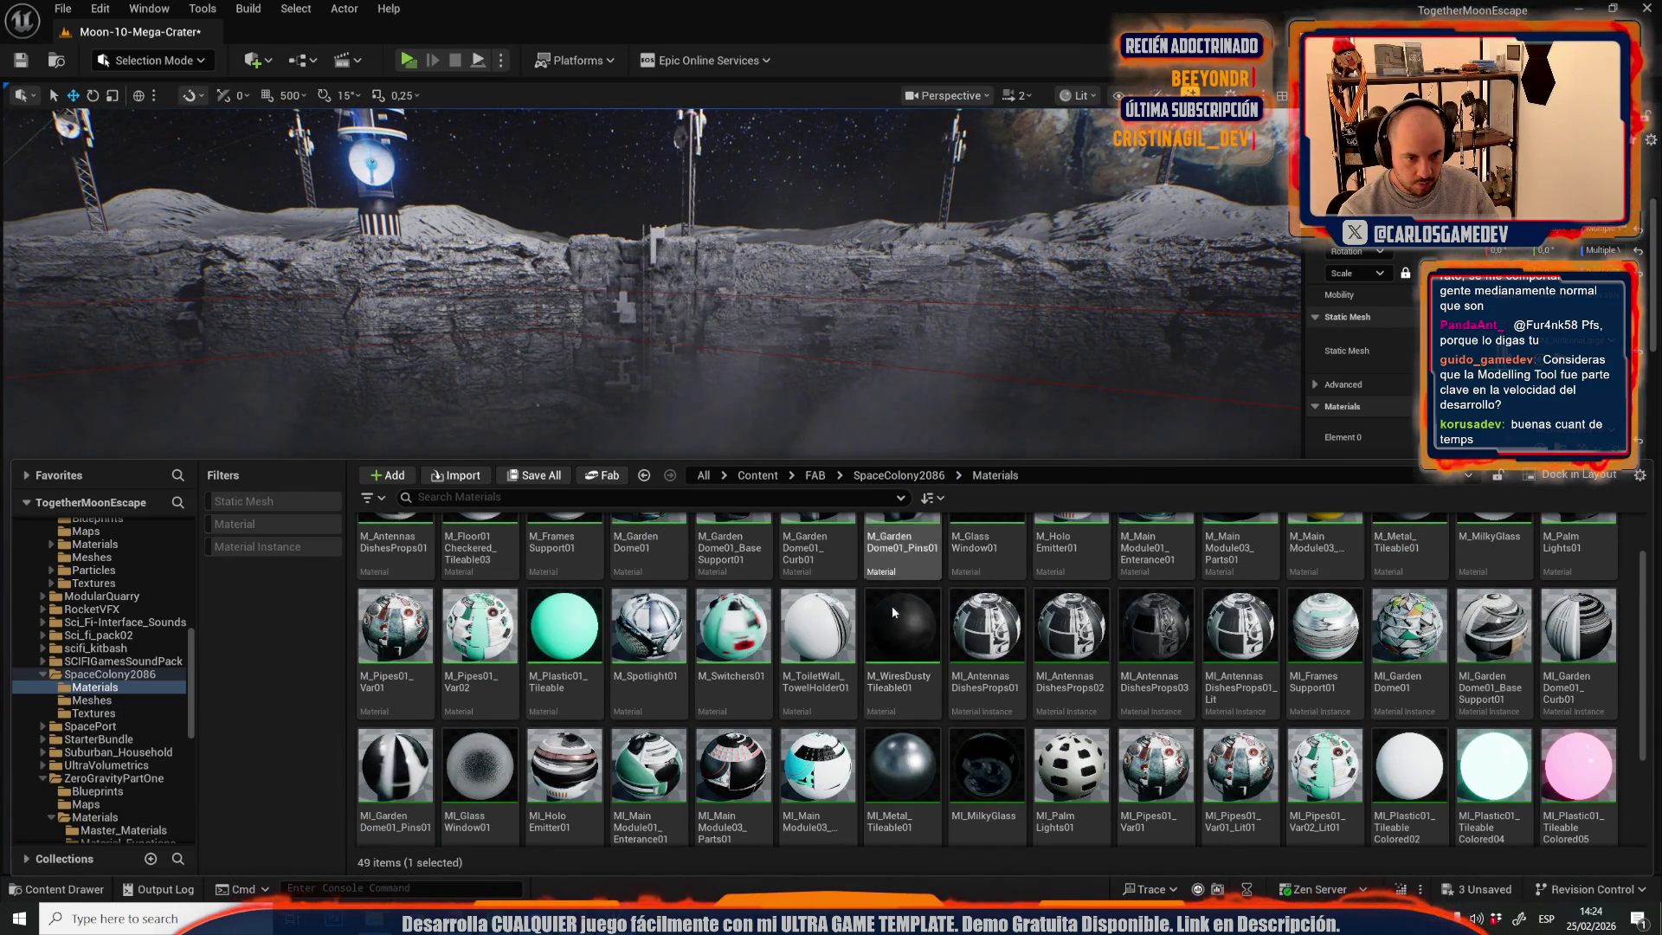
pyautogui.click(1385, 588)
pyautogui.hotkey('ctrl', 'space')
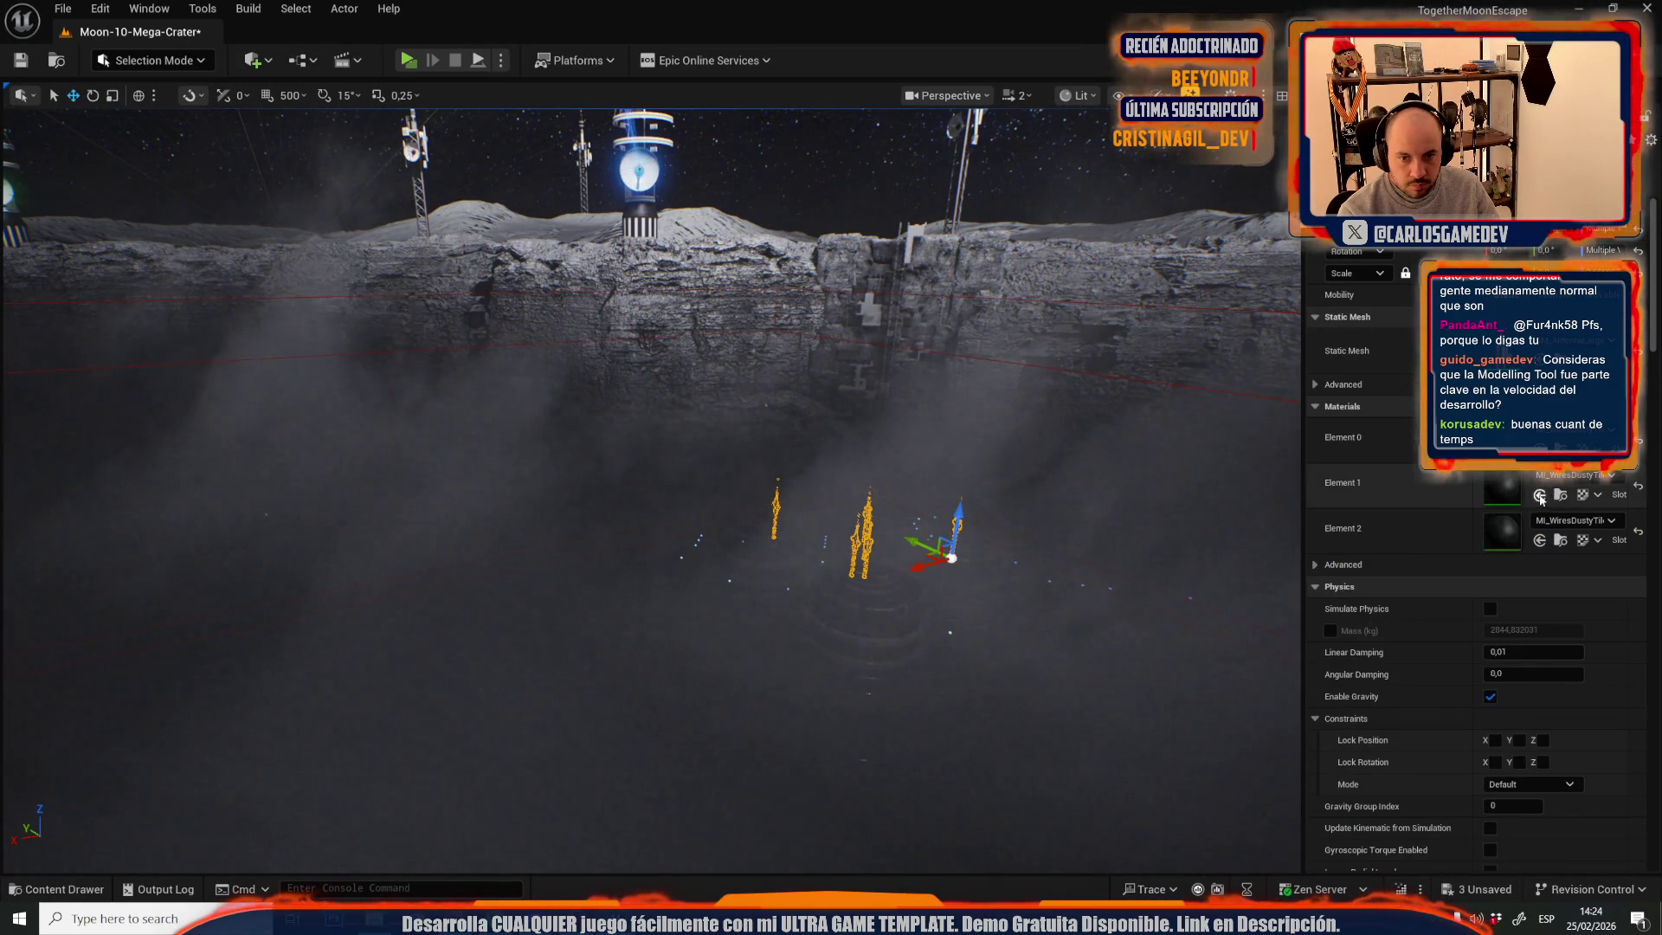
# - Show editor icons, fly down into the crater and select the antenna tower
pyautogui.scroll(-5, 997, 484)
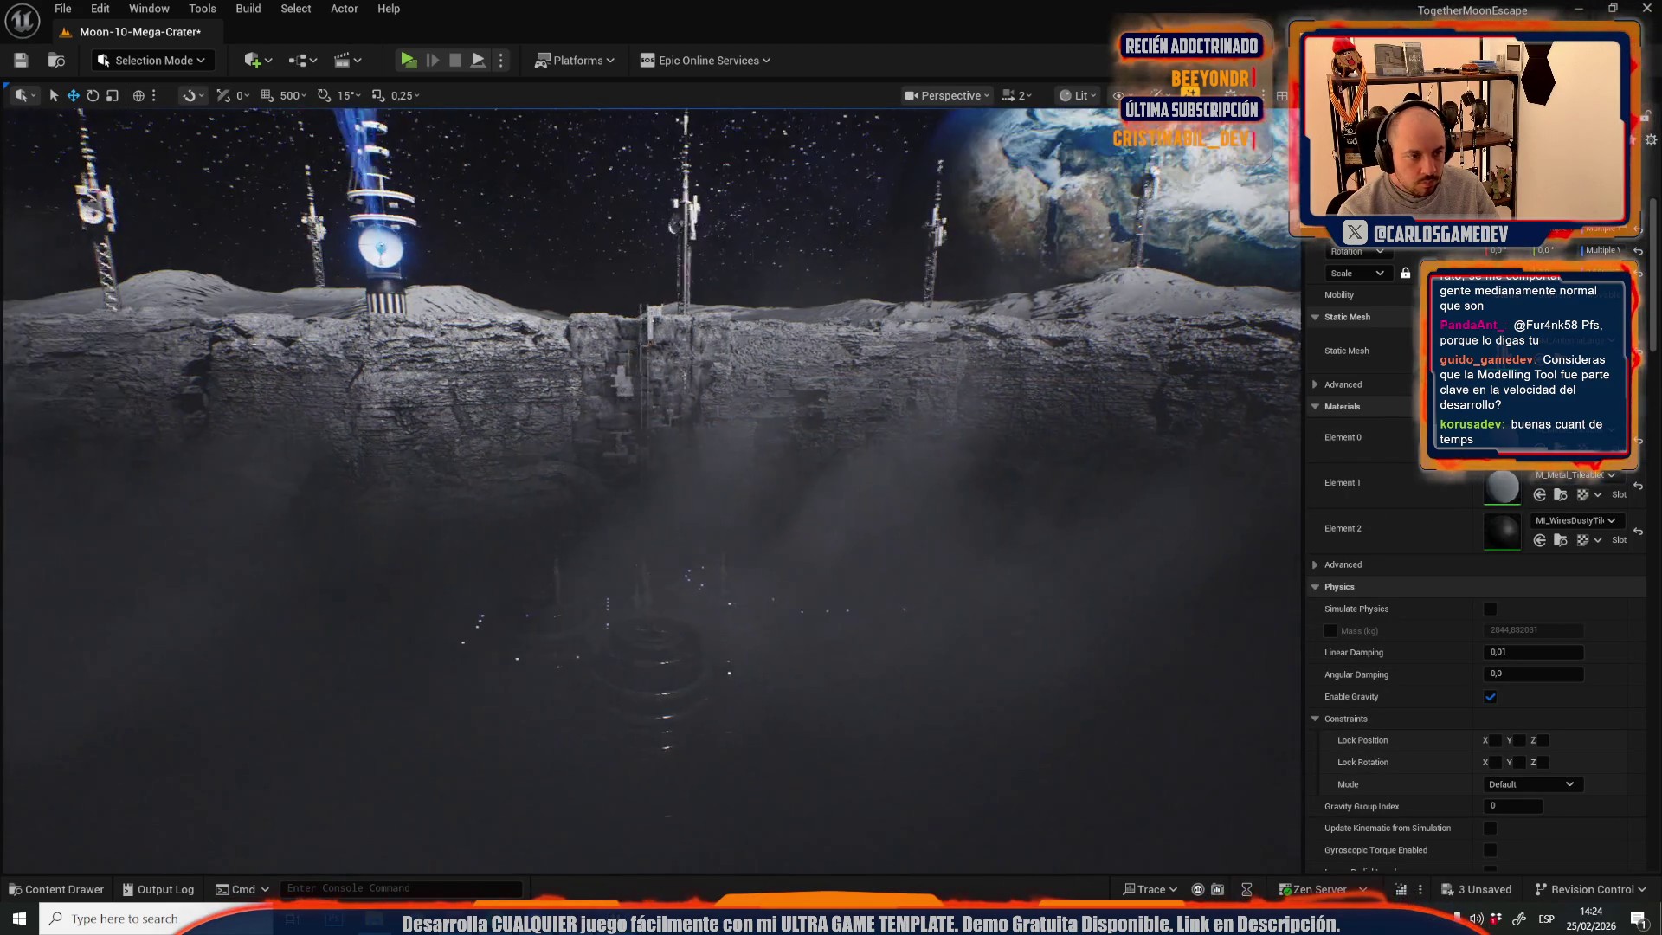
pyautogui.scroll(-1, 987, 478)
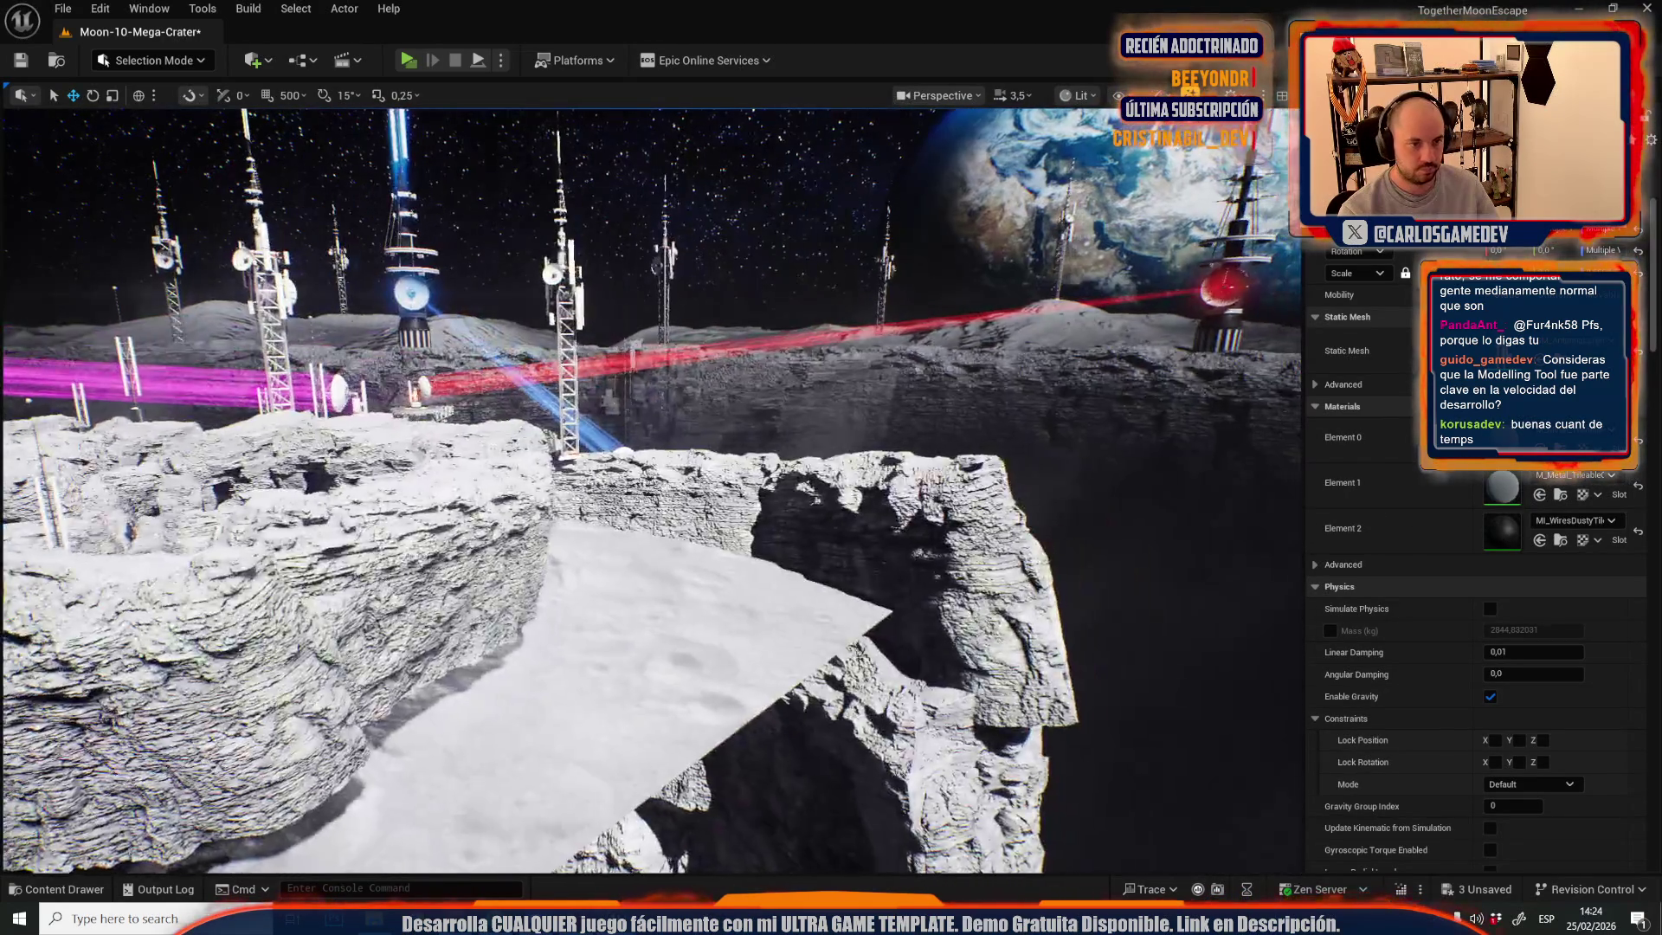
pyautogui.press('g')
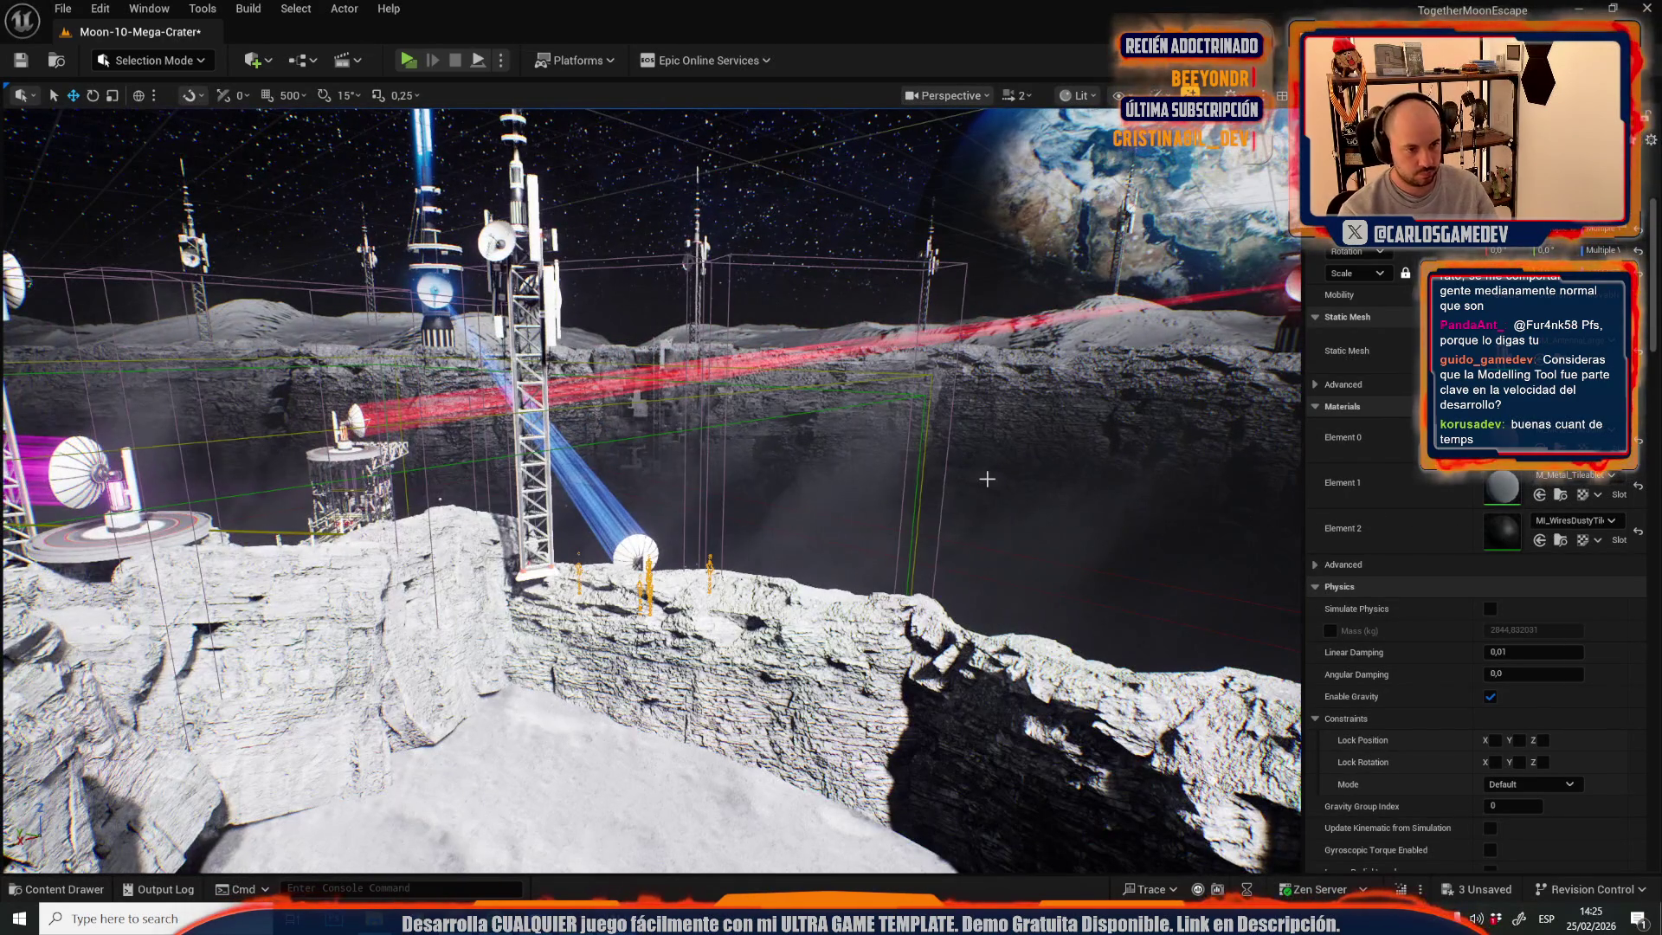
pyautogui.moveTo(987, 479); pyautogui.dragTo(987, 479)
pyautogui.scroll(-2, 987, 479)
pyautogui.scroll(3, 987, 479)
pyautogui.scroll(1, 987, 479)
pyautogui.scroll(3, 986, 479)
pyautogui.scroll(1, 690, 473)
pyautogui.moveTo(690, 472); pyautogui.dragTo(690, 473)
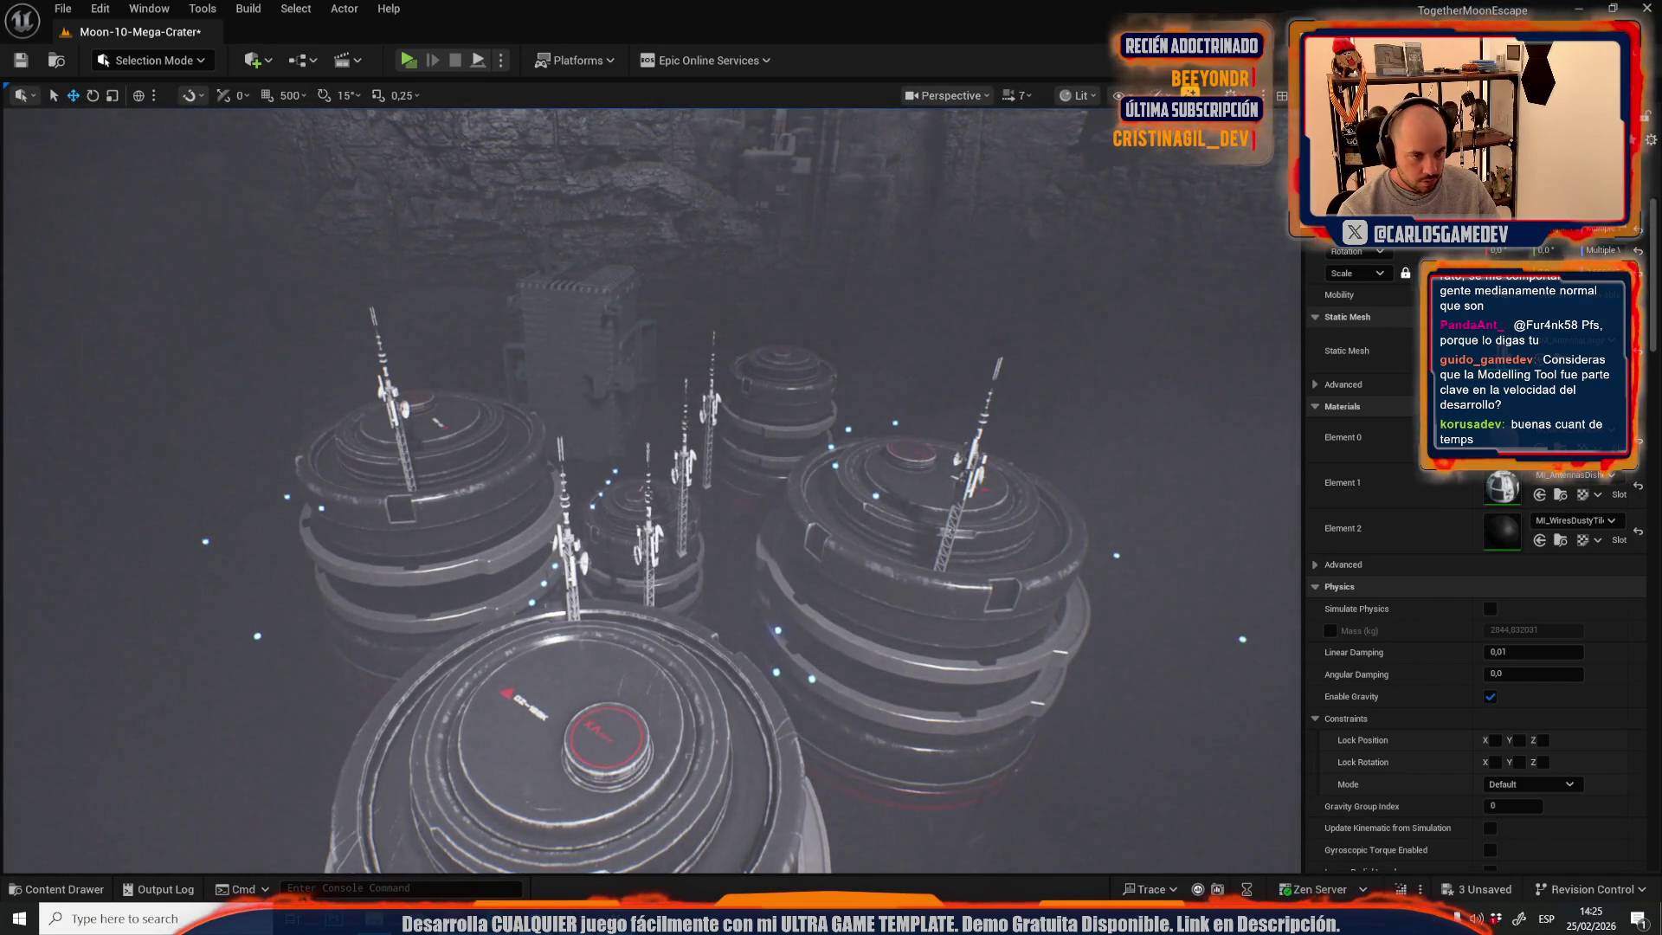
pyautogui.click(690, 473)
pyautogui.click(688, 472)
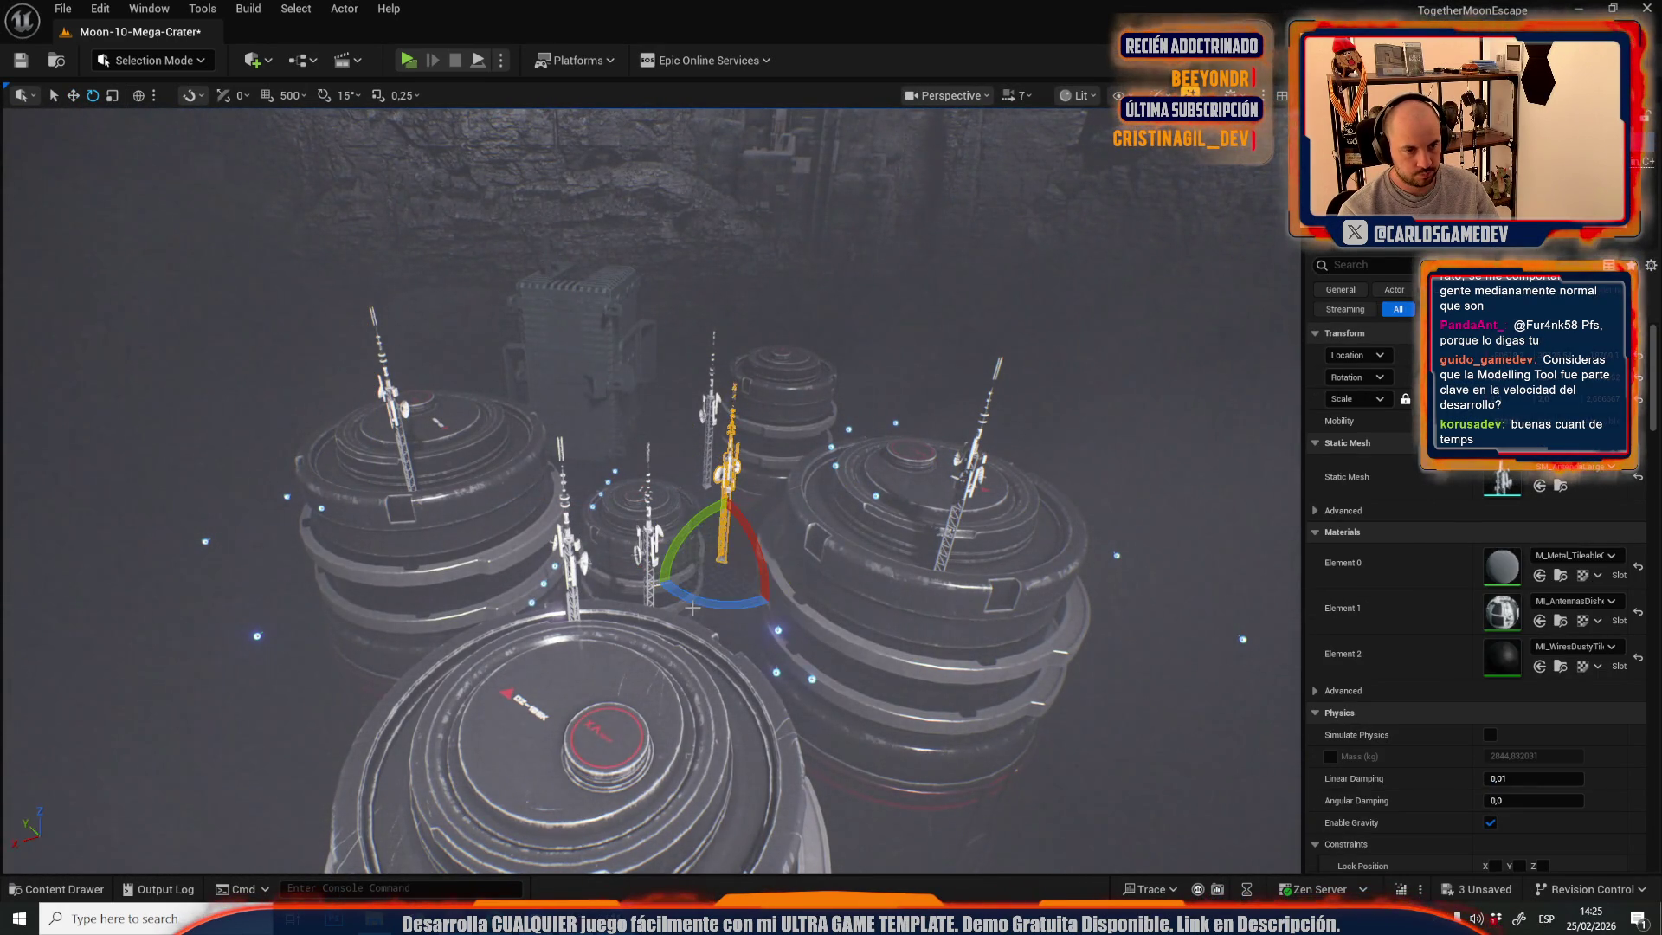
# - Fly out of the fog to face the crater wall with its antennas, clearing the selection
pyautogui.moveTo(776, 657); pyautogui.dragTo(775, 657)
pyautogui.scroll(-5, 776, 657)
pyautogui.scroll(2, 775, 657)
pyautogui.moveTo(374, 540); pyautogui.dragTo(454, 510)
pyautogui.click(453, 511)
pyautogui.press('Escape')
pyautogui.scroll(1, 454, 511)
pyautogui.scroll(1, 622, 526)
pyautogui.moveTo(621, 525); pyautogui.dragTo(621, 526)
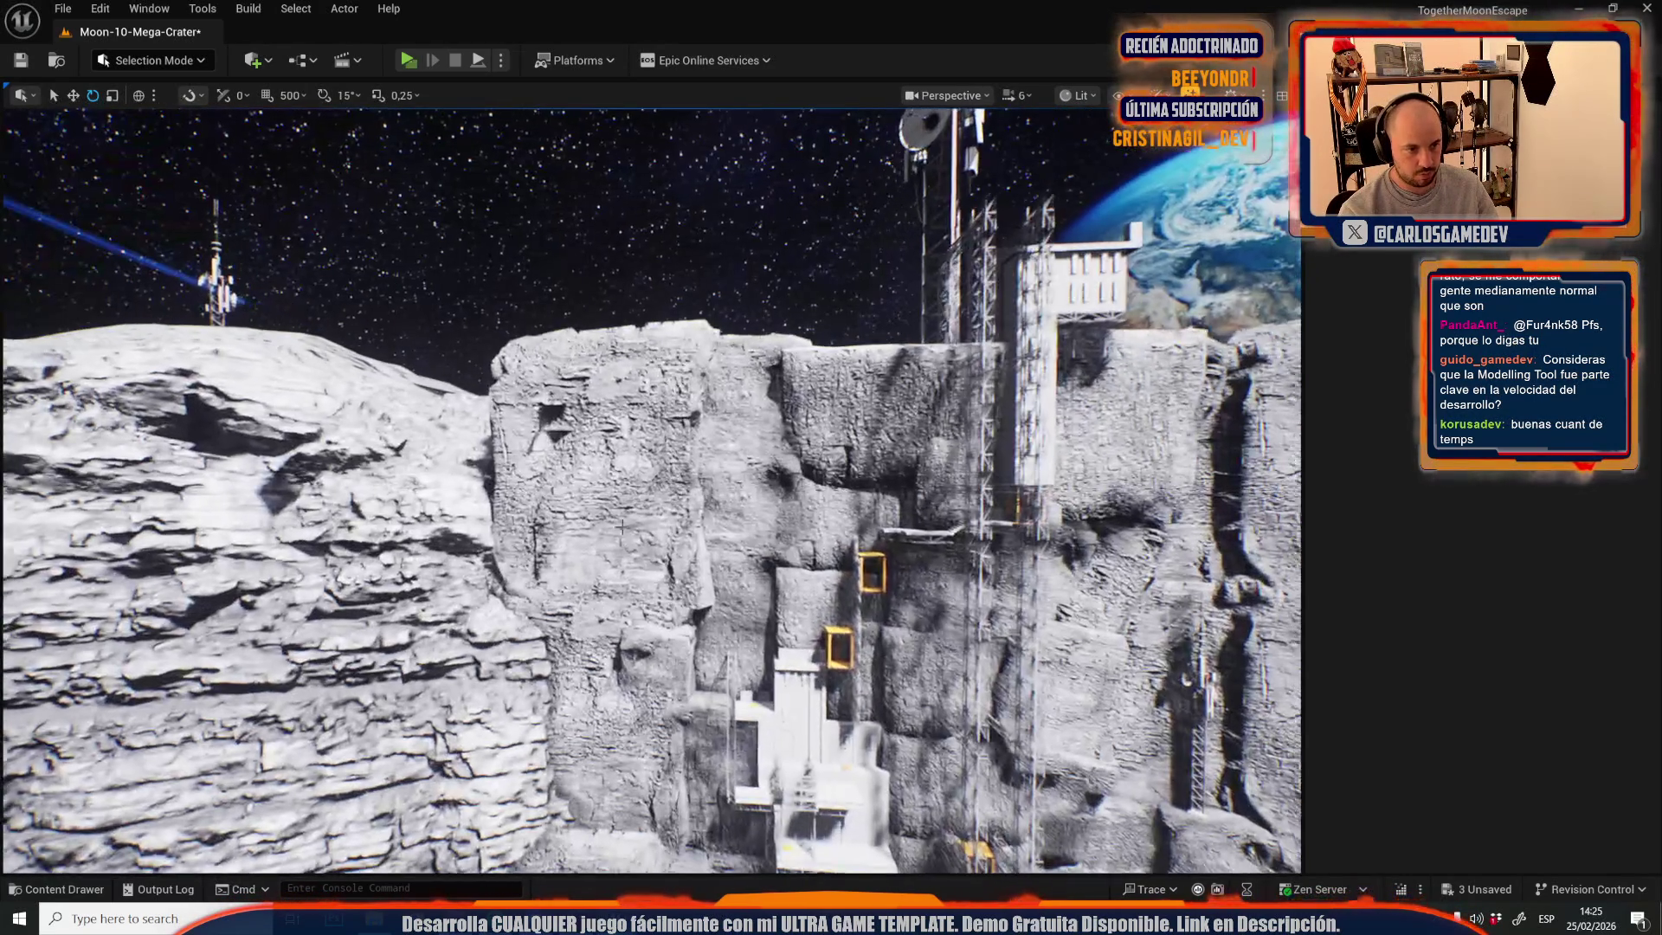
# - Select only the crater rock walls and open them in the UV Editor
pyautogui.click(621, 526)
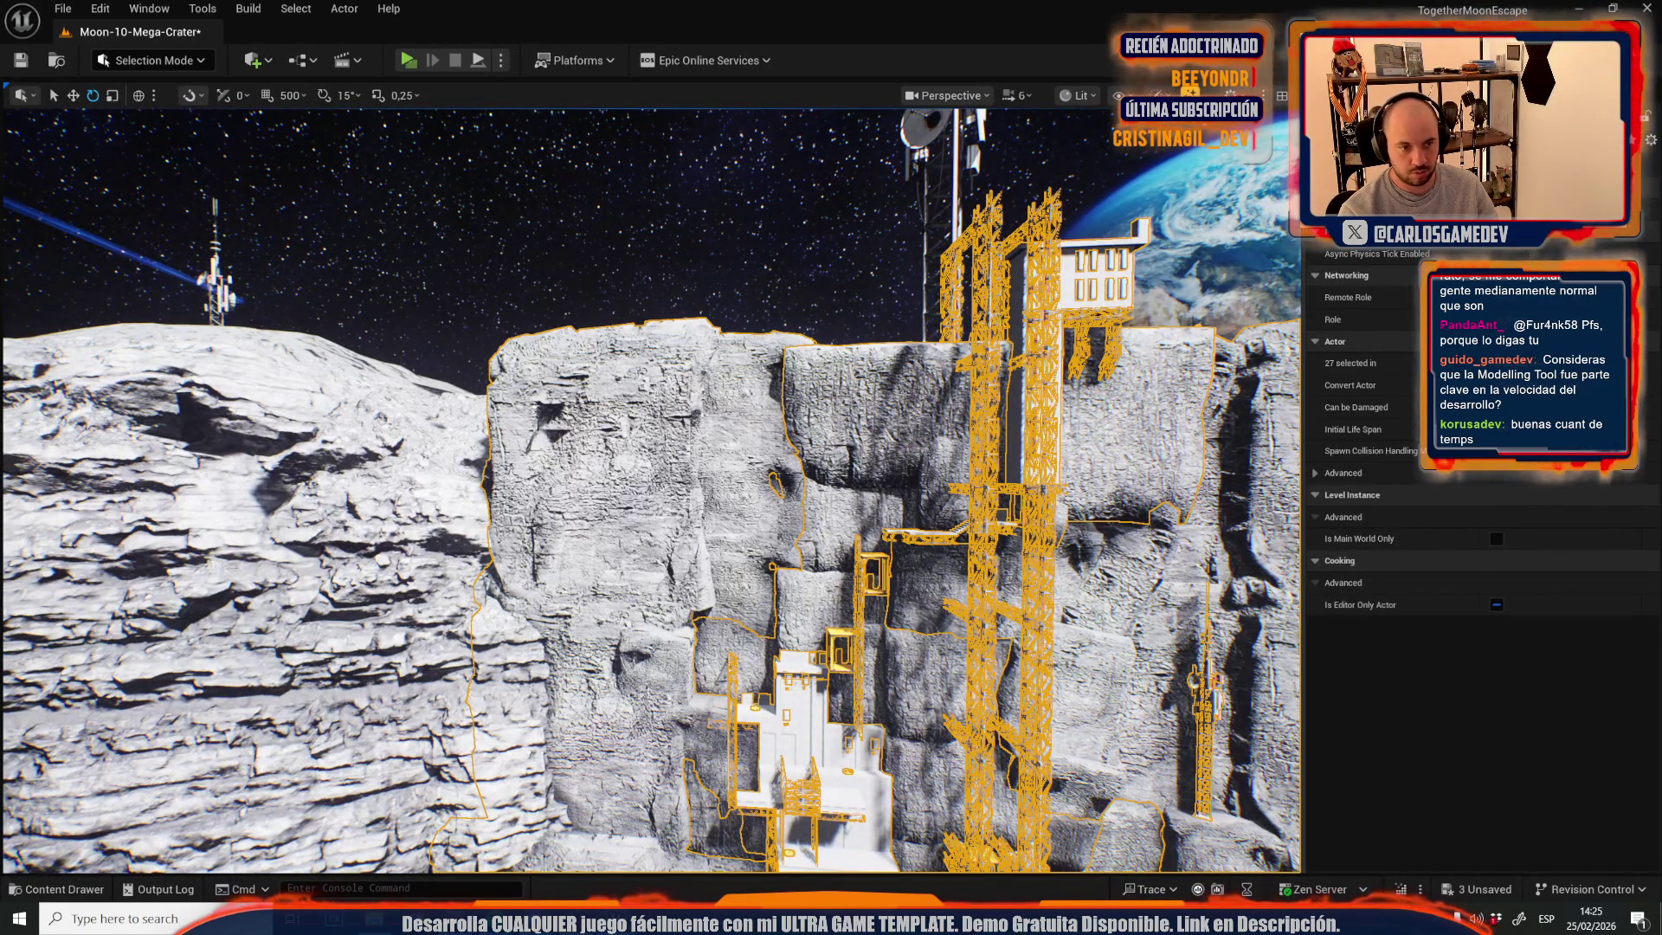
pyautogui.keyDown('ctrl'); pyautogui.click(987, 519); pyautogui.keyUp('ctrl')
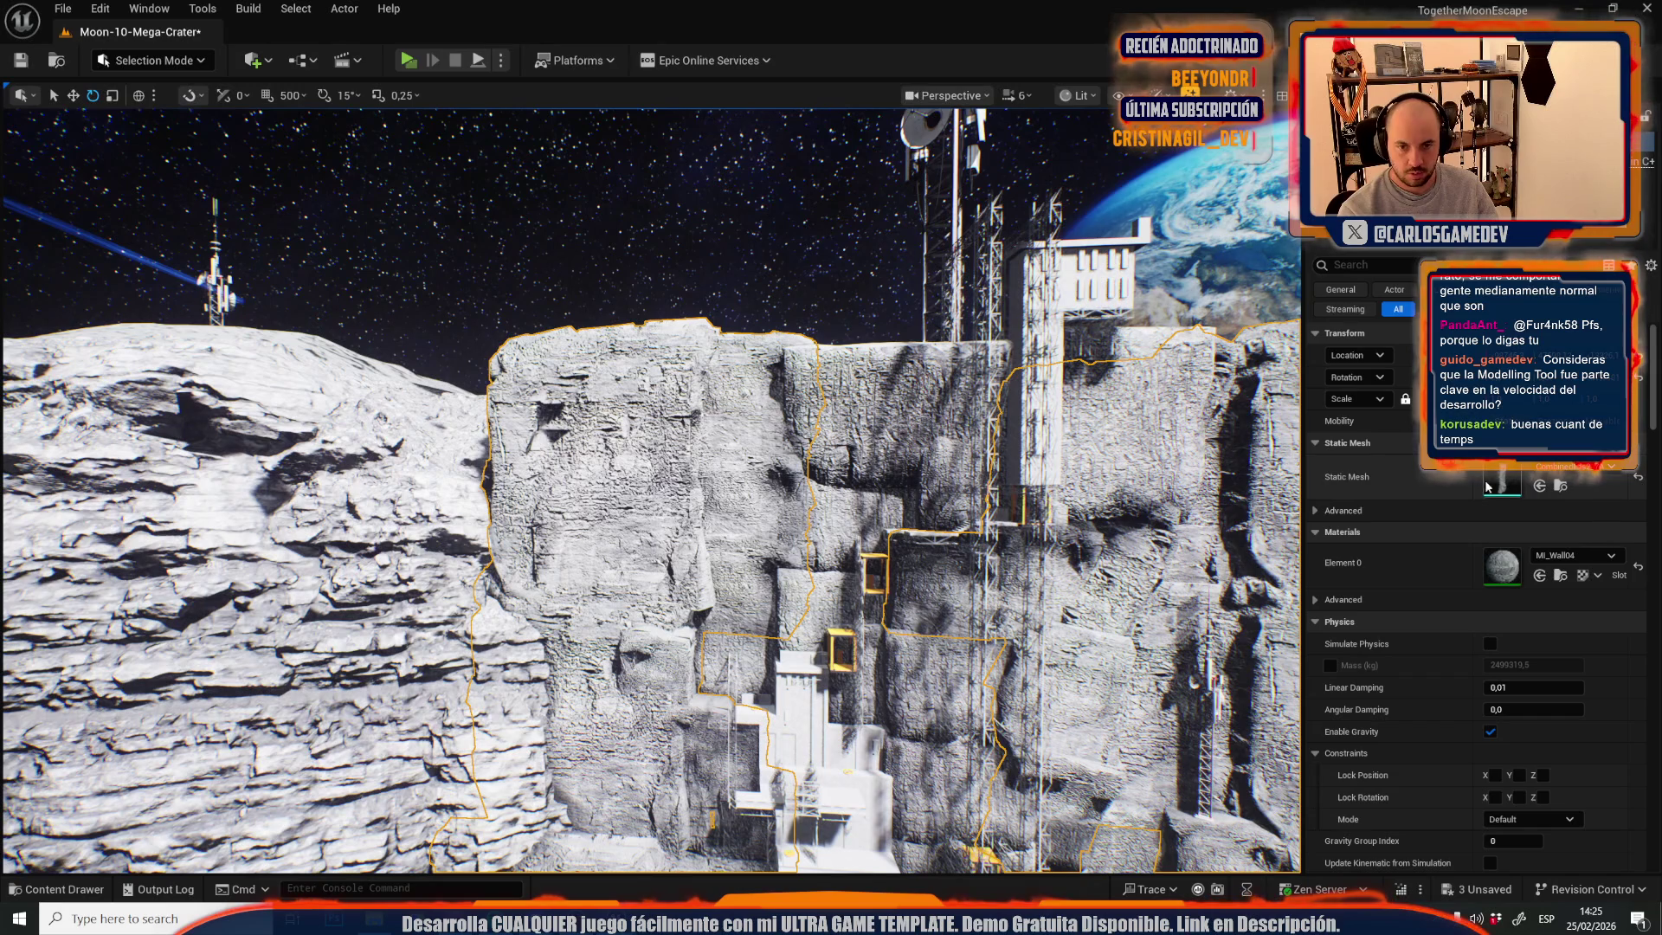
pyautogui.click(345, 8)
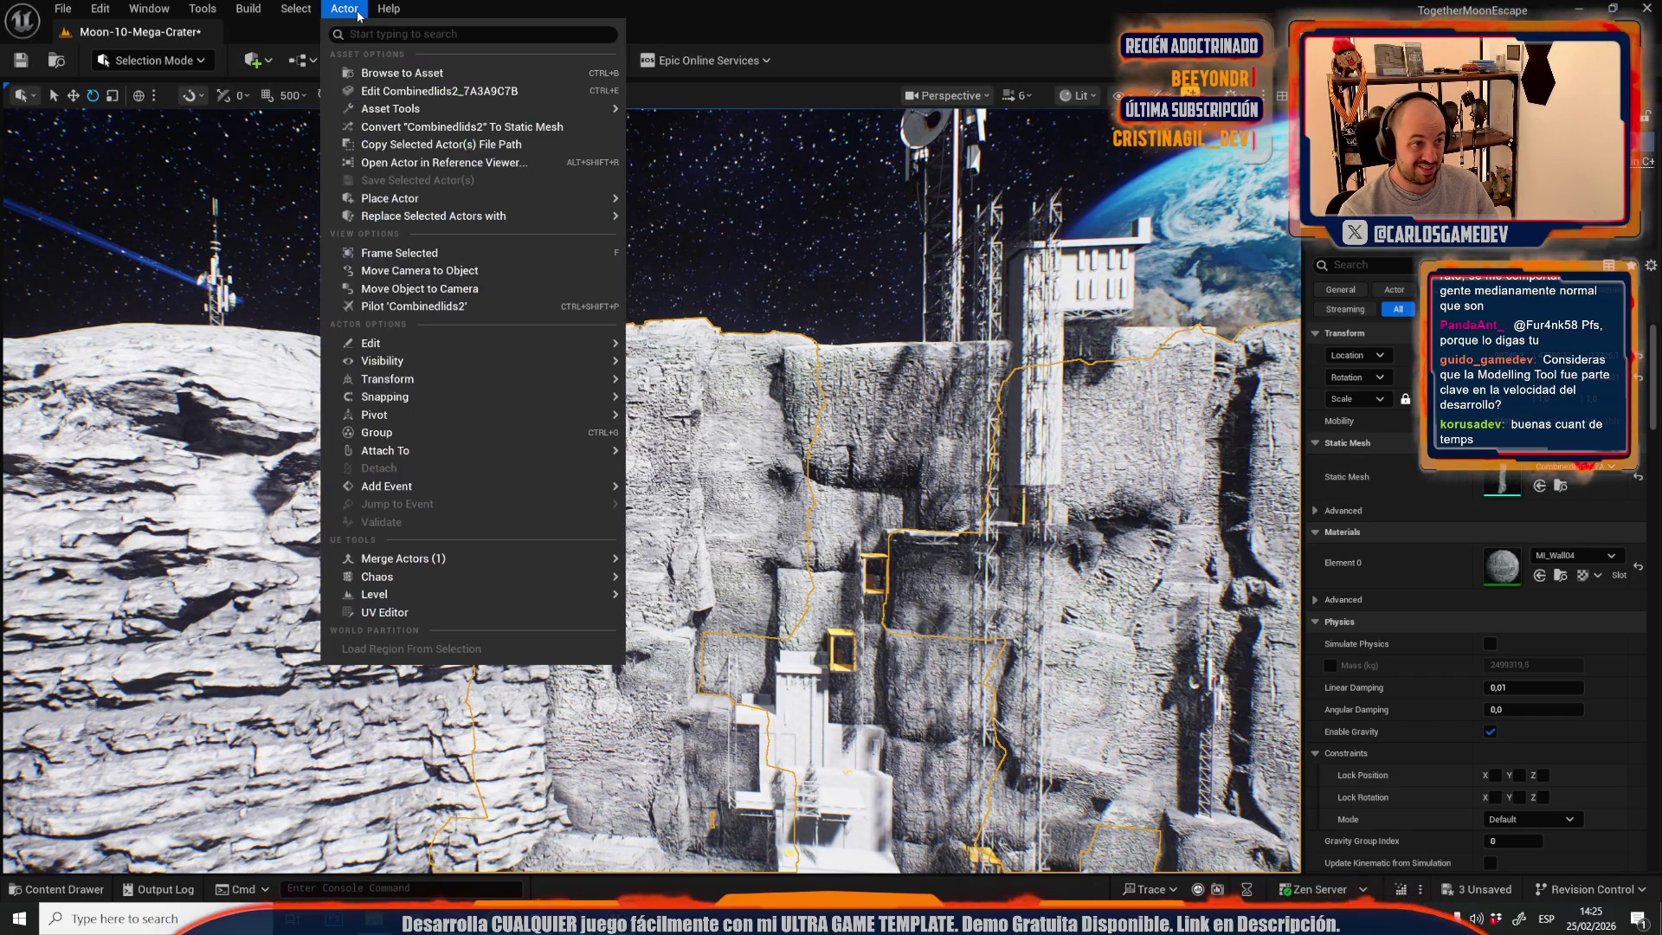
pyautogui.click(425, 615)
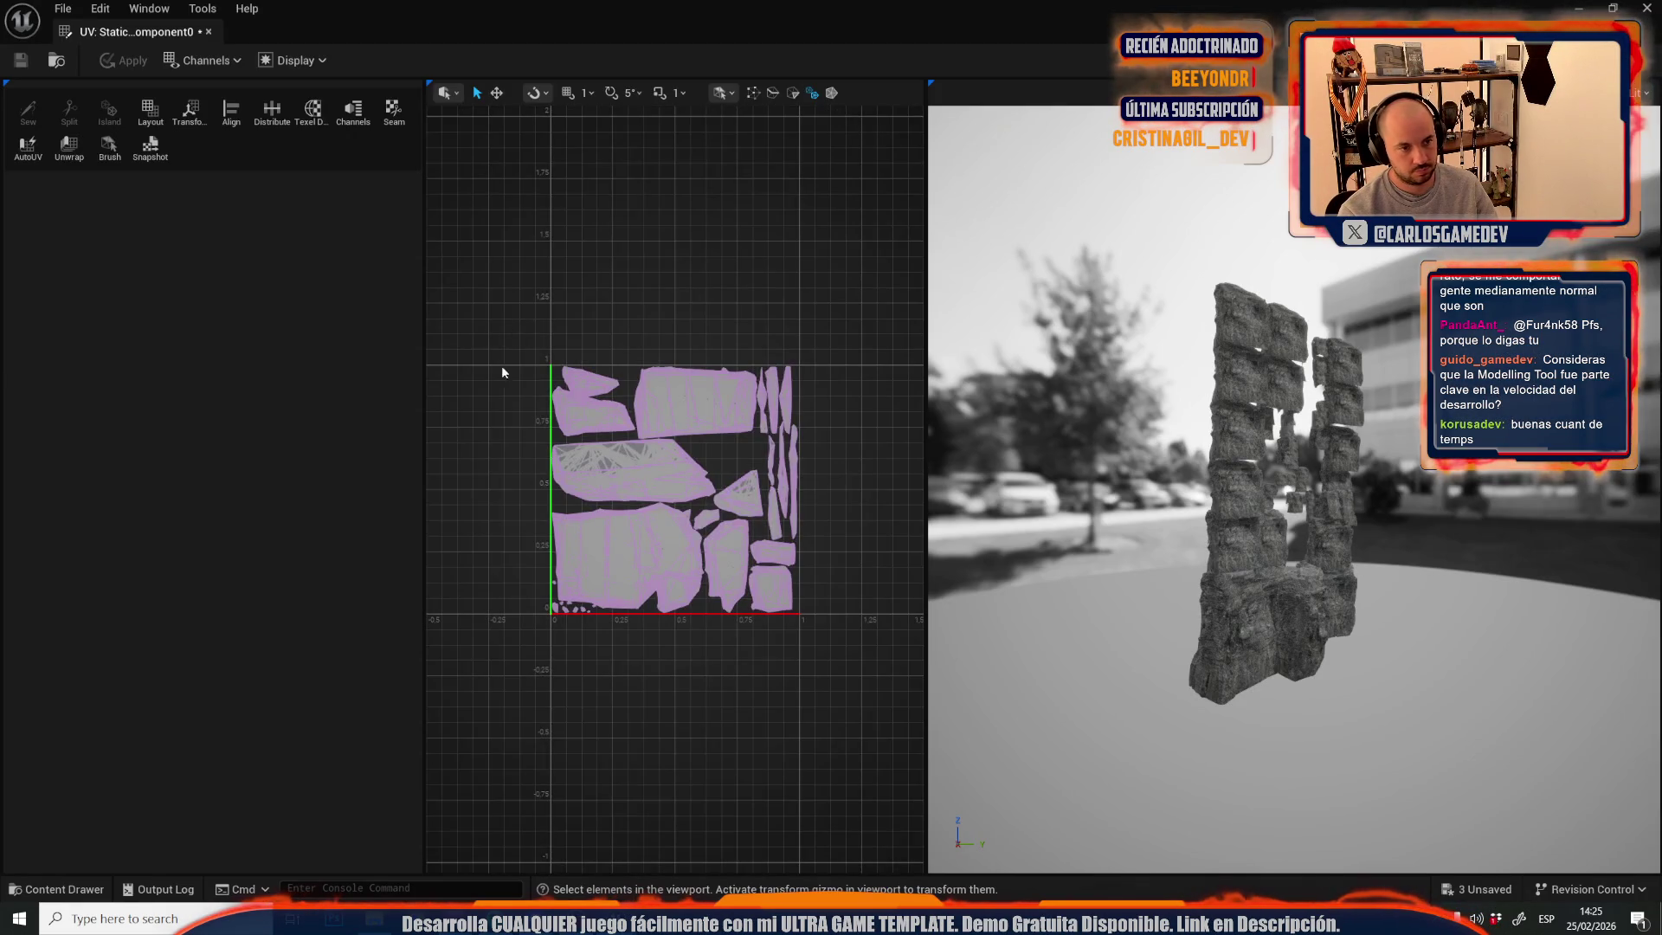
# - Scale all the rock wall's UV islands down to about 0.12, then shrink the editor window
pyautogui.scroll(3, 516, 357)
pyautogui.moveTo(447, 266); pyautogui.dragTo(873, 789)
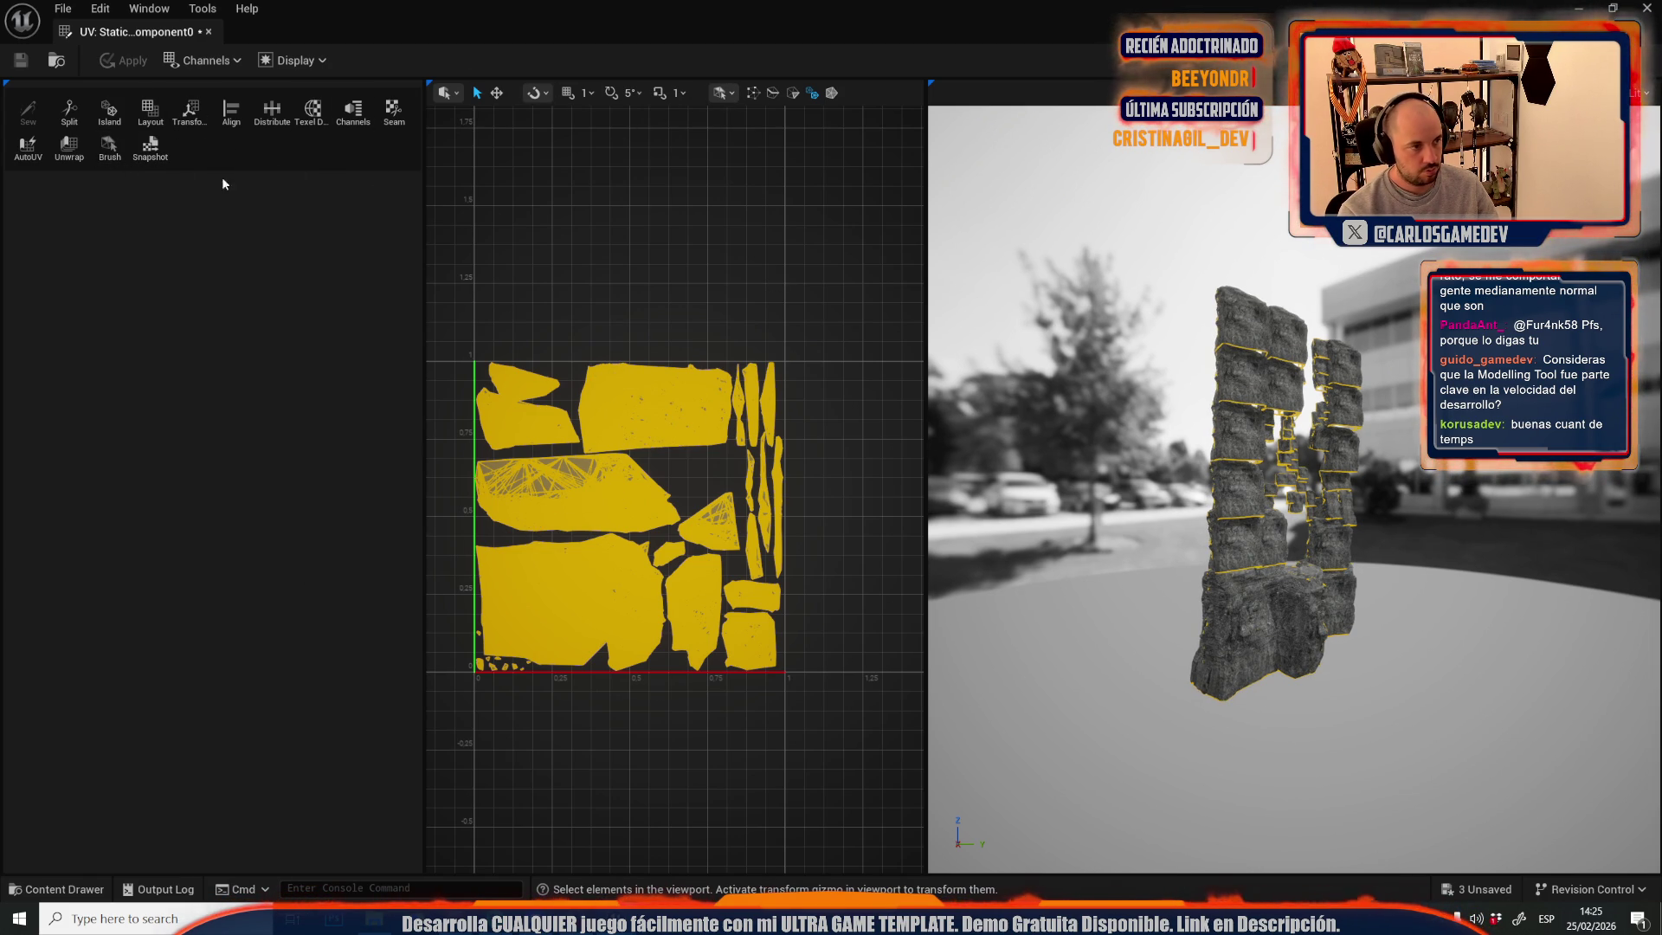
pyautogui.click(494, 95)
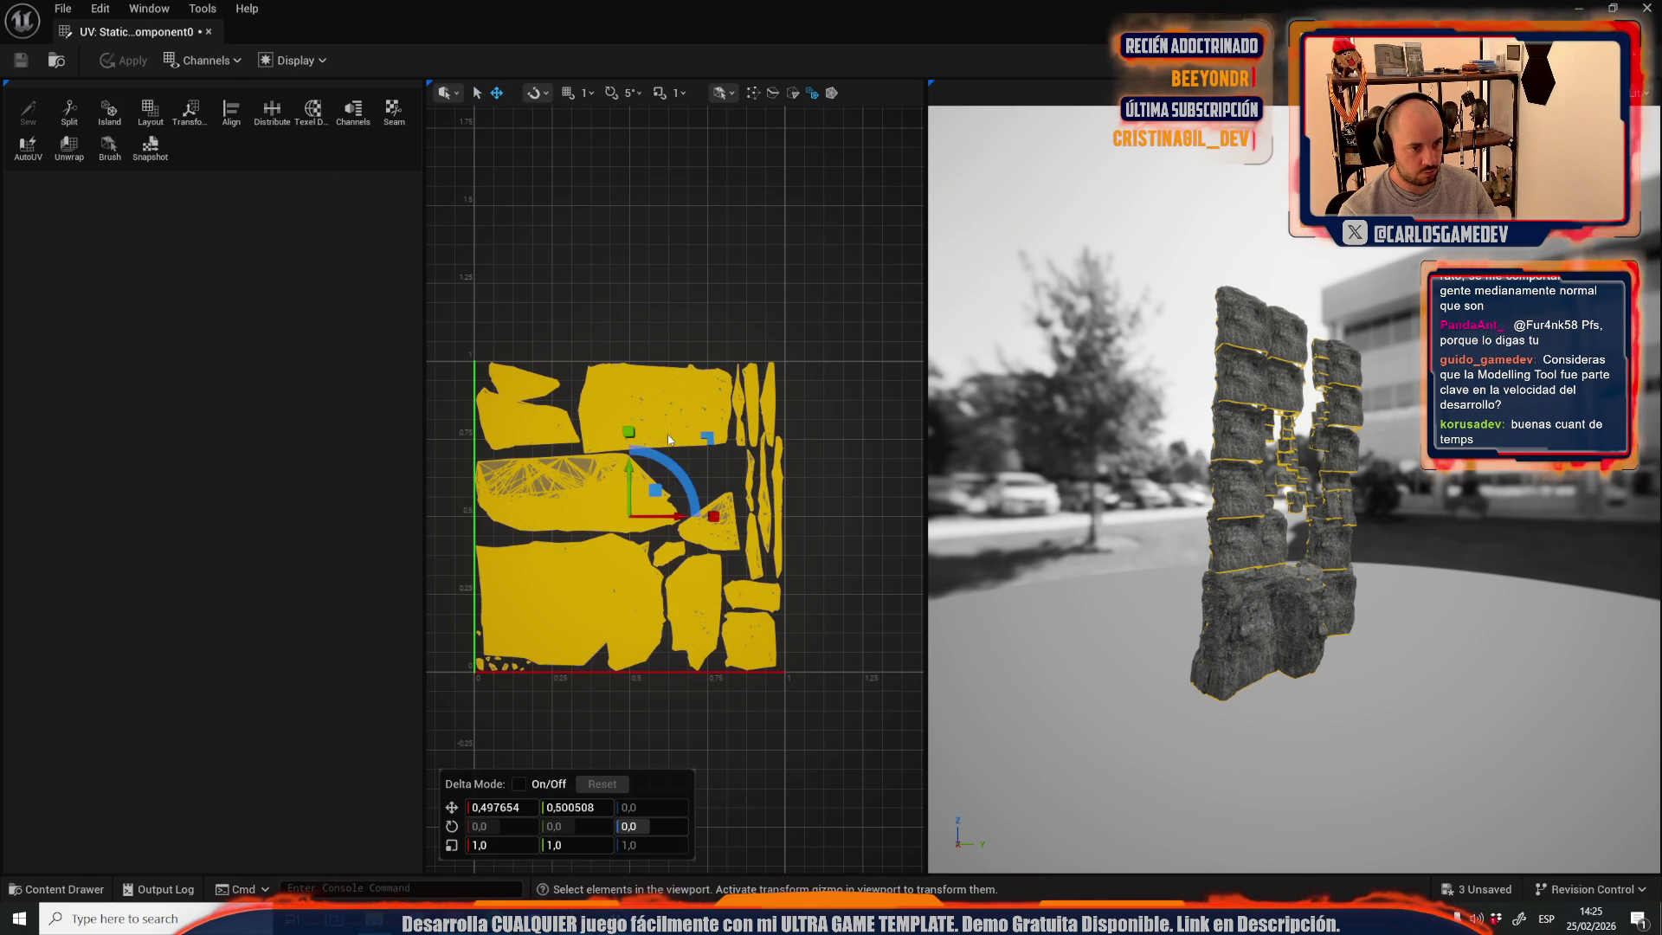
pyautogui.moveTo(707, 440); pyautogui.dragTo(701, 447)
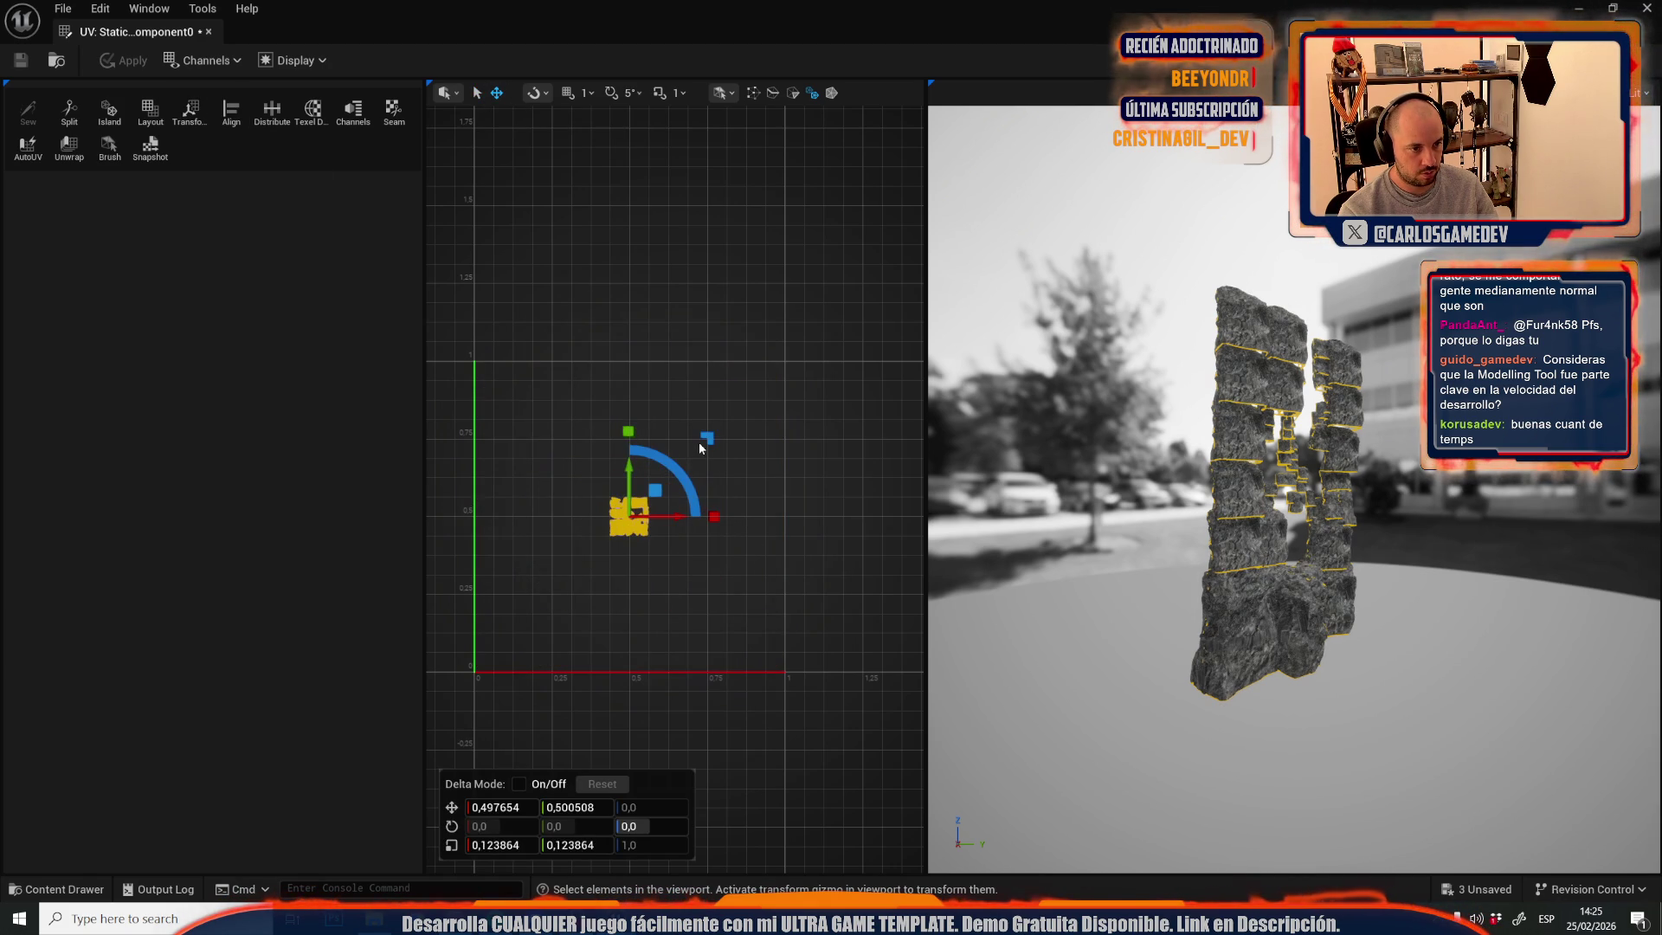
pyautogui.moveTo(1270, 564); pyautogui.dragTo(1091, 563)
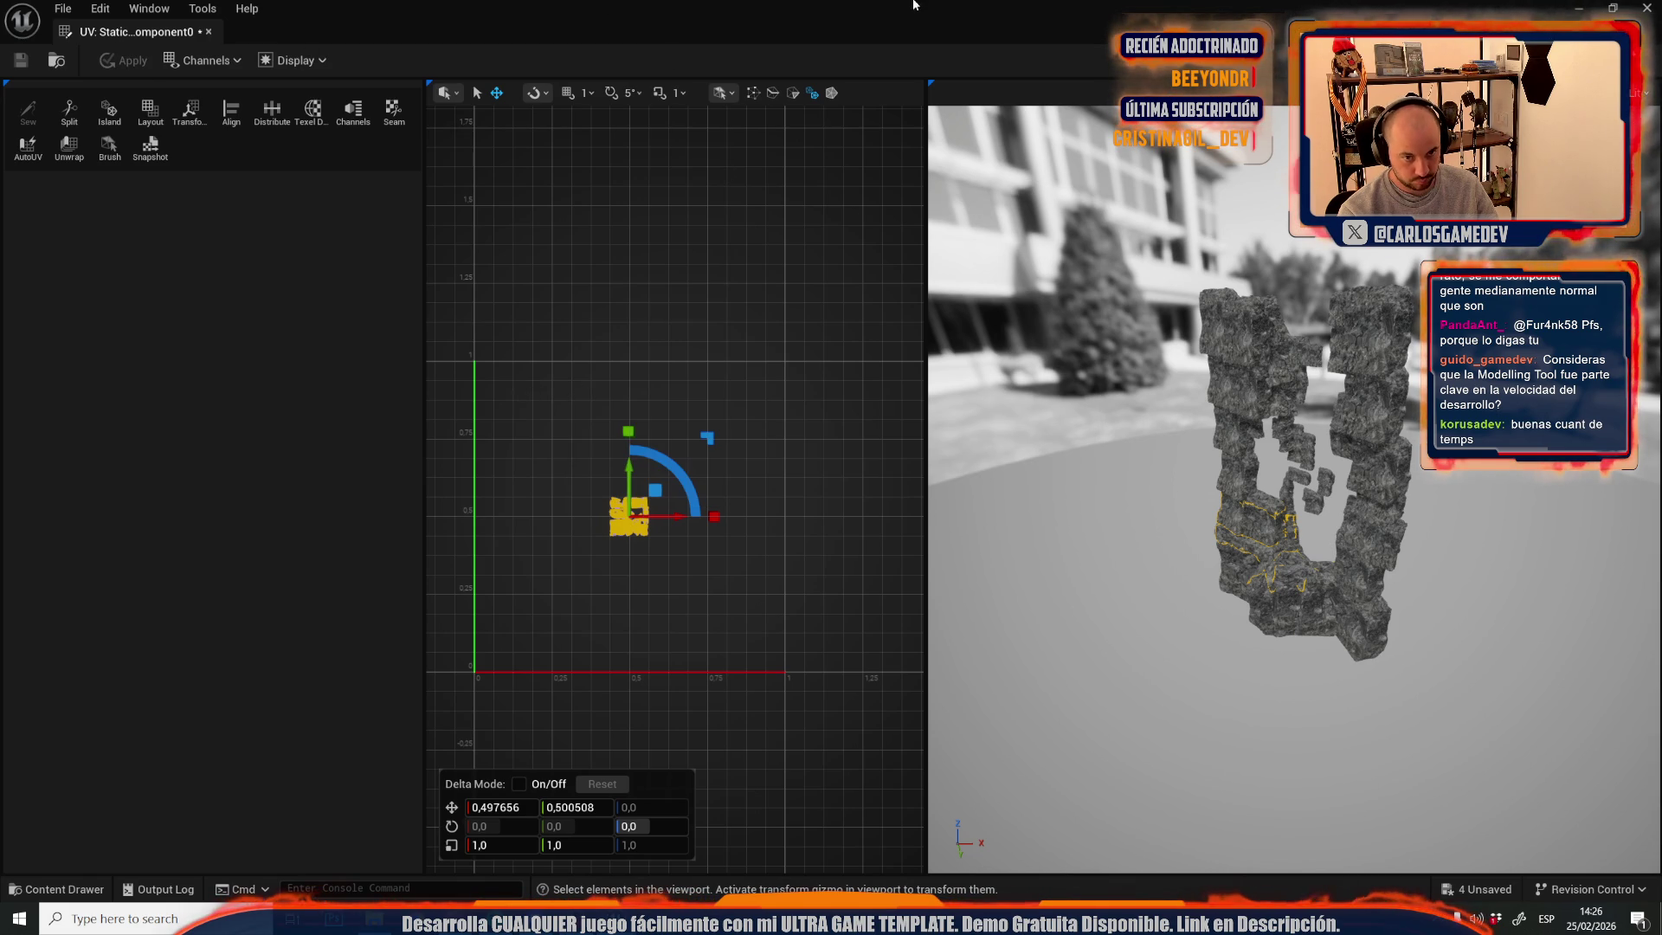
pyautogui.moveTo(876, 25); pyautogui.dragTo(879, 645)
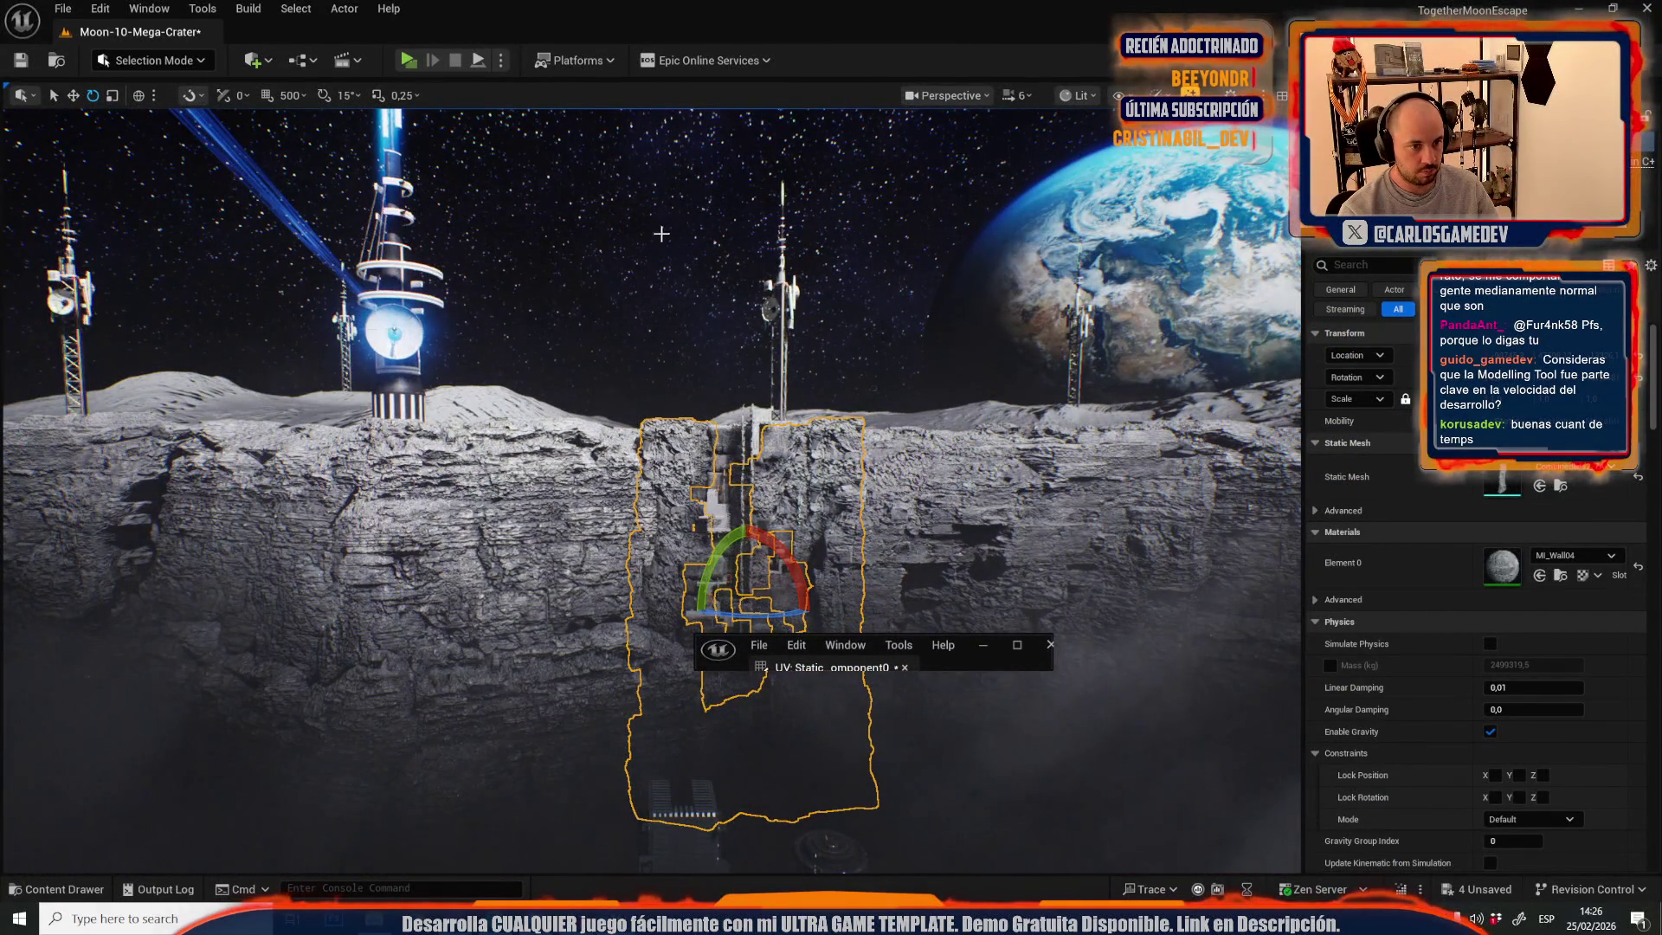
# - Close the UV Editor and restore the crater wall as the selection
pyautogui.click(1049, 646)
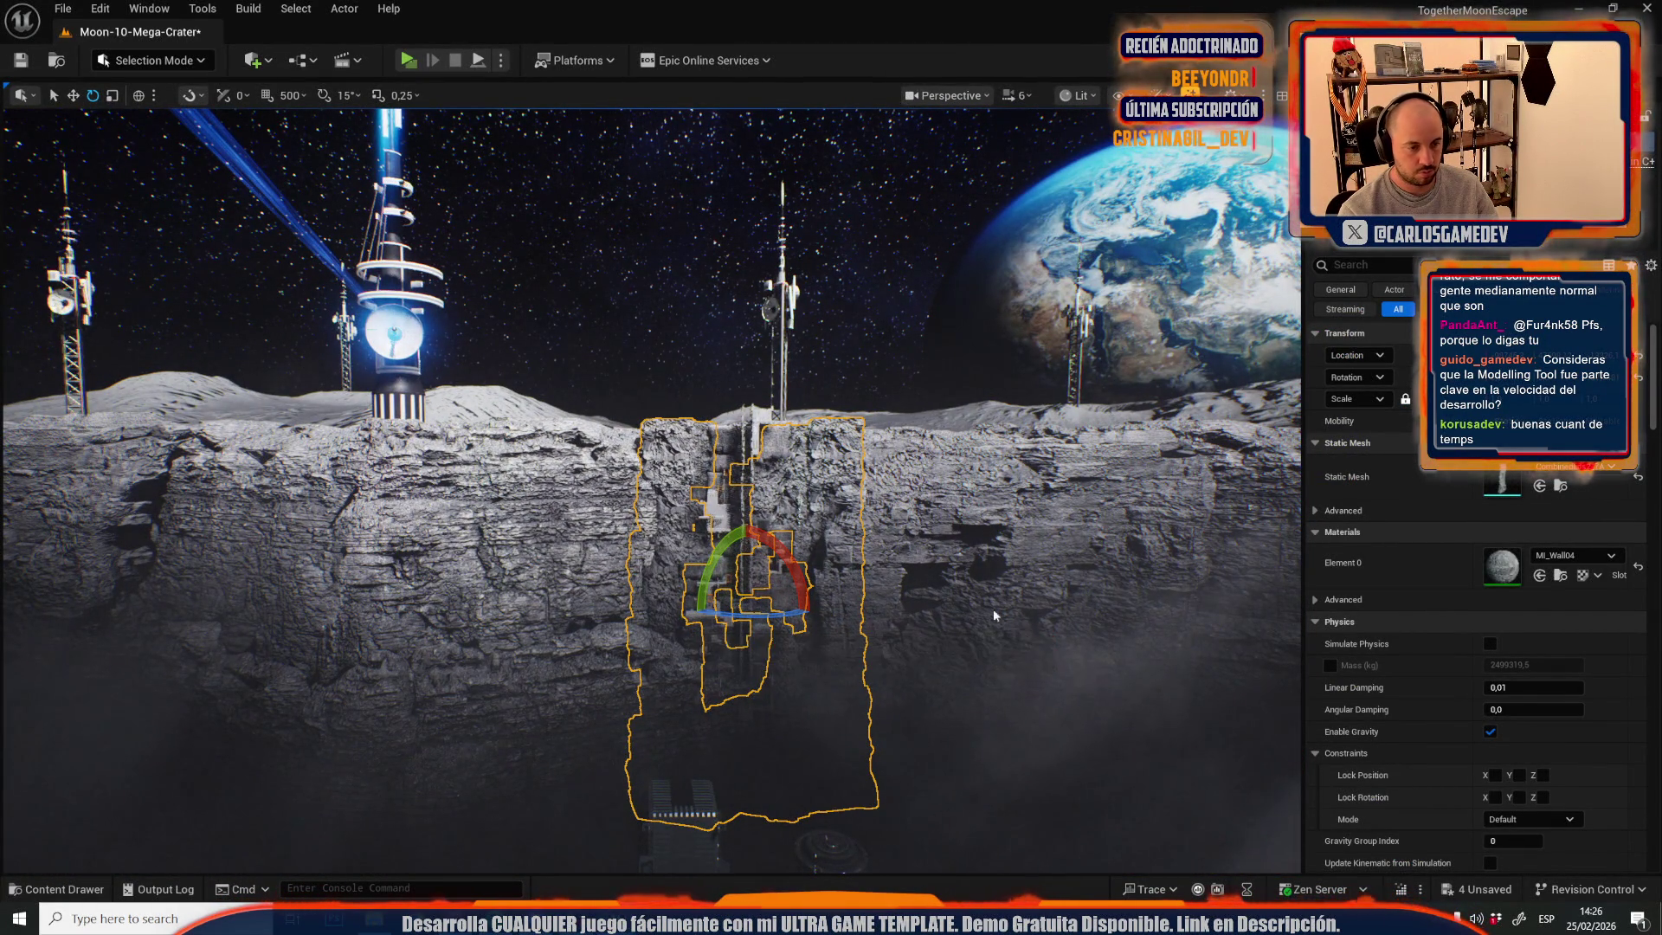
pyautogui.click(935, 406)
pyautogui.press('f')
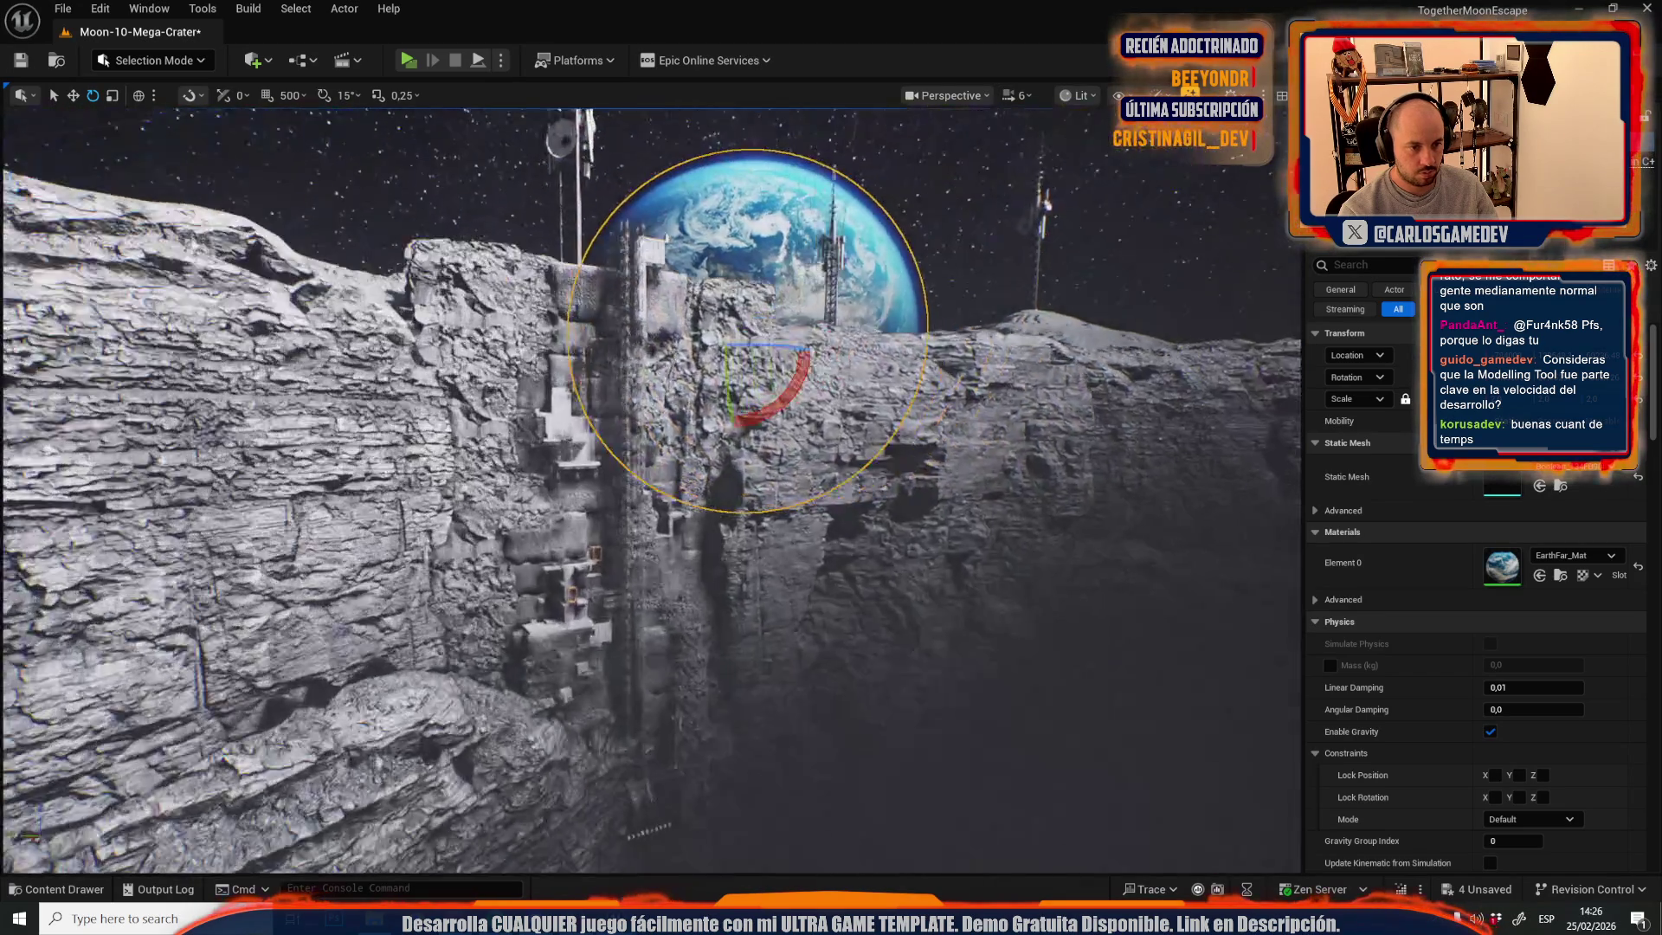
pyautogui.hotkey('ctrl', 'z')
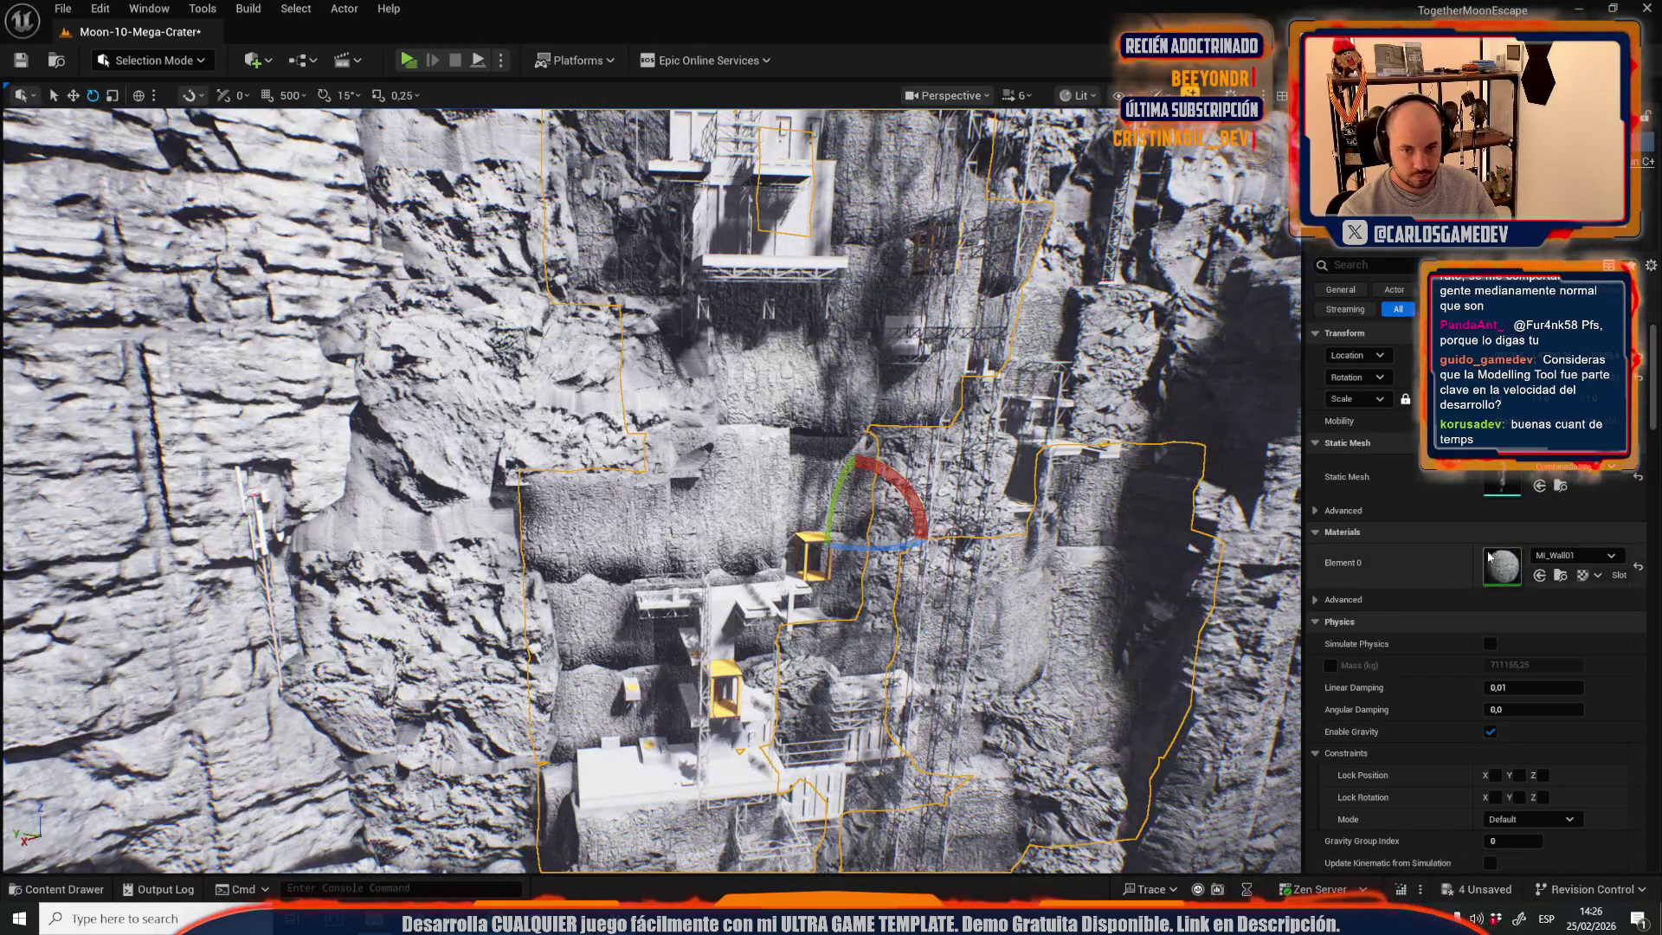
# - Reopen the wall in a full-screen UV Editor and scale its UV island to about 0.322
pyautogui.click(336, 8)
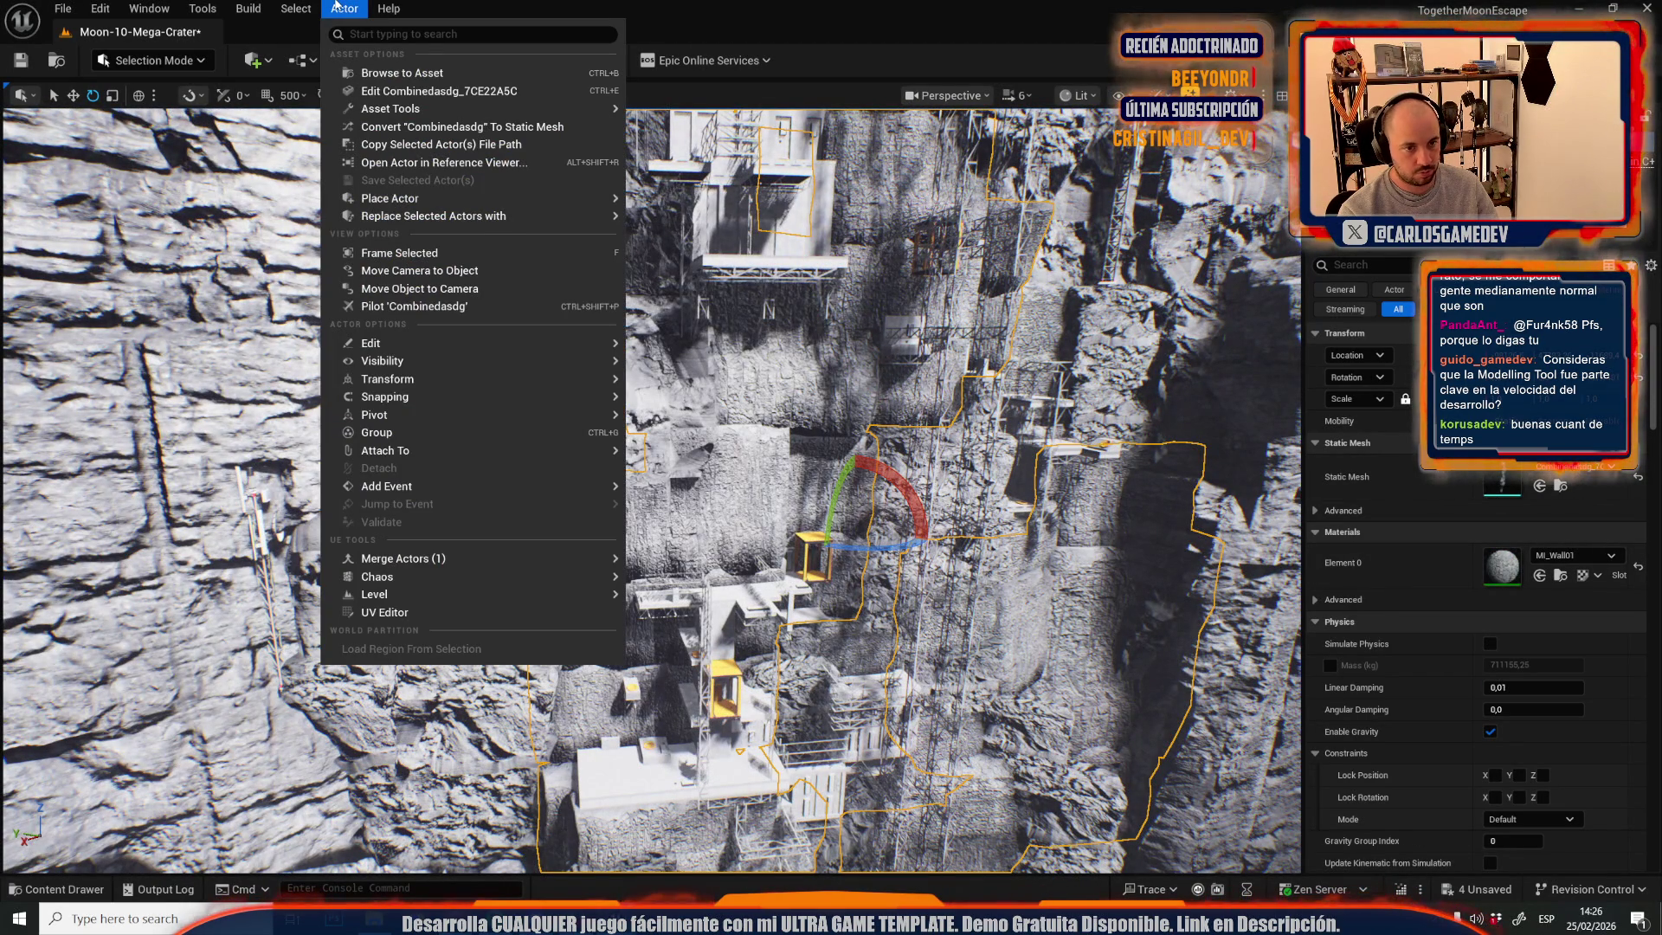
pyautogui.click(381, 612)
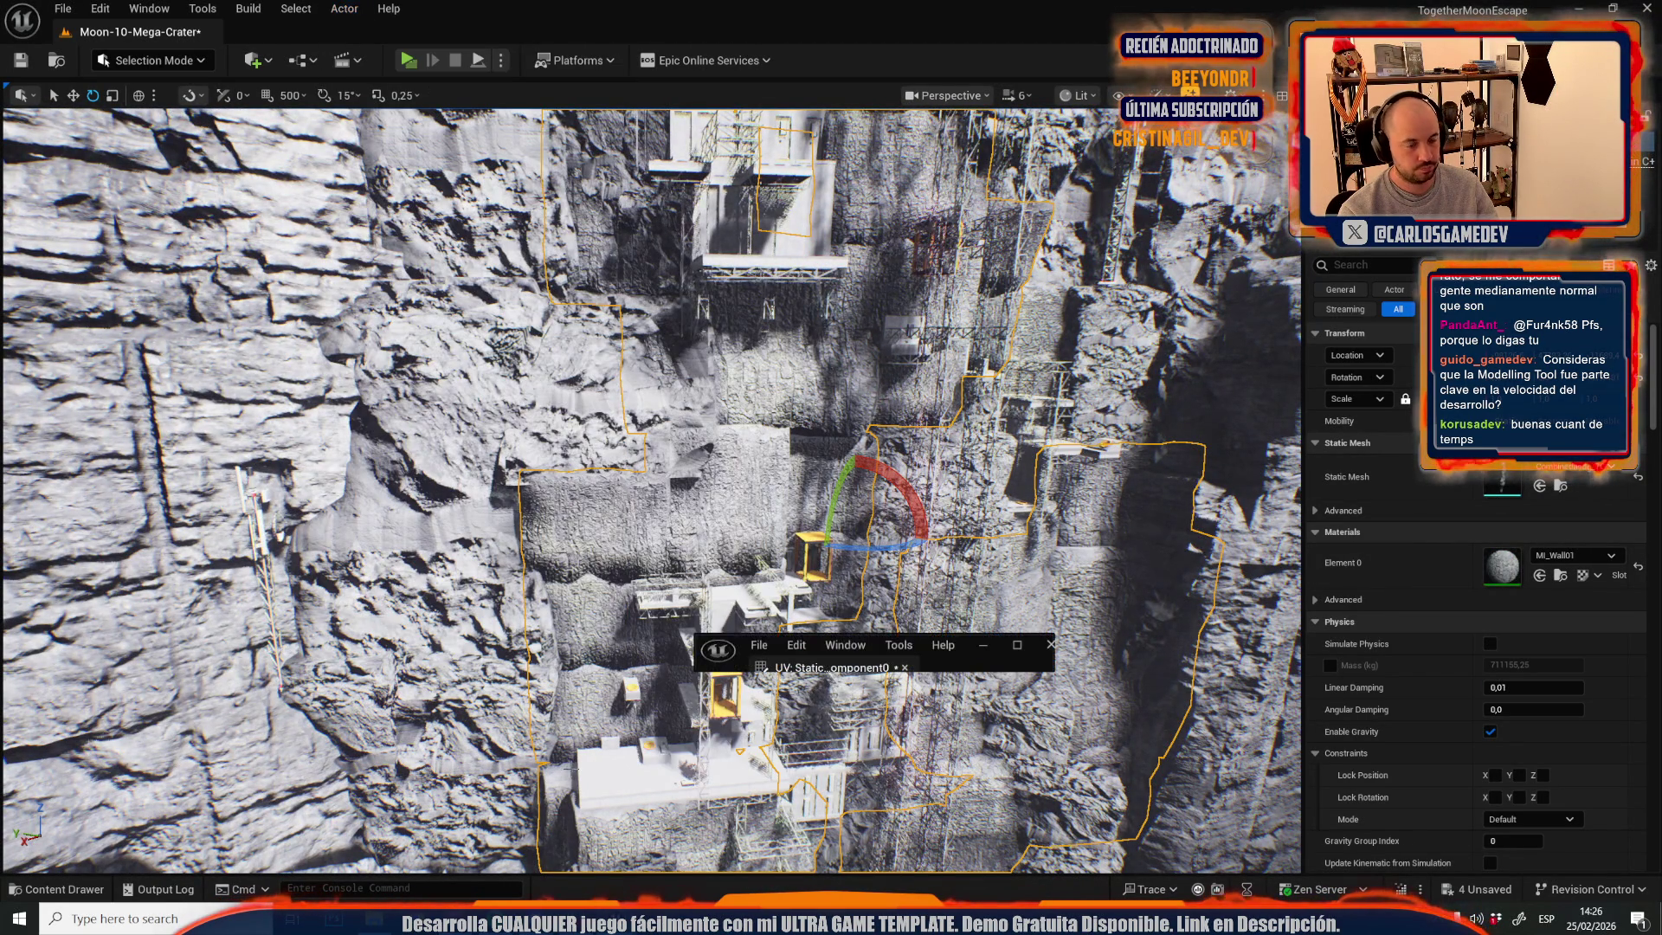
pyautogui.click(1010, 651)
pyautogui.moveTo(480, 285); pyautogui.dragTo(816, 665)
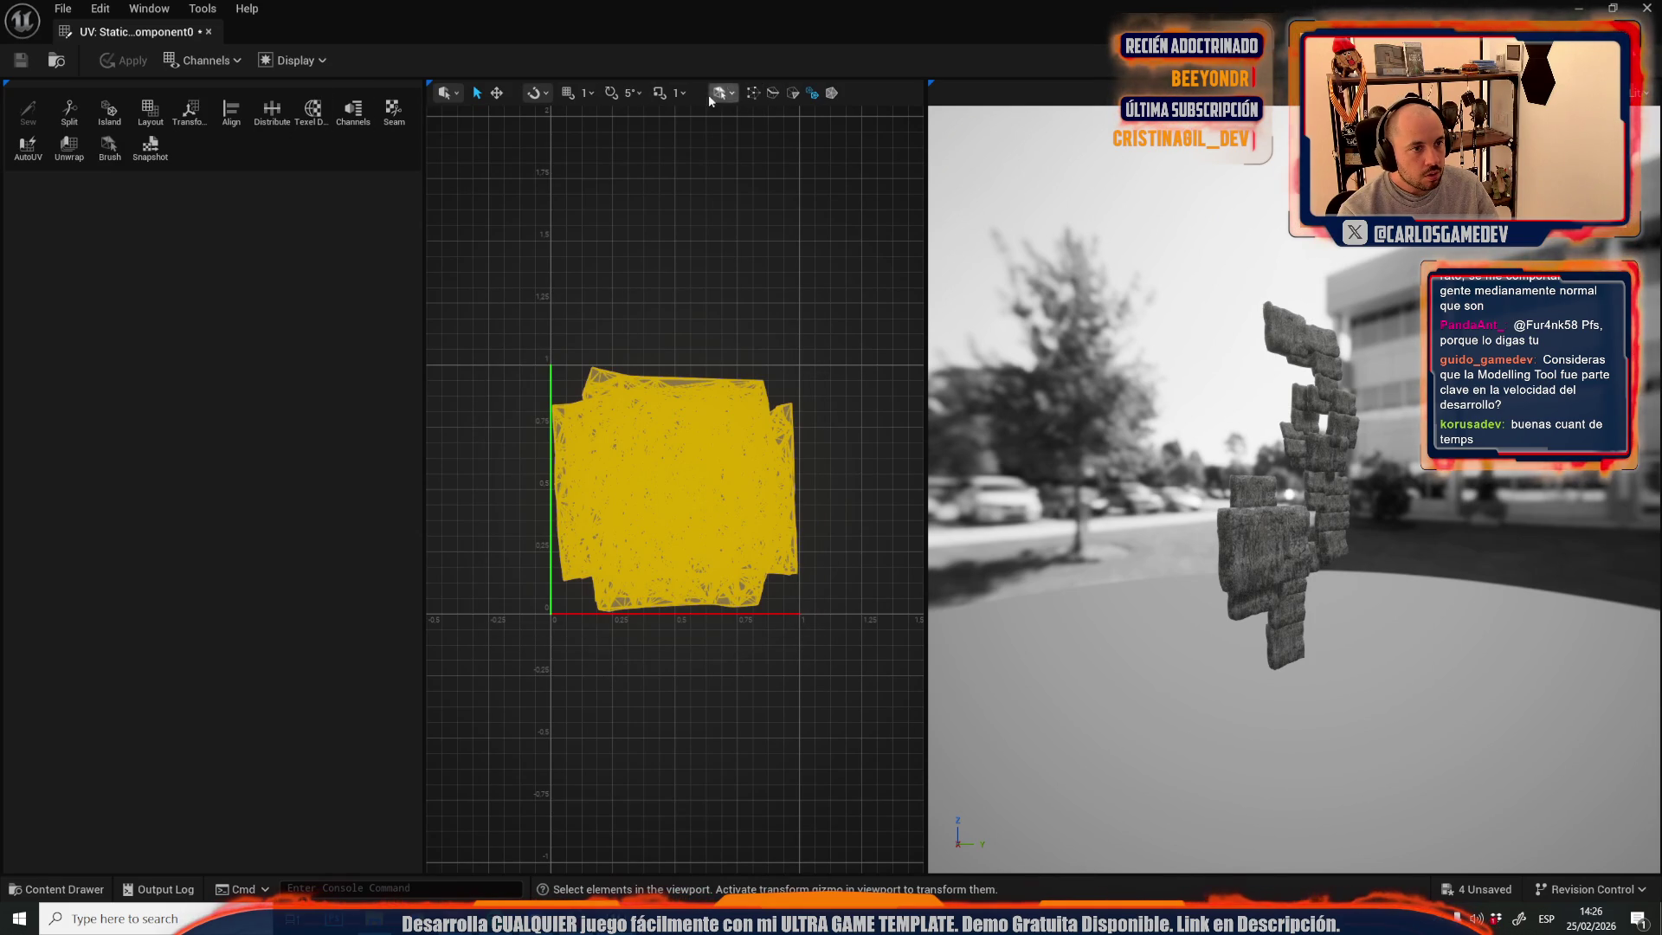
pyautogui.click(497, 93)
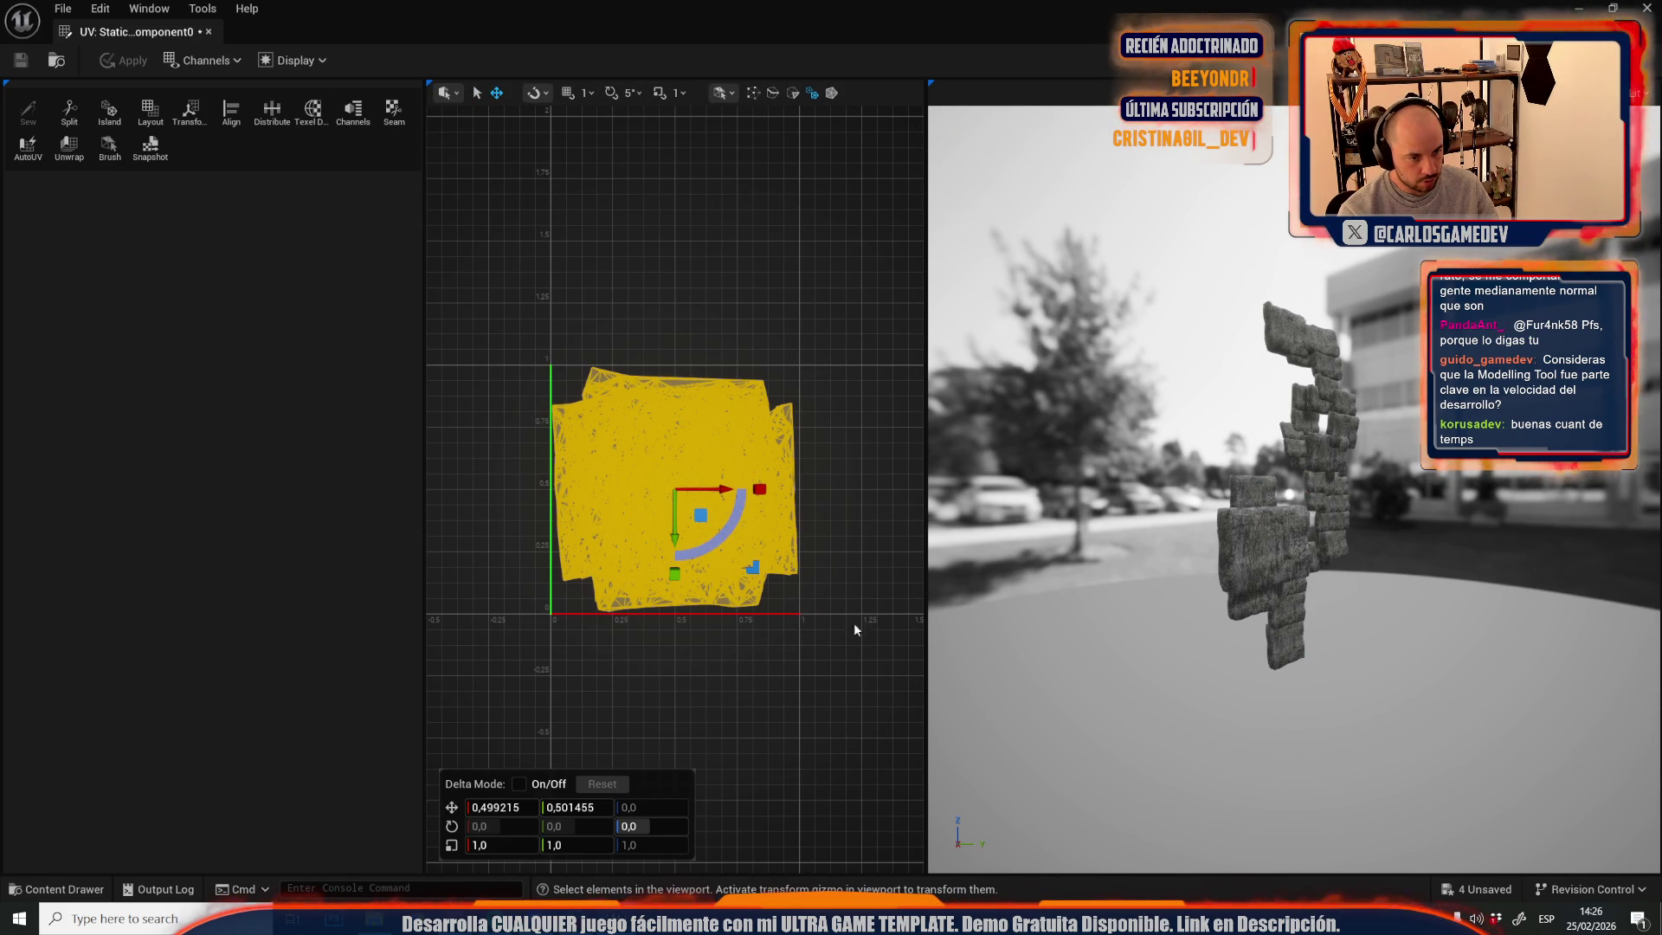
pyautogui.moveTo(757, 574); pyautogui.dragTo(751, 571)
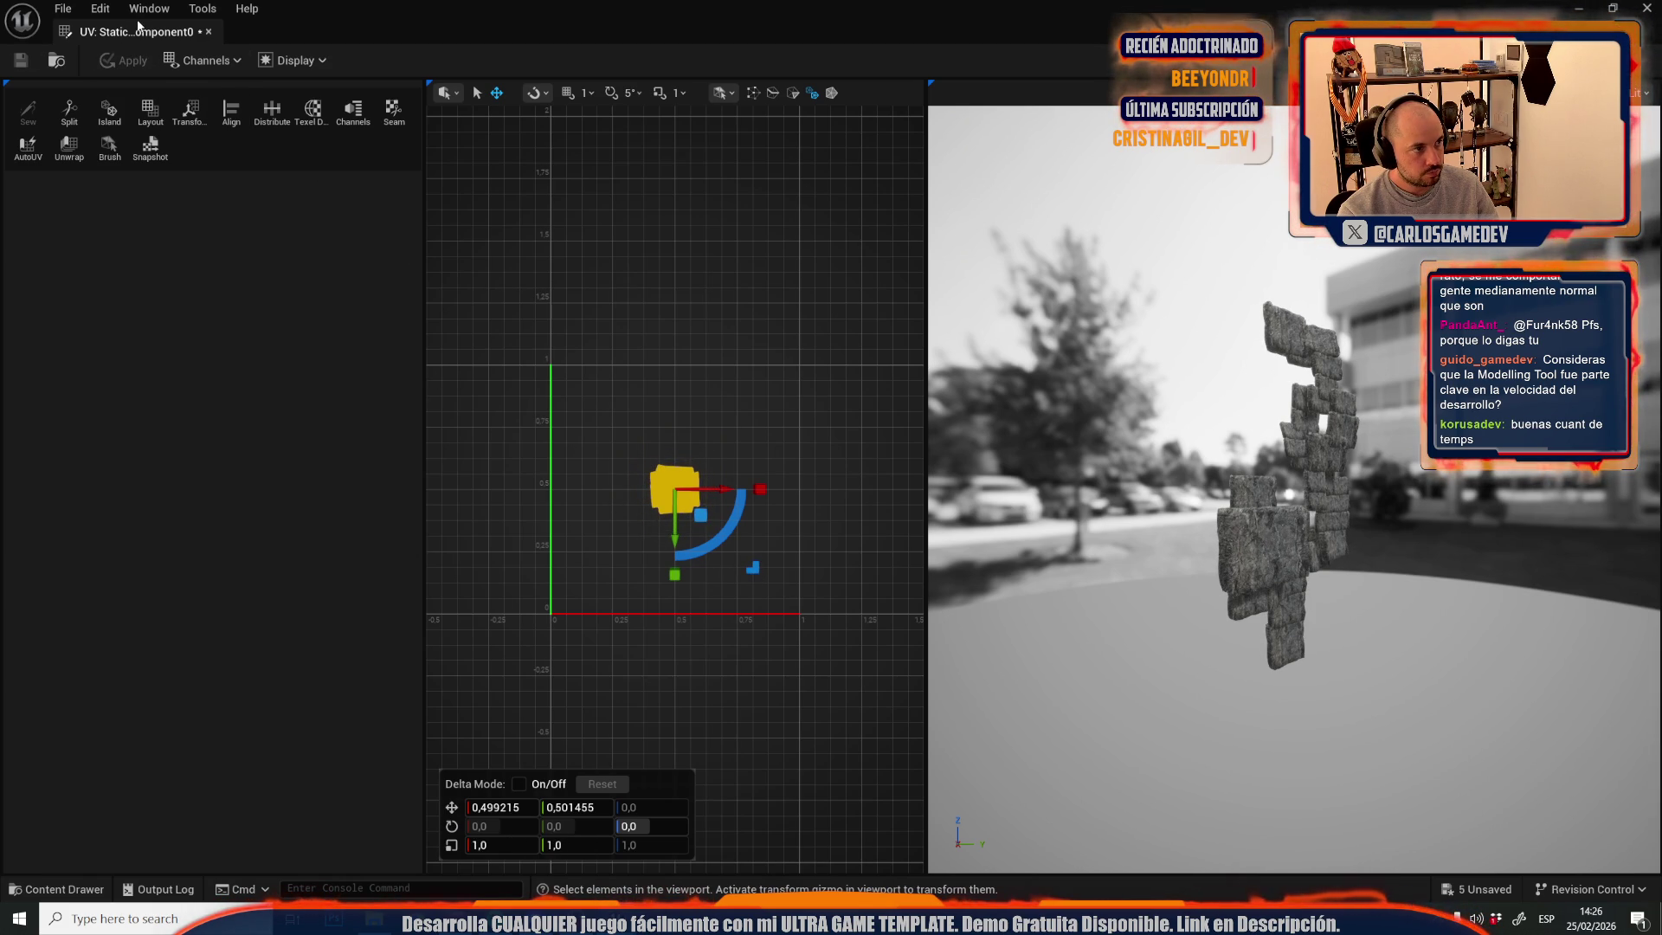
pyautogui.hotkey('alt', 'Tab')
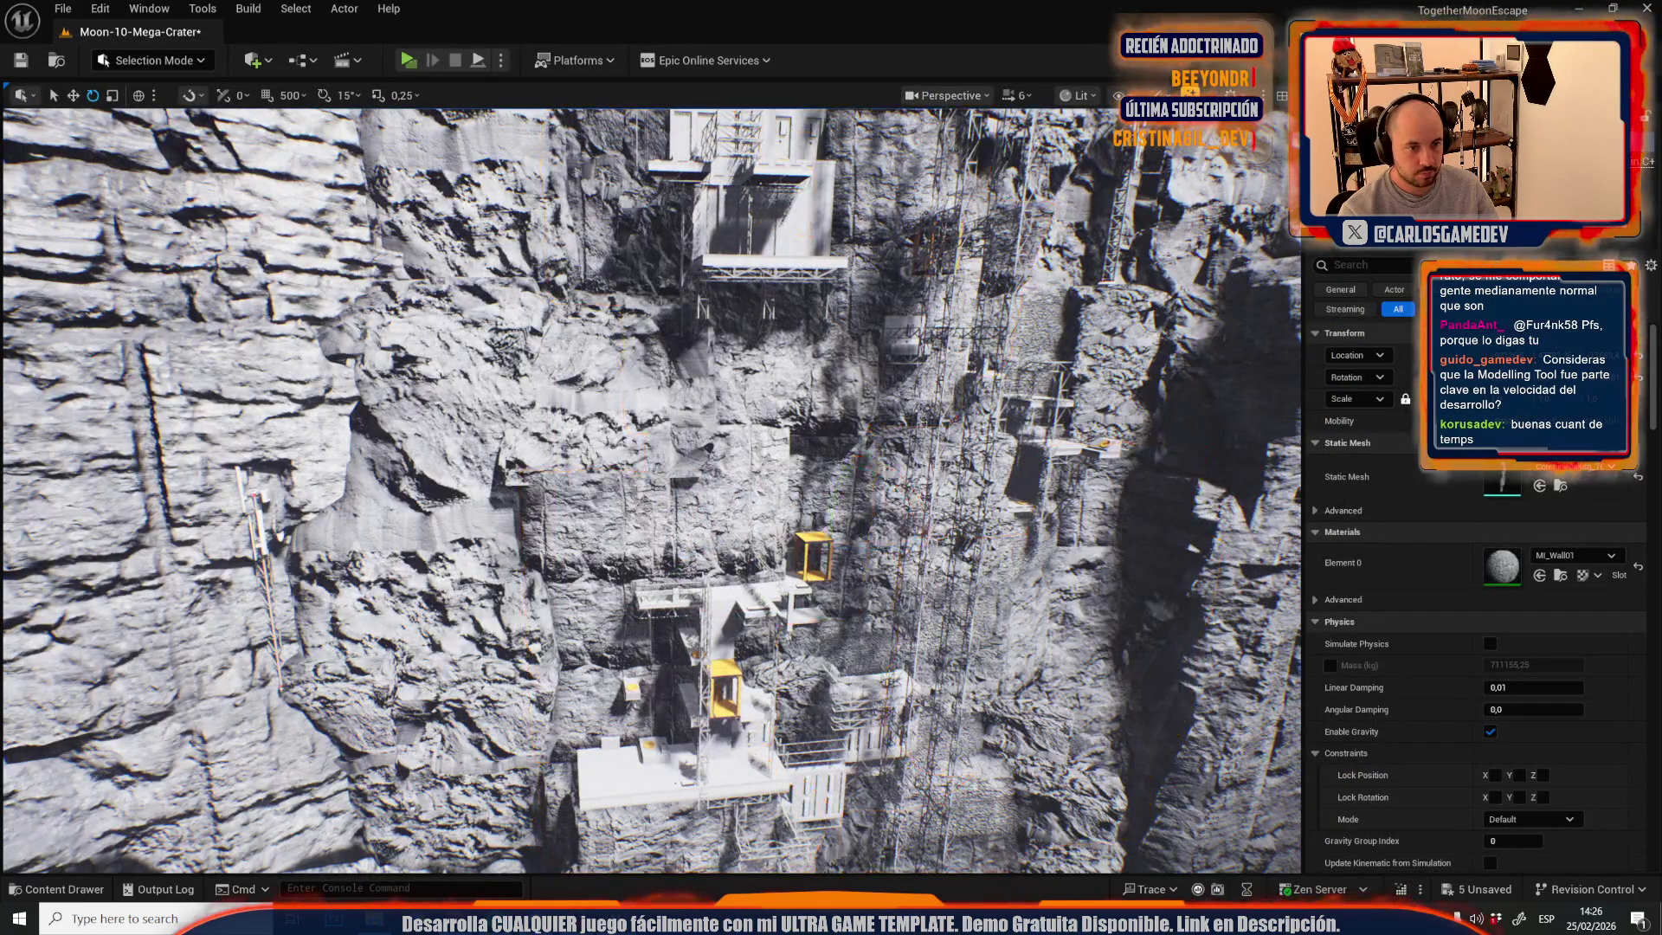
pyautogui.scroll(2, 618, 280)
pyautogui.press('s')
pyautogui.press('w')
pyautogui.scroll(-3, 618, 280)
pyautogui.press('s')
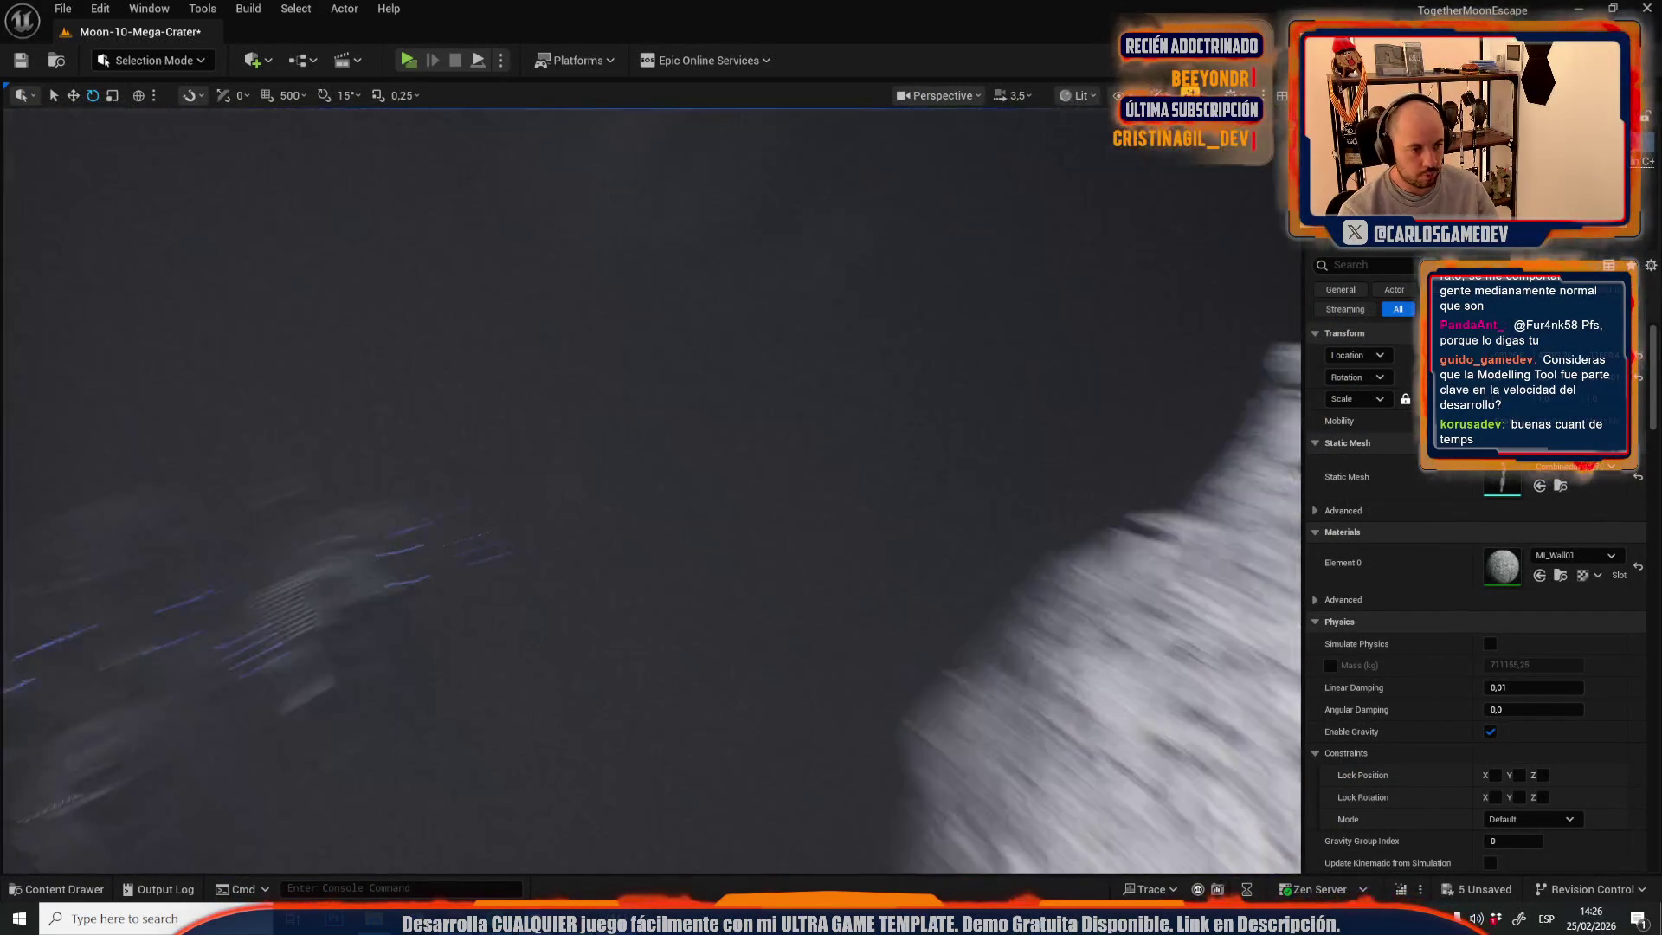
pyautogui.scroll(1, 651, 490)
pyautogui.press('w')
pyautogui.scroll(-2, 651, 490)
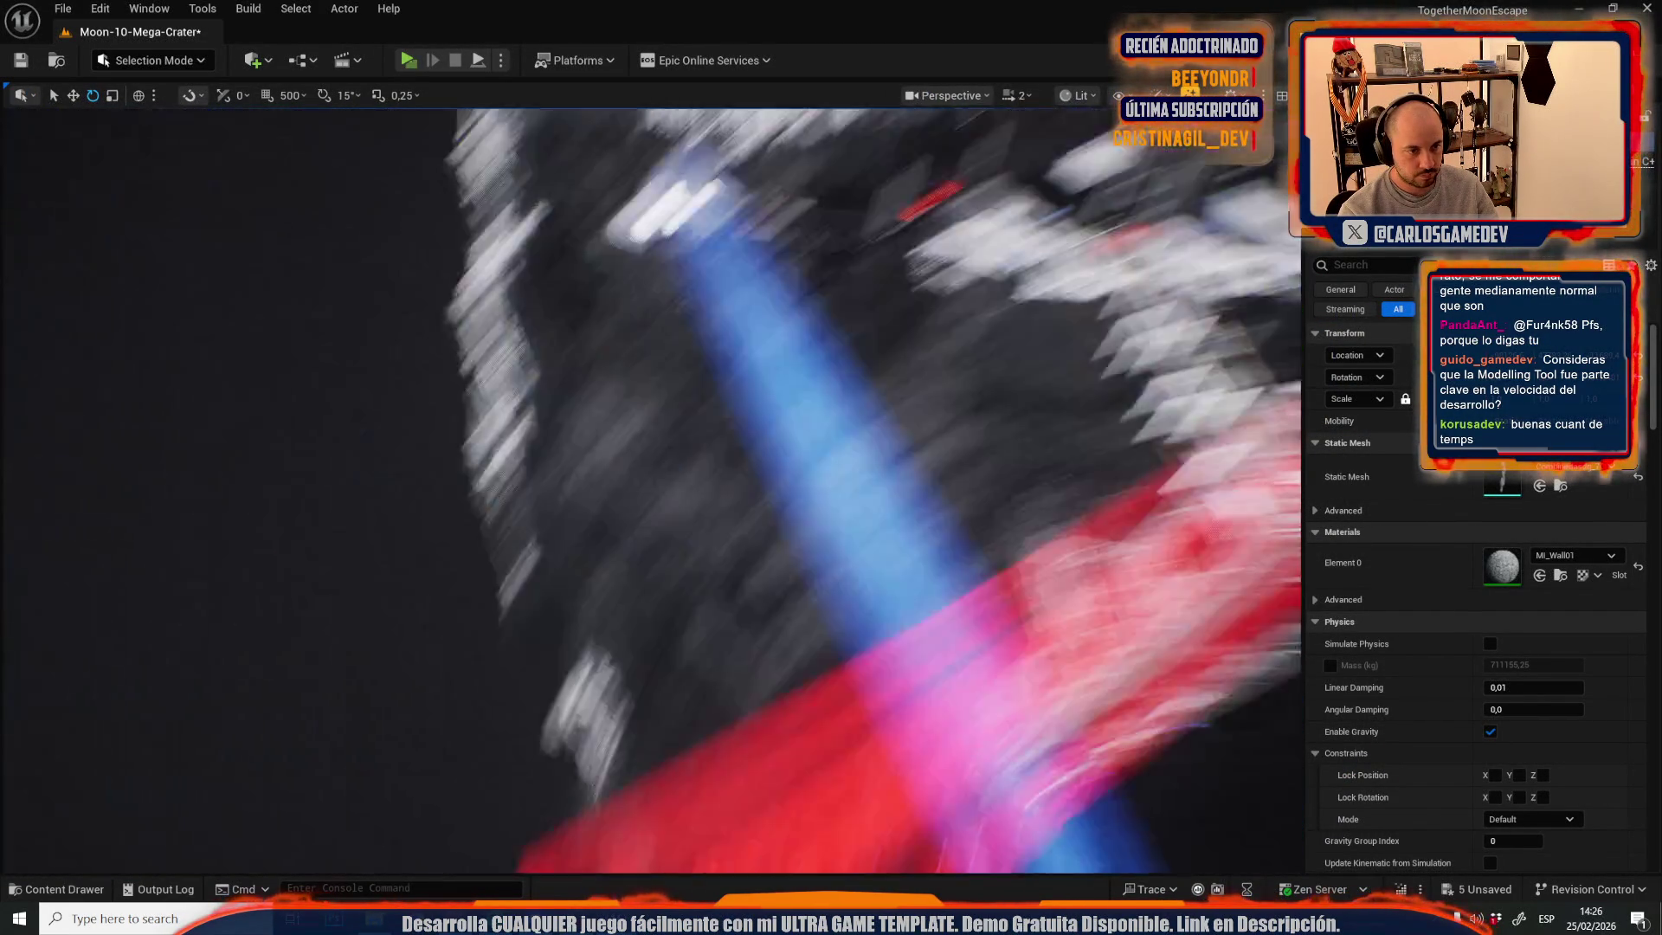
pyautogui.press('s')
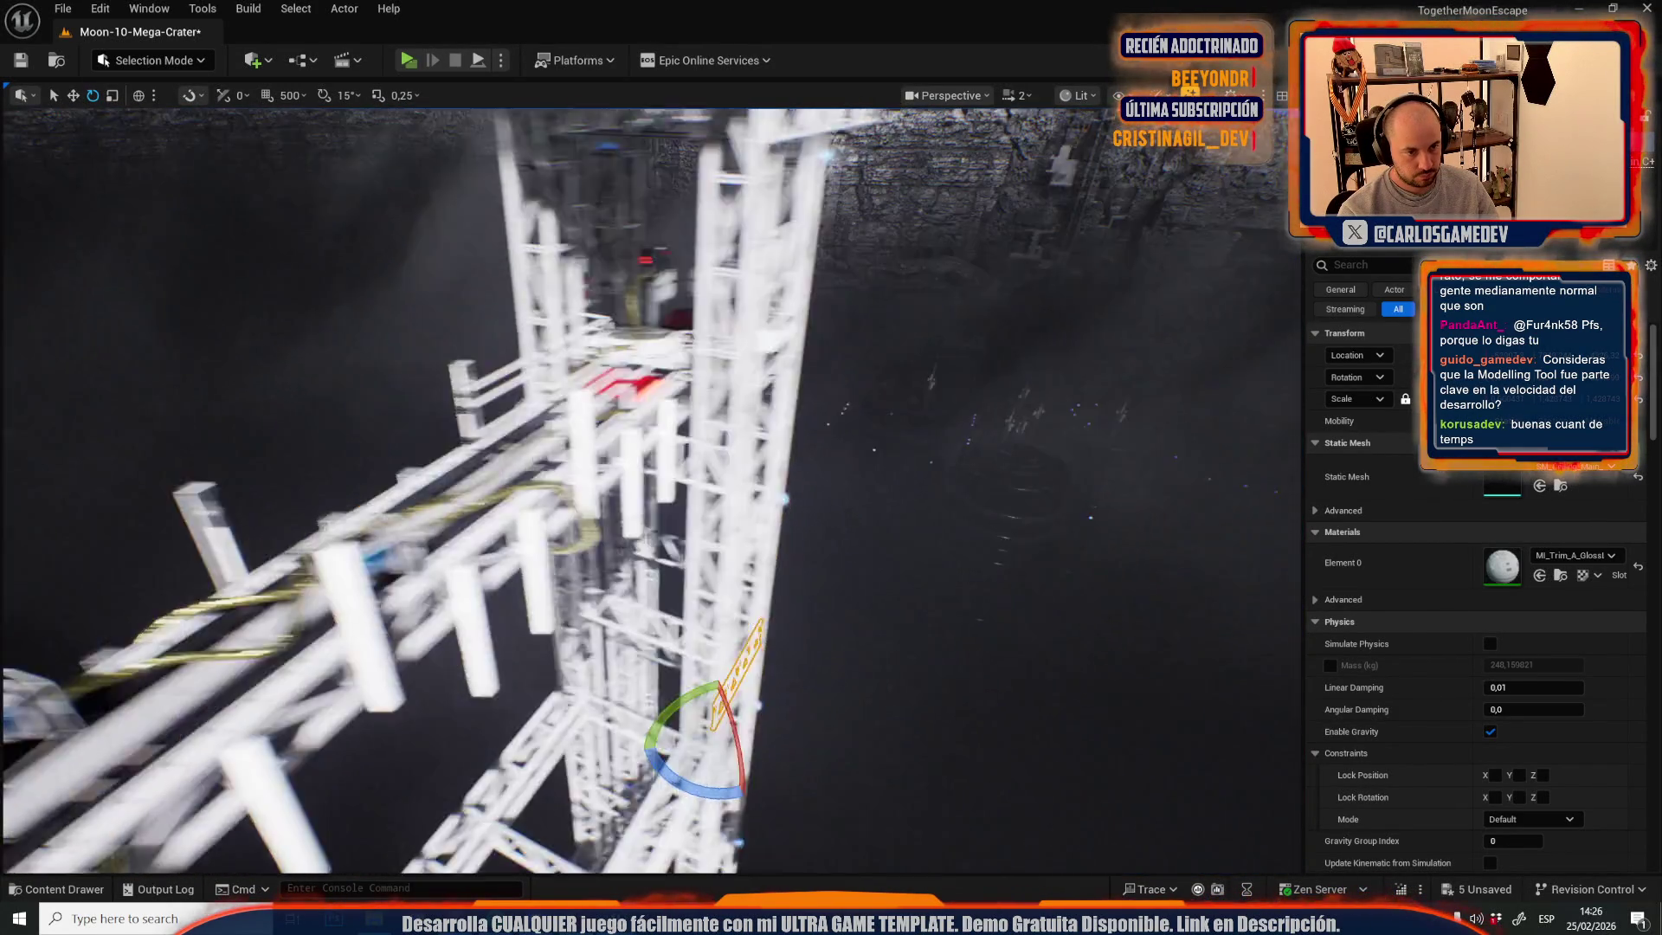
pyautogui.press('s')
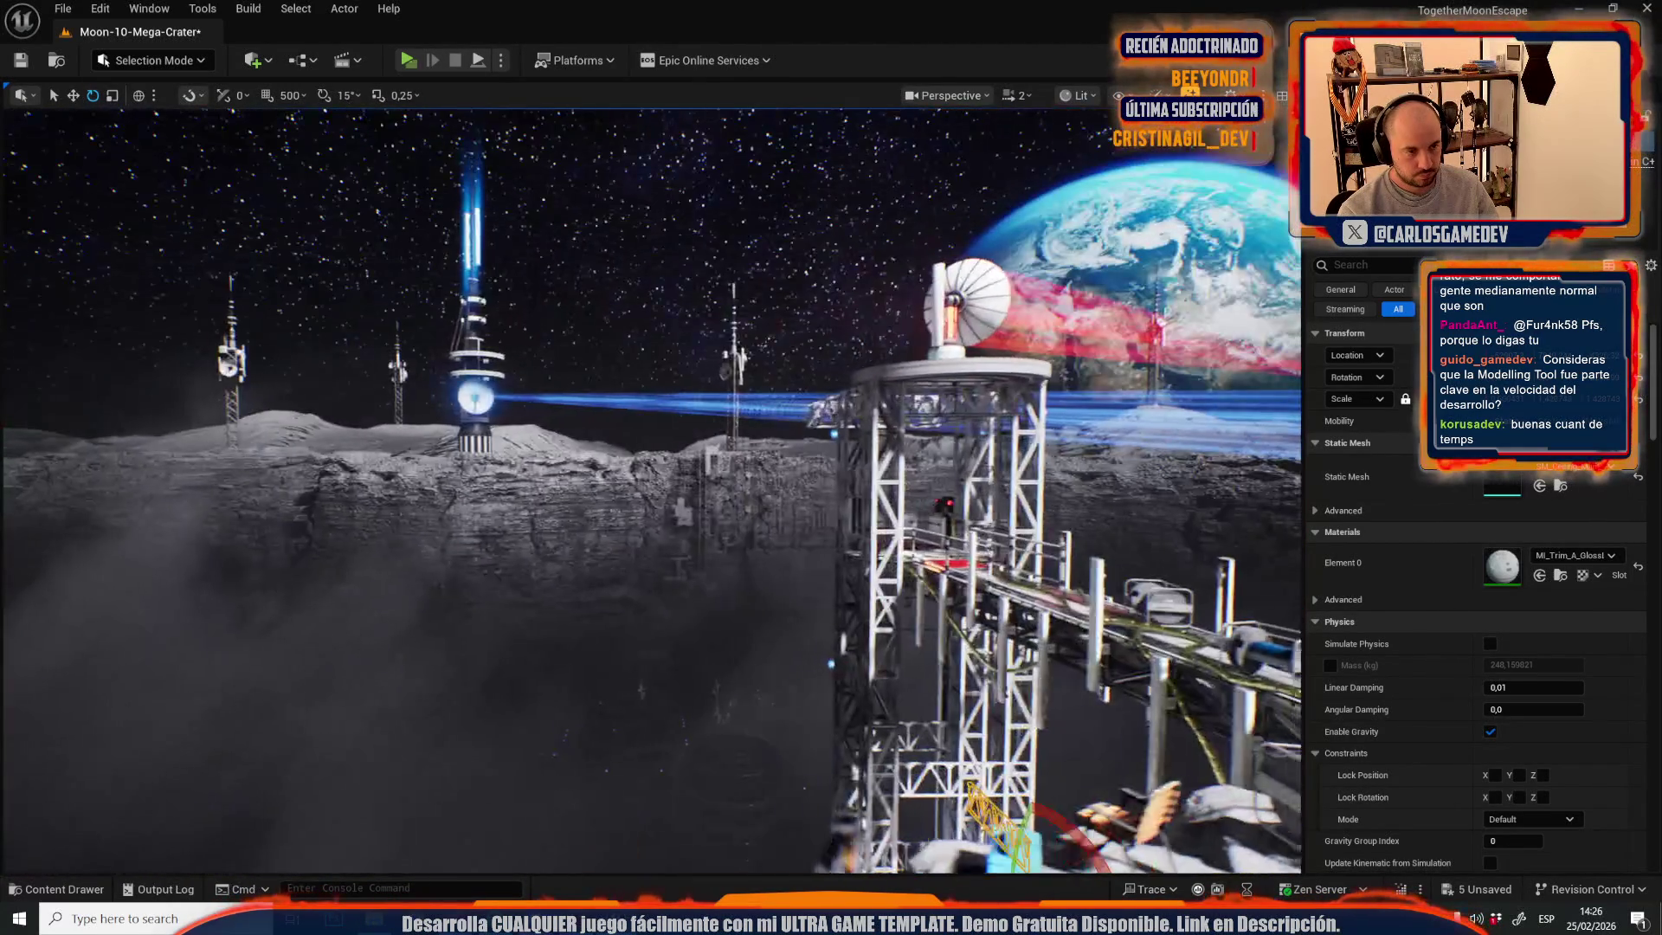
pyautogui.press('w')
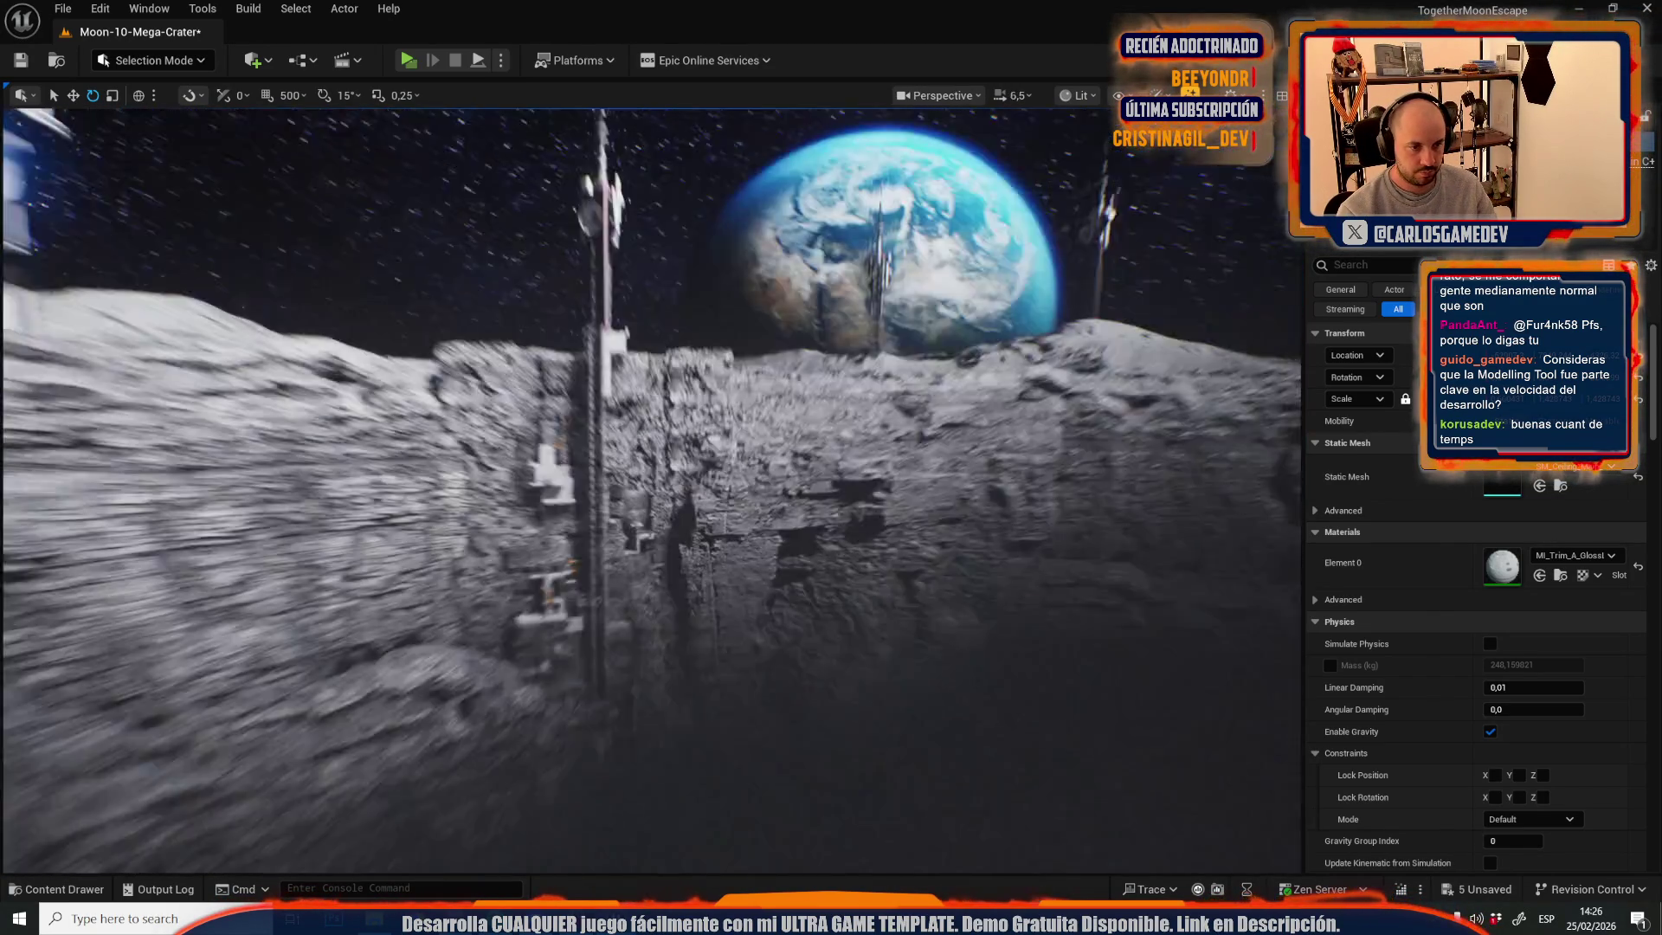
pyautogui.press('s')
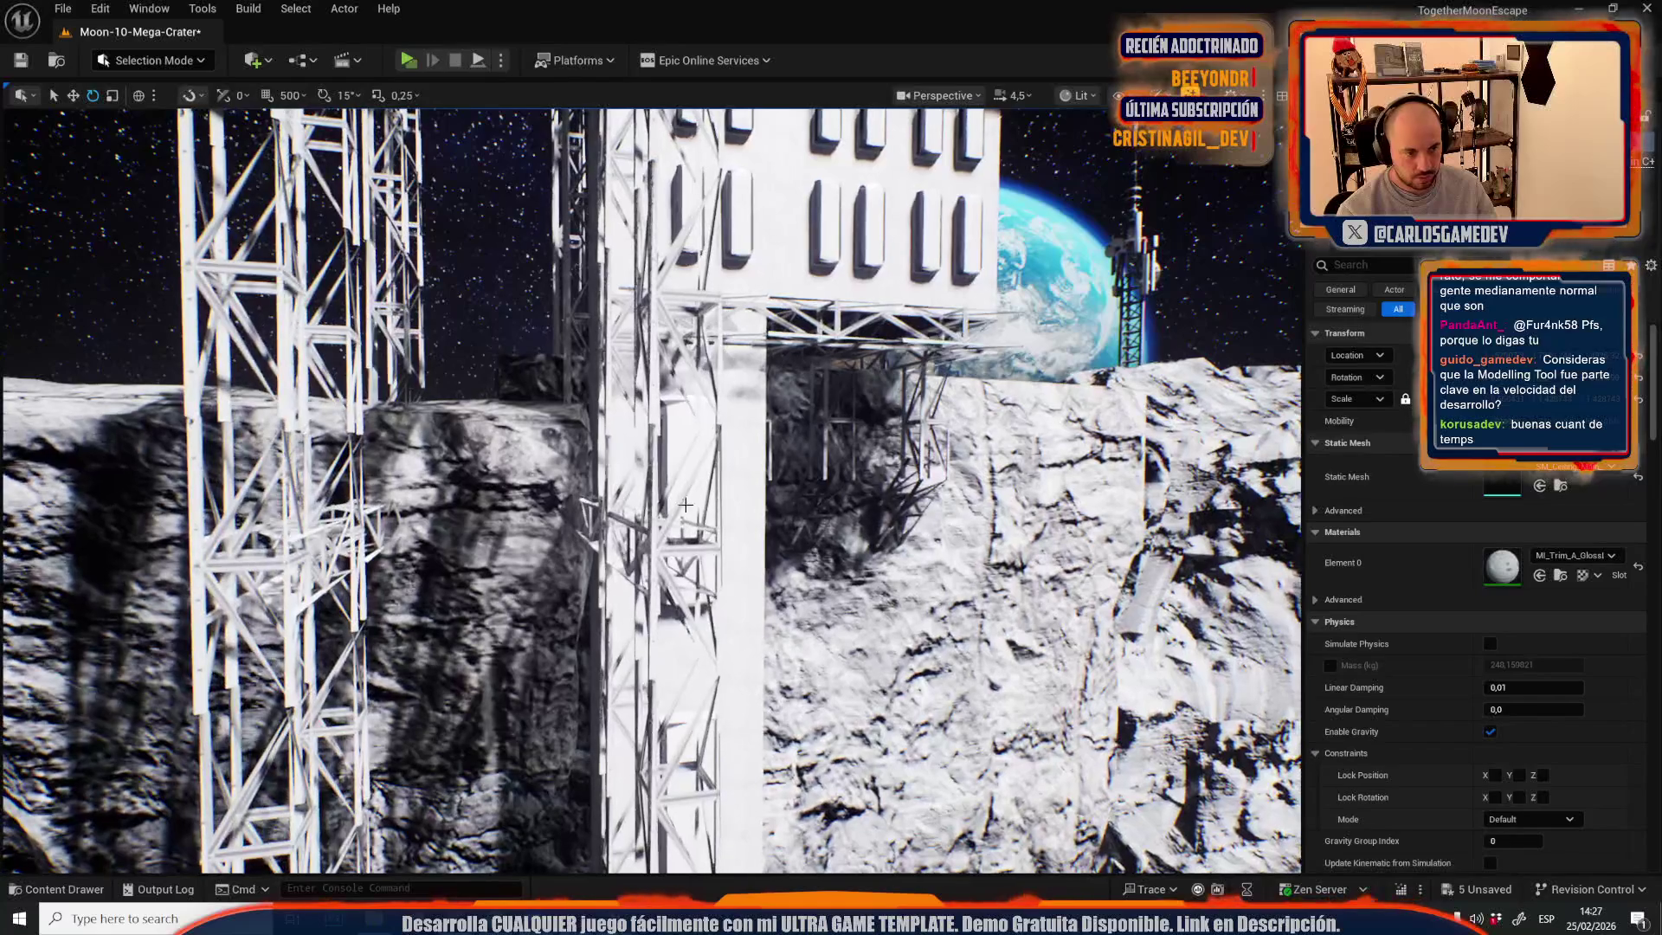
# - Select the white building panels and assign the olive trim material to Element 0
pyautogui.click(683, 493)
pyautogui.click(676, 464)
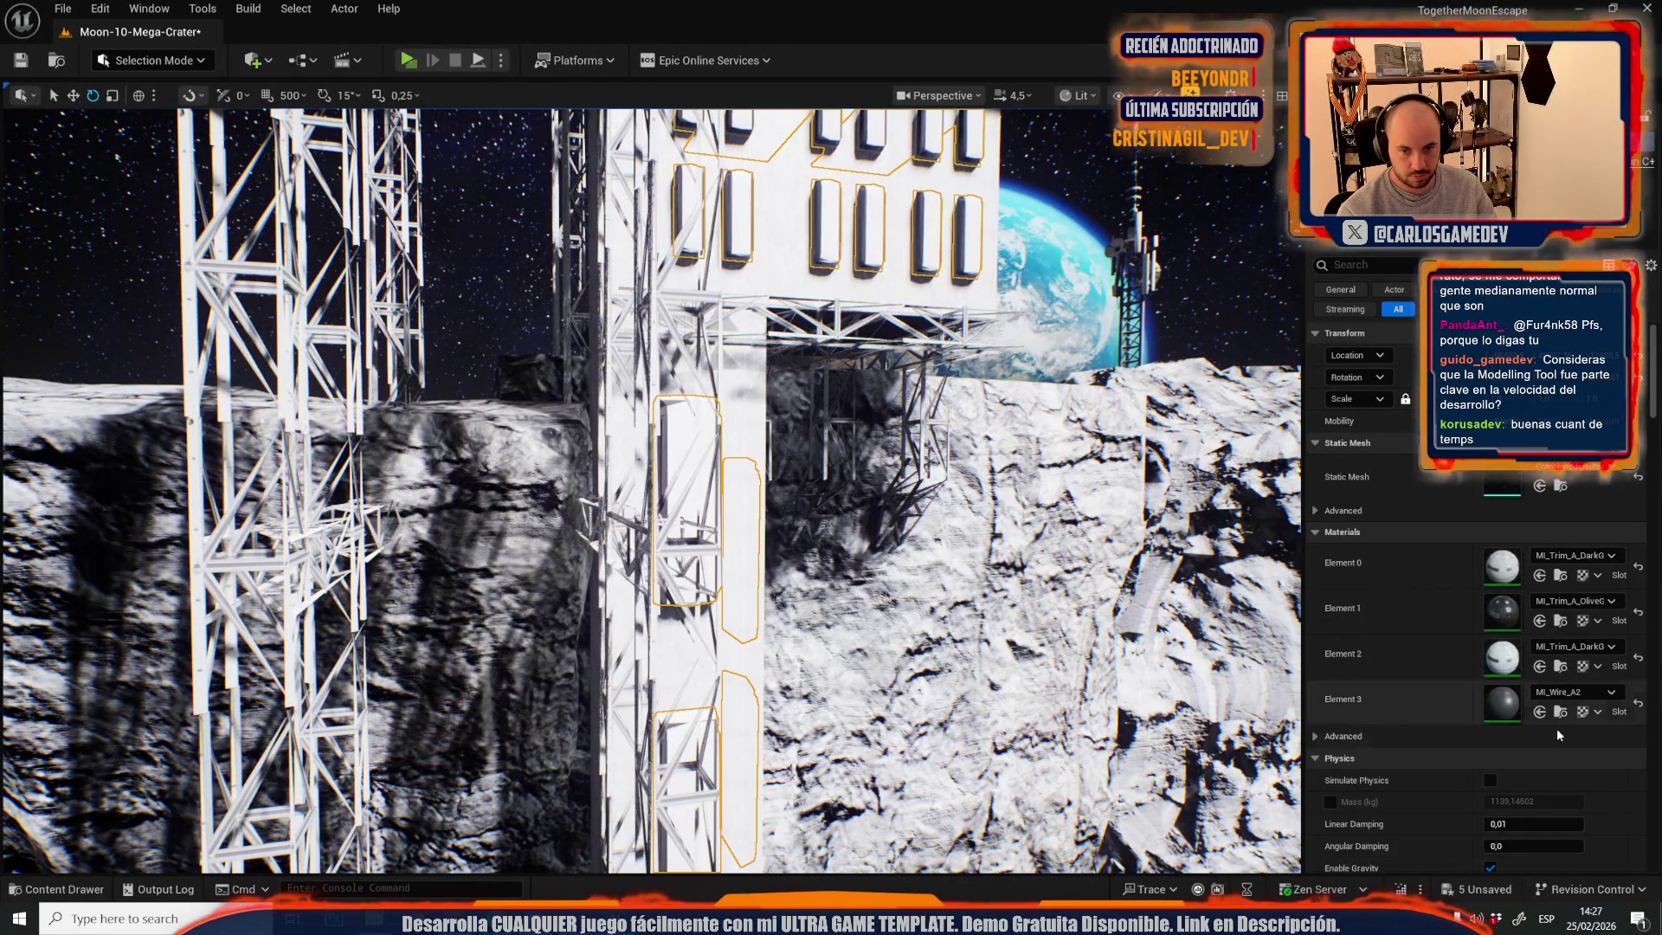
pyautogui.hotkey('ctrl', 'space')
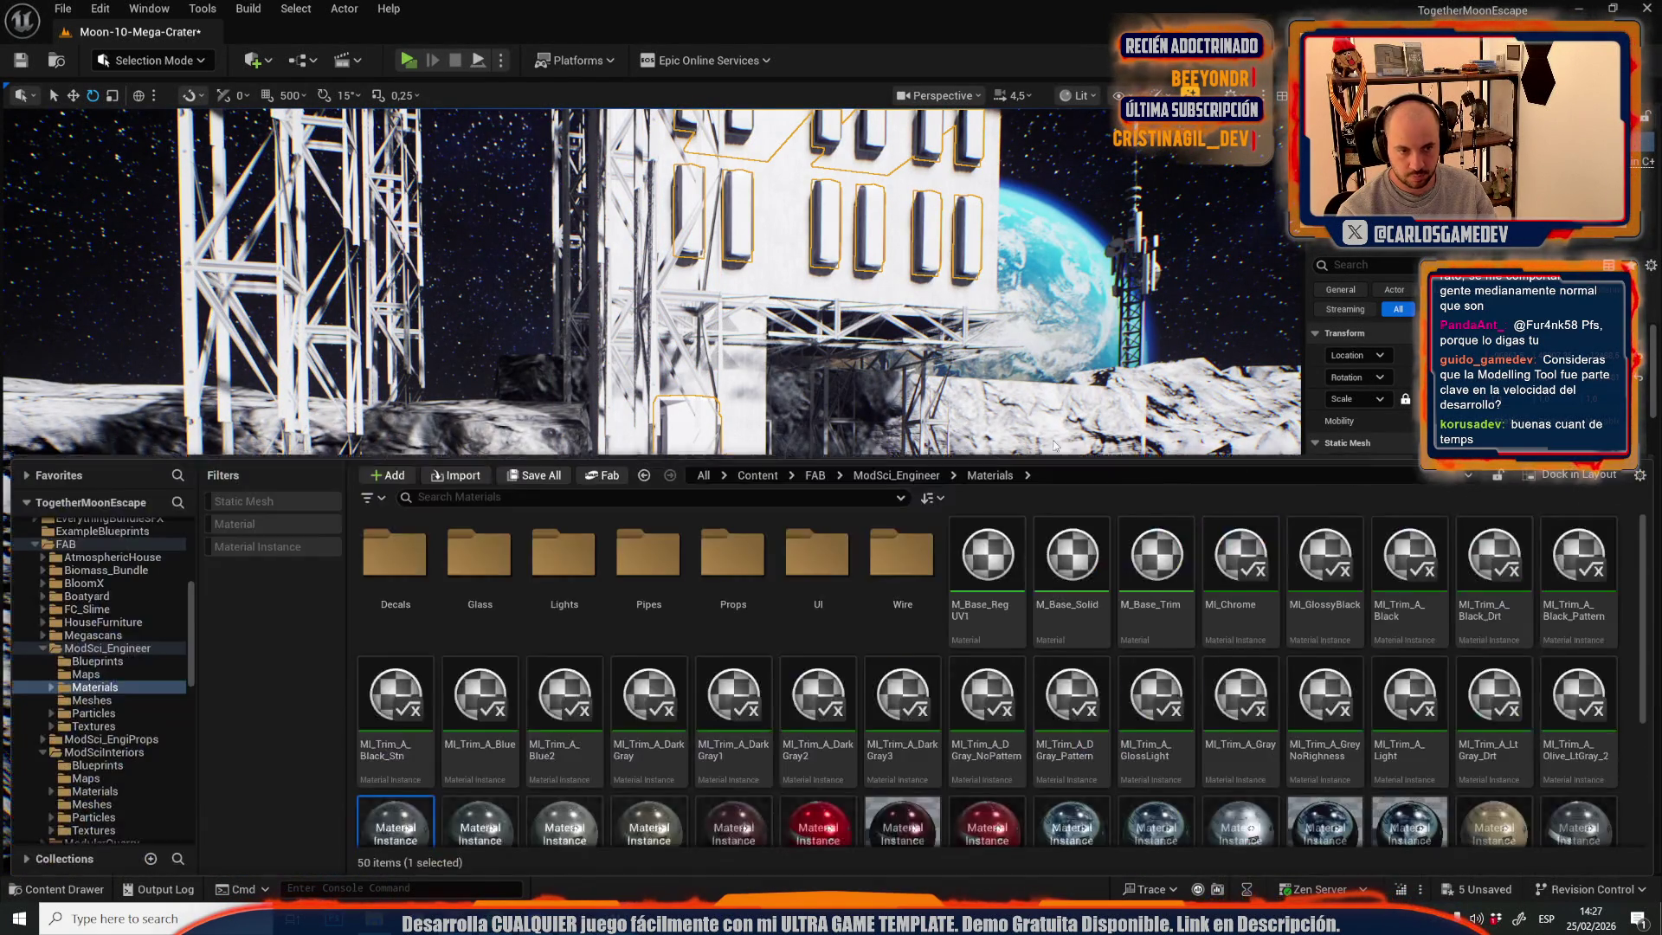
pyautogui.moveTo(1054, 446); pyautogui.dragTo(1087, 376)
pyautogui.click(1540, 576)
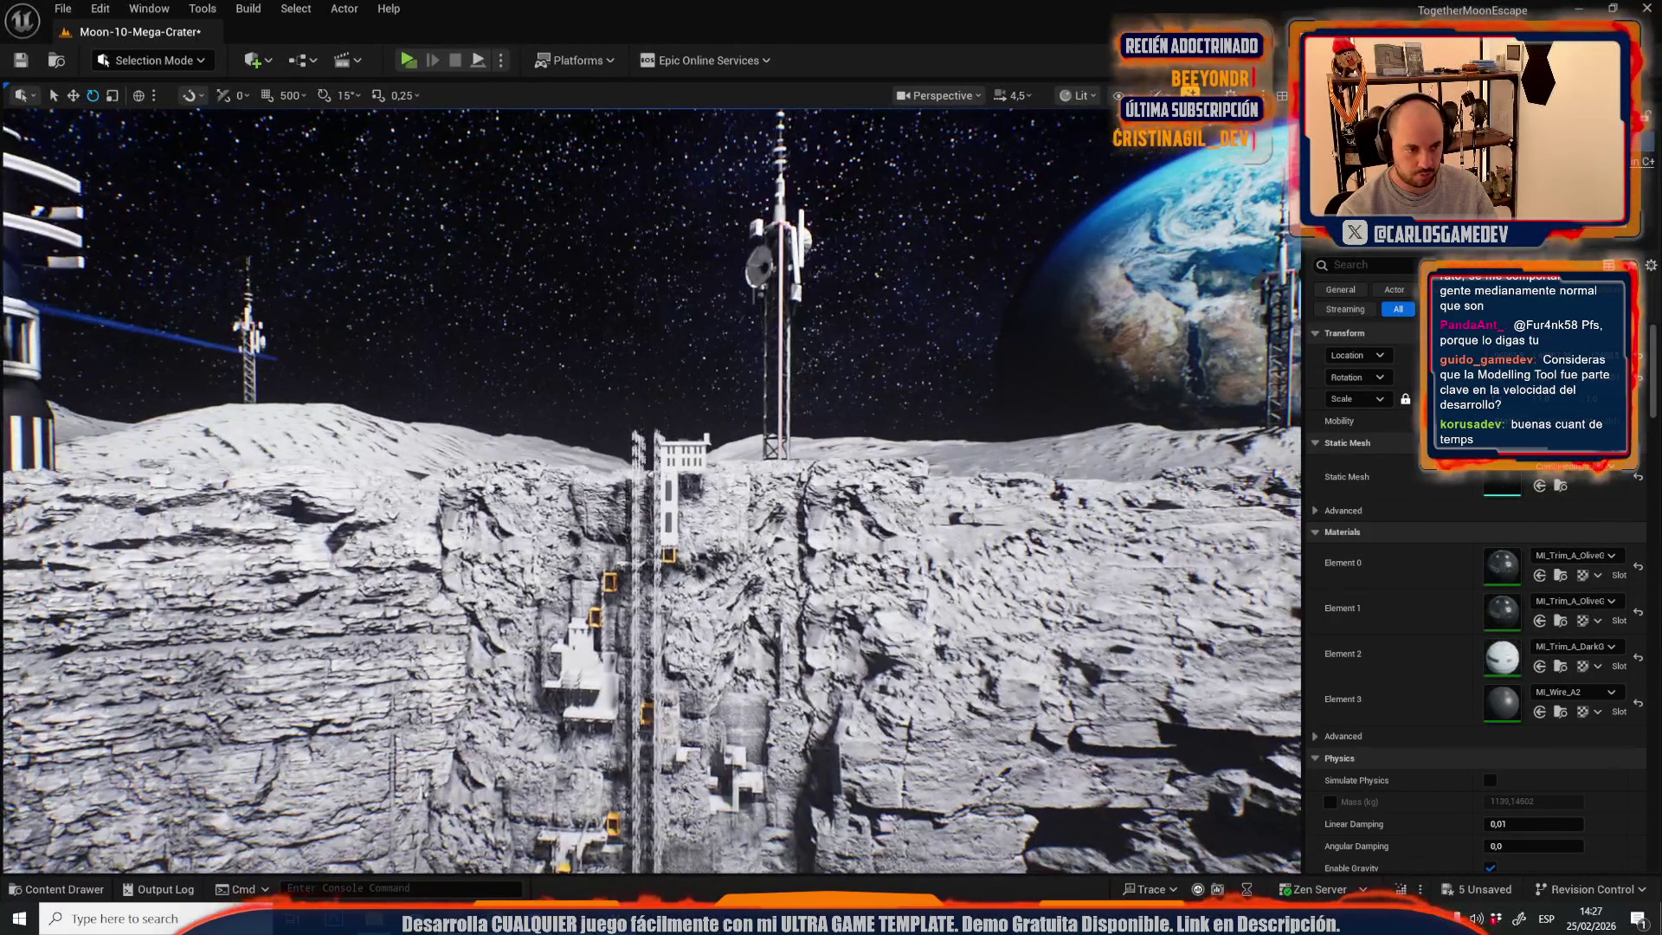
# - Select another crater object, then the Niagara effect in the crater
pyautogui.click(971, 481)
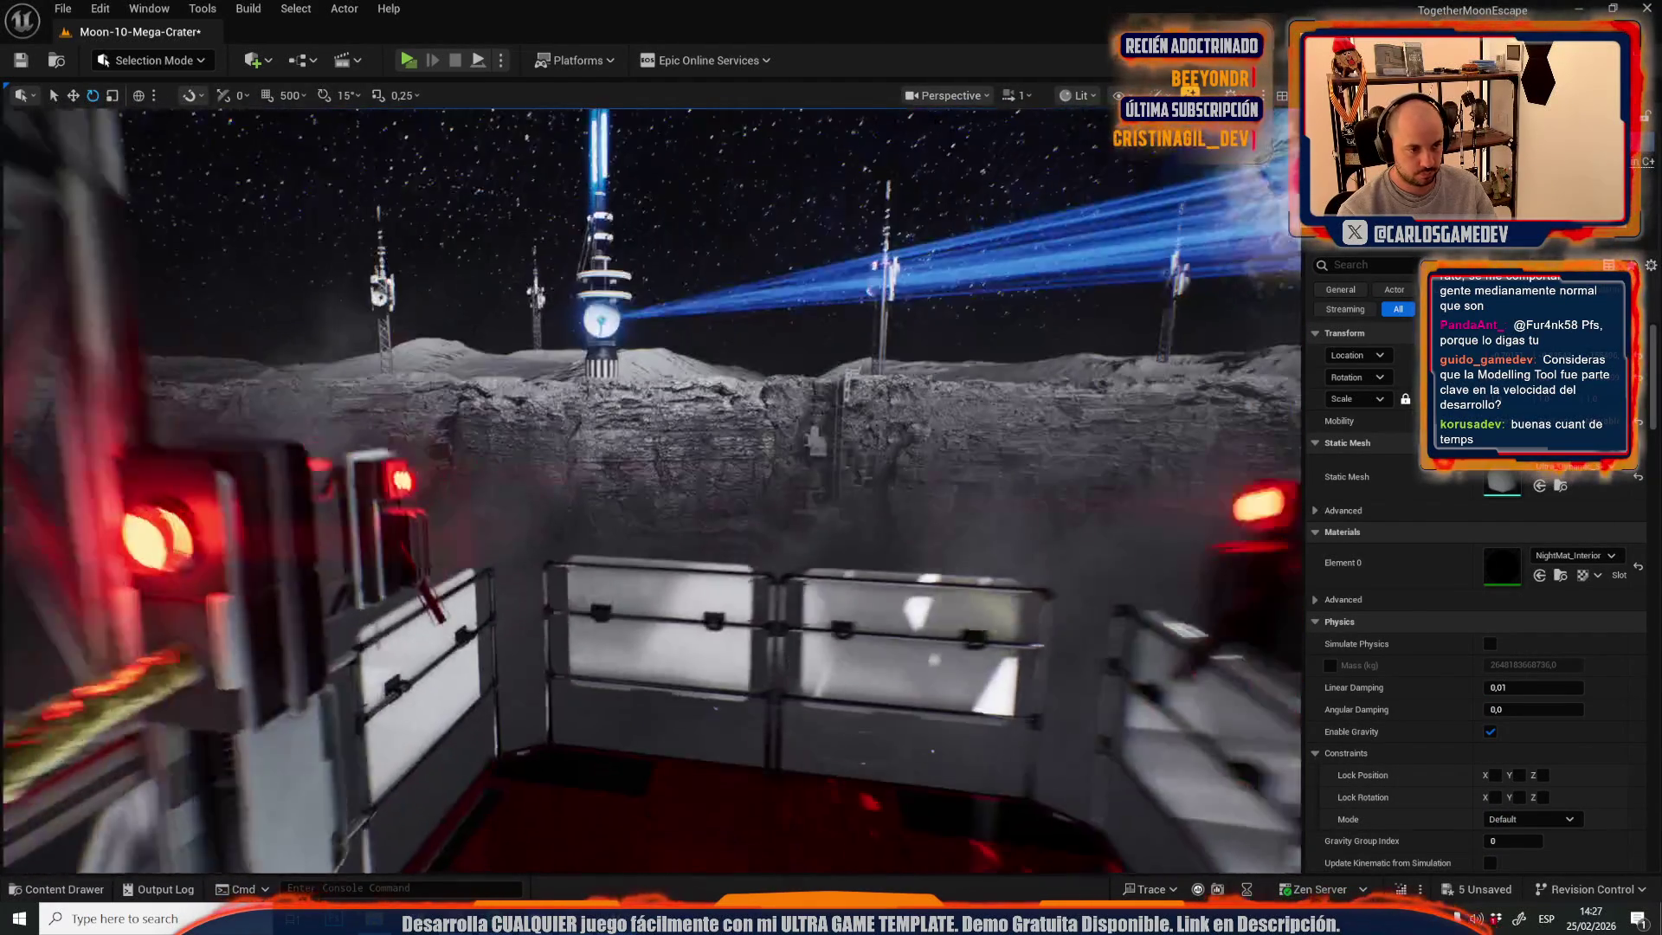
pyautogui.scroll(-2, 651, 490)
pyautogui.scroll(-2, 651, 490)
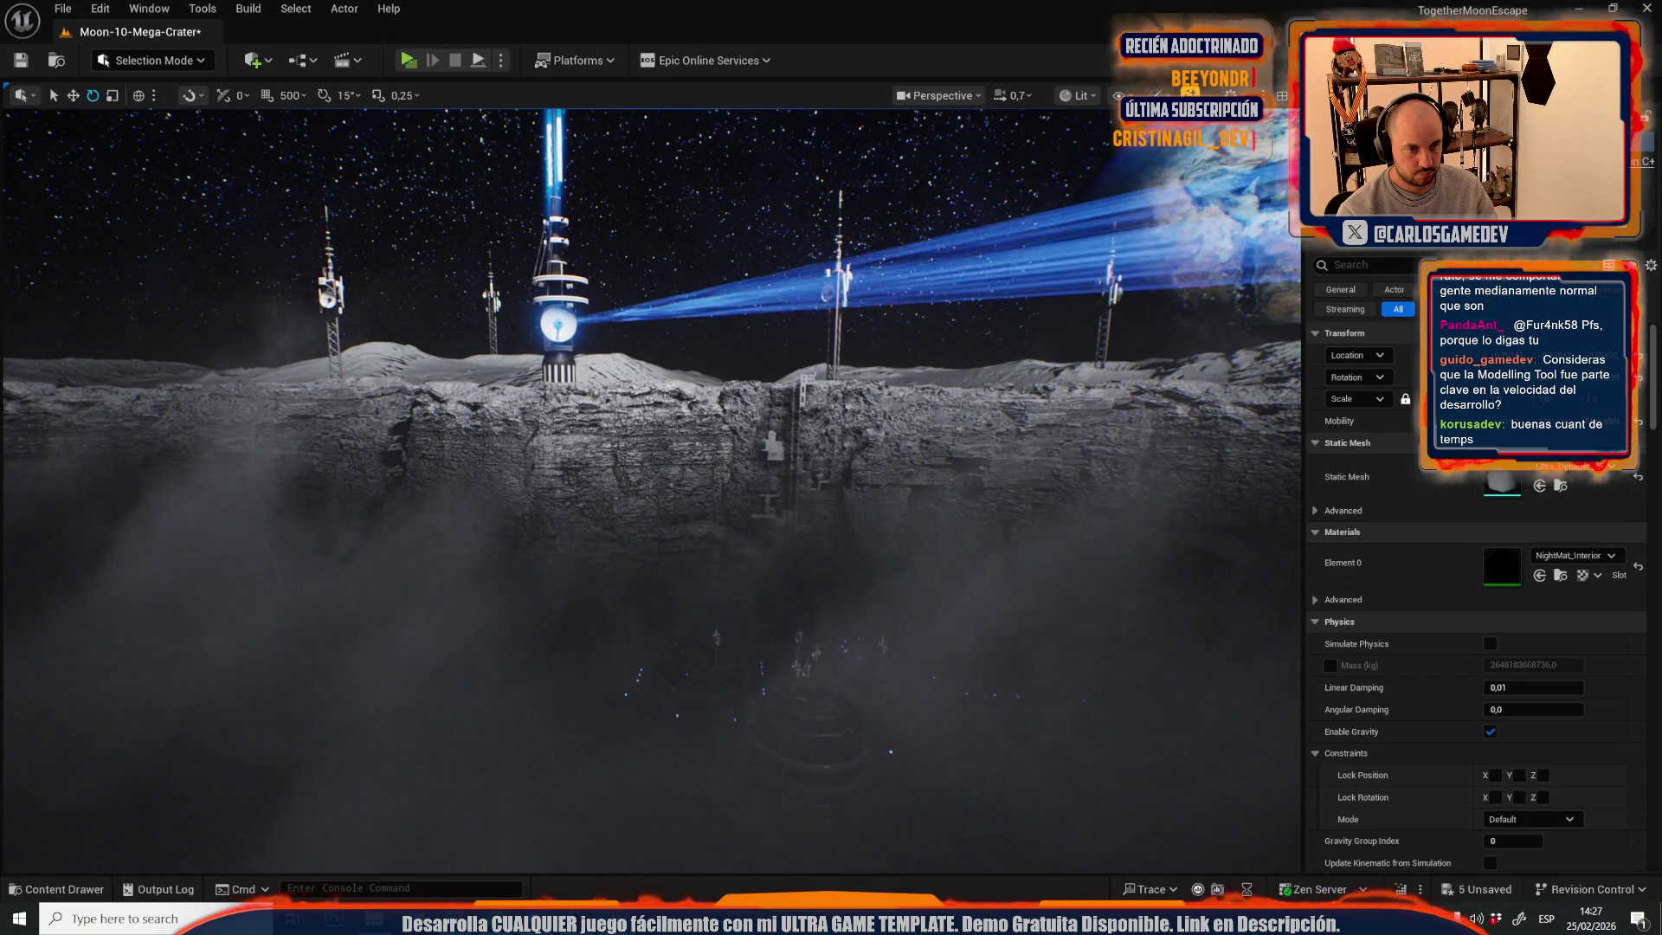
pyautogui.scroll(3, 651, 490)
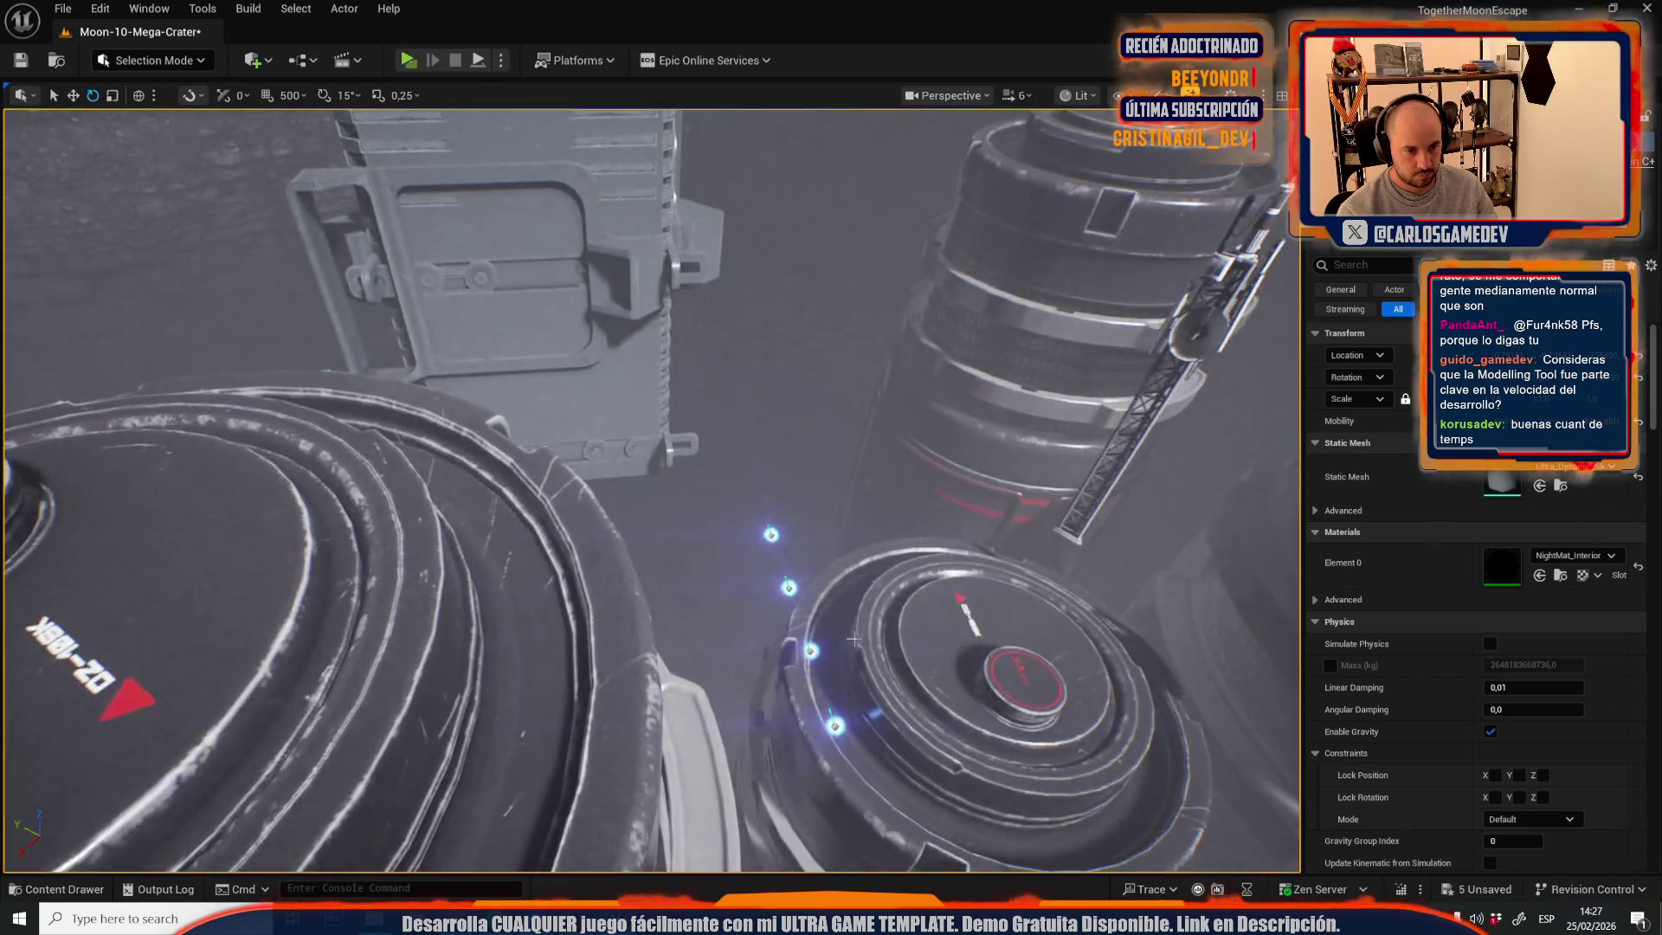
pyautogui.click(771, 534)
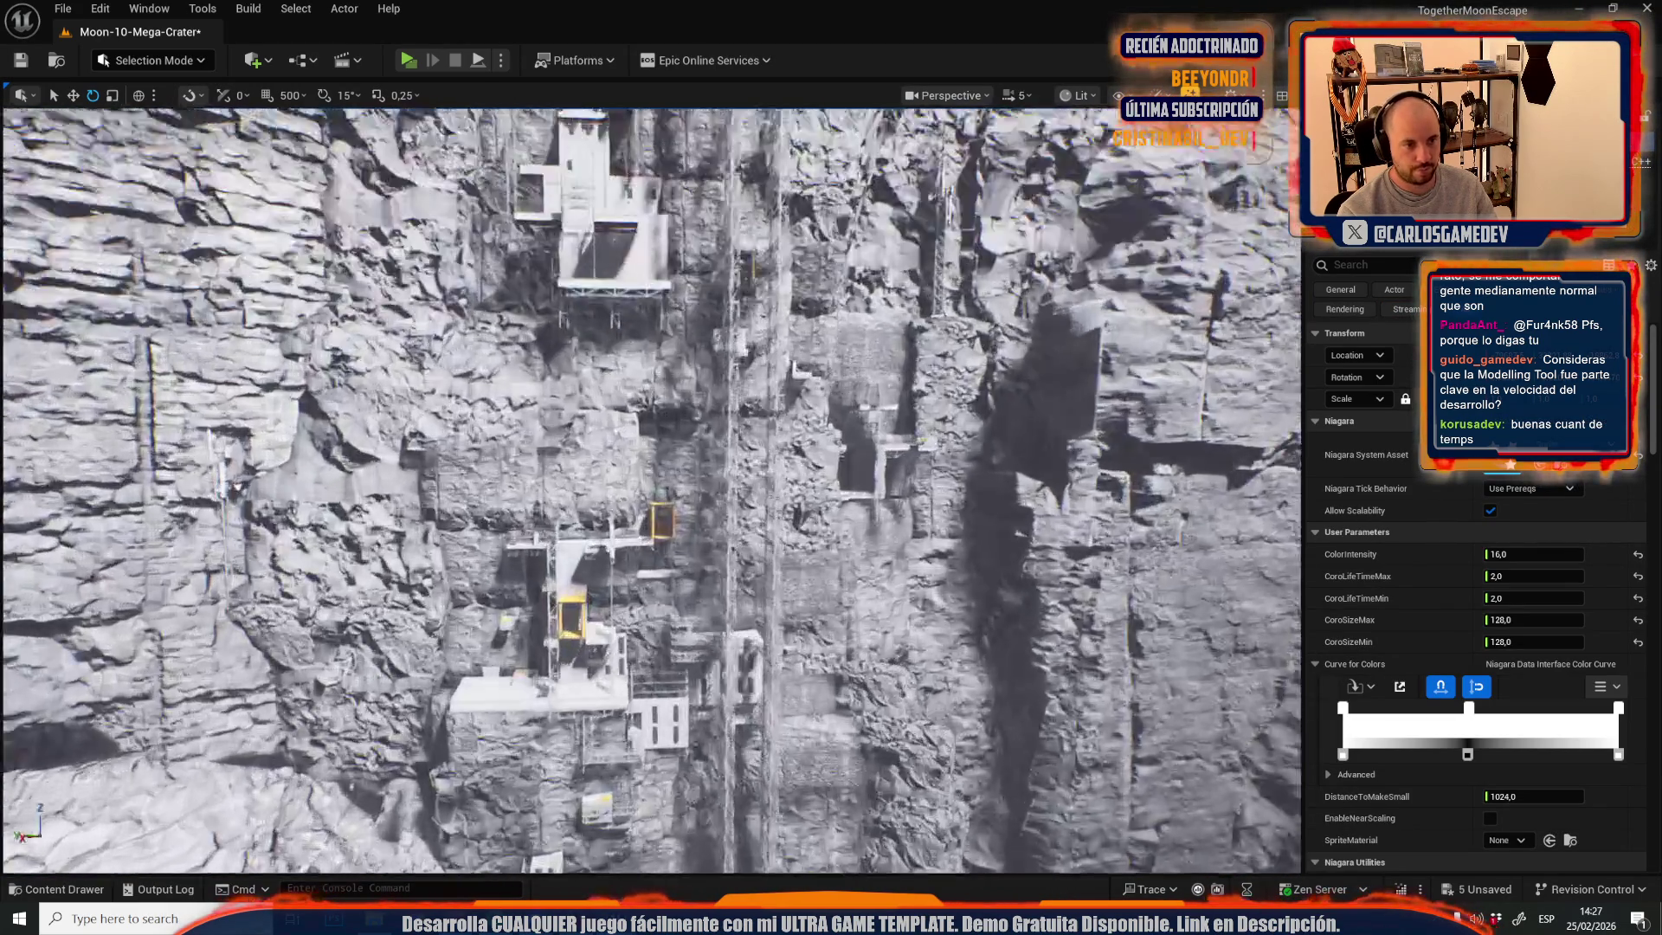
pyautogui.scroll(-1, 651, 490)
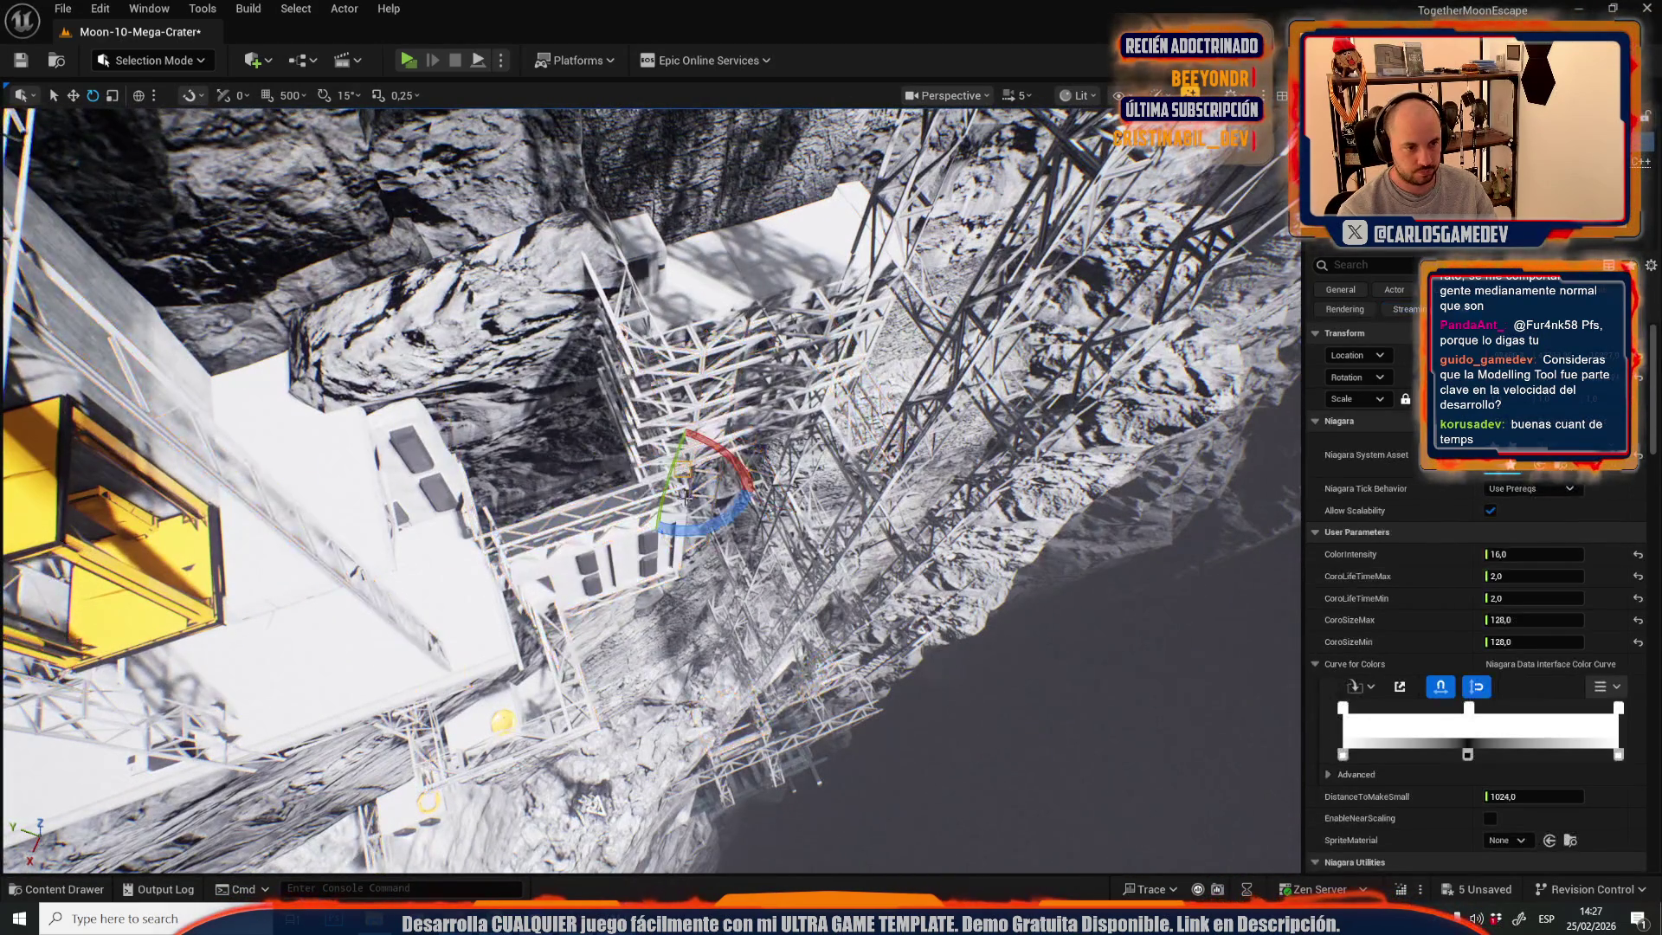
pyautogui.scroll(-1, 651, 490)
pyautogui.press('w')
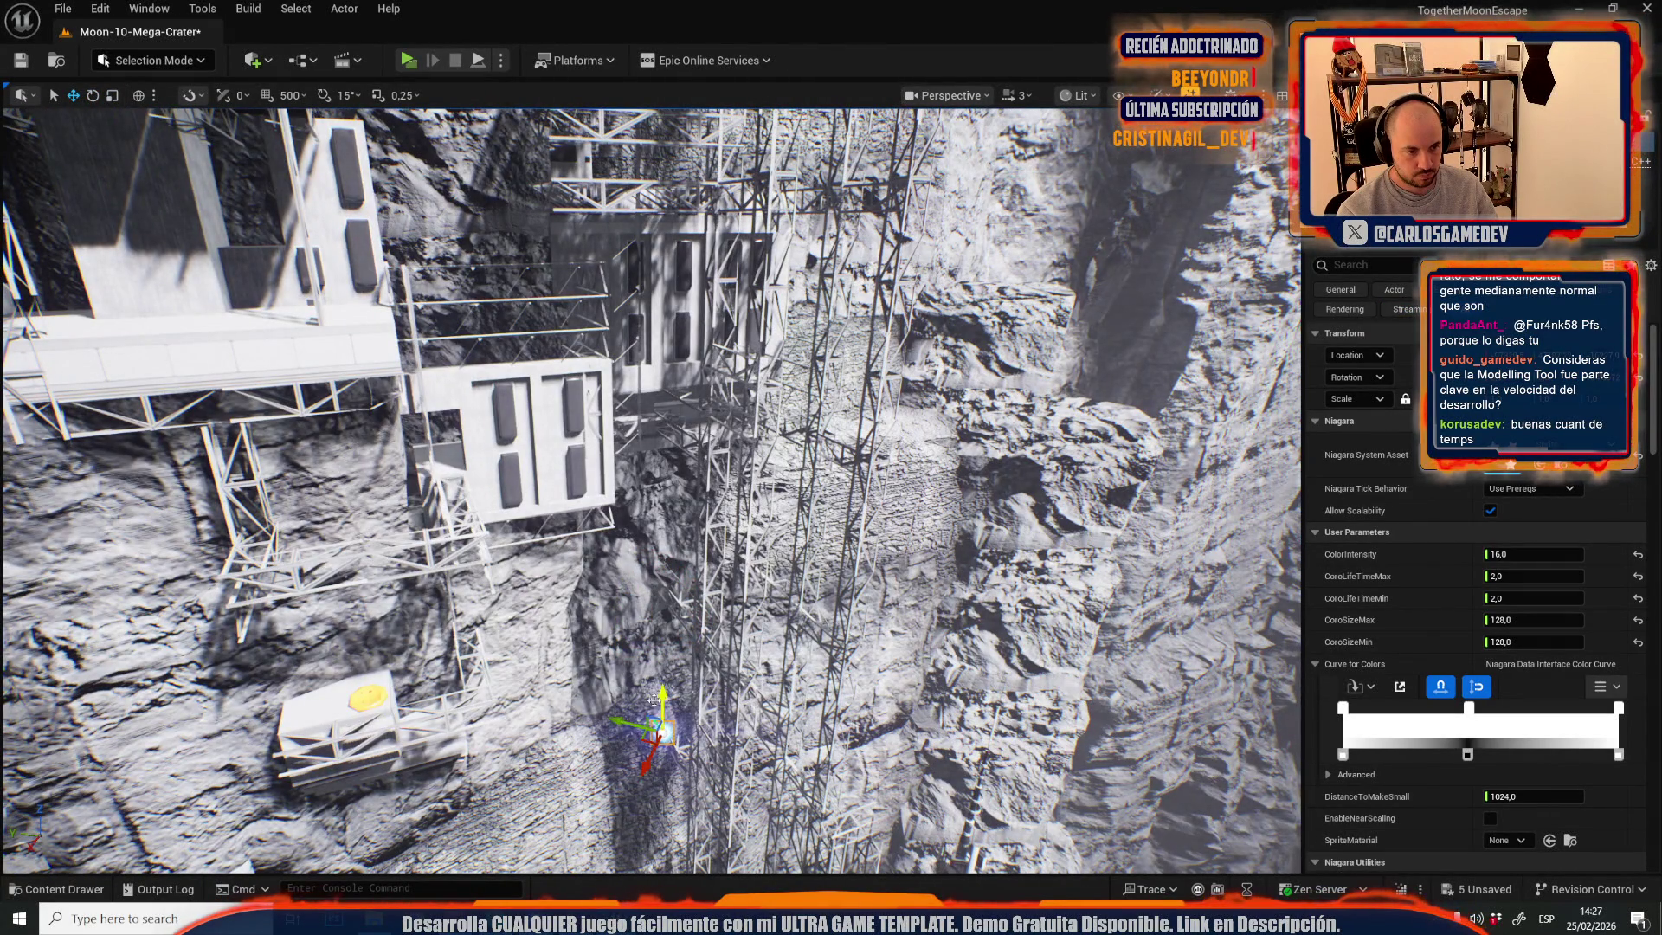
pyautogui.moveTo(719, 707)
pyautogui.mouseDown()
pyautogui.moveTo(599, 526)
pyautogui.moveTo(589, 625)
pyautogui.mouseUp()
pyautogui.scroll(-1, 651, 623)
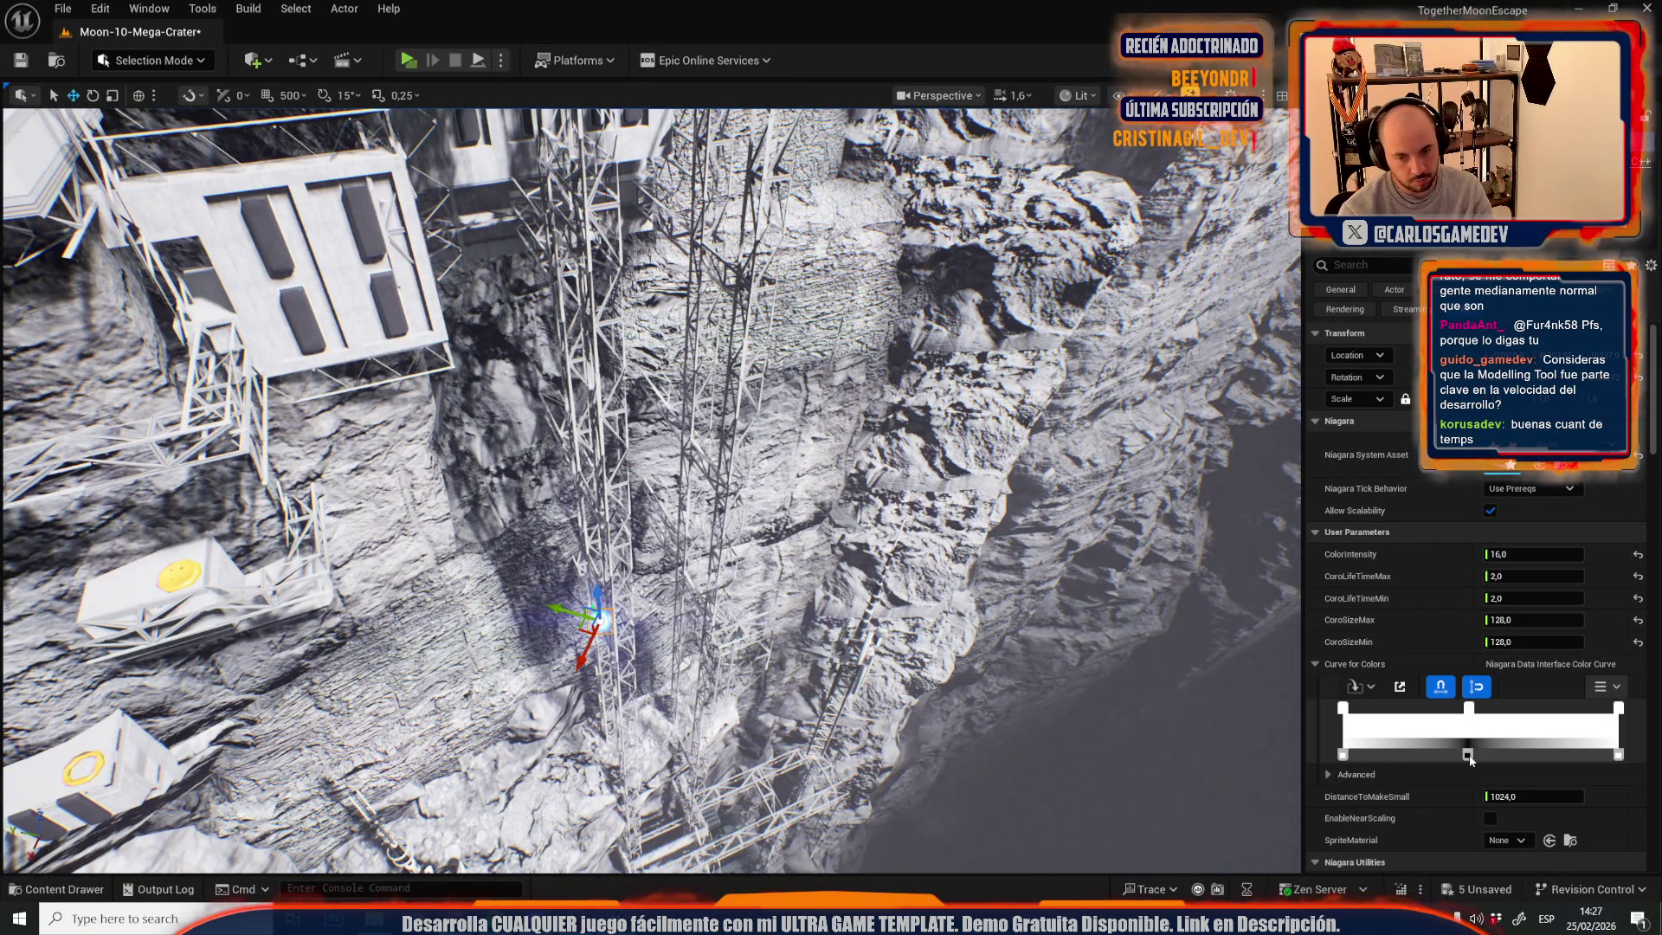
pyautogui.moveTo(606, 467); pyautogui.dragTo(568, 454)
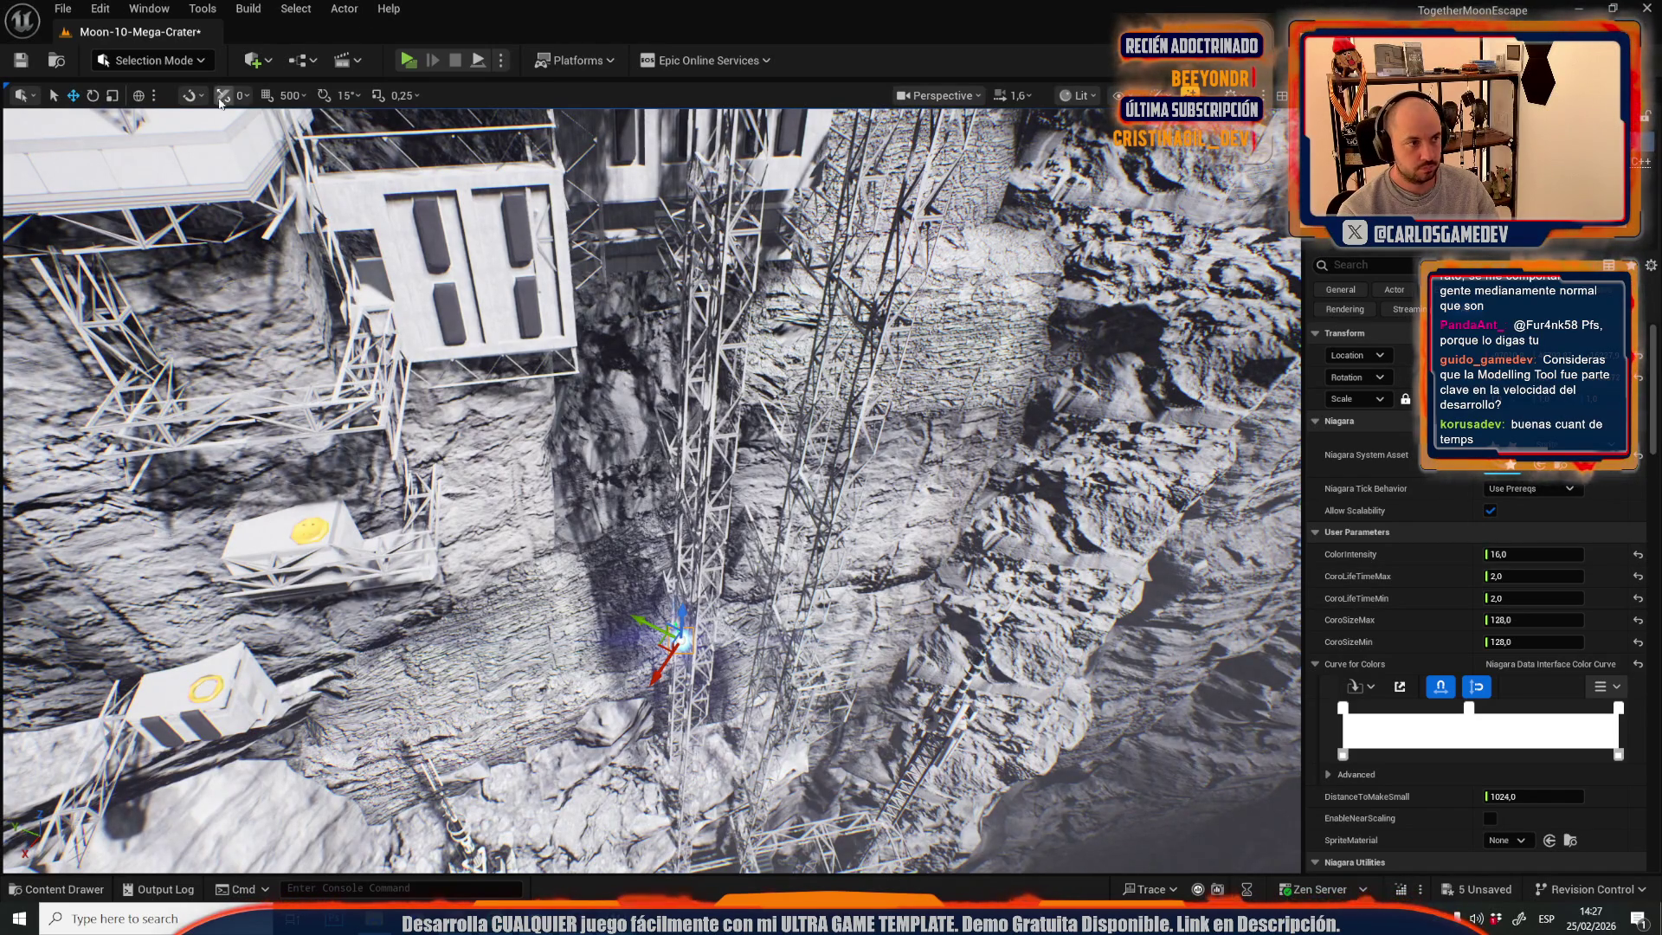
pyautogui.moveTo(683, 657); pyautogui.dragTo(692, 715)
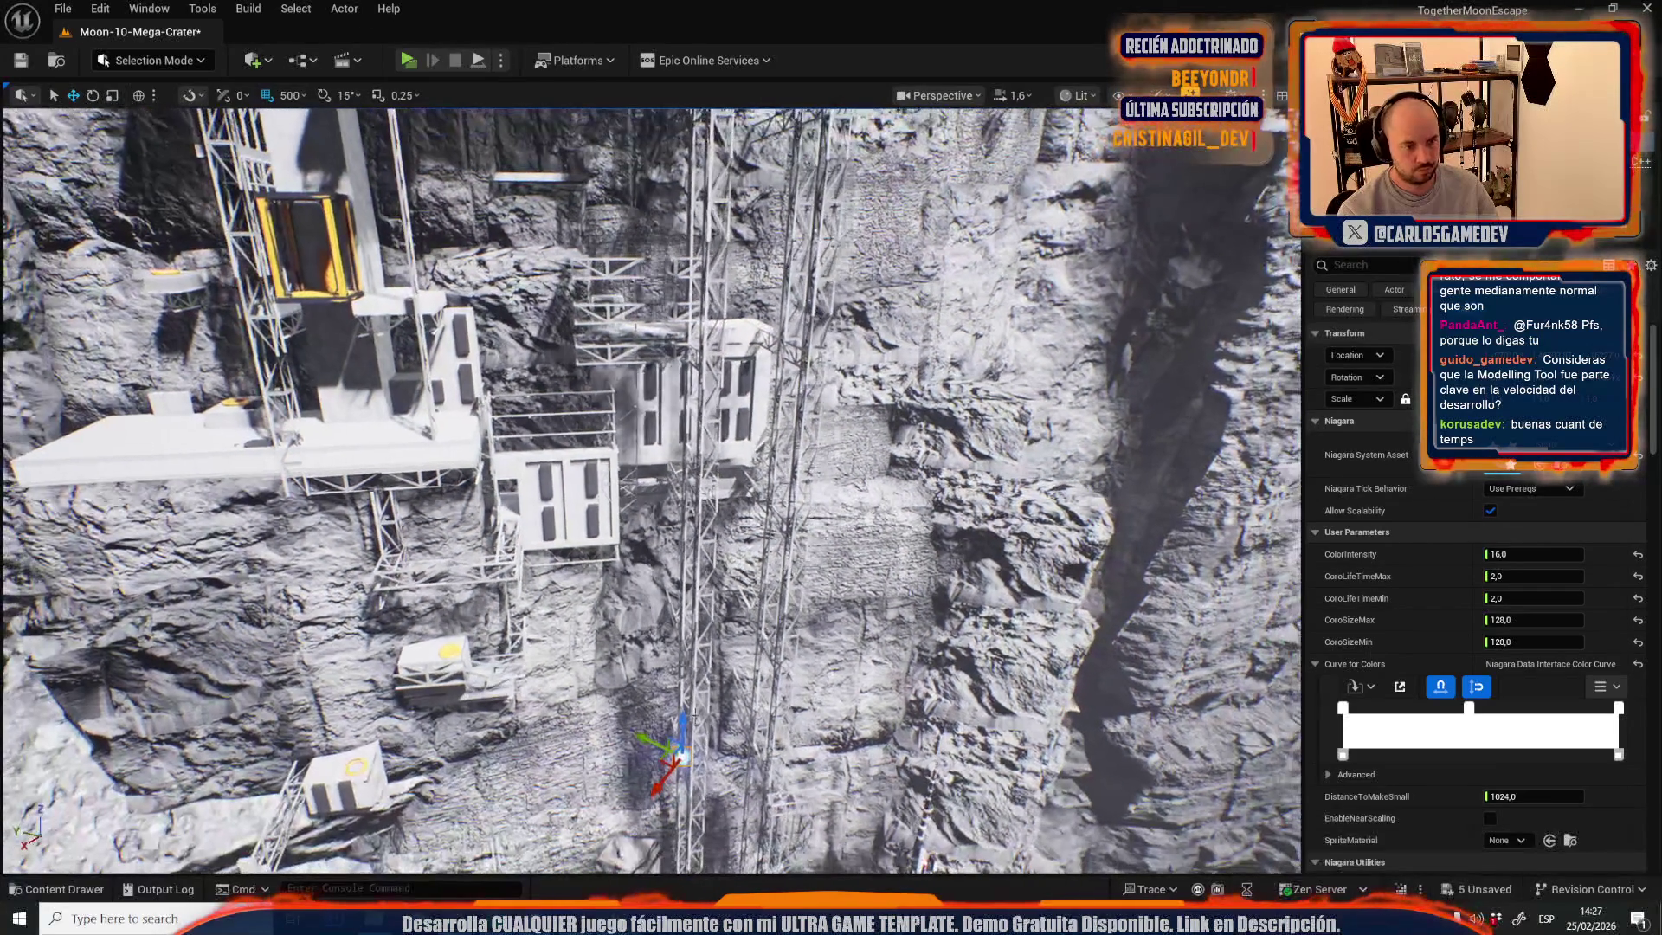
pyautogui.moveTo(692, 354); pyautogui.dragTo(693, 525)
pyautogui.moveTo(694, 327); pyautogui.dragTo(684, 668)
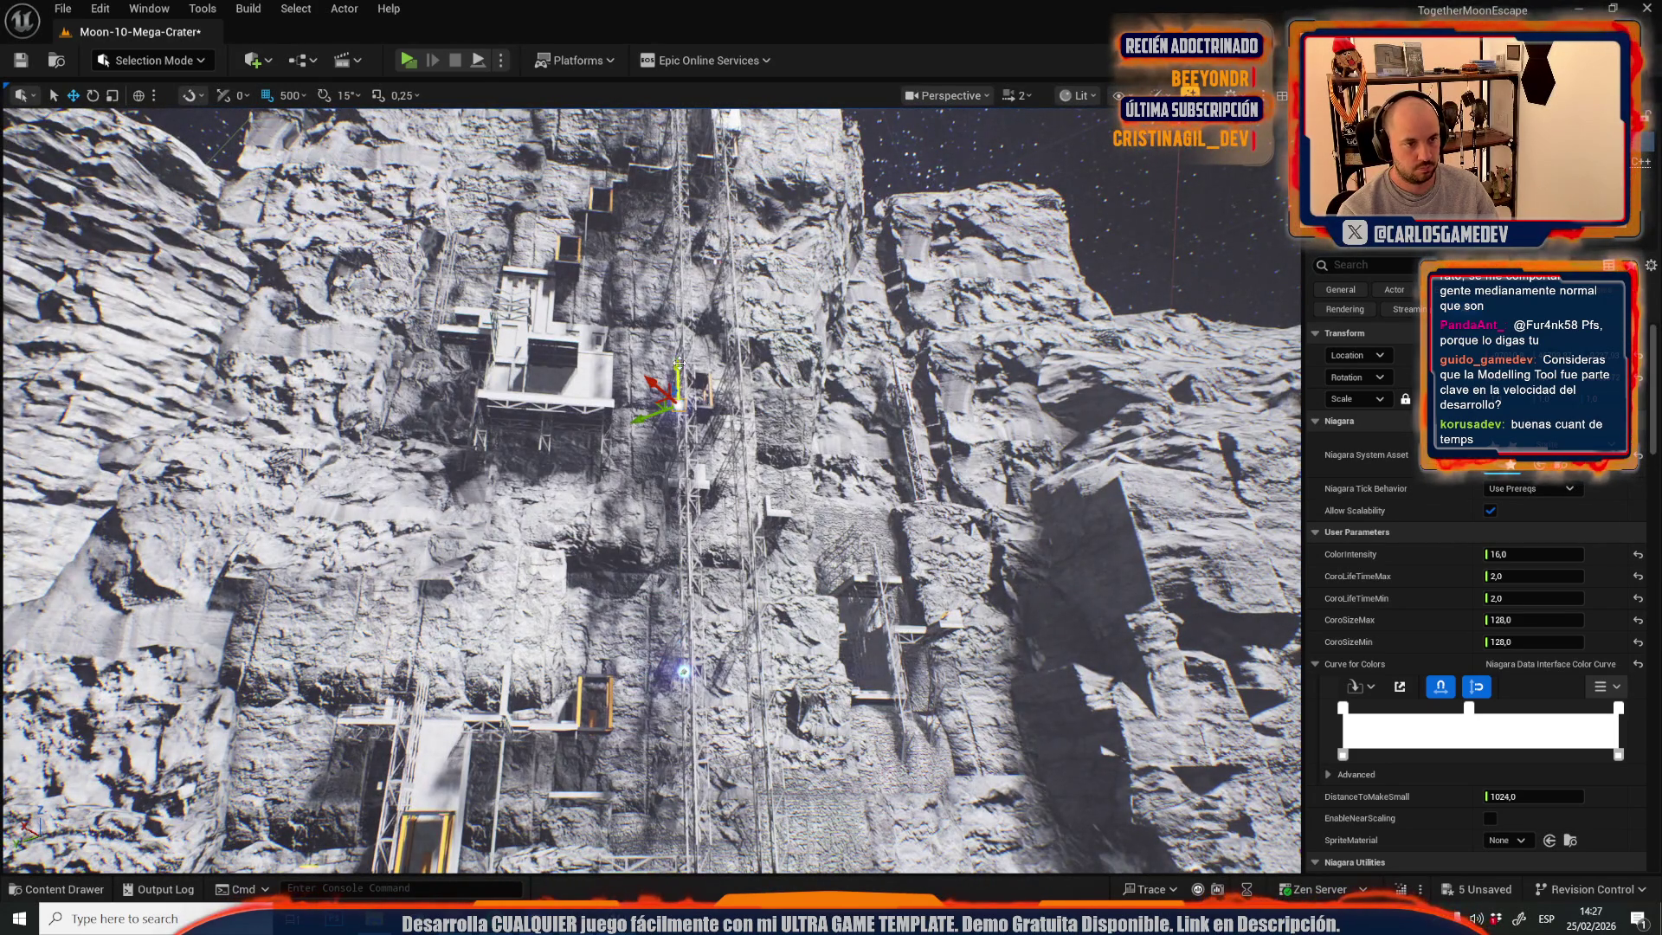
pyautogui.moveTo(701, 117); pyautogui.dragTo(738, 342)
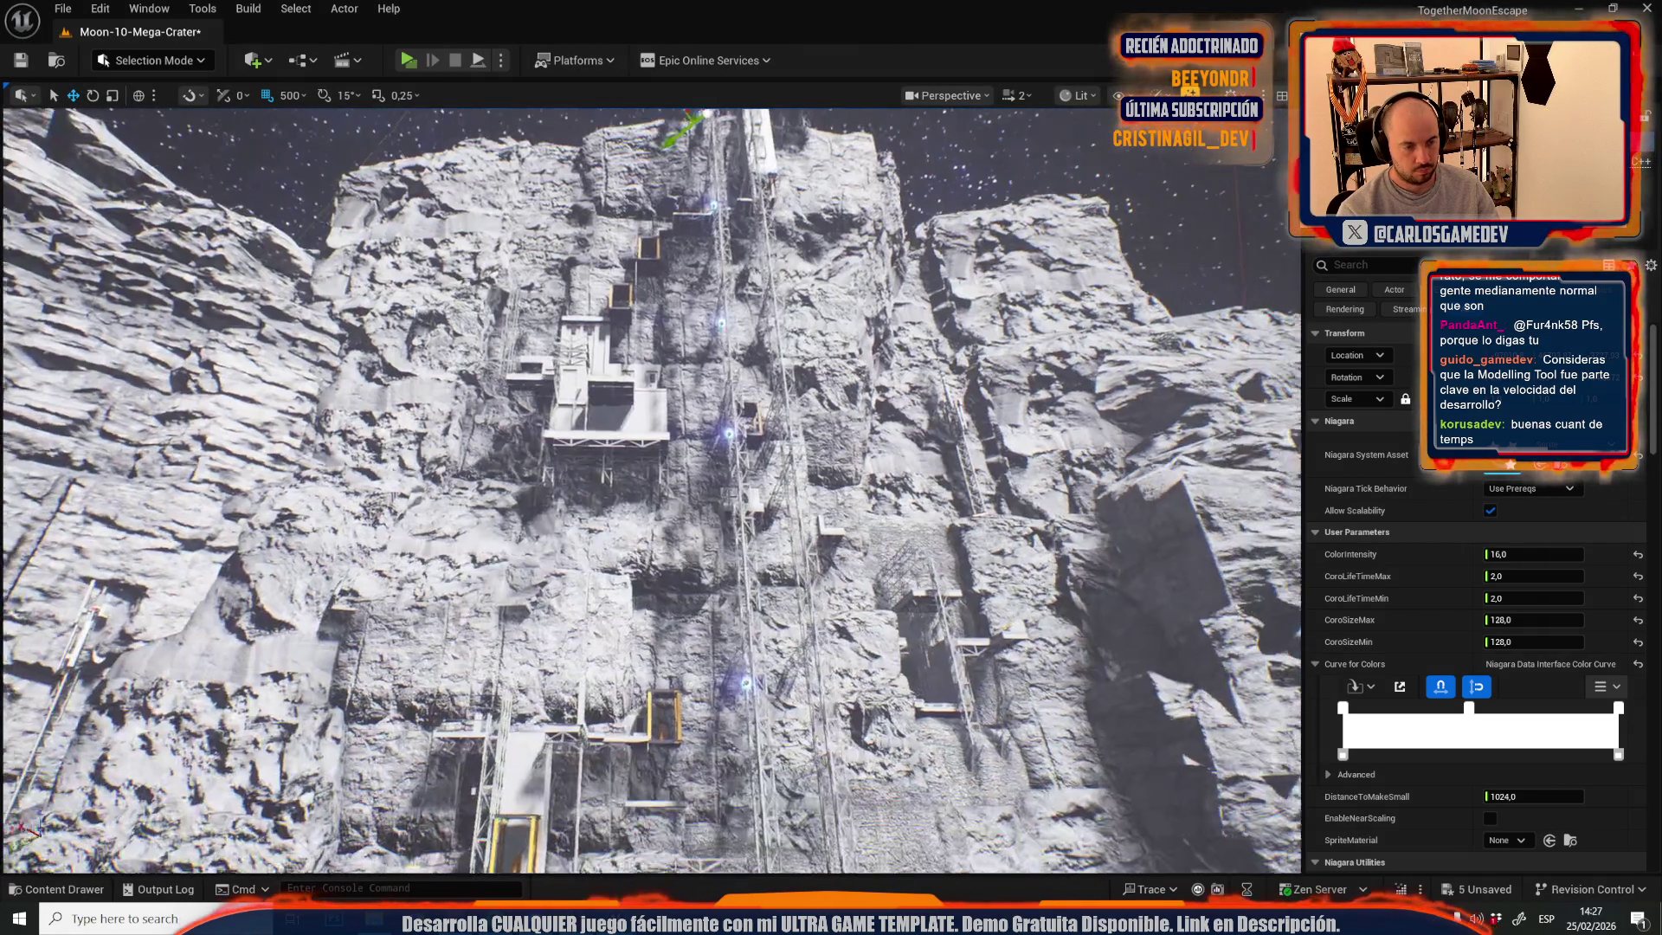
pyautogui.scroll(3, 651, 491)
pyautogui.scroll(-1, 651, 490)
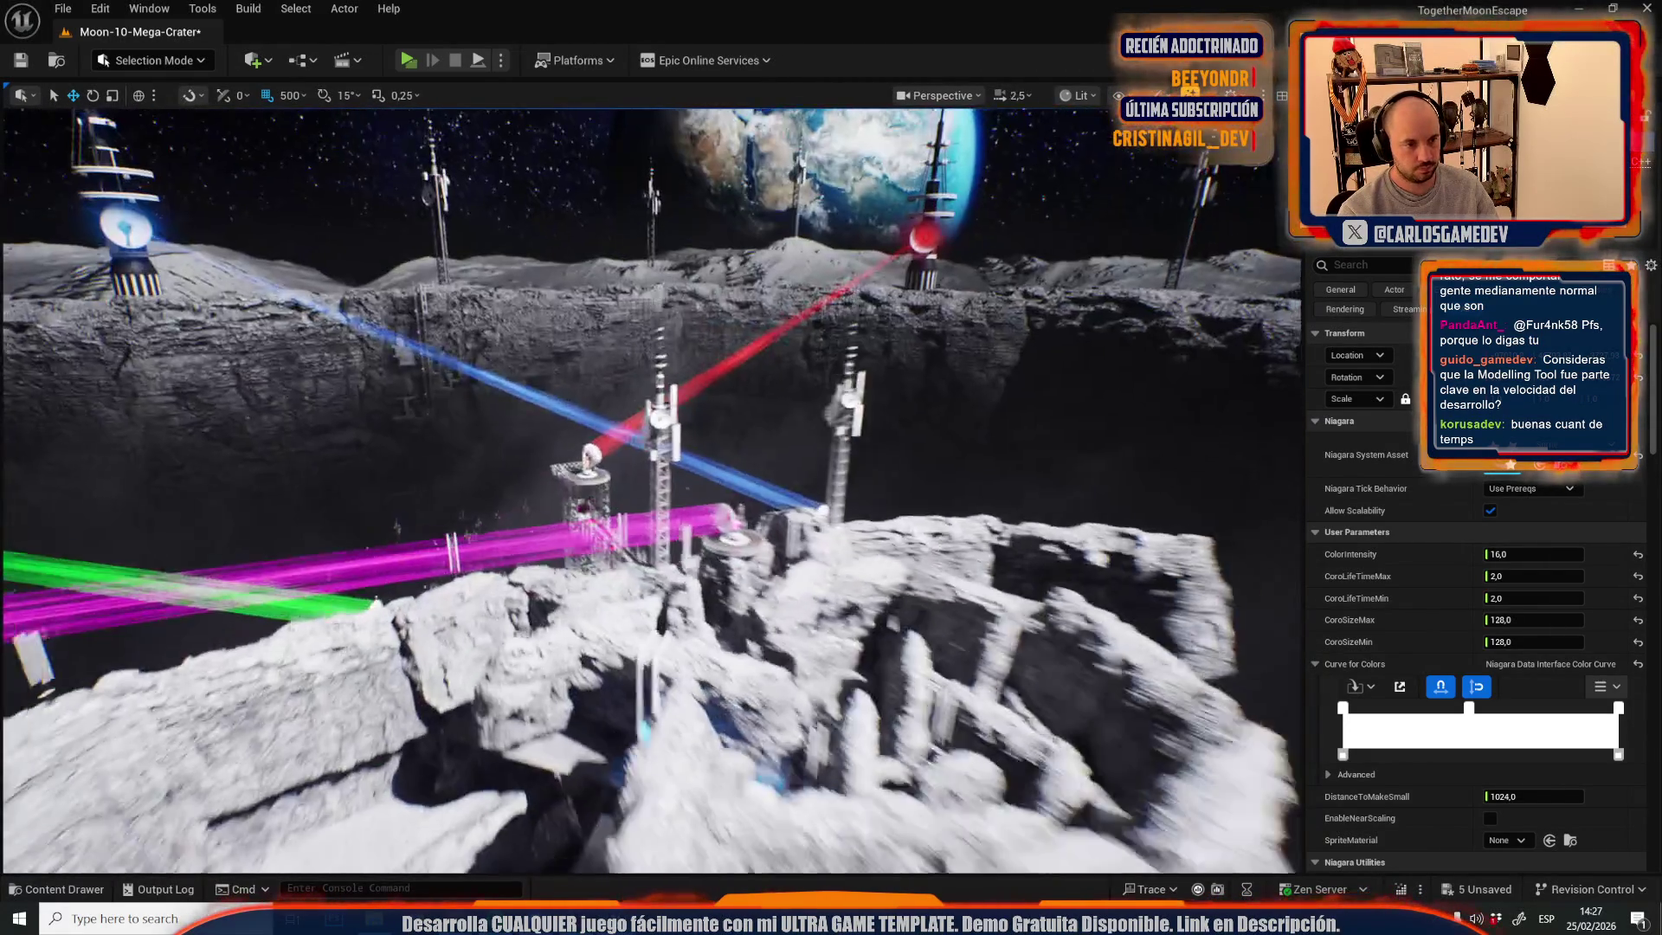
pyautogui.scroll(-3, 651, 491)
pyautogui.scroll(3, 651, 490)
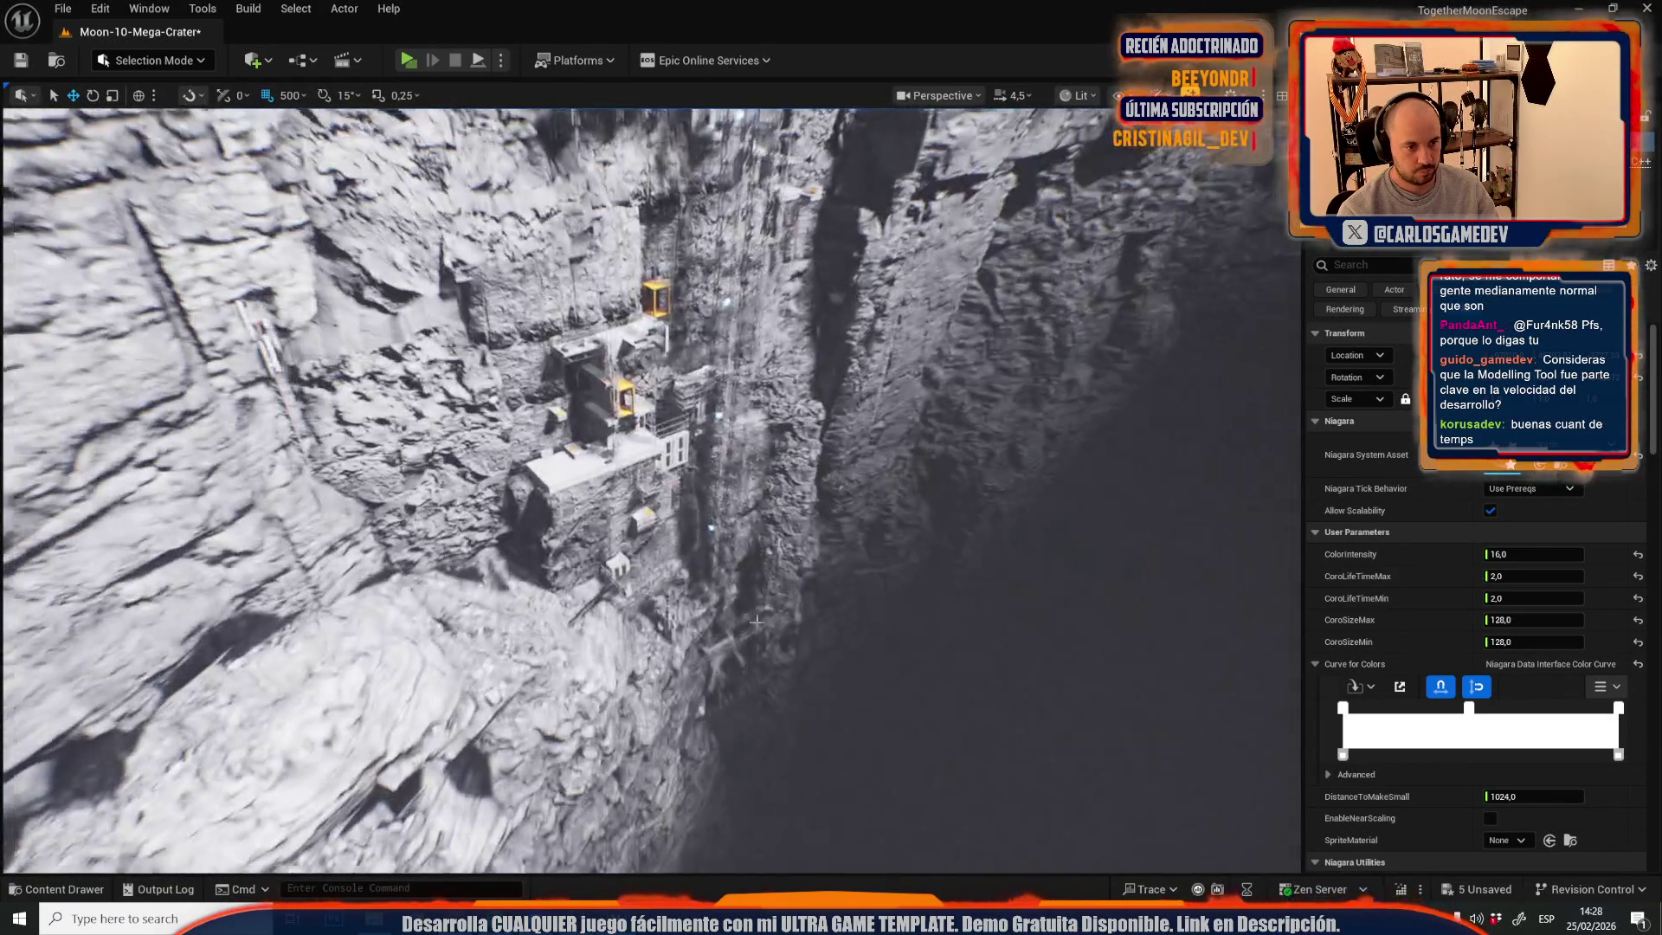
pyautogui.scroll(-2, 651, 491)
pyautogui.scroll(3, 633, 462)
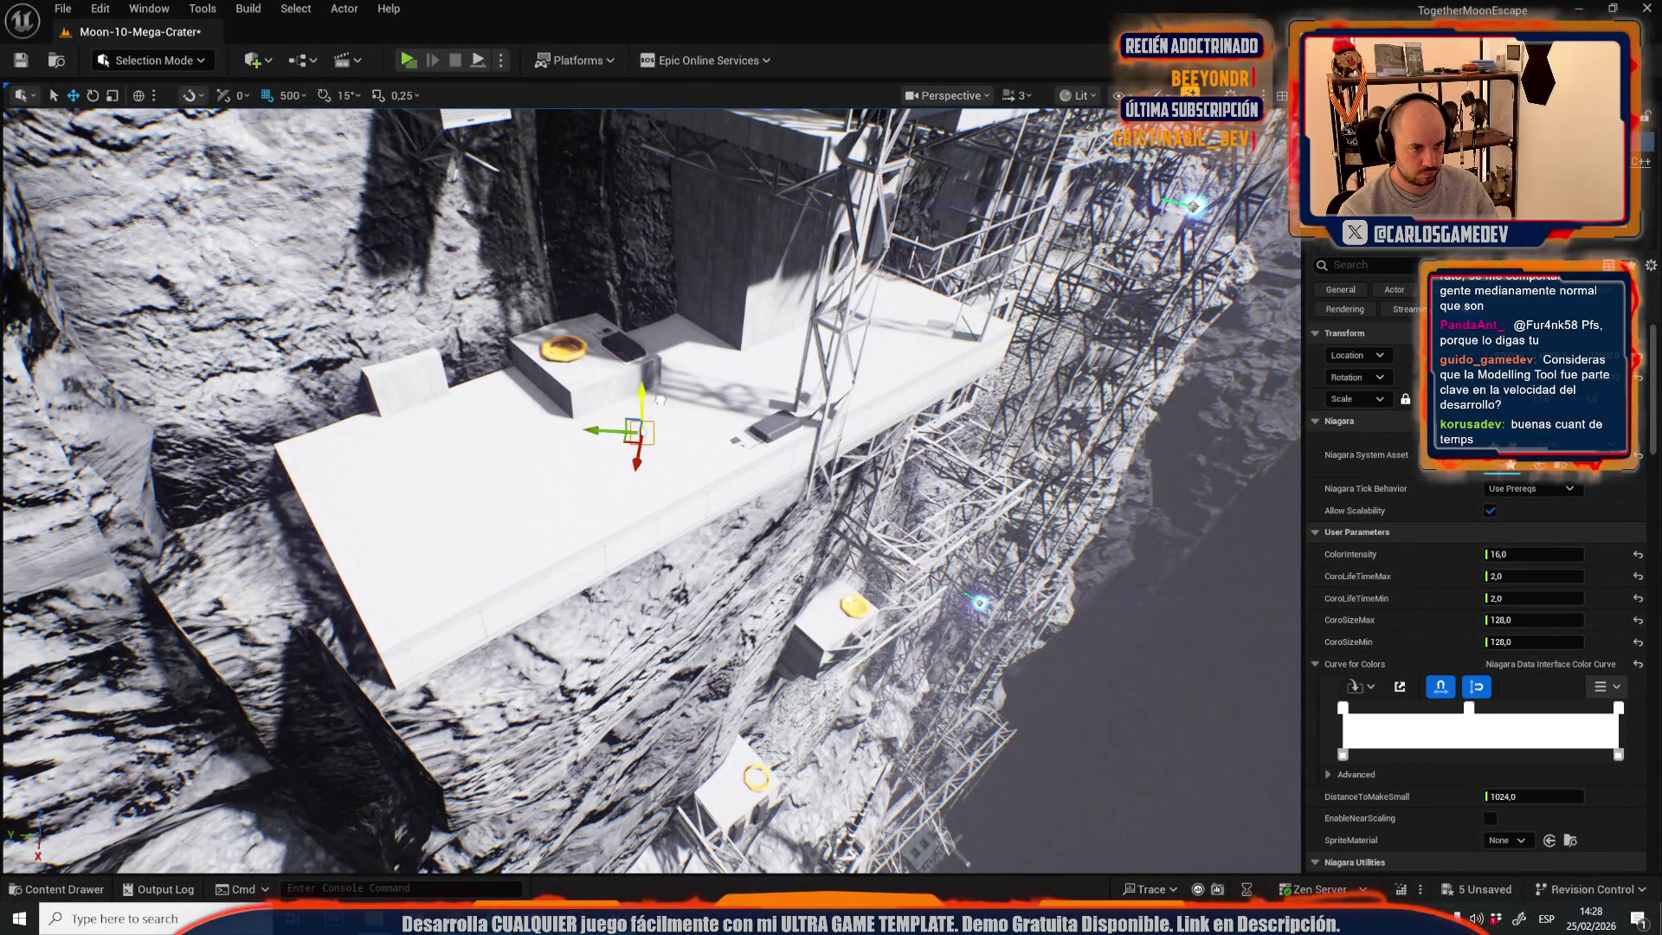
pyautogui.scroll(-3, 651, 491)
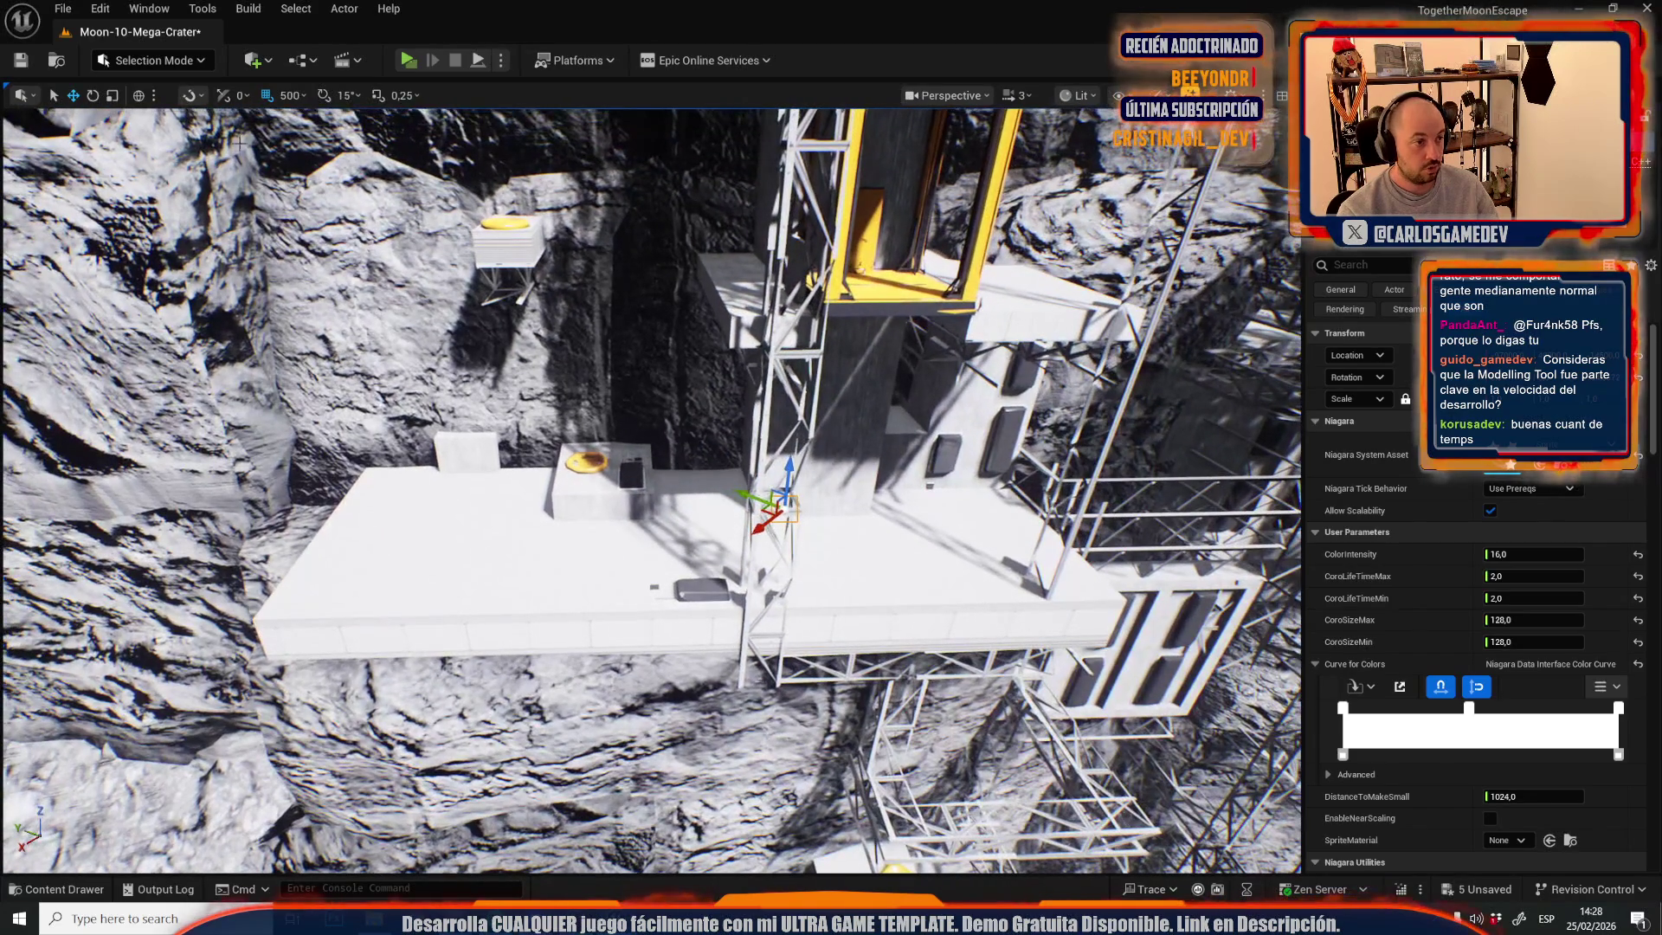
pyautogui.press('Escape')
pyautogui.click(695, 545)
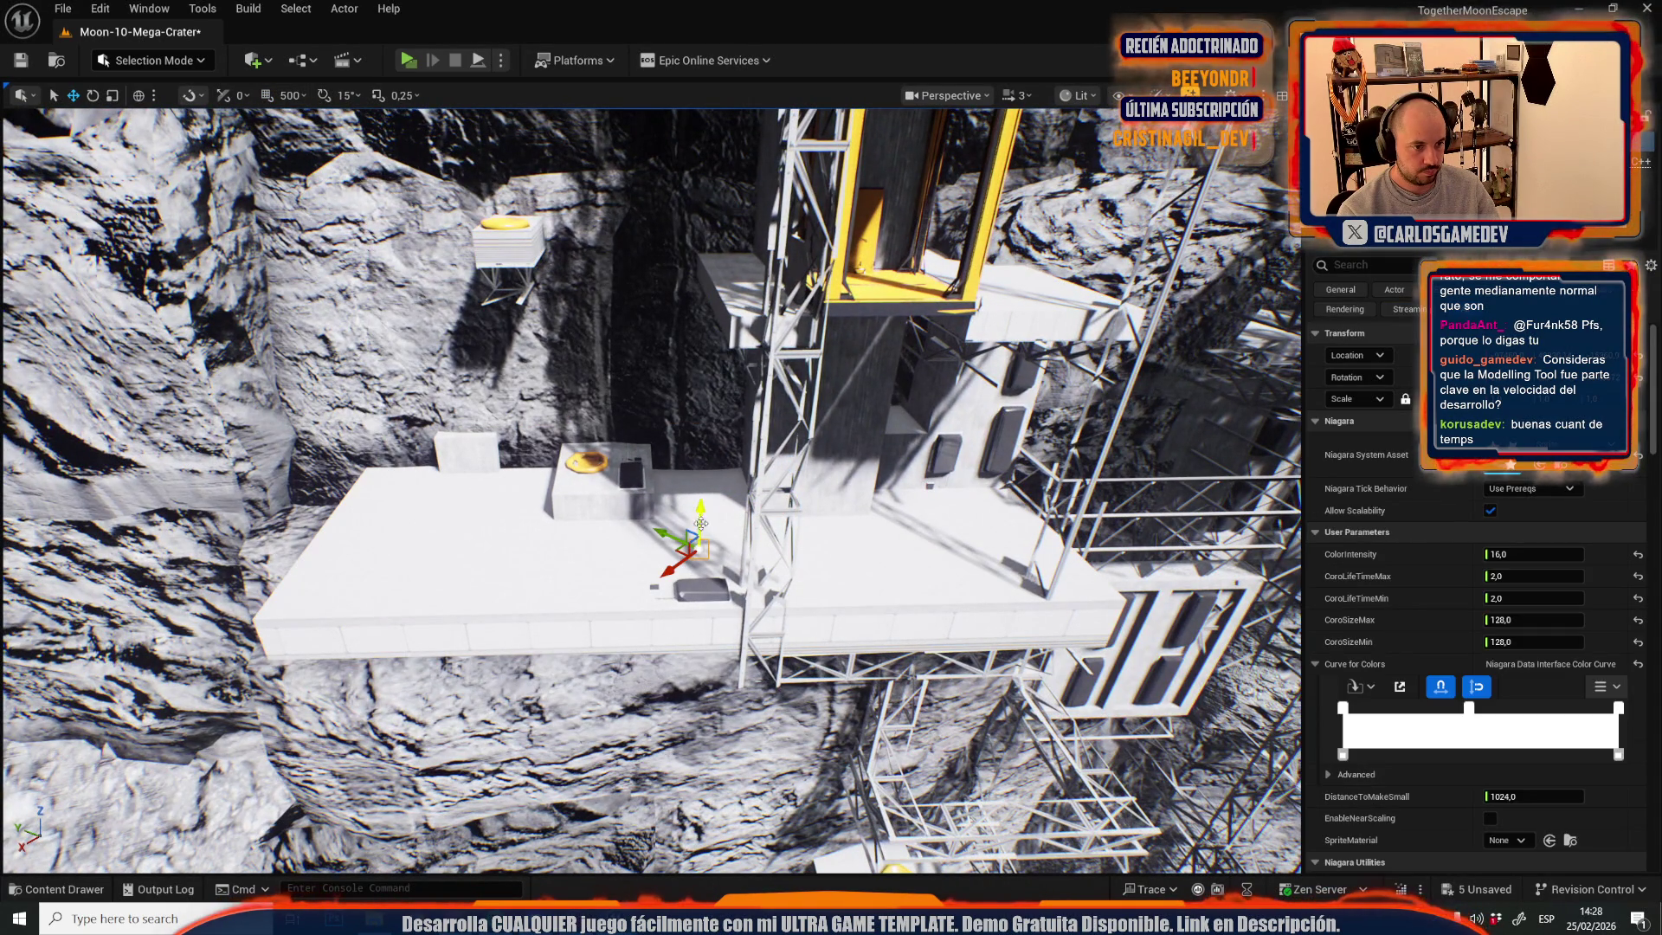
pyautogui.scroll(-2, 442, 474)
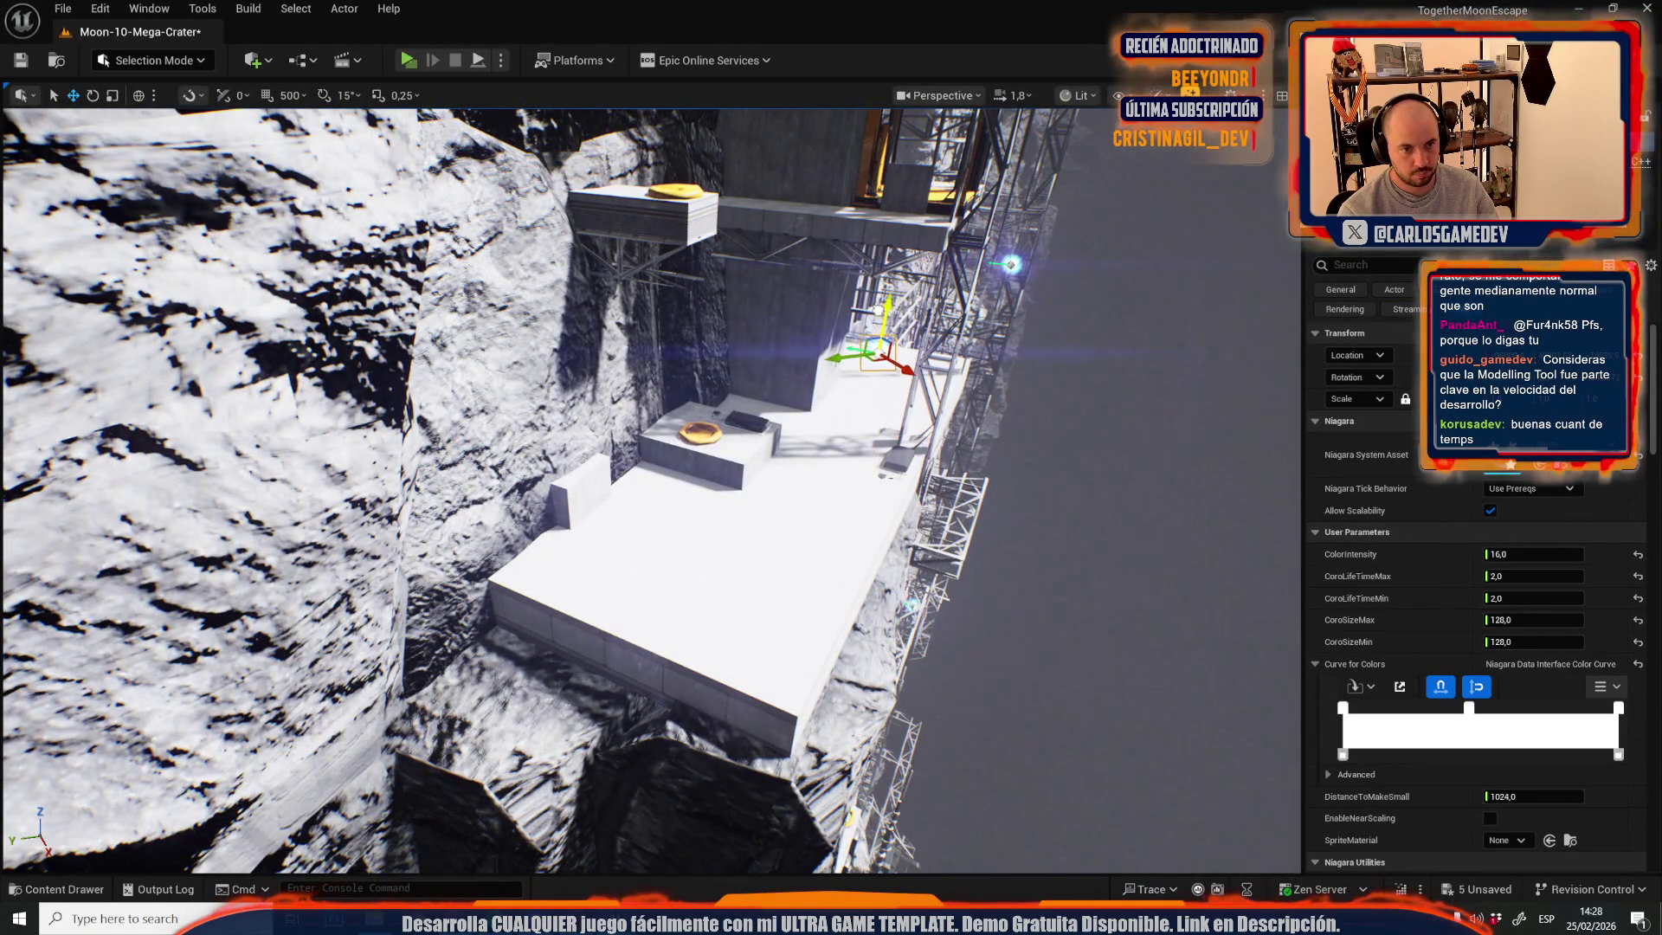
pyautogui.scroll(2, 575, 573)
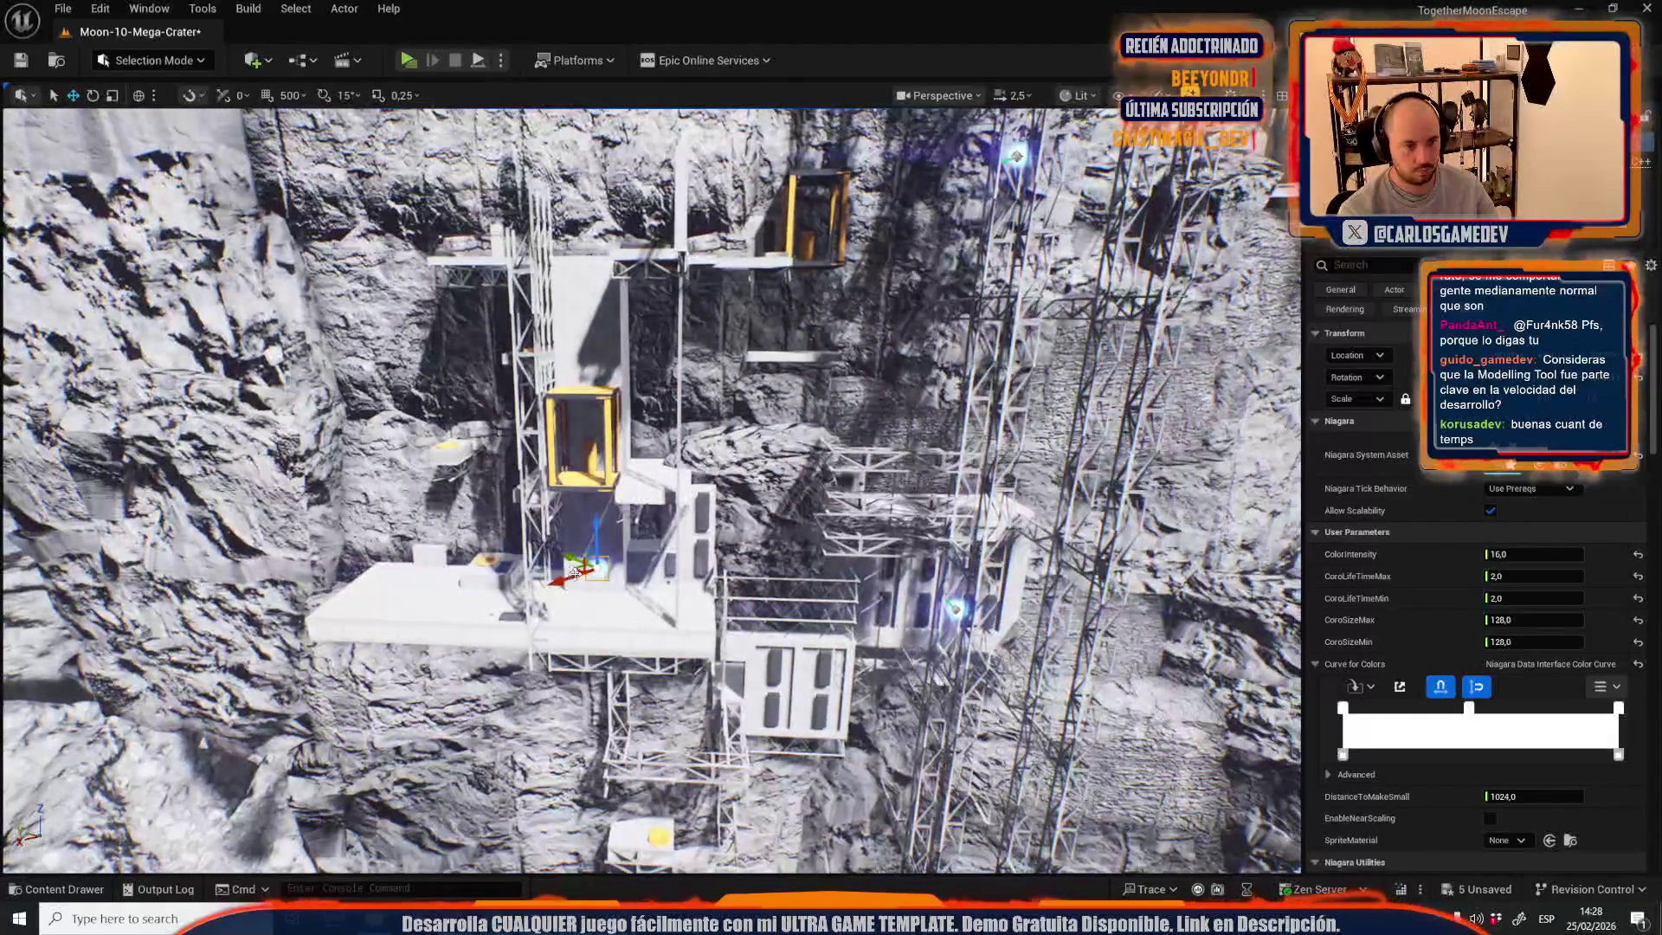
pyautogui.moveTo(587, 201)
pyautogui.mouseDown()
pyautogui.moveTo(499, 472)
pyautogui.moveTo(558, 368)
pyautogui.mouseUp()
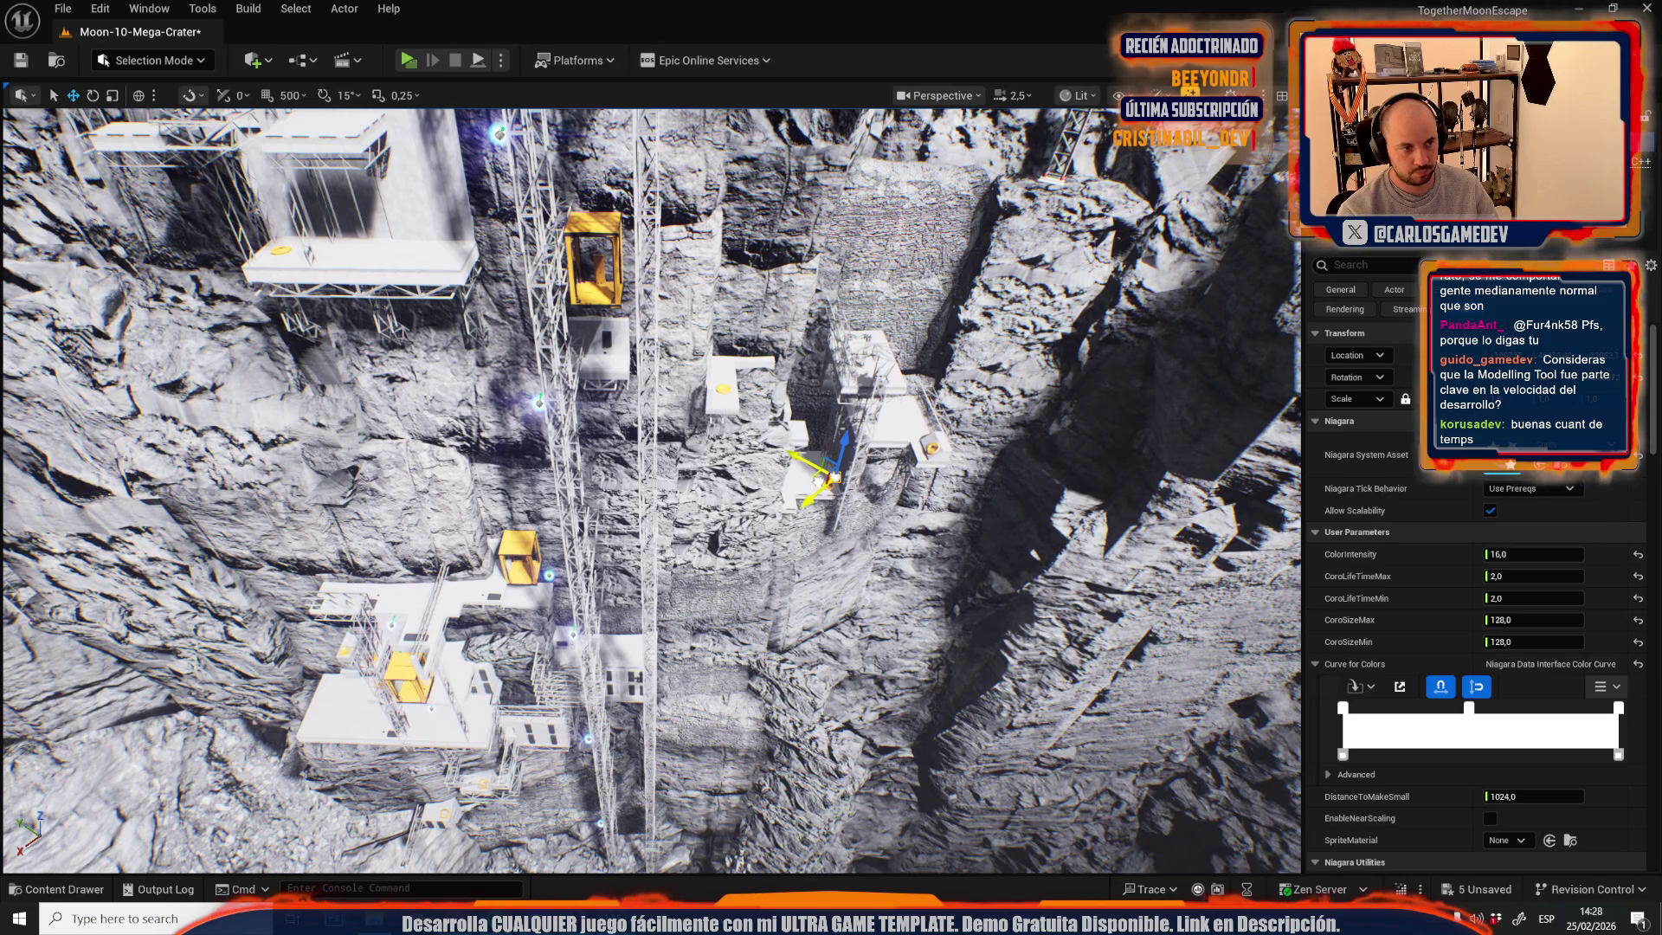
pyautogui.moveTo(437, 326); pyautogui.dragTo(511, 367)
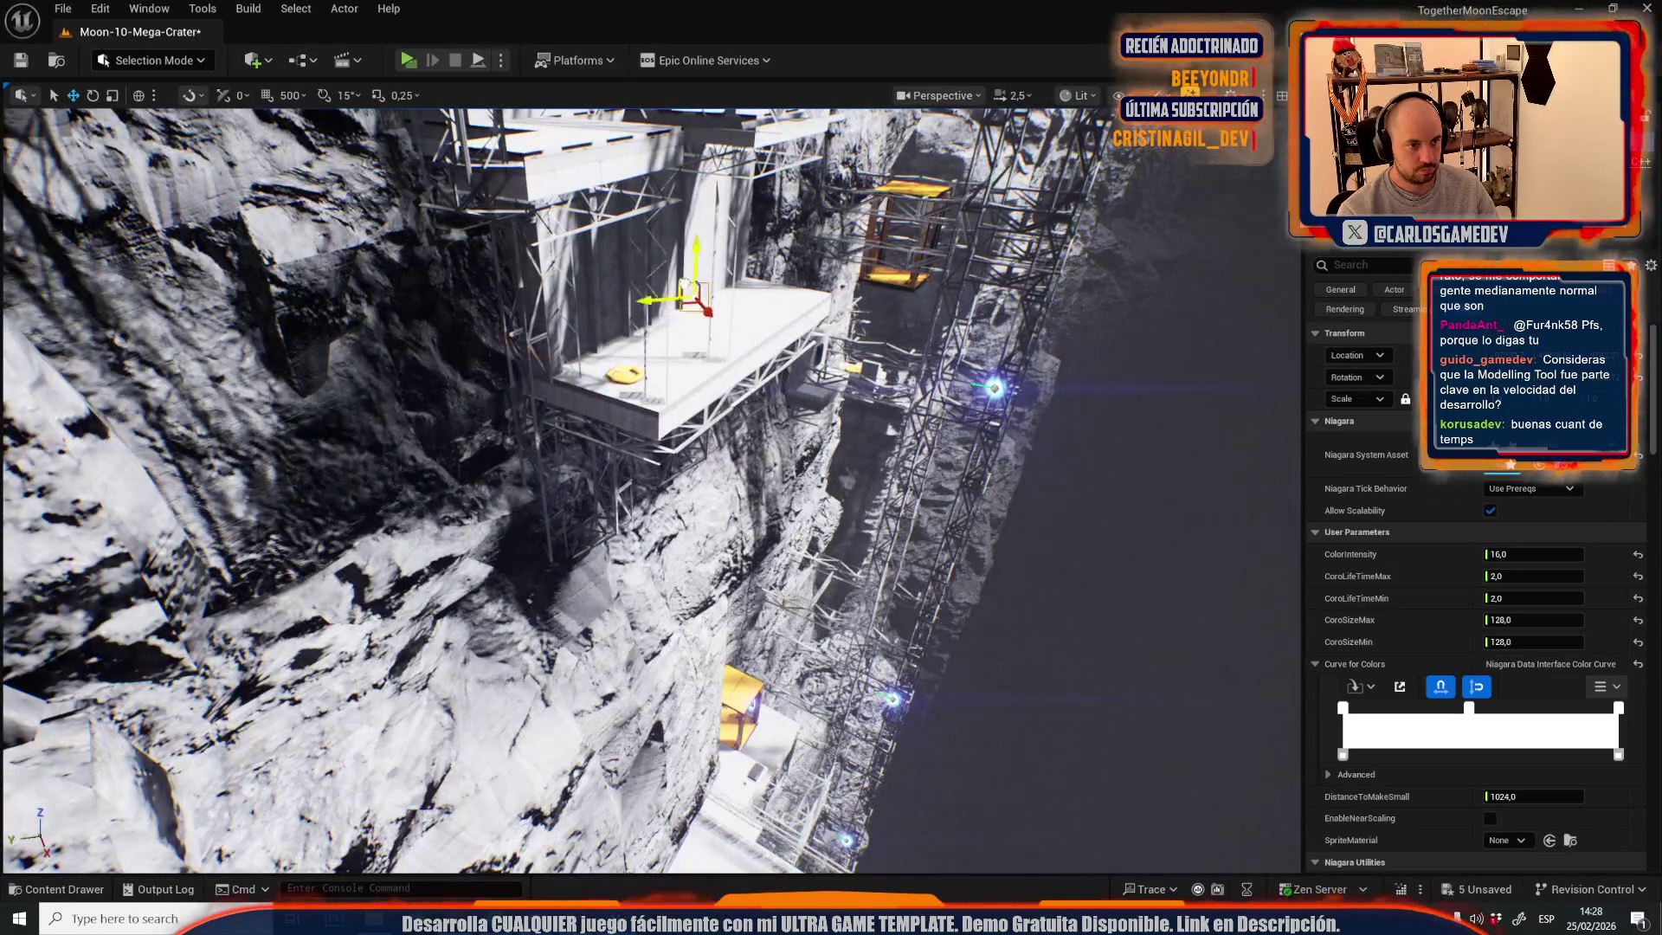
pyautogui.moveTo(687, 286); pyautogui.dragTo(556, 563)
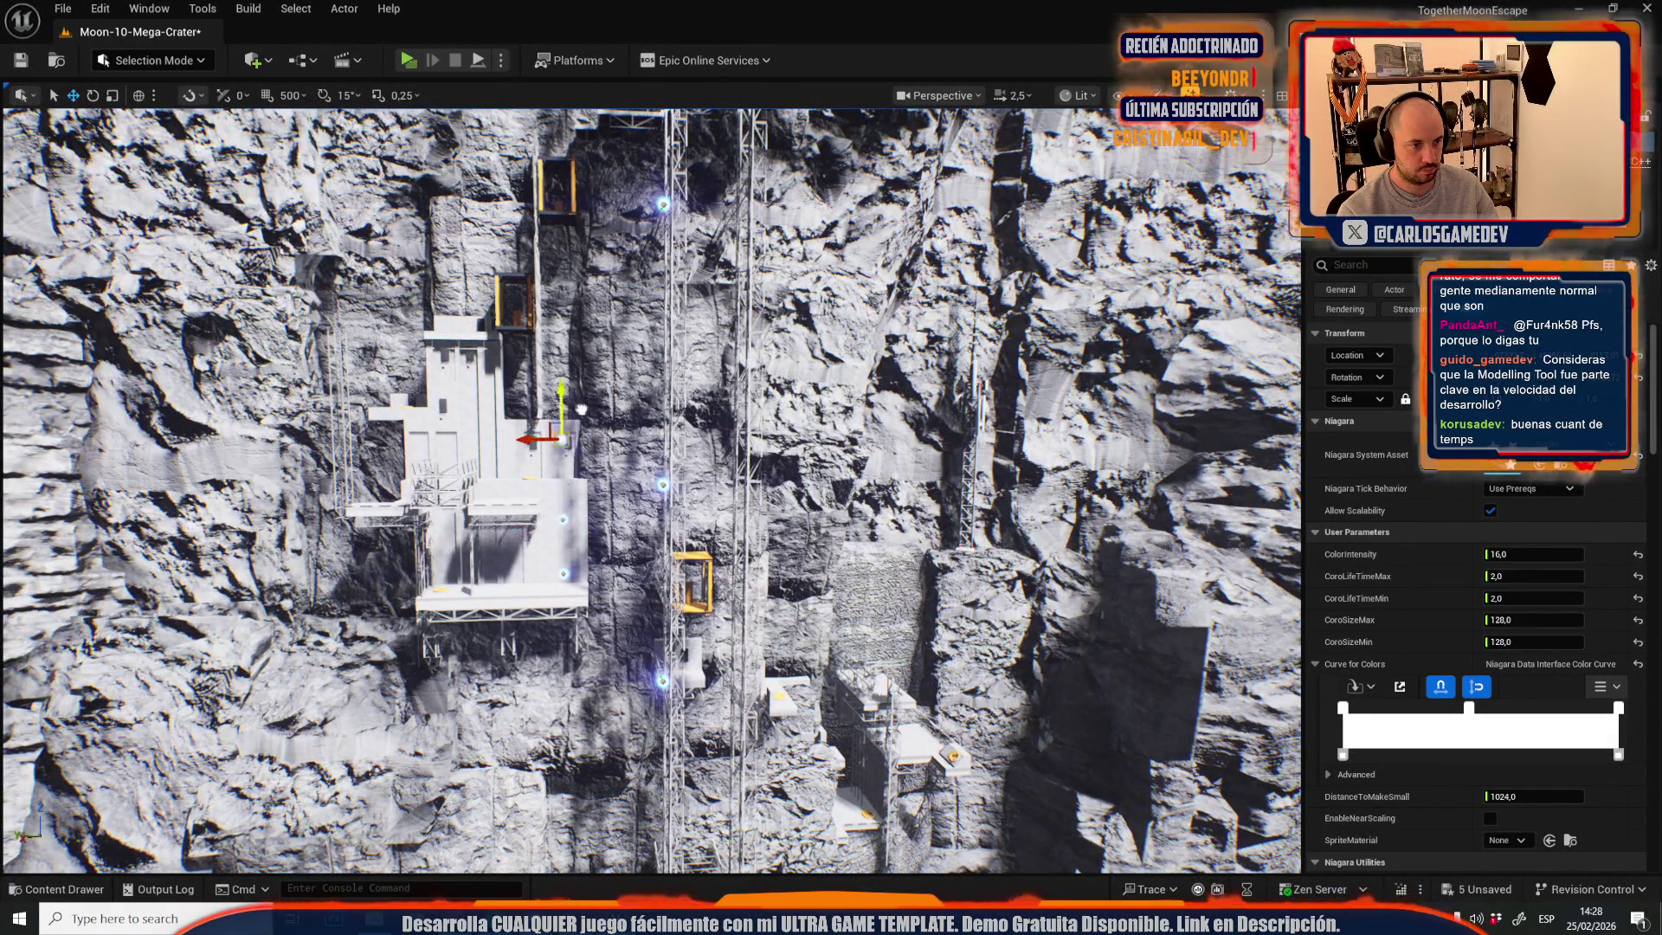
pyautogui.moveTo(582, 317)
pyautogui.mouseDown()
pyautogui.moveTo(656, 413)
pyautogui.moveTo(721, 384)
pyautogui.moveTo(599, 467)
pyautogui.mouseUp()
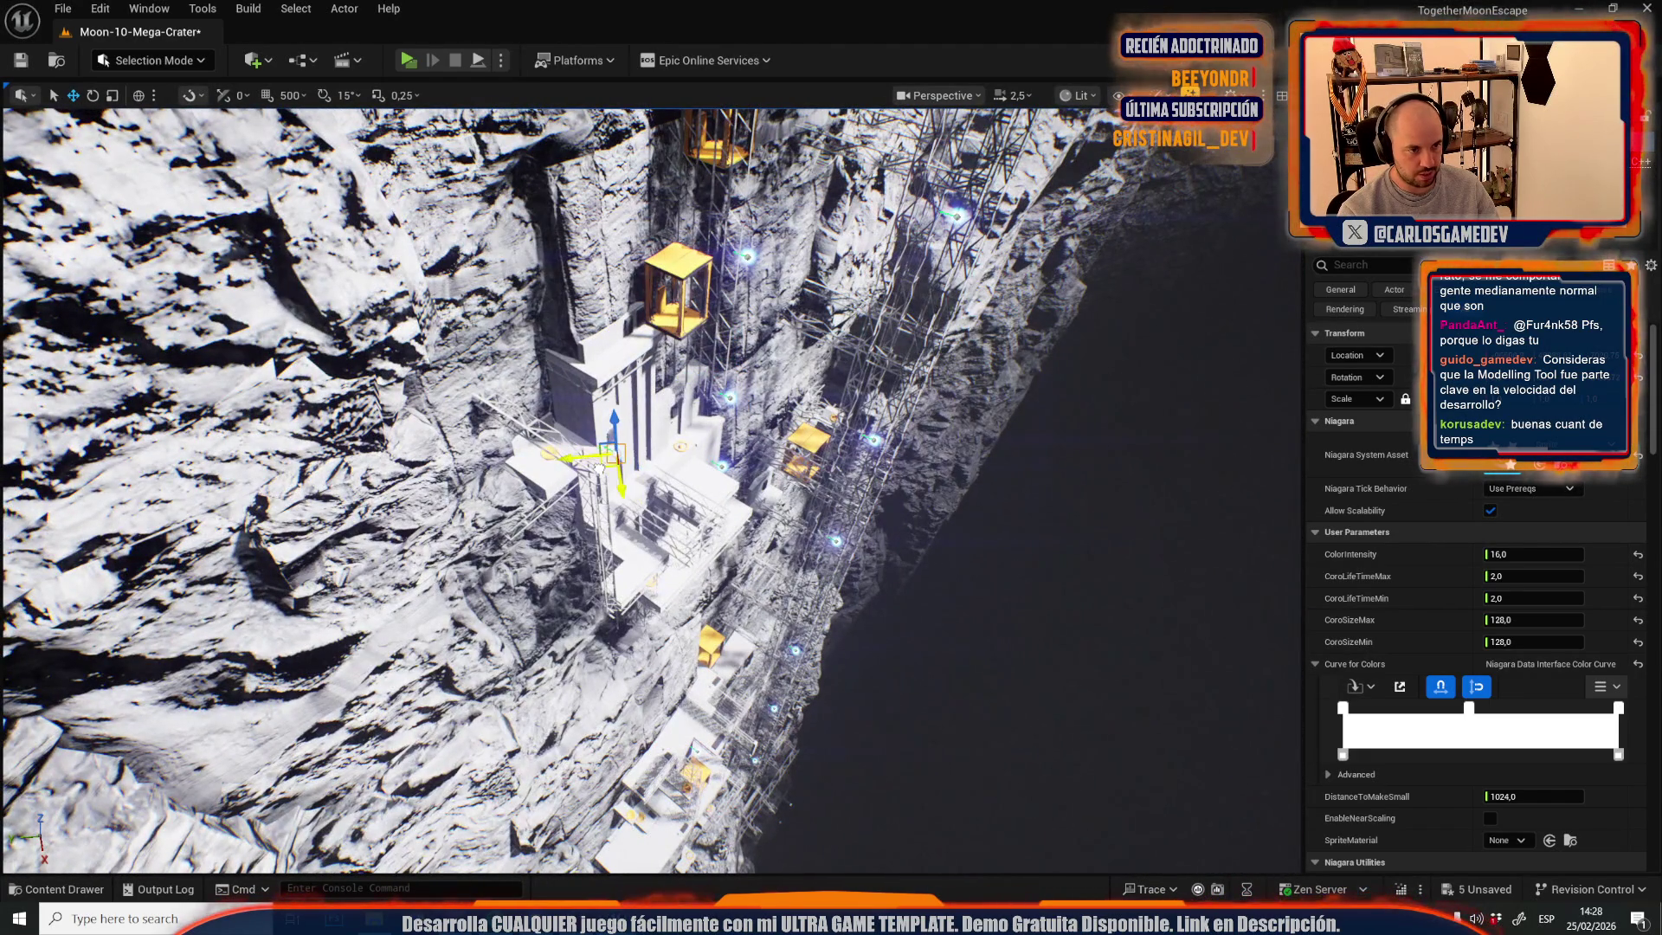
pyautogui.scroll(1, 614, 421)
pyautogui.press('w')
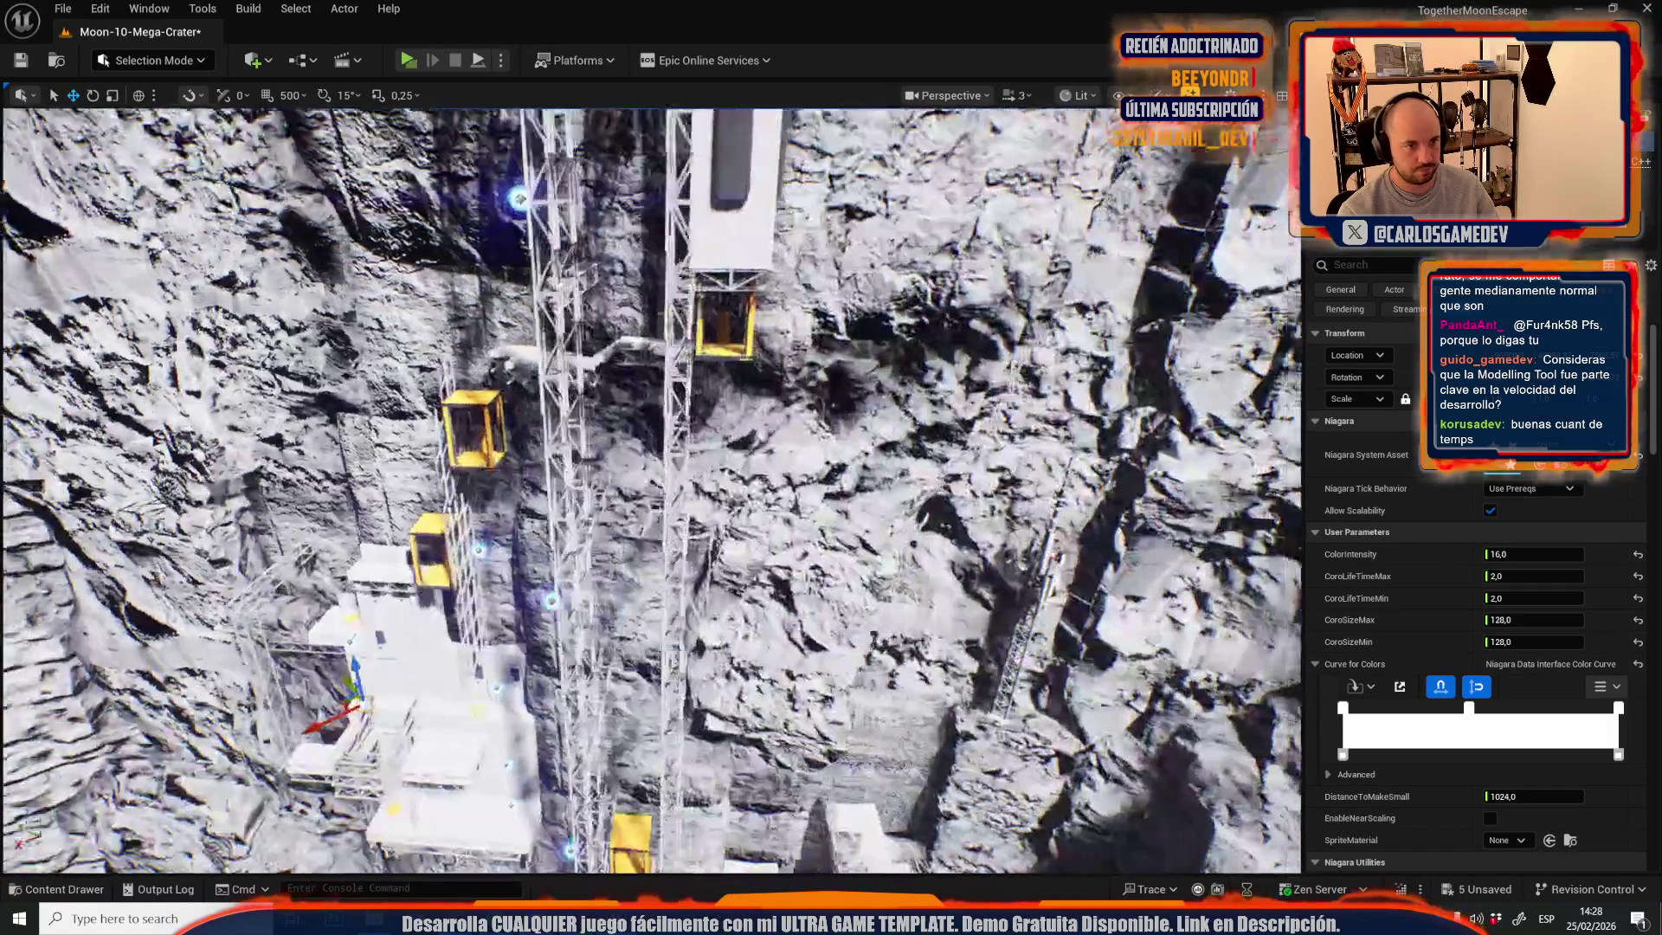
pyautogui.press('w')
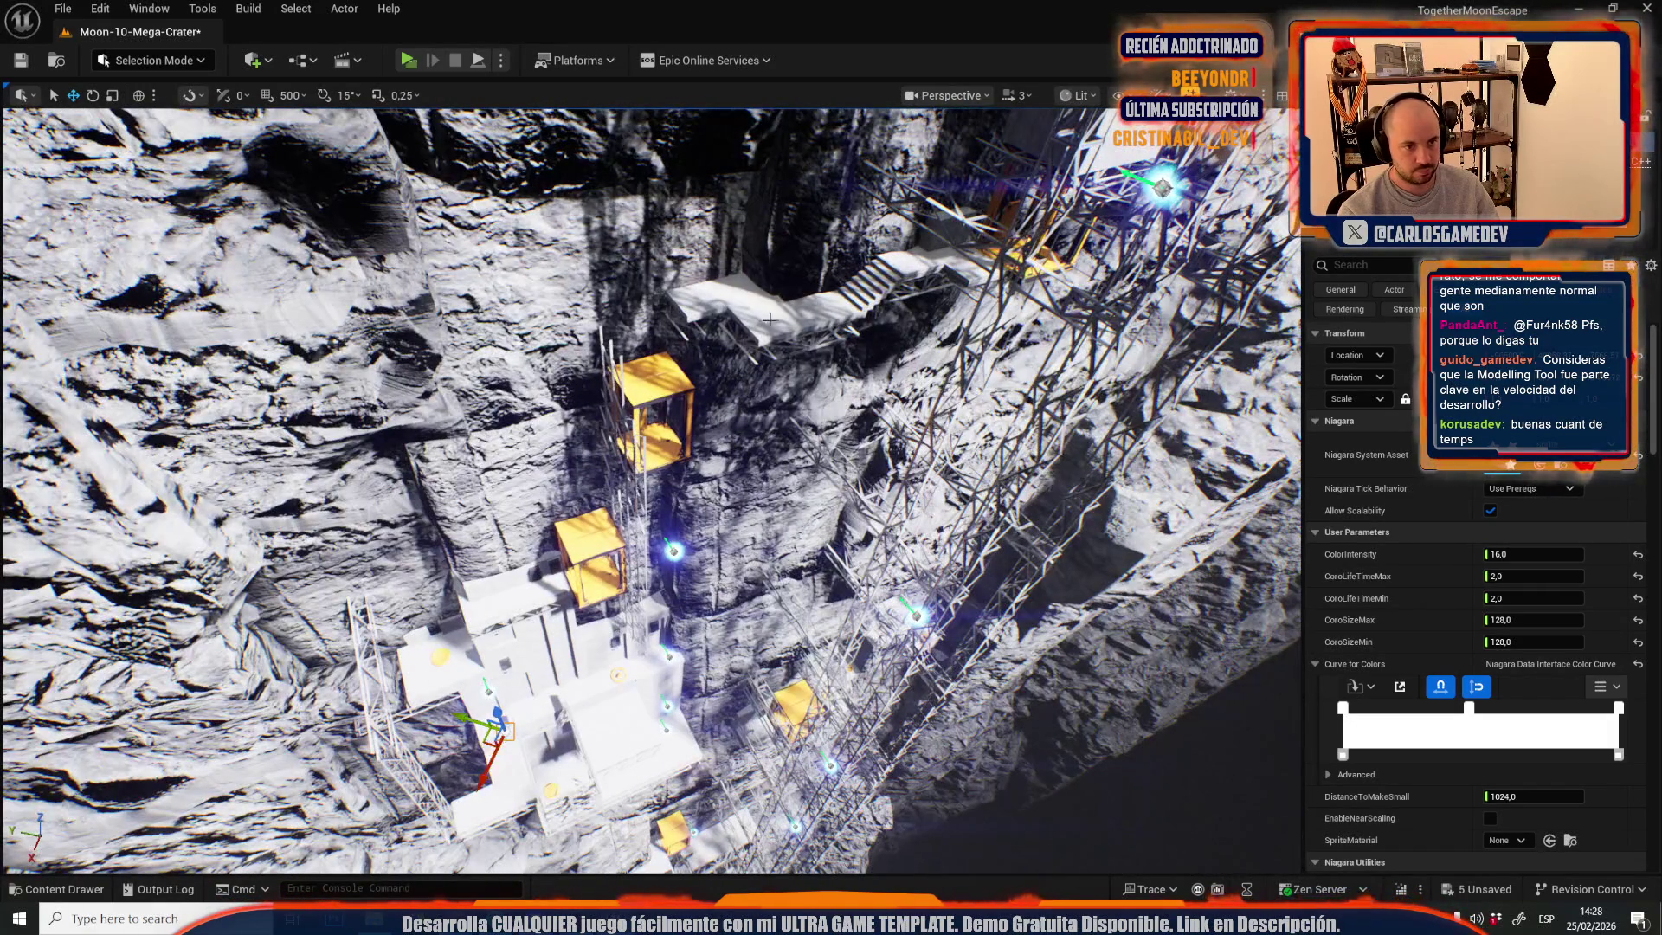
pyautogui.click(798, 312)
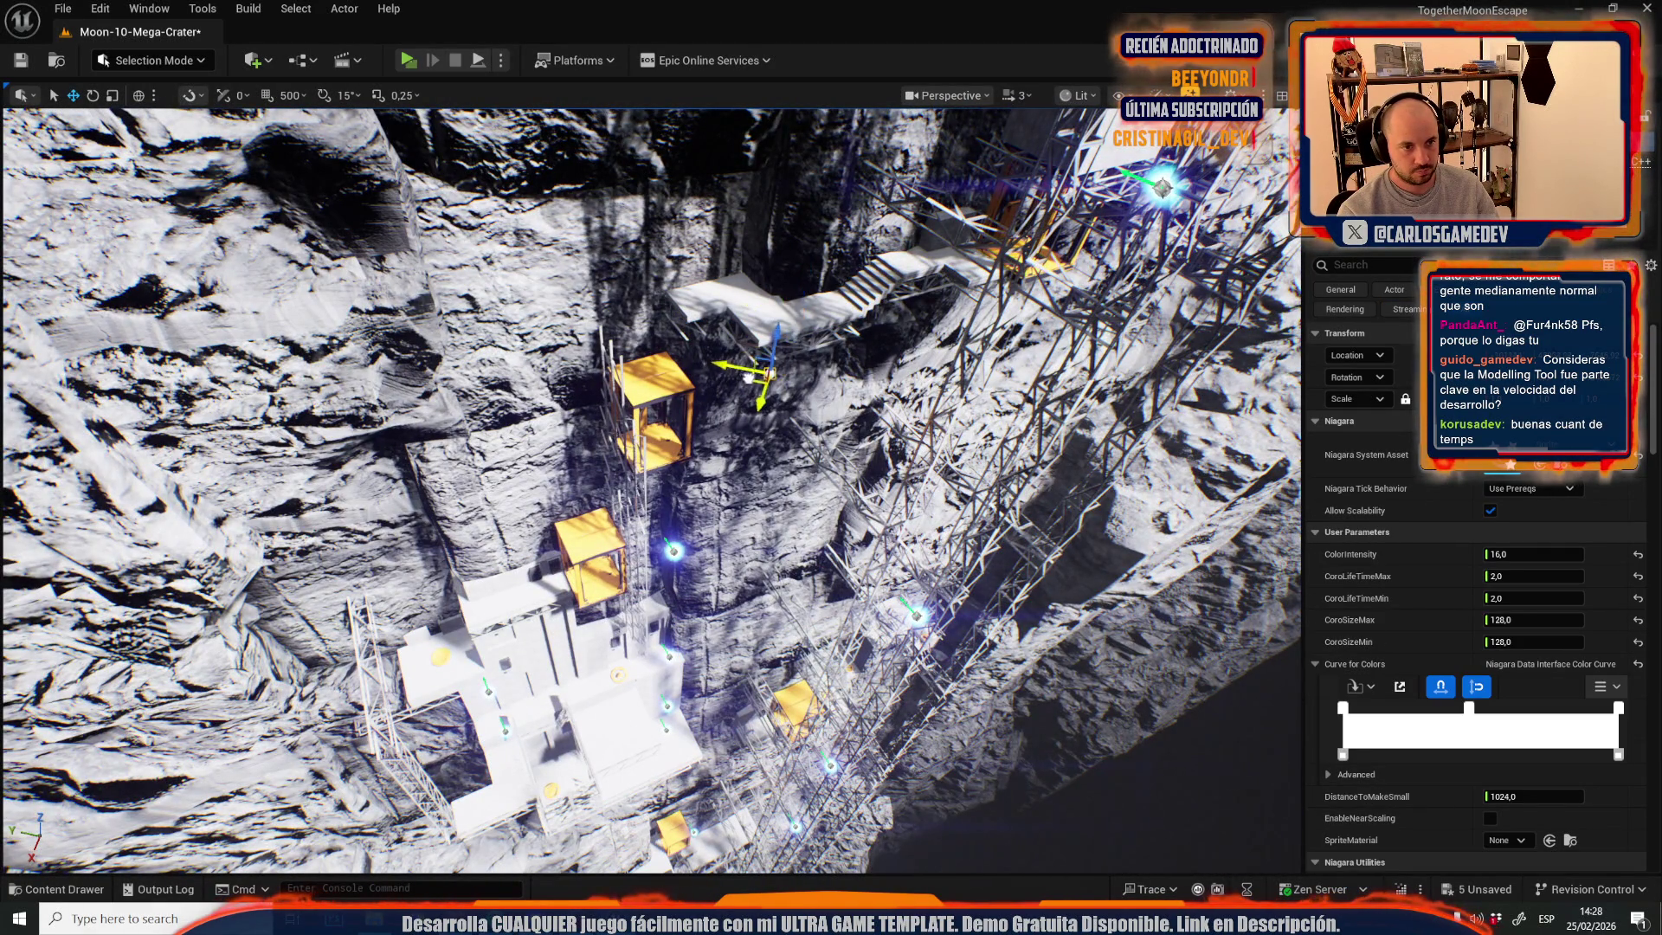
pyautogui.scroll(-1, 749, 378)
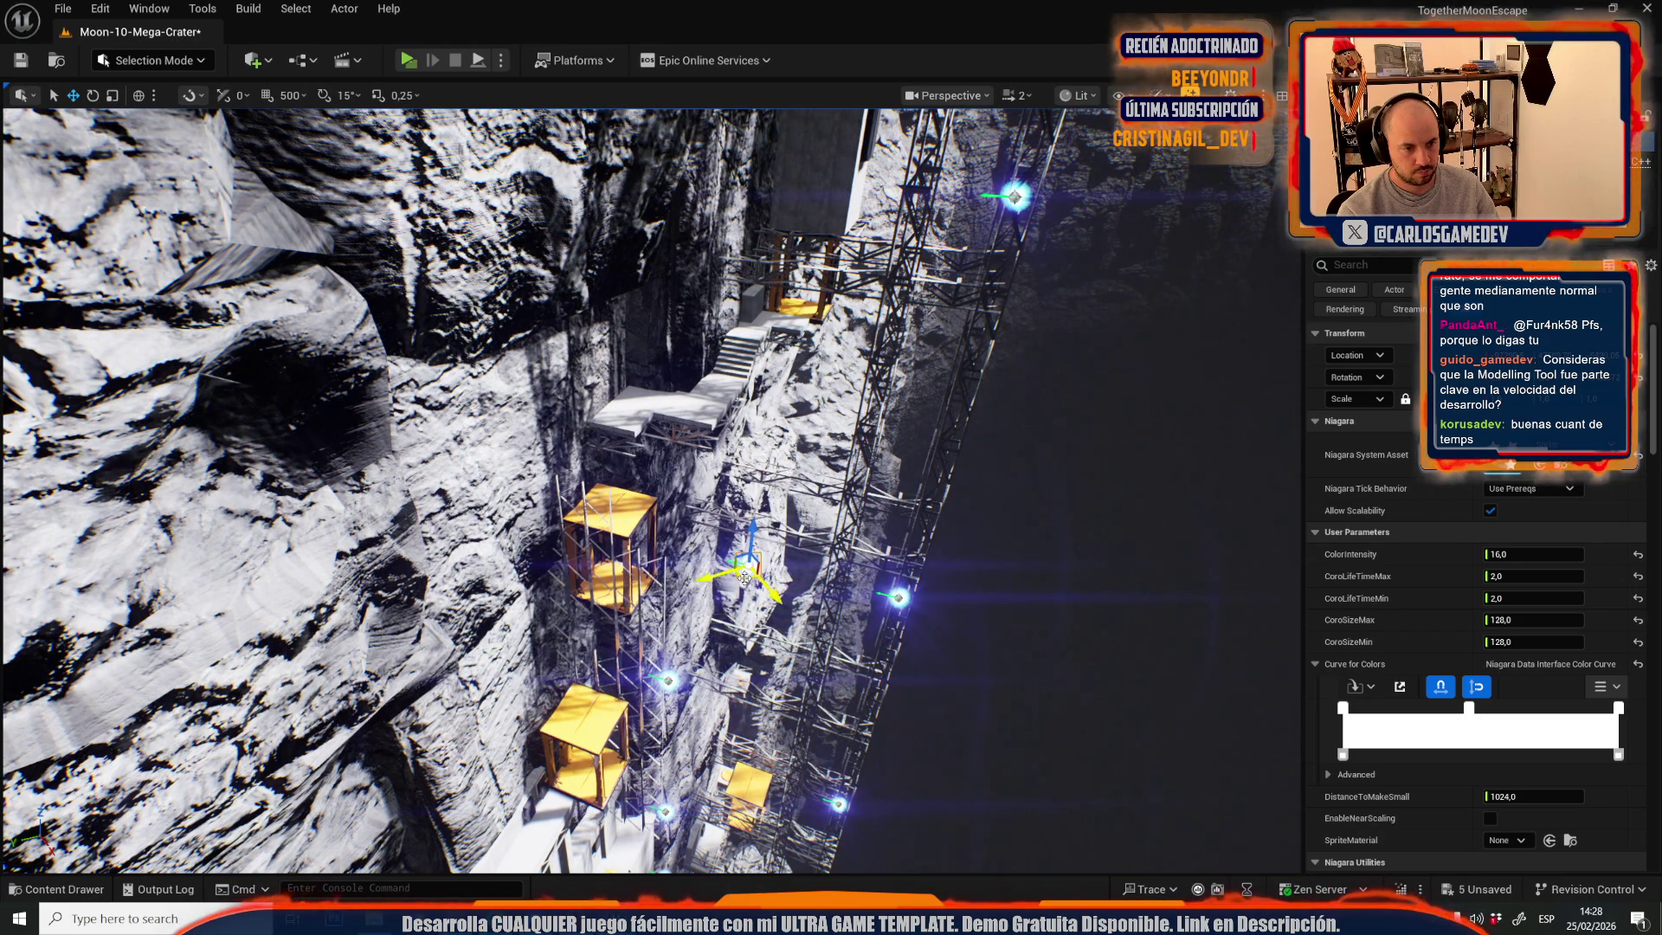
pyautogui.scroll(-1, 724, 452)
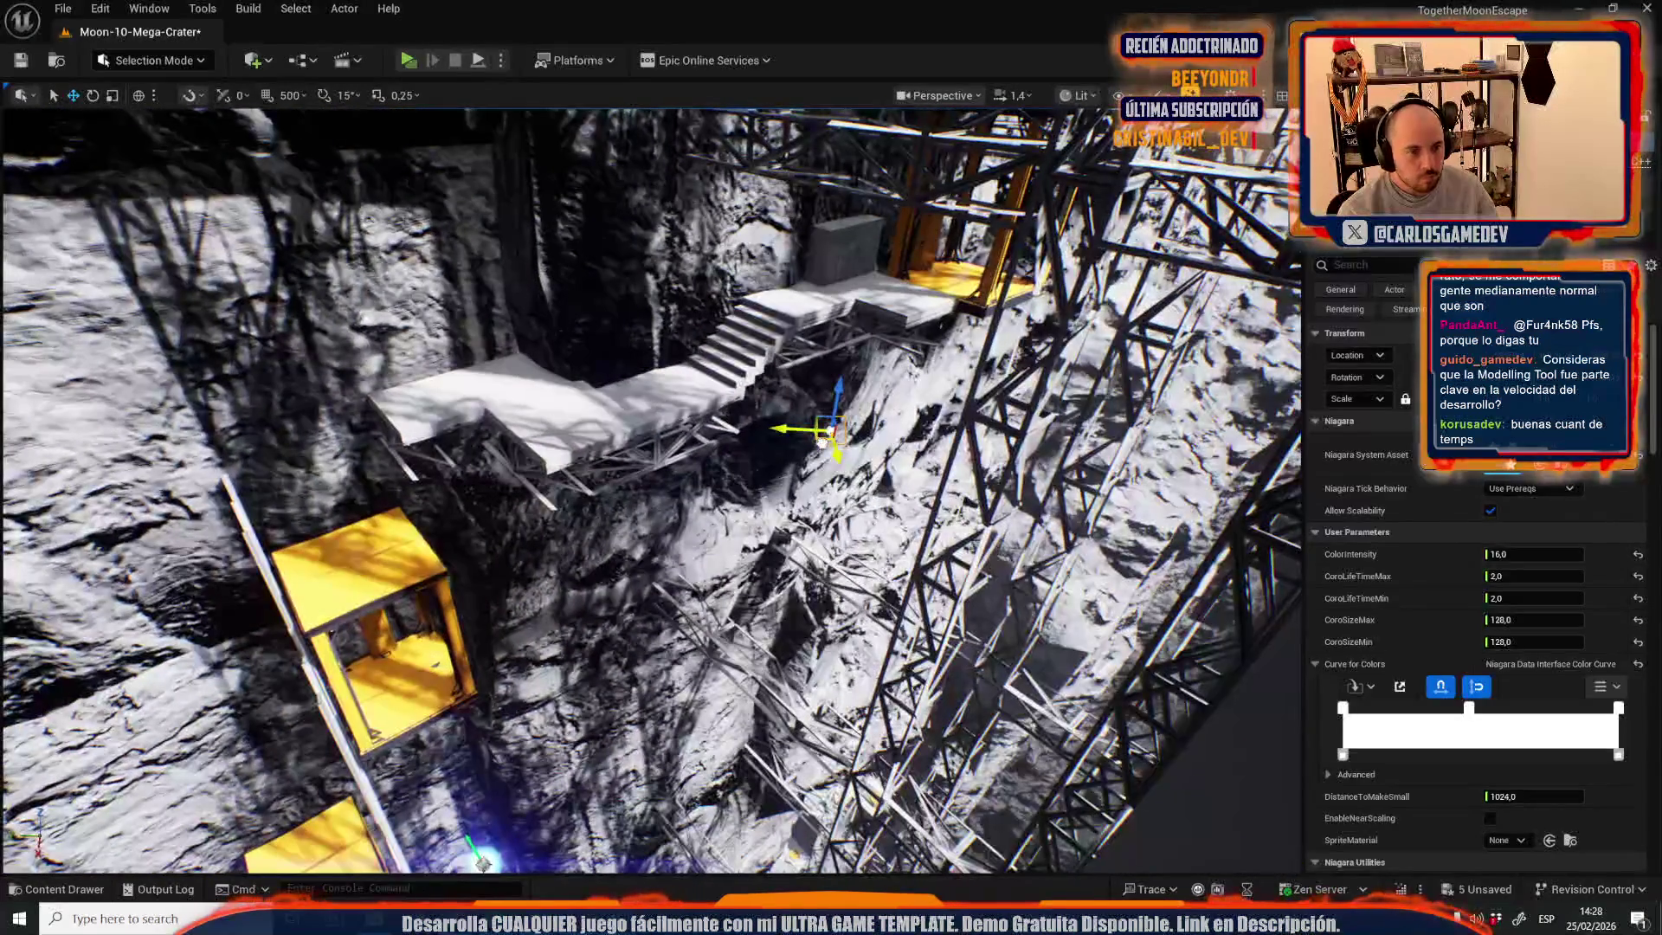
pyautogui.scroll(3, 748, 770)
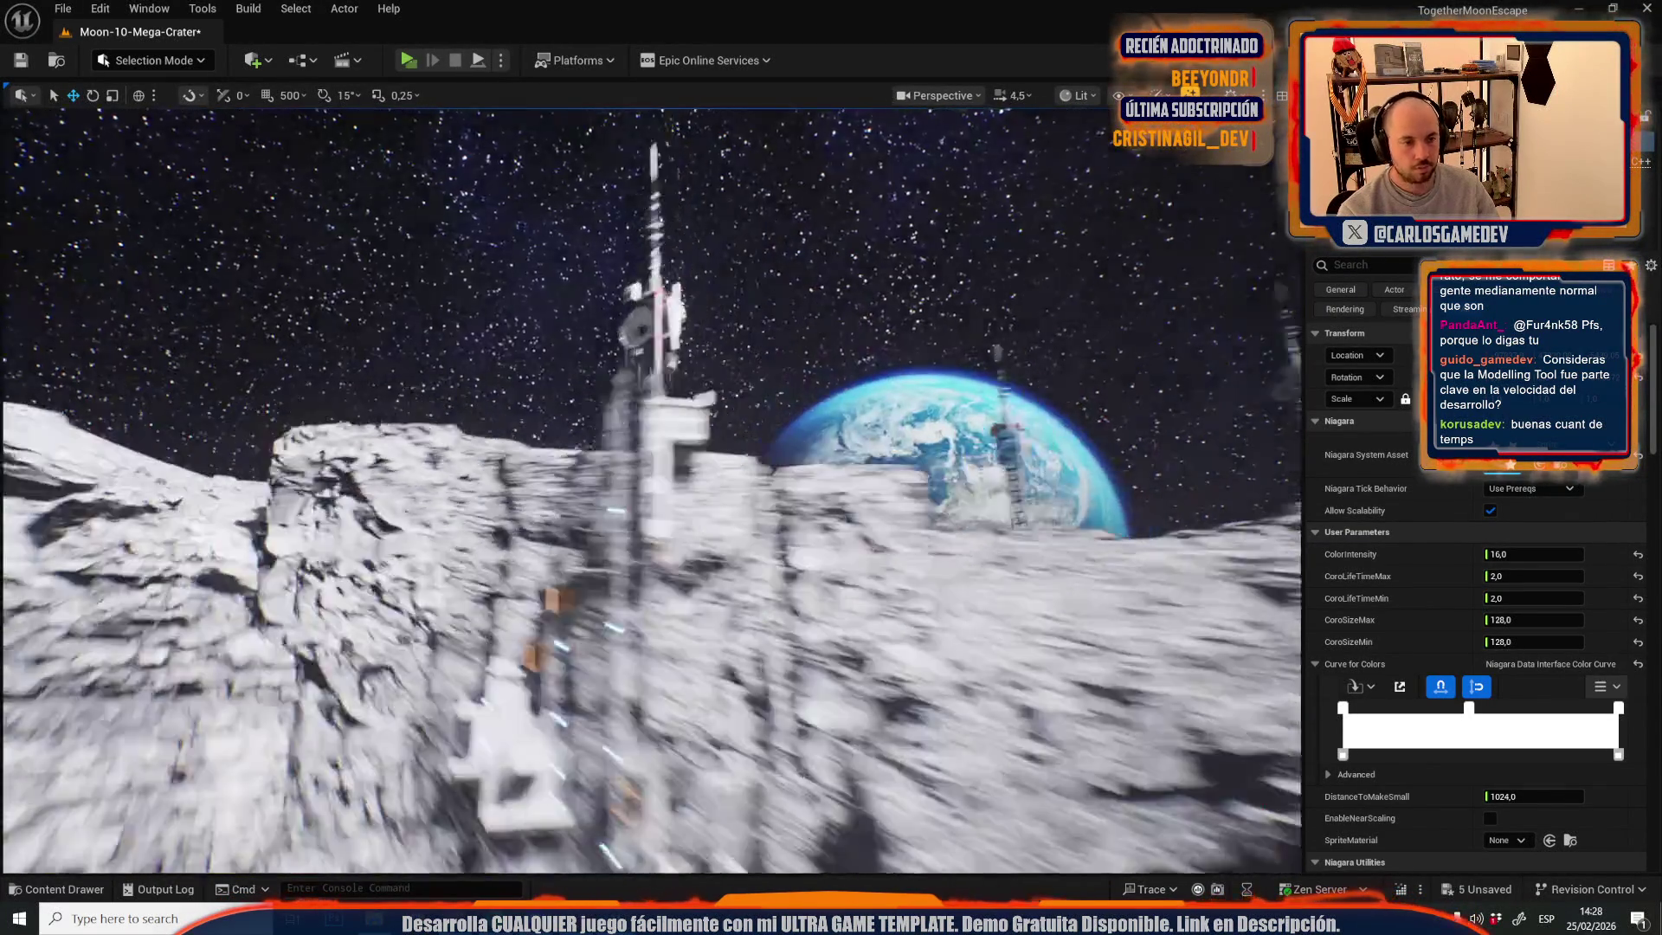
pyautogui.scroll(-2, 651, 490)
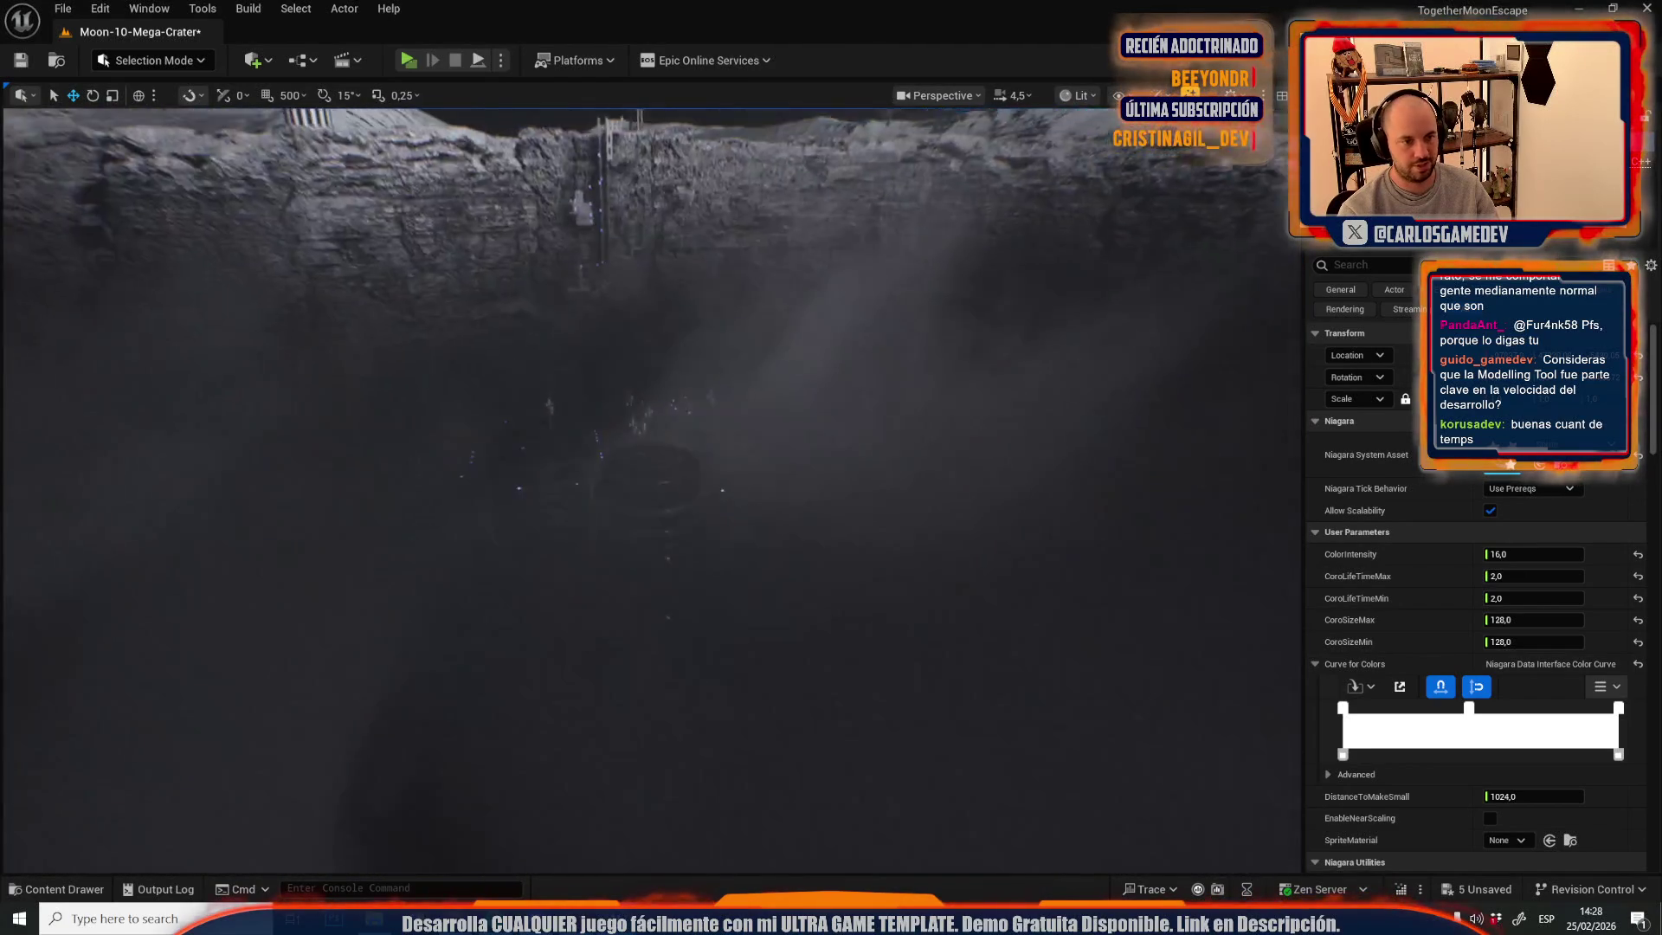
pyautogui.scroll(-1, 651, 490)
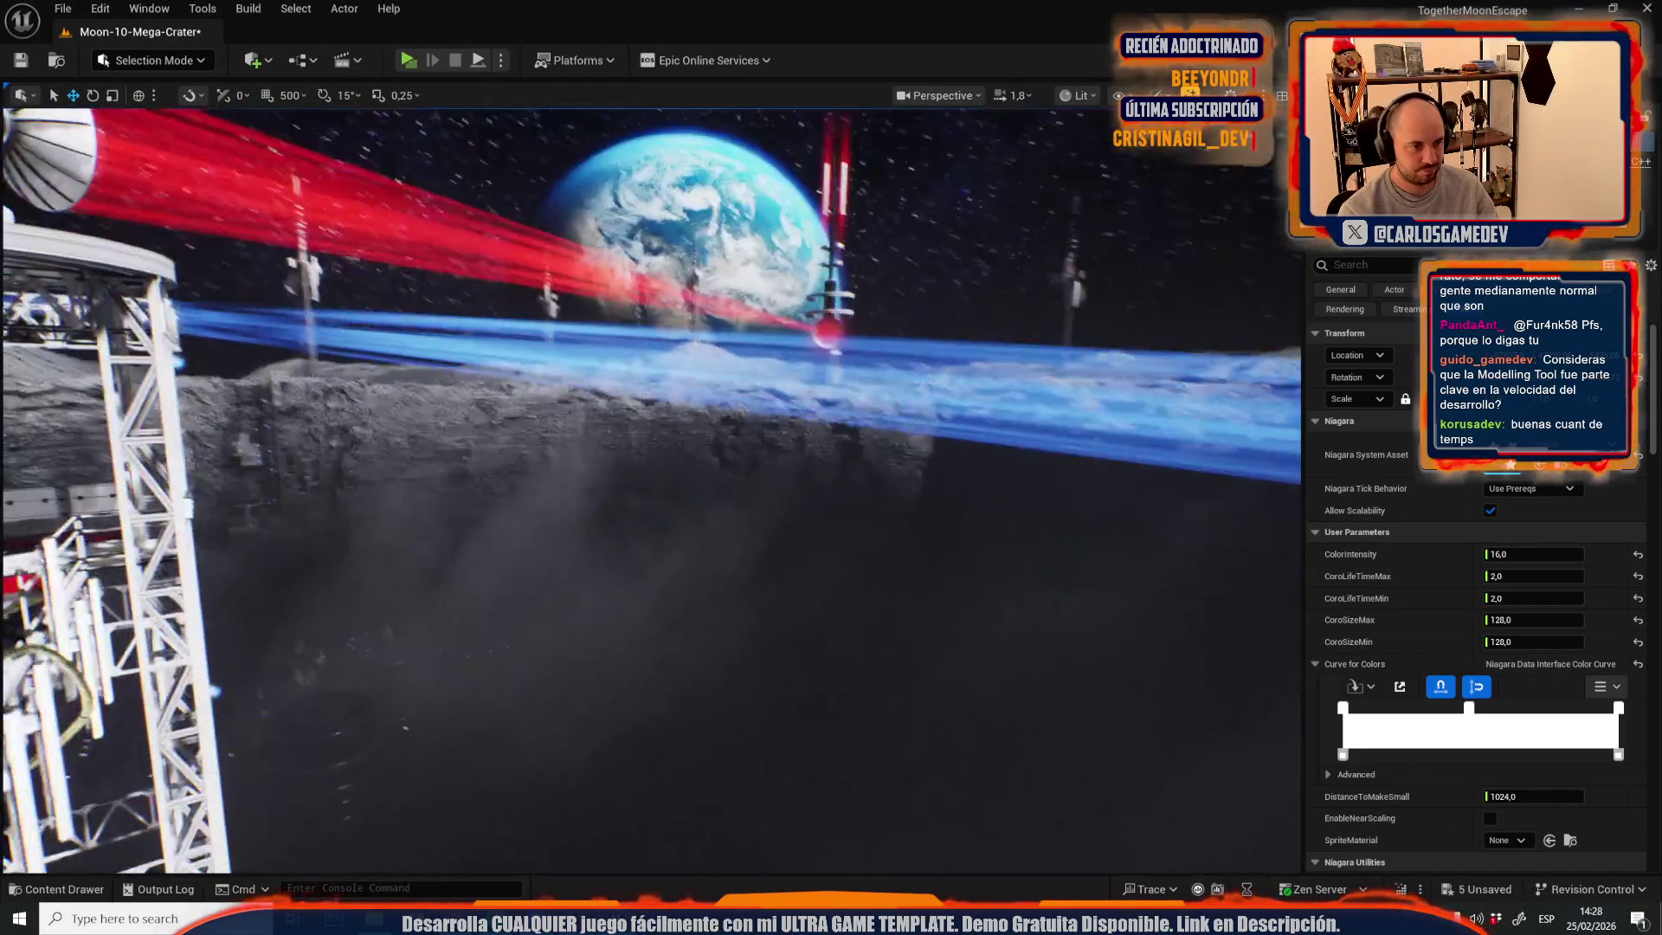
pyautogui.scroll(-1, 651, 490)
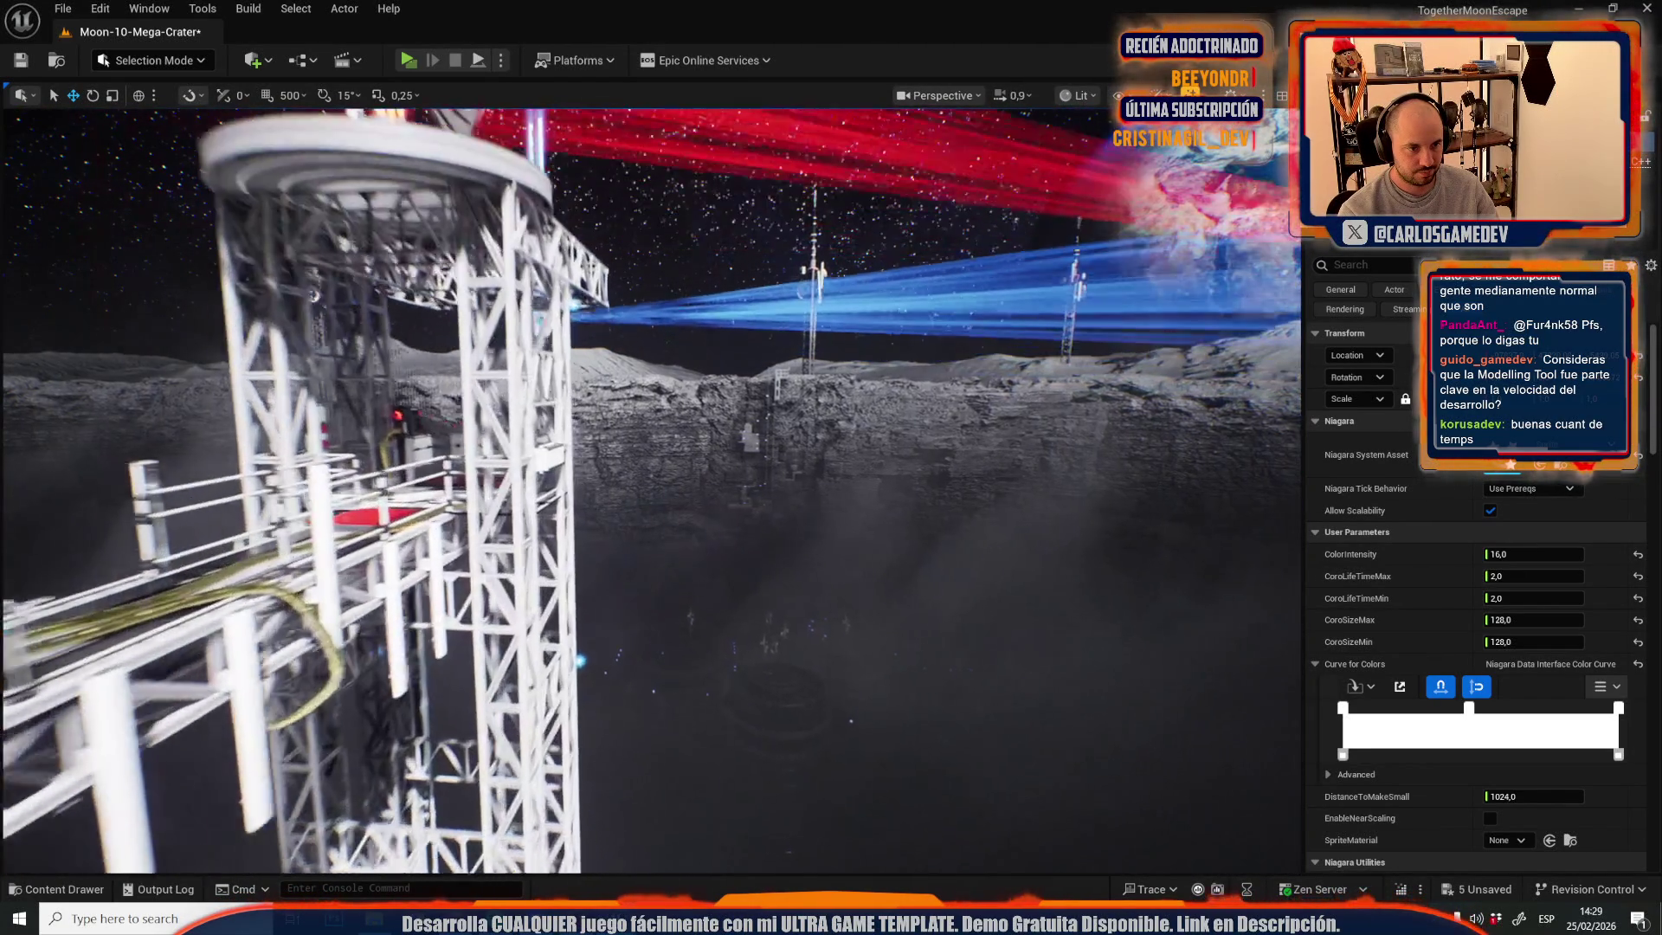
pyautogui.press('d')
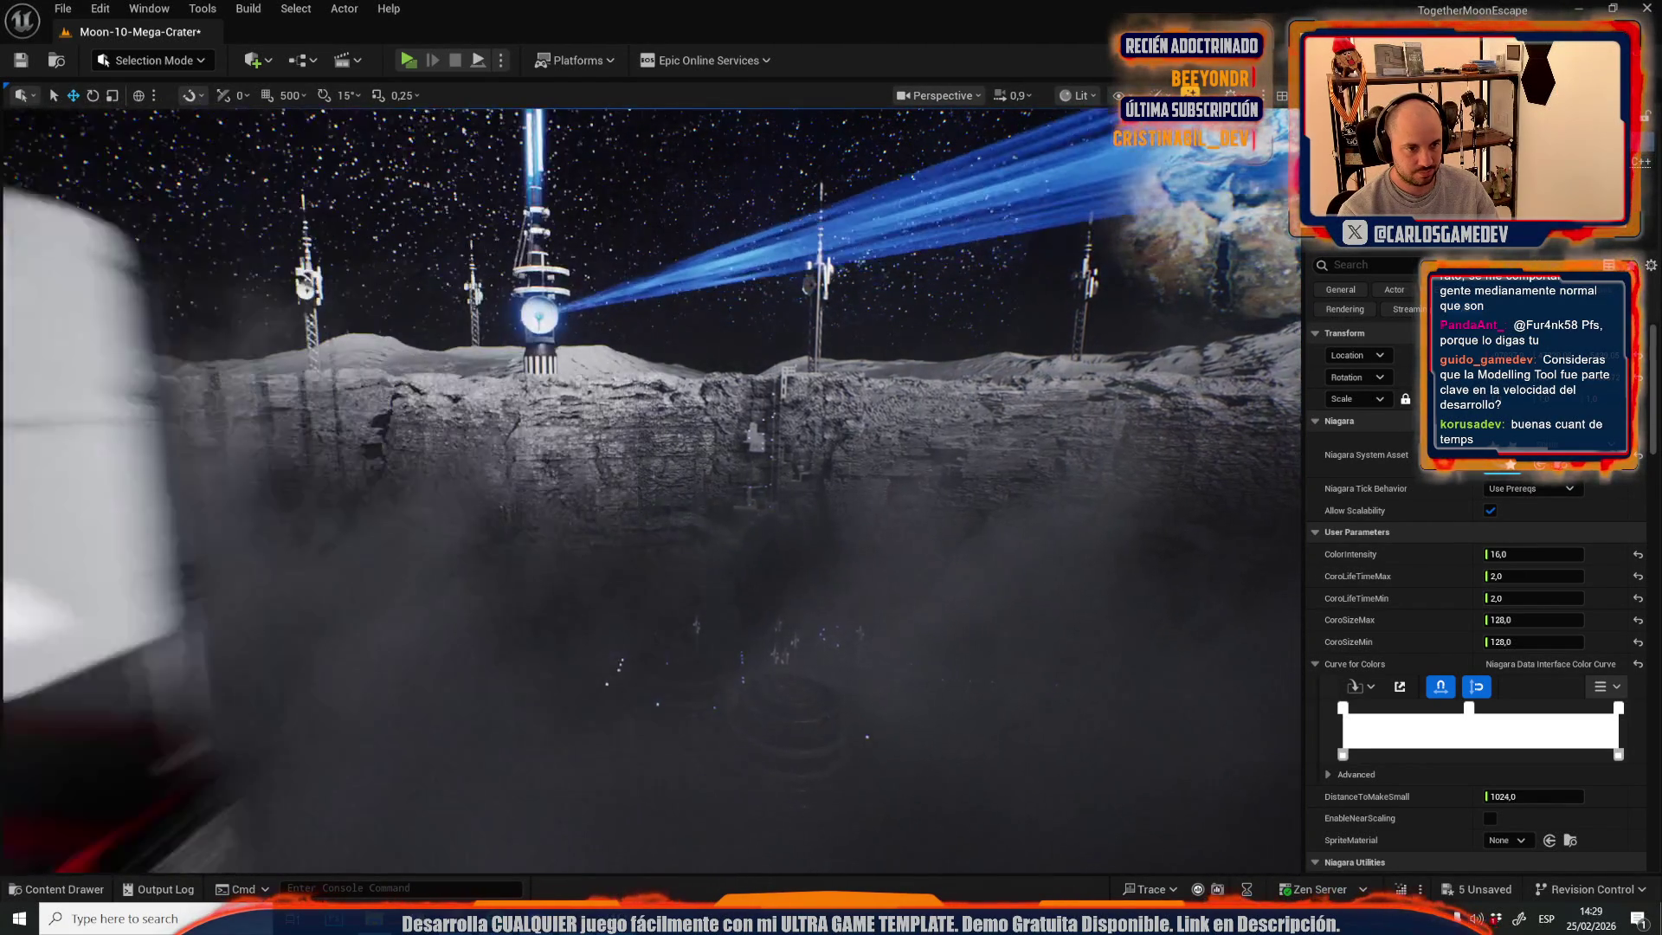
pyautogui.scroll(2, 757, 795)
pyautogui.press('w')
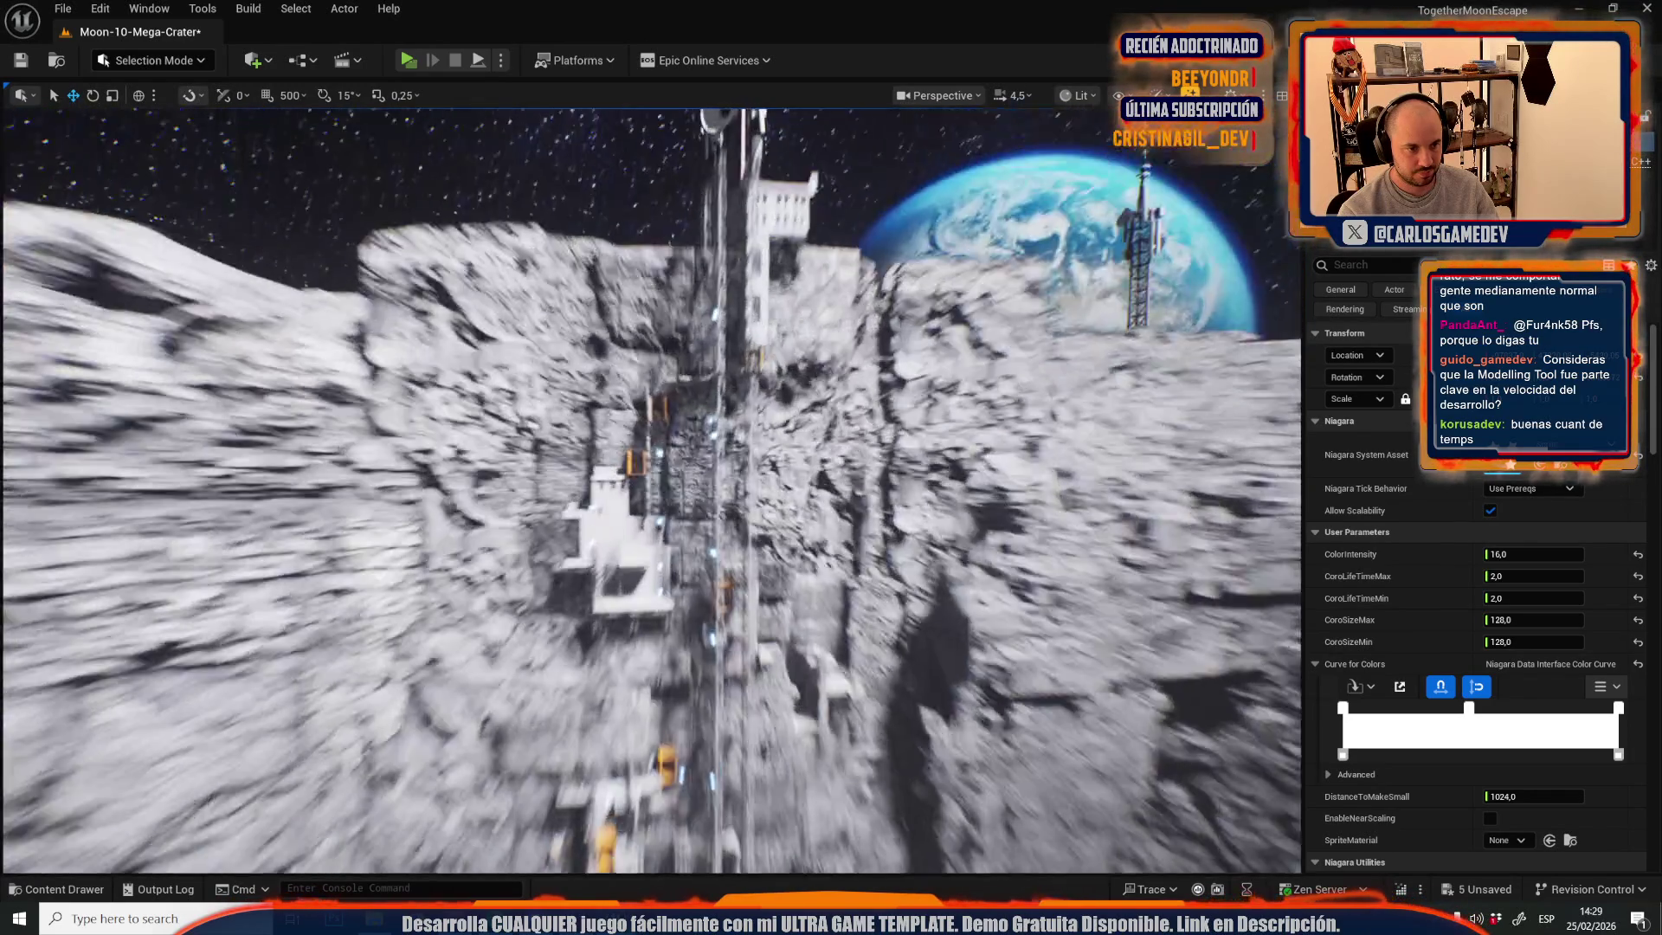
pyautogui.press('w')
pyautogui.press('Escape')
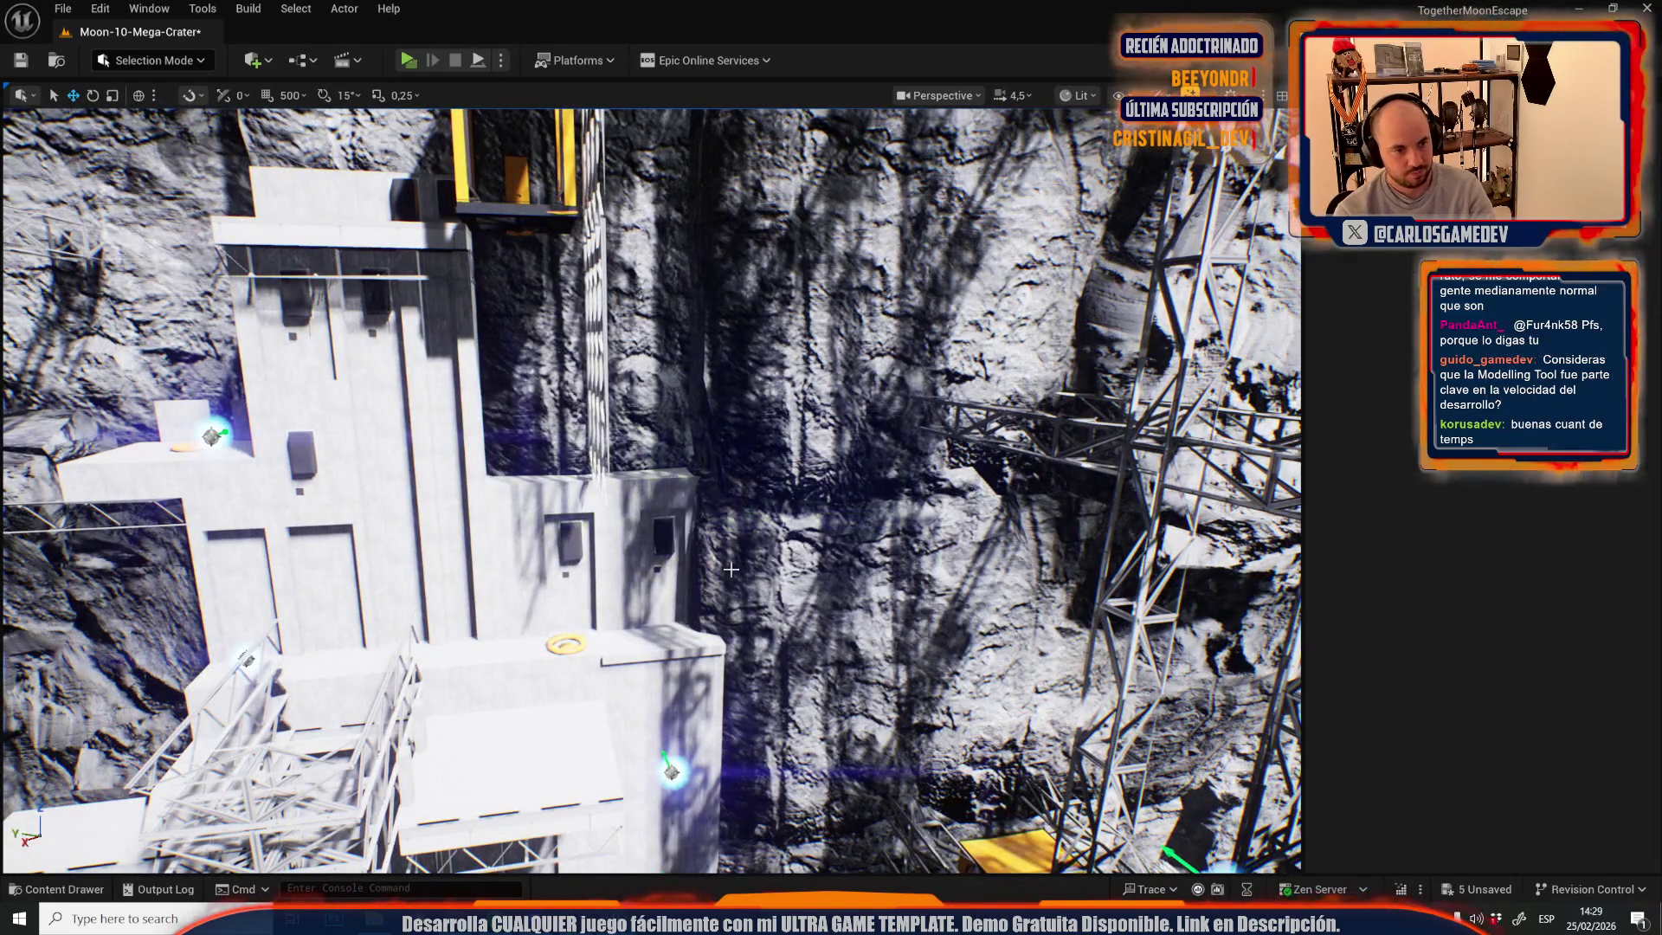
pyautogui.press('w')
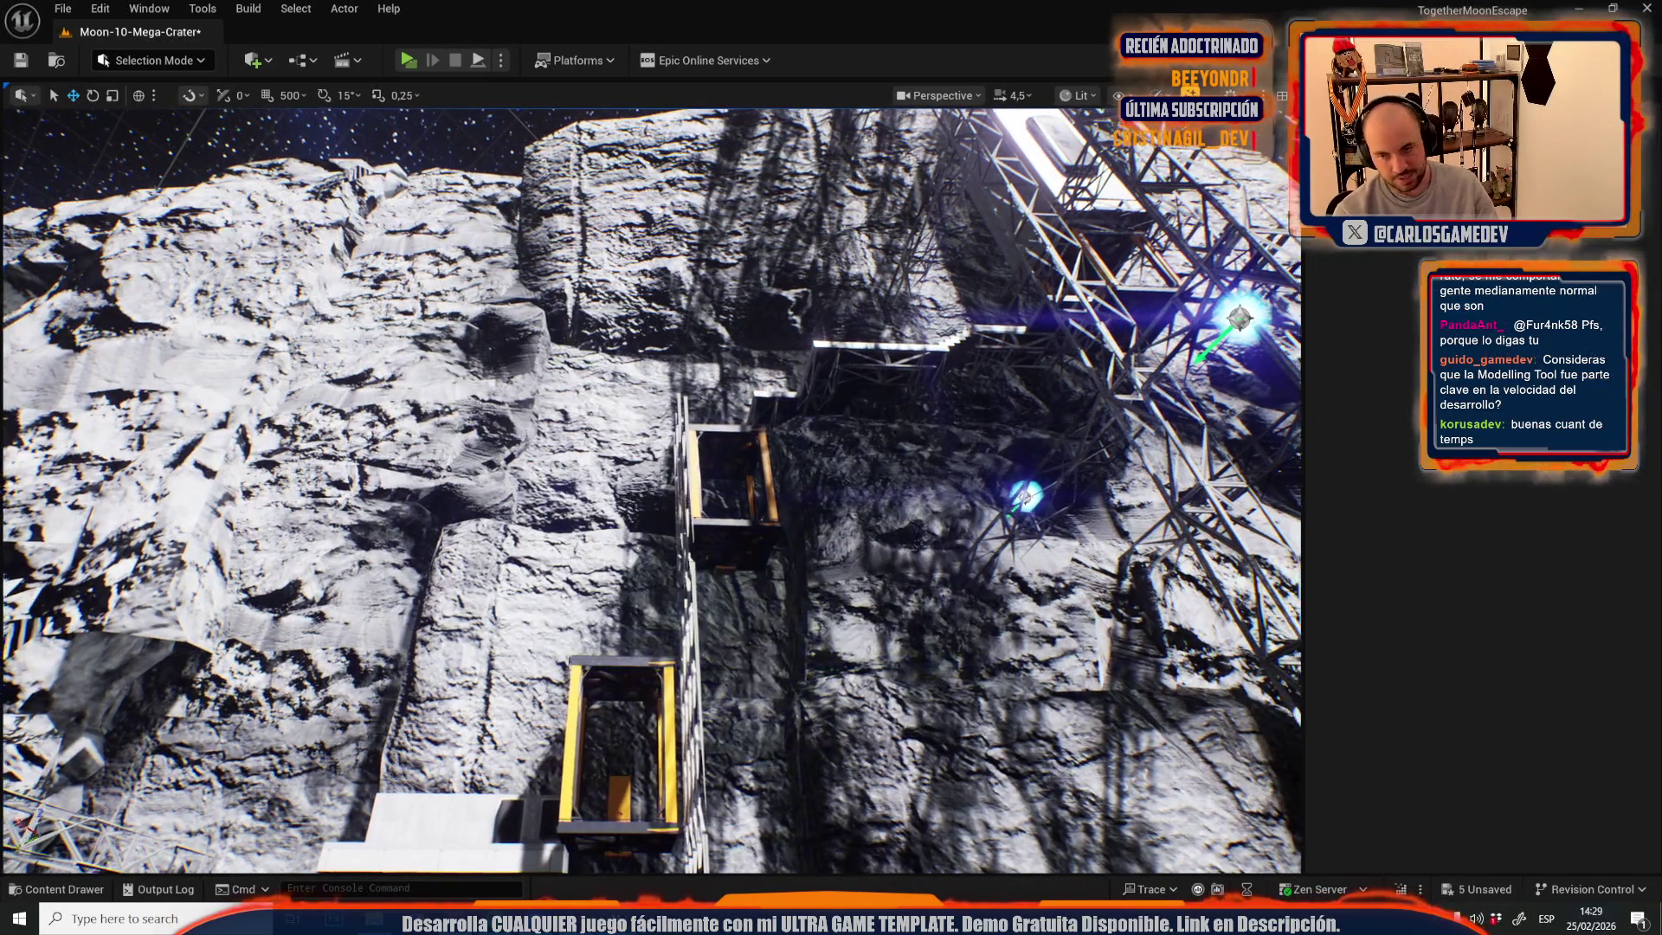
pyautogui.scroll(2, 650, 489)
pyautogui.press('s')
pyautogui.scroll(-2, 650, 489)
pyautogui.press('s')
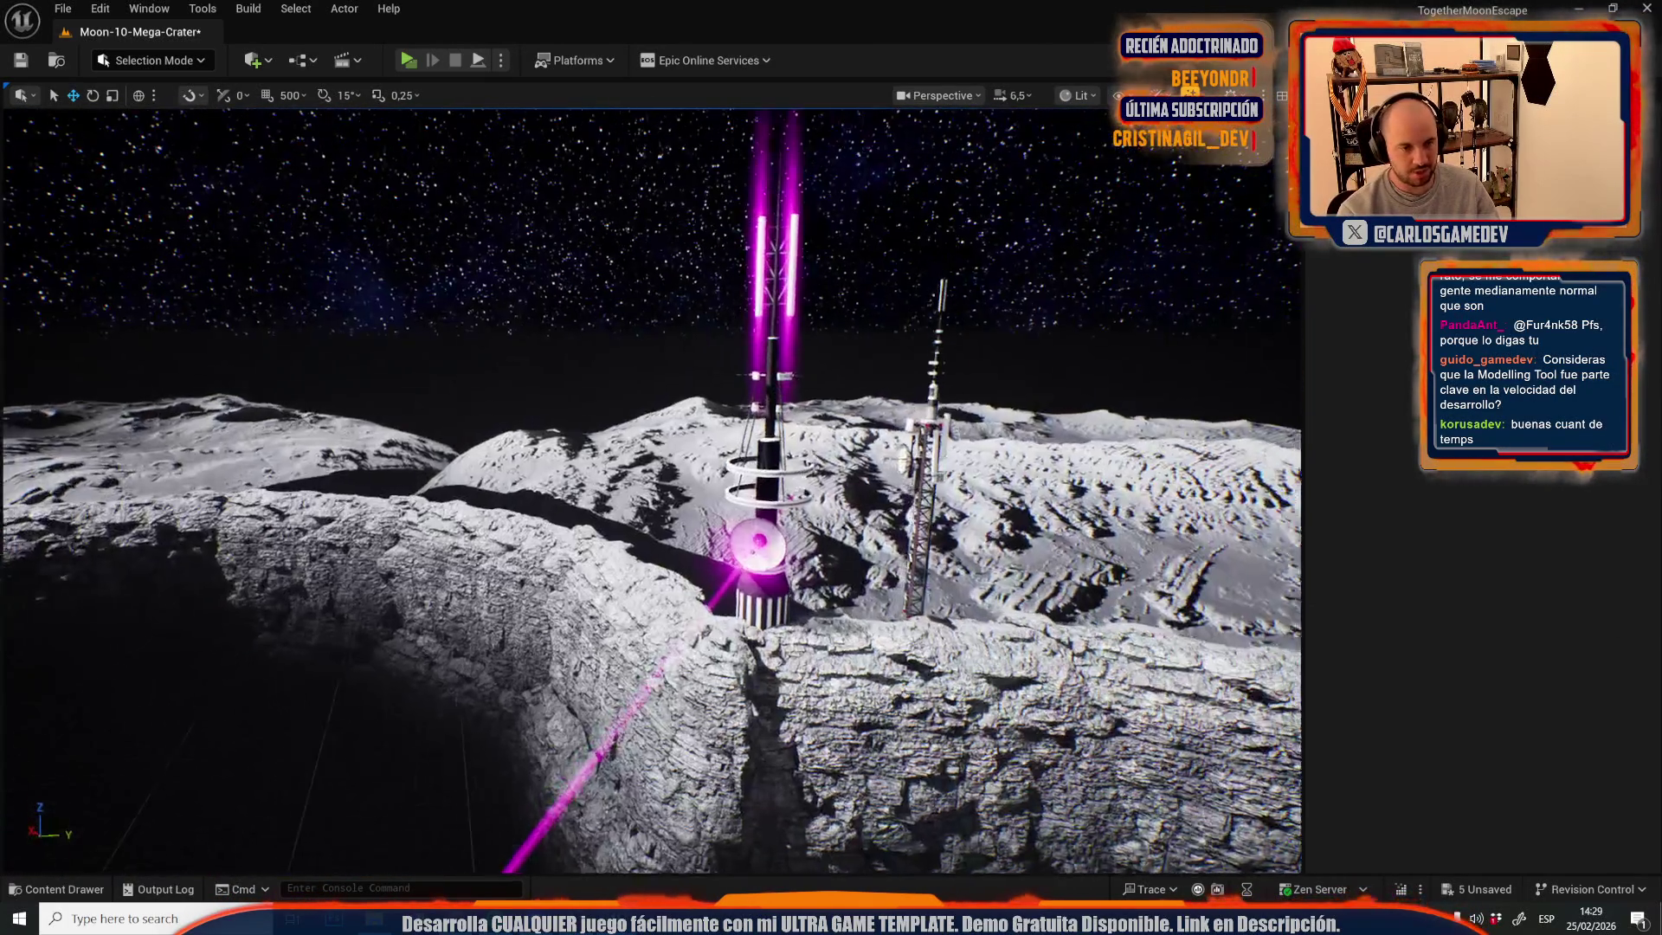
pyautogui.scroll(-2, 649, 489)
pyautogui.press('w')
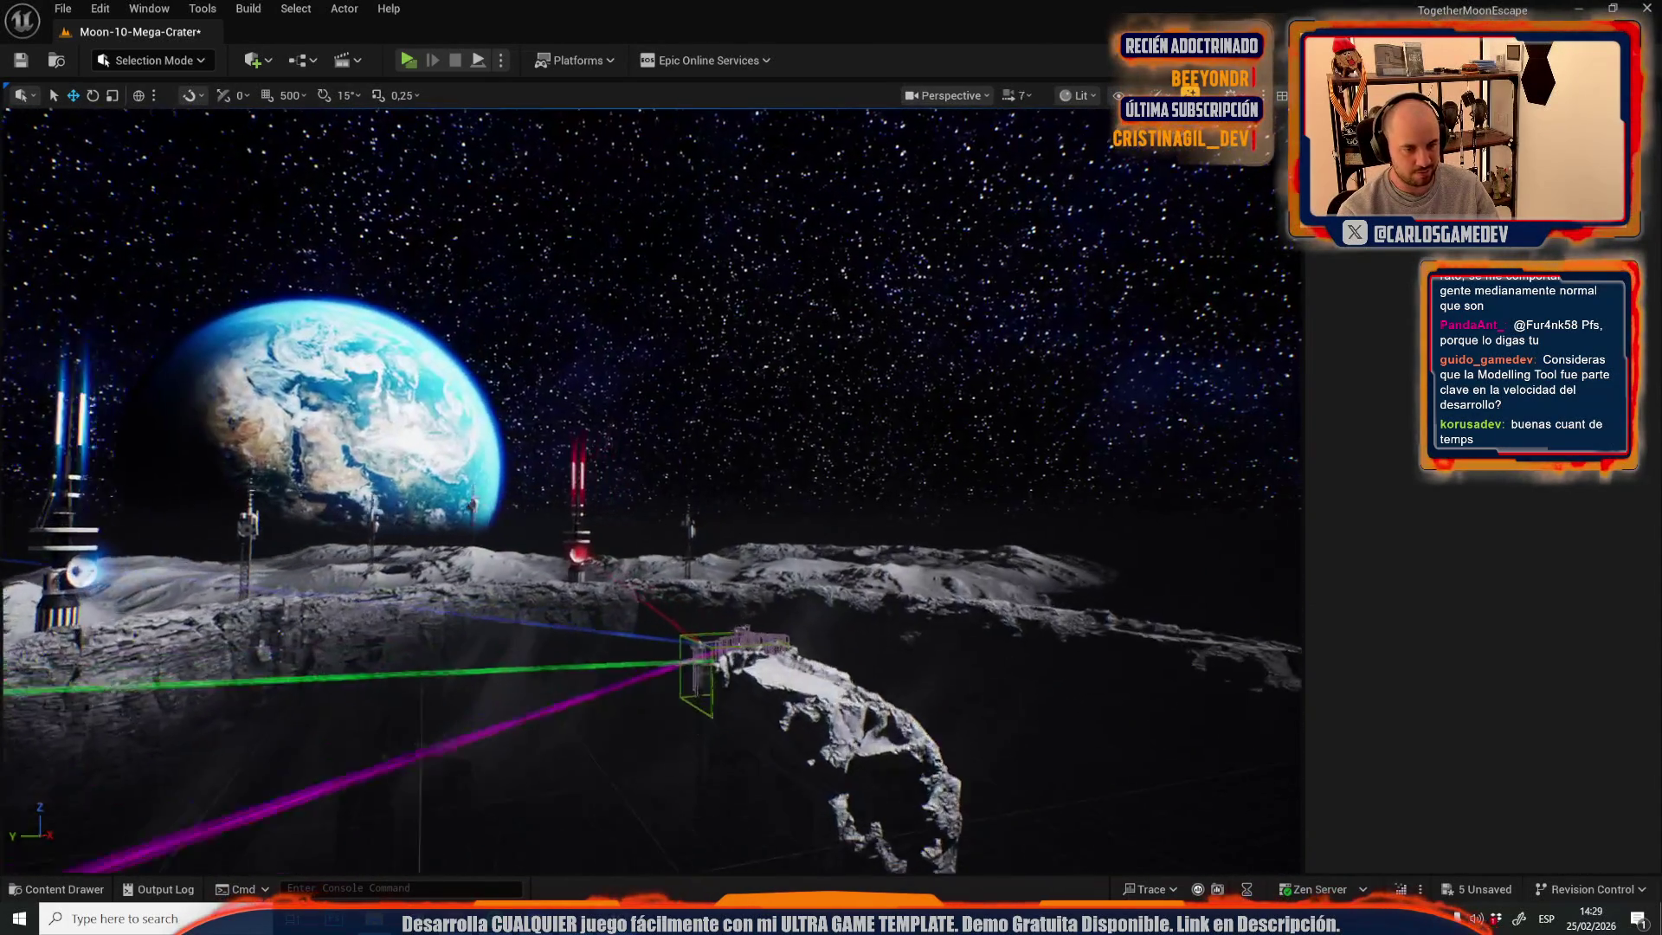
pyautogui.scroll(-2, 757, 639)
pyautogui.press('w')
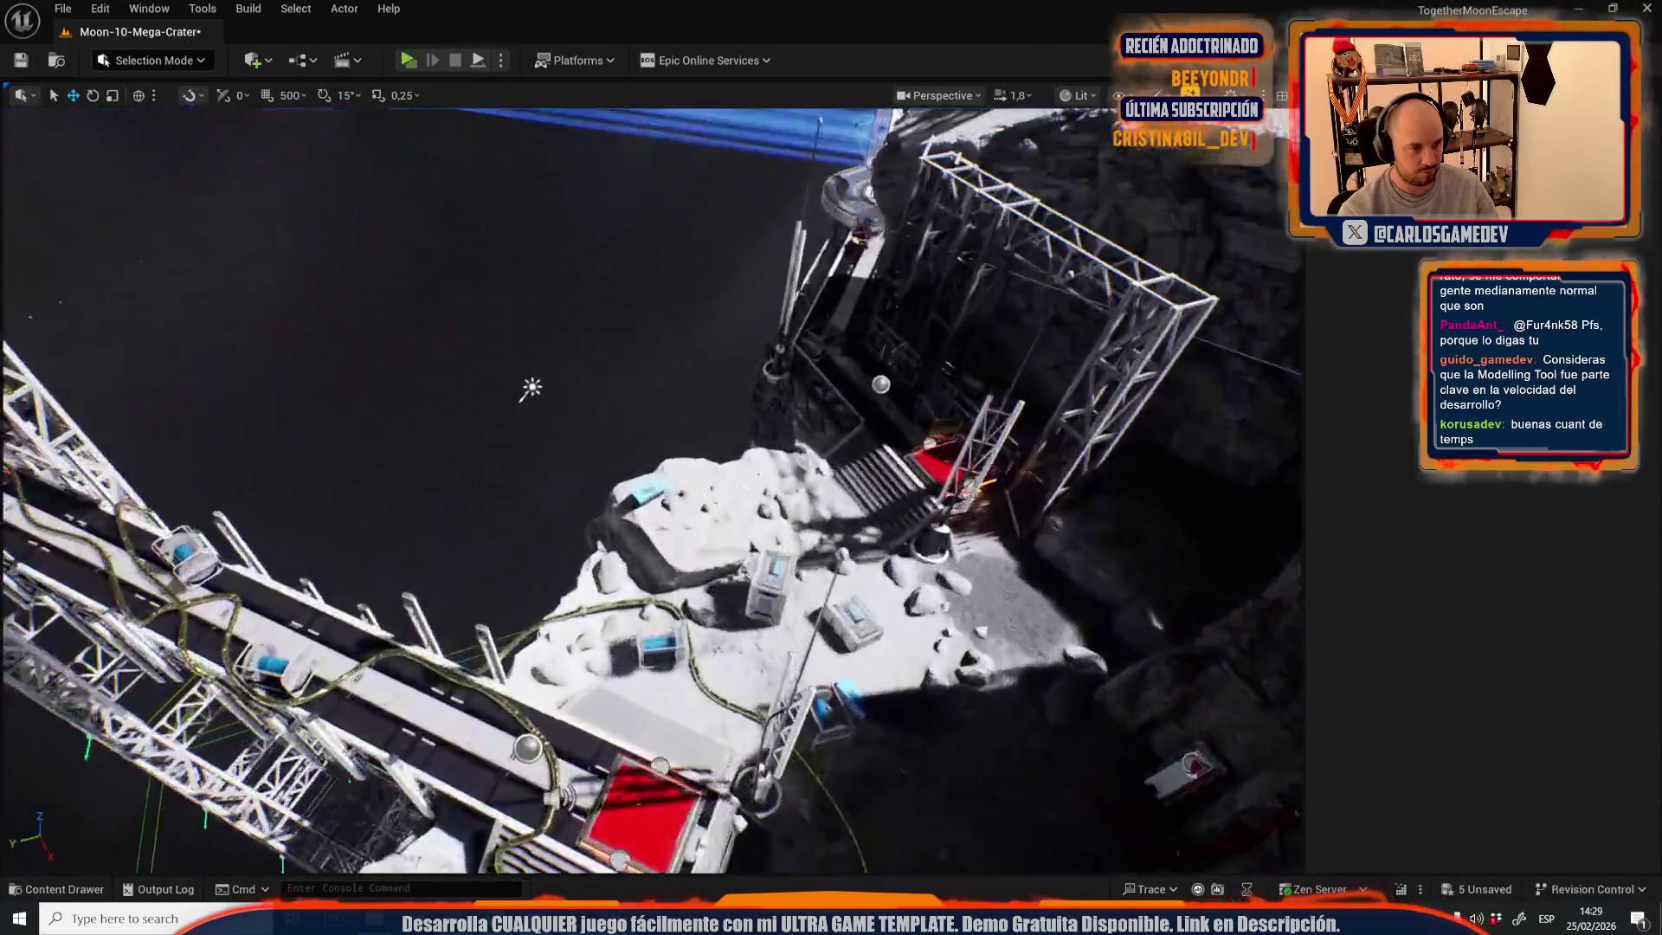
pyautogui.scroll(2, 758, 639)
pyautogui.press('s')
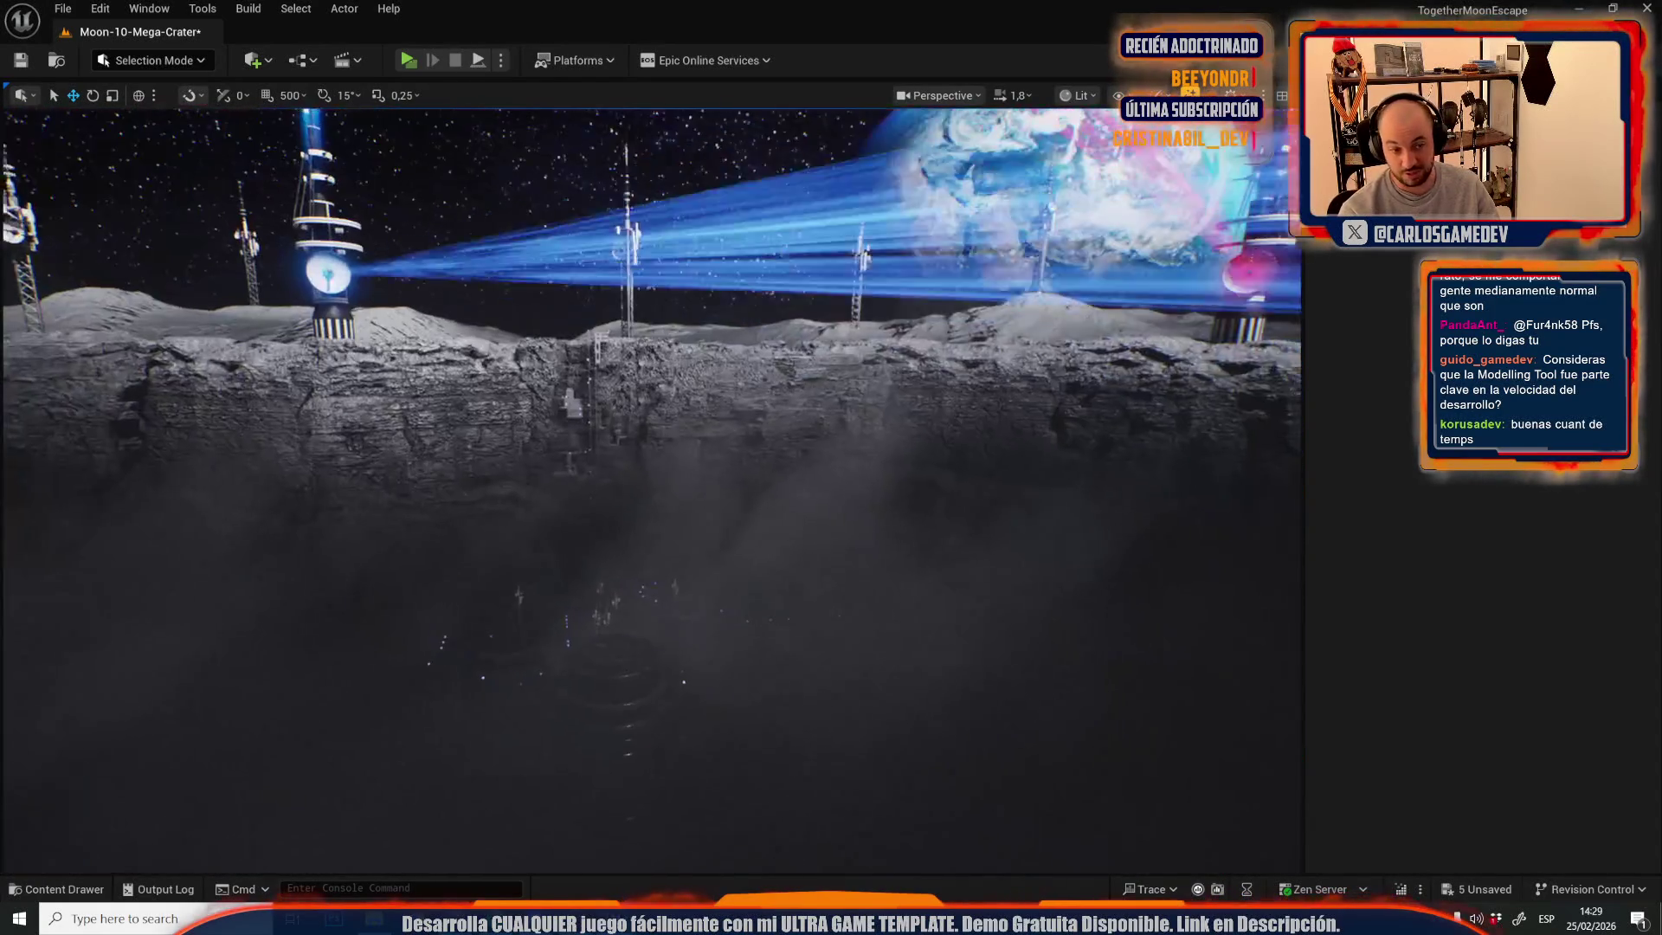
# - Select the Niagara light beside the tall tank and drag it to a new spot between the tanks
pyautogui.press('w')
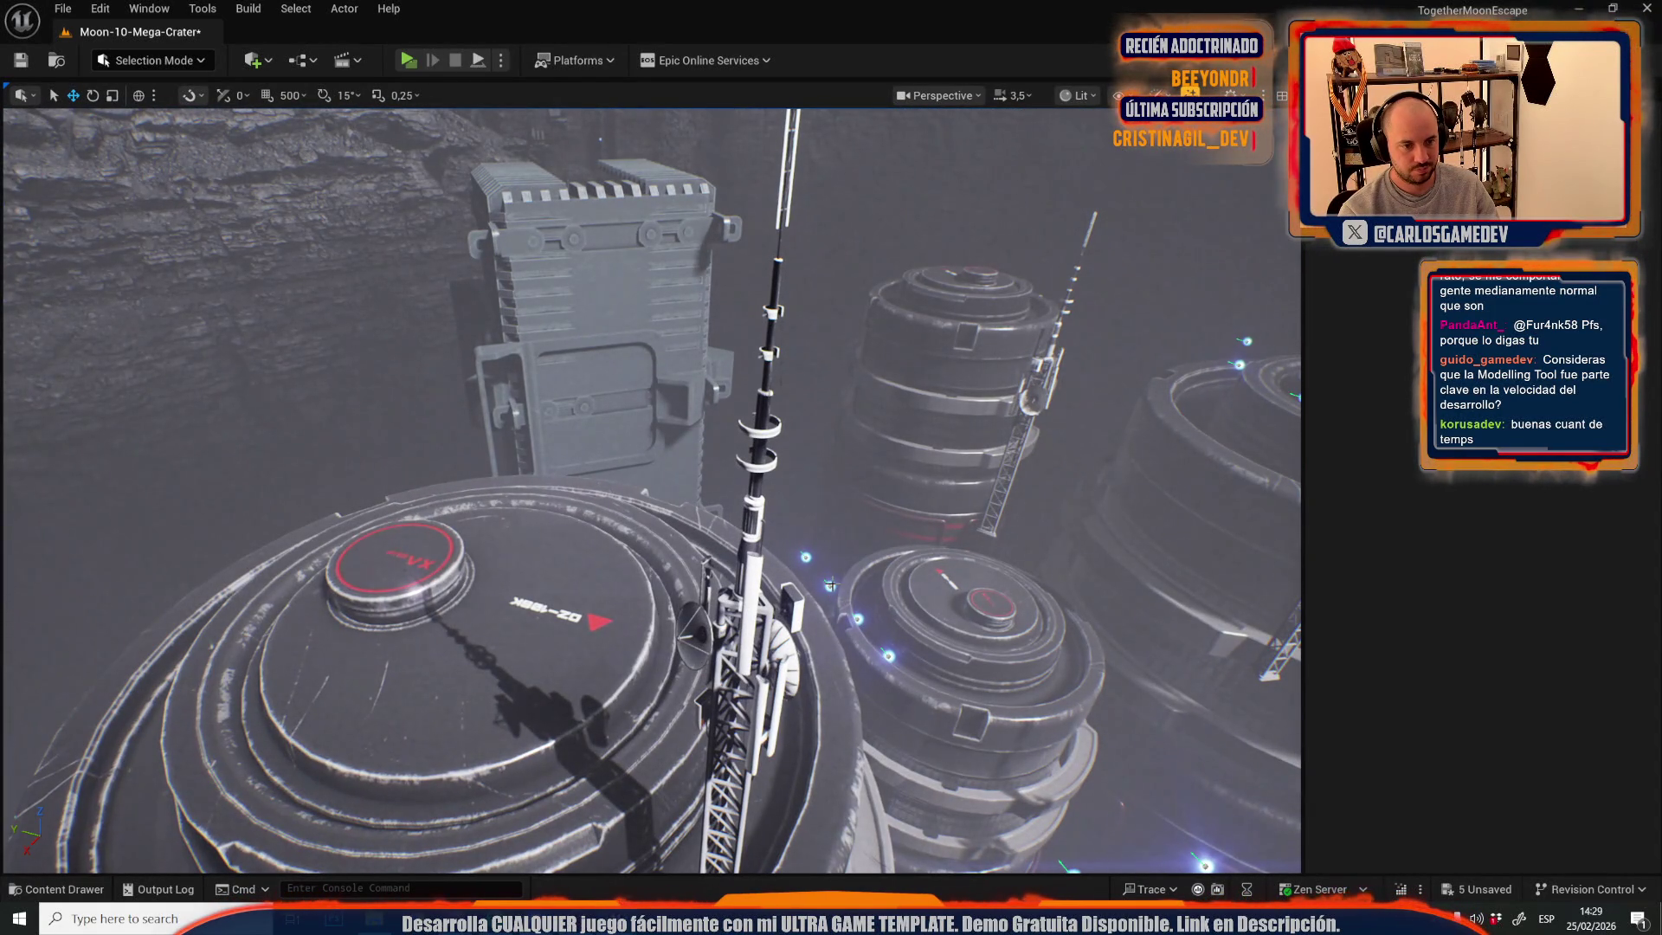
pyautogui.click(830, 586)
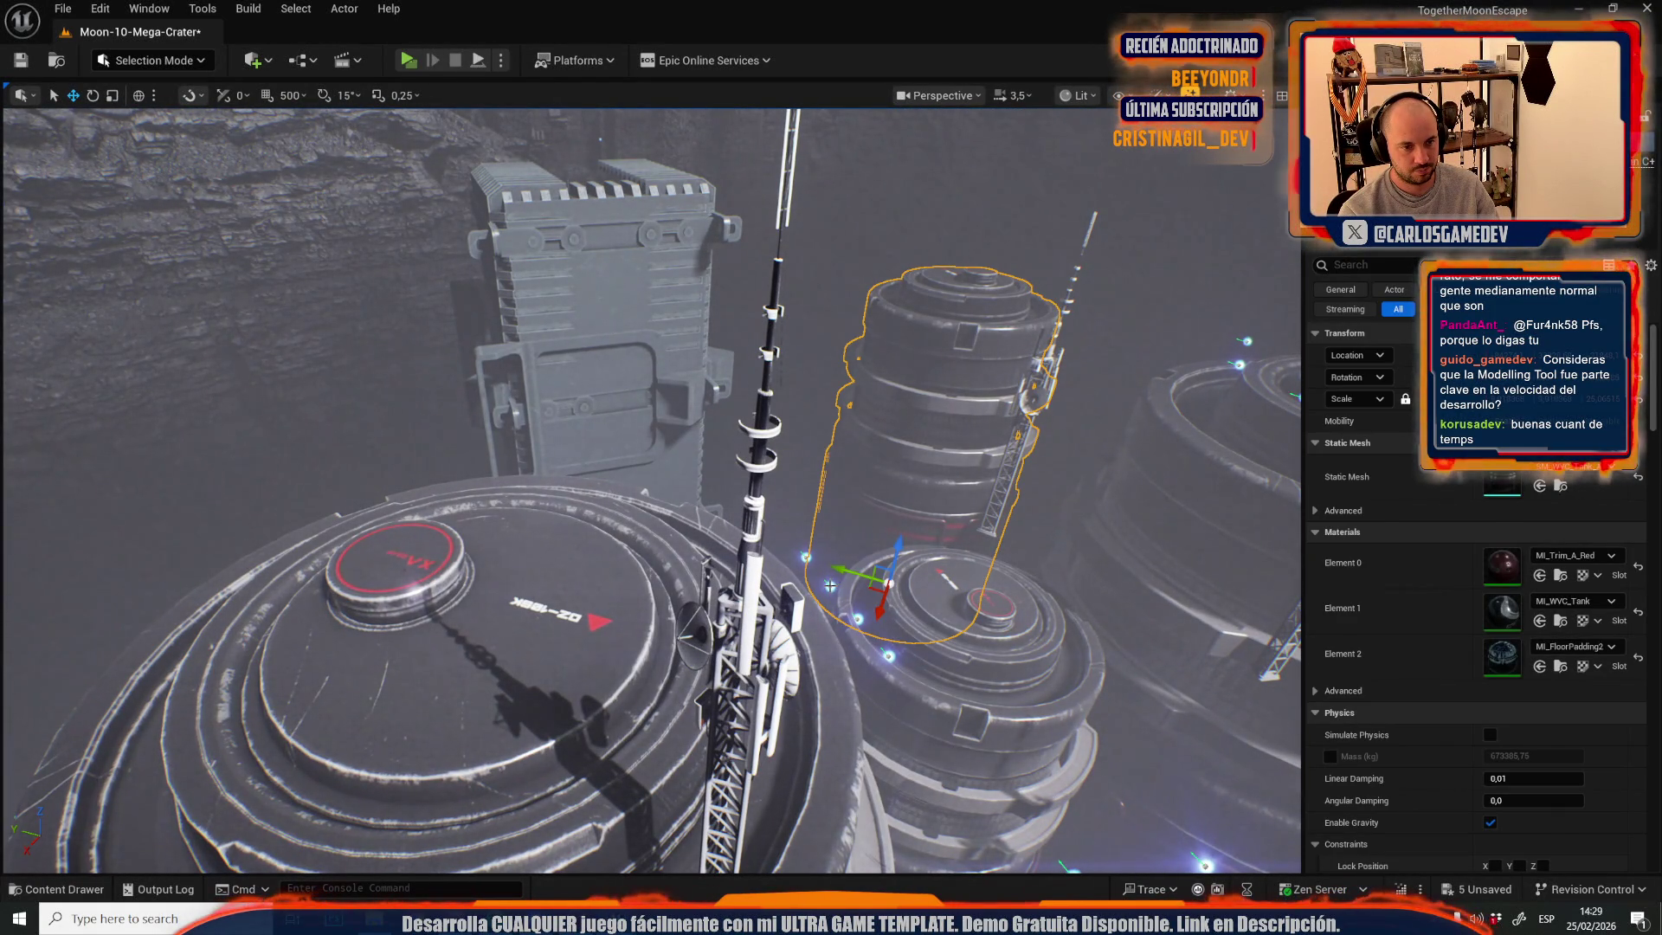
pyautogui.click(830, 586)
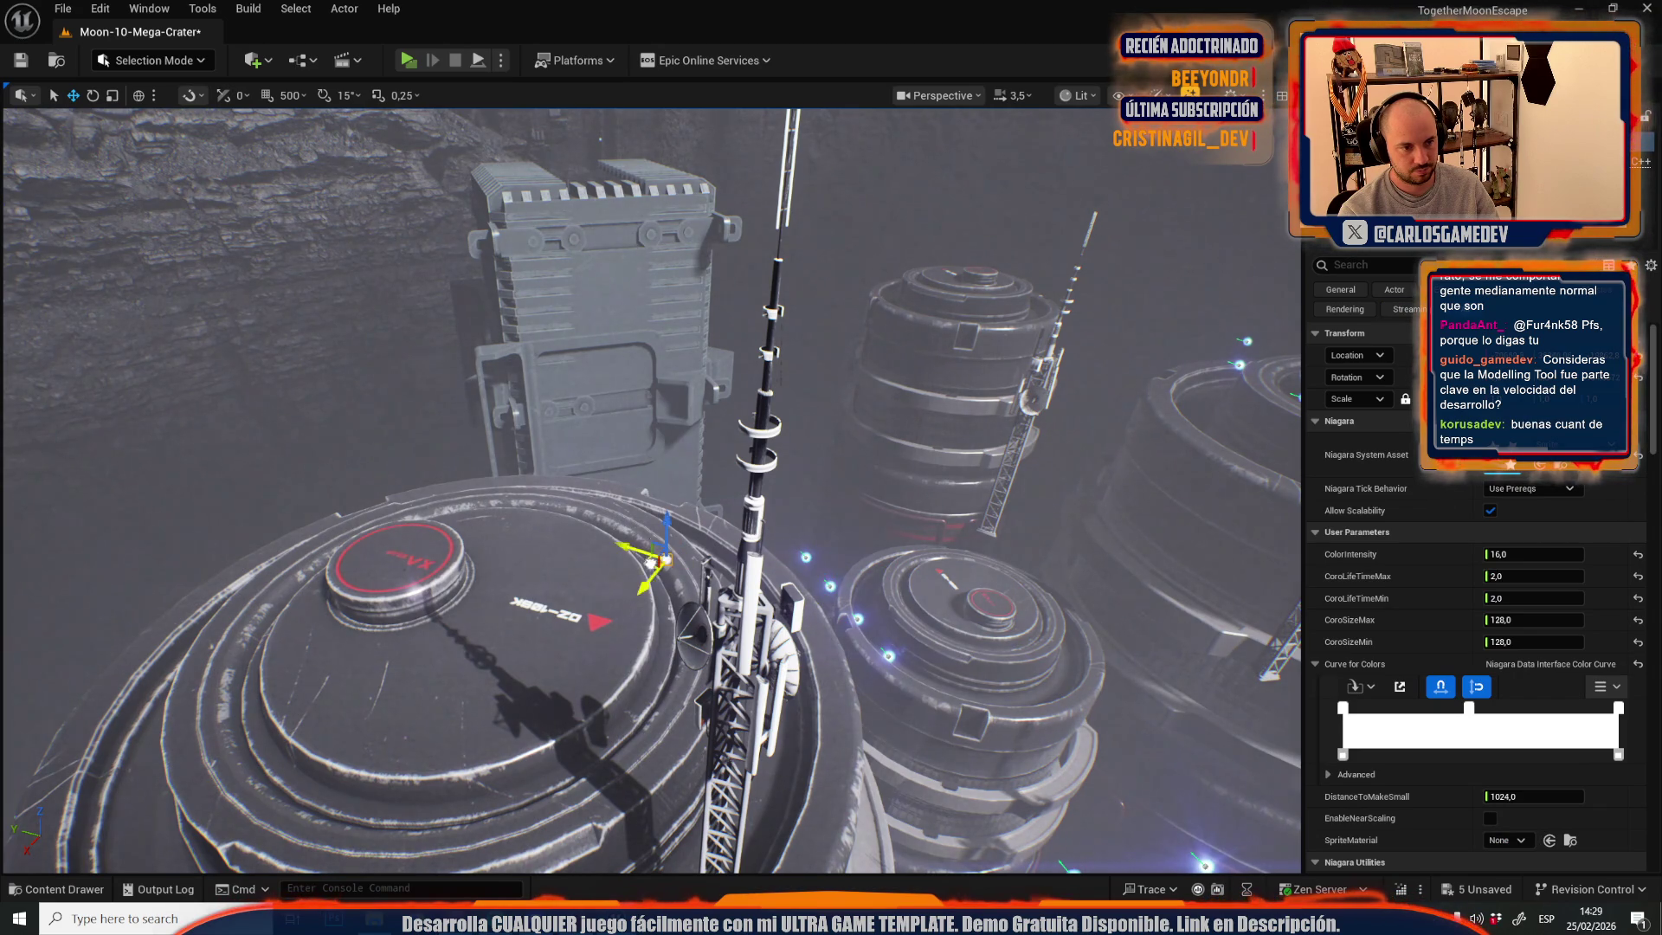
pyautogui.scroll(-1, 663, 132)
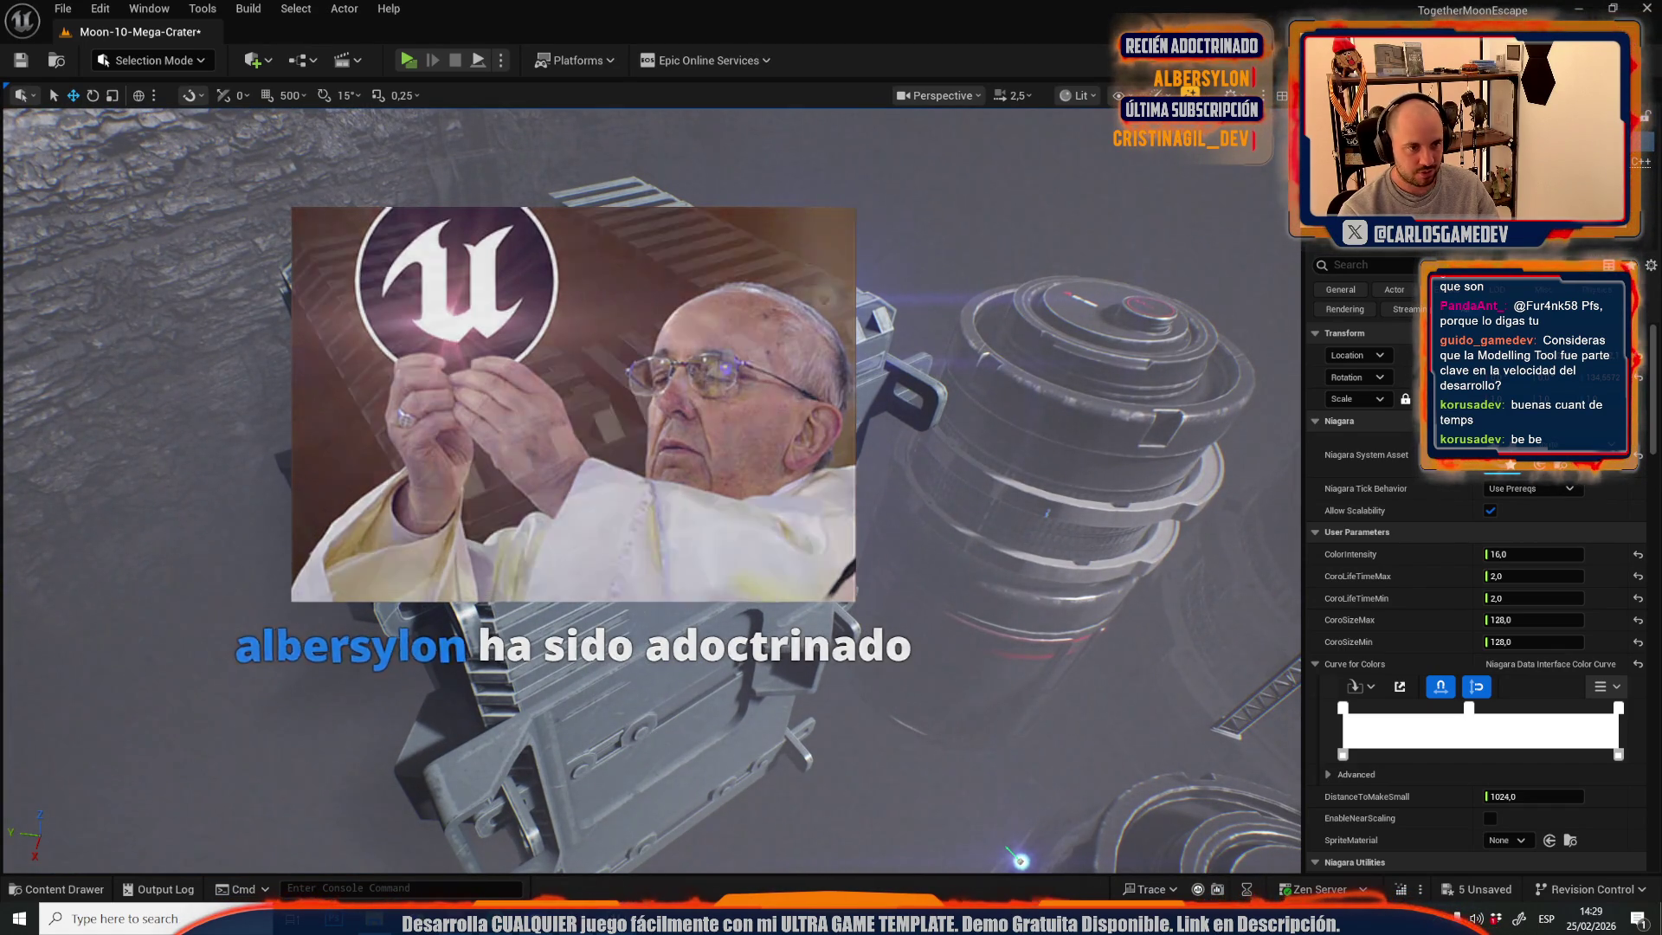
pyautogui.moveTo(716, 370); pyautogui.dragTo(421, 498)
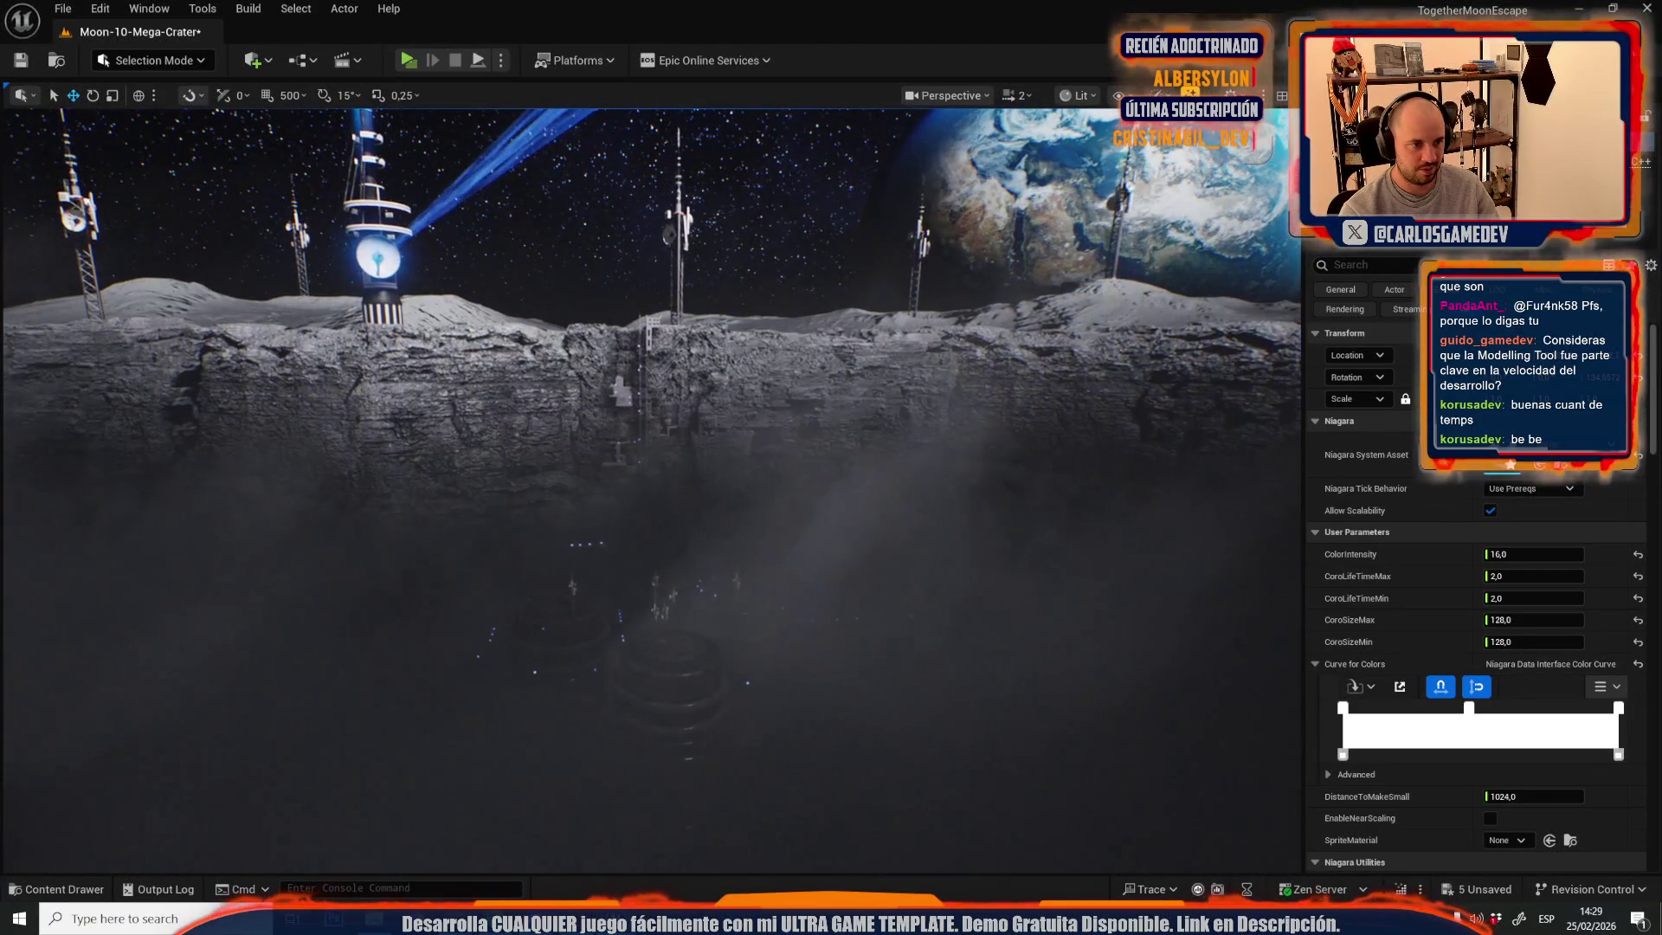
pyautogui.scroll(3, 650, 489)
pyautogui.scroll(-3, 649, 489)
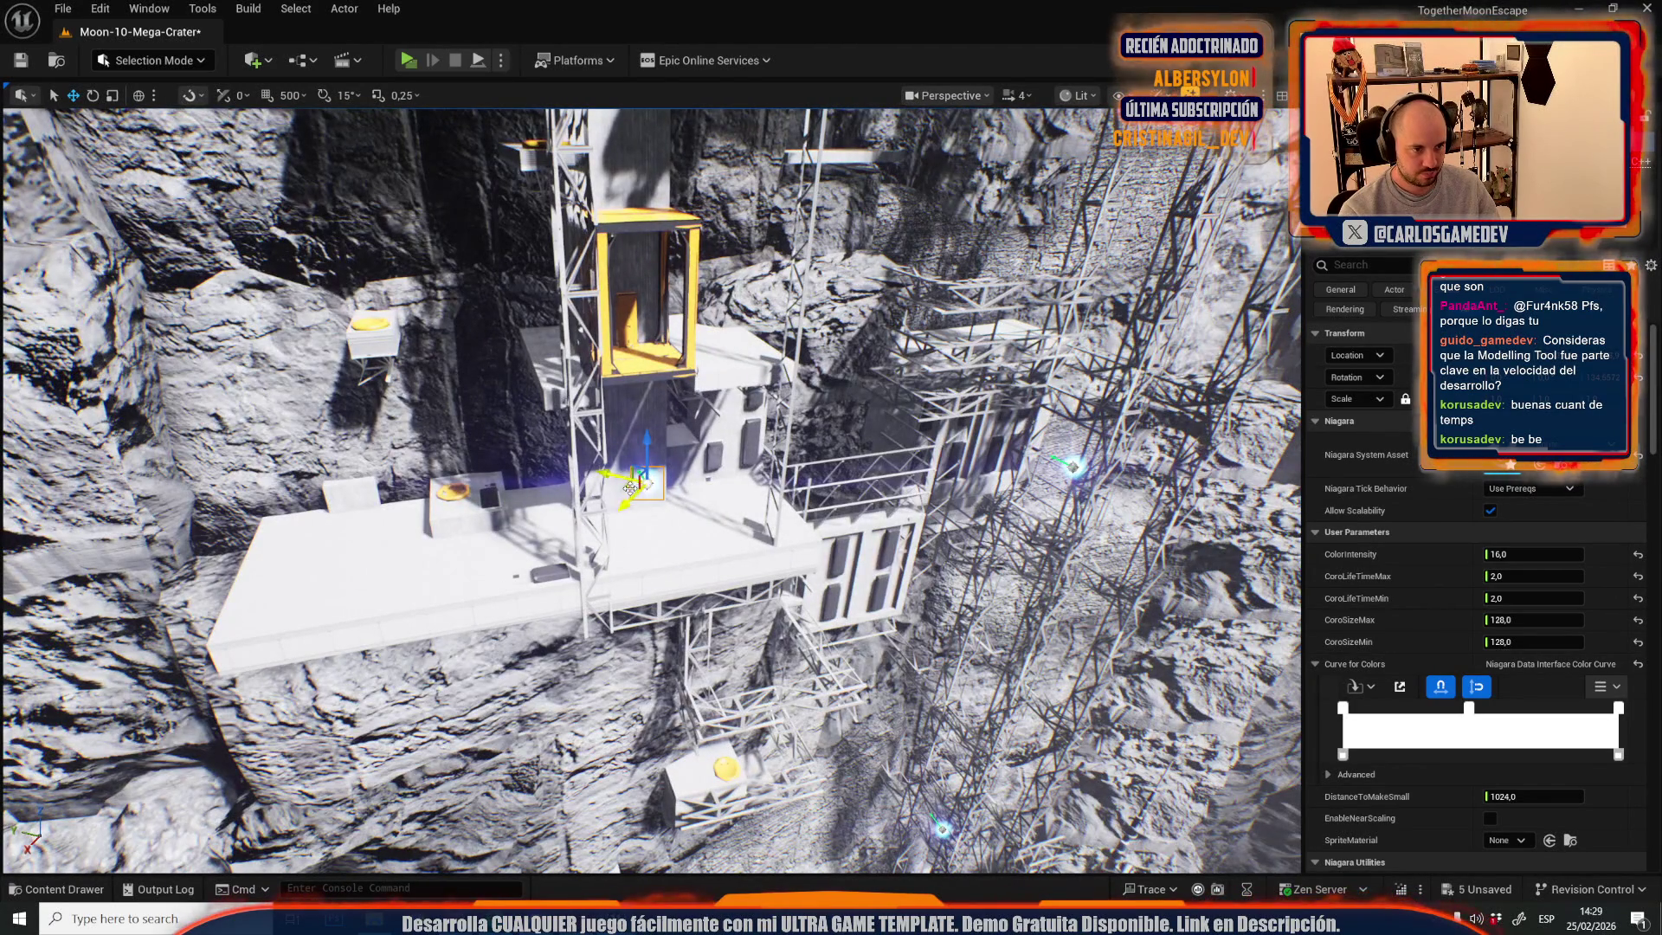
# - Focus the view on the selected actor by the elevator platform and show File > Recent Levels
pyautogui.scroll(2, 631, 489)
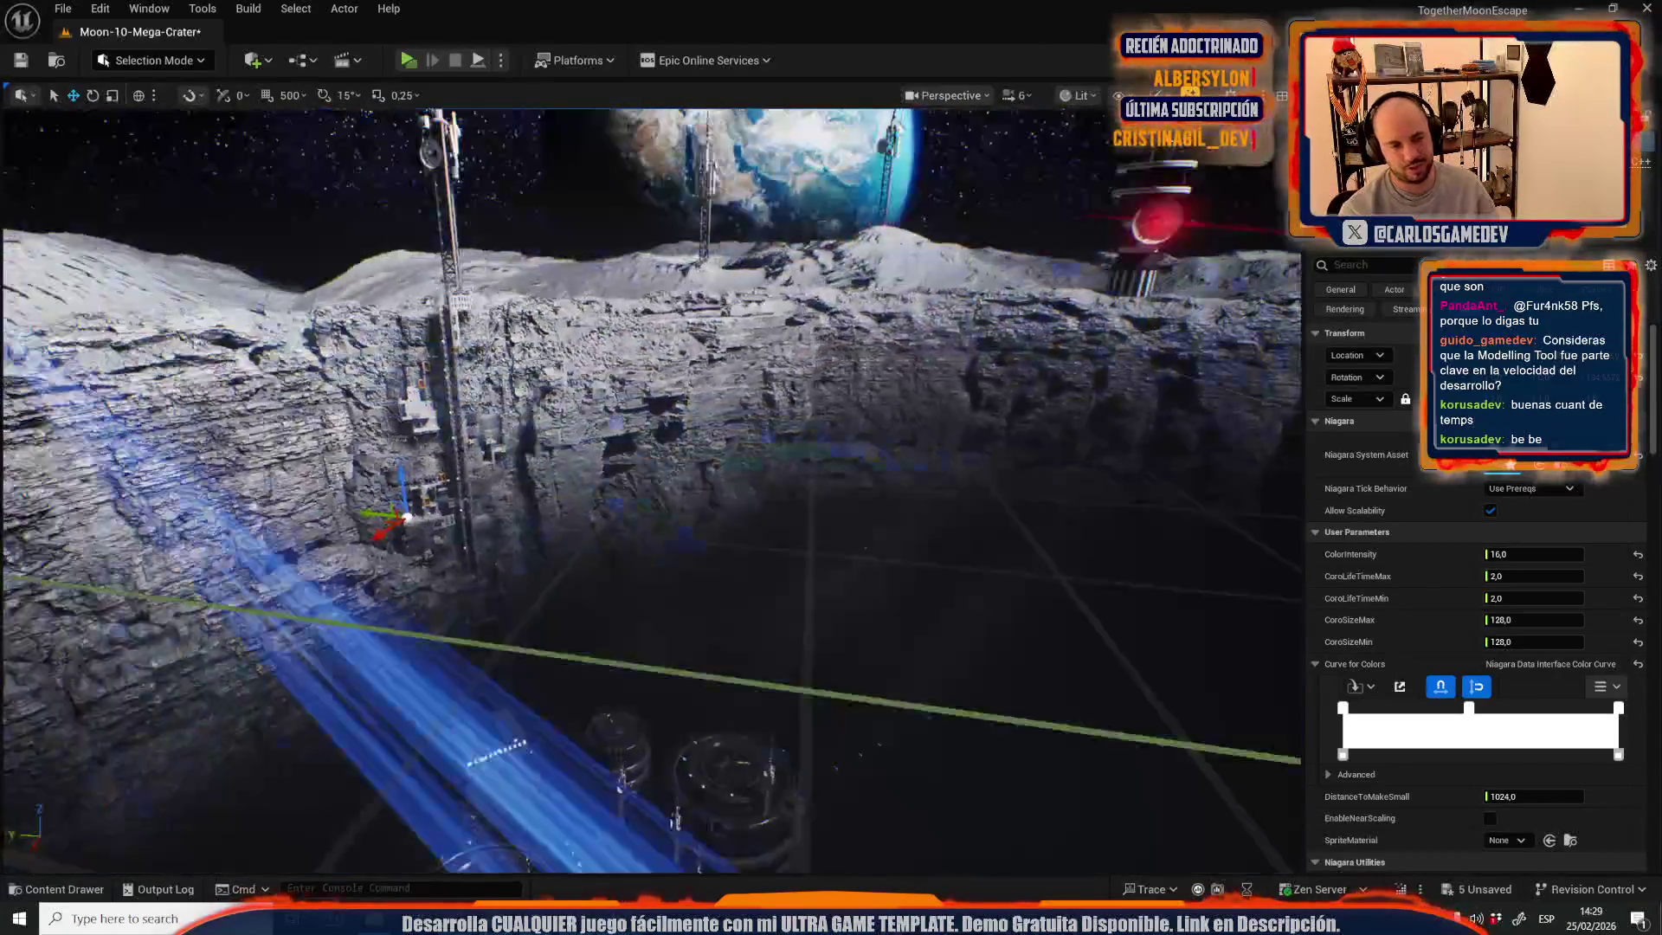
pyautogui.press('w')
pyautogui.press('f')
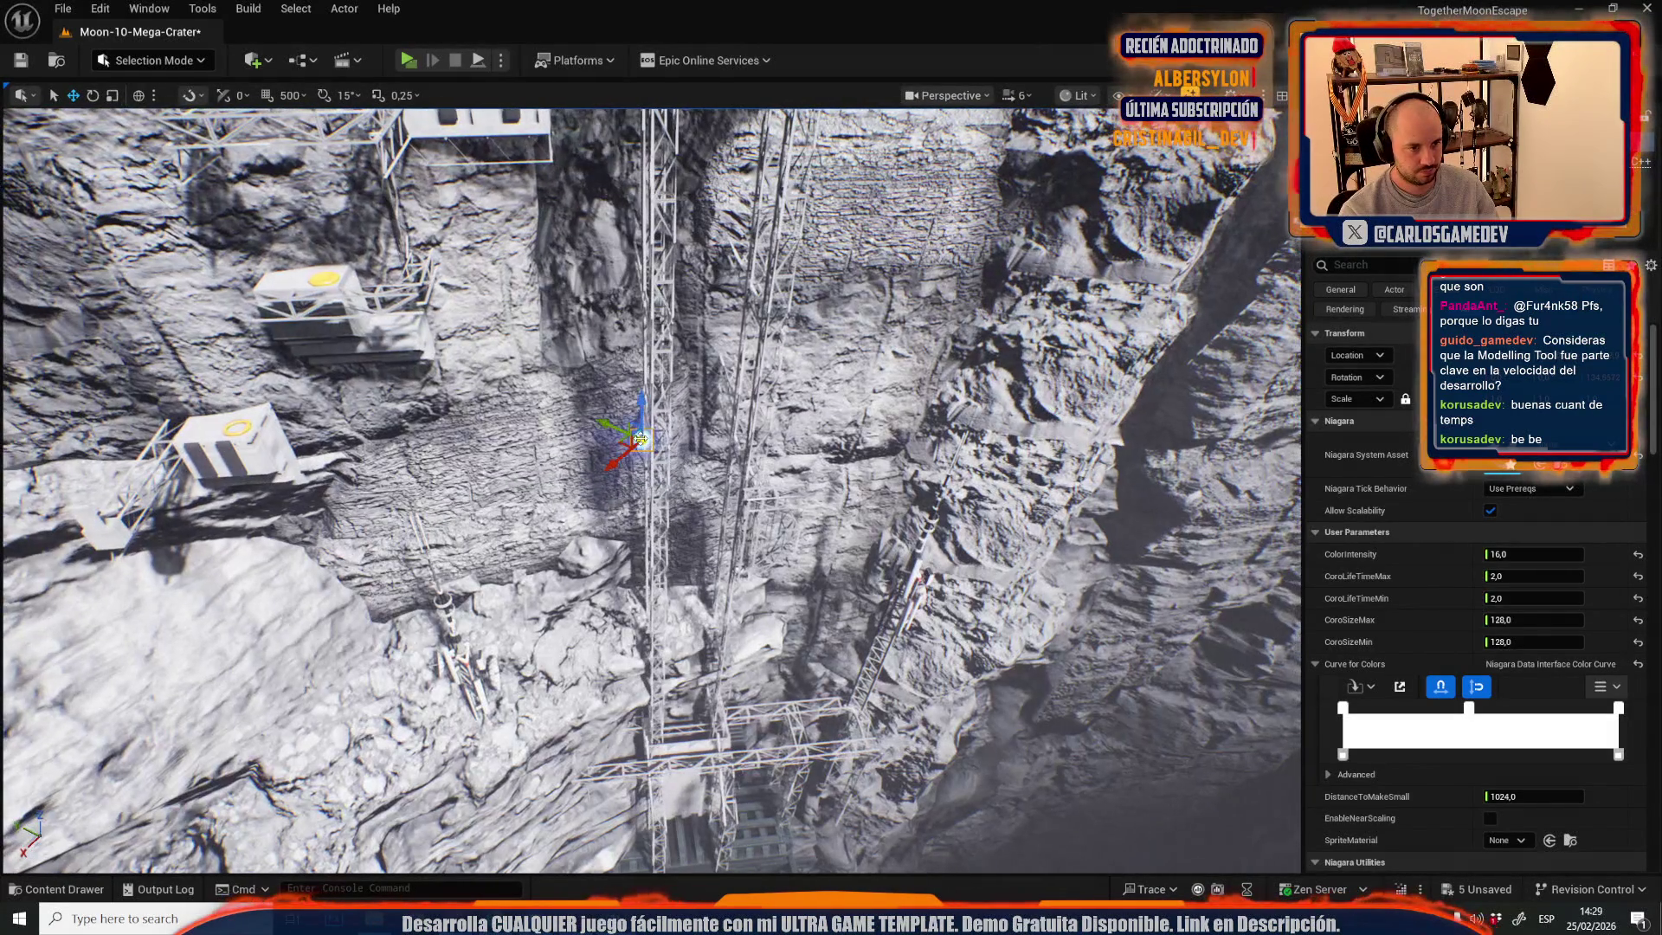
pyautogui.click(63, 9)
pyautogui.moveTo(183, 127)
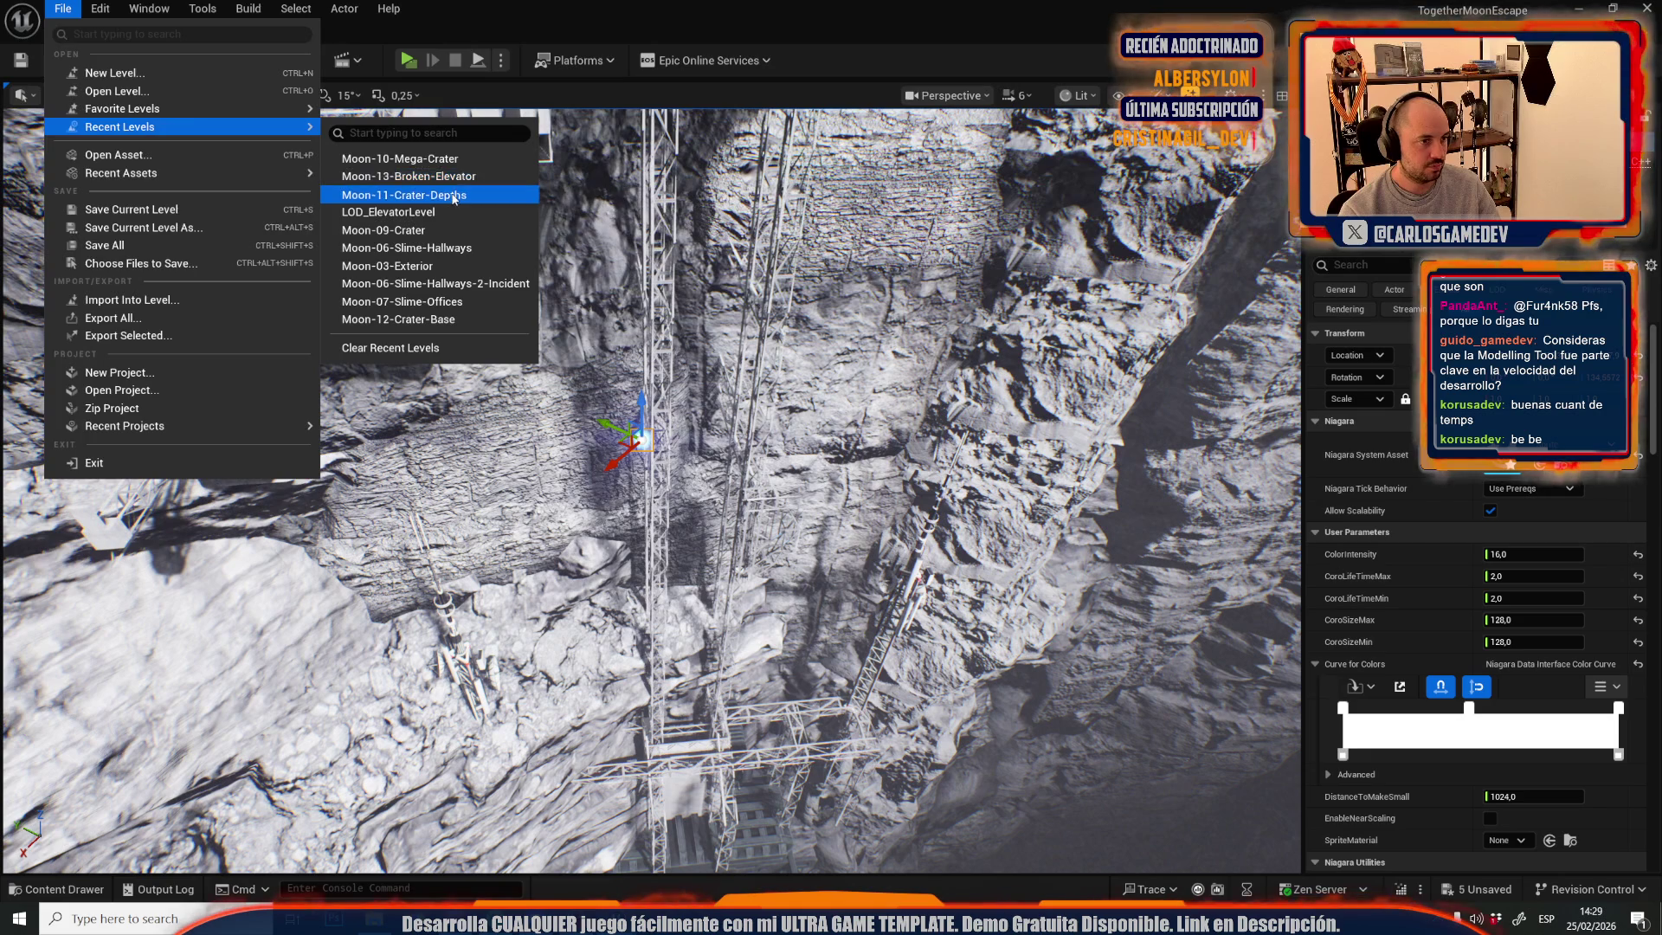
# - Load Moon-11-Crater-Depths from Recent Levels, saving Moon-10-Mega-Crater with Save Selected
pyautogui.click(404, 194)
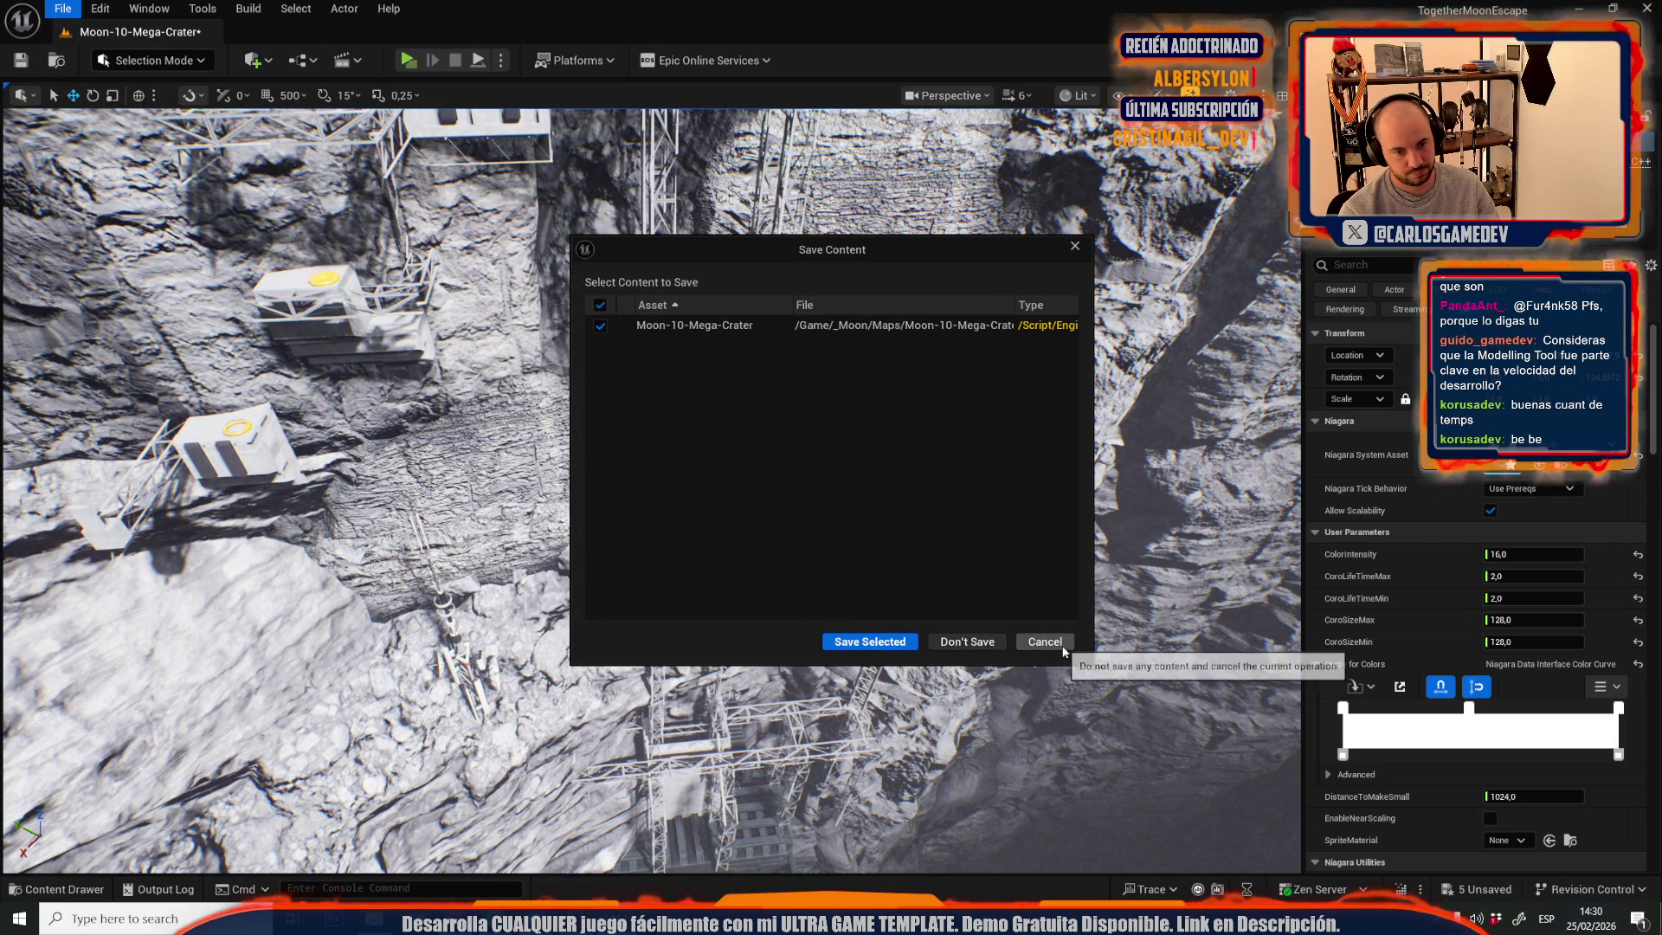
pyautogui.click(891, 647)
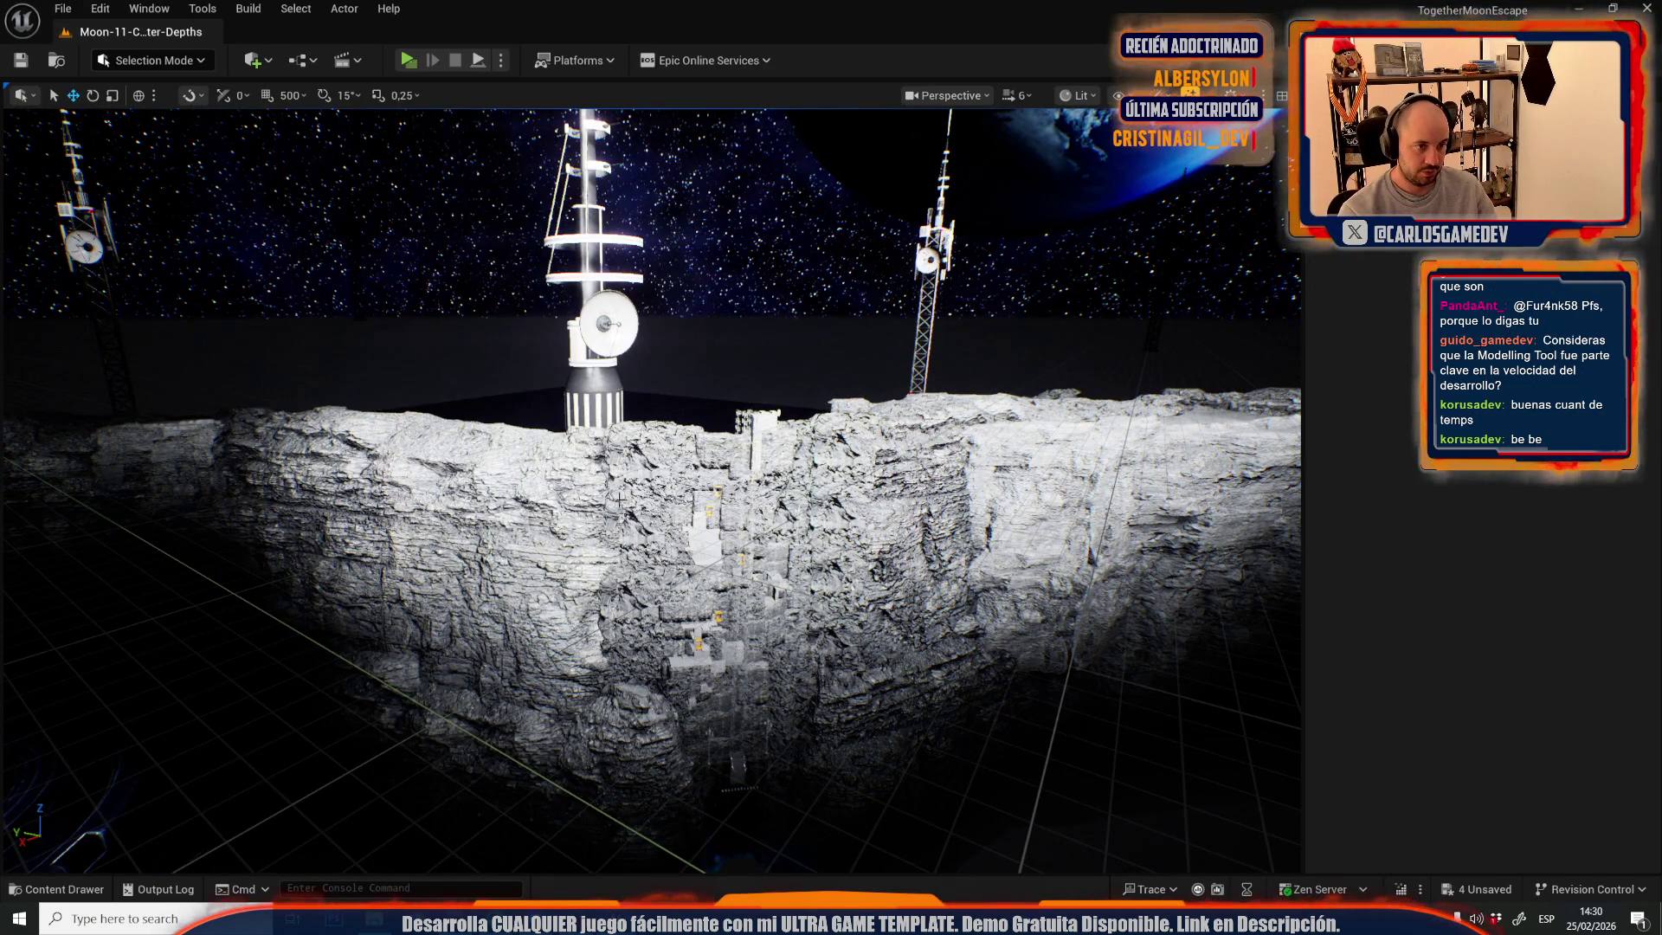
pyautogui.scroll(-5, 620, 500)
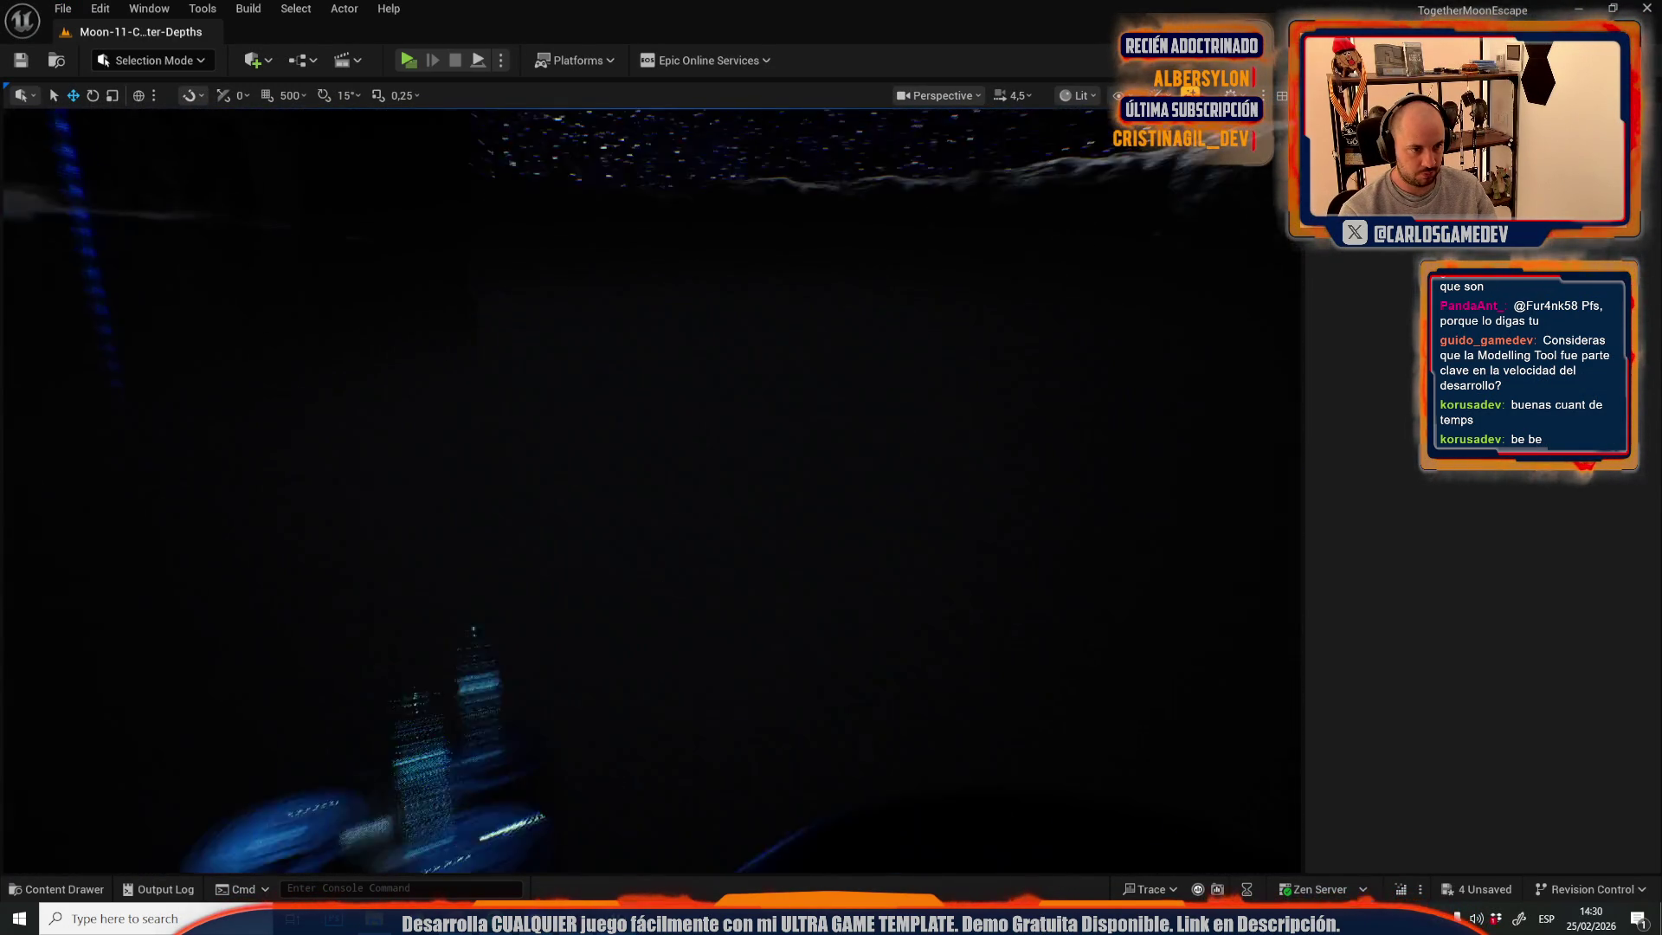
pyautogui.scroll(-4, 651, 489)
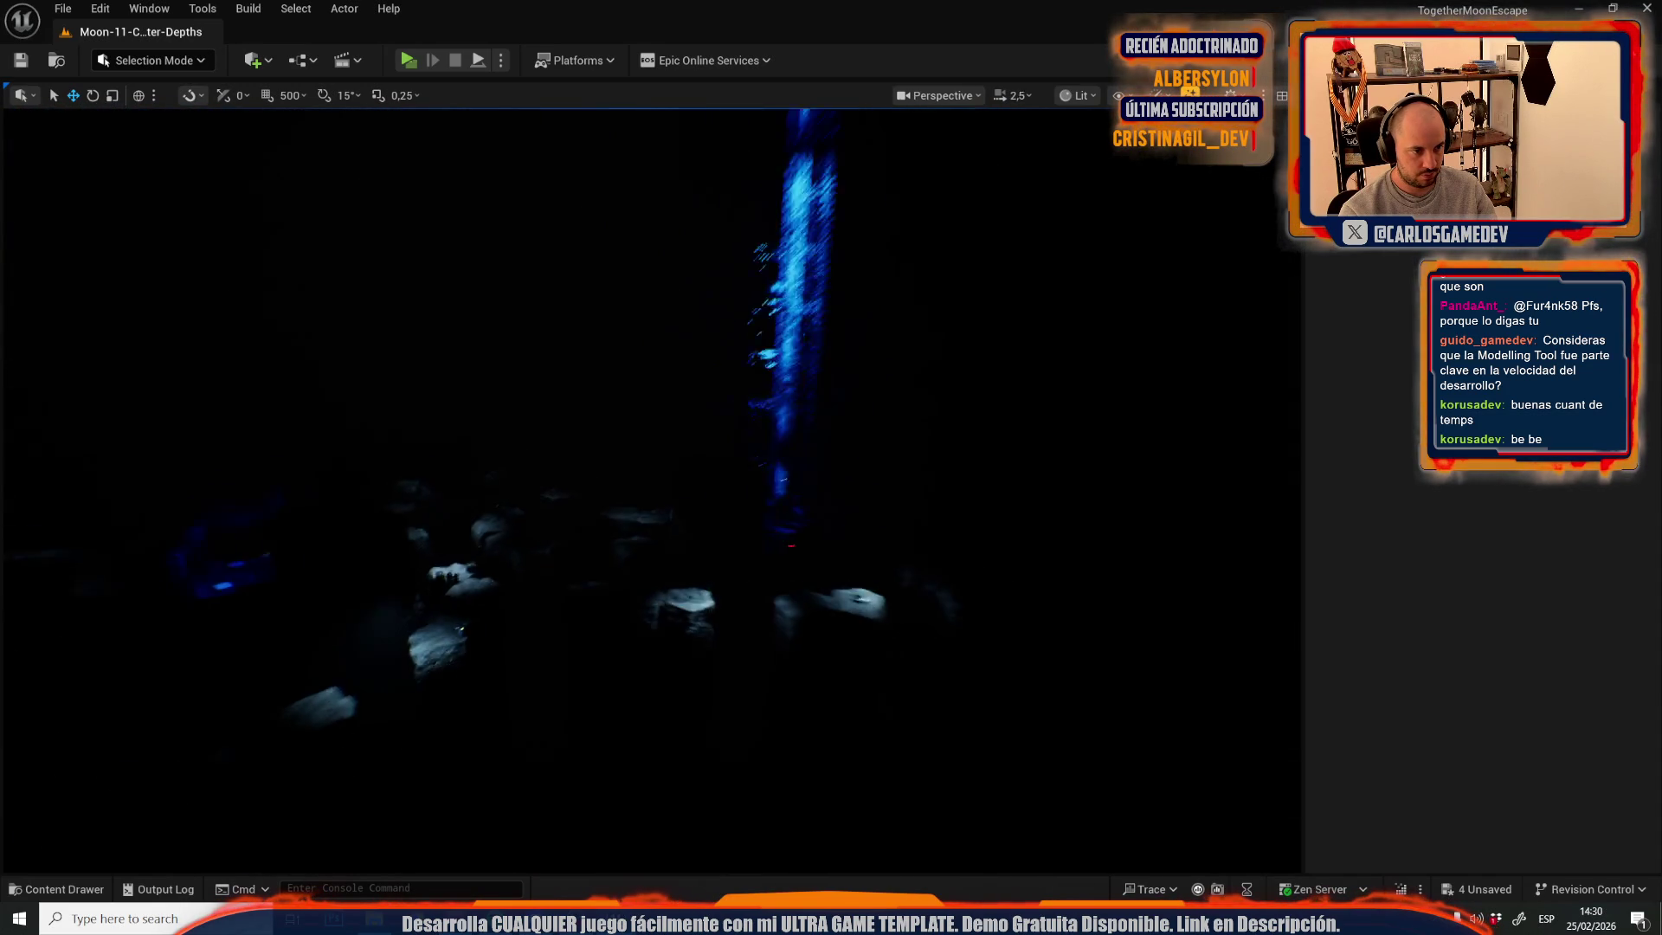
pyautogui.scroll(1, 651, 489)
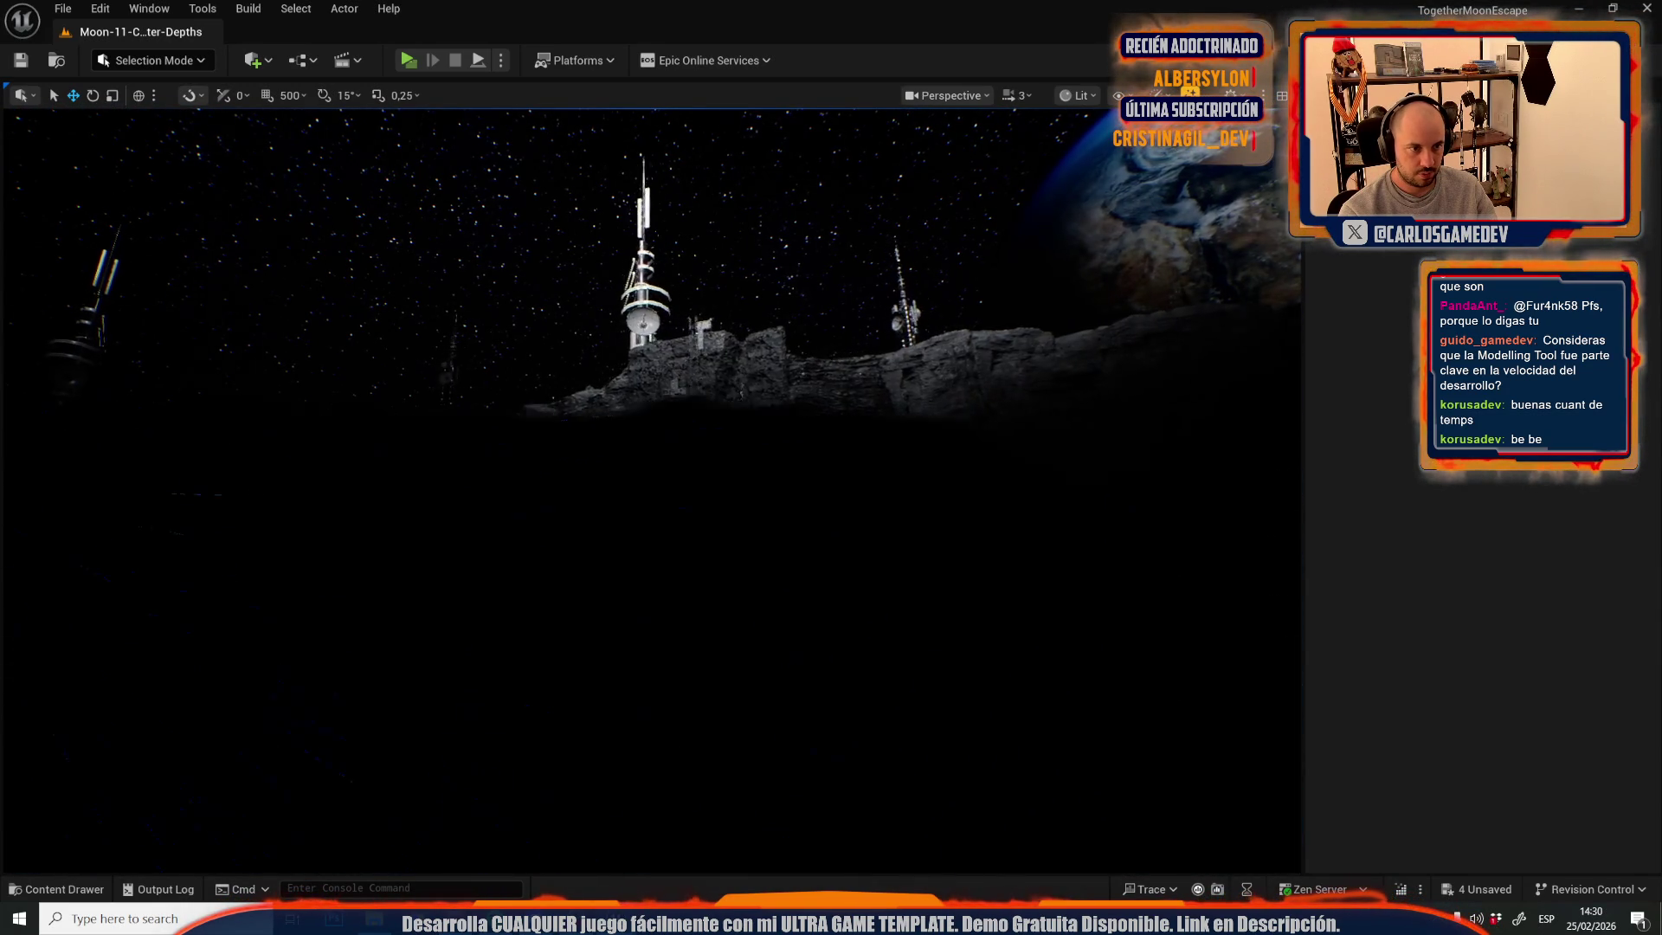
pyautogui.scroll(1, 651, 489)
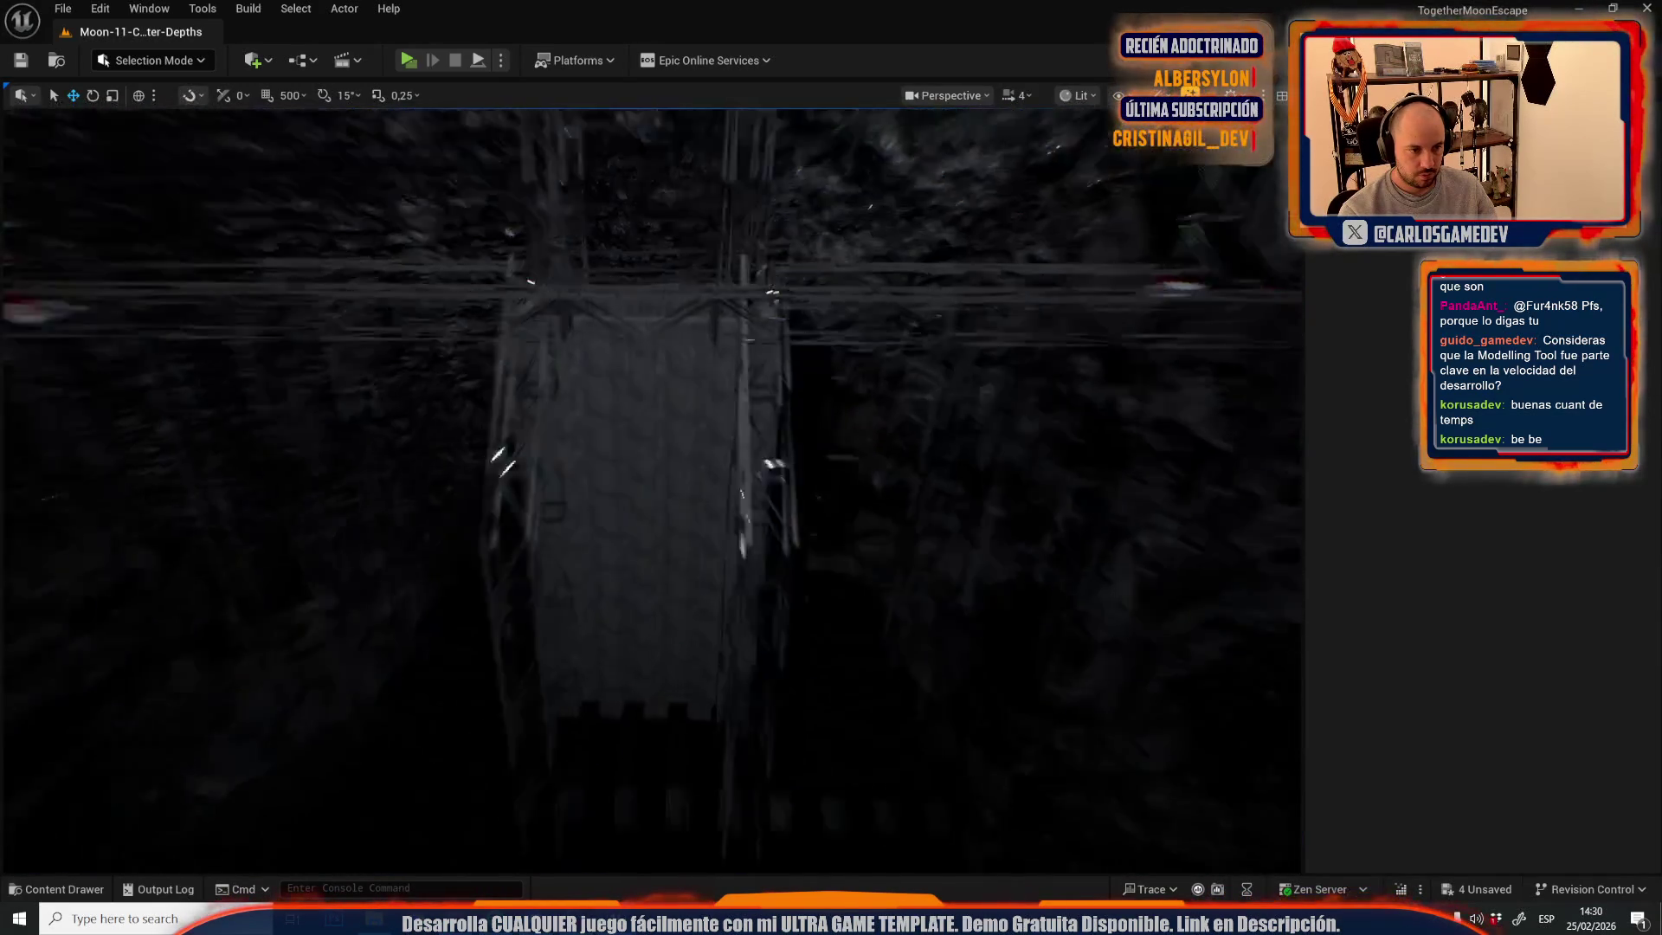
pyautogui.click(696, 502)
pyautogui.scroll(-3, 807, 545)
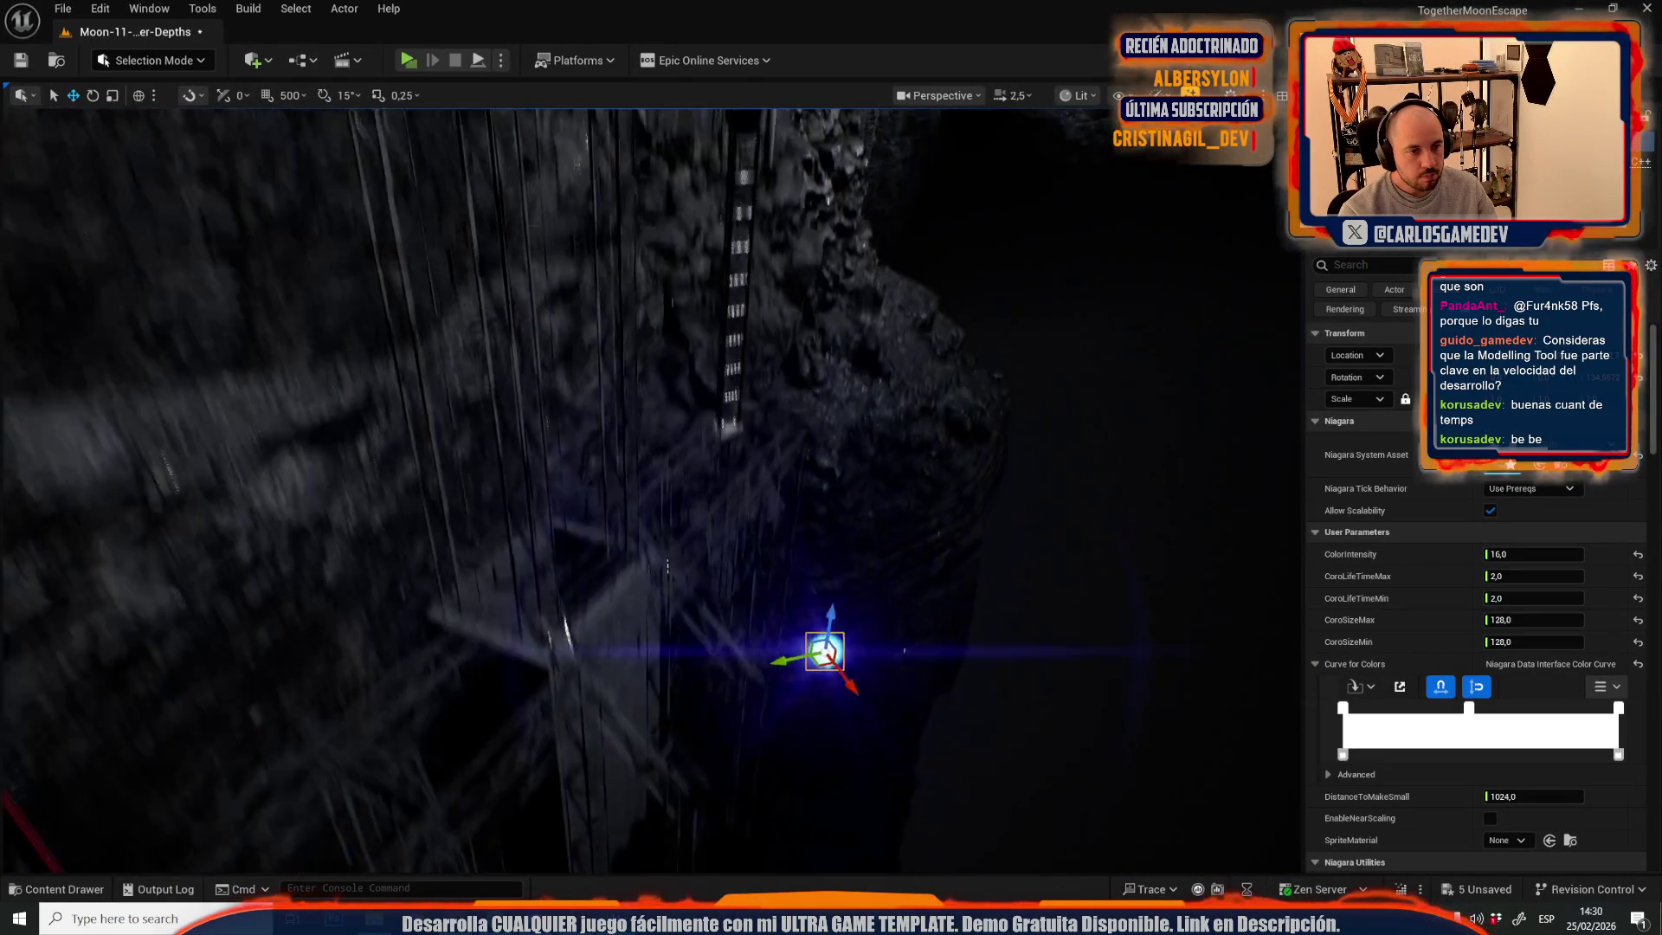
# - Move the blue Niagara light toward the scaffolding and raise it up the shaft
pyautogui.moveTo(813, 520)
pyautogui.mouseDown()
pyautogui.moveTo(554, 339)
pyautogui.moveTo(567, 413)
pyautogui.moveTo(567, 277)
pyautogui.moveTo(623, 598)
pyautogui.moveTo(724, 686)
pyautogui.moveTo(660, 703)
pyautogui.mouseUp()
pyautogui.moveTo(606, 432); pyautogui.dragTo(585, 389)
pyautogui.moveTo(553, 599); pyautogui.dragTo(548, 326)
pyautogui.press('f')
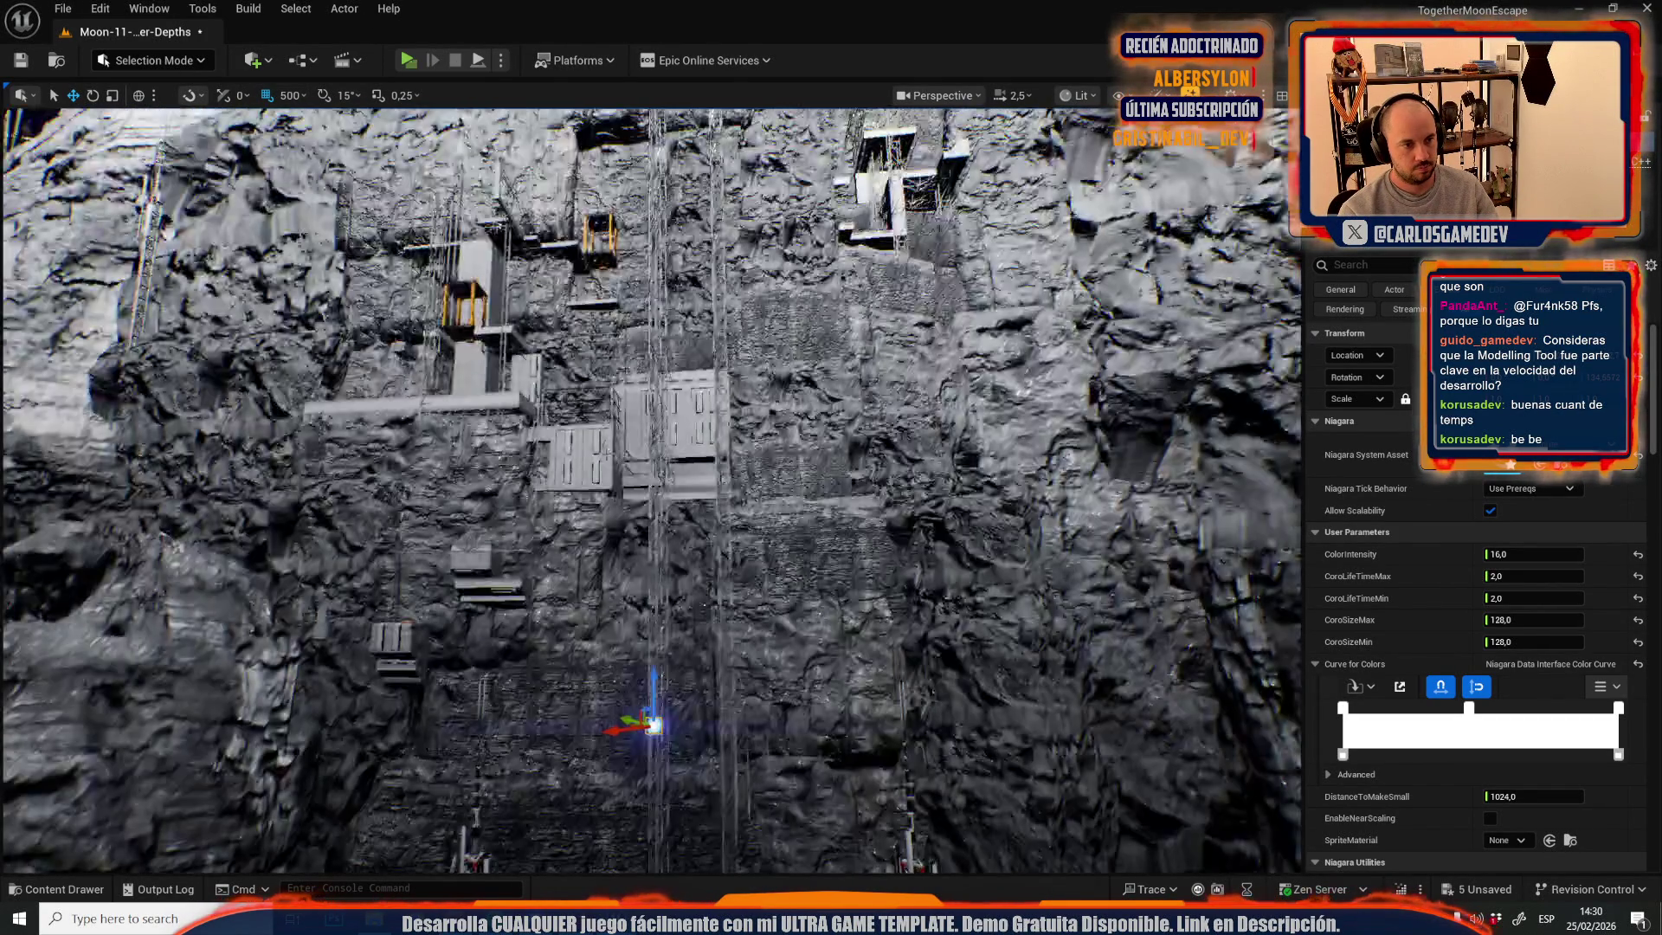
pyautogui.moveTo(650, 564); pyautogui.dragTo(654, 278)
# - Nudge the light slightly higher, then down and left beside the scaffolding tower
pyautogui.press('1')
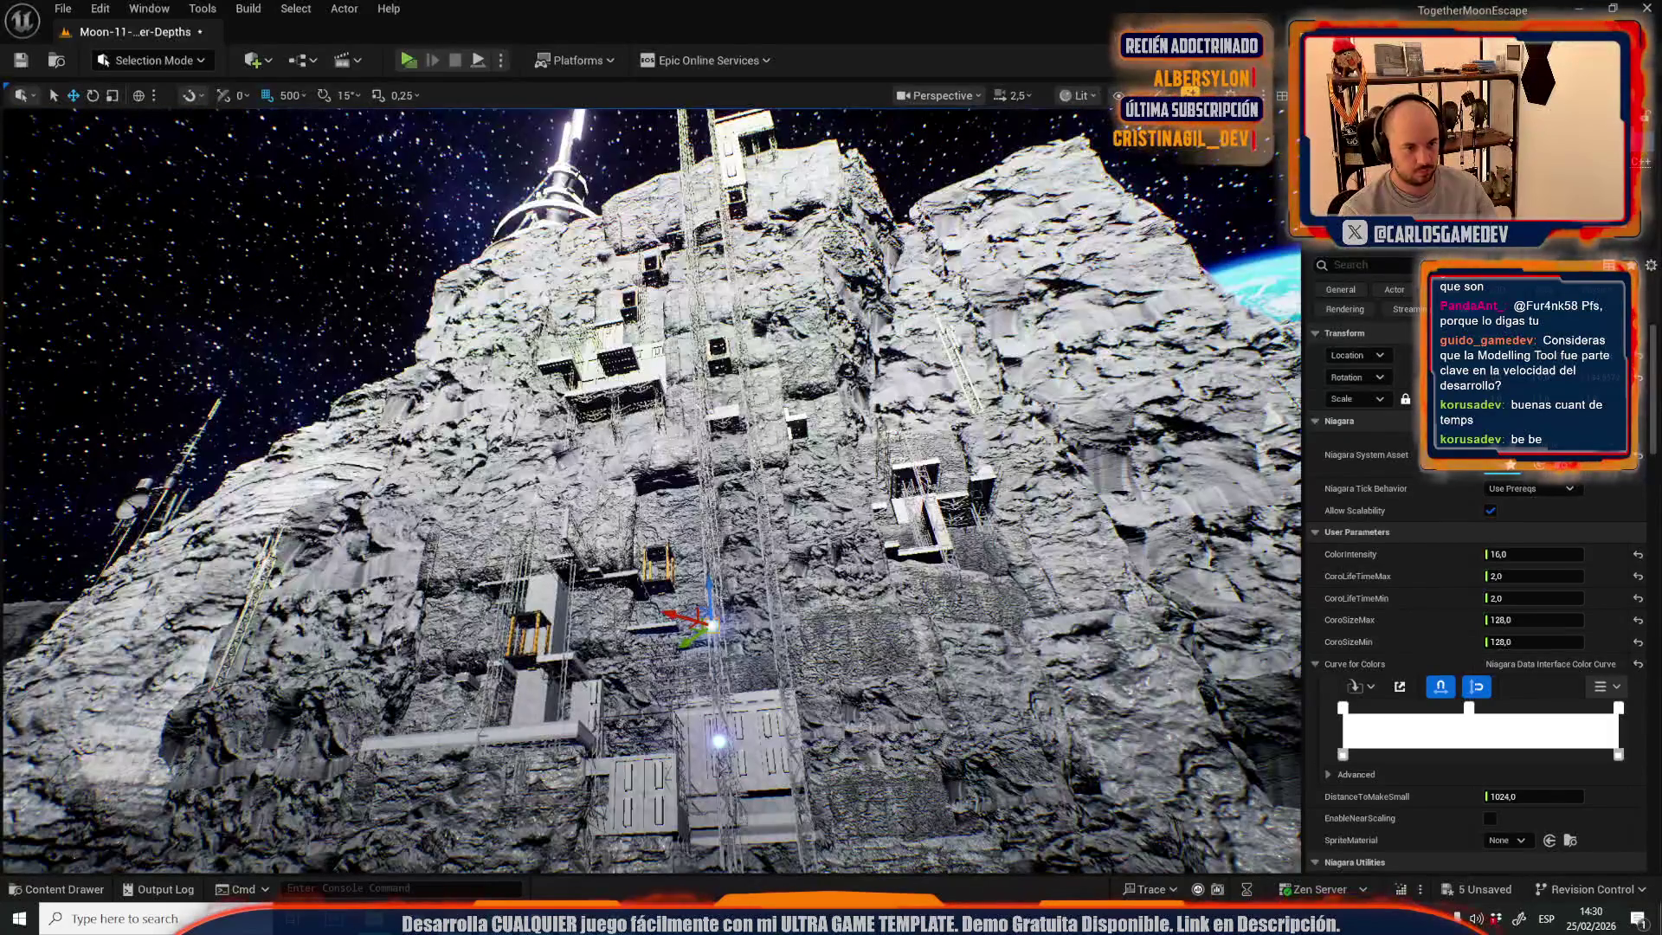
pyautogui.moveTo(706, 547); pyautogui.dragTo(695, 246)
pyautogui.press('f')
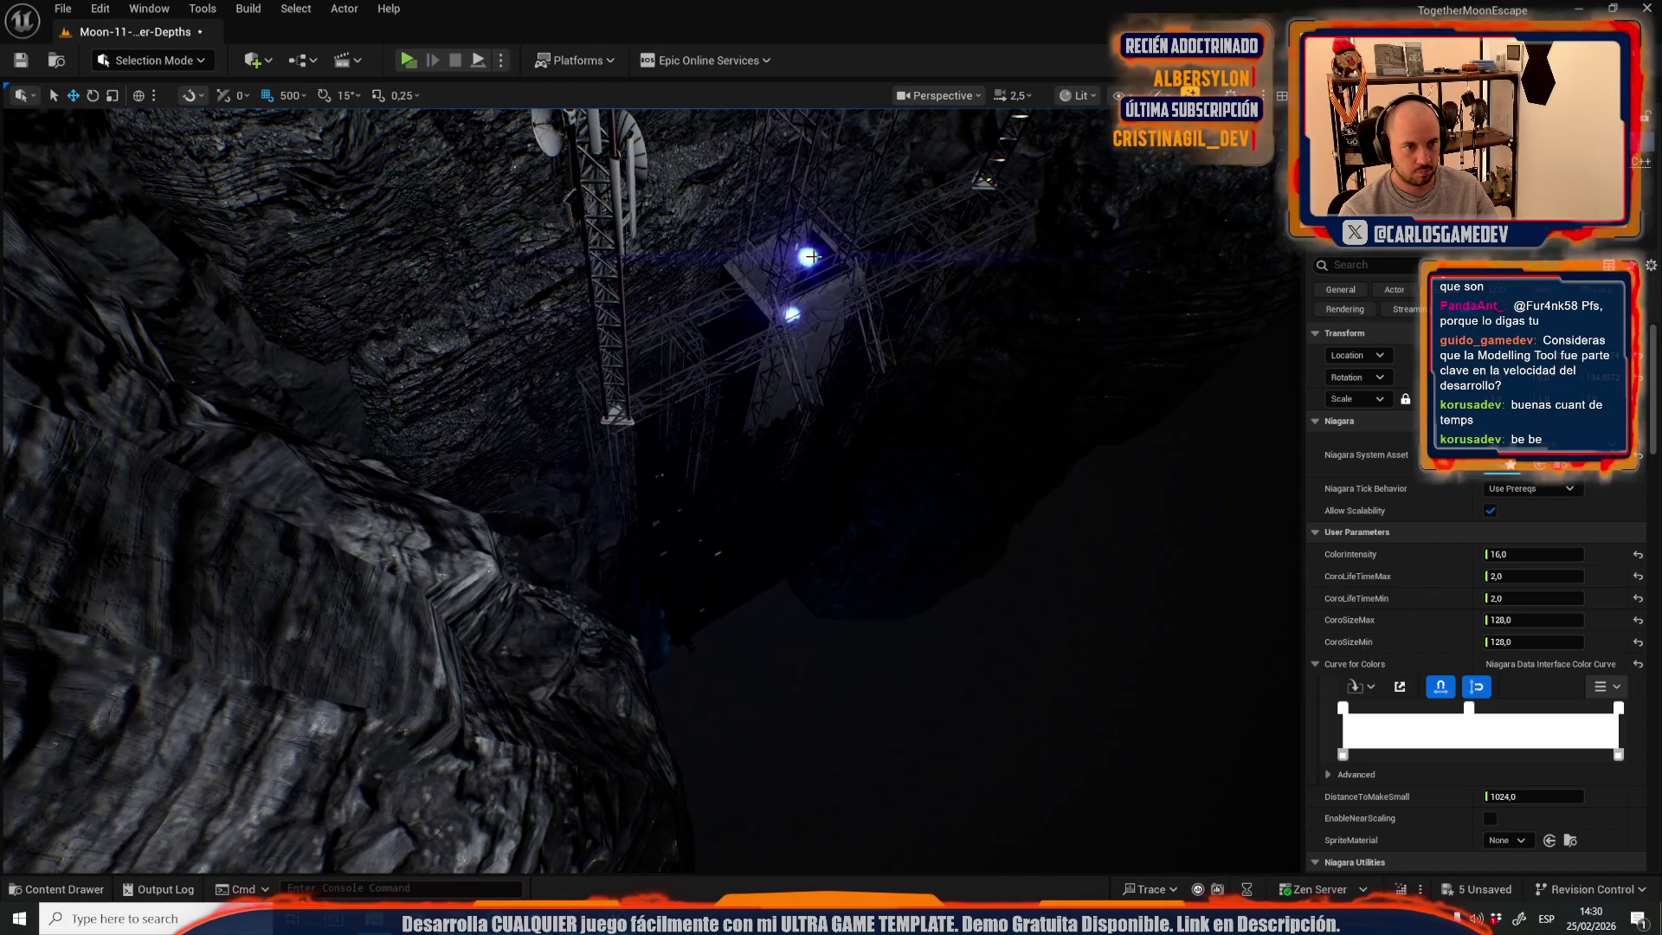
pyautogui.moveTo(784, 298)
pyautogui.mouseDown()
pyautogui.moveTo(672, 374)
pyautogui.moveTo(659, 454)
pyautogui.moveTo(597, 398)
pyautogui.moveTo(600, 378)
pyautogui.mouseUp()
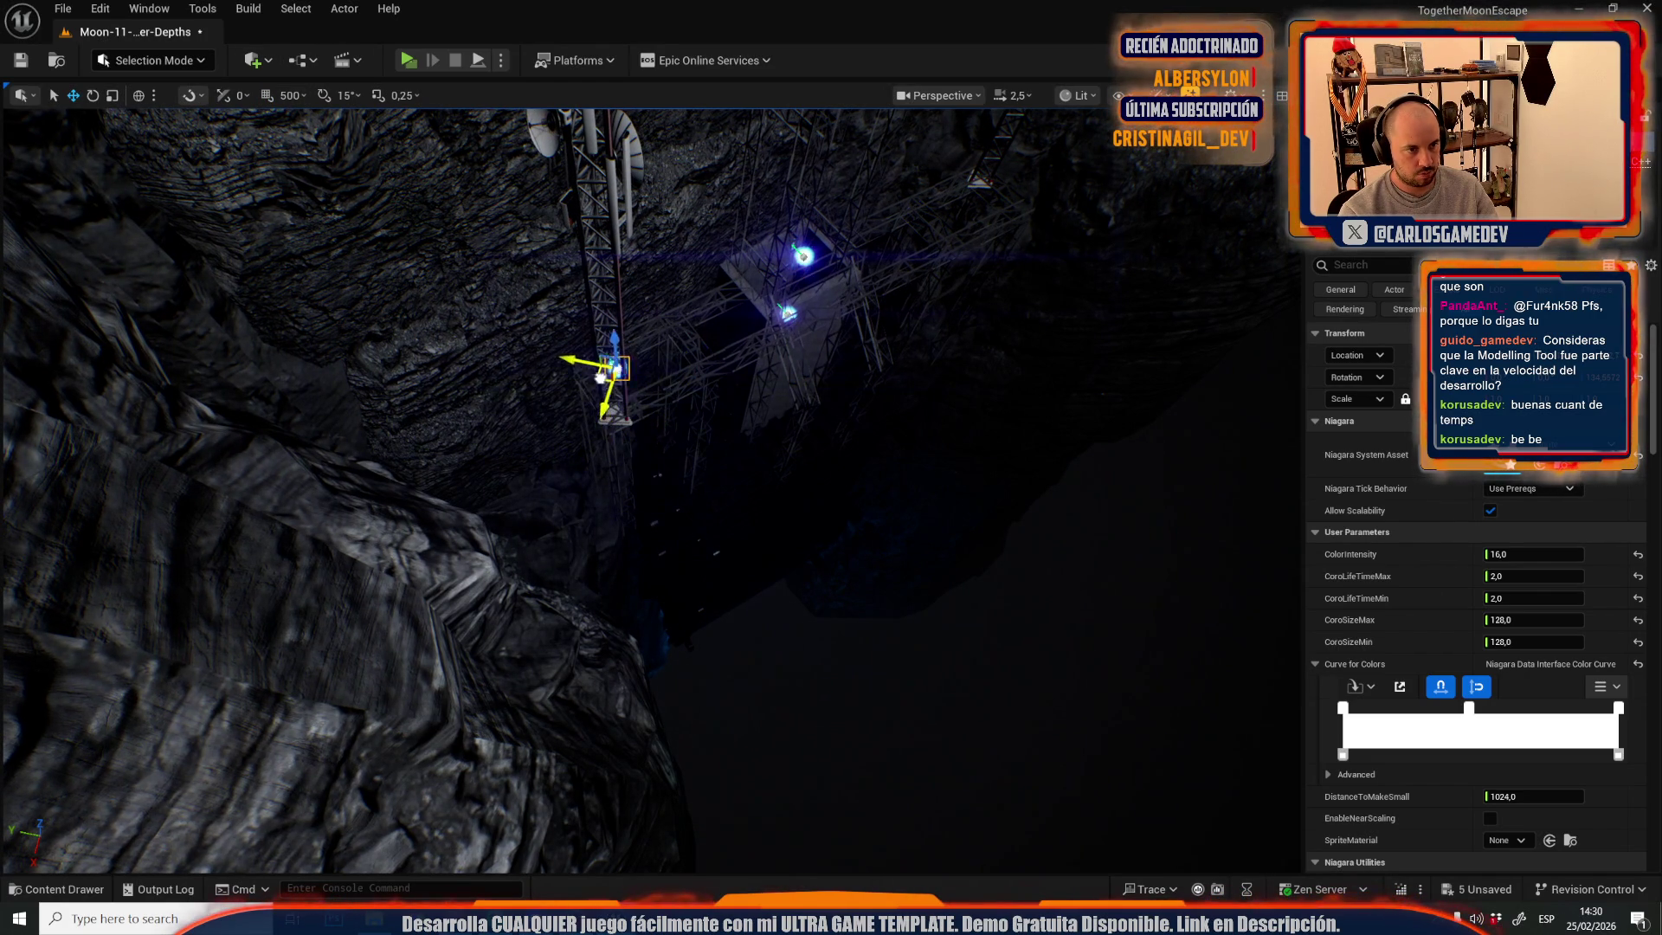
pyautogui.moveTo(344, 415)
pyautogui.mouseDown()
pyautogui.moveTo(346, 458)
pyautogui.moveTo(344, 414)
pyautogui.moveTo(849, 348)
pyautogui.moveTo(857, 304)
pyautogui.moveTo(838, 402)
pyautogui.mouseUp()
pyautogui.moveTo(753, 572)
pyautogui.mouseDown()
pyautogui.moveTo(738, 789)
pyautogui.moveTo(506, 812)
pyautogui.moveTo(486, 534)
pyautogui.mouseUp()
pyautogui.scroll(-3, 492, 472)
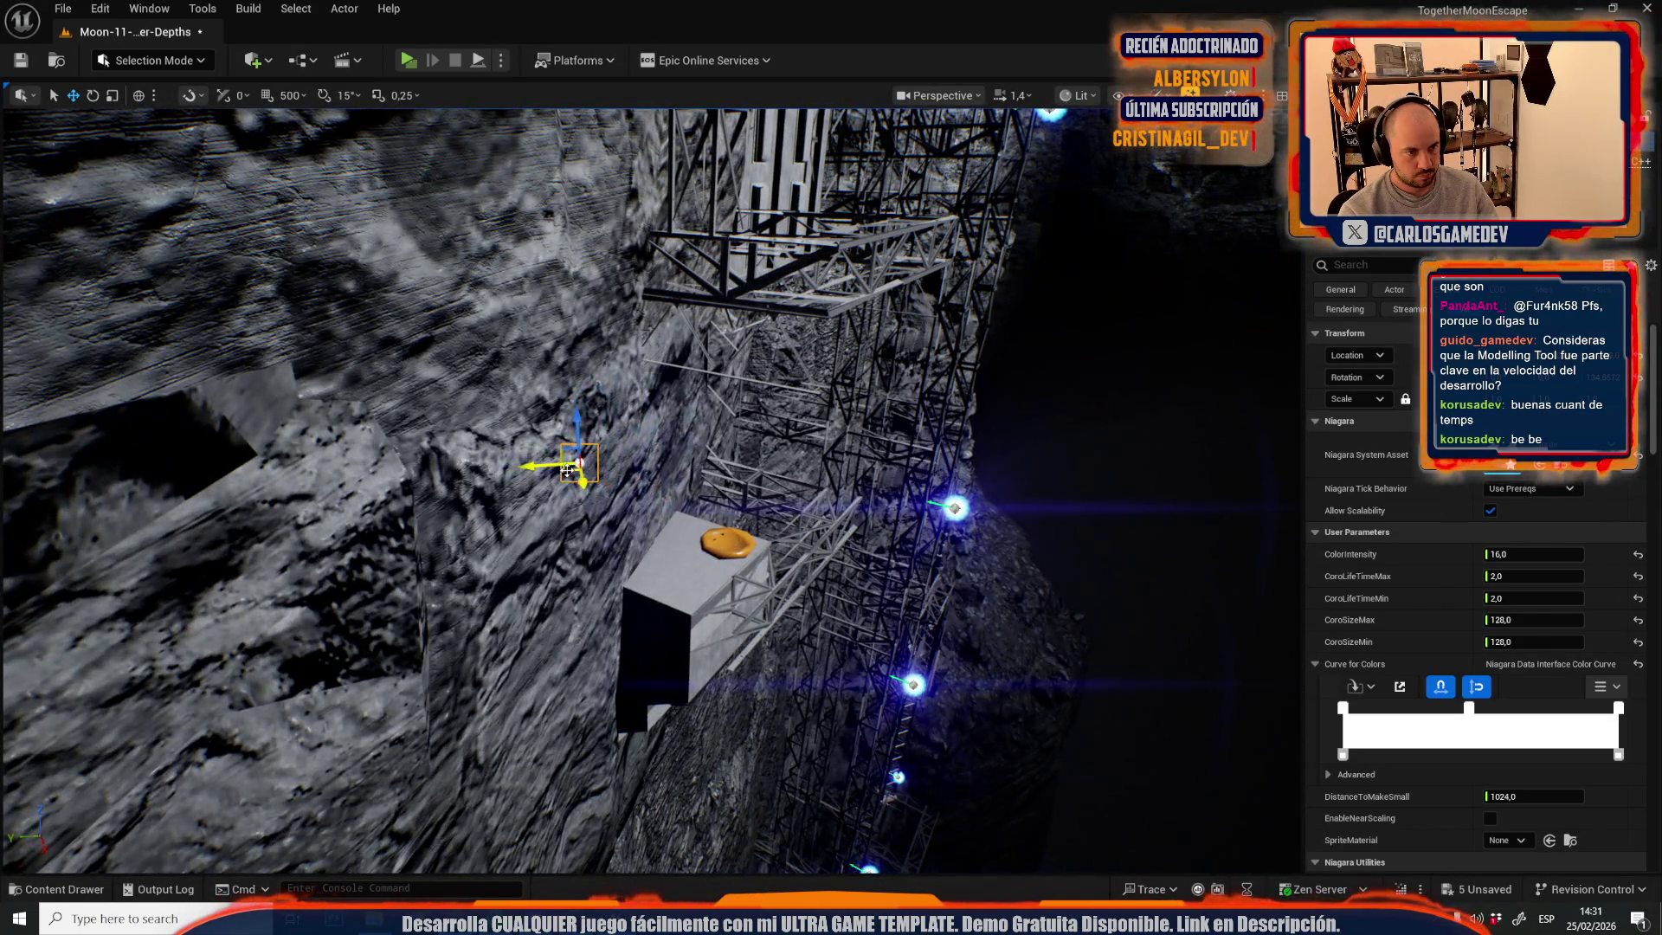
# - Place the blue light on the box beside the orange plate, then orbit toward the white tower
pyautogui.moveTo(568, 470)
pyautogui.mouseDown()
pyautogui.moveTo(667, 557)
pyautogui.moveTo(668, 593)
pyautogui.moveTo(681, 550)
pyautogui.mouseUp()
pyautogui.scroll(-2, 680, 551)
pyautogui.scroll(2, 651, 491)
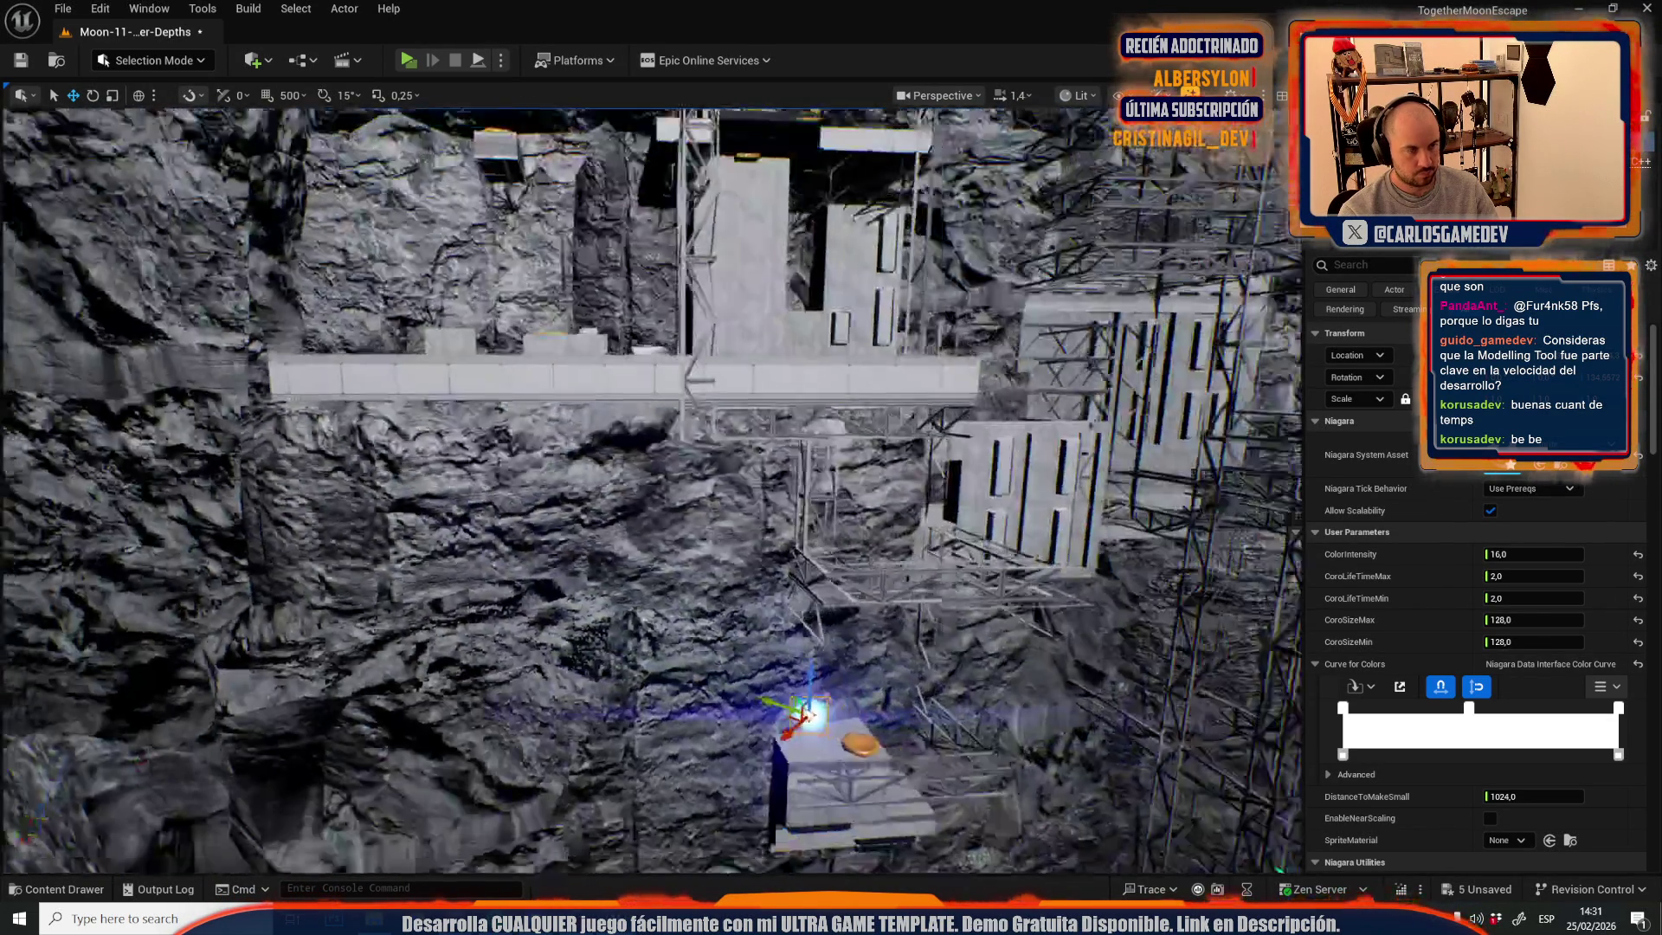
pyautogui.moveTo(764, 287); pyautogui.dragTo(914, 502)
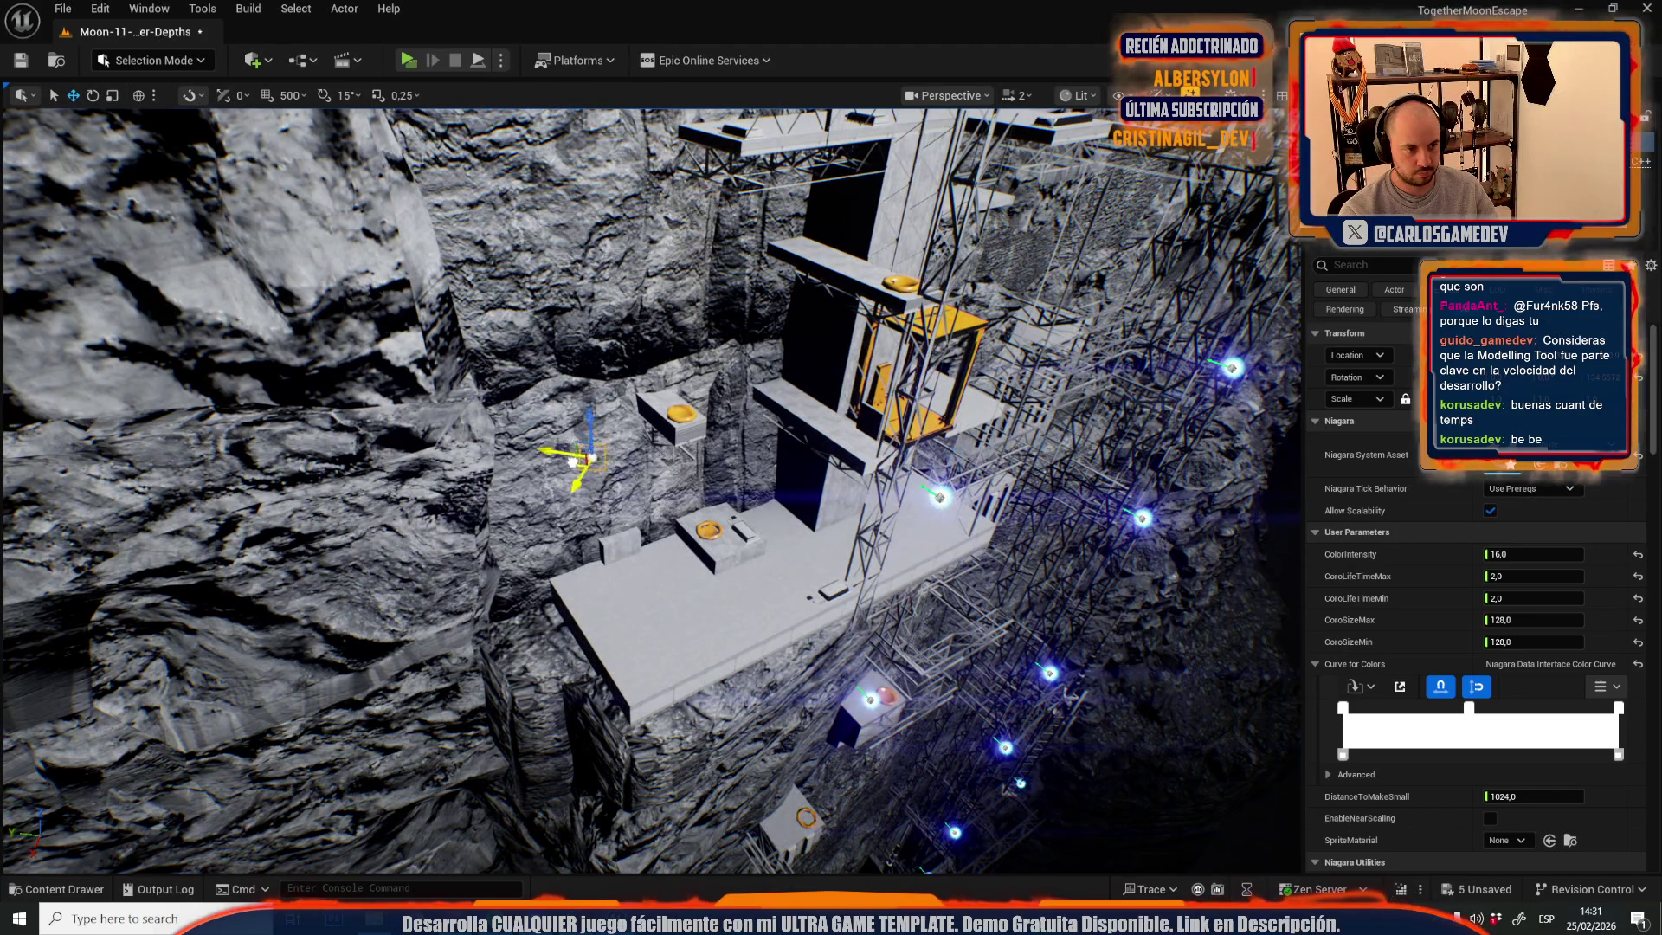
pyautogui.scroll(1, 572, 462)
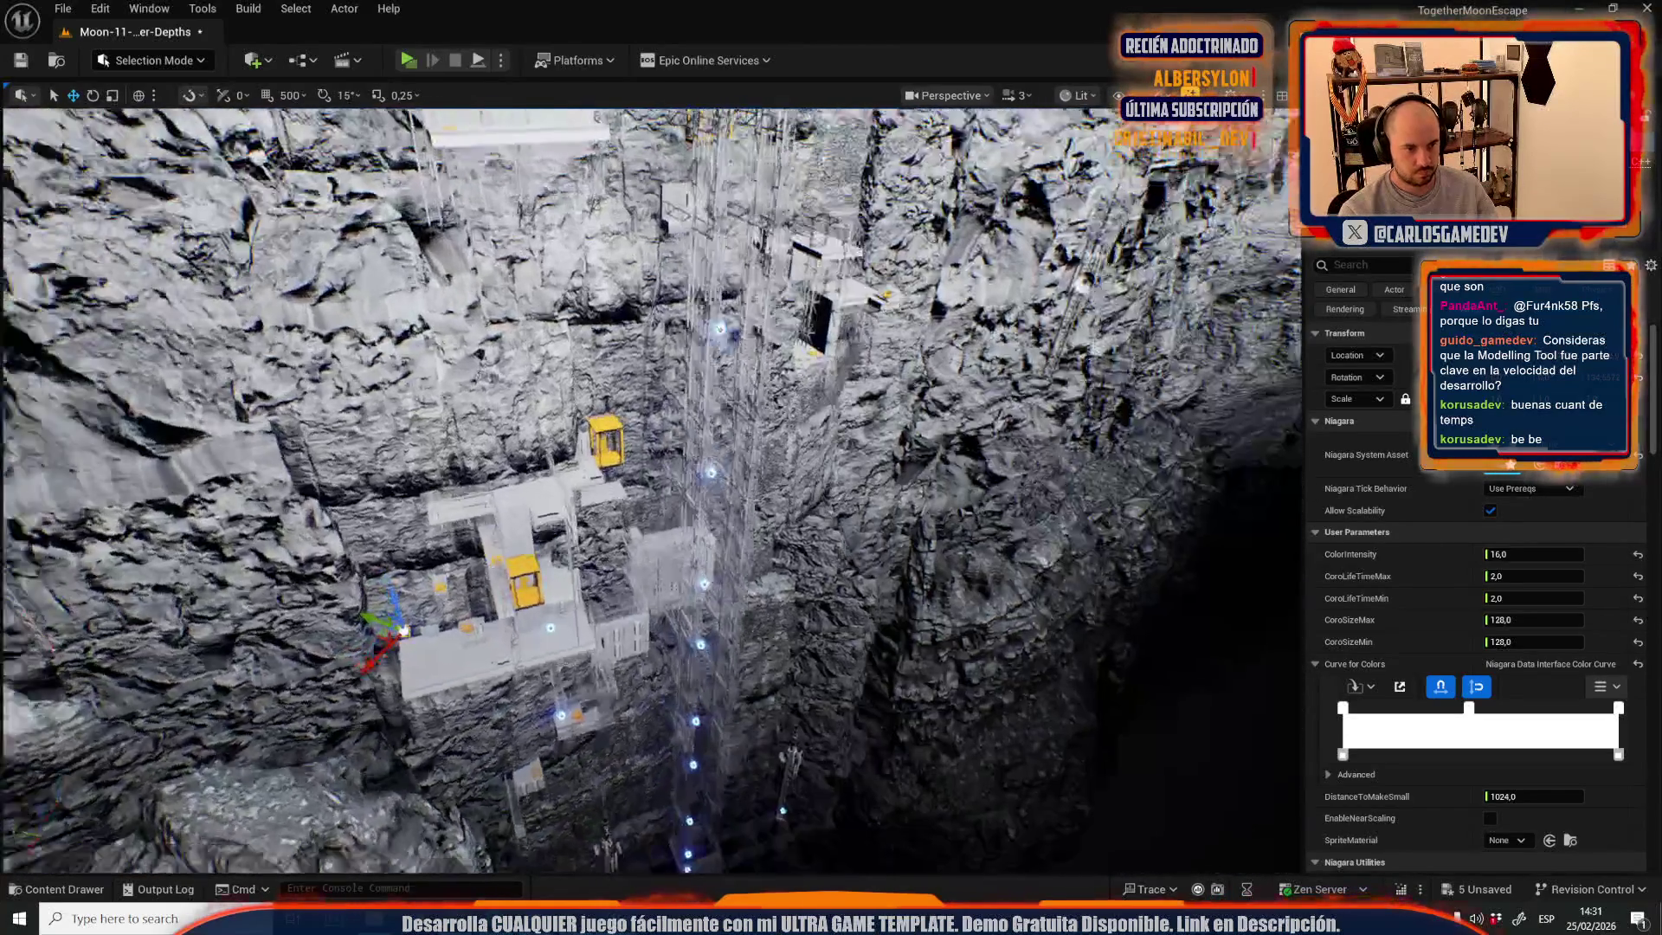
pyautogui.scroll(2, 402, 630)
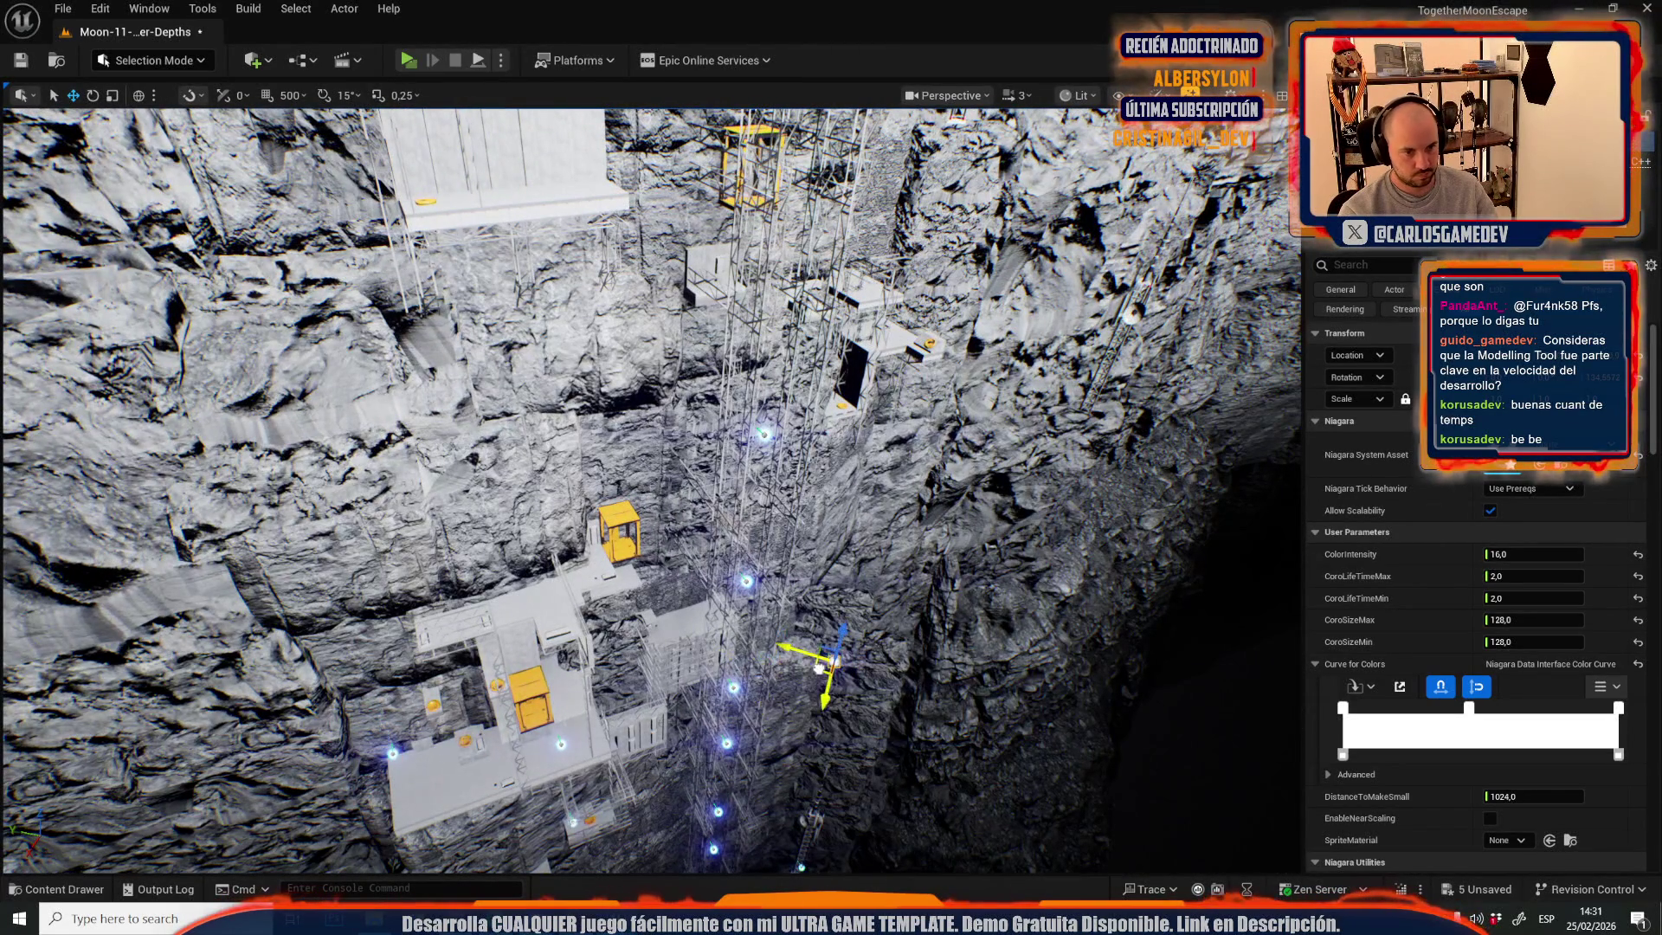
pyautogui.moveTo(891, 290); pyautogui.dragTo(796, 368)
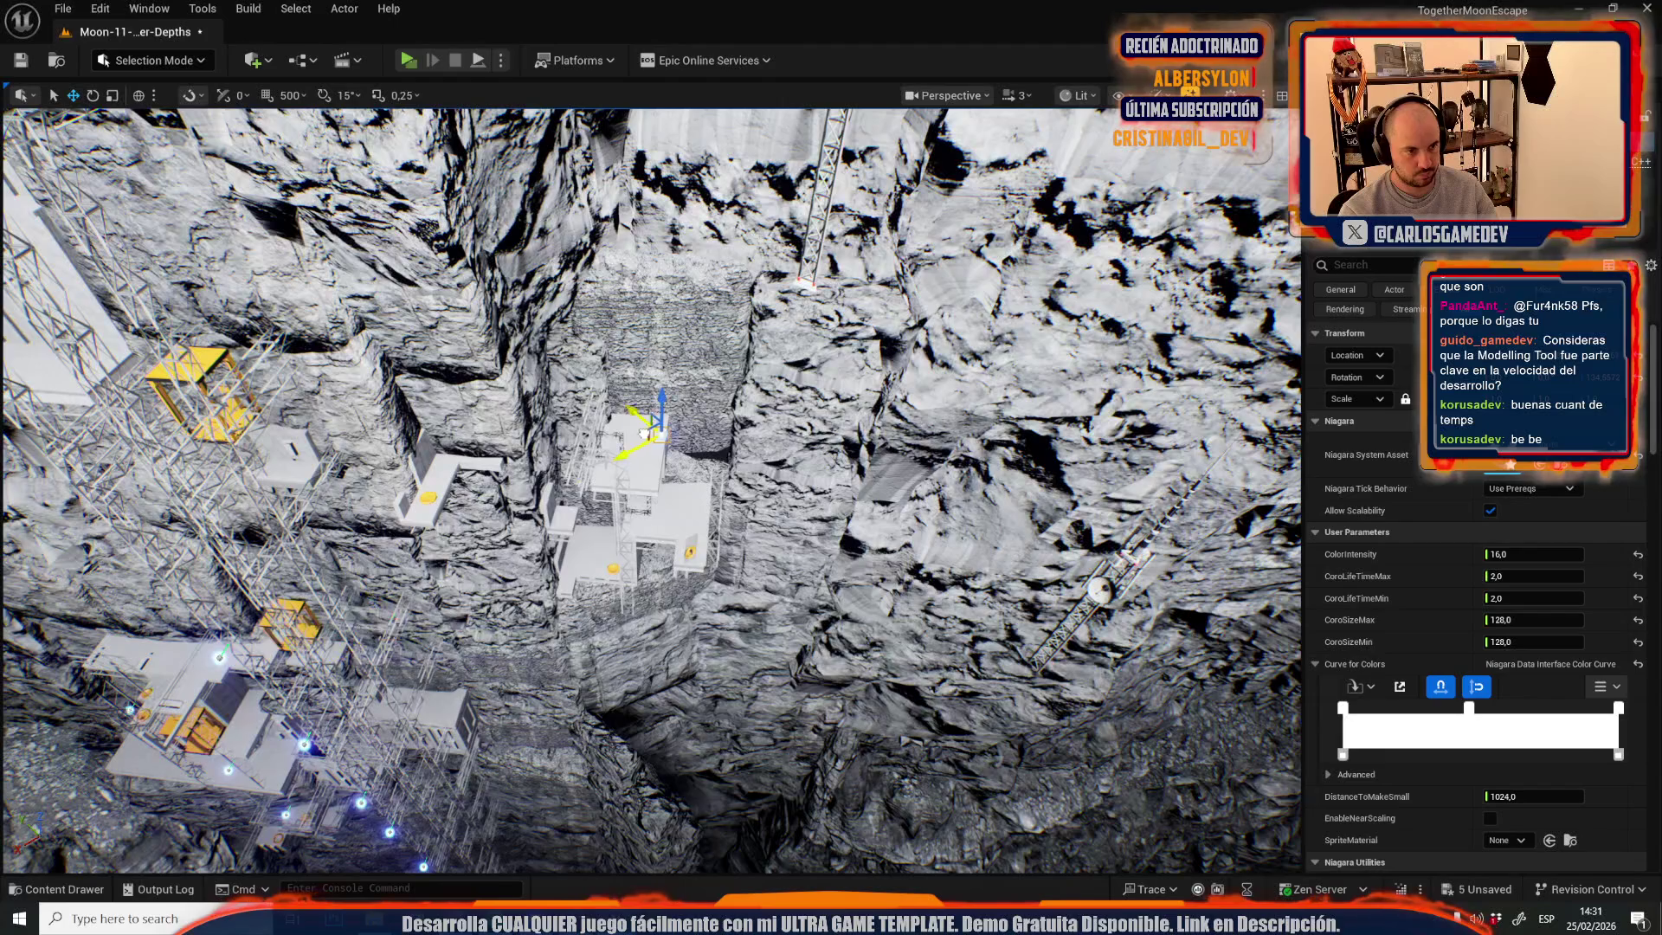
pyautogui.moveTo(647, 470); pyautogui.dragTo(820, 348)
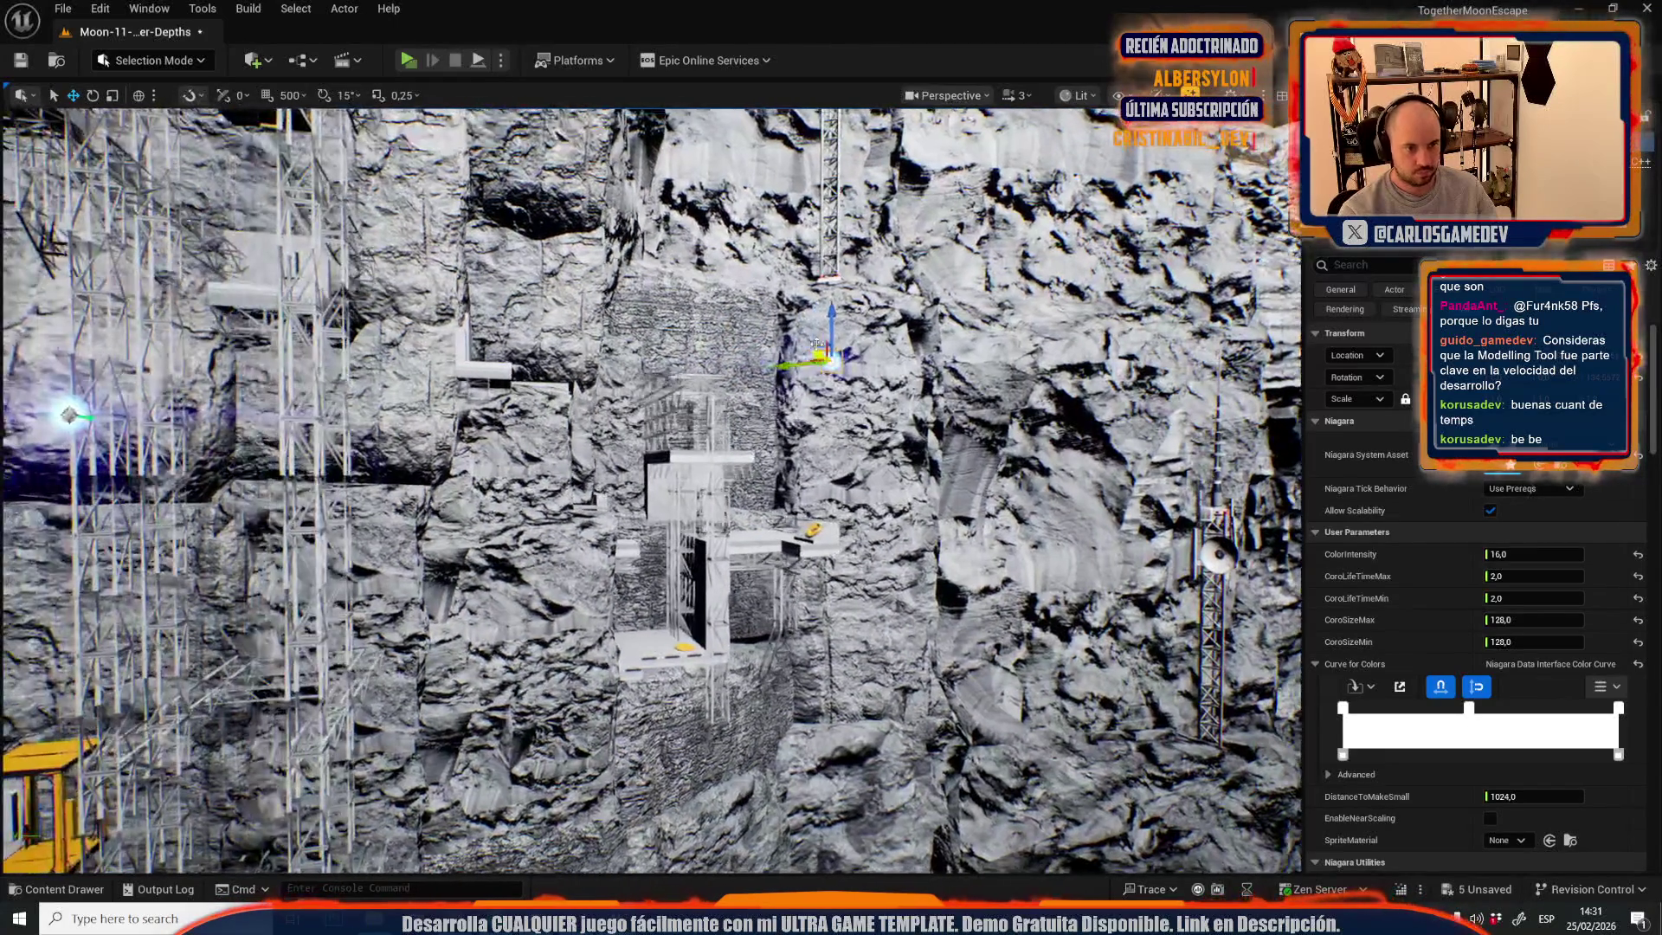
pyautogui.moveTo(907, 500)
pyautogui.mouseDown()
pyautogui.moveTo(892, 506)
pyautogui.moveTo(907, 500)
pyautogui.mouseUp()
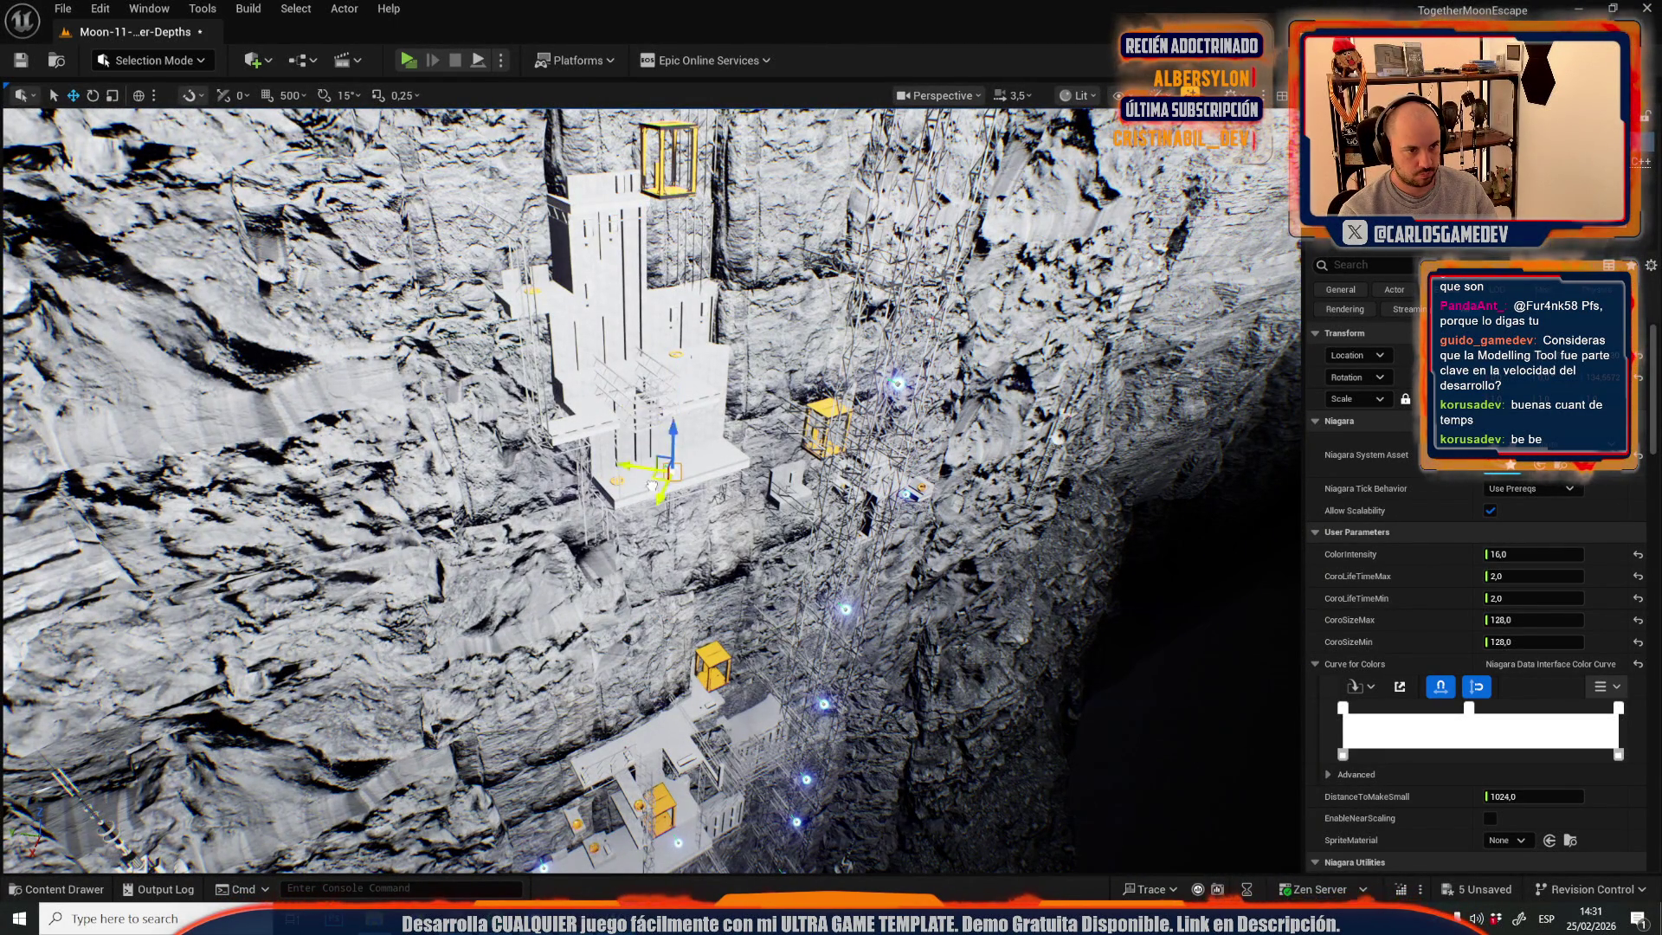
pyautogui.moveTo(831, 467); pyautogui.dragTo(806, 486)
# - Move the blue light from the cliff face onto the white elevator tower and check it from above
pyautogui.moveTo(821, 645)
pyautogui.mouseDown()
pyautogui.moveTo(648, 401)
pyautogui.moveTo(606, 415)
pyautogui.moveTo(571, 399)
pyautogui.mouseUp()
pyautogui.moveTo(582, 584)
pyautogui.mouseDown()
pyautogui.moveTo(779, 576)
pyautogui.moveTo(786, 701)
pyautogui.mouseUp()
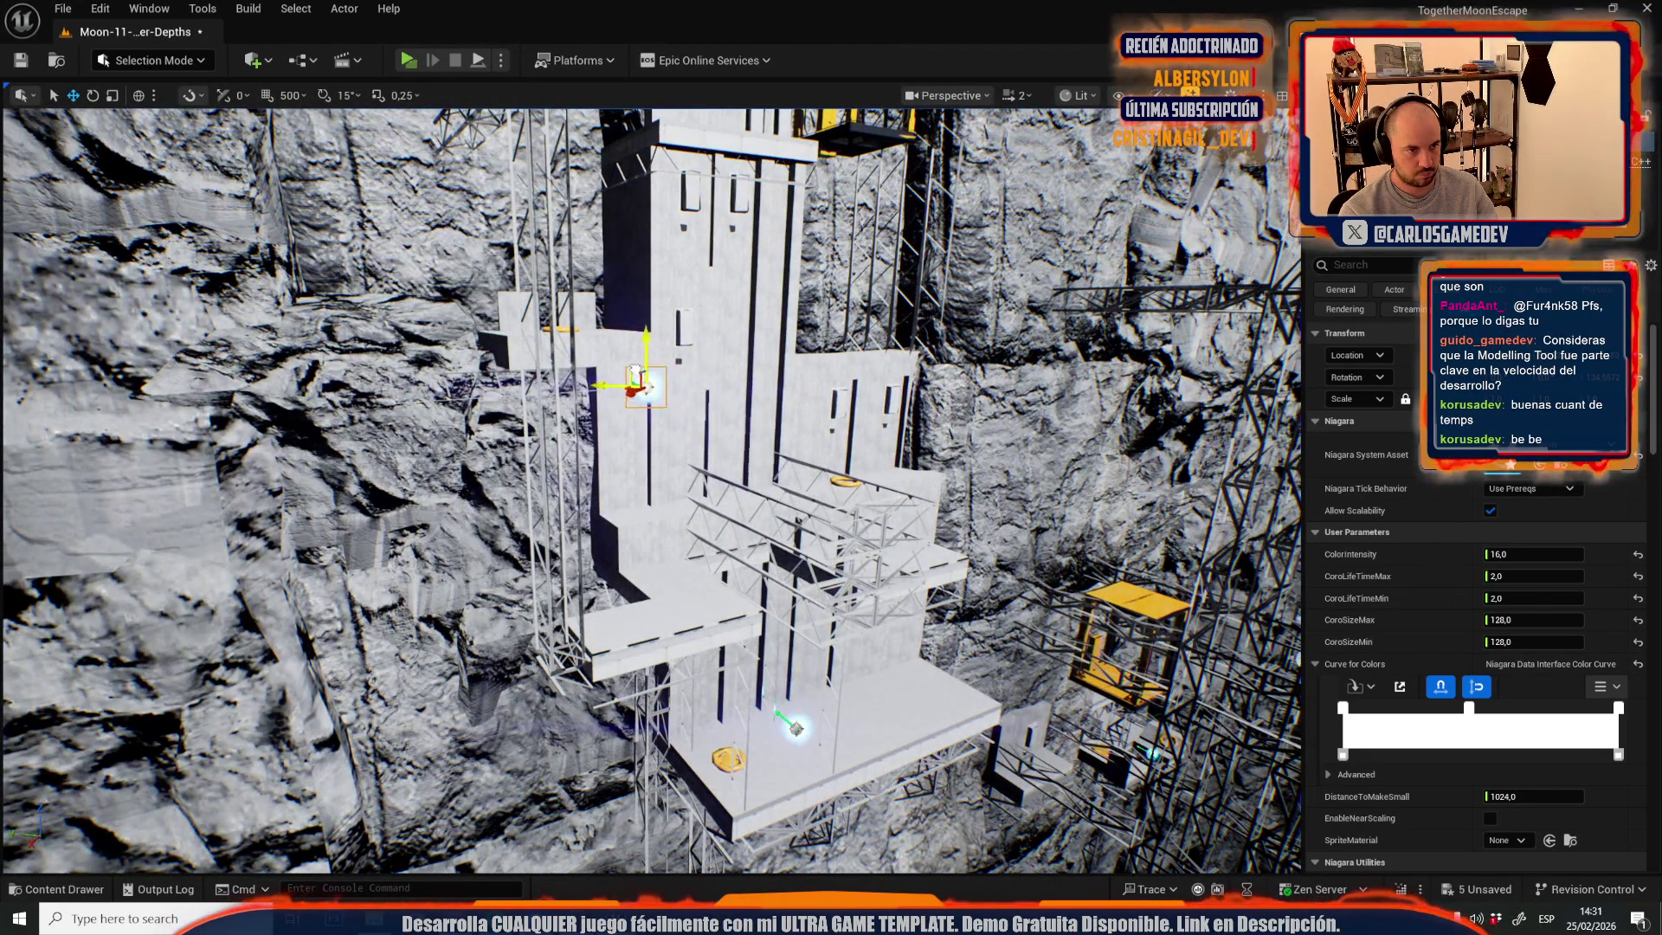
pyautogui.moveTo(607, 385)
pyautogui.mouseDown()
pyautogui.moveTo(608, 589)
pyautogui.moveTo(666, 554)
pyautogui.moveTo(615, 494)
pyautogui.moveTo(614, 459)
pyautogui.mouseUp()
pyautogui.scroll(1, 614, 485)
pyautogui.scroll(-2, 614, 458)
pyautogui.press('g')
pyautogui.press('g')
pyautogui.press('g')
pyautogui.scroll(3, 614, 458)
pyautogui.moveTo(474, 447); pyautogui.dragTo(475, 447)
# - Select another blue Niagara shaft light, lower it along its Z axis, and focus on it
pyautogui.click(469, 397)
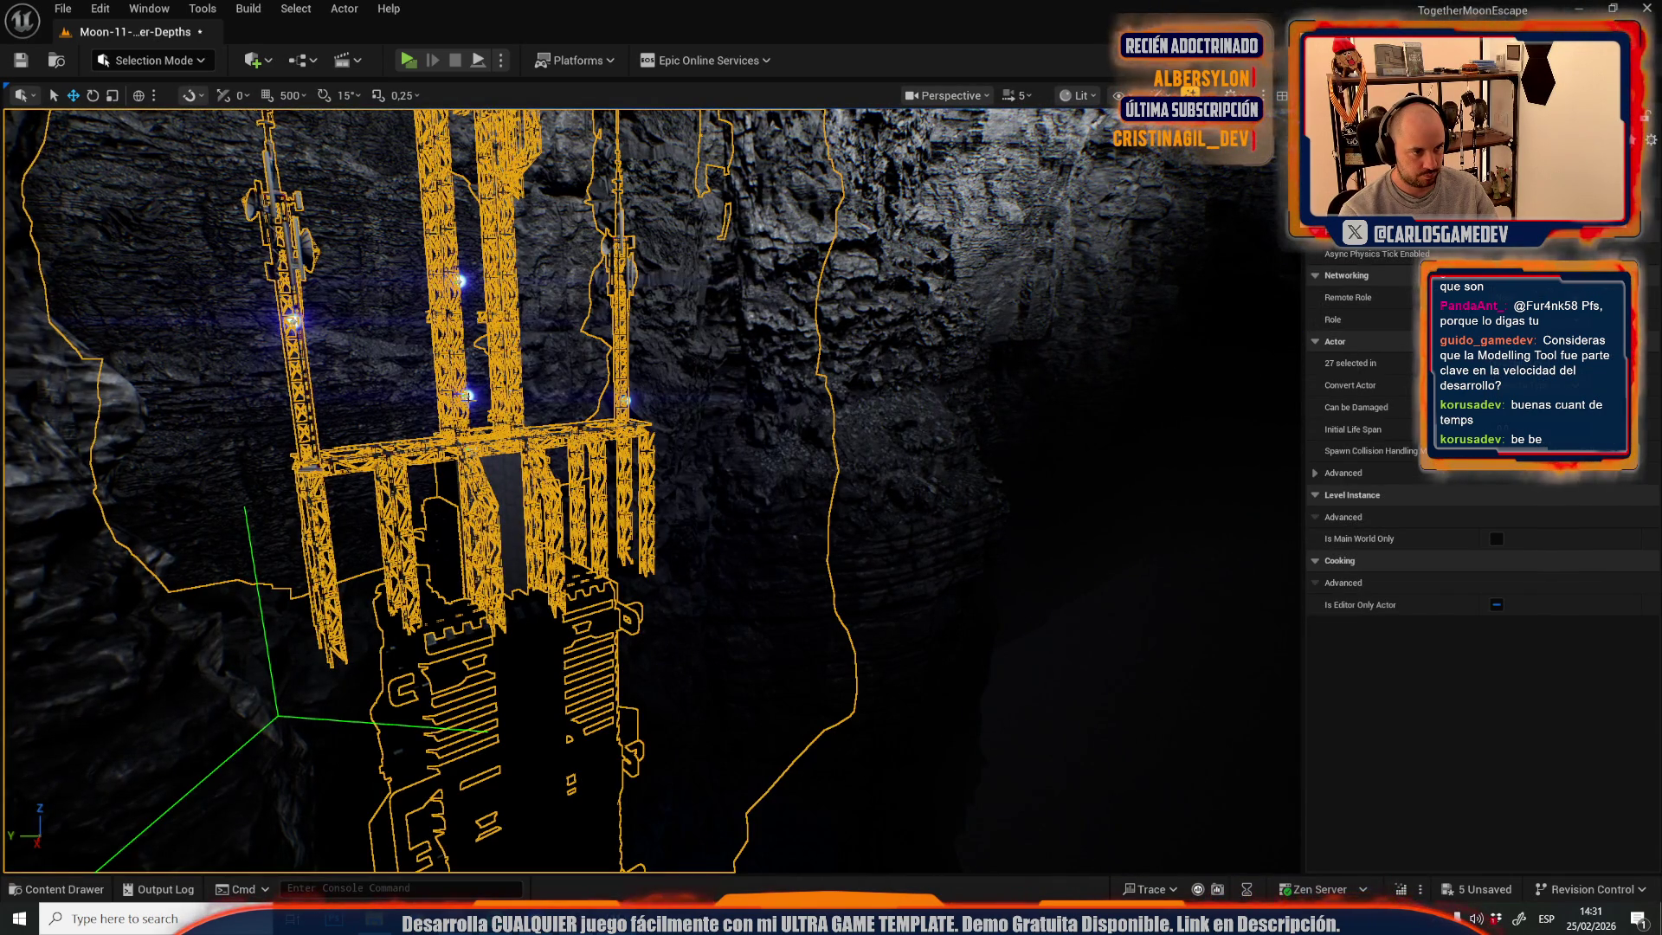
pyautogui.click(468, 396)
pyautogui.moveTo(469, 397)
pyautogui.mouseDown()
pyautogui.moveTo(528, 520)
pyautogui.moveTo(482, 456)
pyautogui.mouseUp()
pyautogui.scroll(-1, 468, 396)
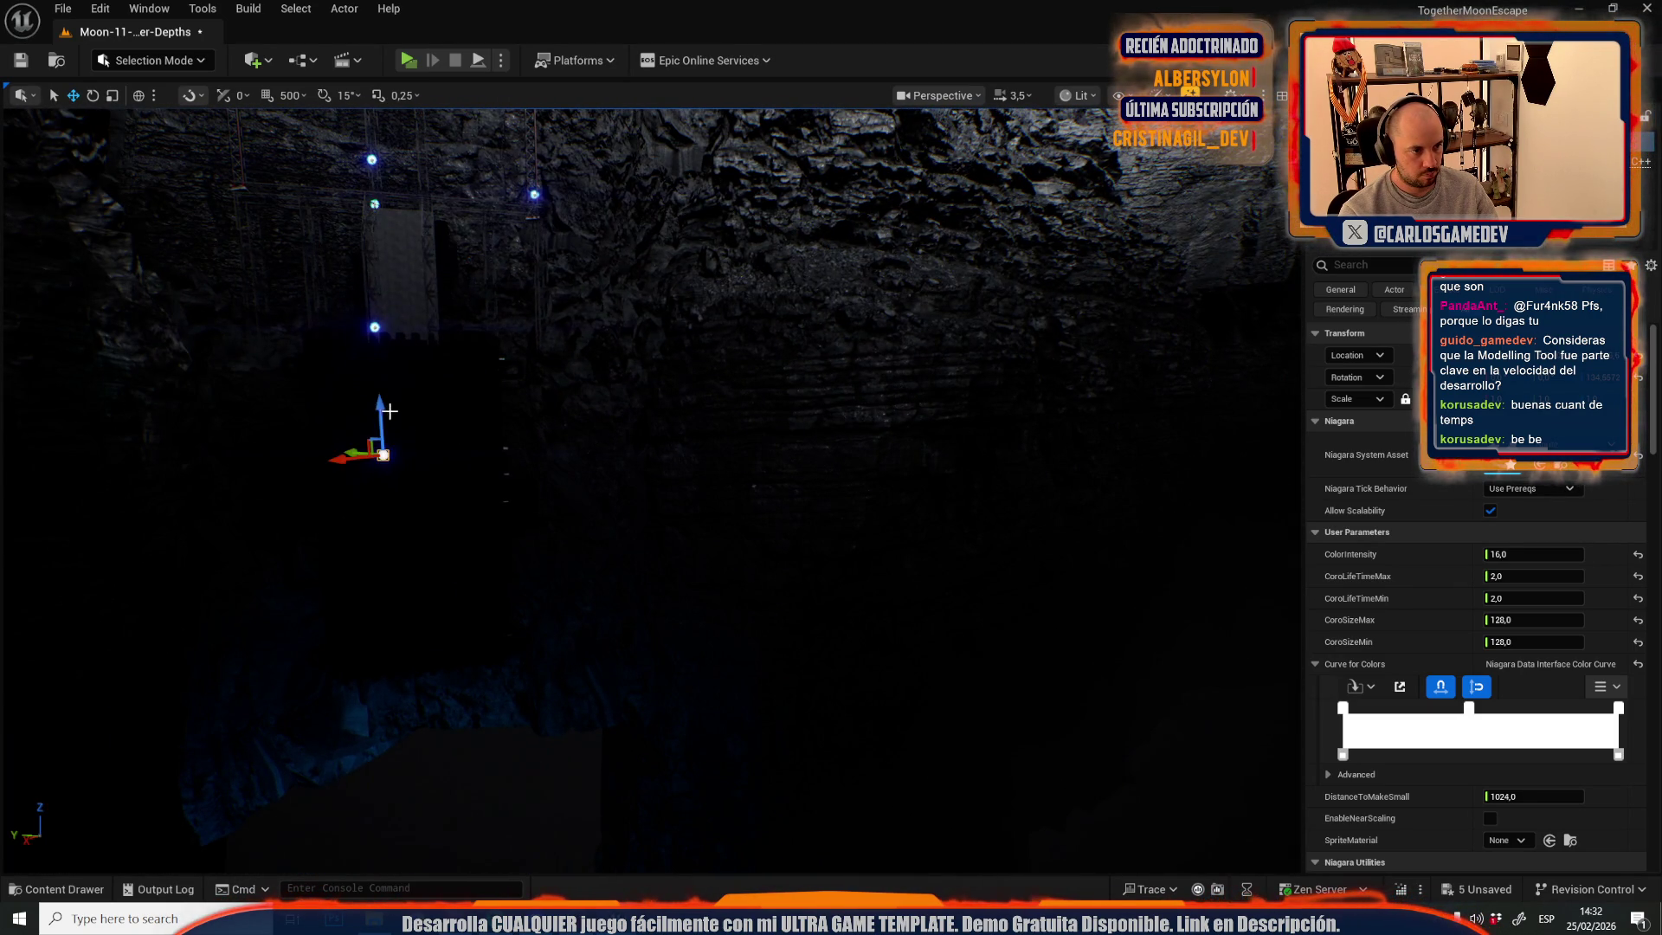
pyautogui.moveTo(383, 412)
pyautogui.mouseDown()
pyautogui.moveTo(391, 762)
pyautogui.moveTo(423, 720)
pyautogui.mouseUp()
pyautogui.press('f')
# - Zoom in and out to check the lowered light, then bring up the recent levels list
pyautogui.scroll(1, 424, 719)
pyautogui.scroll(-3, 423, 720)
pyautogui.scroll(-1, 423, 719)
pyautogui.scroll(2, 423, 719)
pyautogui.scroll(1, 423, 719)
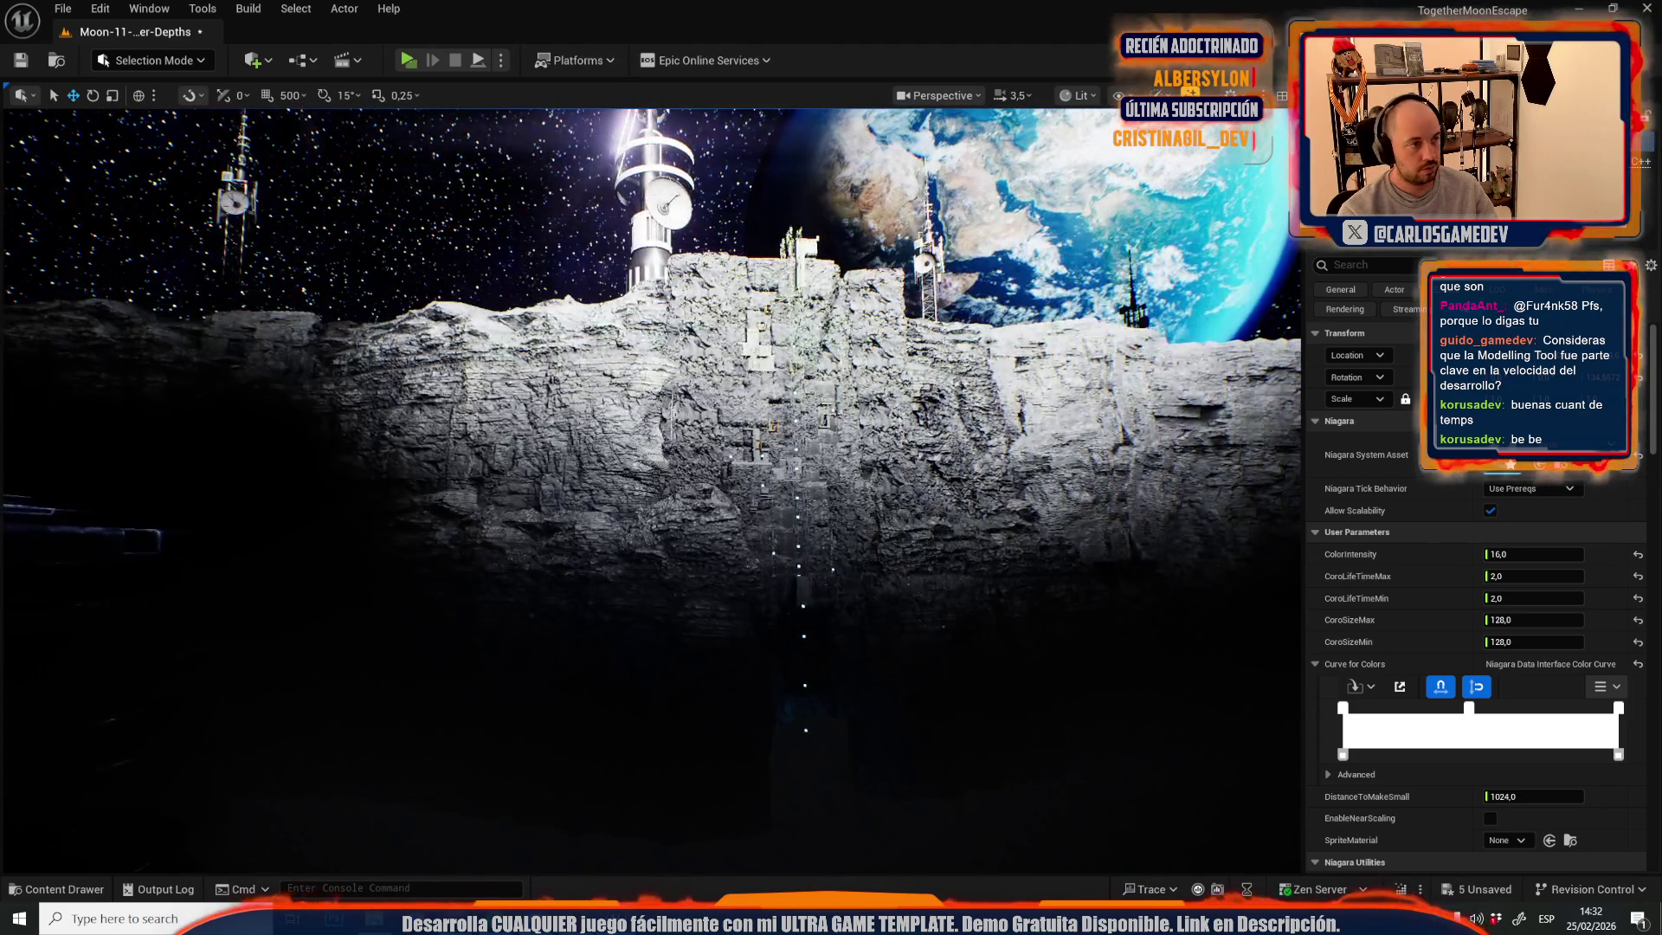
pyautogui.click(53, 8)
# - Switch to LOD_ElevatorLevel from Recent Levels, saving Moon-11-Crater-Depths when prompted
pyautogui.moveTo(130, 122)
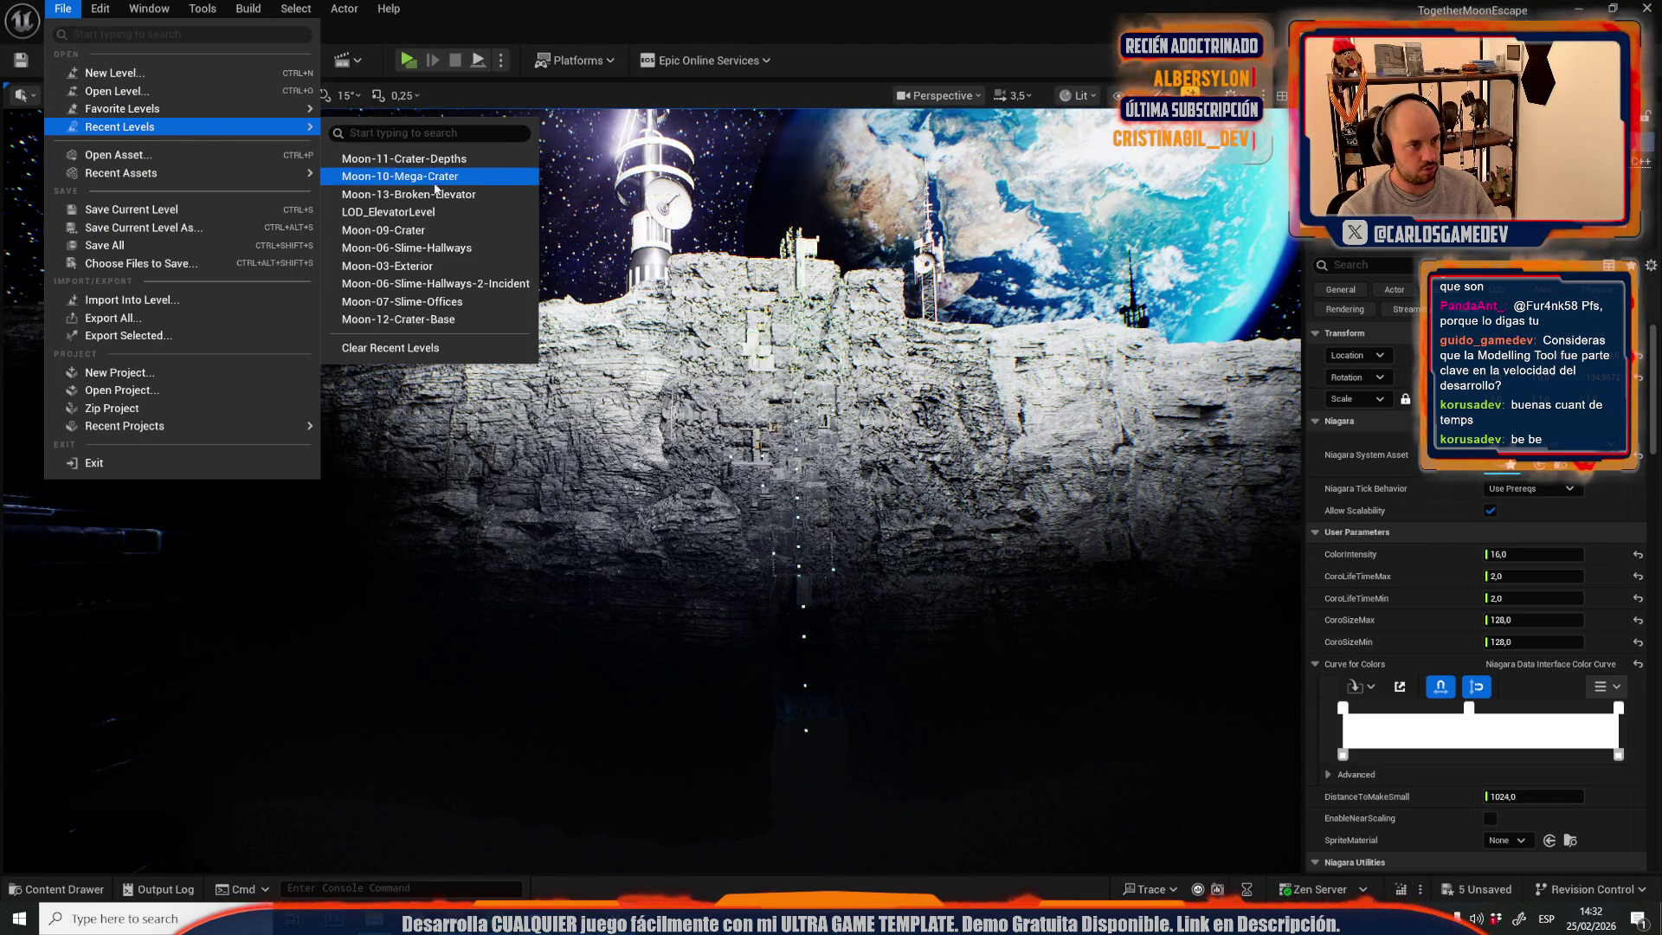
pyautogui.click(418, 208)
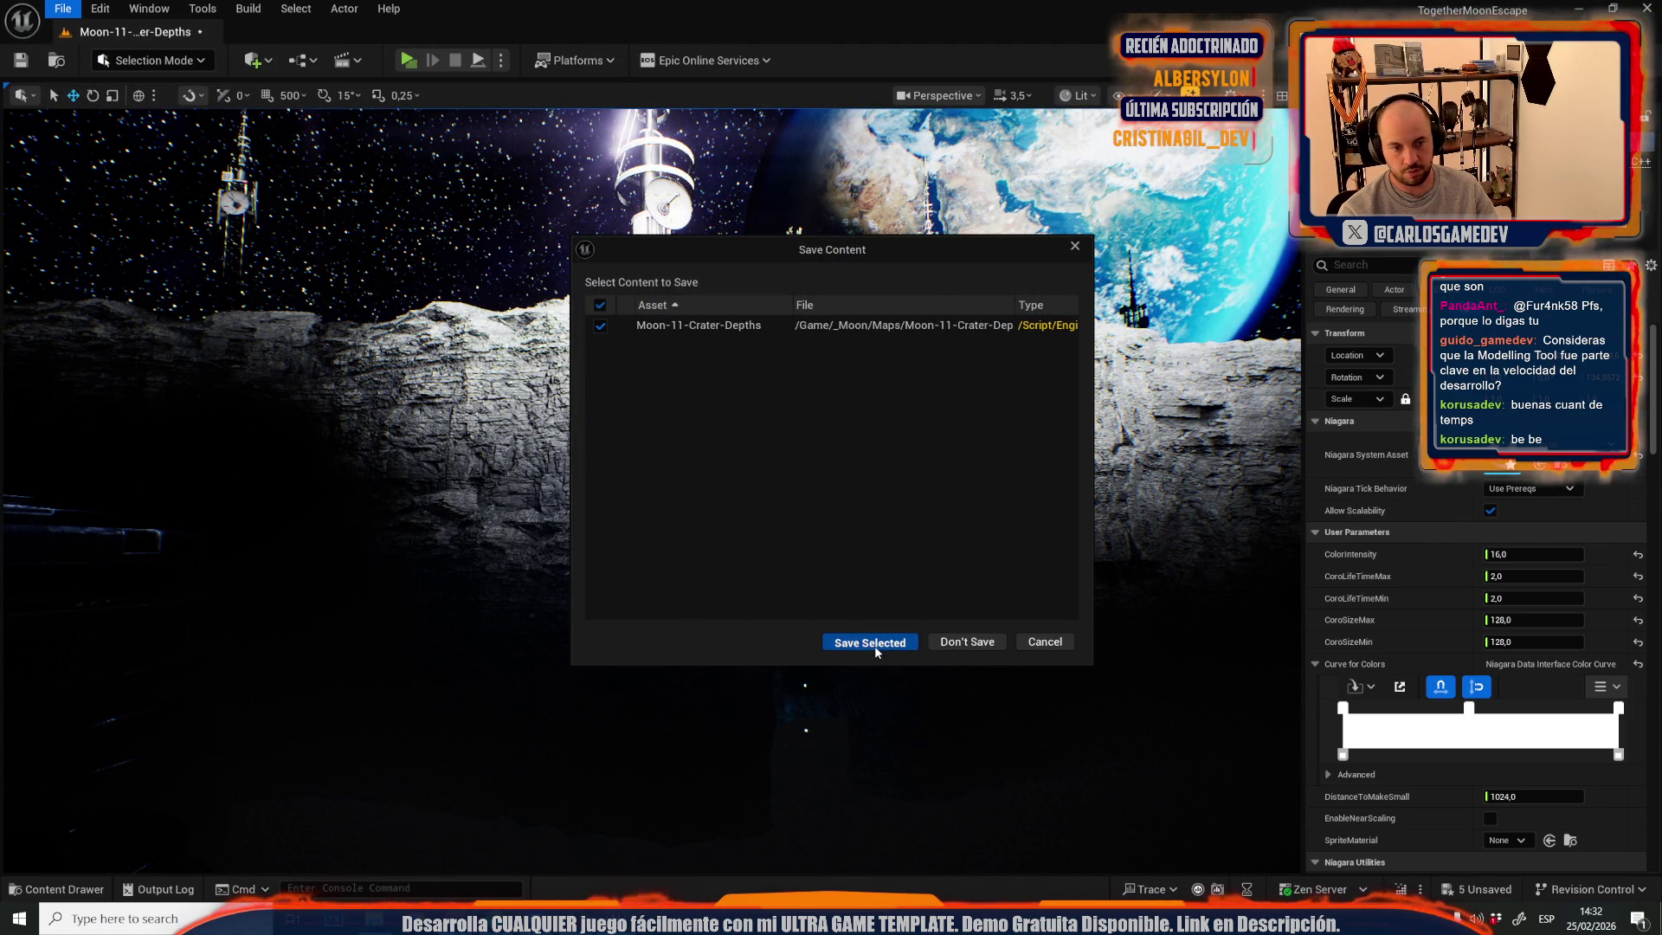
pyautogui.click(874, 646)
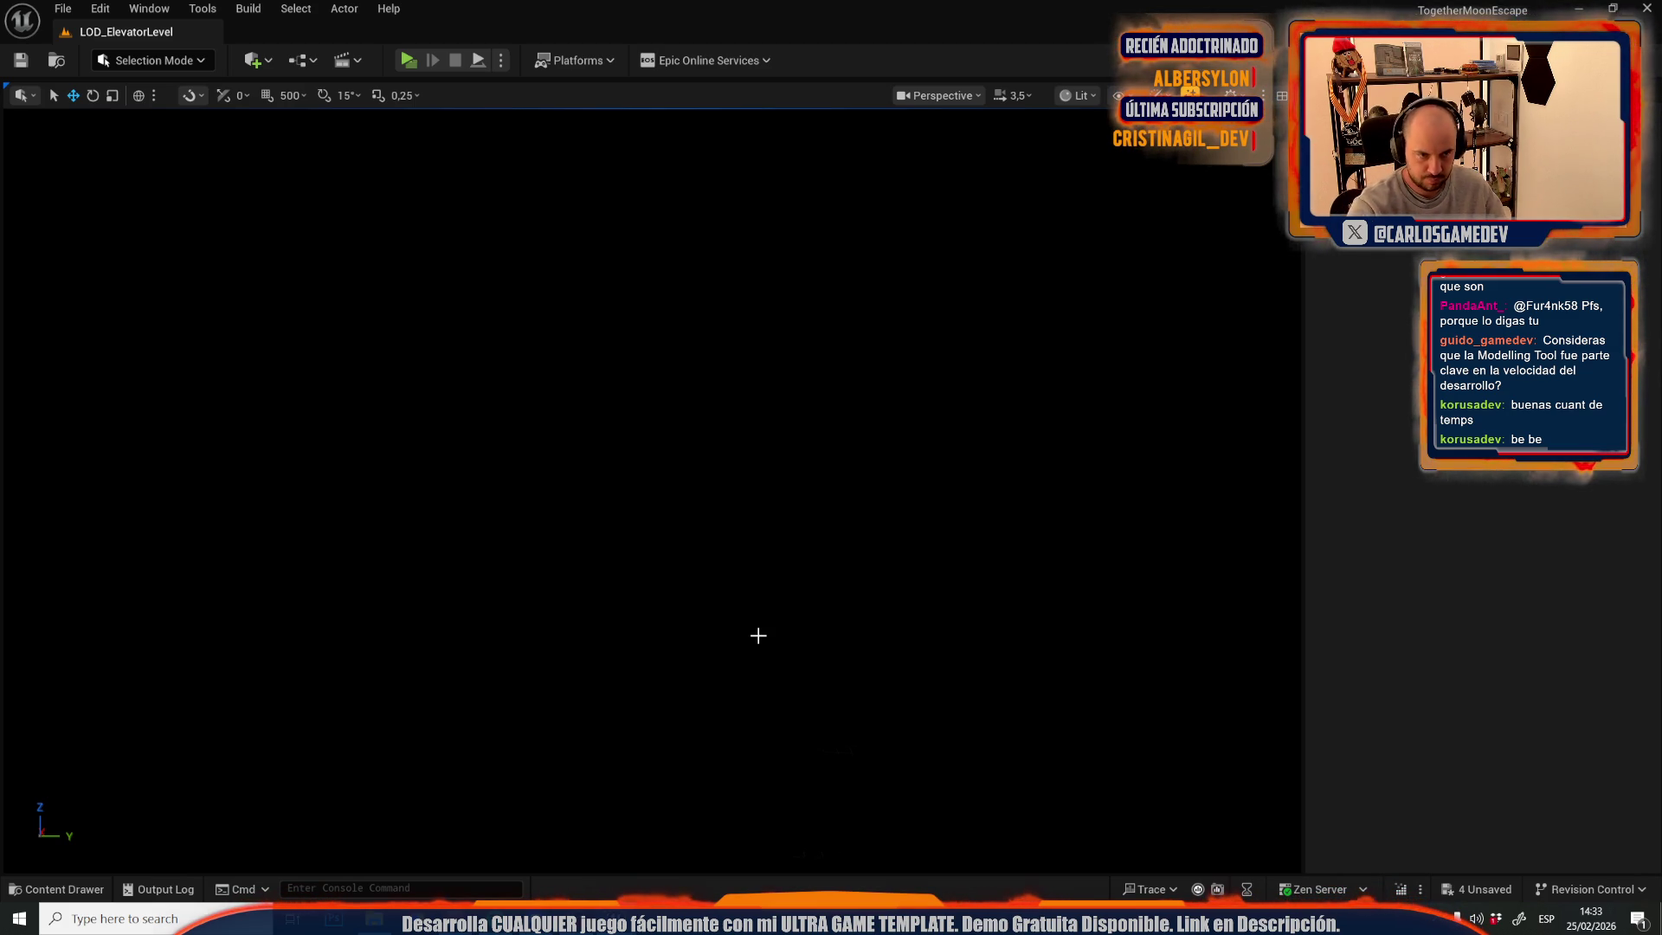
# - Switch the viewport to Unlit mode and focus on a cylindrical tank from above
pyautogui.hotkey('alt', '2')
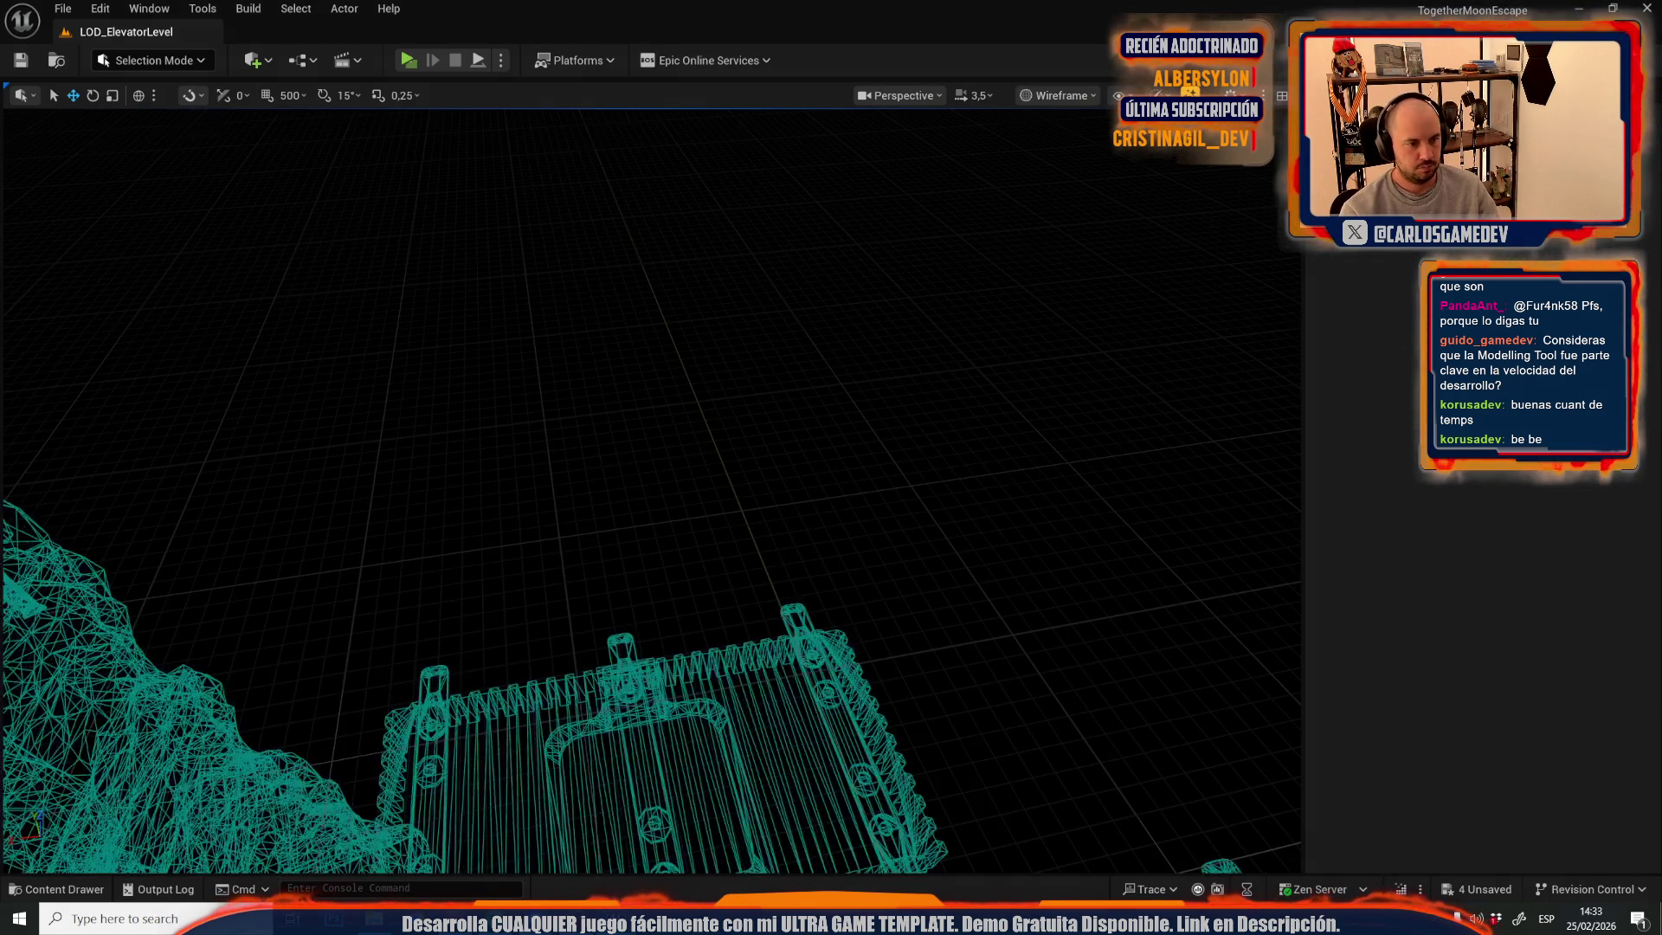
pyautogui.hotkey('alt', '3')
pyautogui.moveTo(658, 520); pyautogui.dragTo(685, 492)
pyautogui.click(686, 491)
pyautogui.press('f')
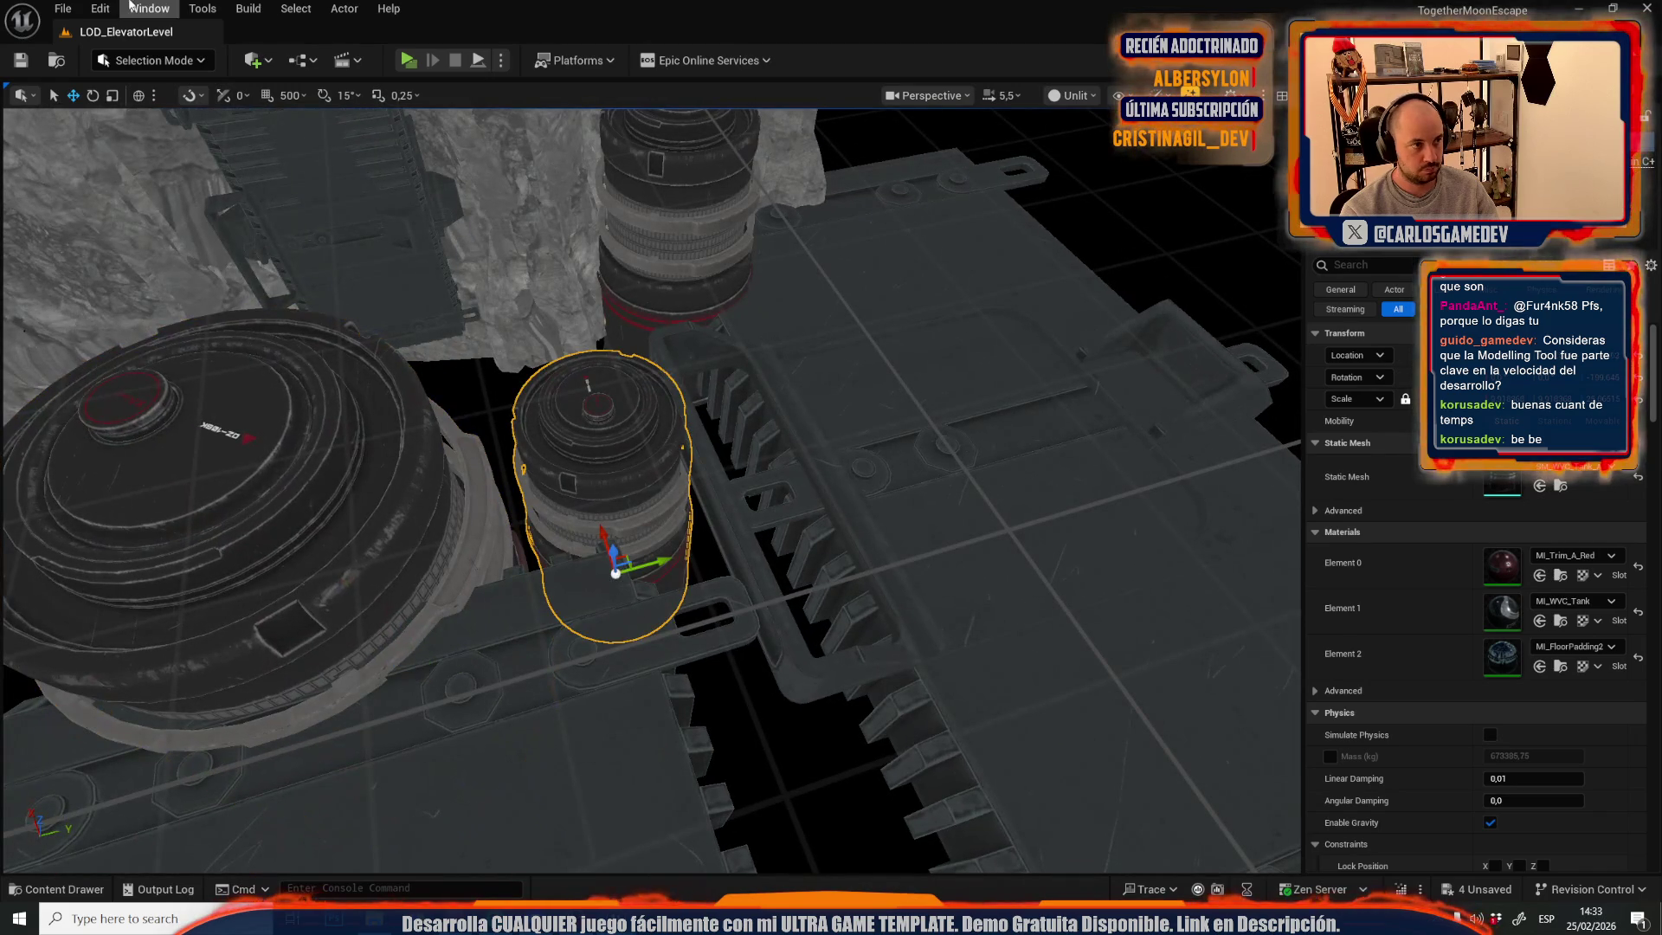
pyautogui.click(63, 8)
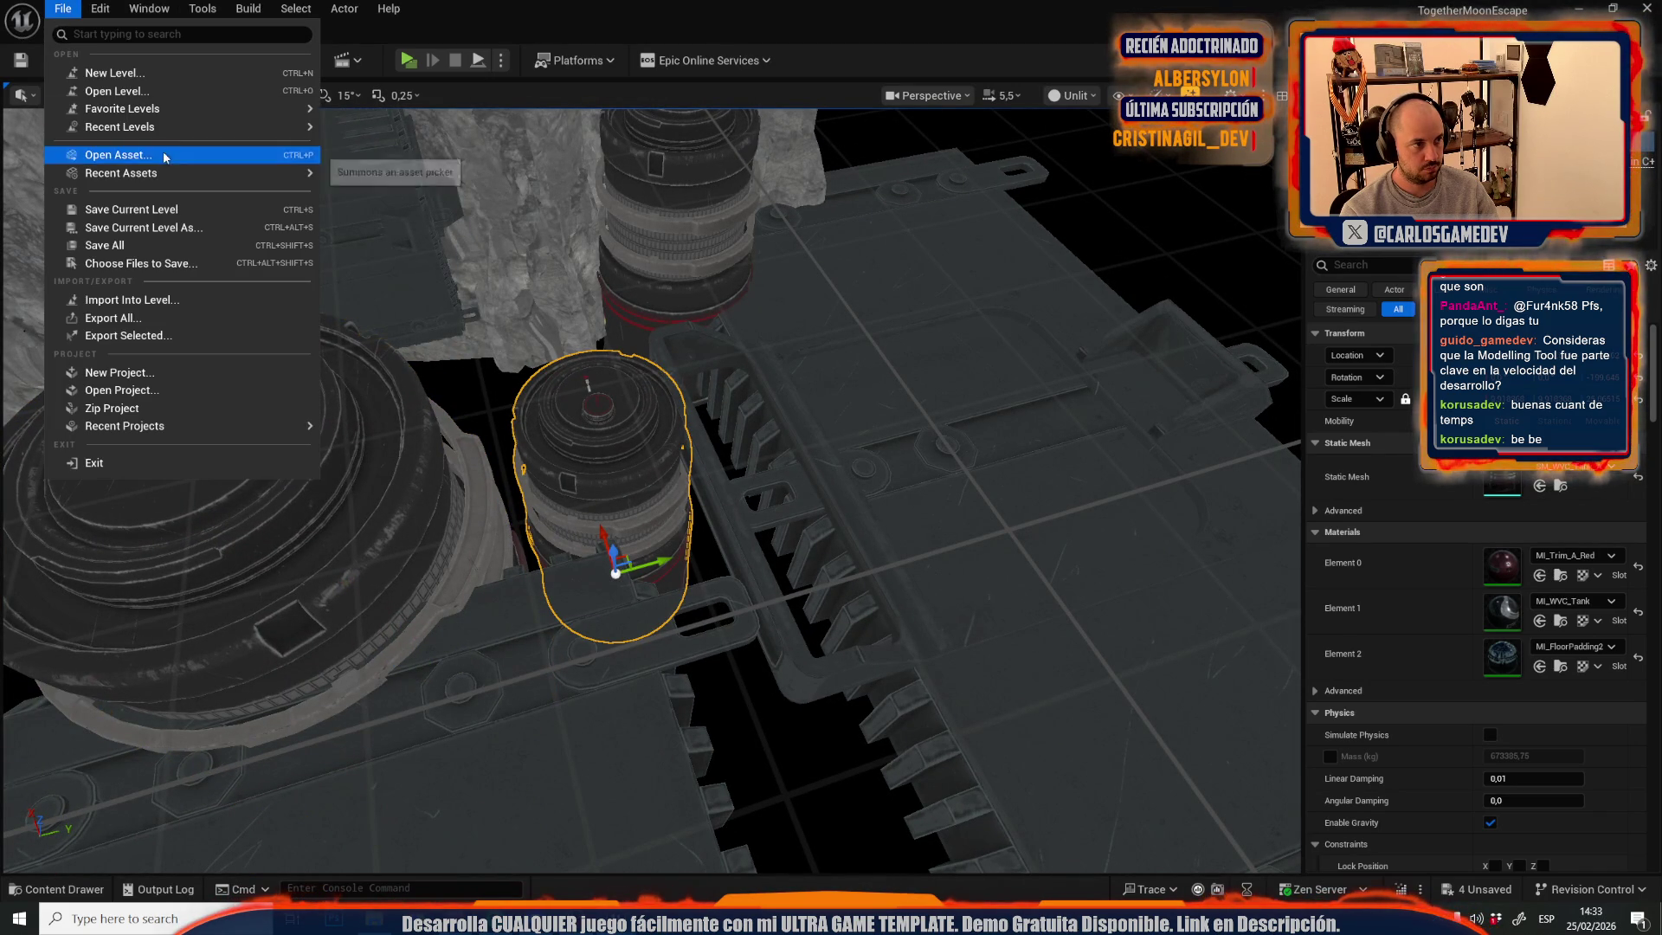
# - Open Moon-10-Mega-Crater and fly to the base, selecting a tank and a nearby particle effect
pyautogui.moveTo(286, 126)
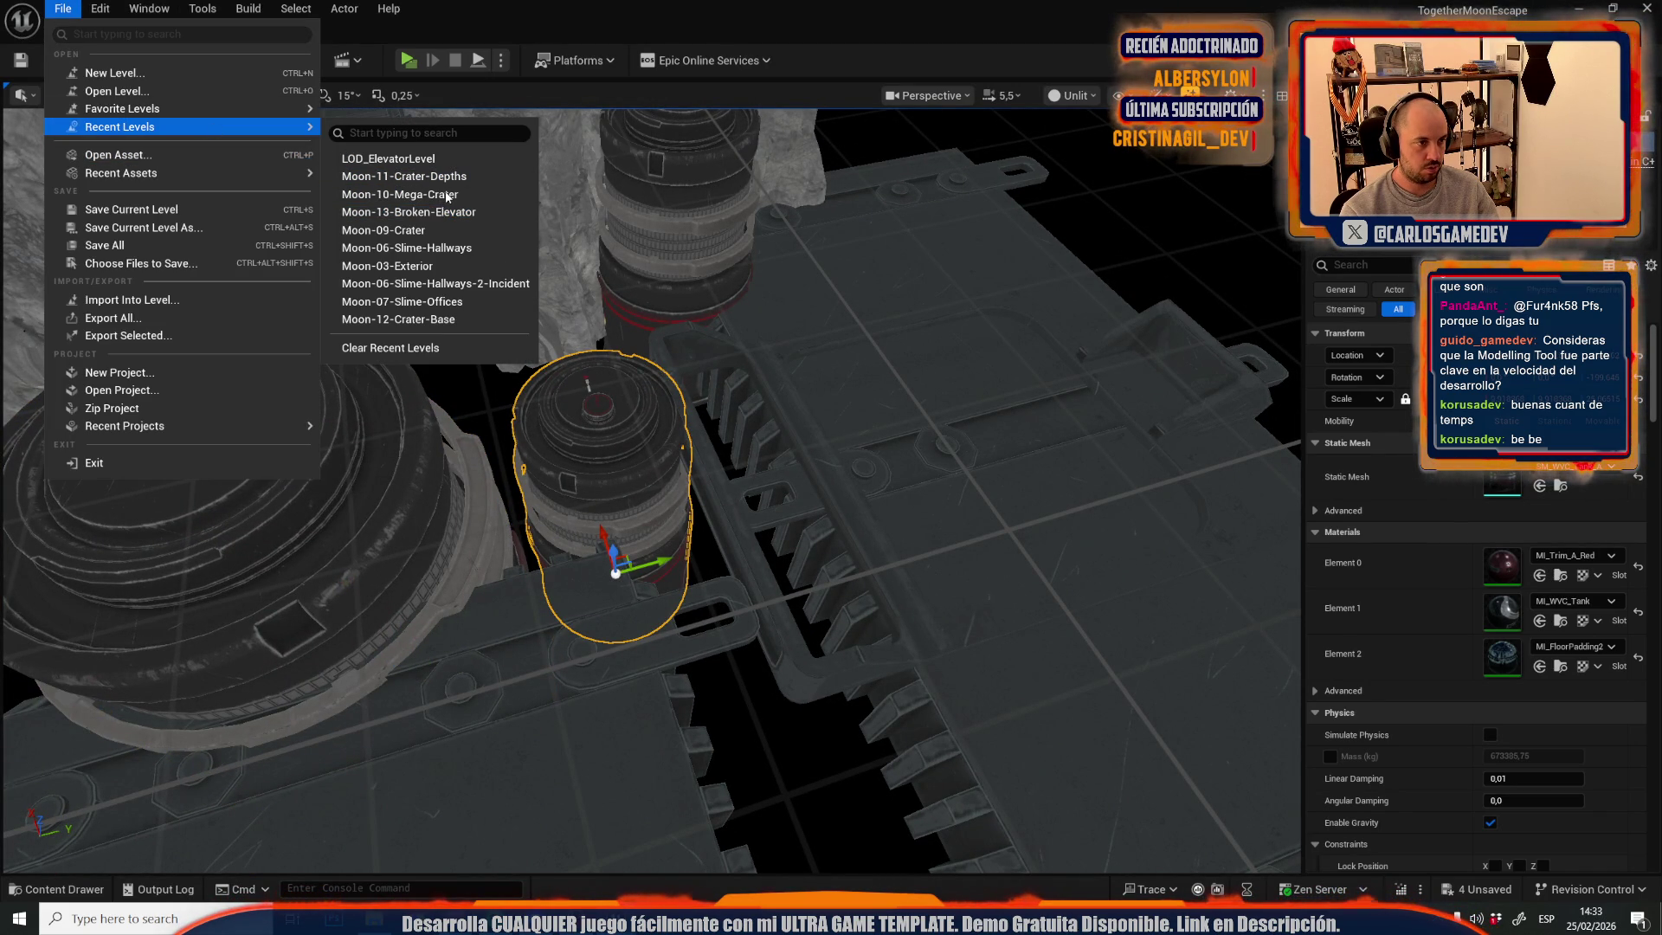
pyautogui.click(448, 195)
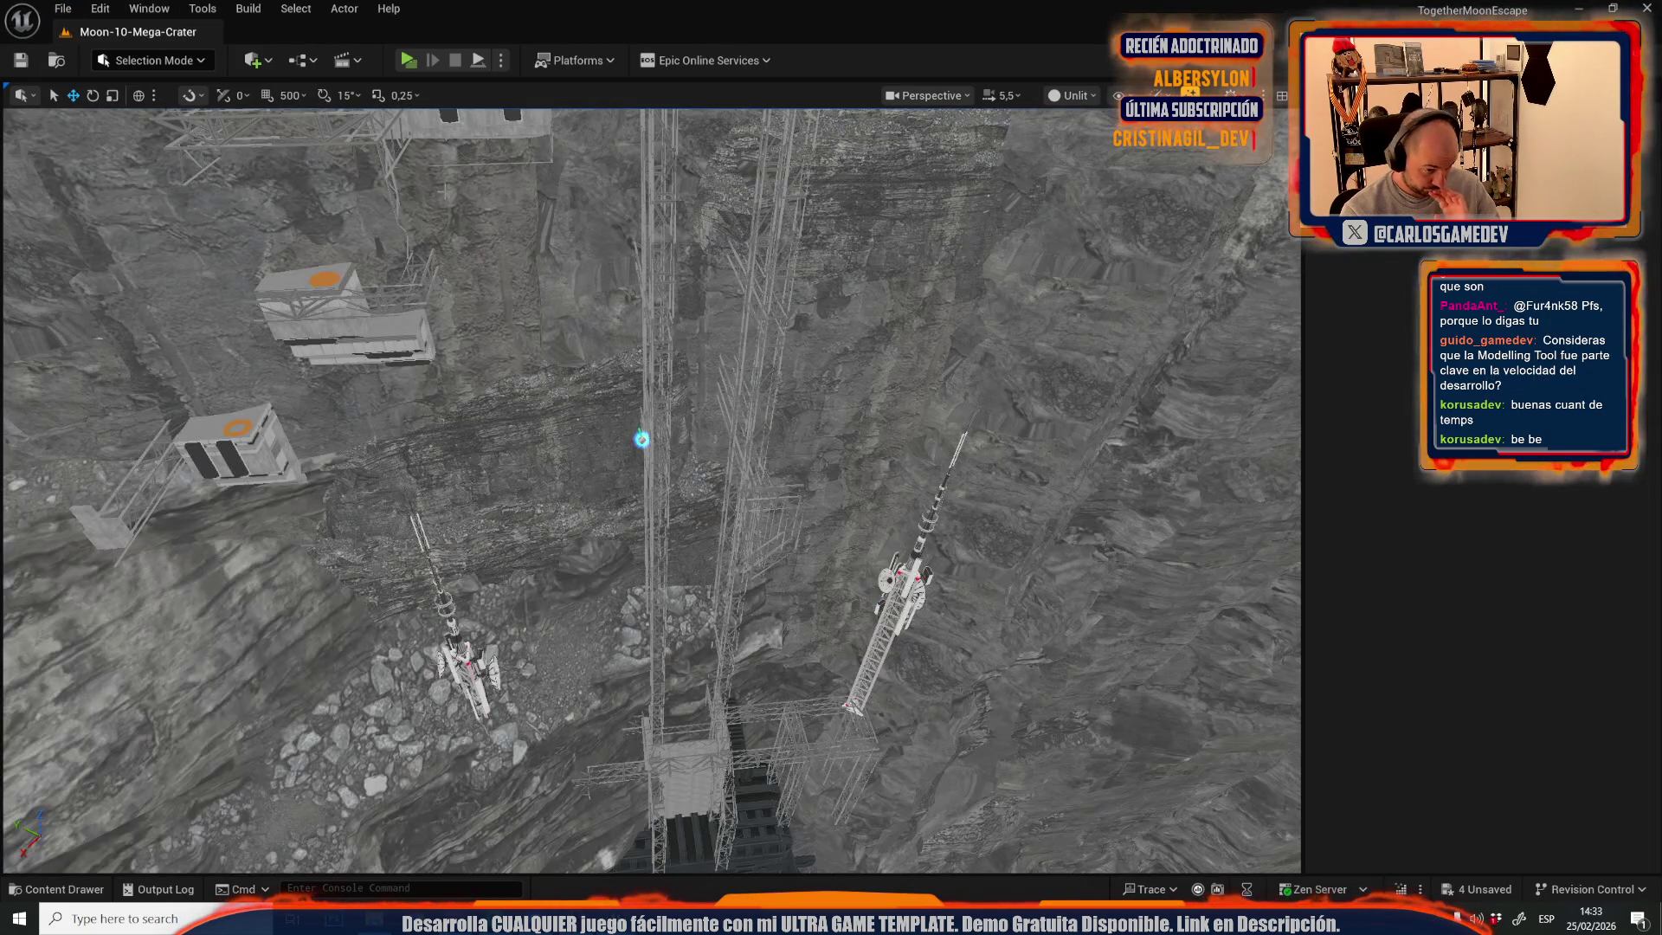
pyautogui.scroll(1, 651, 490)
pyautogui.moveTo(651, 520); pyautogui.dragTo(651, 390)
pyautogui.click(572, 658)
pyautogui.moveTo(572, 658); pyautogui.dragTo(571, 546)
pyautogui.click(641, 556)
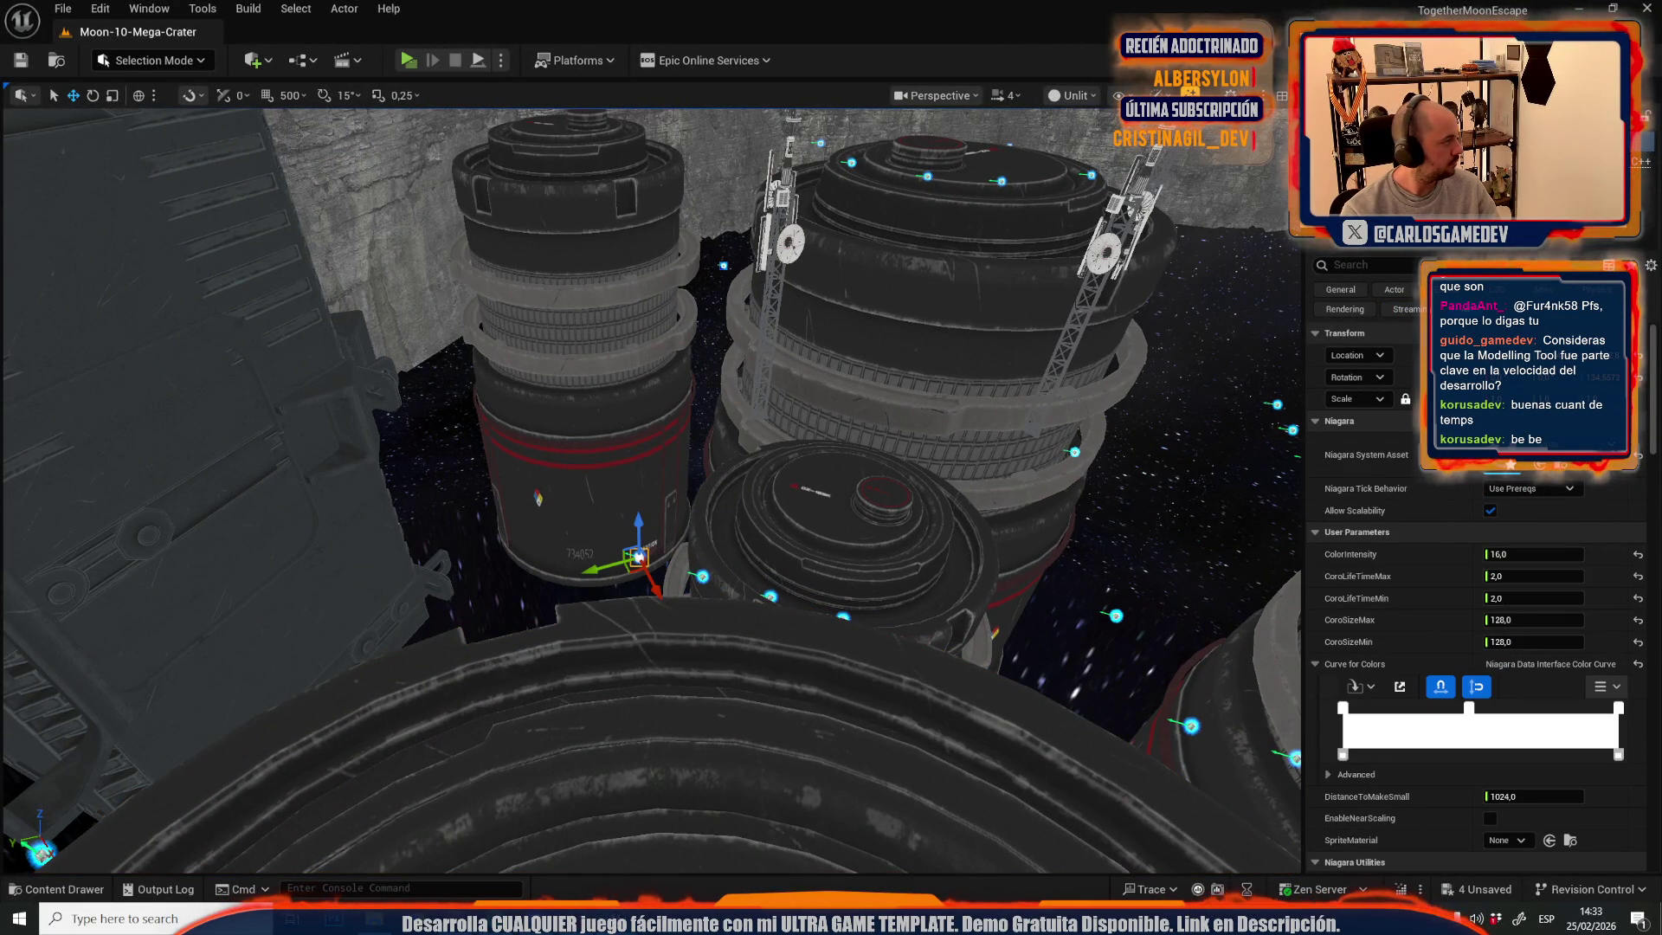
# - Focus on the particle effects near the tanks and add the central tank to the selection
pyautogui.scroll(2, 517, 500)
pyautogui.moveTo(516, 500)
pyautogui.mouseDown()
pyautogui.moveTo(517, 597)
pyautogui.moveTo(516, 536)
pyautogui.mouseUp()
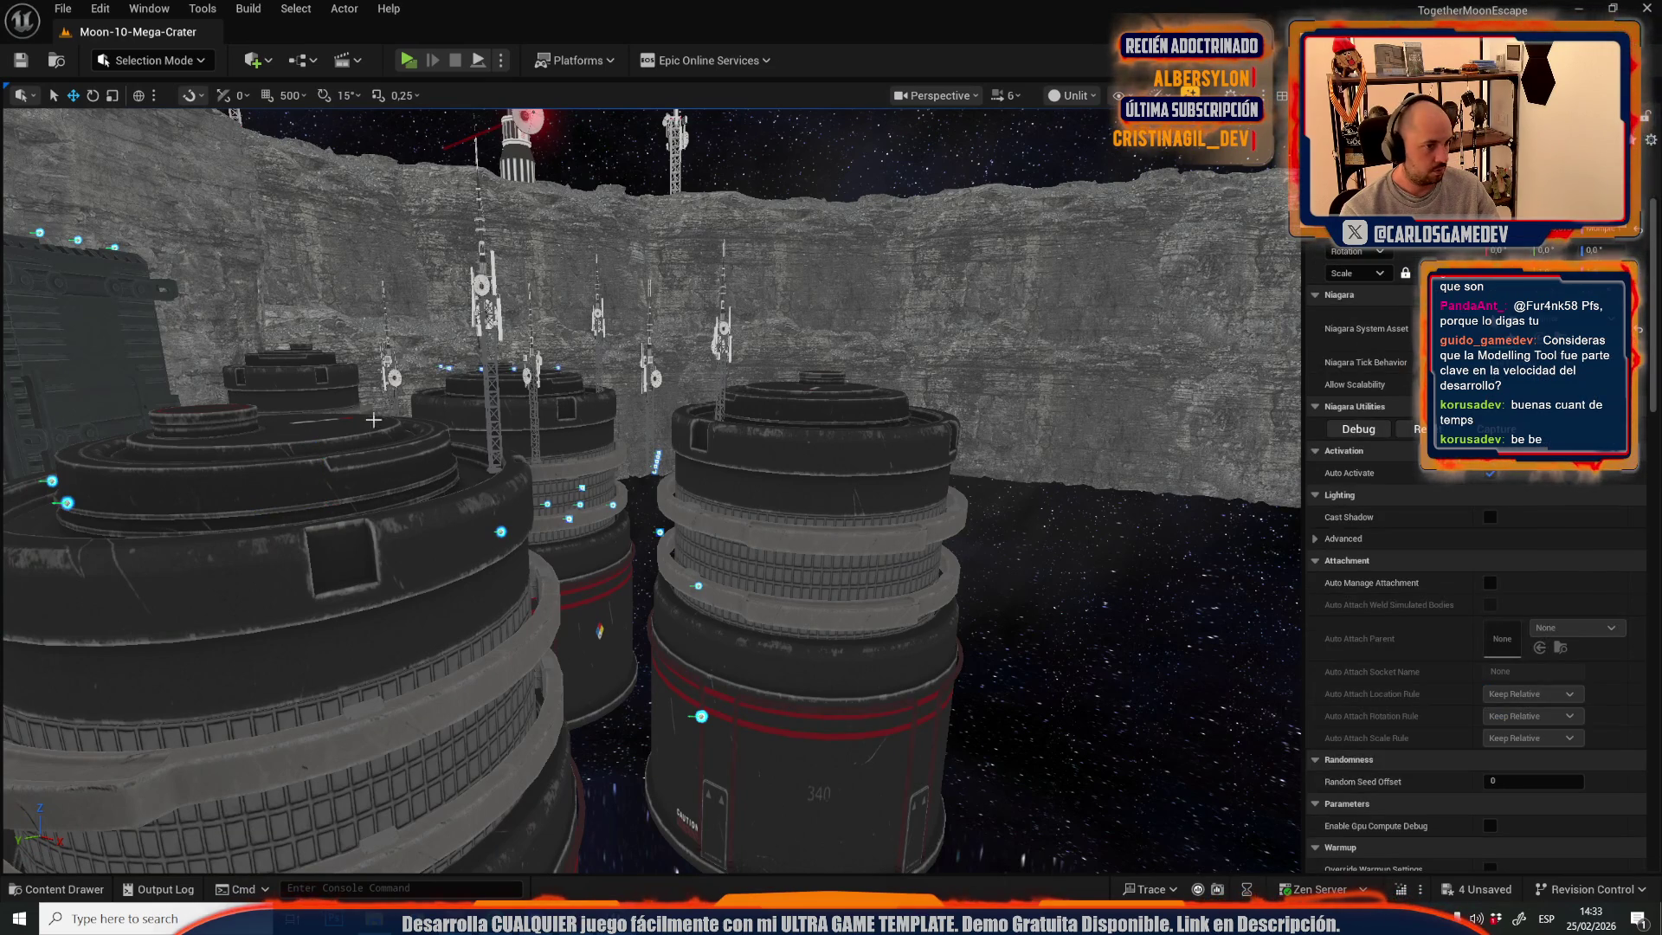
pyautogui.press('f')
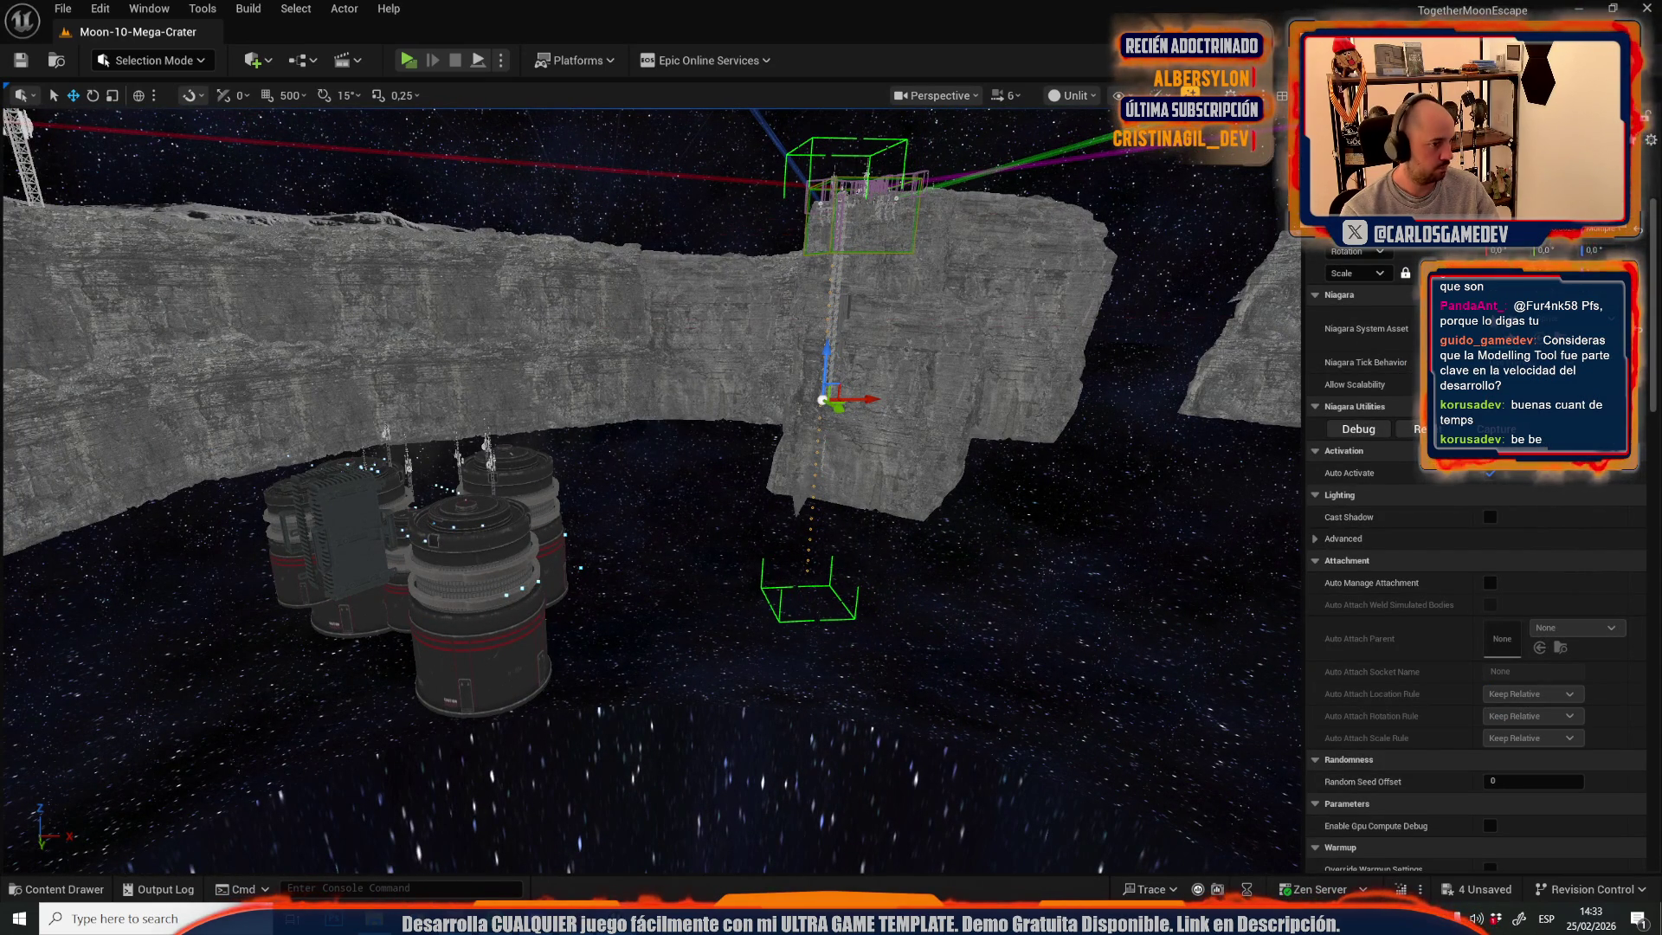
pyautogui.click(527, 512)
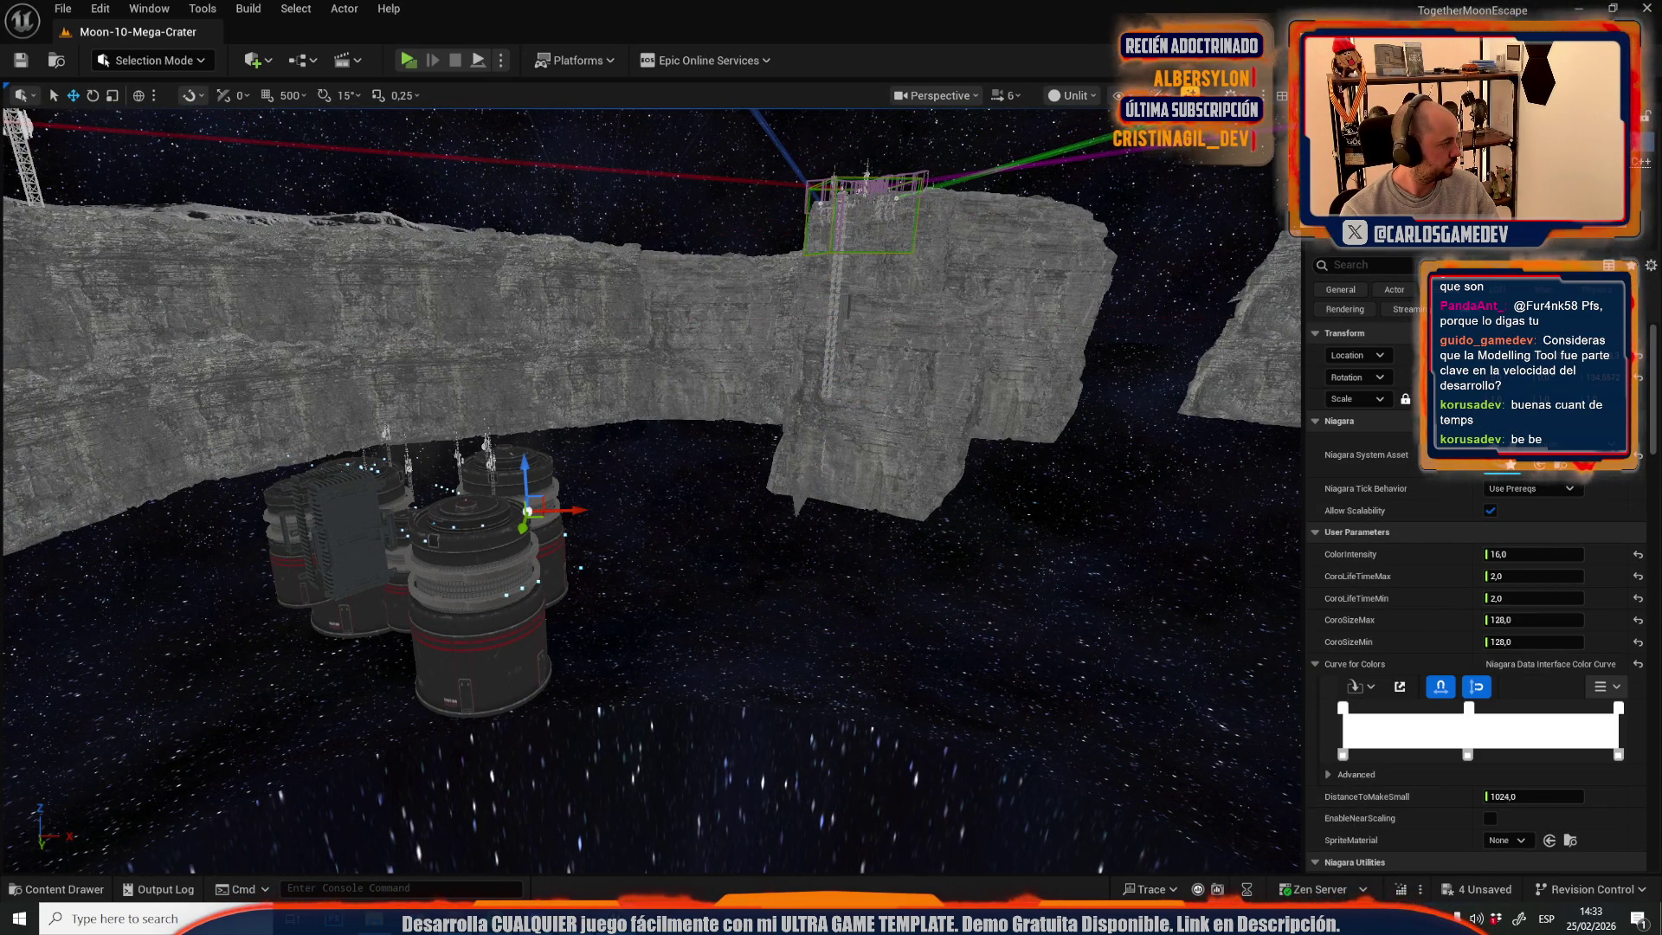
pyautogui.scroll(-3, 1472, 606)
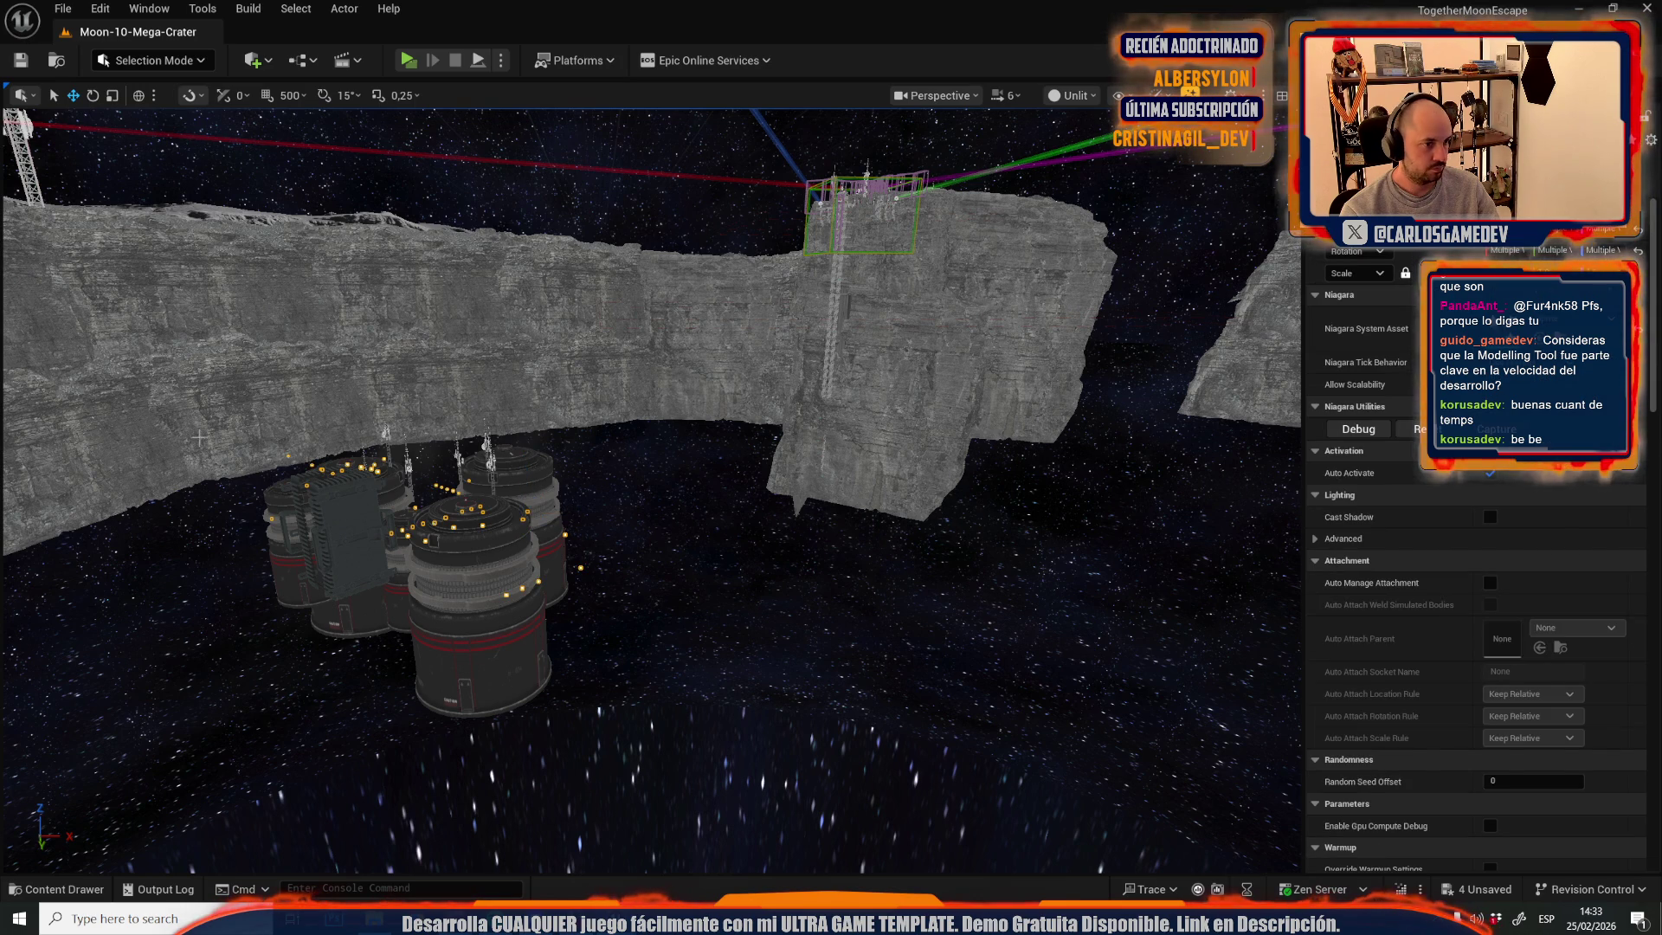
pyautogui.press('f')
pyautogui.click(711, 479)
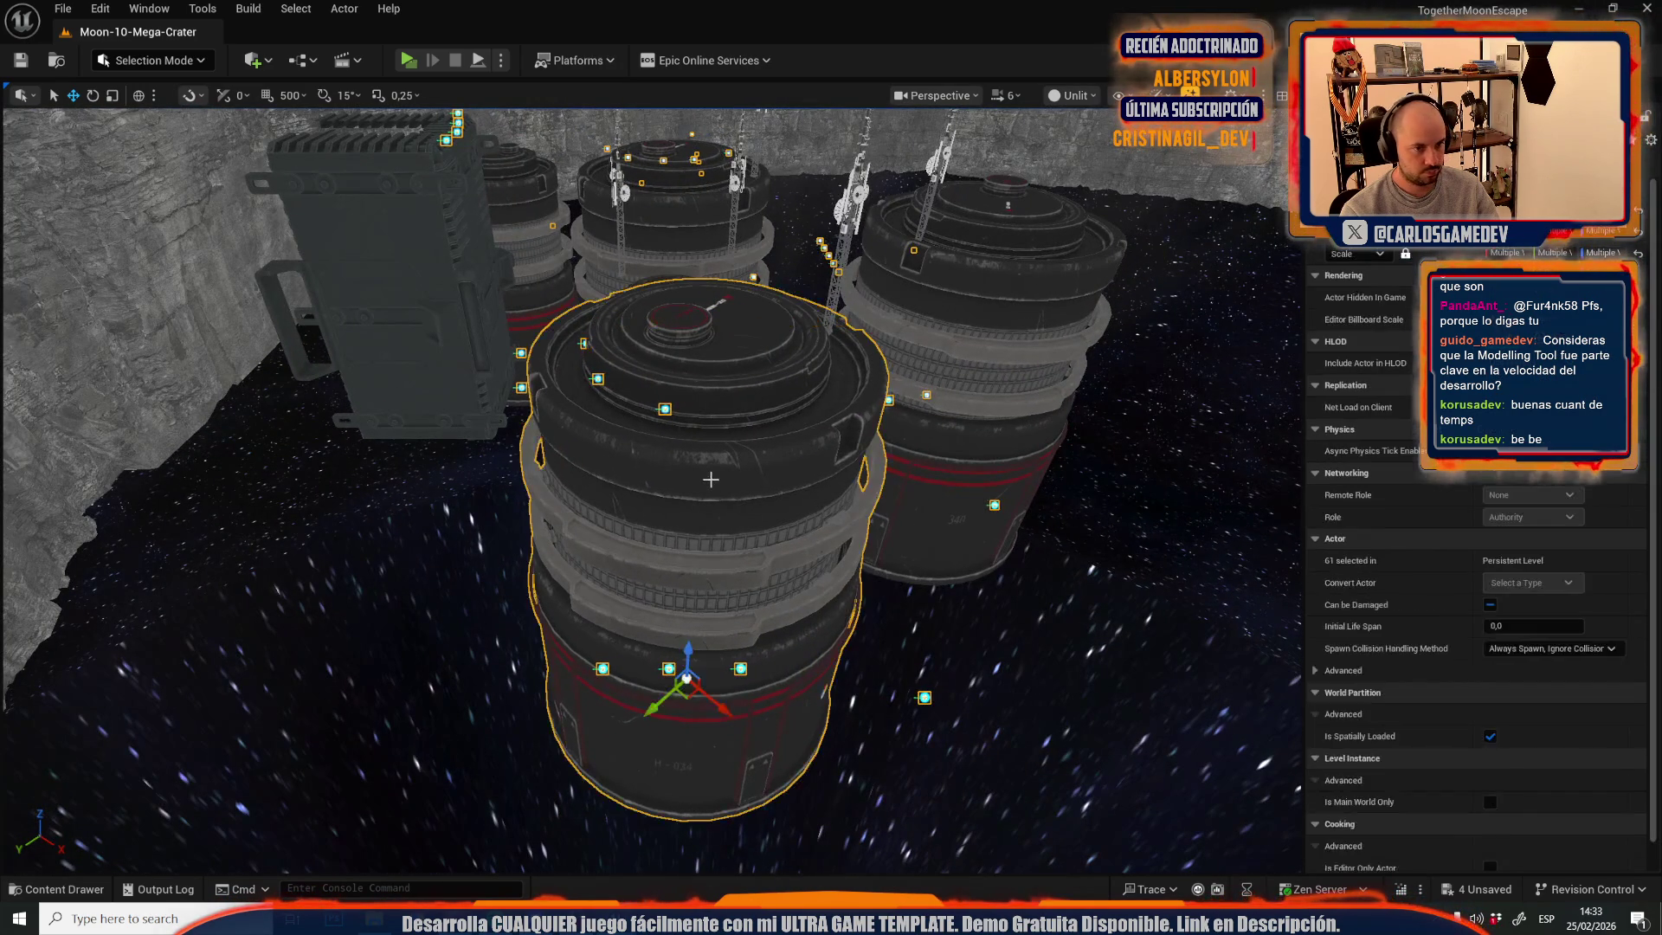
# - Add the right, back-middle and back-left tanks, crane ladder and box building to the selection
pyautogui.keyDown('ctrl'); pyautogui.click(1011, 296); pyautogui.keyUp('ctrl')
pyautogui.keyDown('ctrl'); pyautogui.click(667, 199); pyautogui.keyUp('ctrl')
pyautogui.keyDown('ctrl'); pyautogui.click(520, 207); pyautogui.keyUp('ctrl')
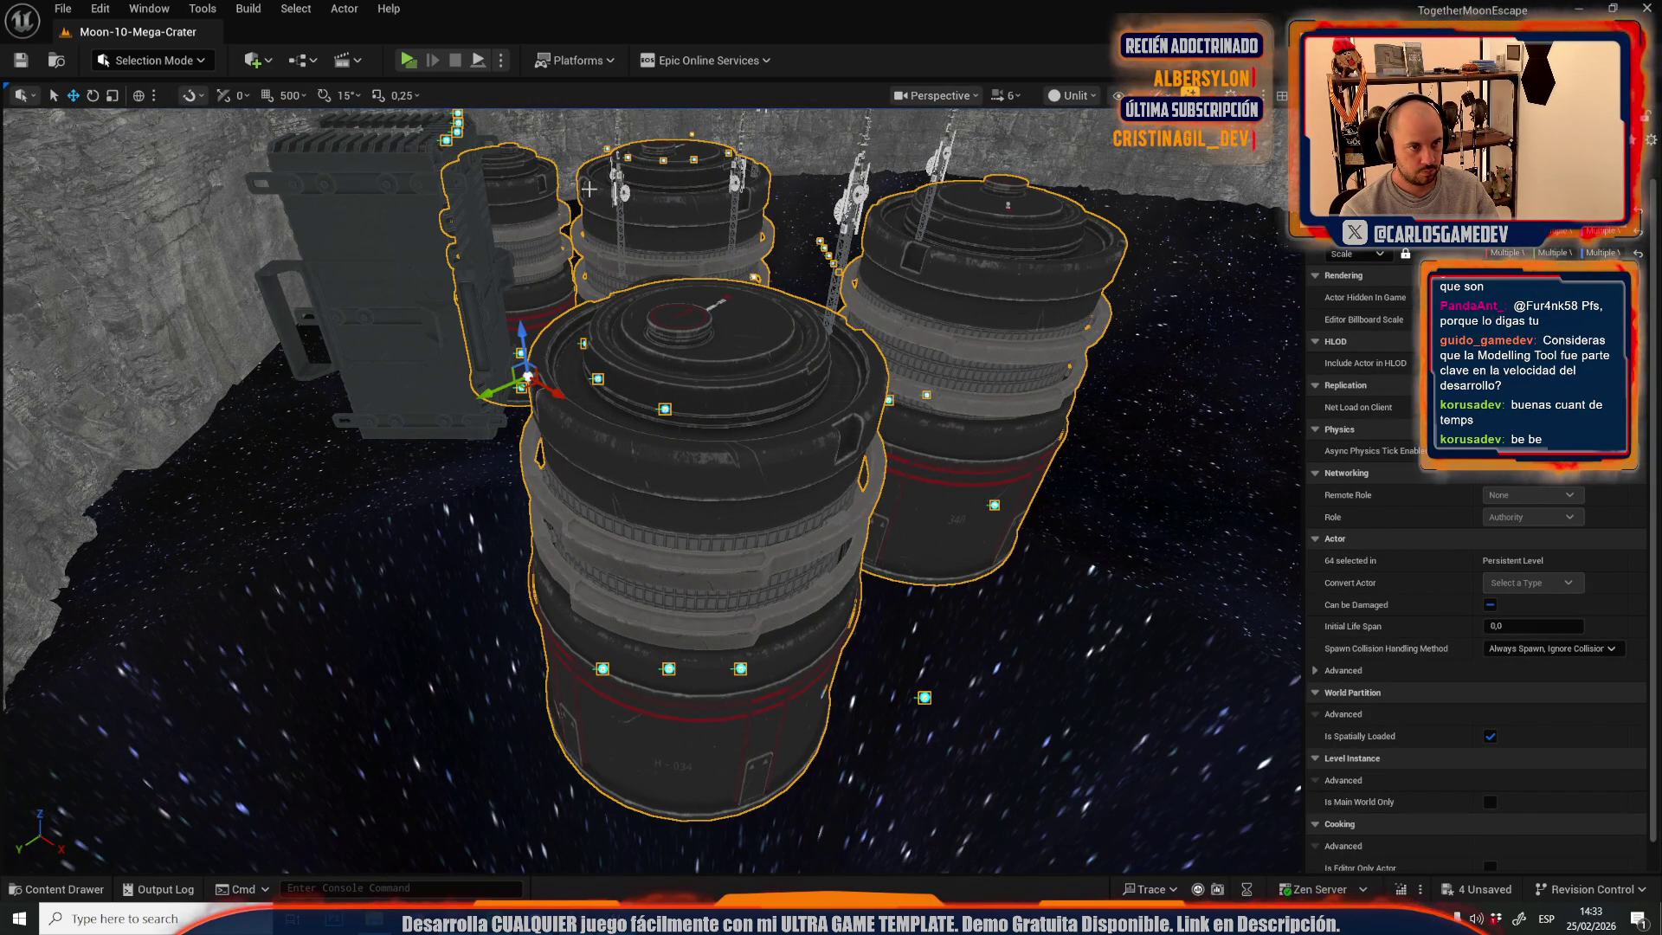
pyautogui.keyDown('ctrl'); pyautogui.click(614, 193); pyautogui.keyUp('ctrl')
pyautogui.keyDown('ctrl'); pyautogui.click(463, 218); pyautogui.keyUp('ctrl')
pyautogui.keyDown('ctrl'); pyautogui.click(425, 164); pyautogui.keyUp('ctrl')
pyautogui.keyDown('ctrl'); pyautogui.click(398, 119); pyautogui.keyUp('ctrl')
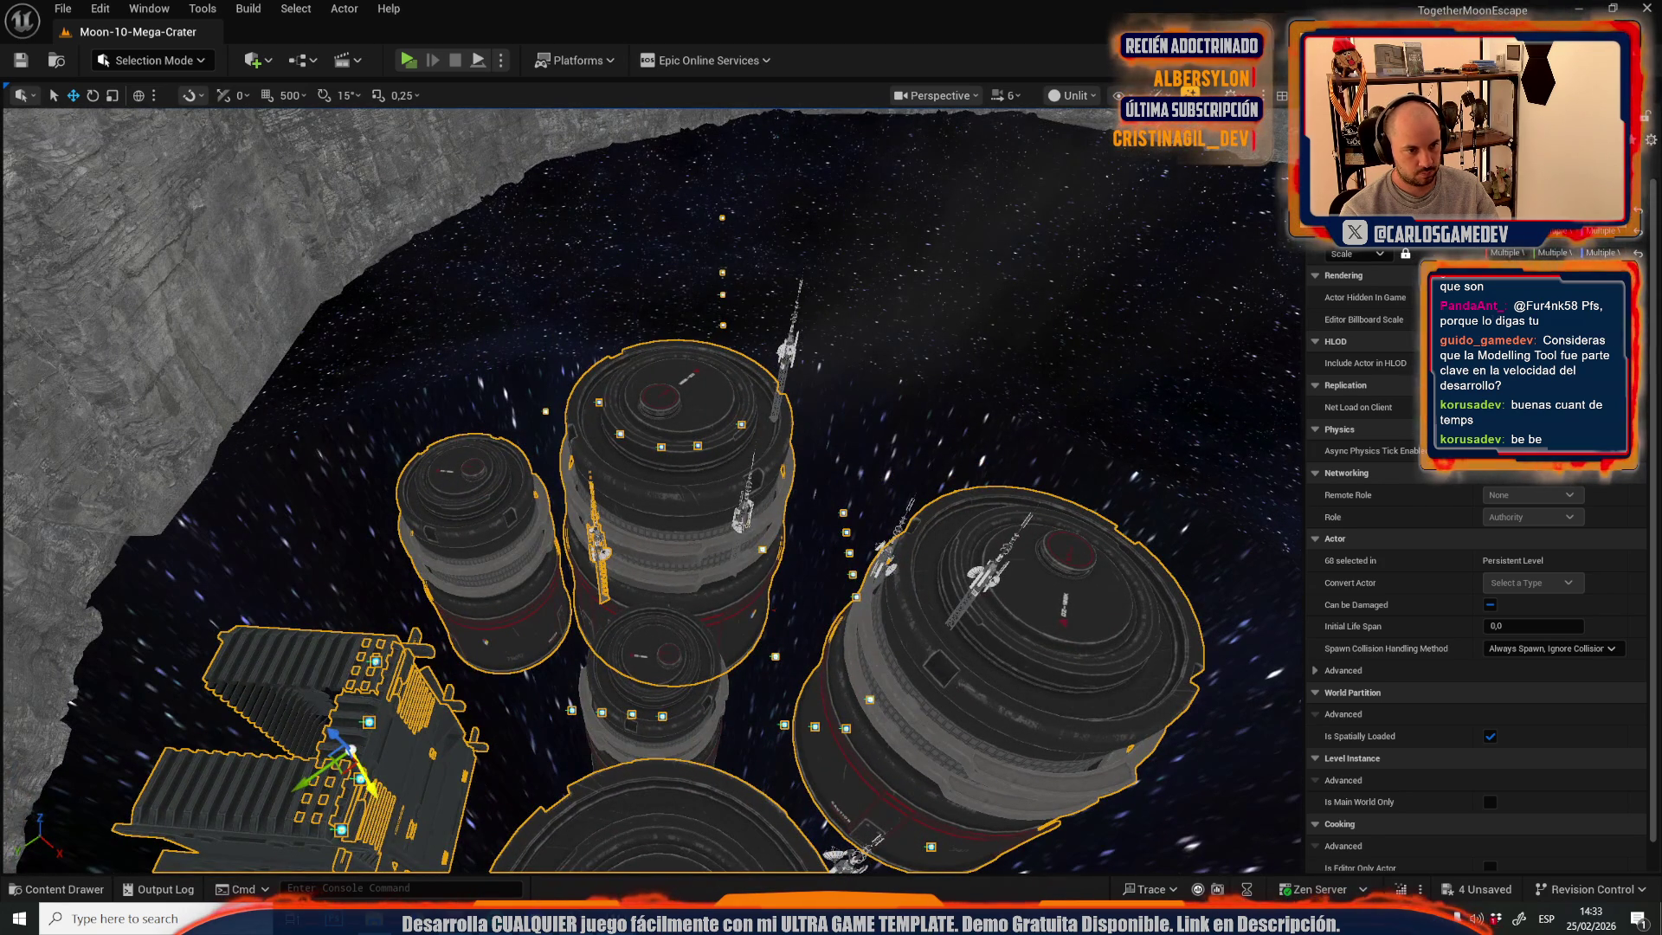
# - Add the tanks' antennas to the selection and copy the 73 selected base actors
pyautogui.keyDown('ctrl'); pyautogui.click(743, 511); pyautogui.keyUp('ctrl')
pyautogui.keyDown('ctrl'); pyautogui.click(789, 360); pyautogui.keyUp('ctrl')
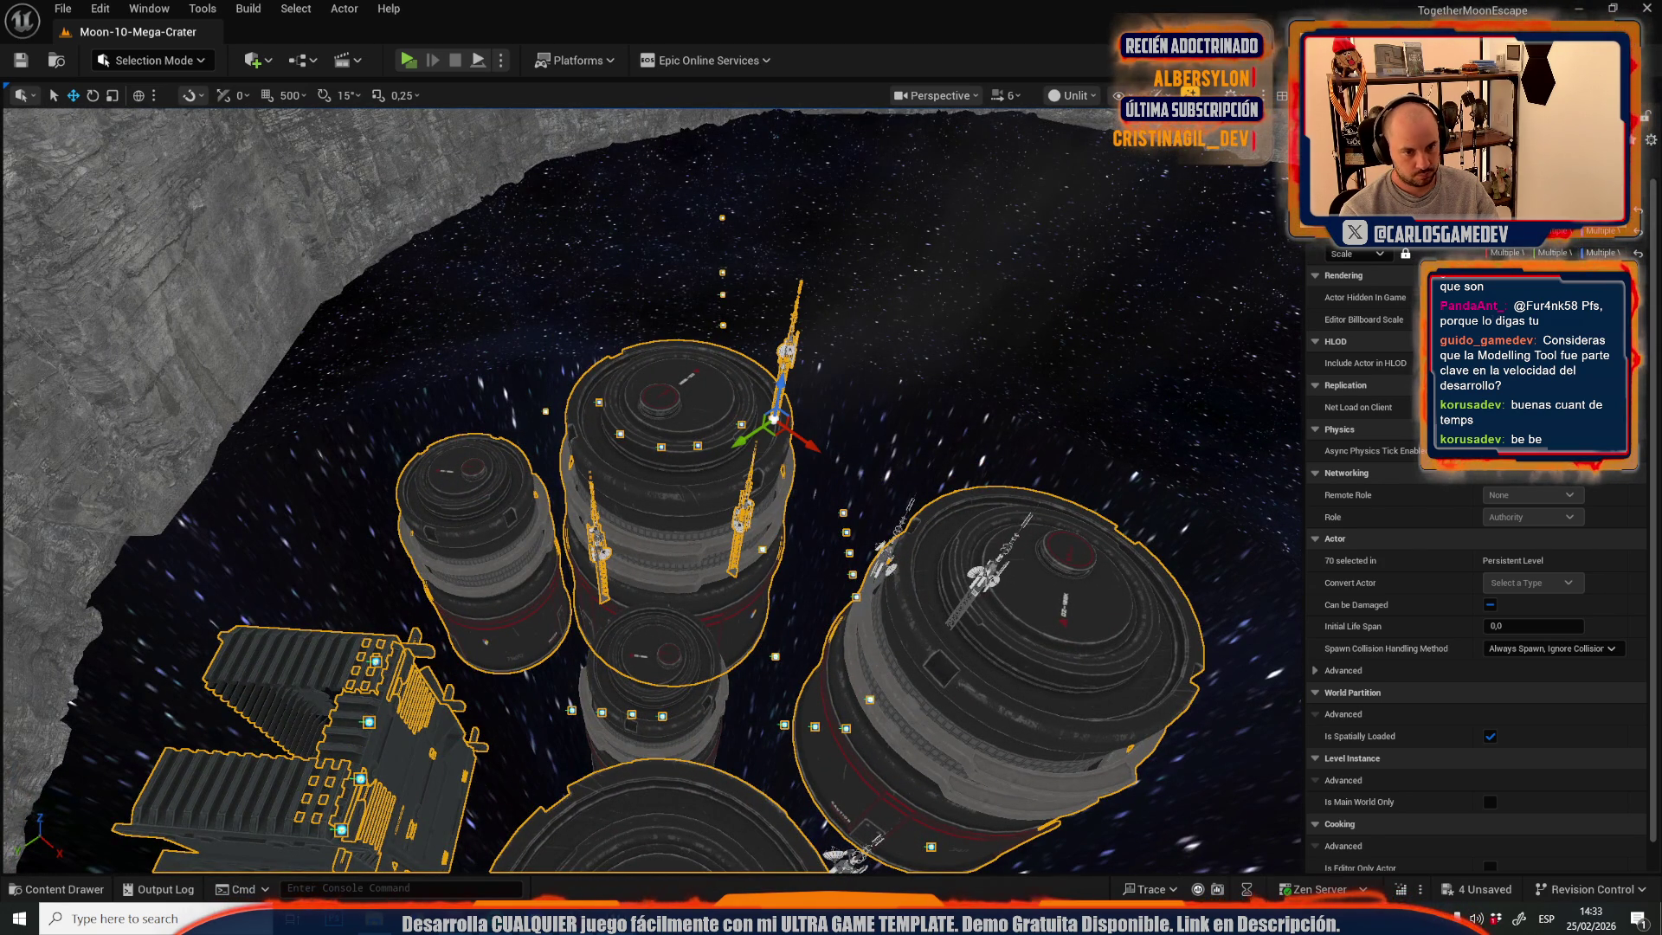
pyautogui.keyDown('ctrl'); pyautogui.click(974, 581); pyautogui.keyUp('ctrl')
pyautogui.keyDown('ctrl'); pyautogui.click(885, 555); pyautogui.keyUp('ctrl')
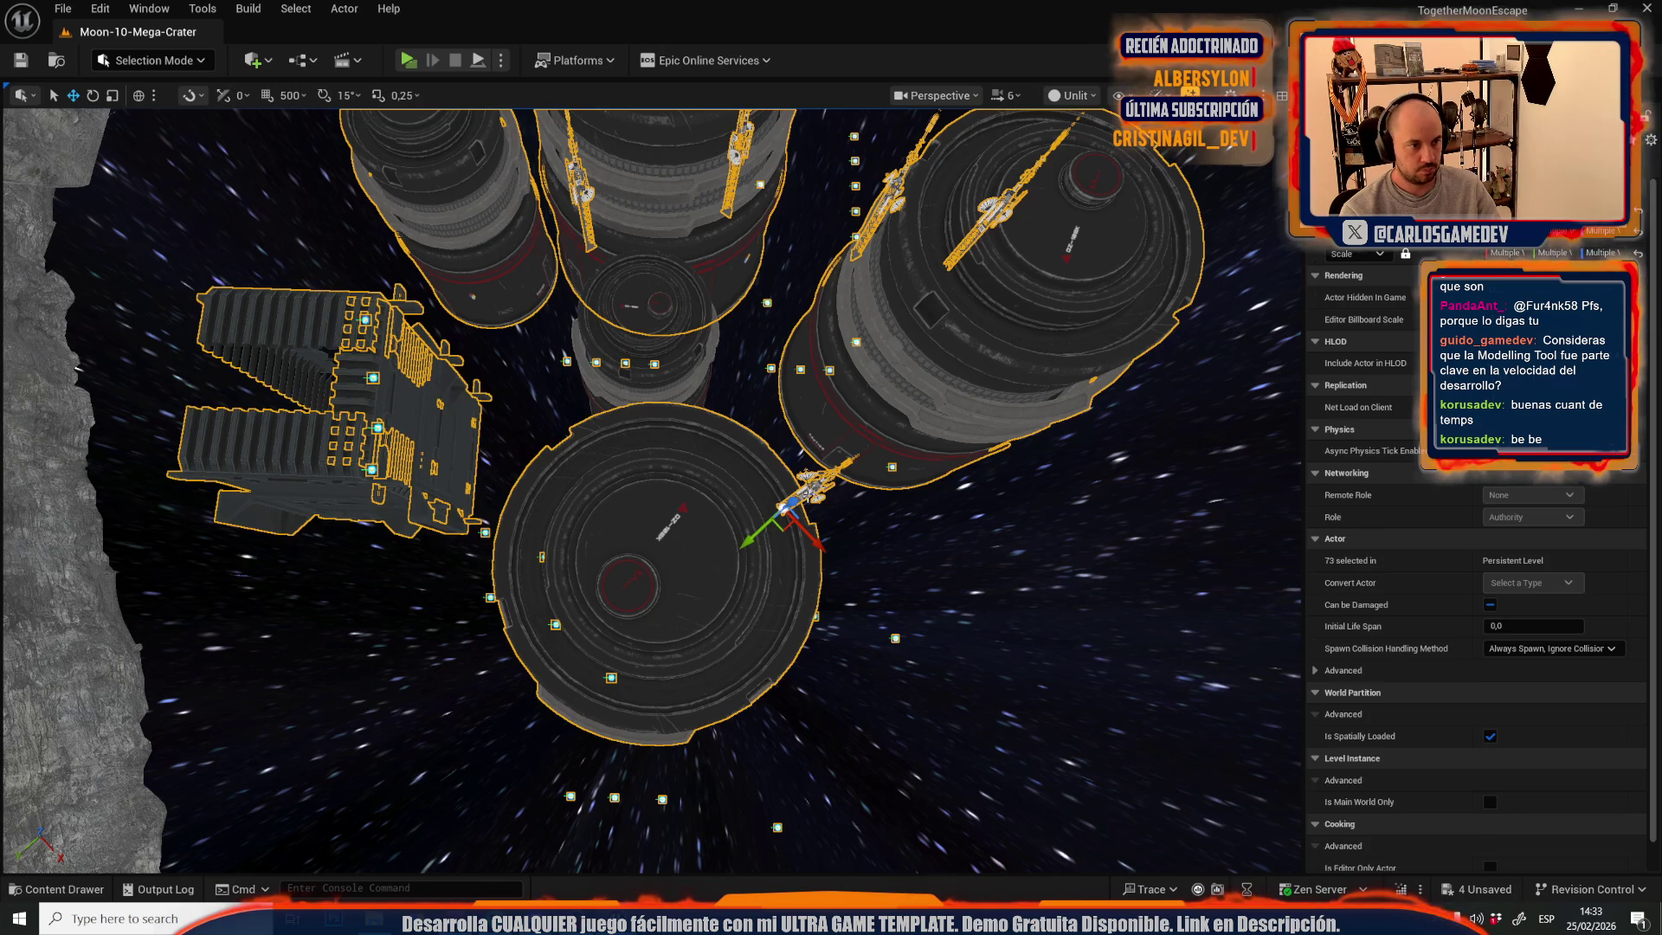
pyautogui.hotkey('ctrl', 'z')
pyautogui.hotkey('ctrl', 'z')
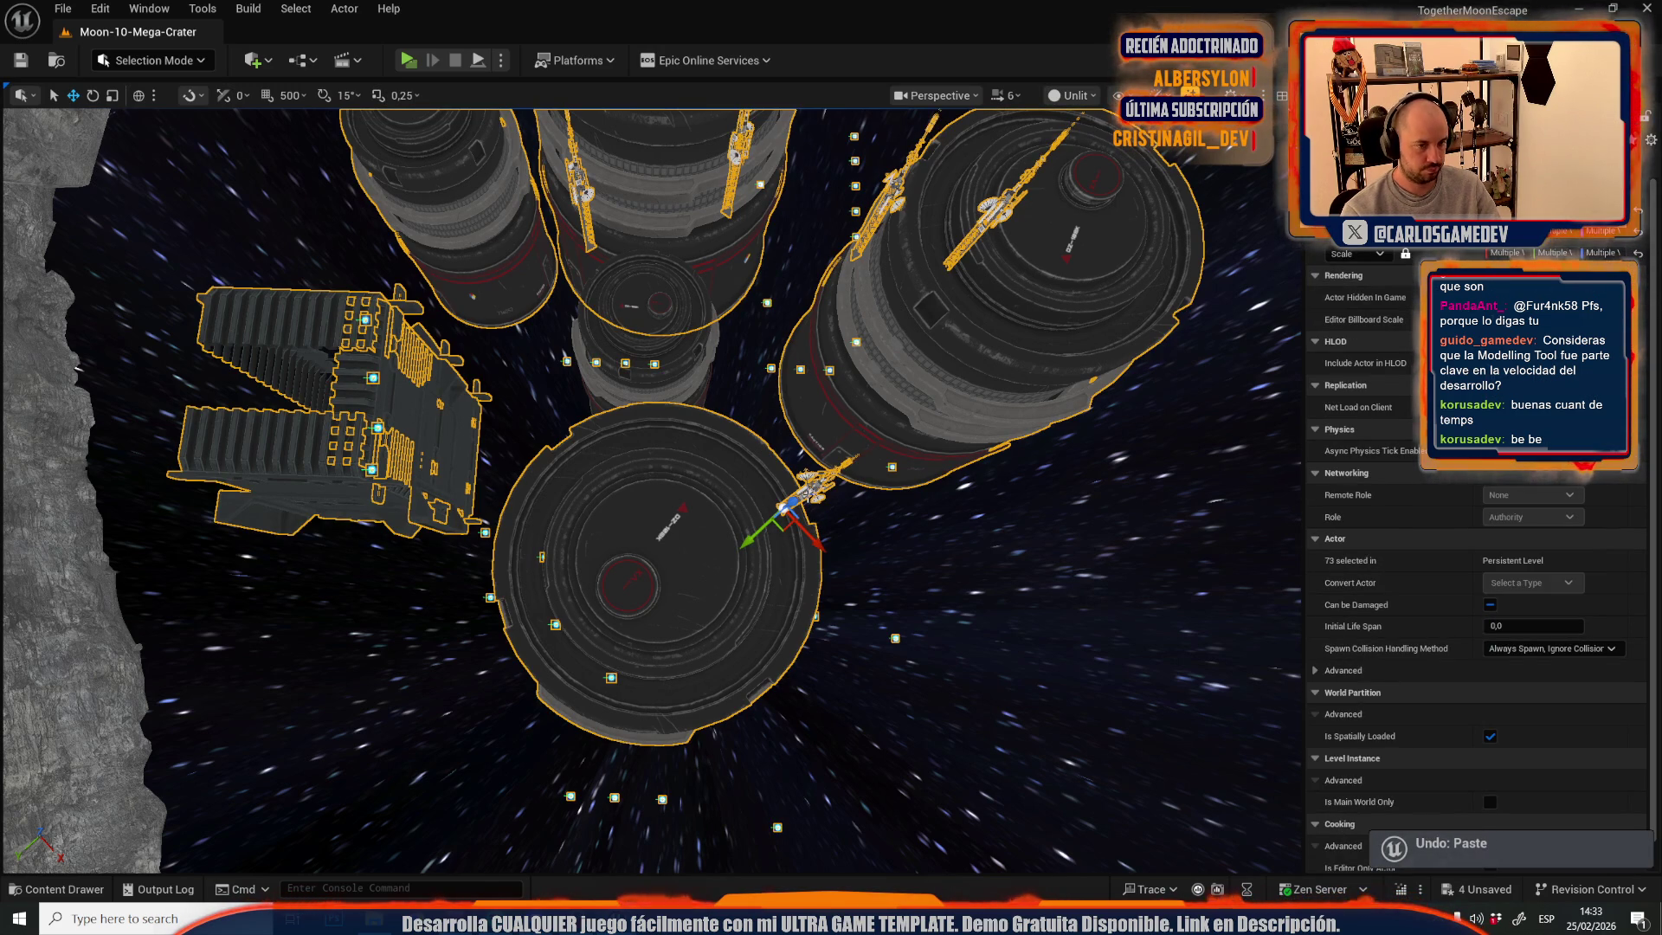
pyautogui.click(61, 8)
# - Open Moon-11-Crater-Depths and paste in the 73 copied base actors, framing the tanks
pyautogui.moveTo(252, 130)
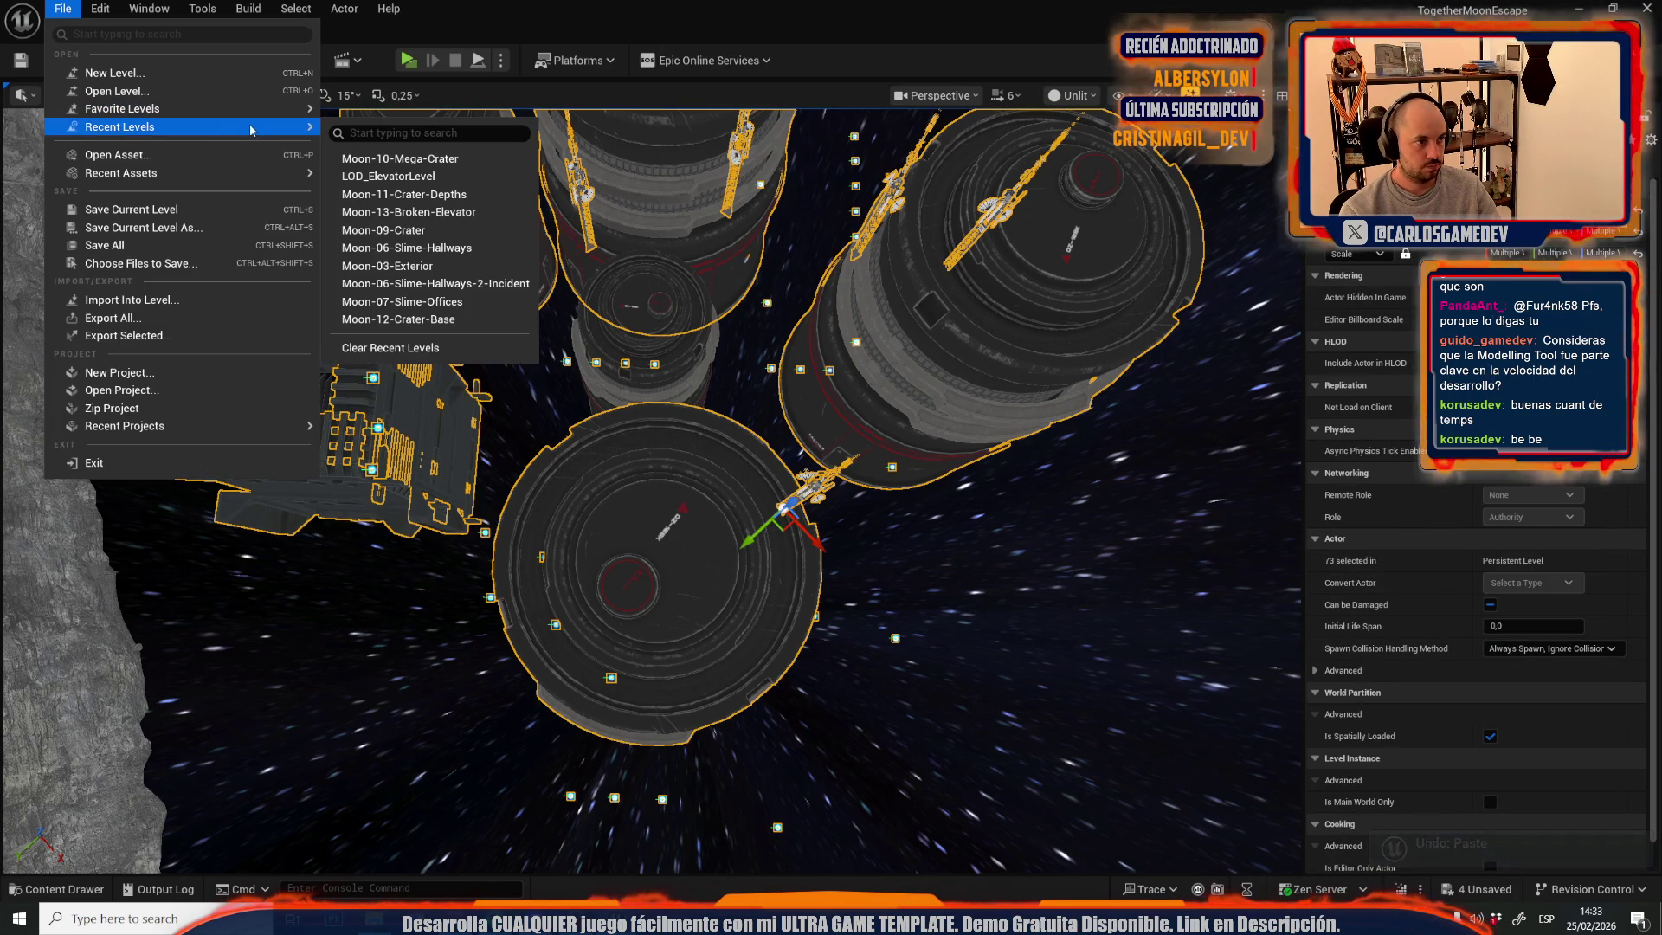
pyautogui.click(468, 198)
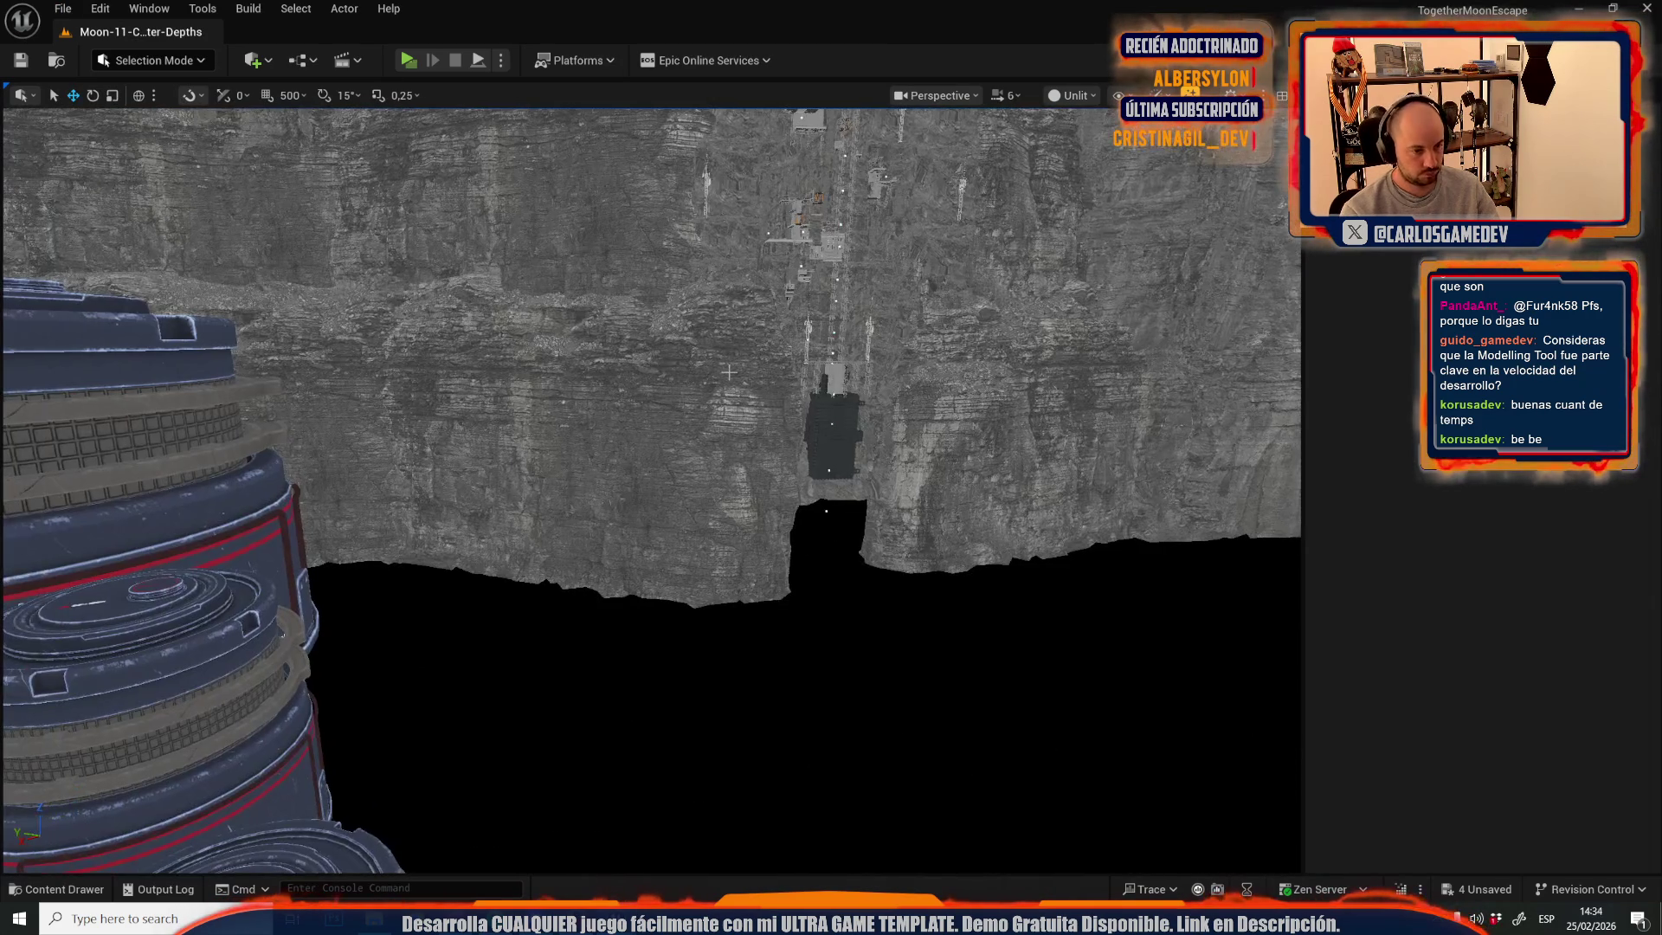
pyautogui.hotkey('ctrl', 'v')
pyautogui.press('f')
pyautogui.moveTo(848, 468); pyautogui.dragTo(779, 415)
pyautogui.moveTo(970, 399)
pyautogui.mouseDown()
pyautogui.moveTo(1065, 346)
pyautogui.moveTo(747, 561)
pyautogui.moveTo(732, 609)
pyautogui.moveTo(952, 520)
pyautogui.mouseUp()
# - Switch the viewport to Lit mode and fly through the crater toward the pasted buildings
pyautogui.scroll(5, 718, 608)
pyautogui.click(1074, 95)
pyautogui.click(1097, 159)
pyautogui.moveTo(952, 347)
pyautogui.mouseDown()
pyautogui.moveTo(814, 437)
pyautogui.moveTo(708, 466)
pyautogui.mouseUp()
pyautogui.scroll(-2, 831, 428)
pyautogui.scroll(-1, 814, 437)
pyautogui.press('g')
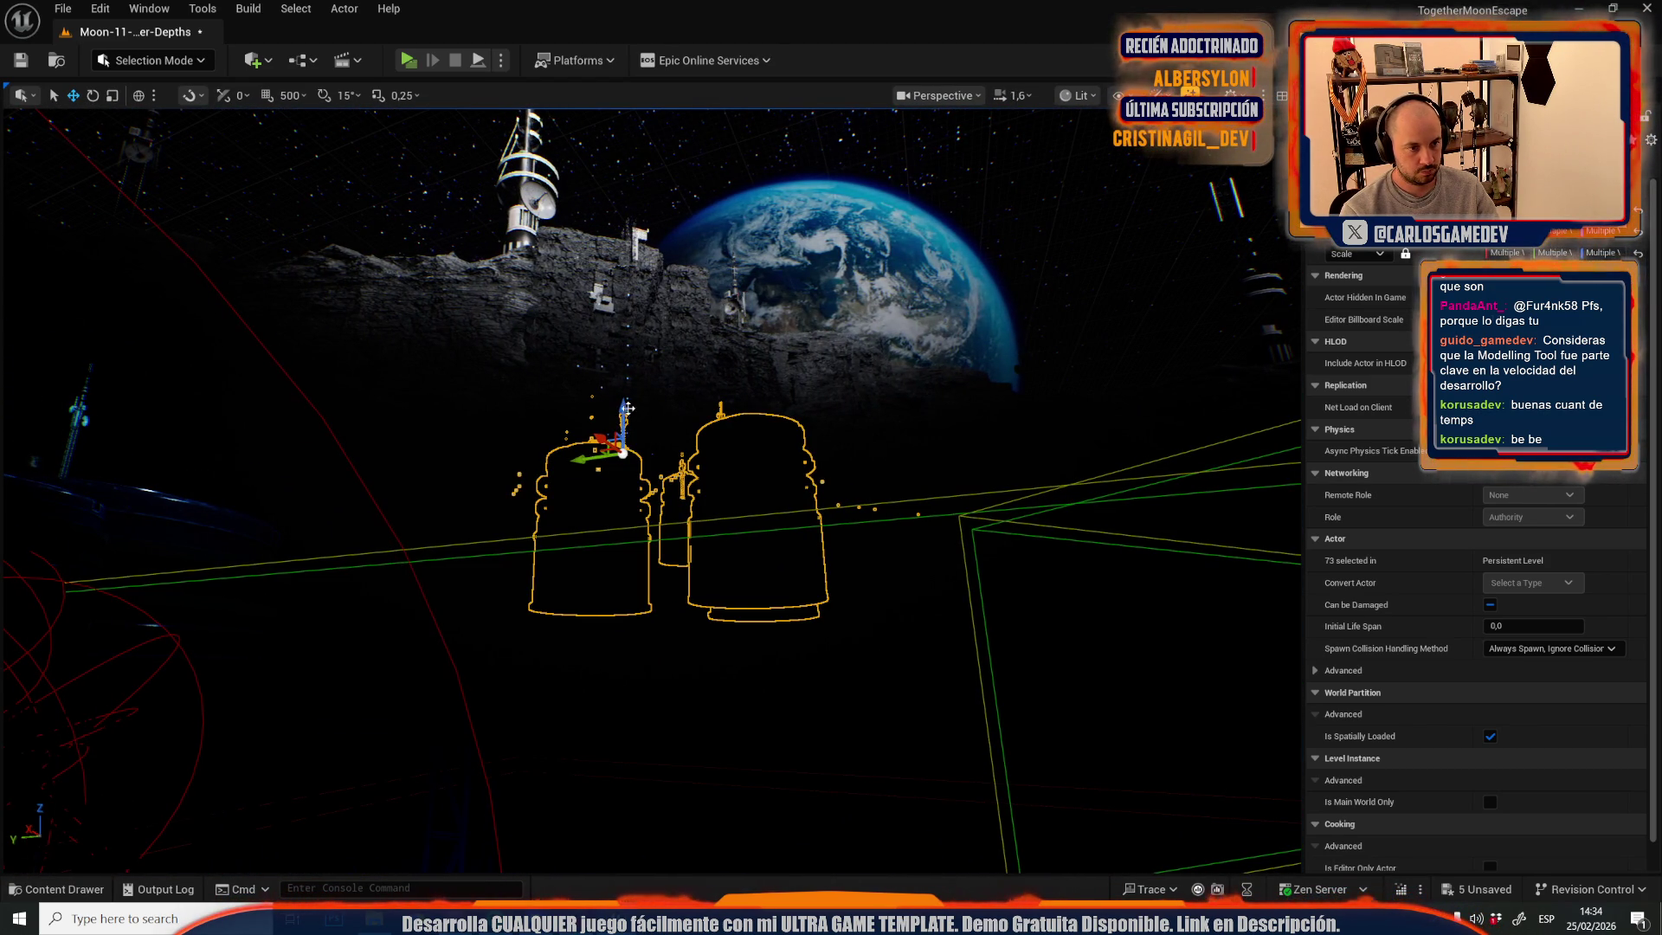
pyautogui.scroll(3, 626, 407)
pyautogui.press('w')
pyautogui.press('s')
pyautogui.scroll(1, 649, 485)
# - Frame the pasted buildings and preview them in Game View, then restore editor overlays
pyautogui.press('s')
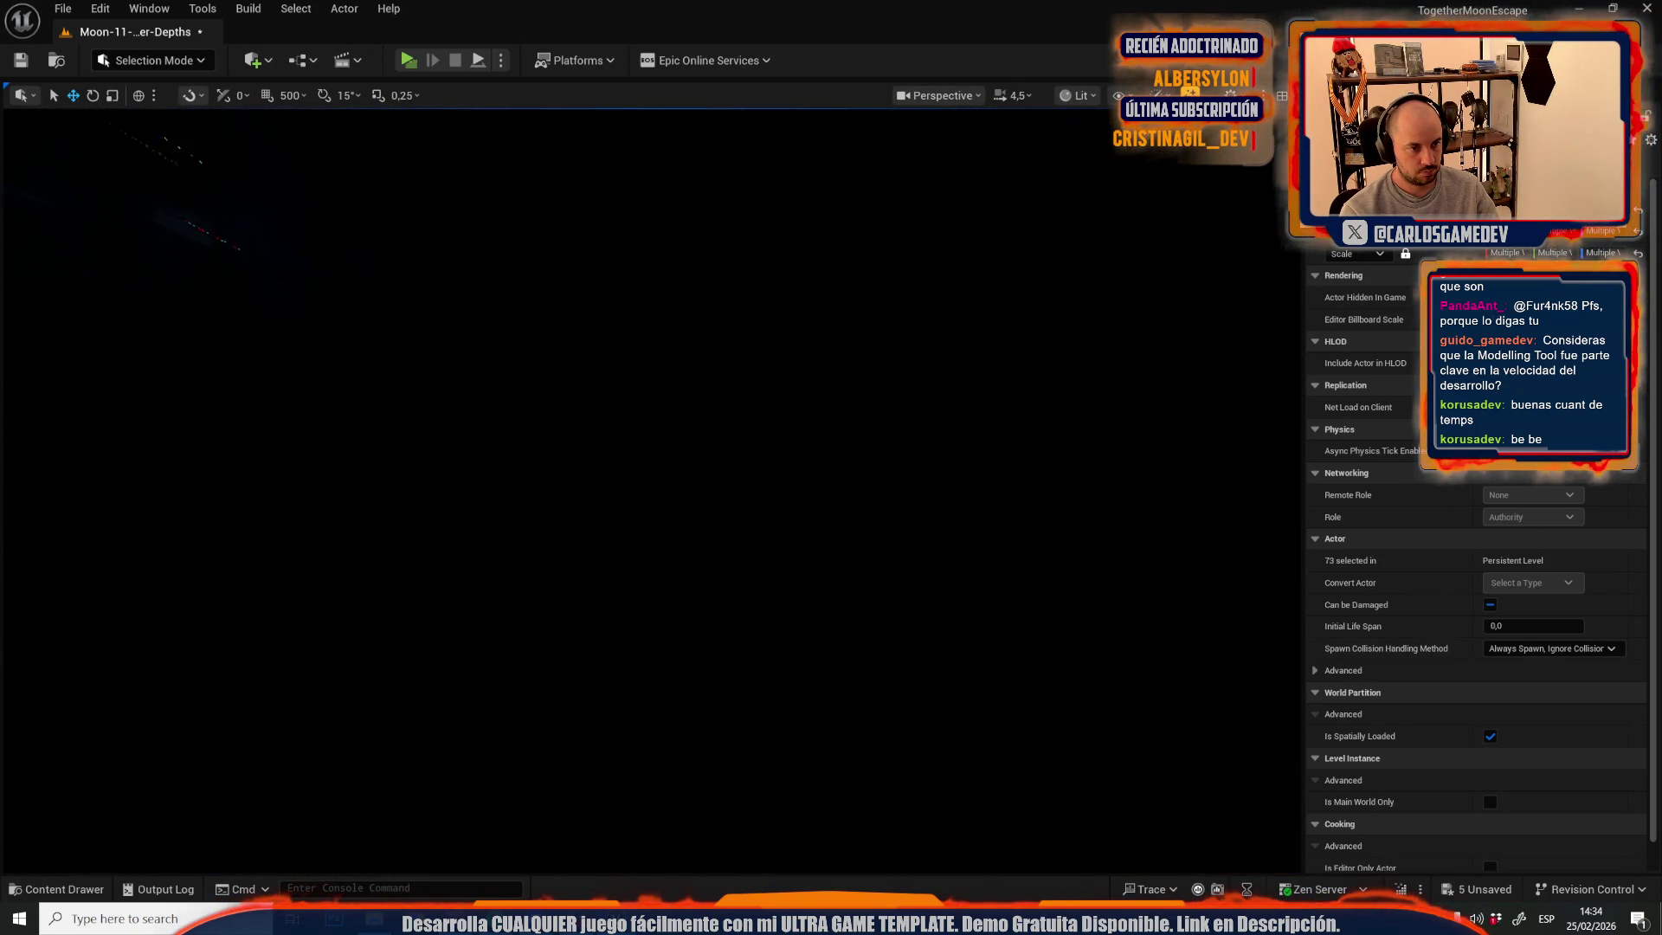
pyautogui.press('f')
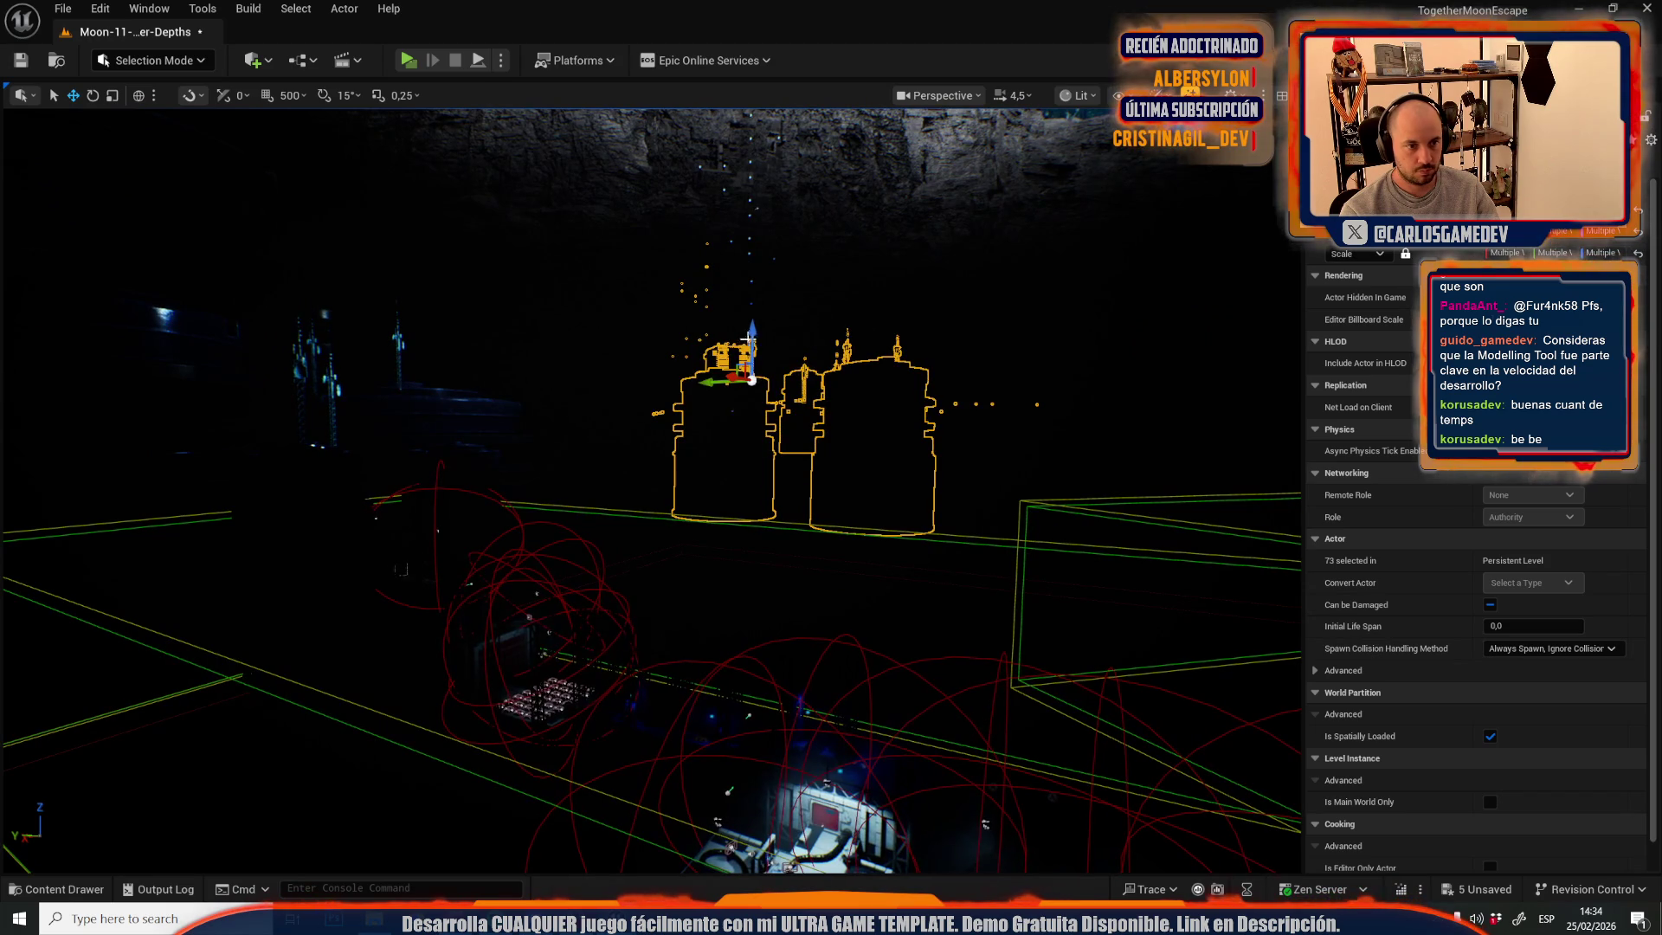
pyautogui.press('g')
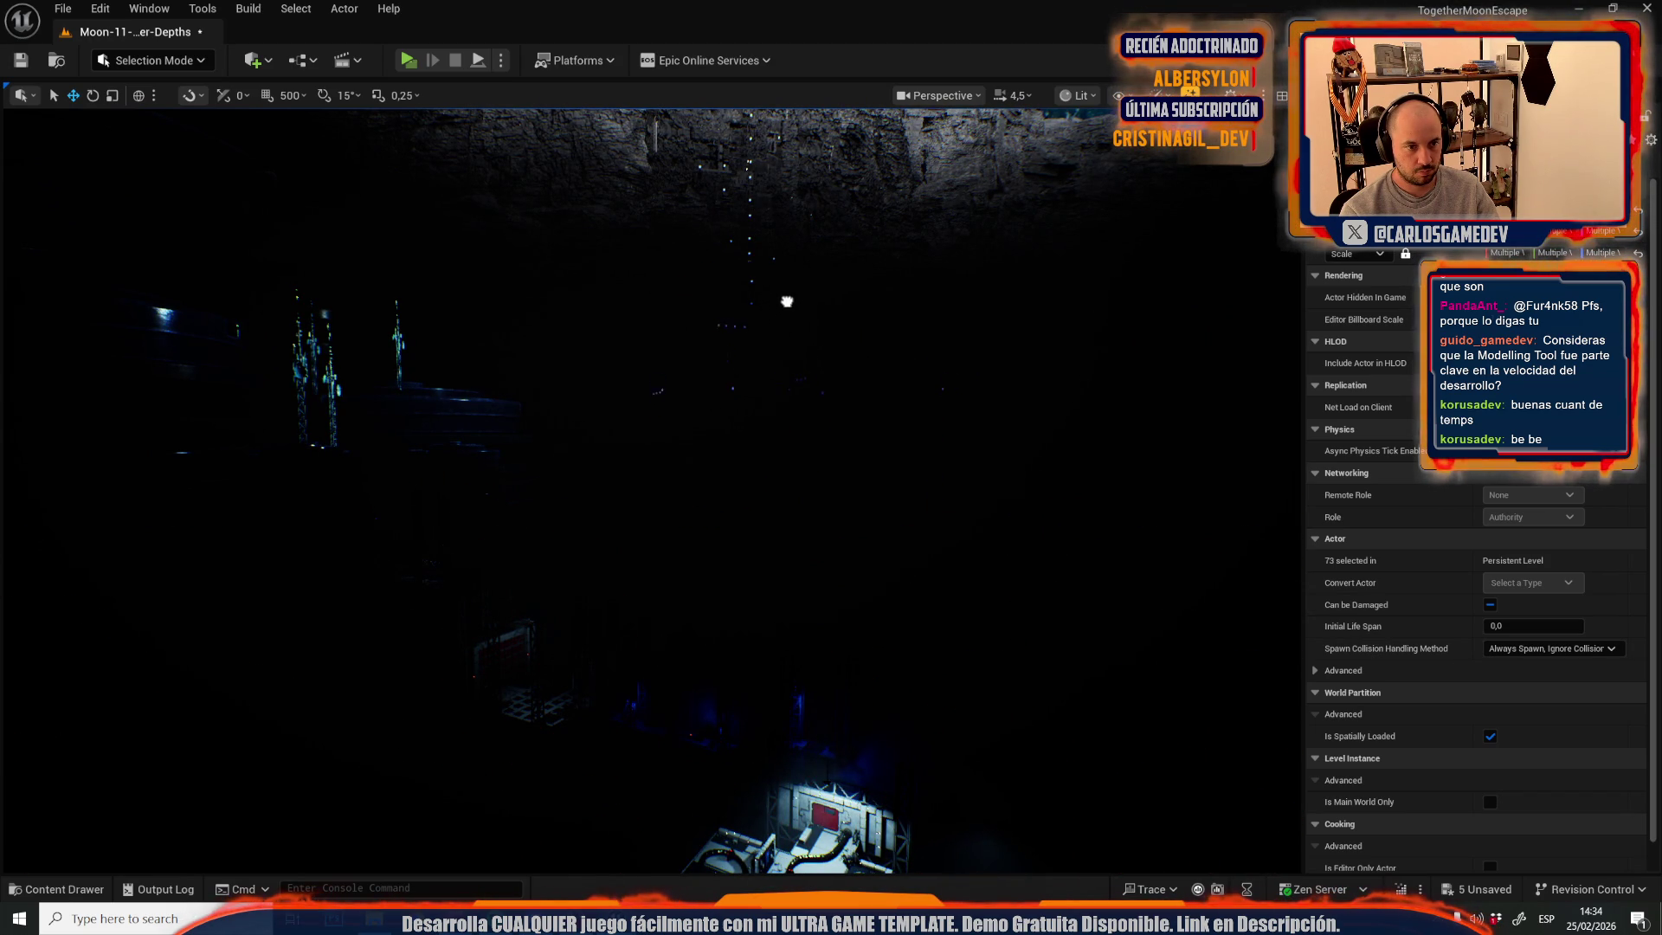
pyautogui.scroll(-2, 787, 315)
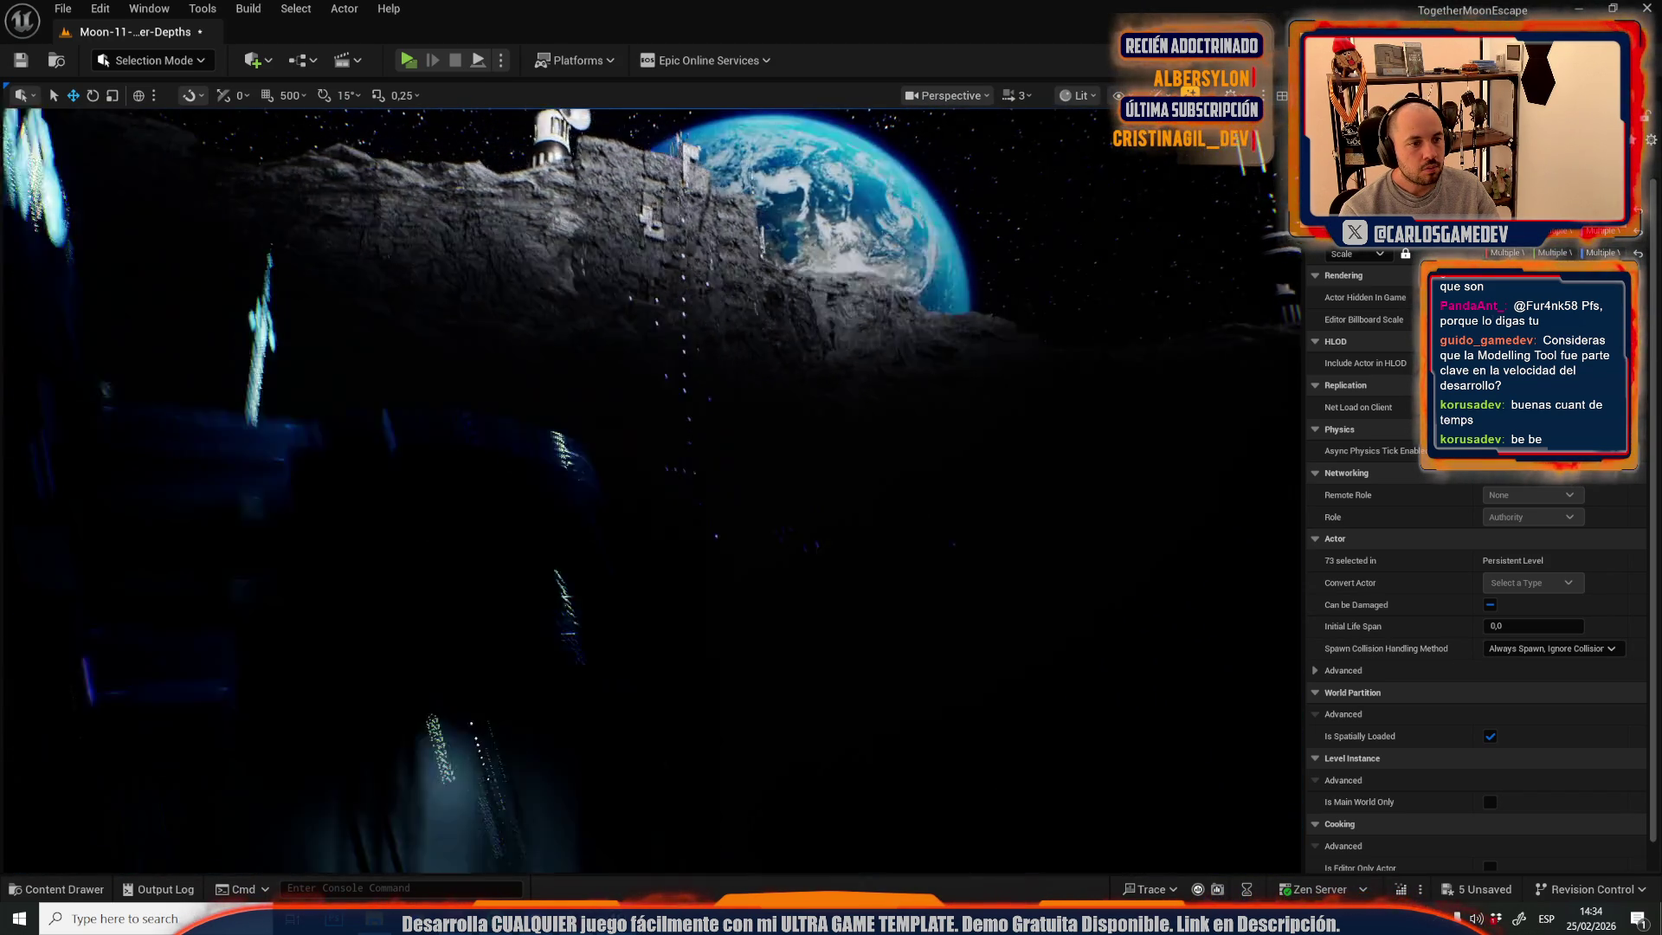
pyautogui.scroll(1, 649, 484)
pyautogui.scroll(1, 649, 485)
pyautogui.press('g')
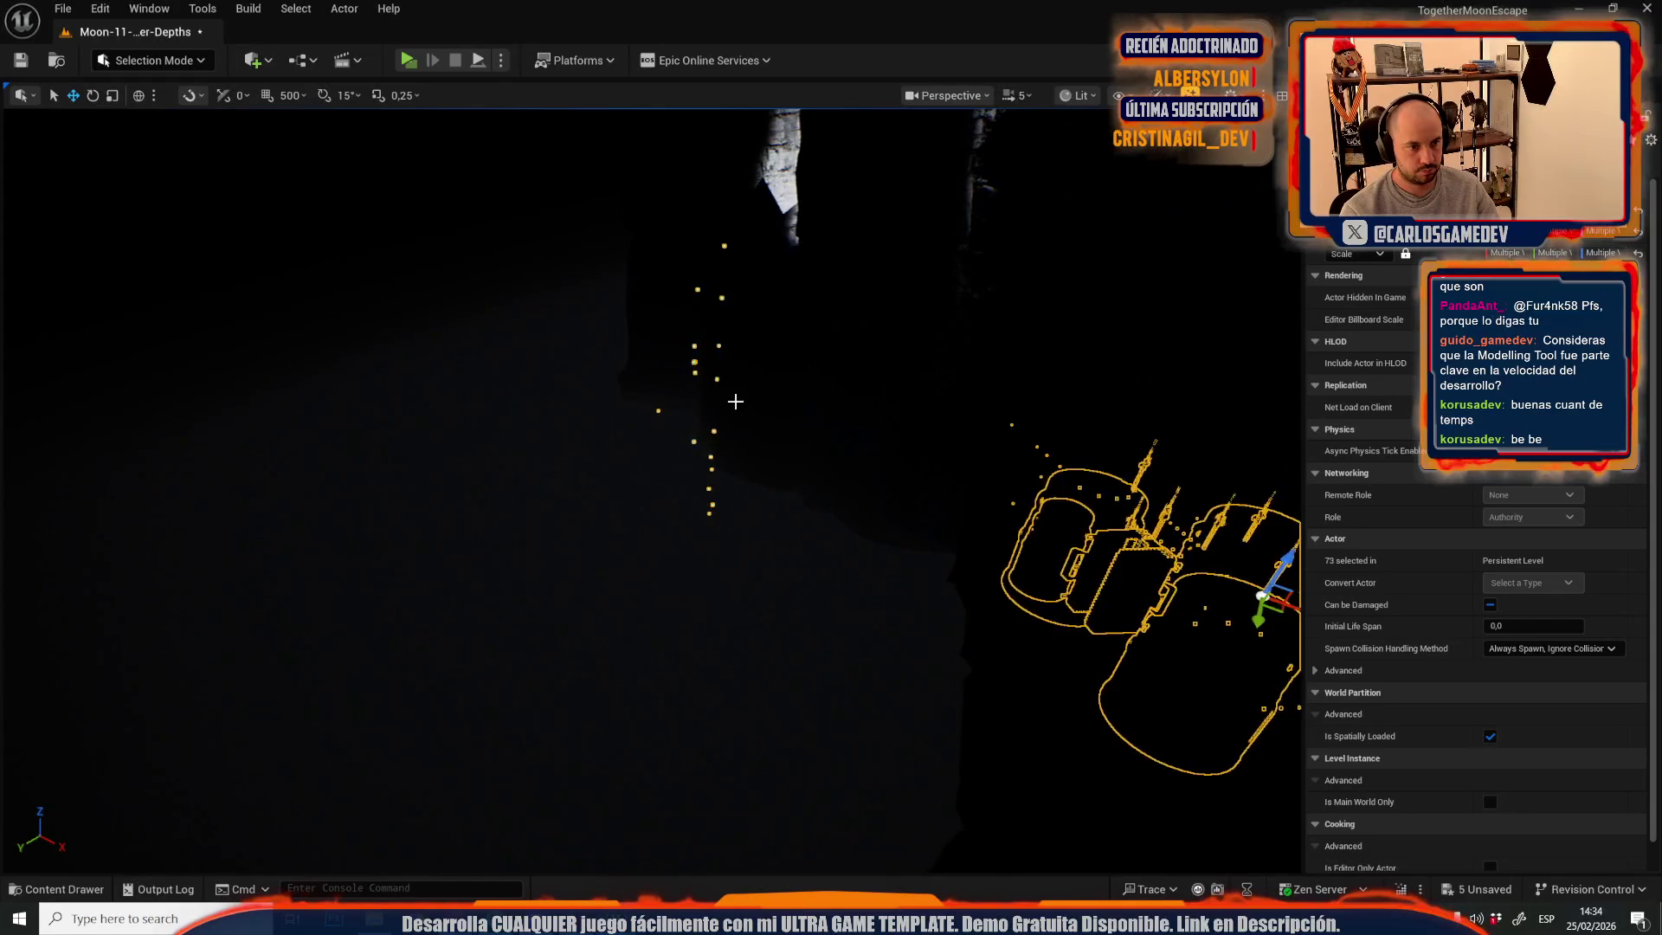
pyautogui.scroll(1, 687, 467)
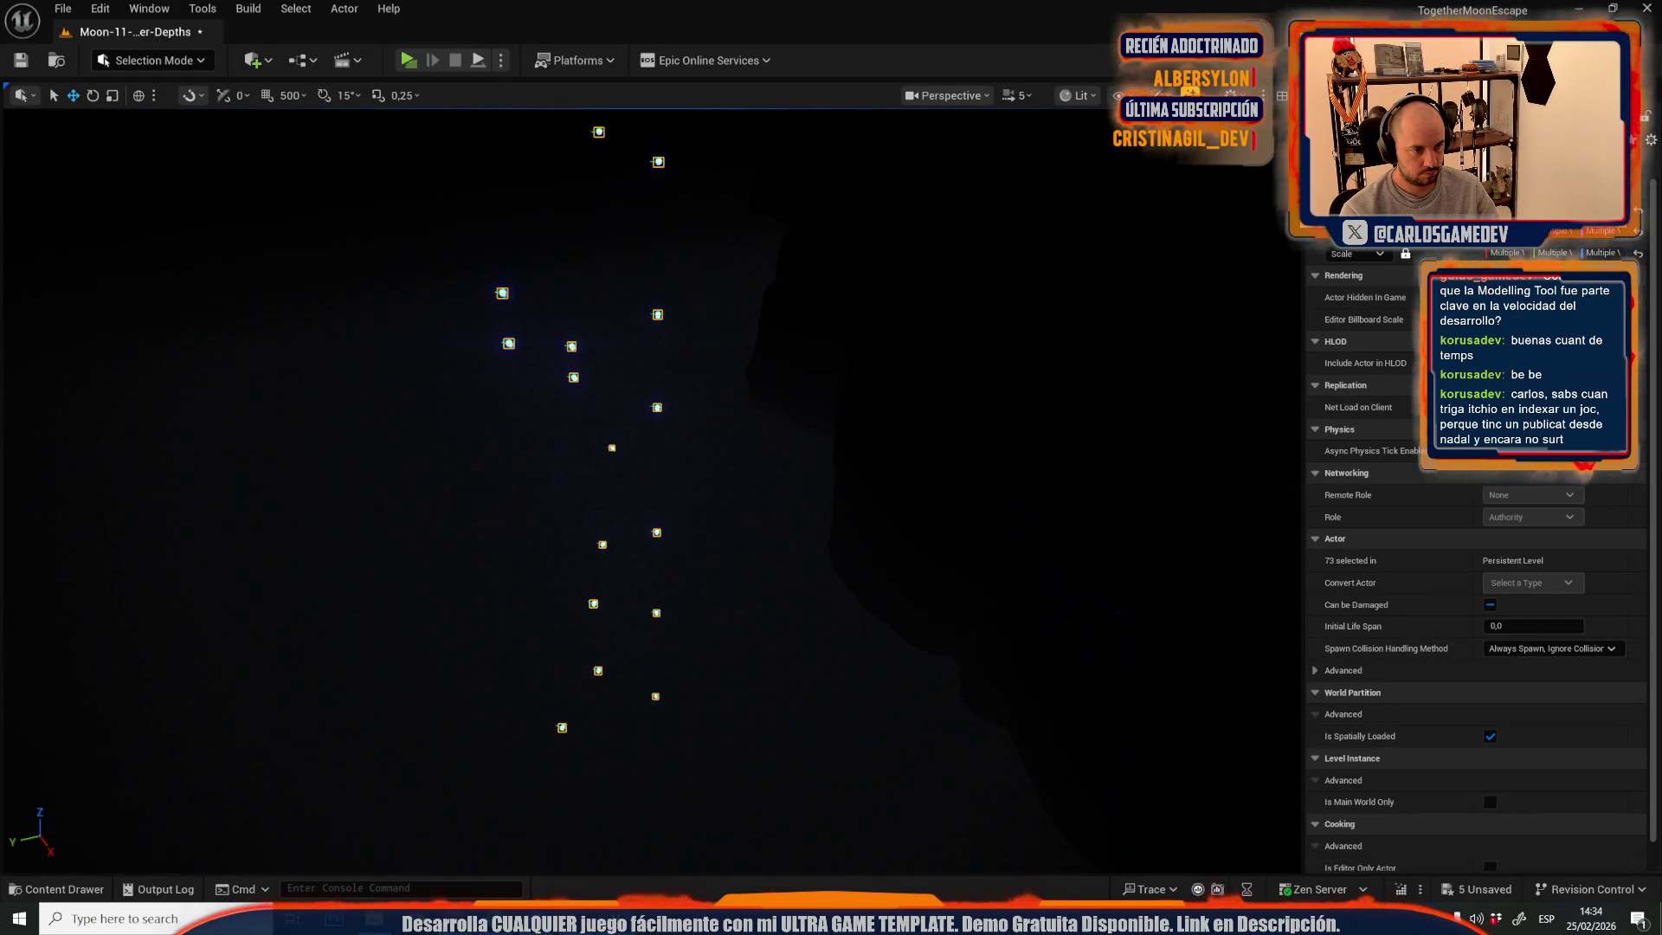
# - Box-select and inspect the cave lights, then fly on to a new view of the crater
pyautogui.click(509, 425)
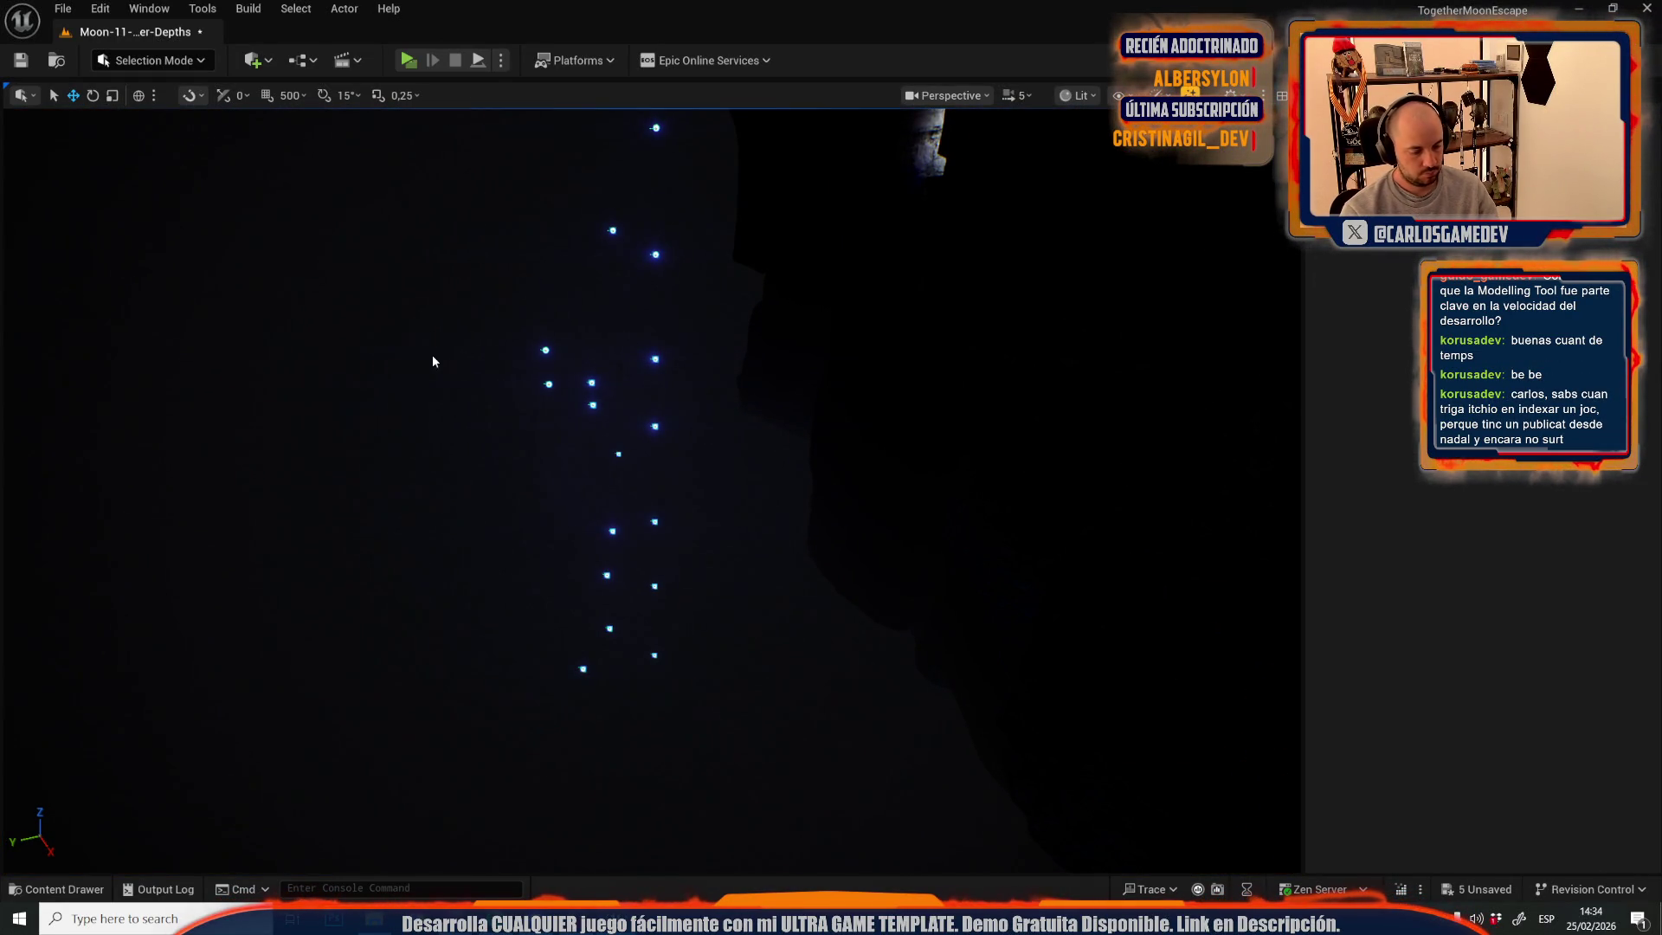
pyautogui.moveTo(452, 305); pyautogui.dragTo(692, 698)
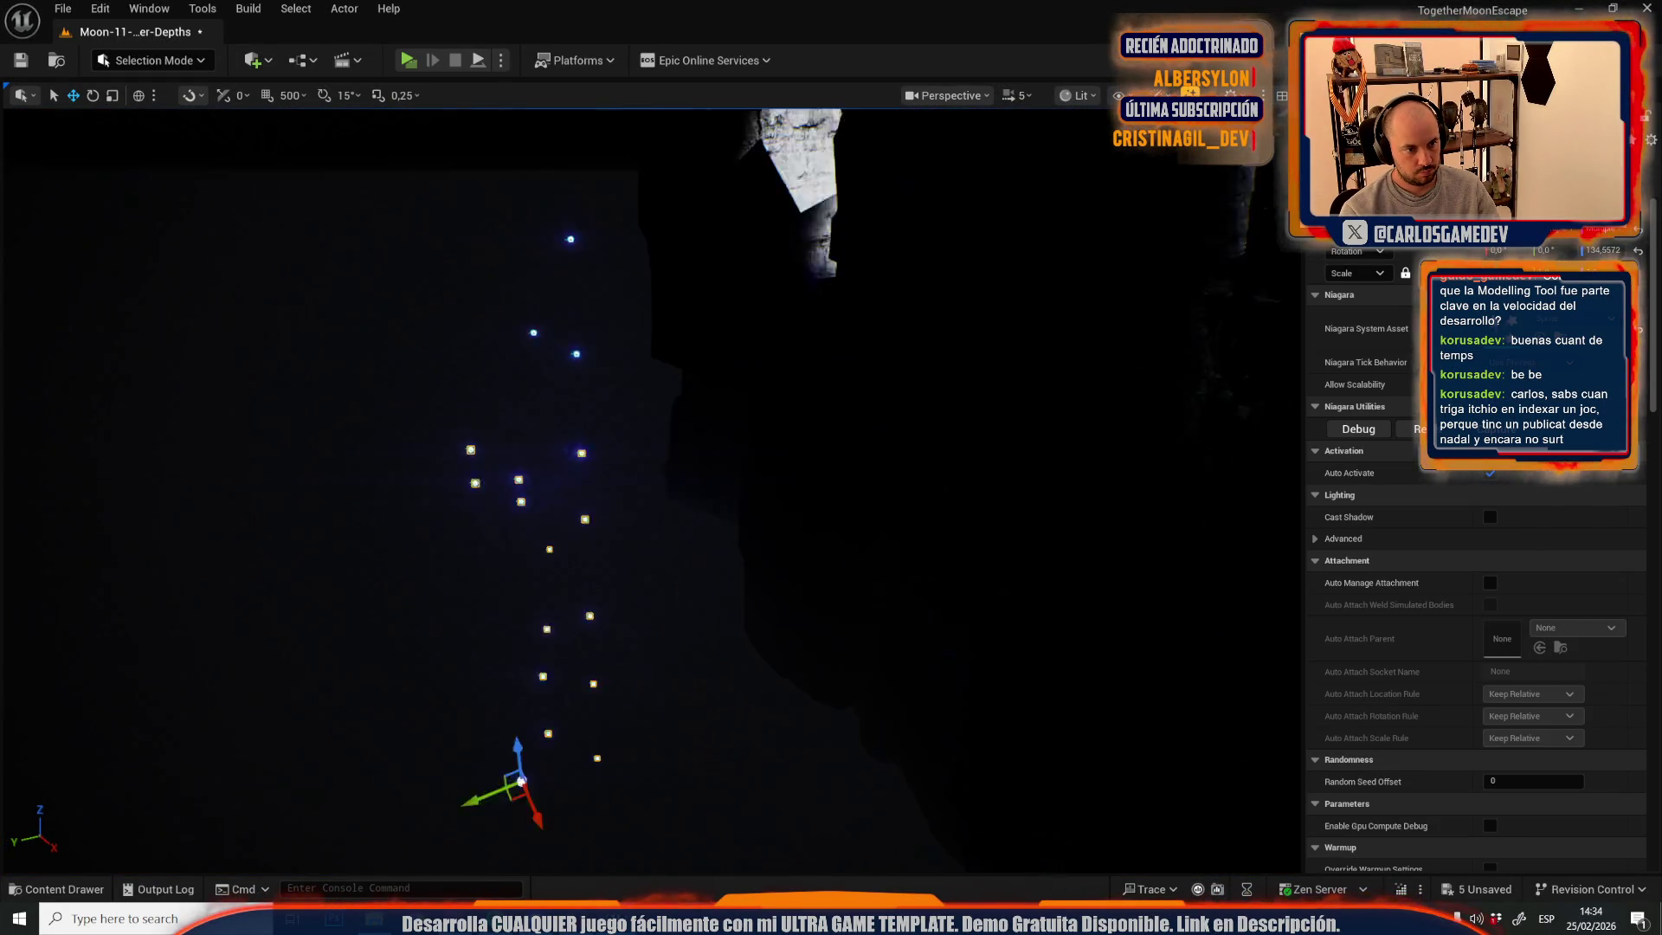
pyautogui.scroll(1, 671, 644)
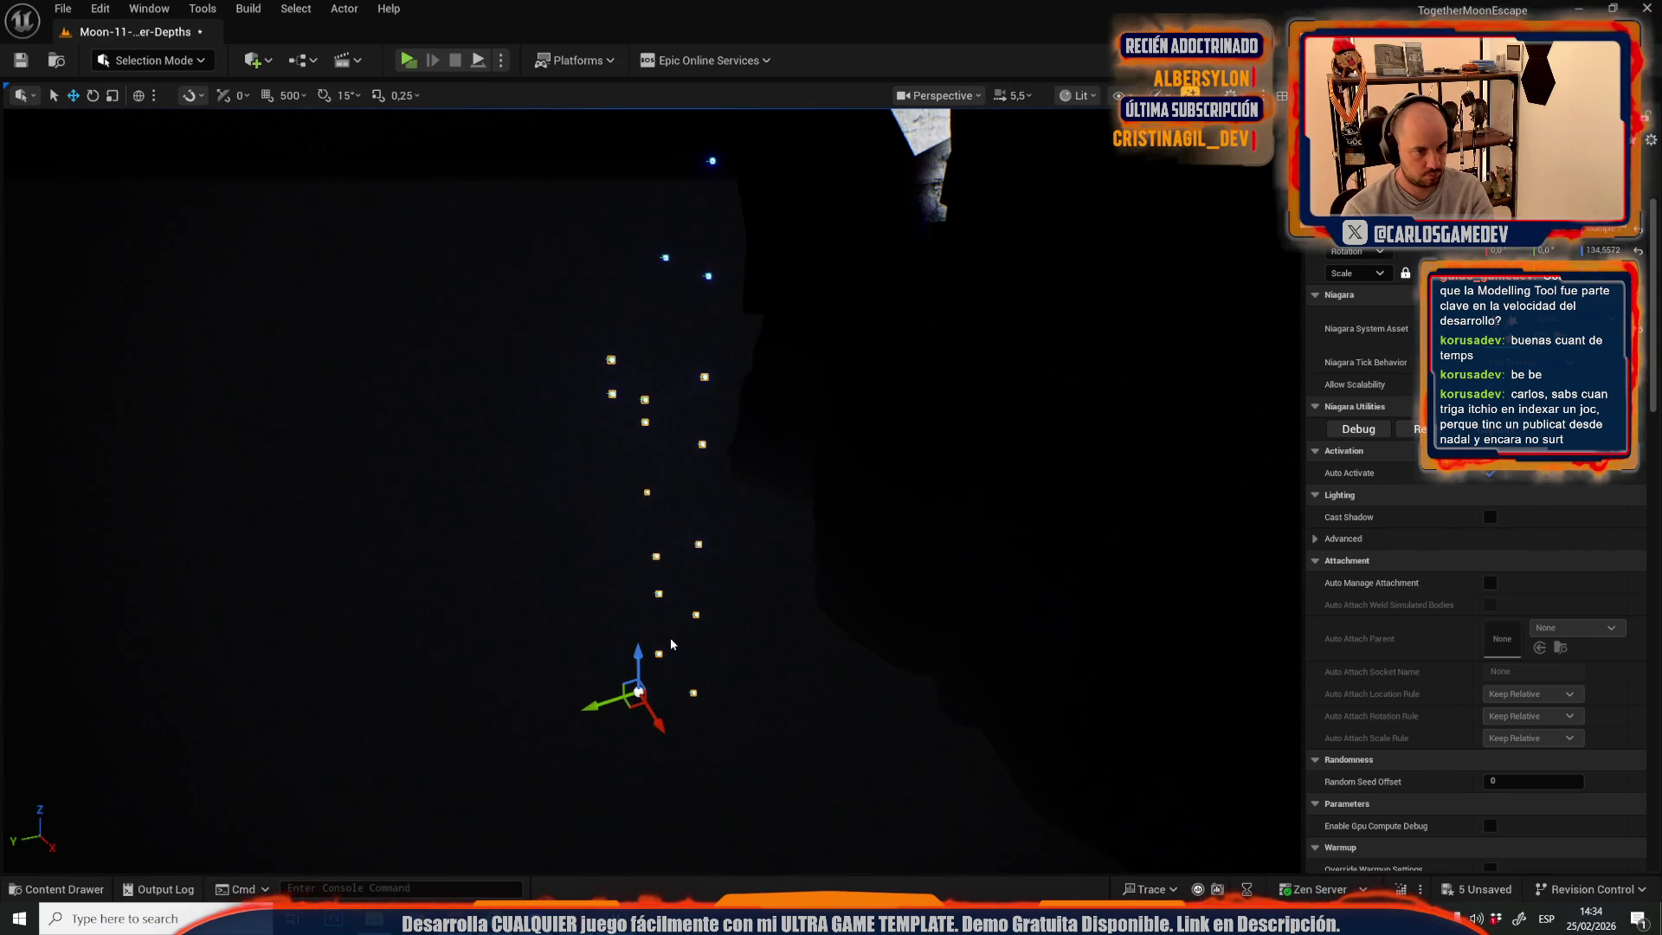
pyautogui.click(672, 644)
pyautogui.moveTo(704, 538); pyautogui.dragTo(656, 293)
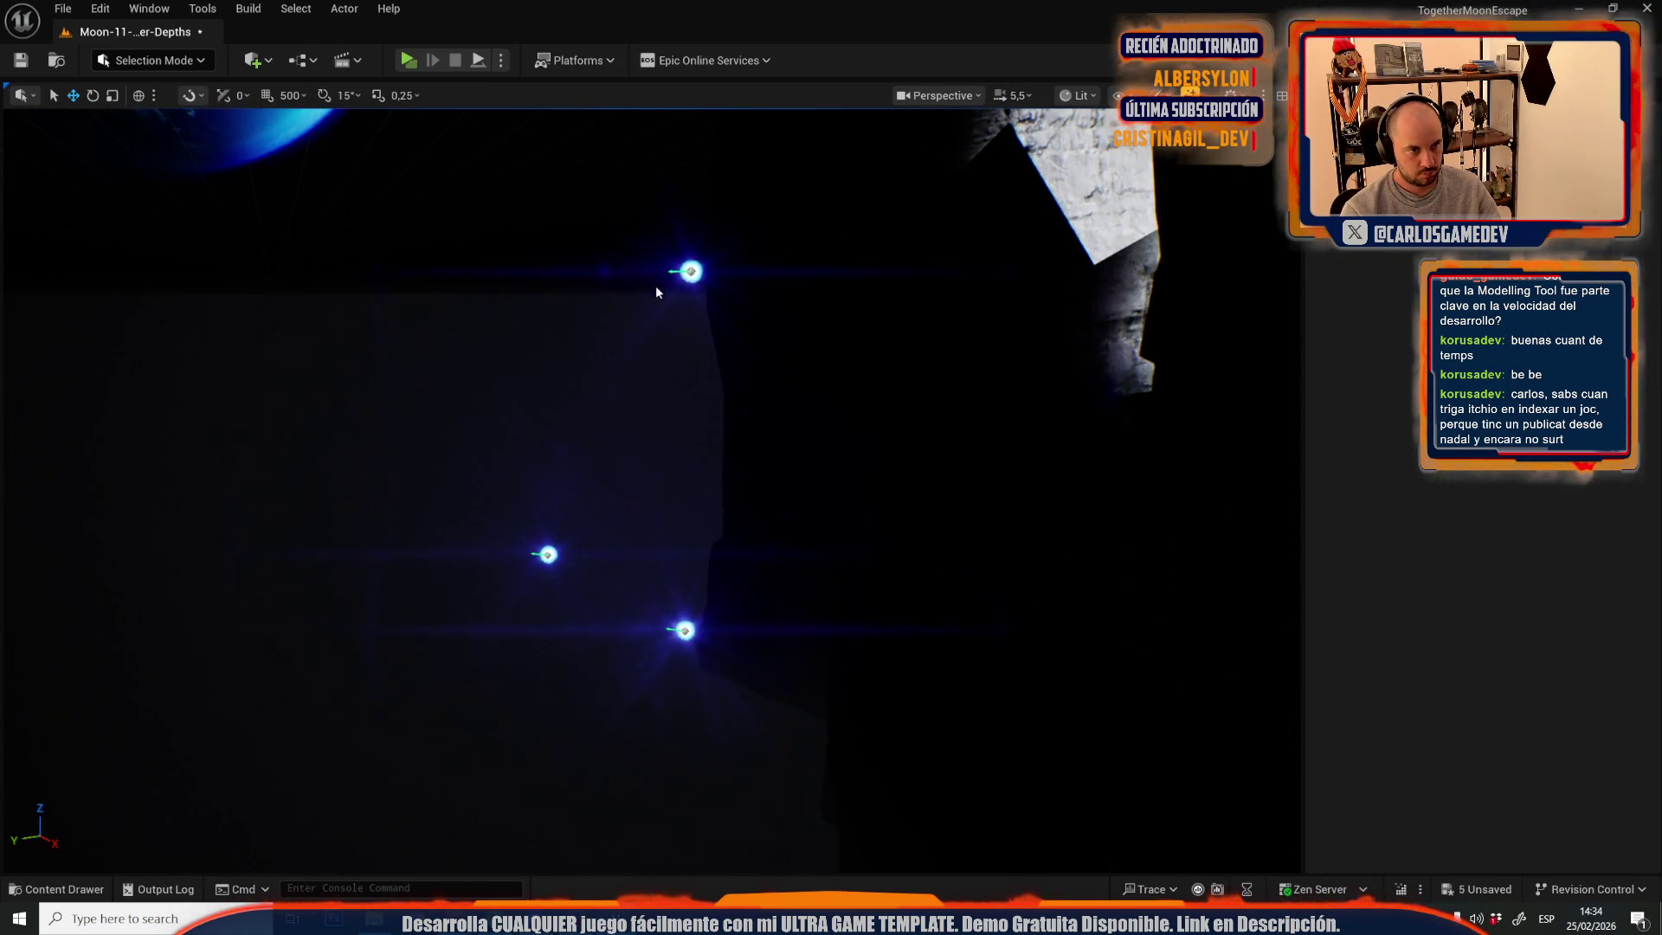
pyautogui.click(686, 629)
pyautogui.click(687, 633)
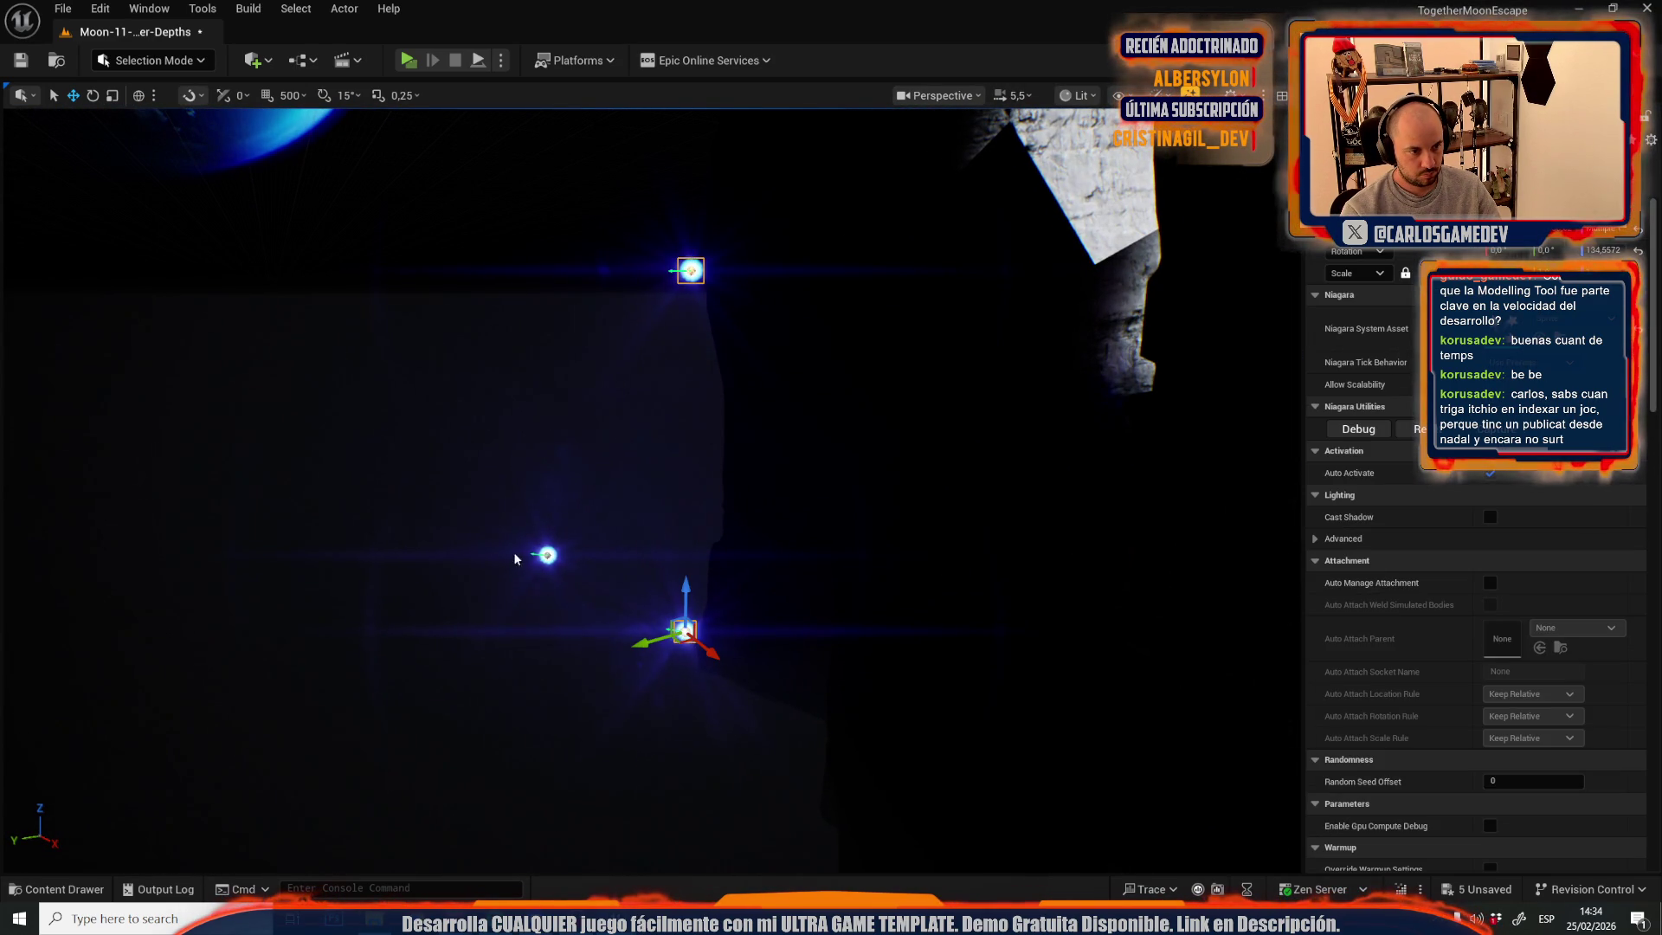
pyautogui.press('Escape')
pyautogui.moveTo(649, 484)
pyautogui.mouseDown()
pyautogui.moveTo(606, 407)
pyautogui.moveTo(537, 415)
pyautogui.moveTo(673, 569)
pyautogui.mouseUp()
pyautogui.scroll(-1, 572, 411)
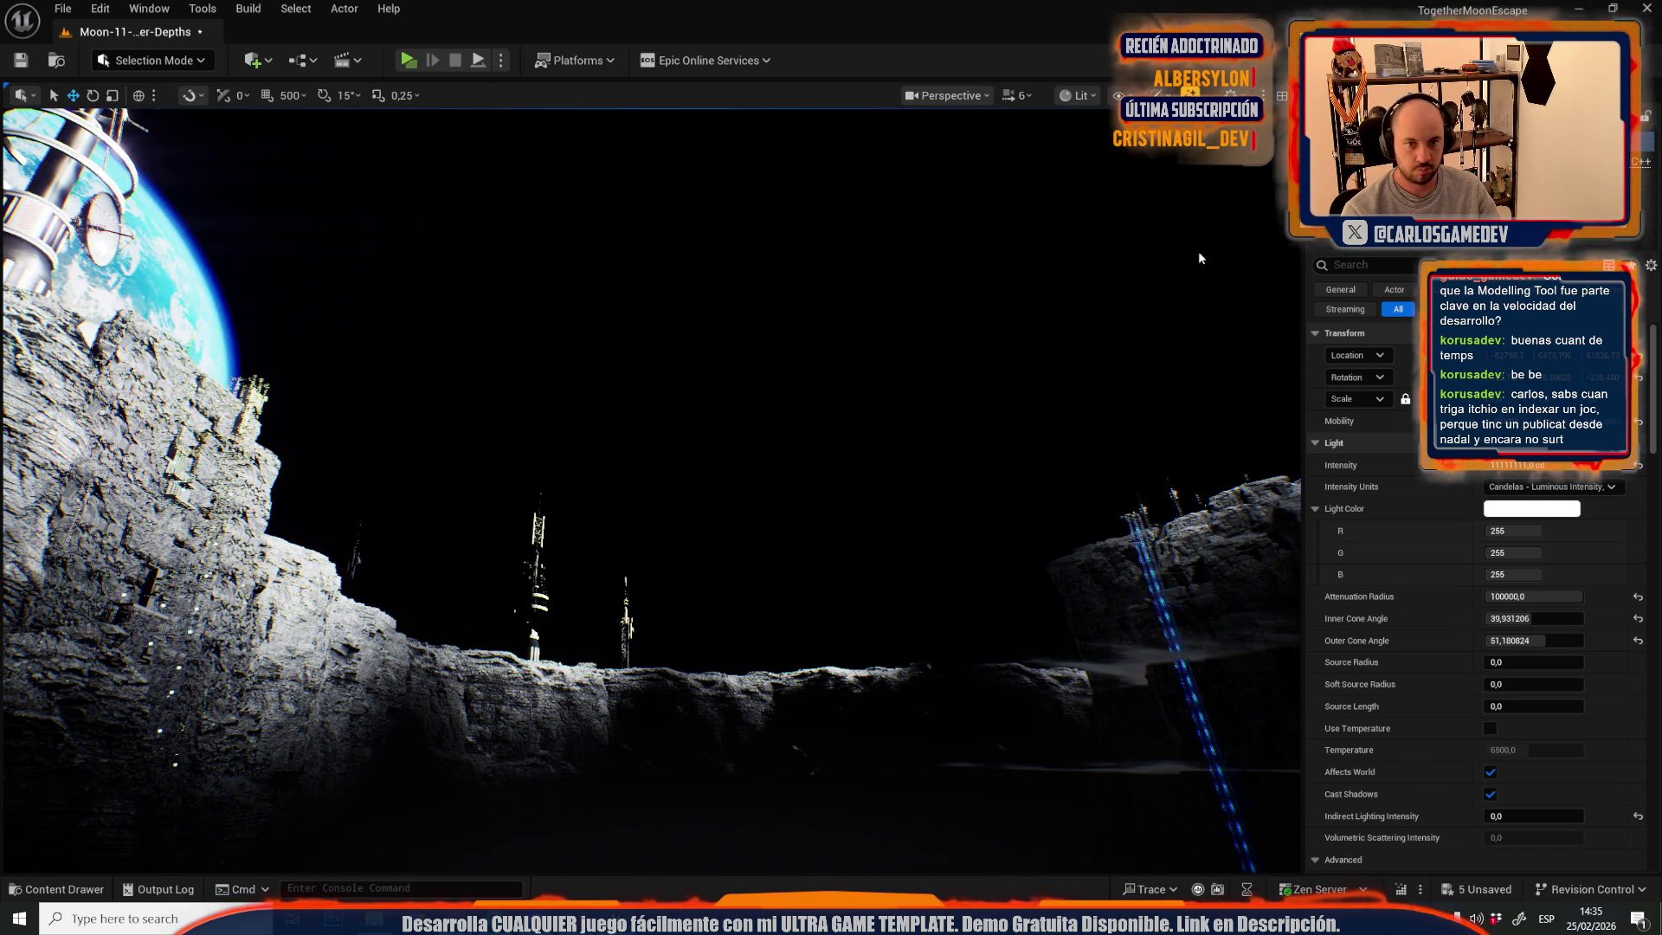
# - Filter the spotlight's Details by 'she' and move the spotlight down toward the crater floor
pyautogui.click(1349, 264)
pyautogui.write('she')
pyautogui.moveTo(1039, 433)
pyautogui.mouseDown()
pyautogui.moveTo(779, 433)
pyautogui.moveTo(895, 336)
pyautogui.moveTo(831, 364)
pyautogui.moveTo(708, 249)
pyautogui.moveTo(695, 297)
pyautogui.moveTo(750, 318)
pyautogui.moveTo(755, 269)
pyautogui.mouseUp()
pyautogui.scroll(1, 866, 346)
pyautogui.moveTo(658, 485)
pyautogui.mouseDown()
pyautogui.moveTo(623, 415)
pyautogui.moveTo(658, 467)
pyautogui.moveTo(621, 311)
pyautogui.mouseUp()
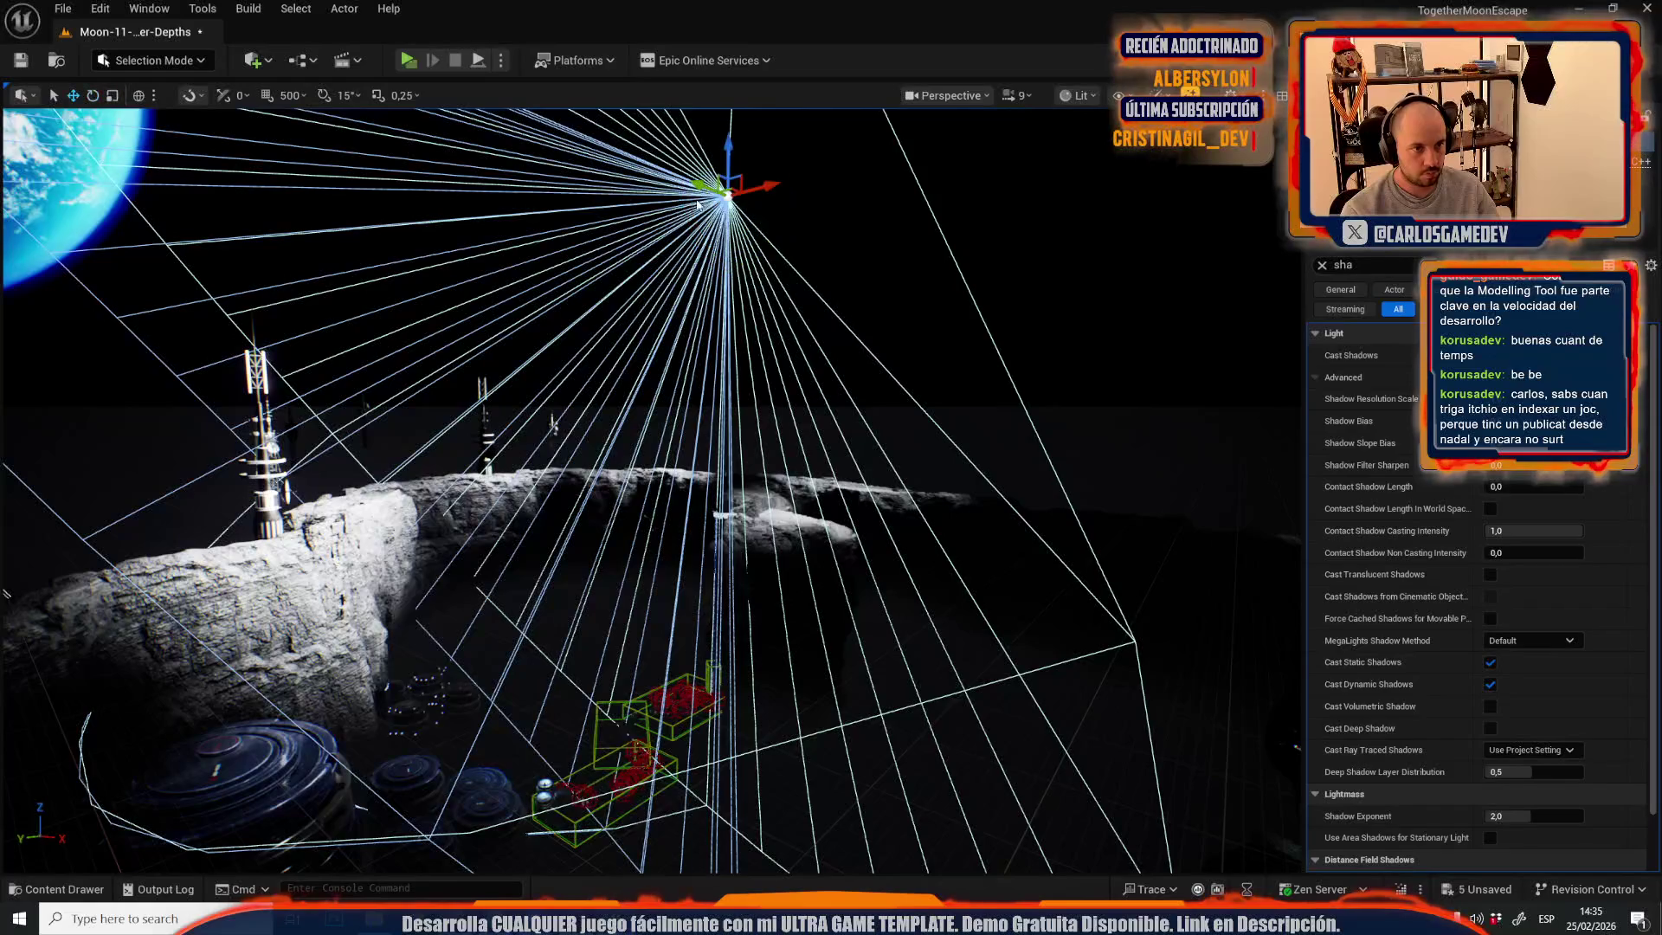
pyautogui.moveTo(716, 171)
pyautogui.mouseDown()
pyautogui.moveTo(665, 212)
pyautogui.moveTo(545, 586)
pyautogui.moveTo(606, 537)
pyautogui.moveTo(605, 485)
pyautogui.mouseUp()
pyautogui.press('e')
pyautogui.moveTo(735, 485)
pyautogui.mouseDown()
pyautogui.moveTo(710, 519)
pyautogui.moveTo(693, 493)
pyautogui.mouseUp()
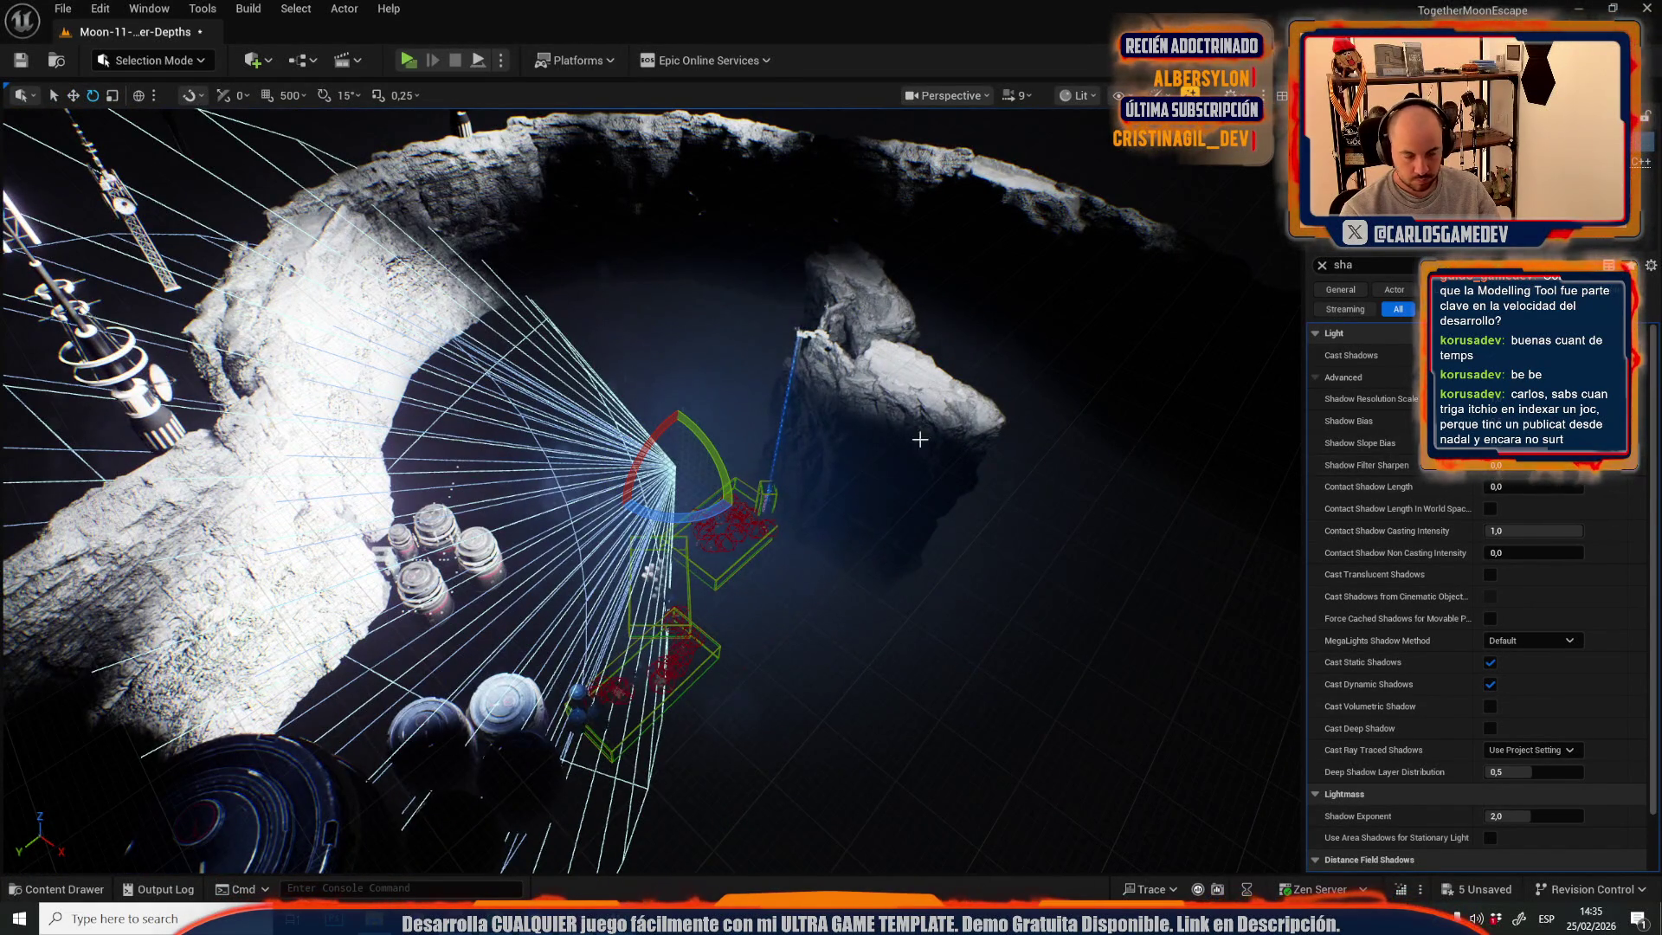
pyautogui.hotkey('ctrl', 'z')
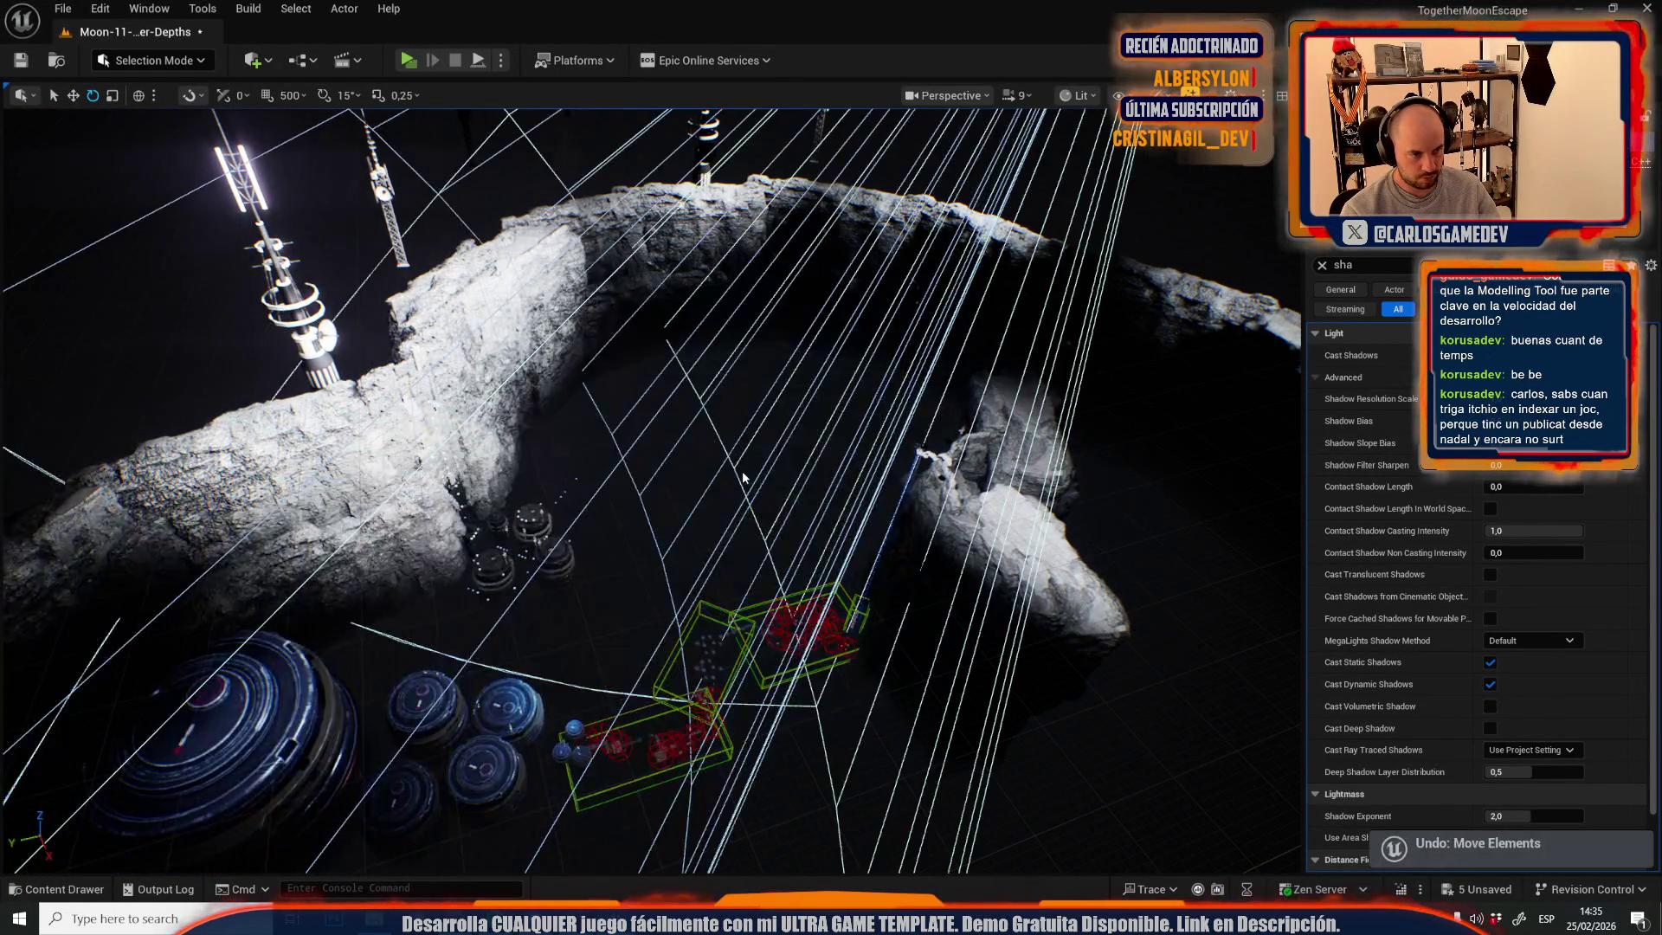
# - Narrow the spotlight's outer cone angle to 5,171188, matching the inner cone angle
pyautogui.moveTo(812, 499); pyautogui.dragTo(796, 433)
pyautogui.moveTo(970, 268); pyautogui.dragTo(968, 256)
pyautogui.moveTo(936, 139); pyautogui.dragTo(909, 114)
pyautogui.moveTo(1266, 419); pyautogui.dragTo(1266, 419)
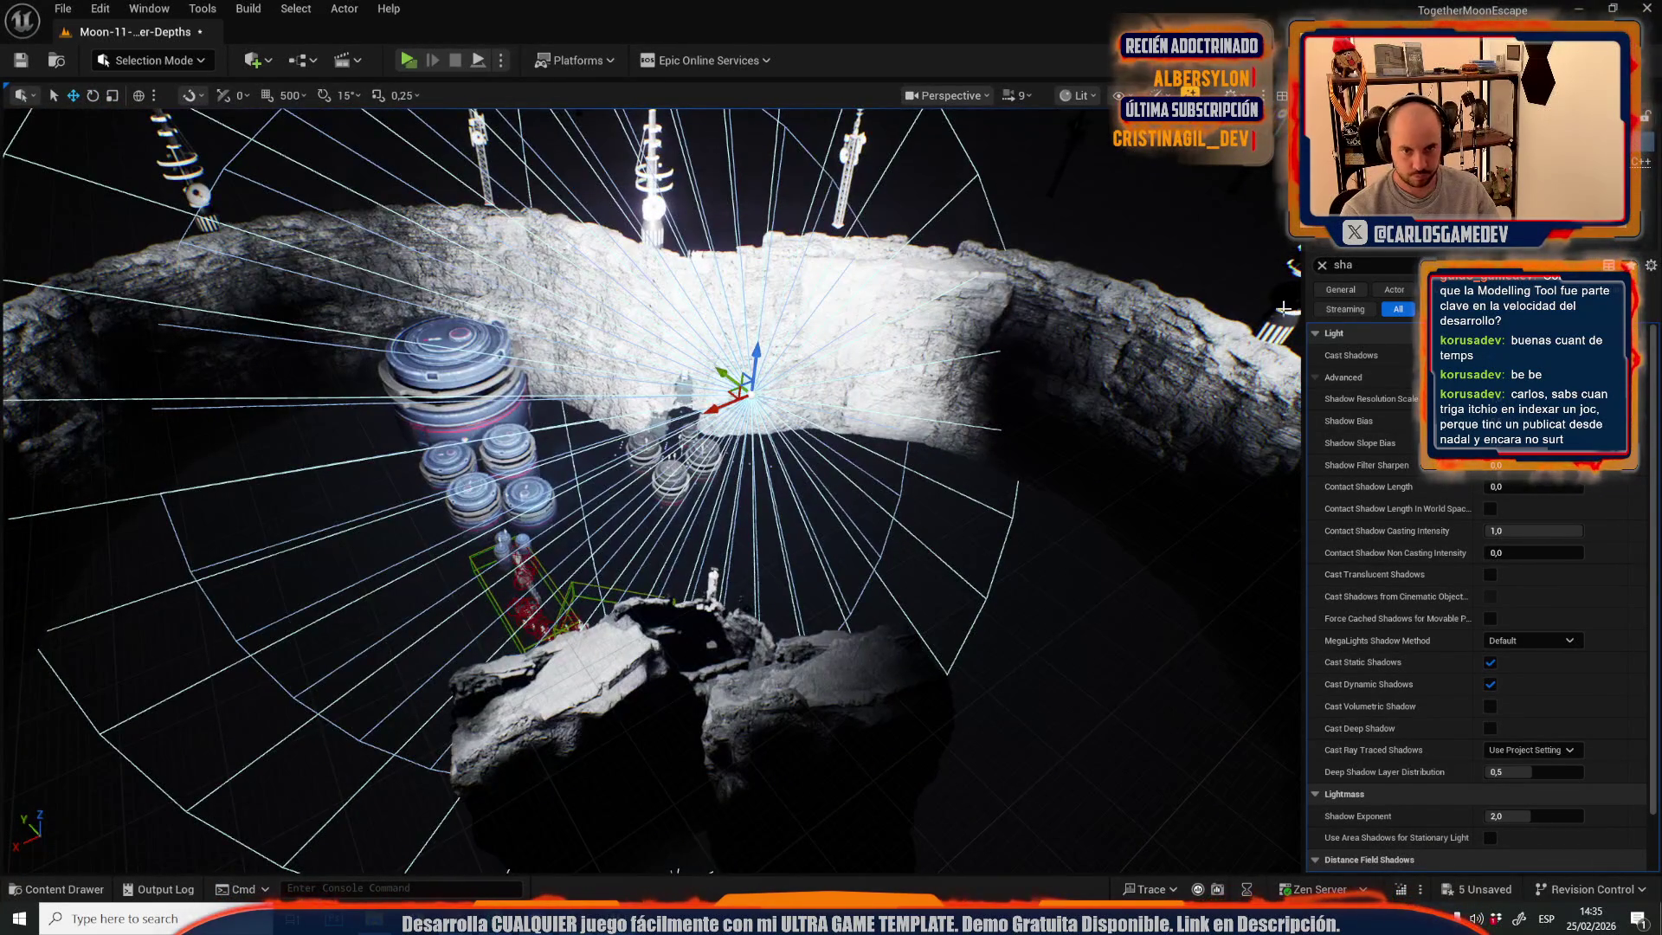
pyautogui.click(1321, 266)
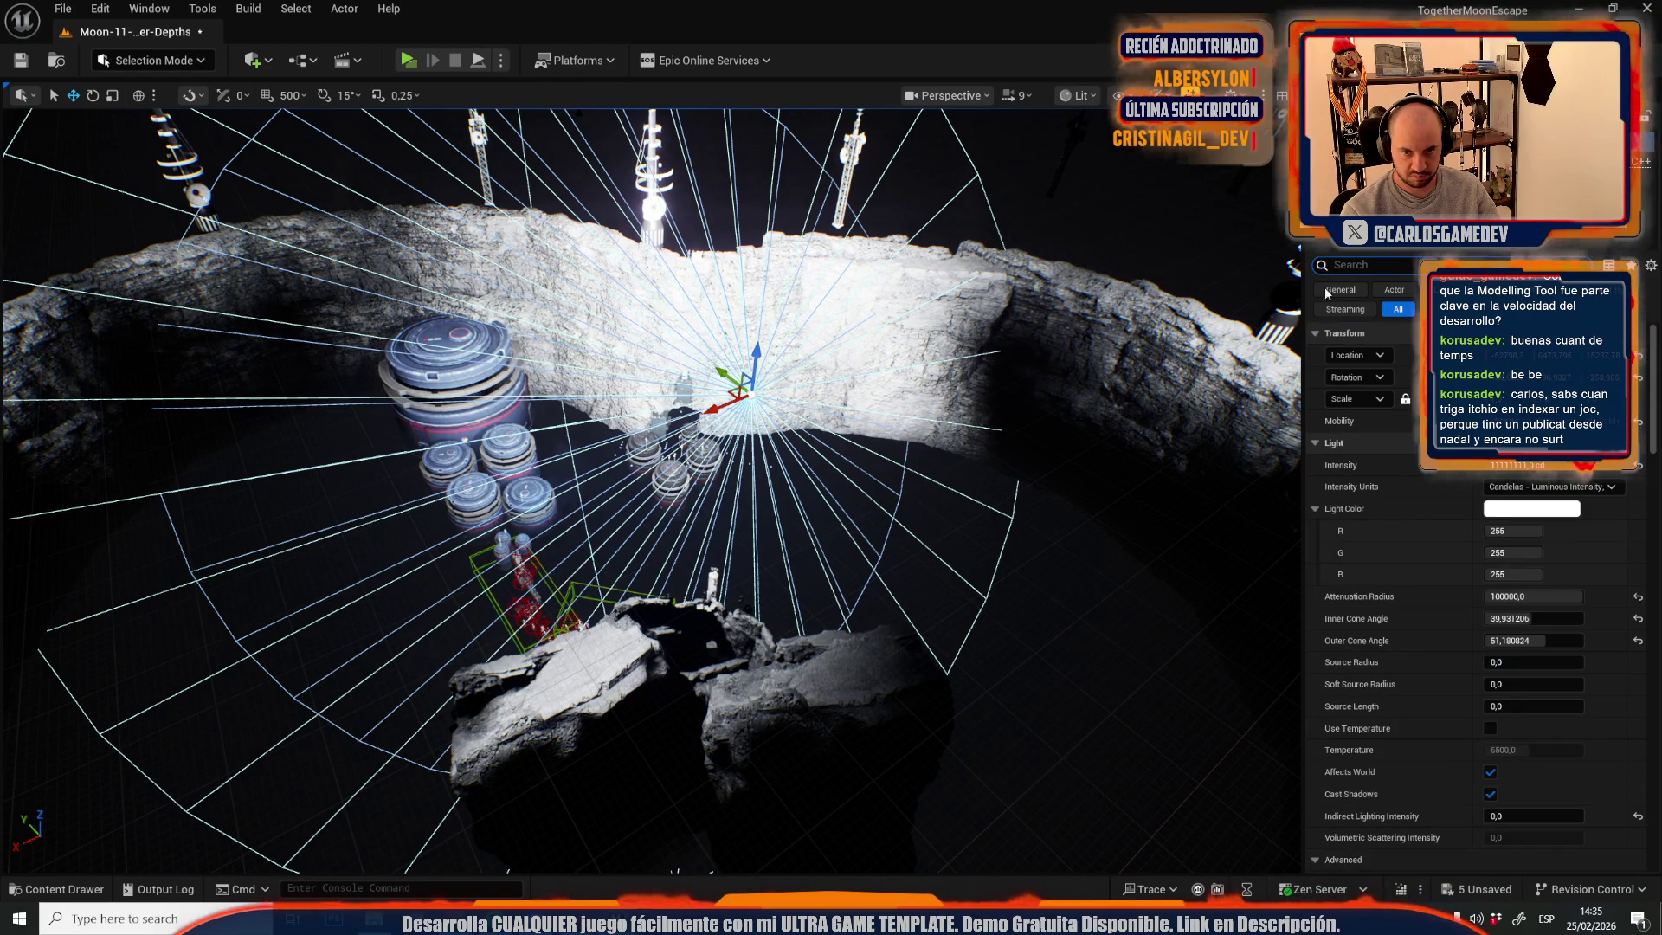
pyautogui.click(1533, 641)
pyautogui.moveTo(1533, 640); pyautogui.dragTo(1493, 641)
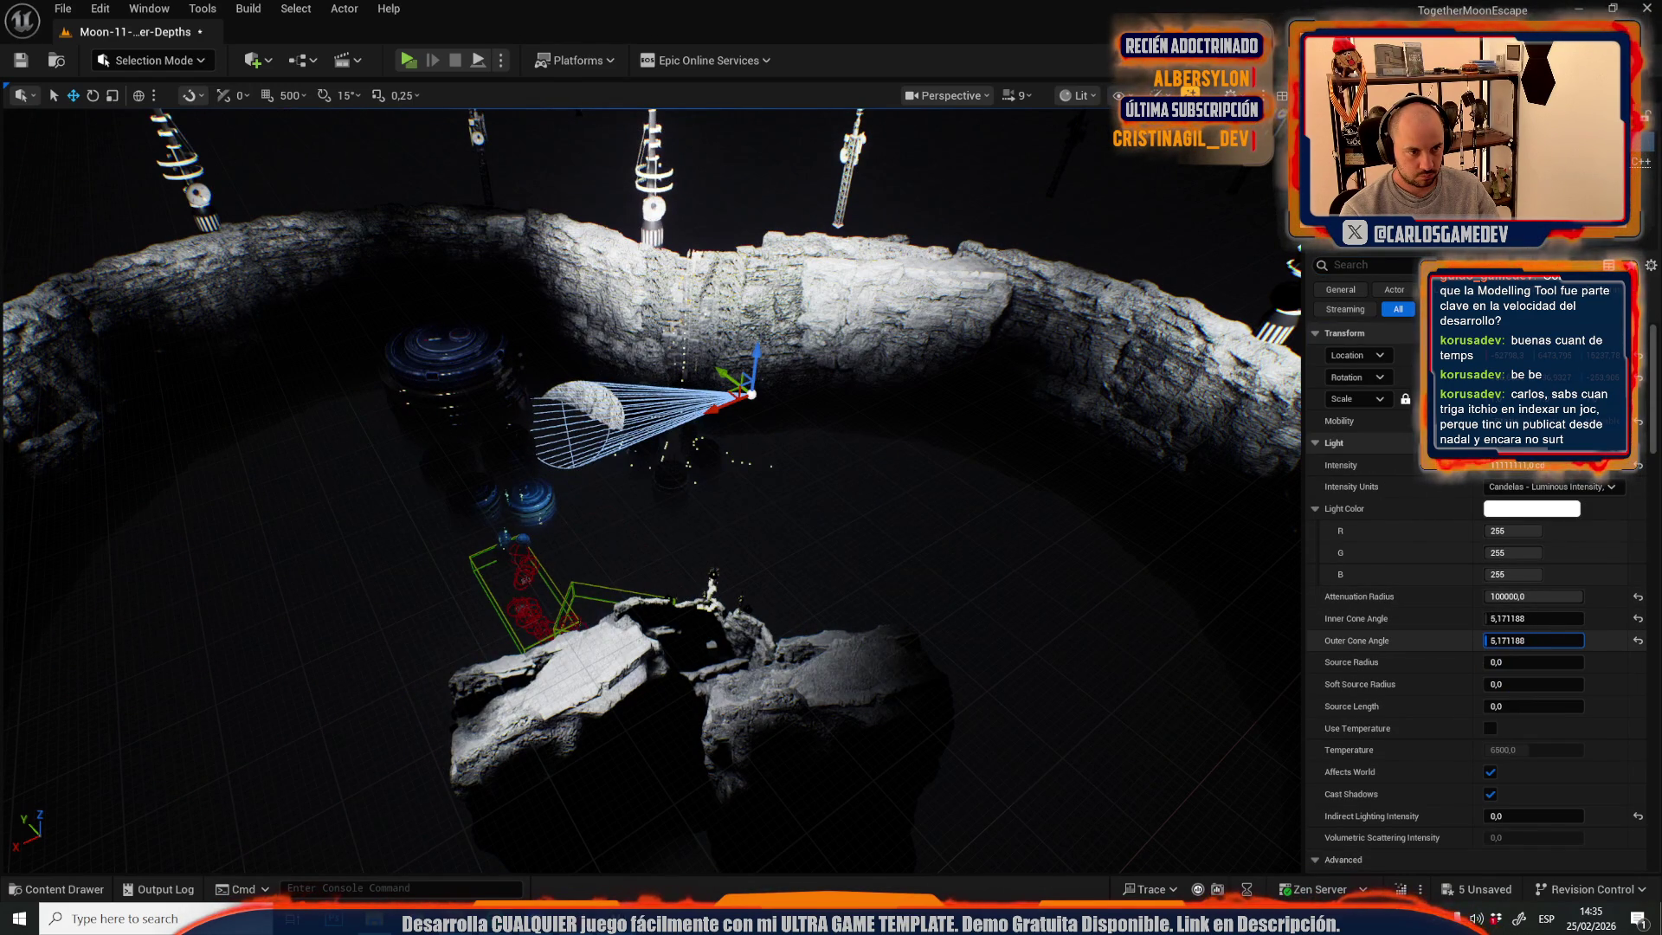
# - Re-aim the spotlight across the crater and widen its outer cone angle to 12,755188
pyautogui.moveTo(683, 588); pyautogui.dragTo(683, 588)
pyautogui.press('e')
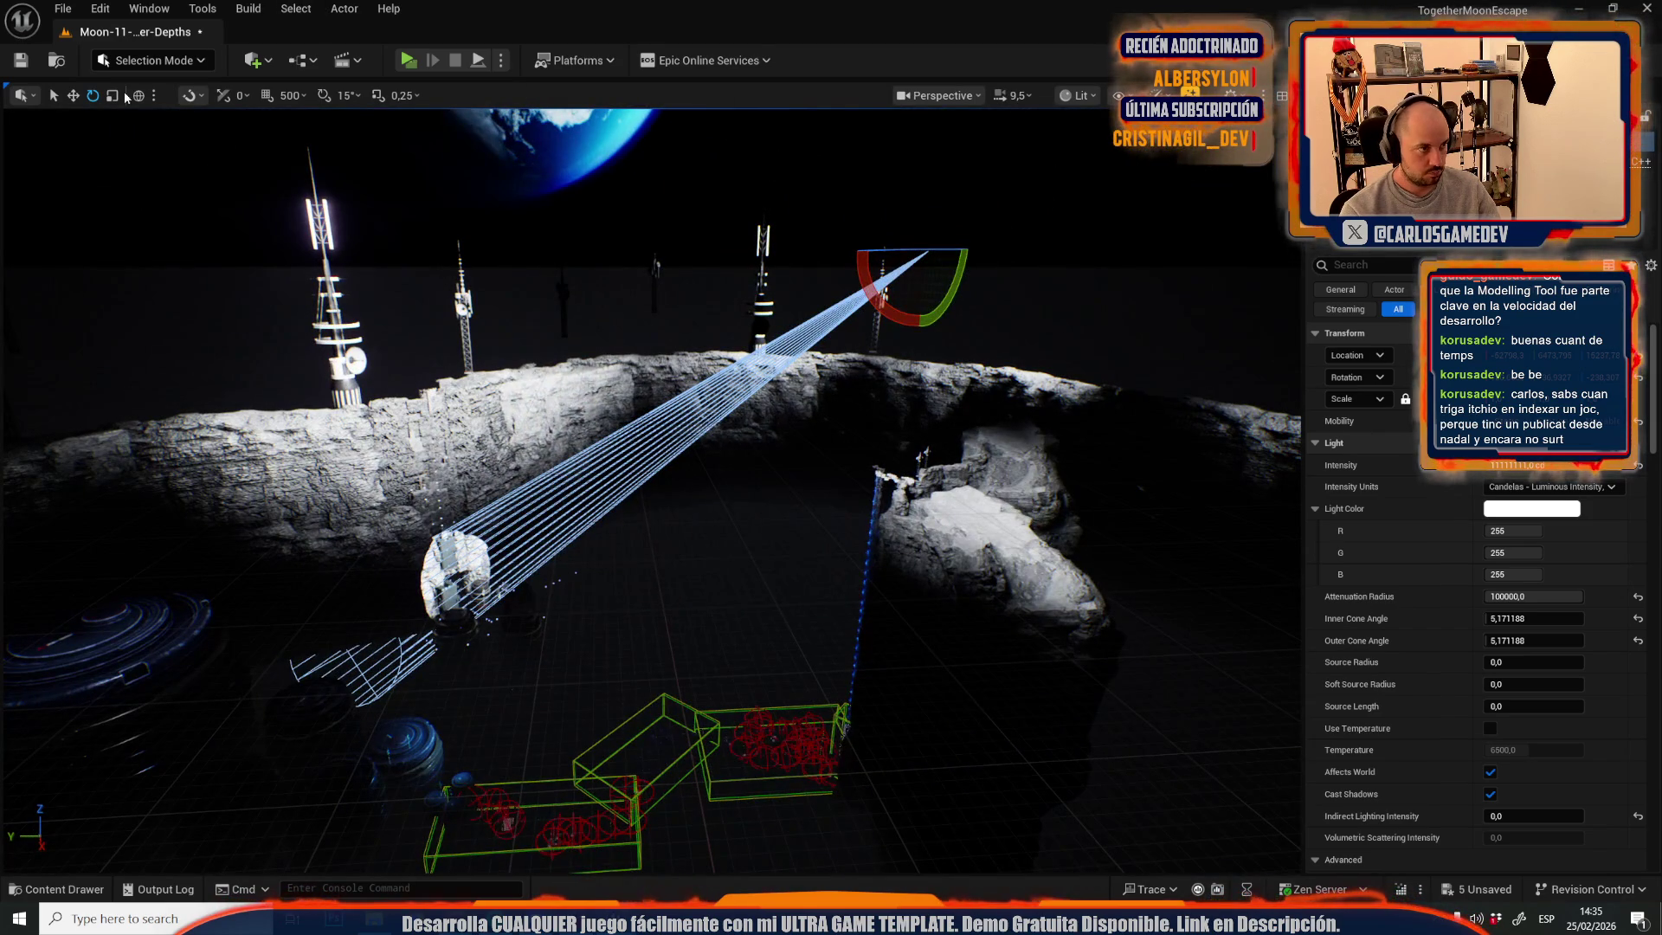
pyautogui.moveTo(1009, 264); pyautogui.dragTo(995, 303)
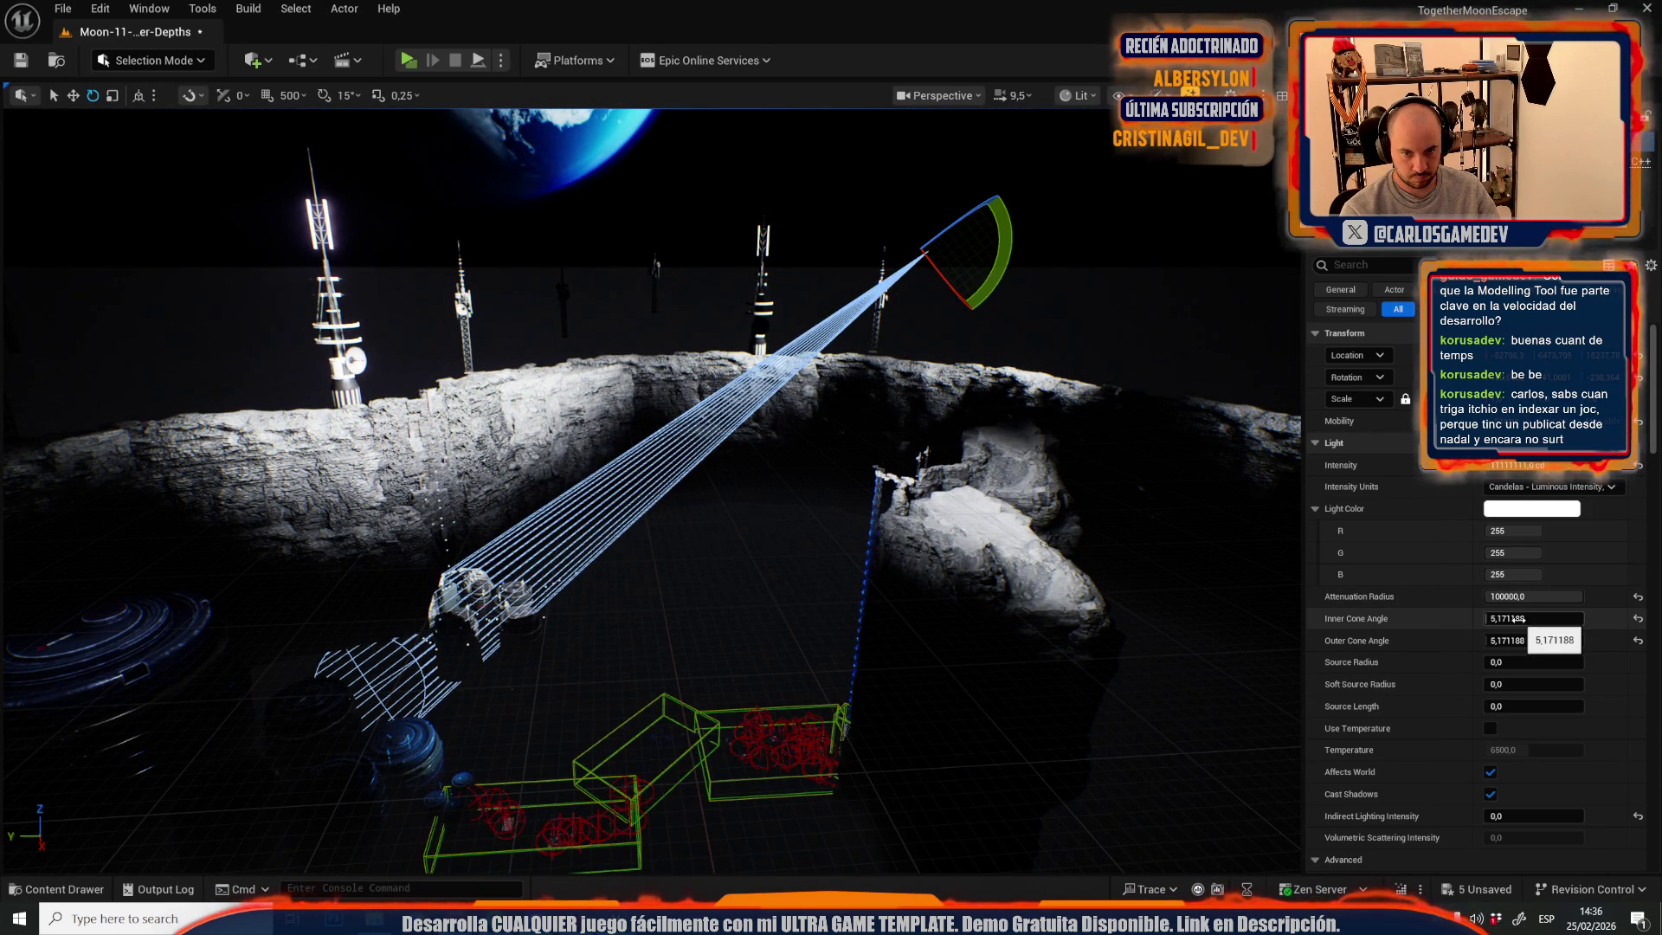
pyautogui.moveTo(1520, 640); pyautogui.dragTo(1563, 640)
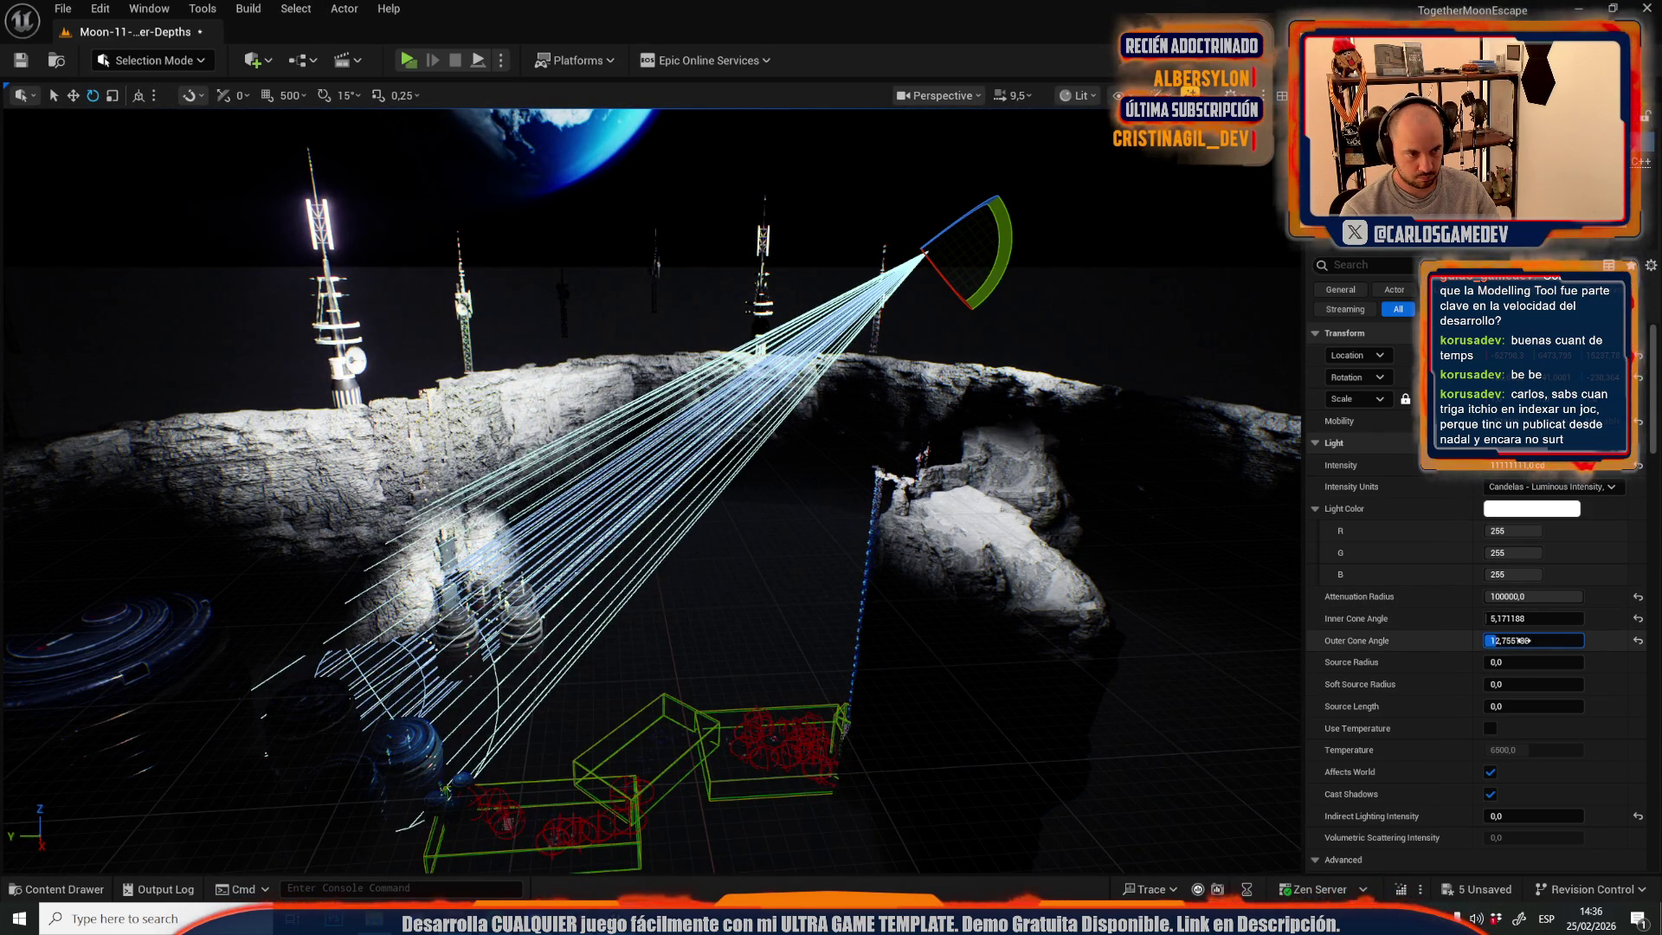
pyautogui.moveTo(995, 298); pyautogui.dragTo(952, 364)
pyautogui.press('g')
pyautogui.press('g')
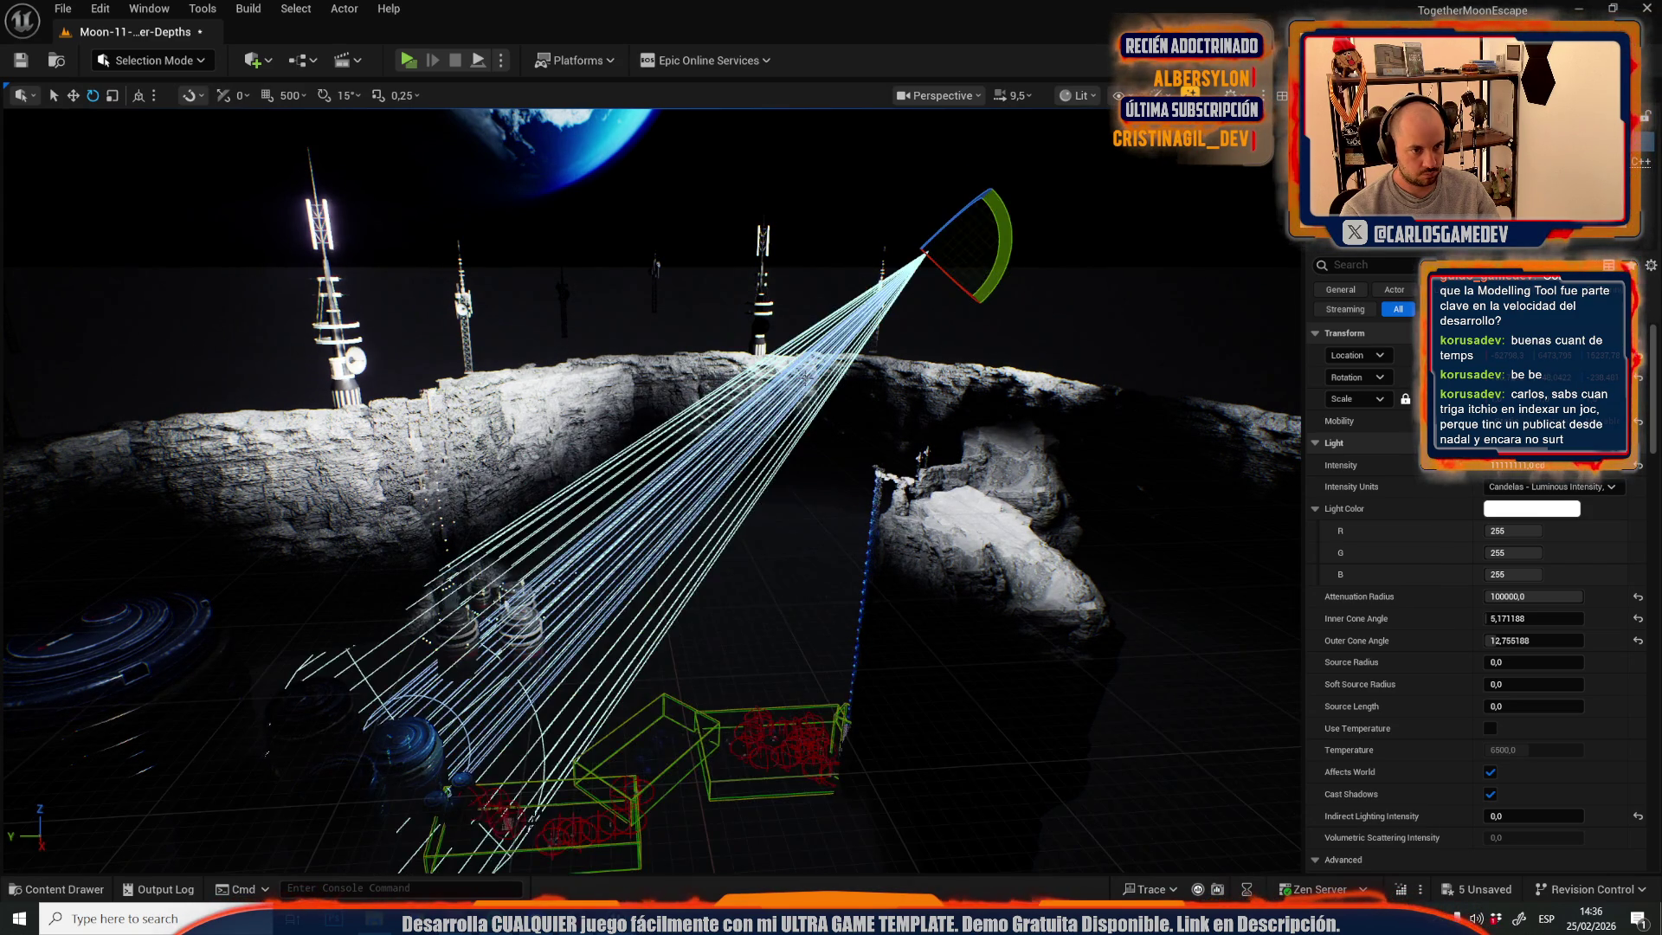
pyautogui.moveTo(993, 258); pyautogui.dragTo(970, 295)
pyautogui.press('g')
# - Preview the new lighting while flying the camera among the blue domes
pyautogui.scroll(-5, 835, 372)
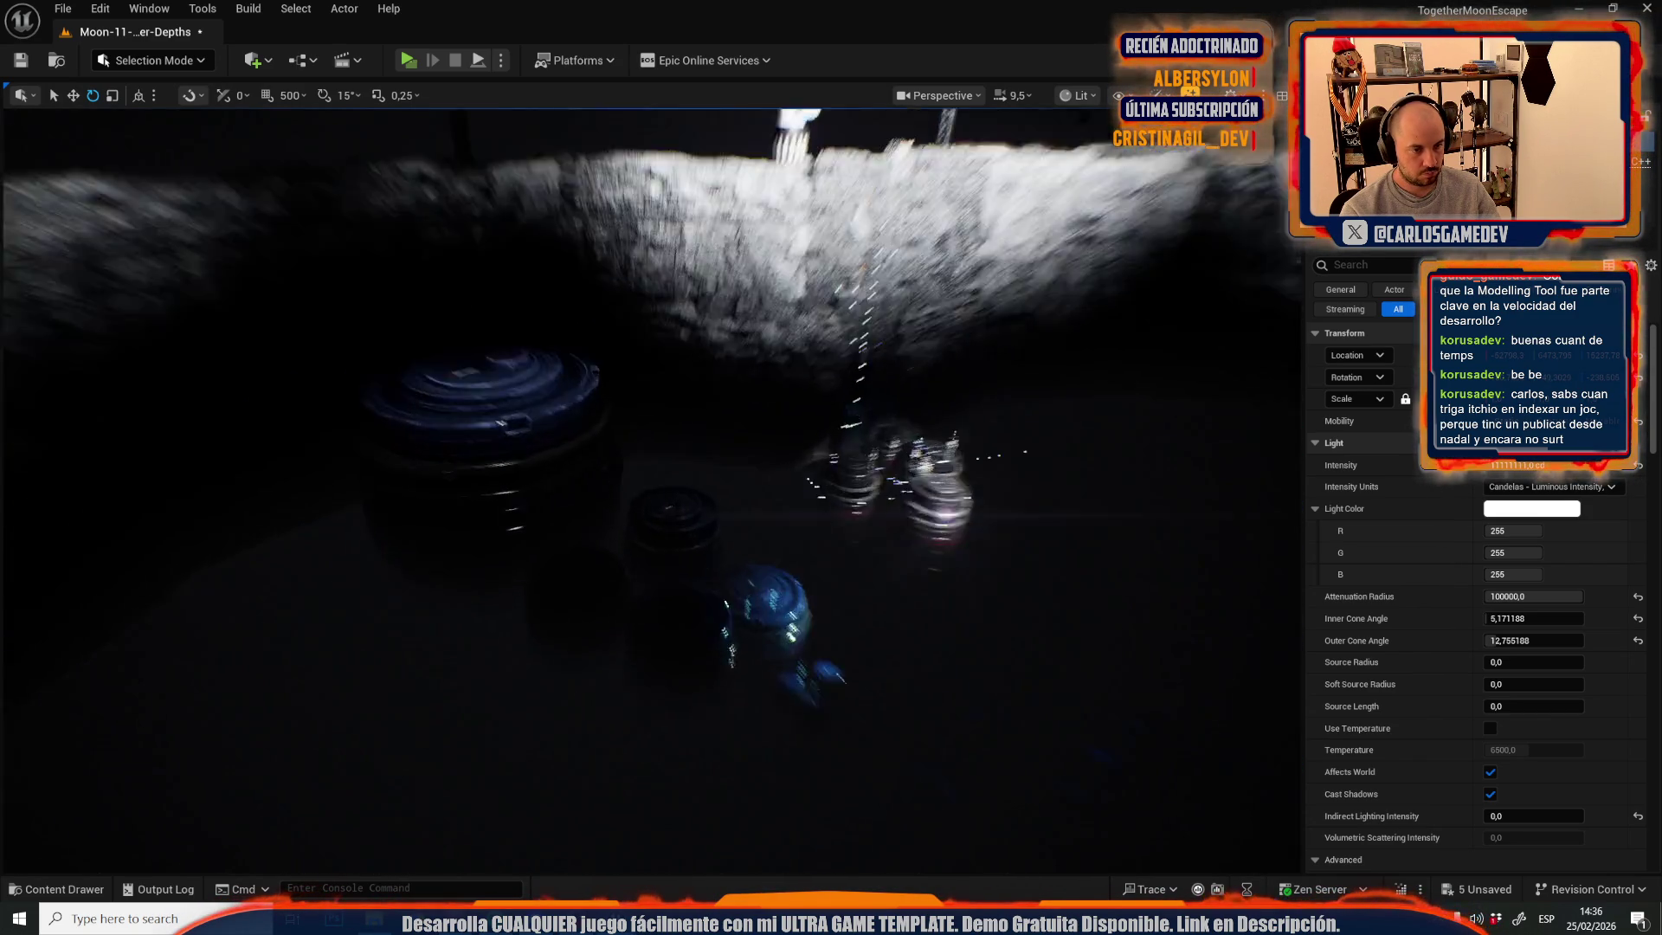
pyautogui.scroll(-2, 834, 370)
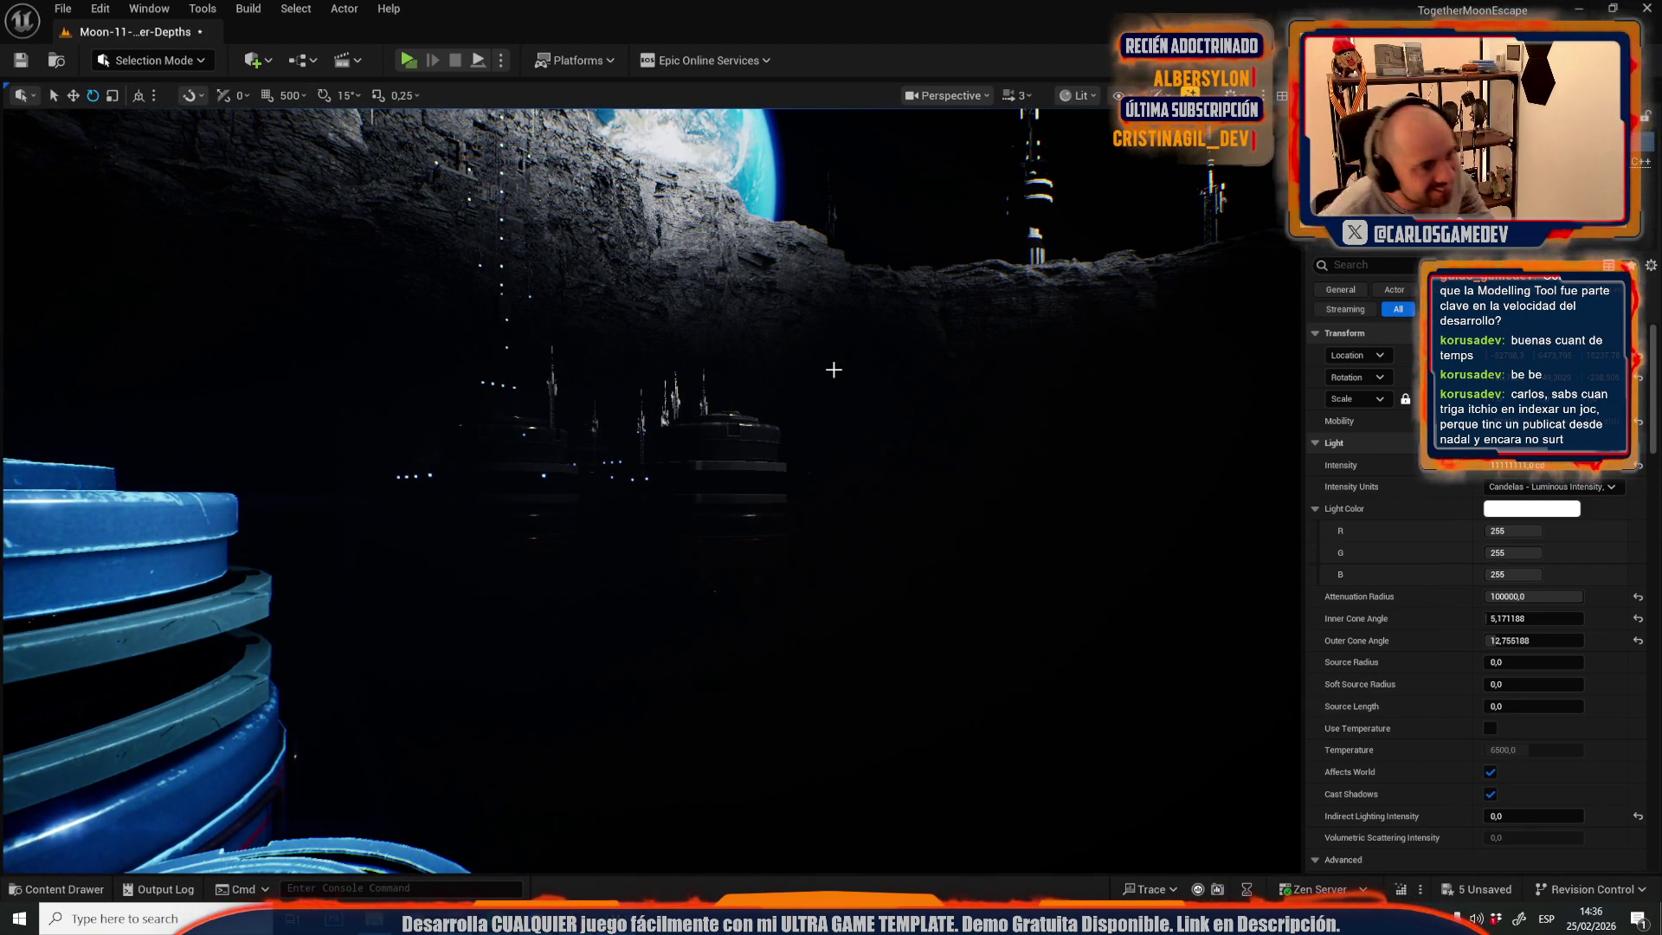
pyautogui.scroll(1, 833, 369)
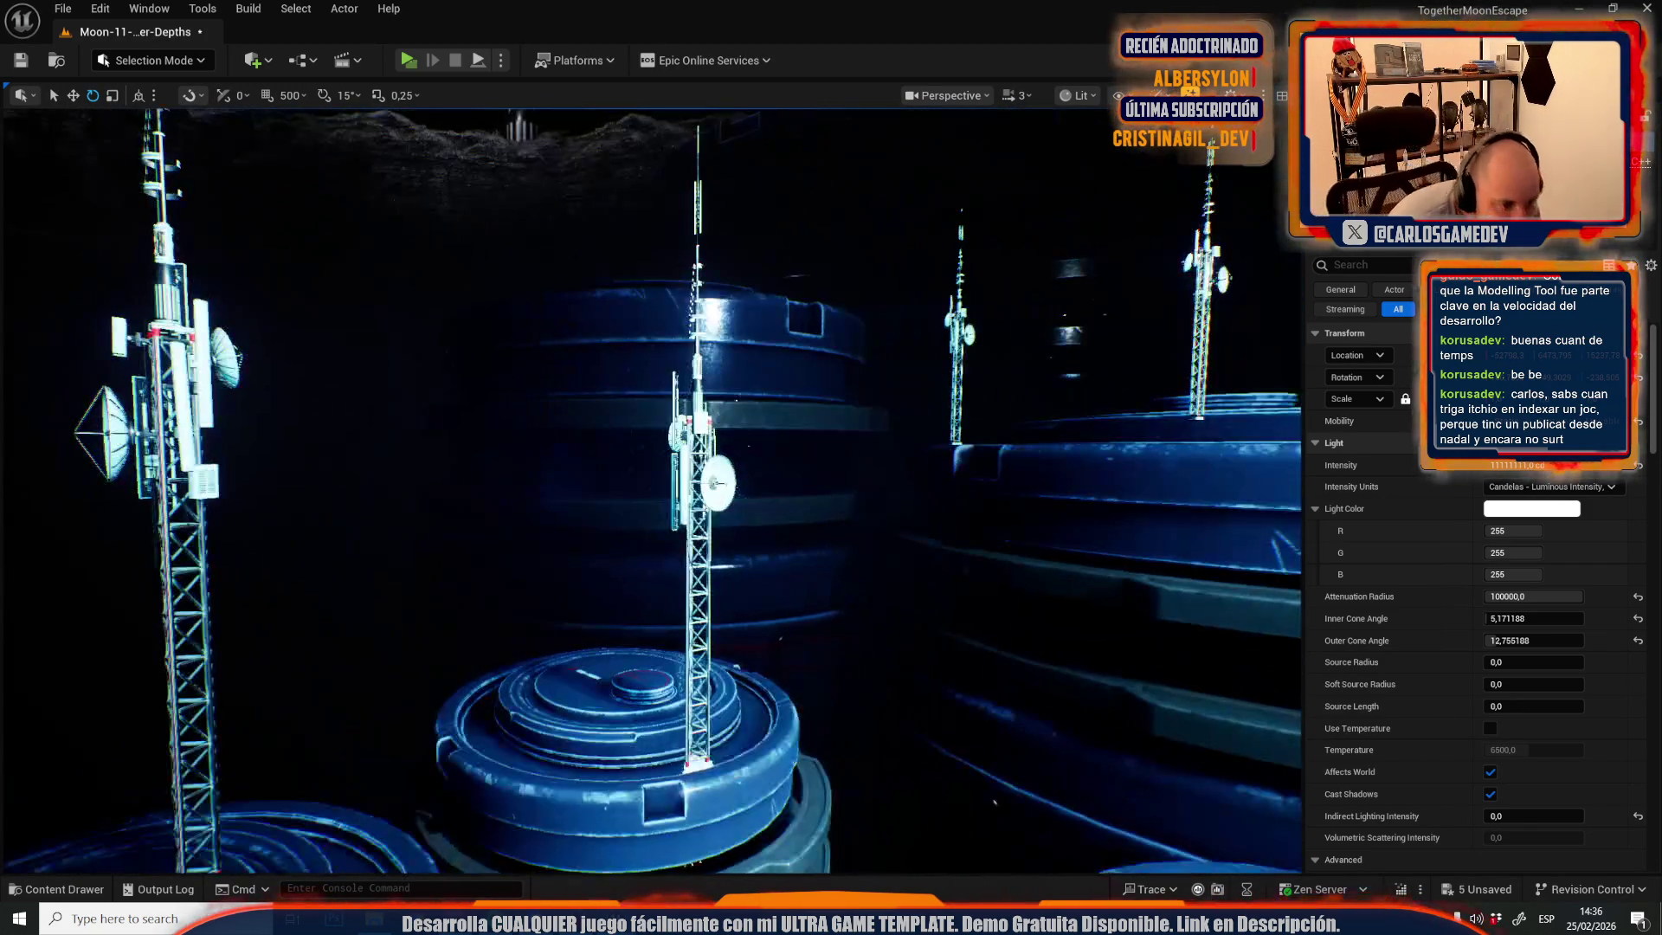
pyautogui.press('g')
pyautogui.moveTo(683, 456)
pyautogui.mouseDown()
pyautogui.moveTo(657, 450)
pyautogui.moveTo(692, 459)
pyautogui.moveTo(939, 362)
pyautogui.mouseUp()
pyautogui.click(1554, 510)
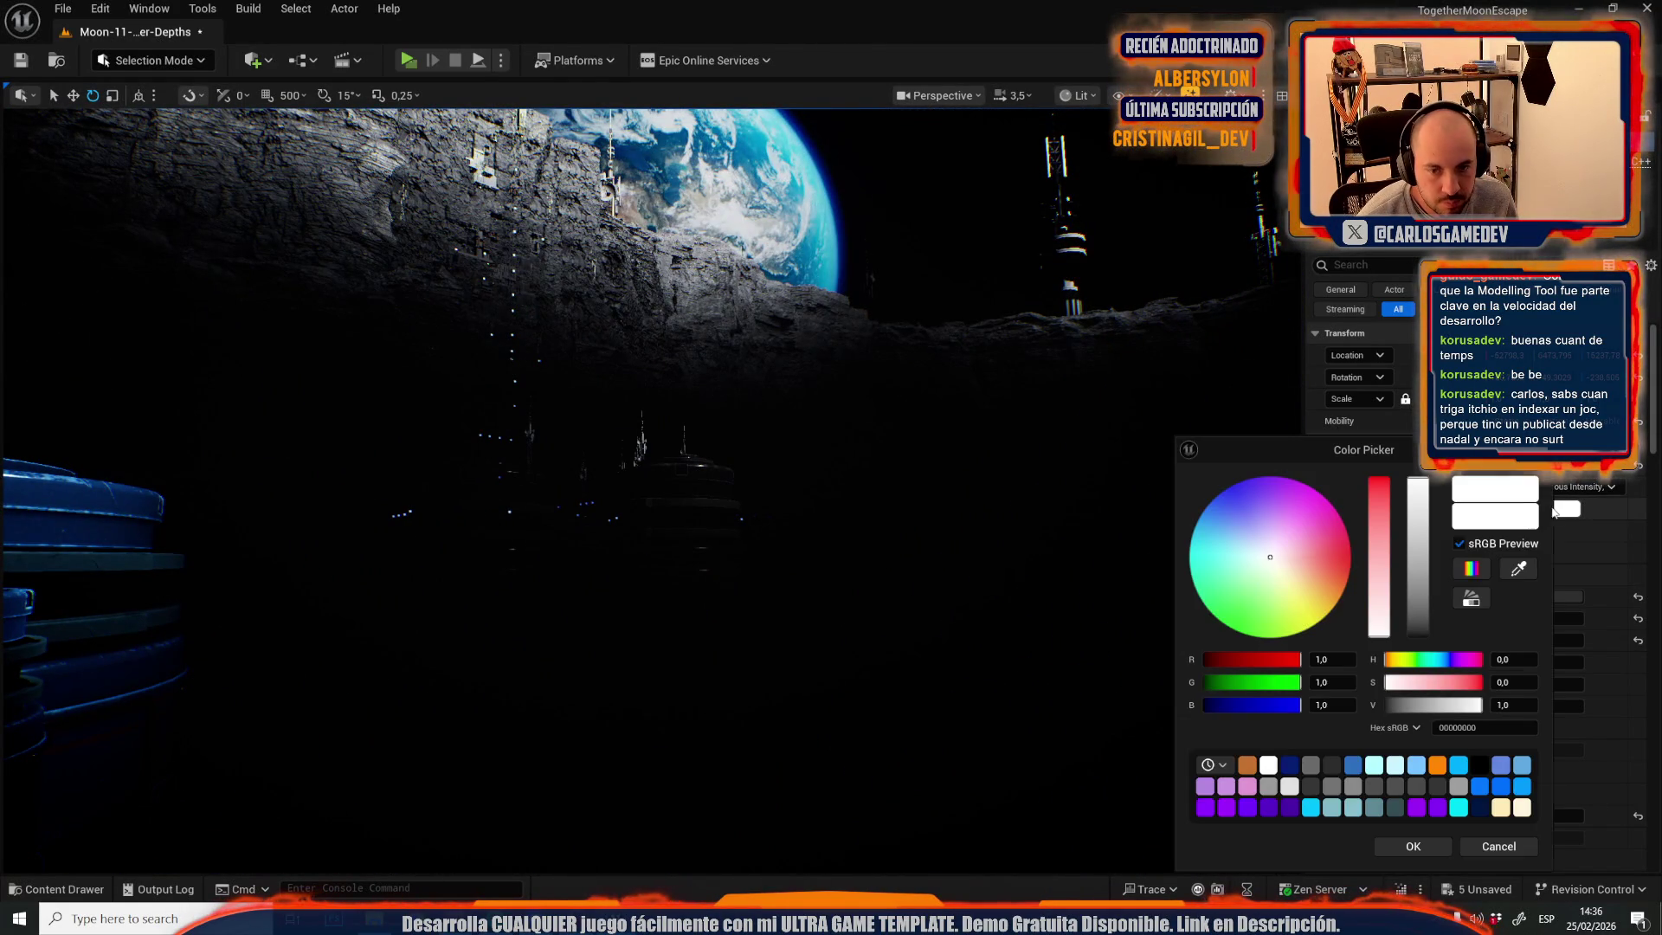
# - Tint the spotlight's light colour light blue and preview the result from several angles
pyautogui.moveTo(1279, 563)
pyautogui.mouseDown()
pyautogui.moveTo(1217, 532)
pyautogui.moveTo(1235, 539)
pyautogui.mouseUp()
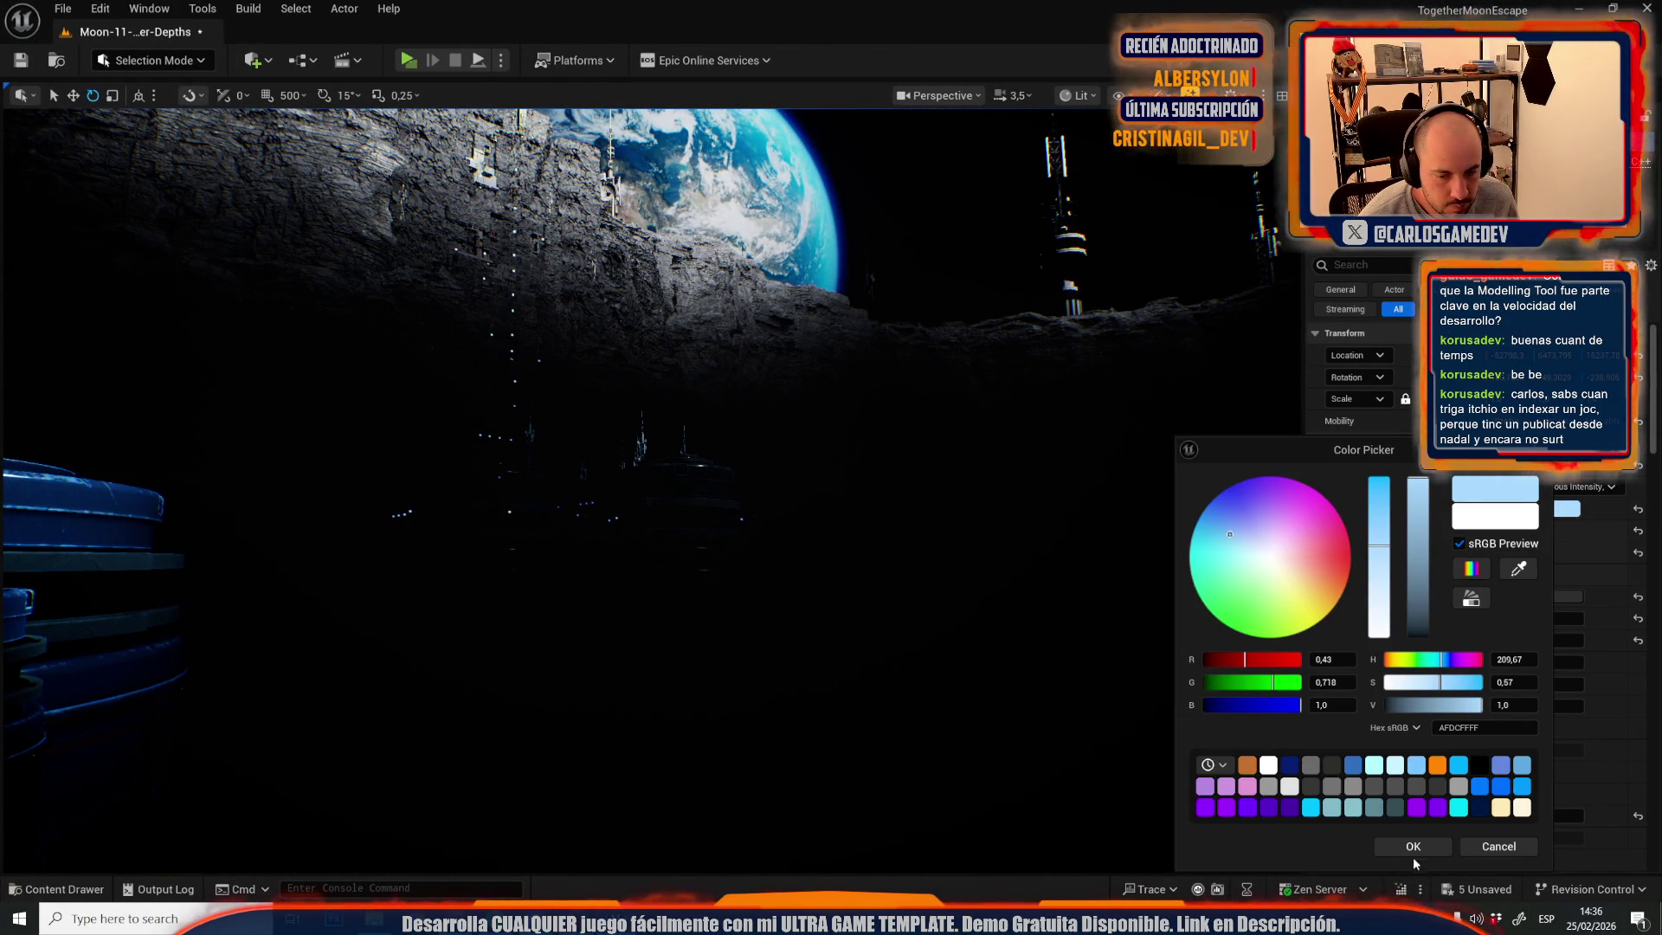
pyautogui.moveTo(1096, 617); pyautogui.dragTo(1095, 616)
pyautogui.scroll(-1, 1096, 617)
pyautogui.press('g')
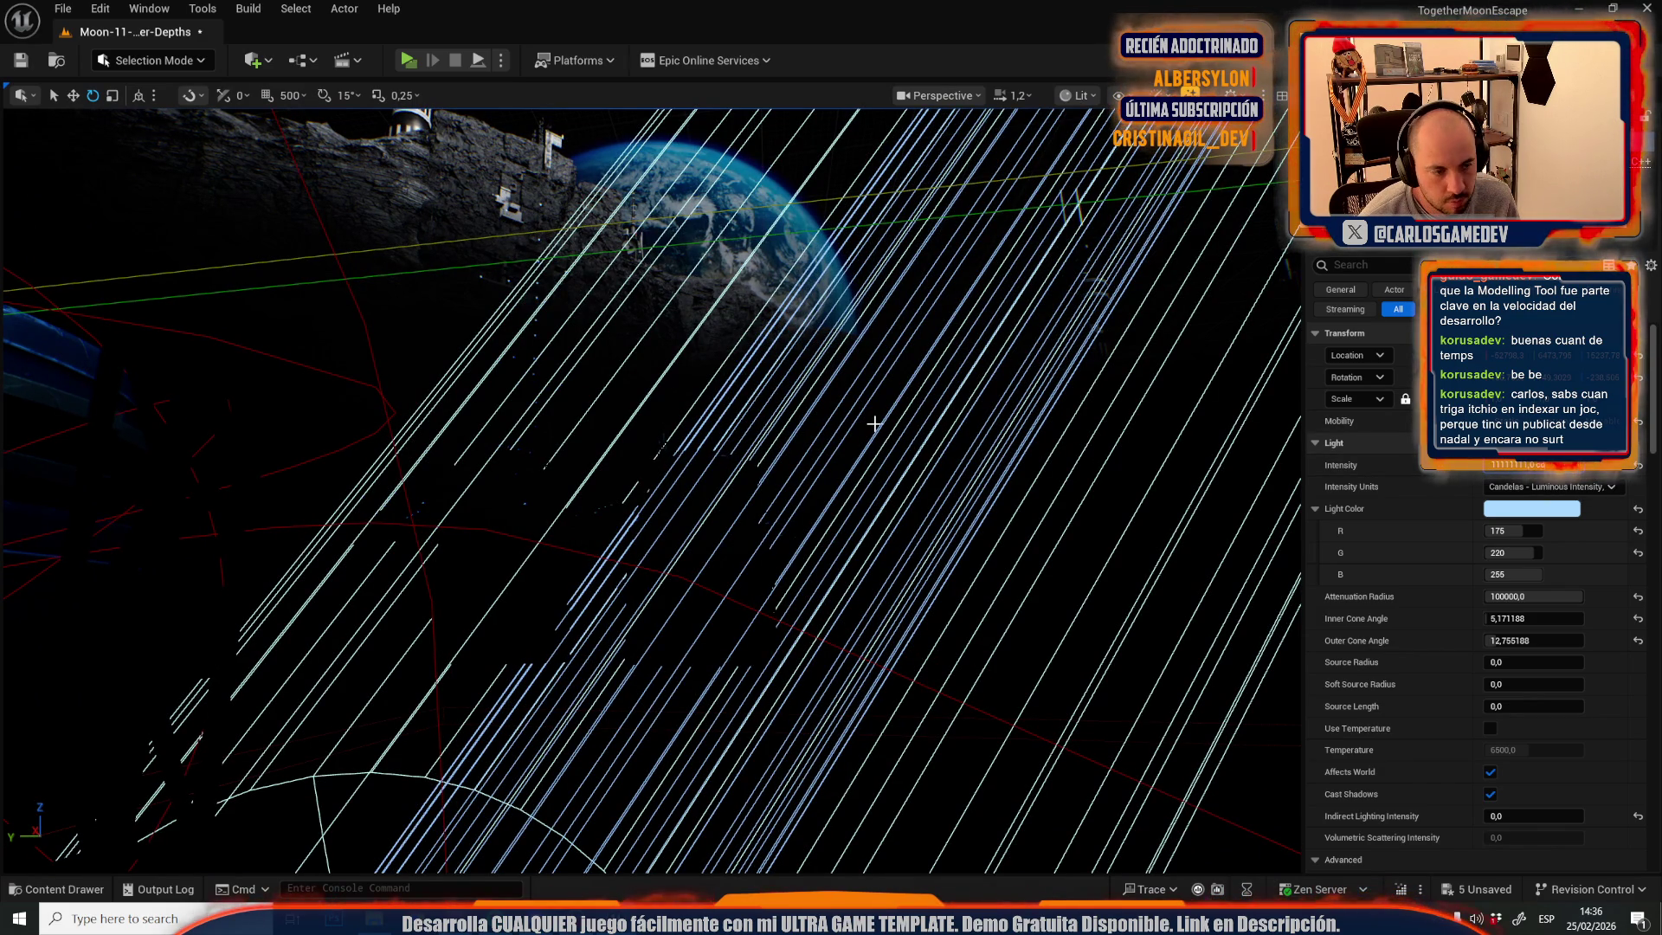
pyautogui.moveTo(873, 423); pyautogui.dragTo(873, 423)
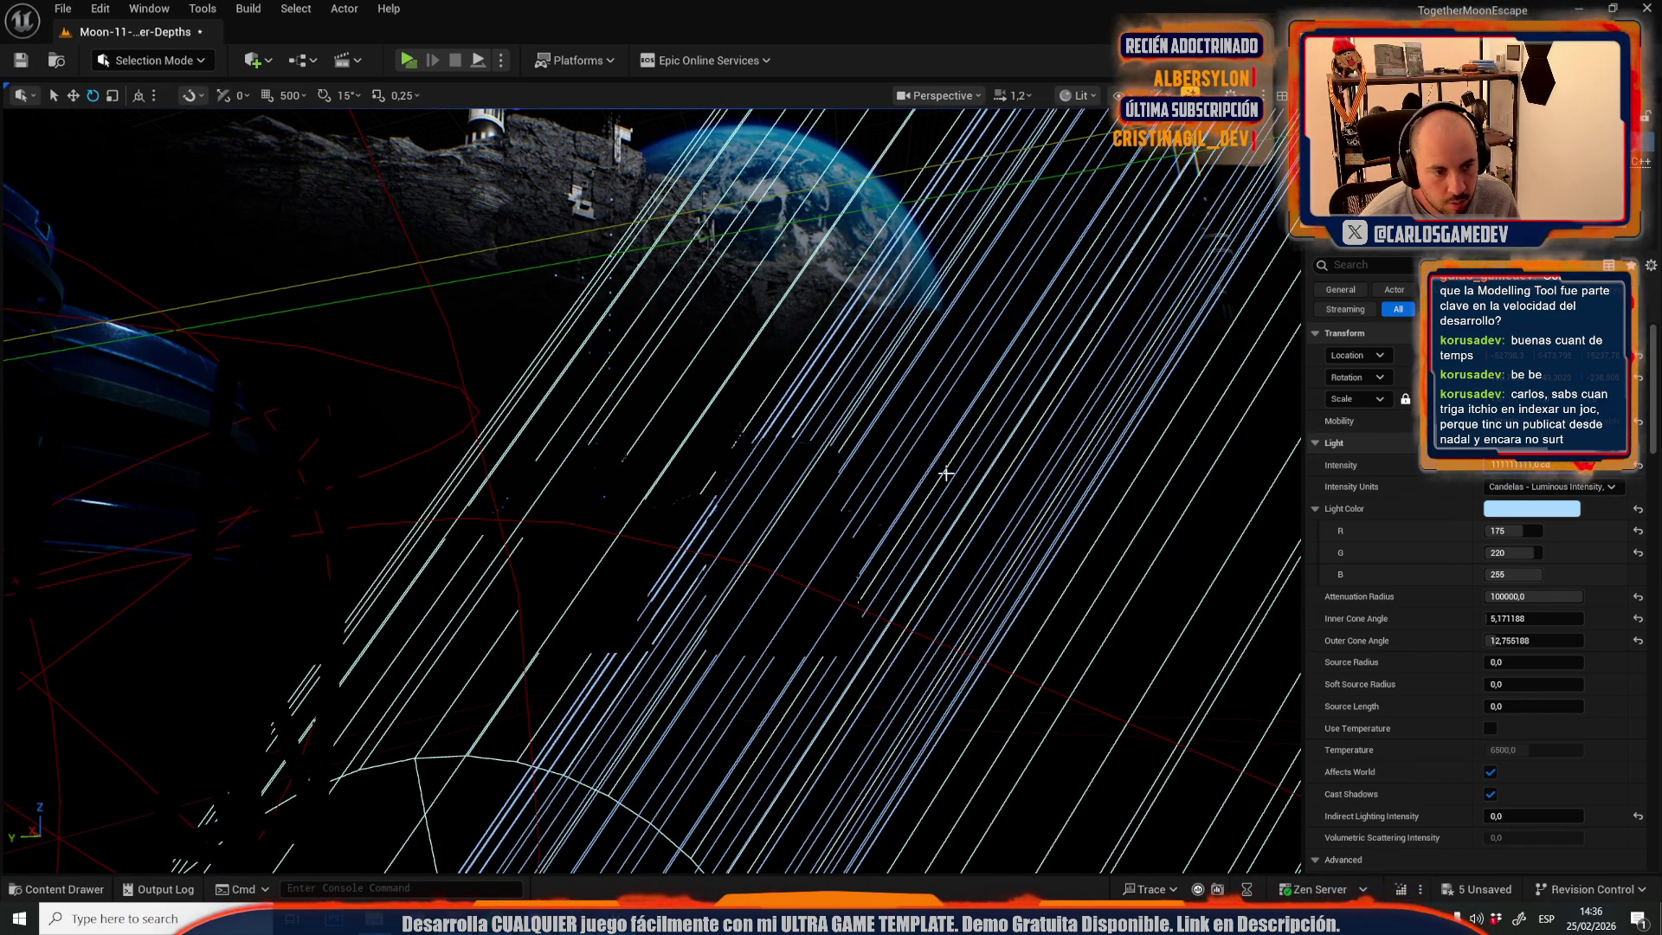
pyautogui.press('g')
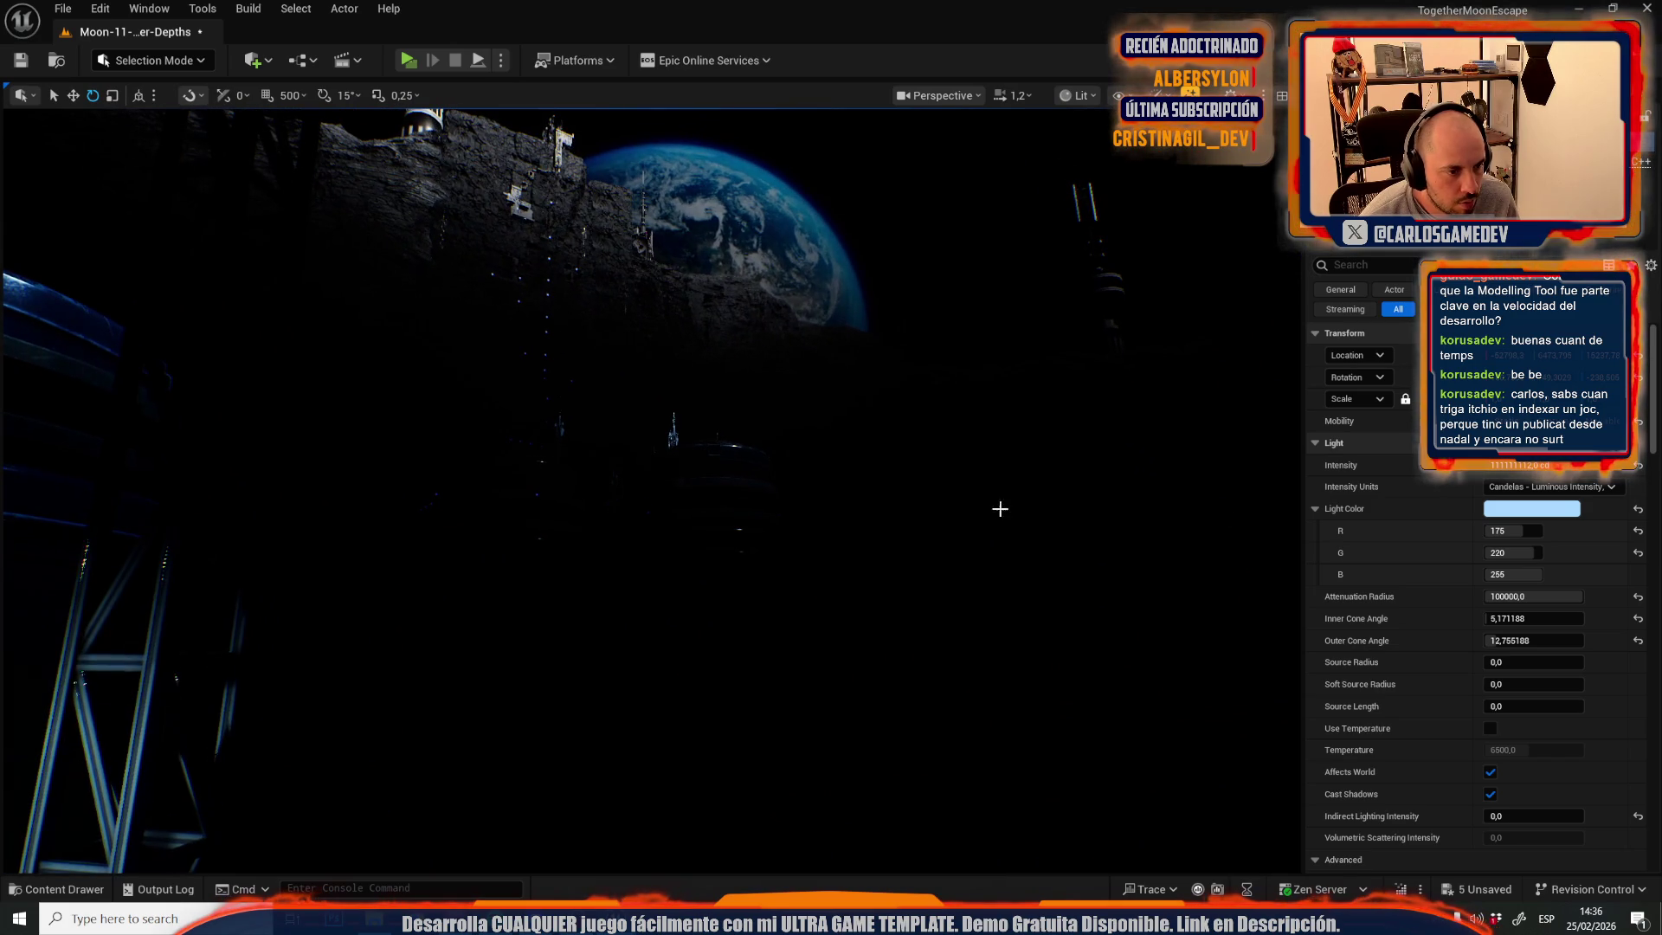
pyautogui.moveTo(956, 472); pyautogui.dragTo(956, 472)
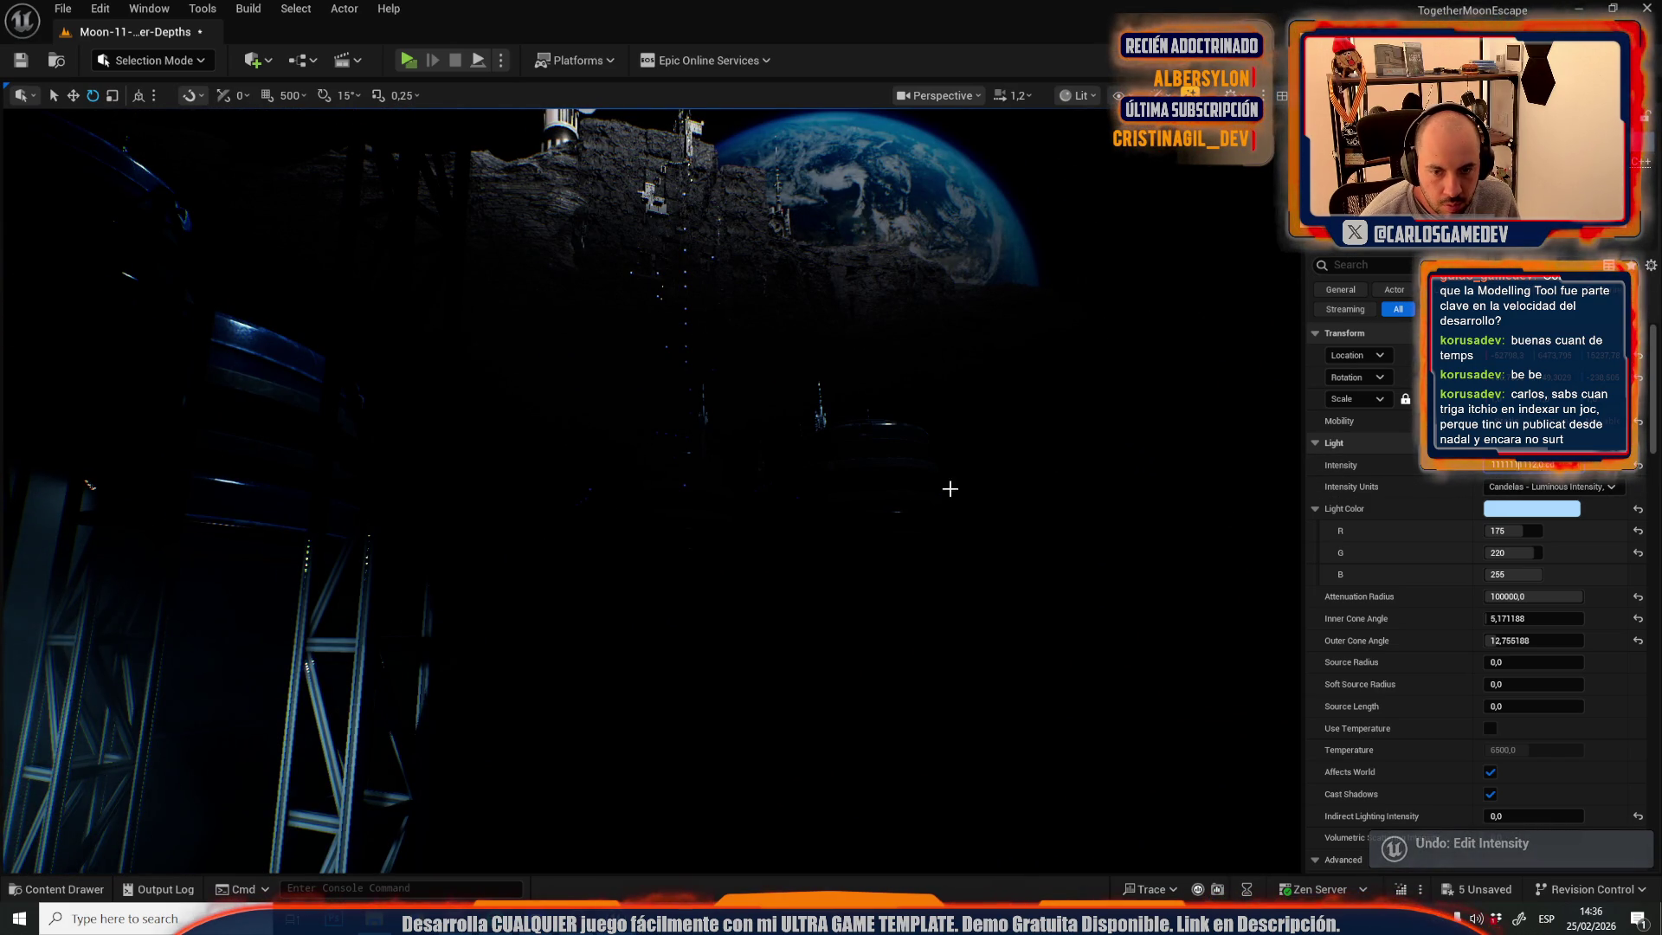
pyautogui.moveTo(912, 496); pyautogui.dragTo(913, 496)
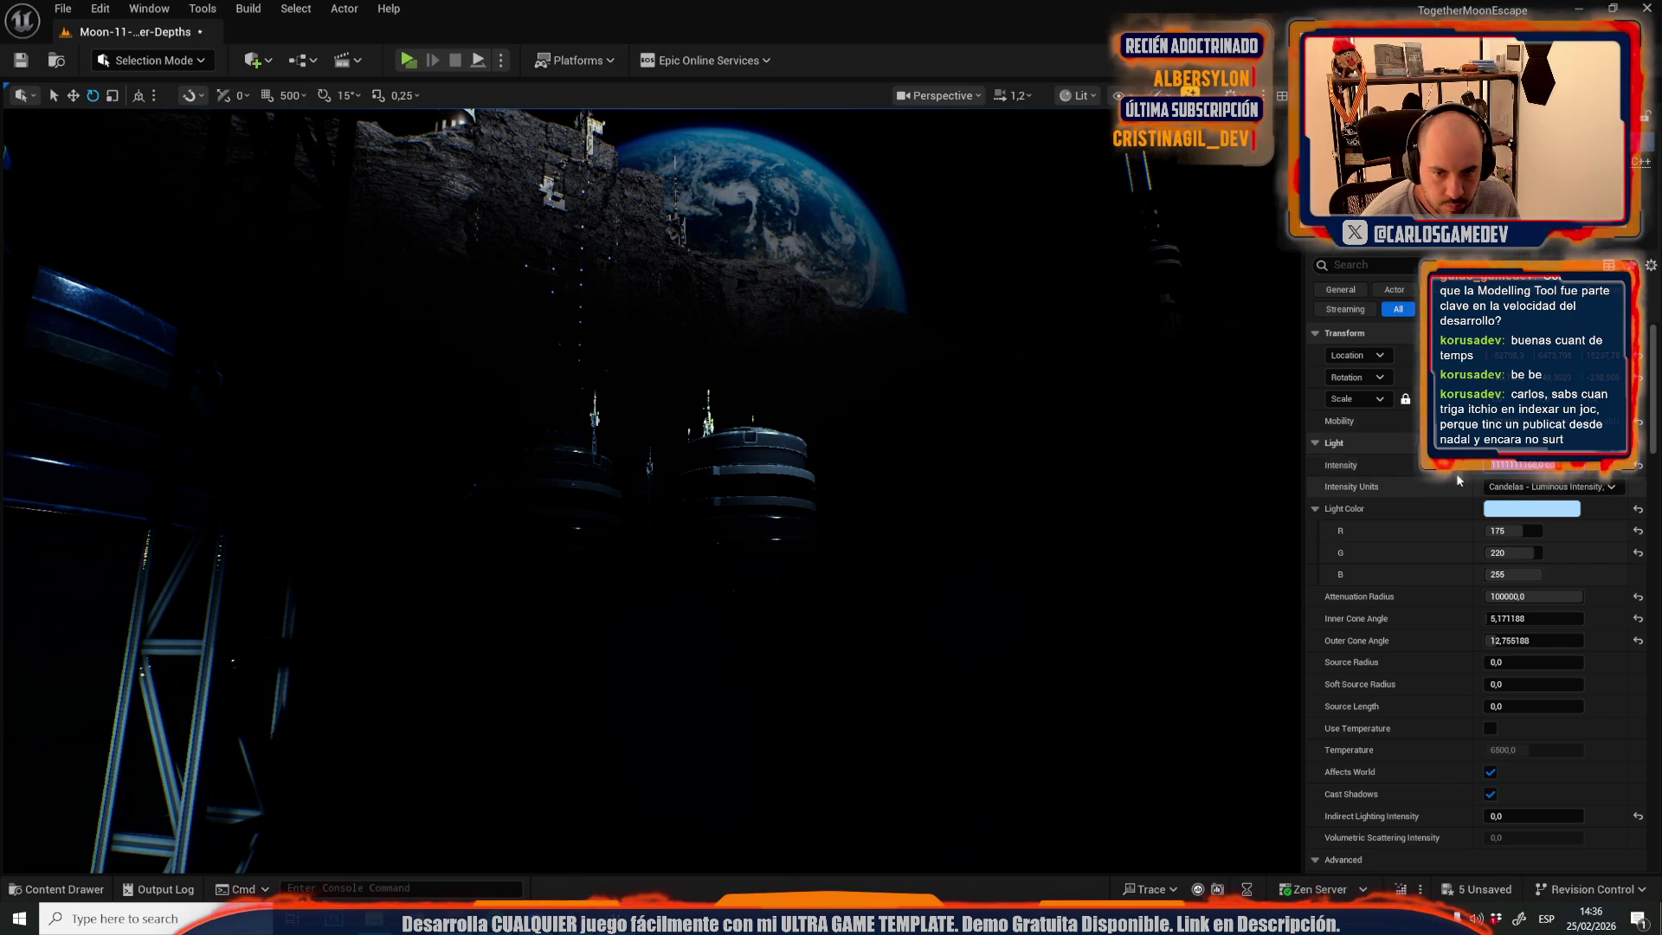
# - Darken the spotlight's light colour to a blue-grey of RGB 100, 127, 148
pyautogui.click(1515, 511)
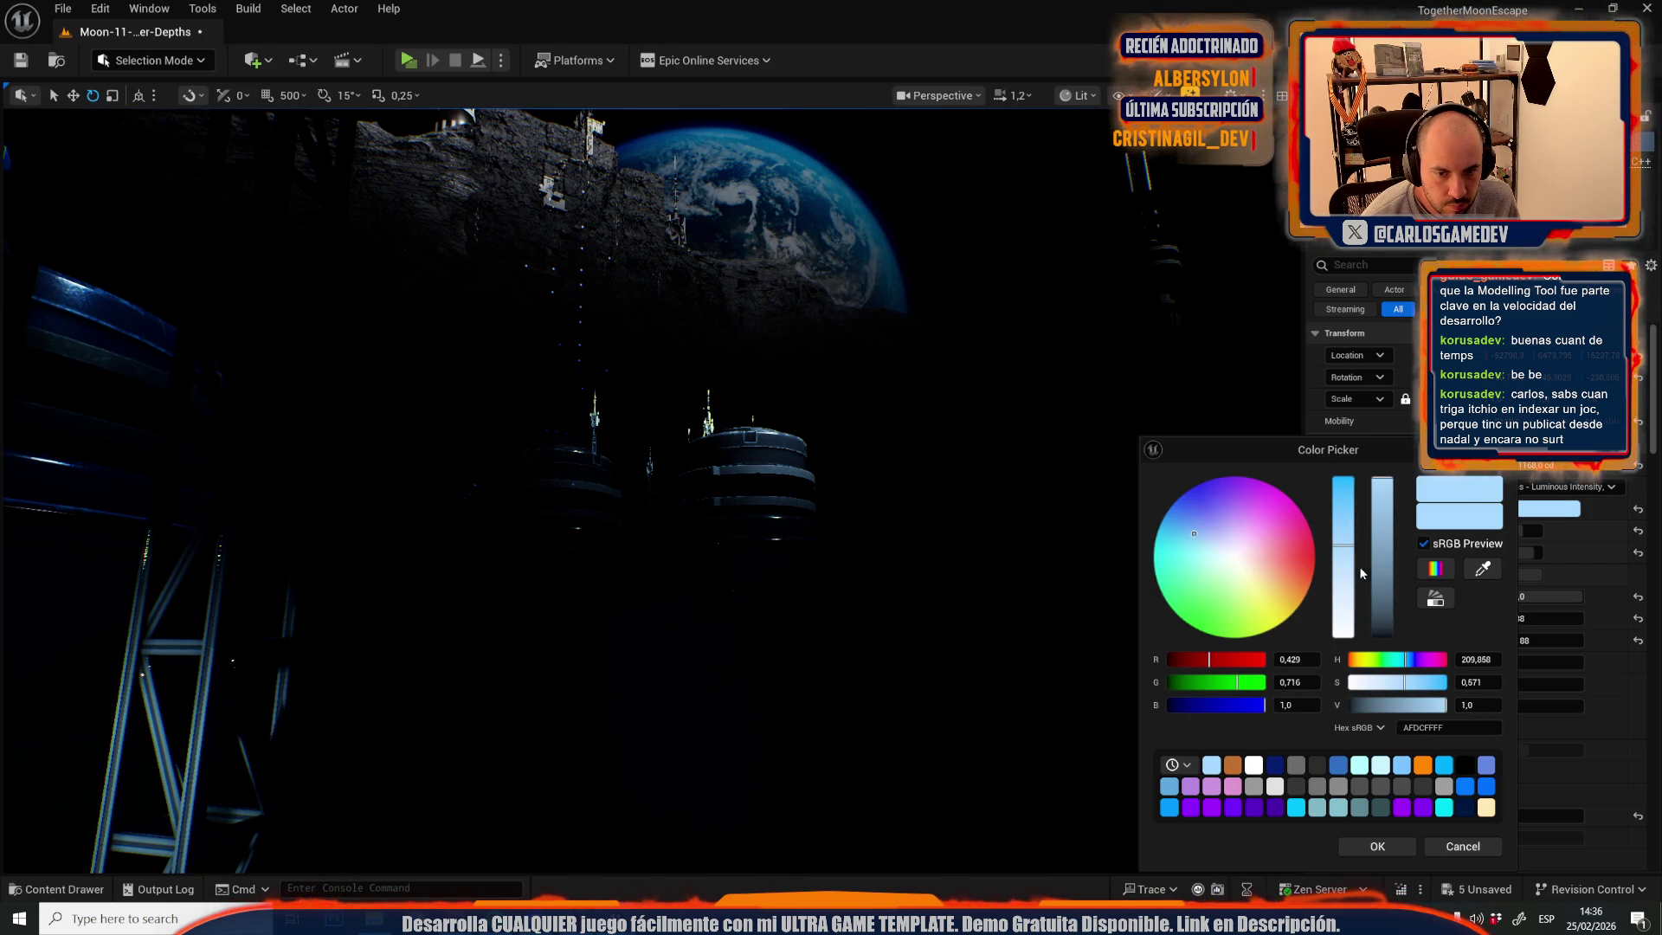
pyautogui.moveTo(1406, 628); pyautogui.dragTo(1392, 517)
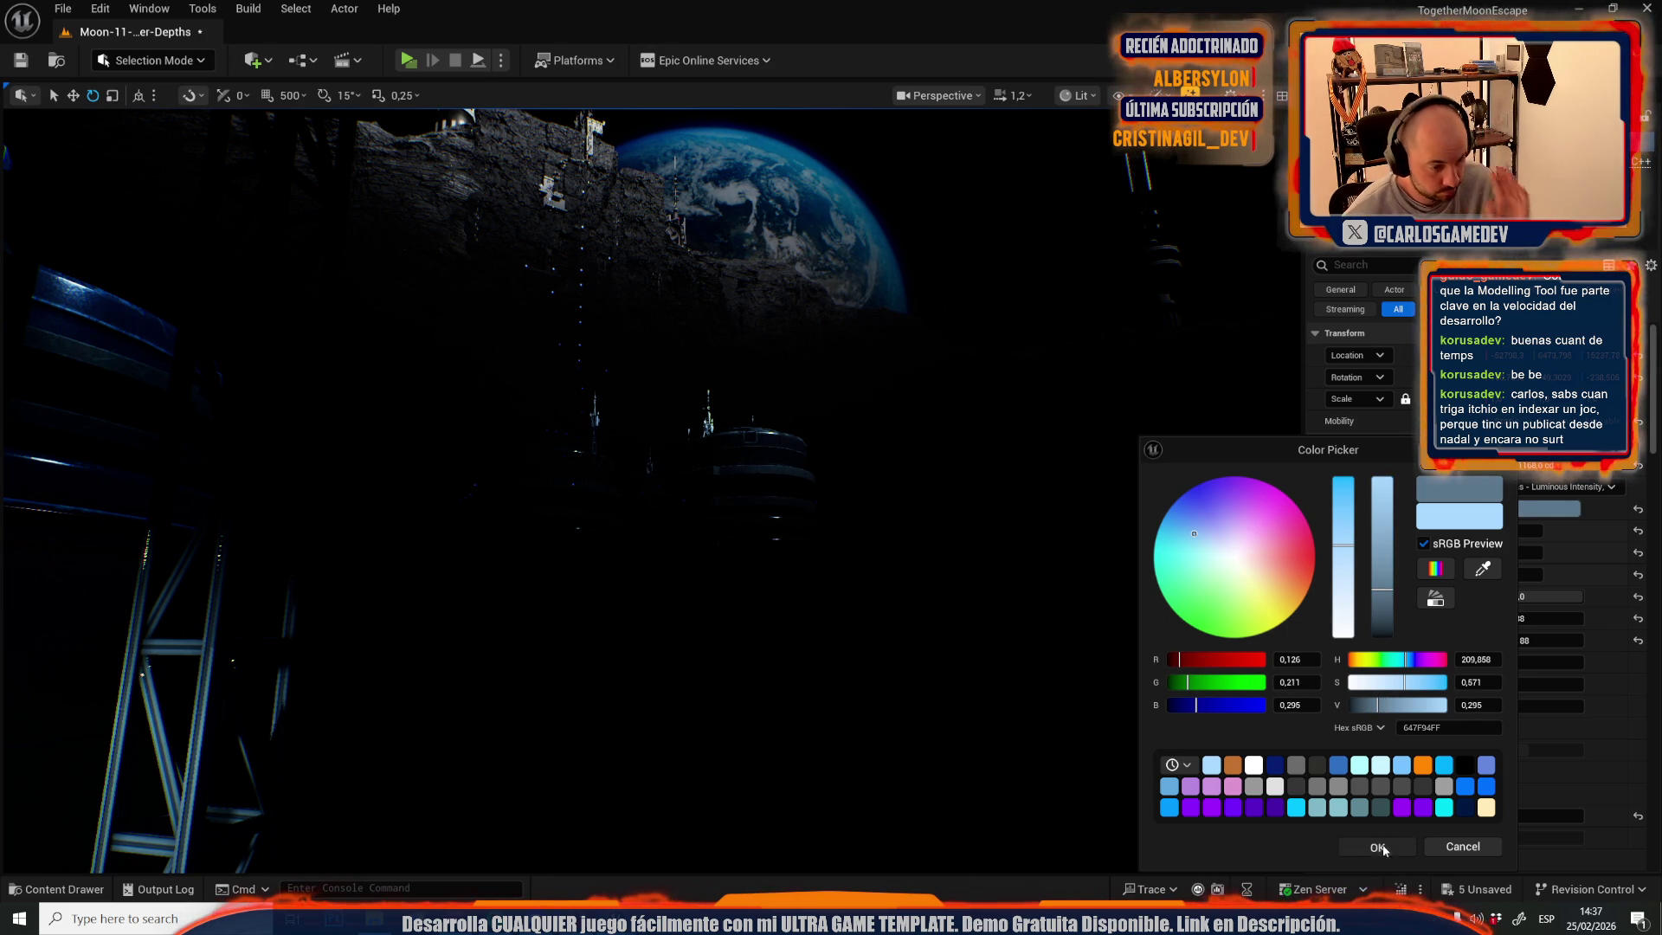
pyautogui.click(1378, 847)
pyautogui.scroll(2, 917, 665)
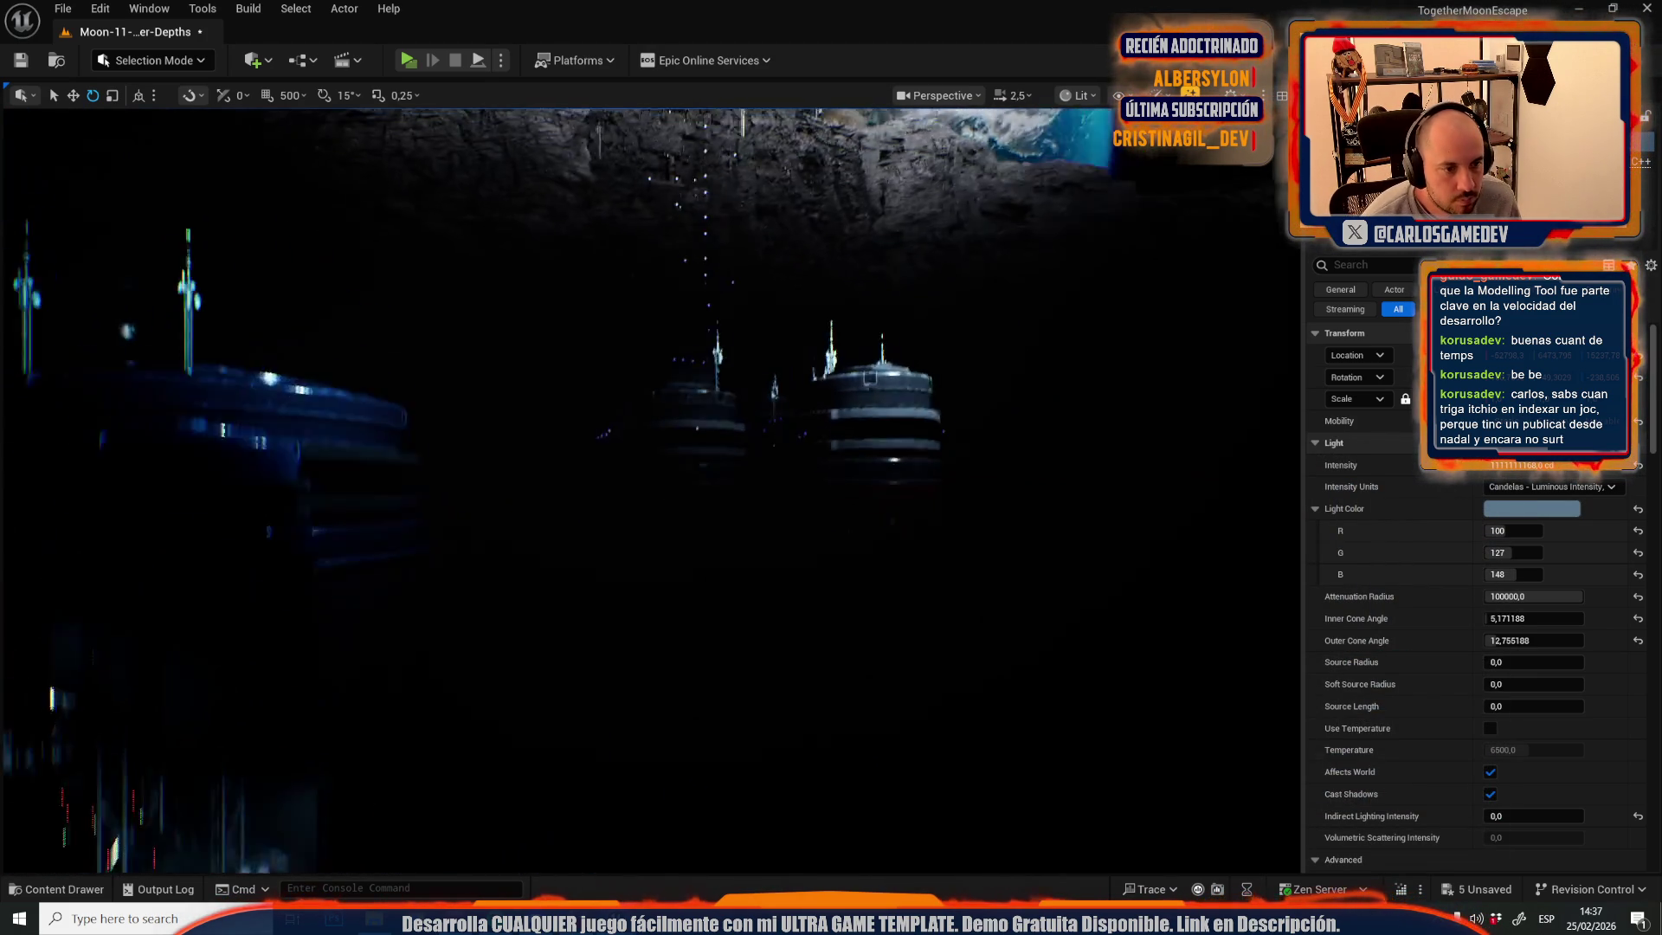
pyautogui.click(753, 519)
pyautogui.scroll(2, 753, 520)
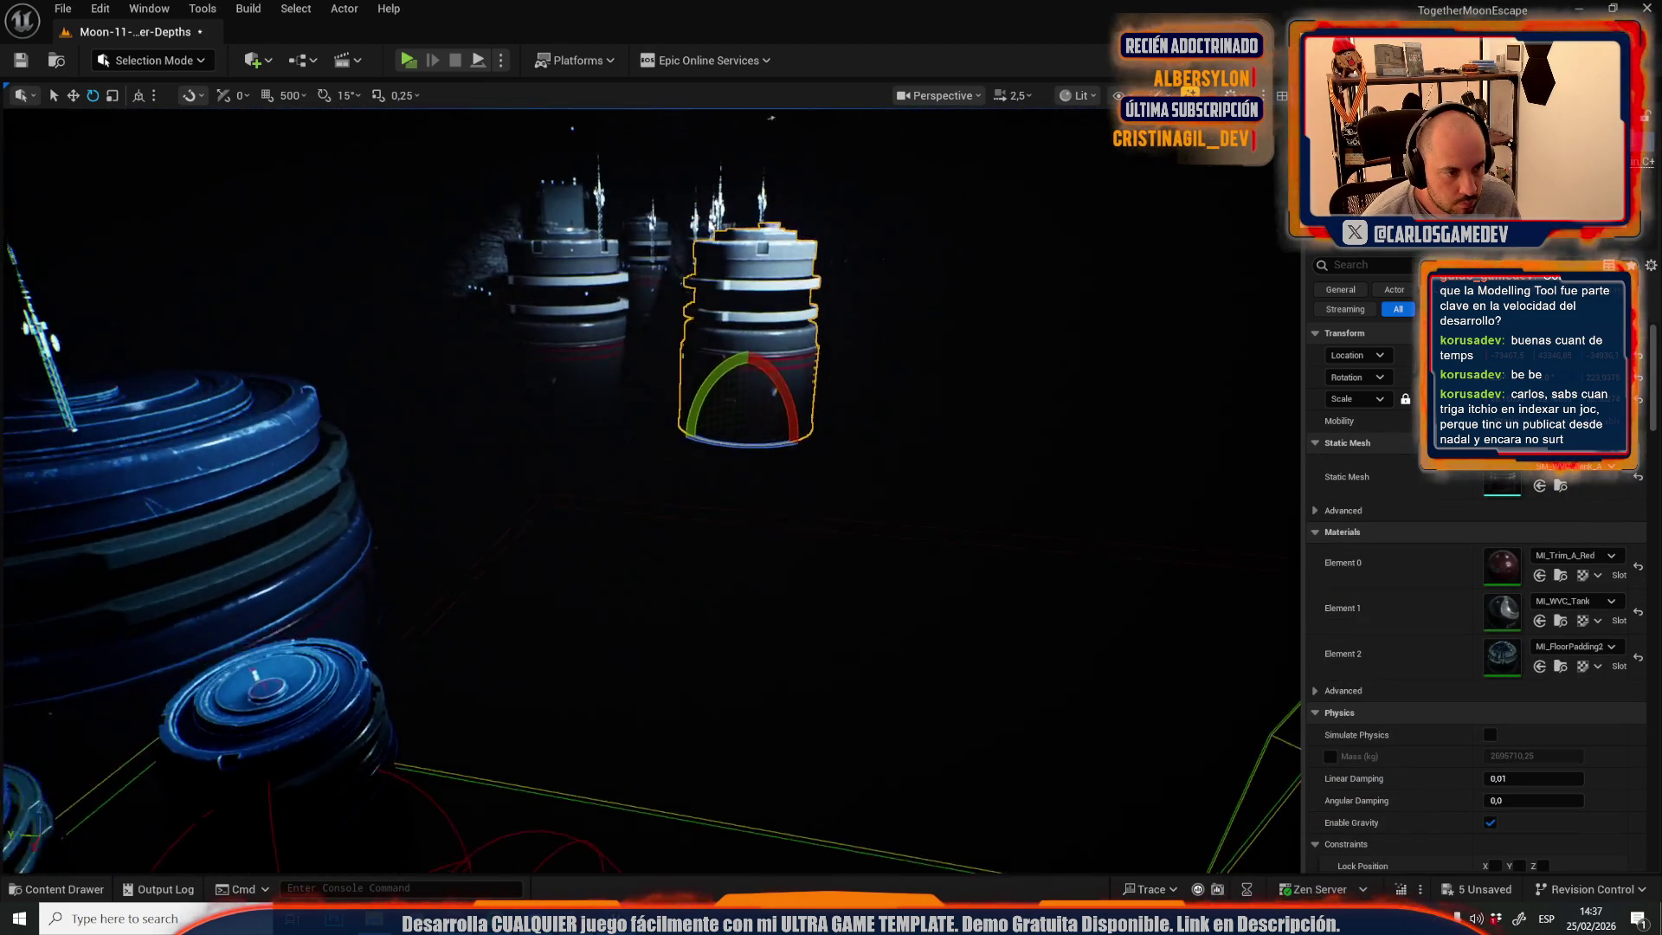
pyautogui.press('w')
pyautogui.scroll(1, 760, 492)
pyautogui.moveTo(763, 488)
pyautogui.mouseDown()
pyautogui.moveTo(725, 610)
pyautogui.moveTo(679, 668)
pyautogui.mouseUp()
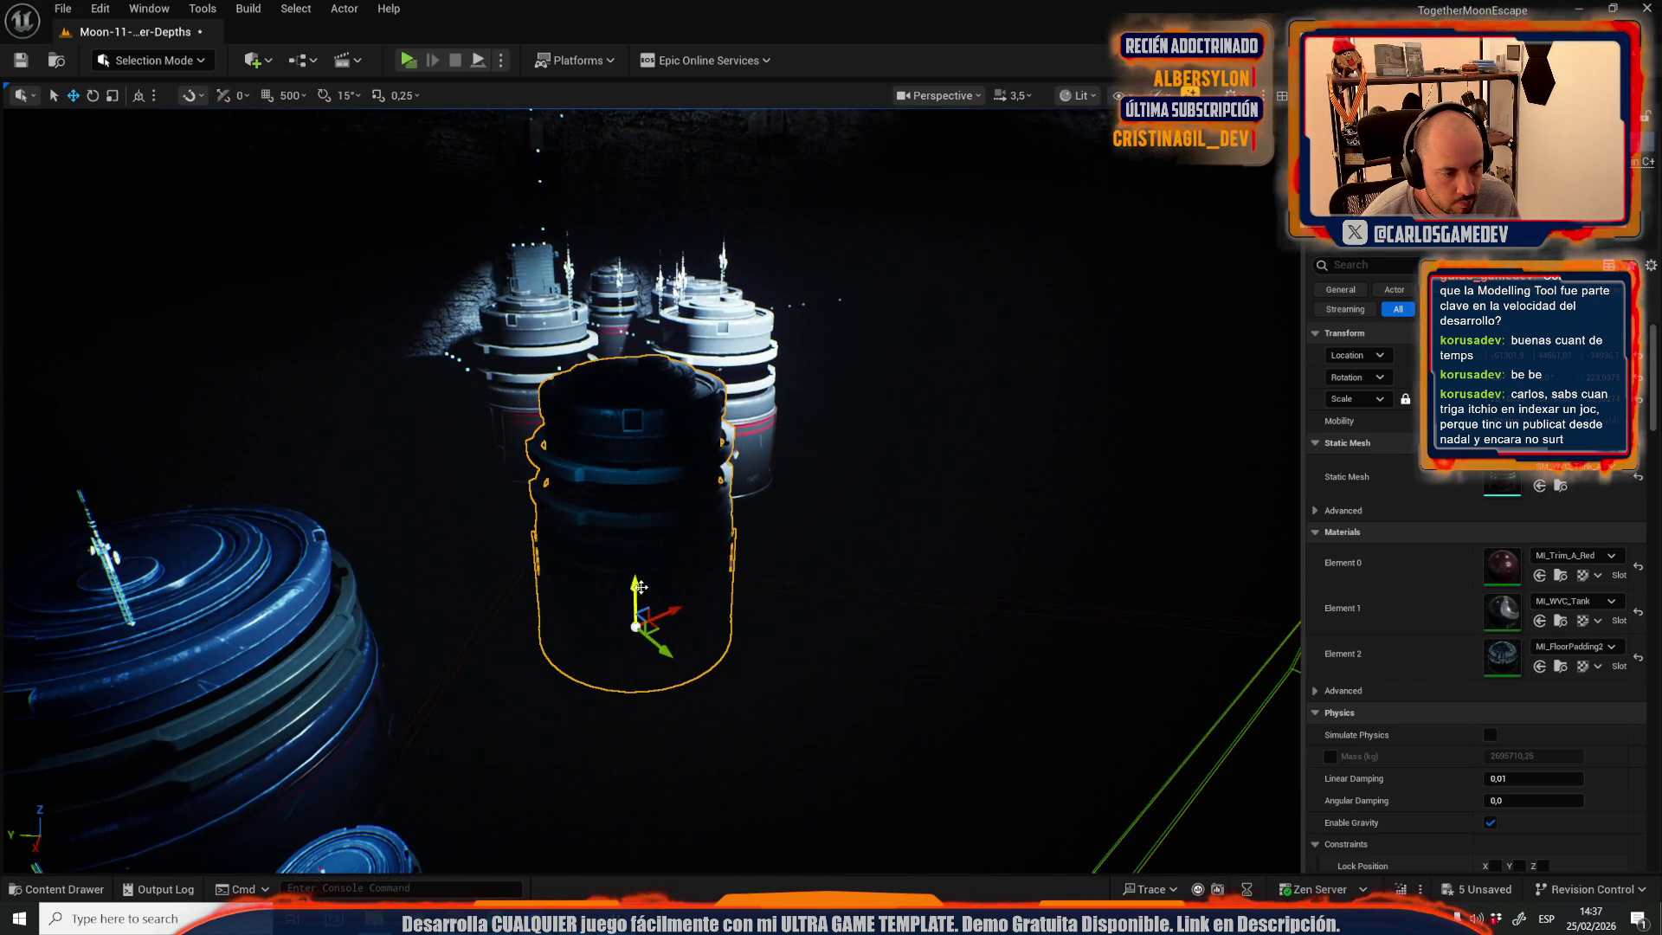
pyautogui.scroll(-3, 626, 580)
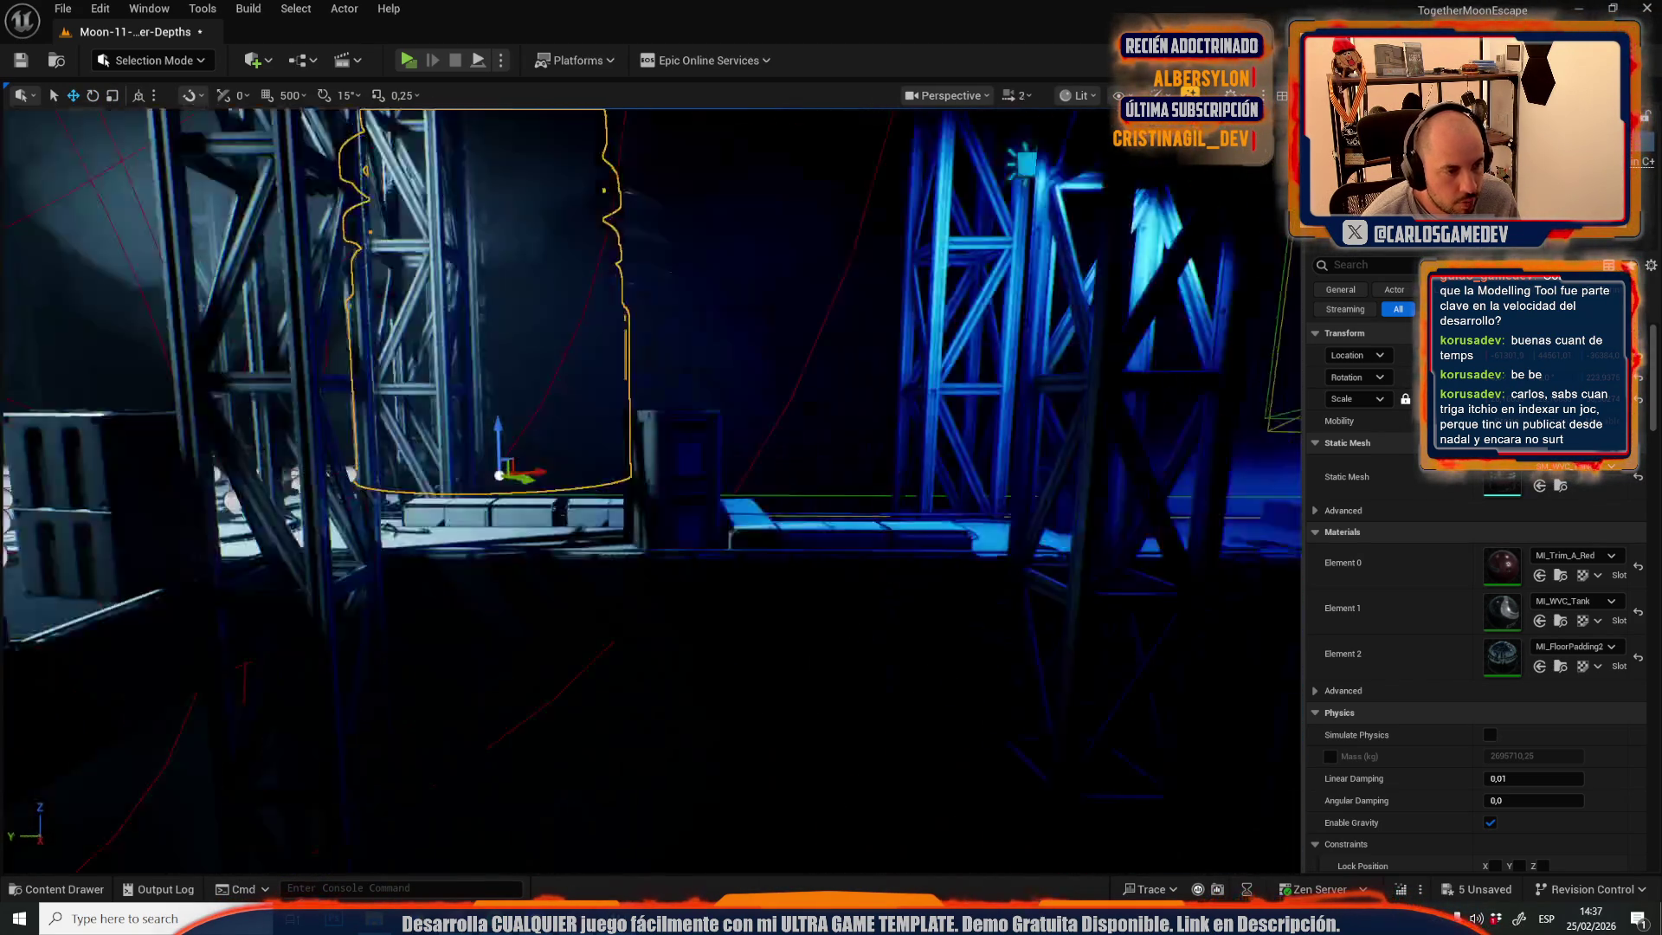
pyautogui.press('g')
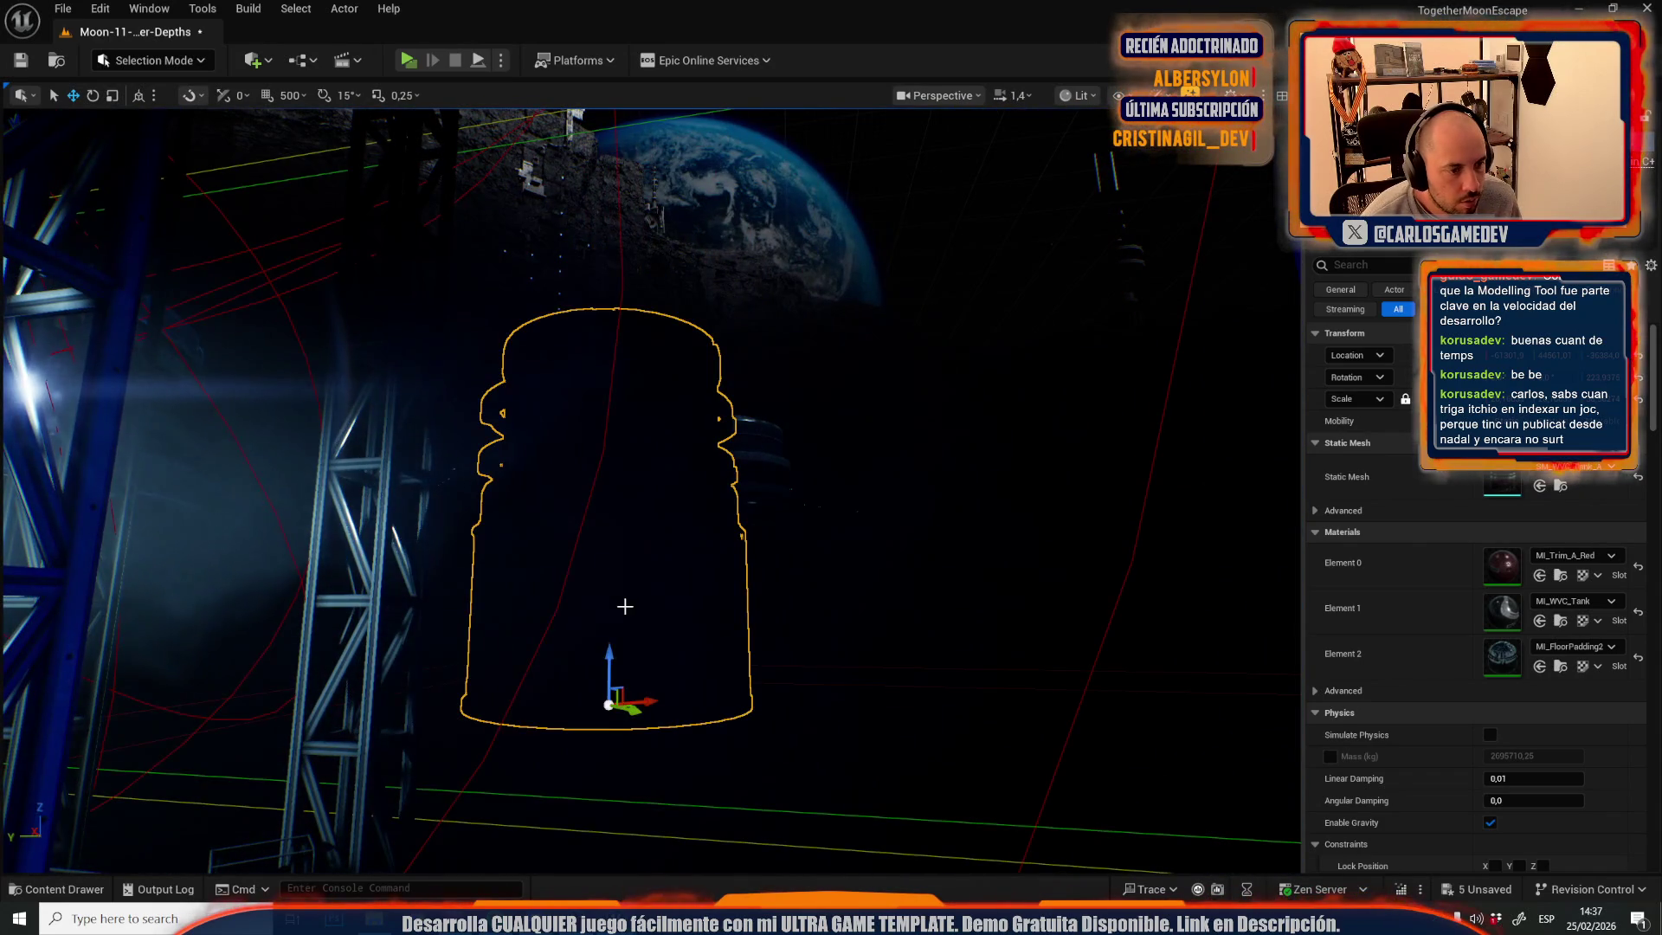
pyautogui.moveTo(604, 658)
pyautogui.mouseDown()
pyautogui.moveTo(732, 515)
pyautogui.moveTo(857, 547)
pyautogui.moveTo(891, 528)
pyautogui.moveTo(900, 571)
pyautogui.mouseUp()
pyautogui.scroll(-2, 649, 489)
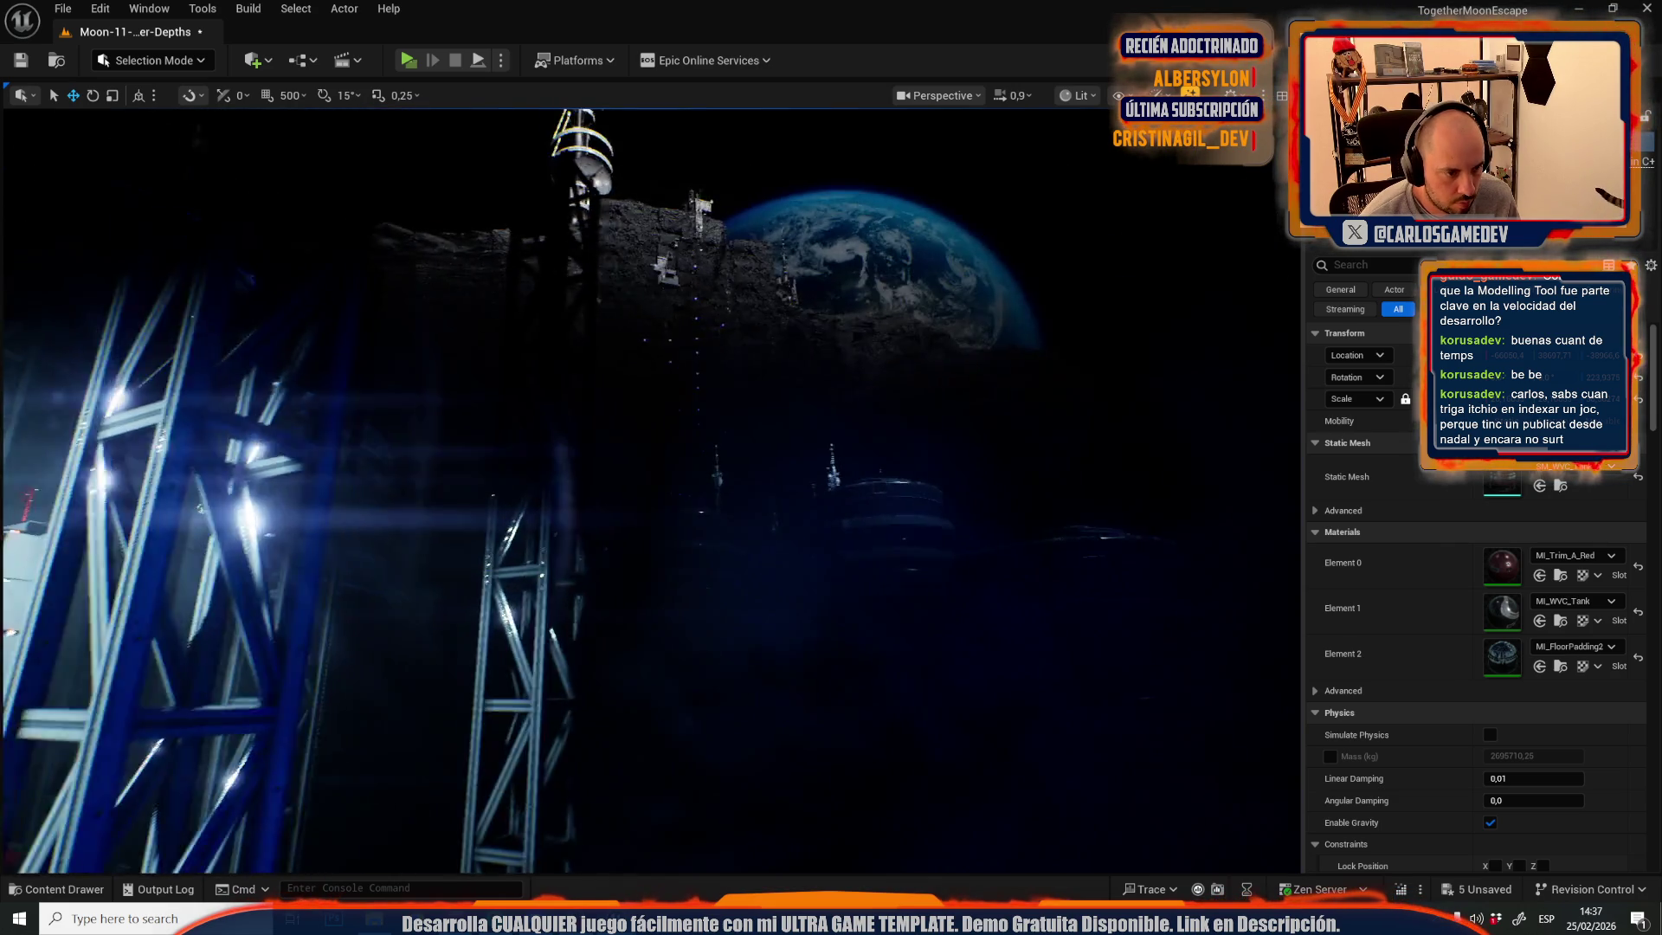
pyautogui.scroll(3, 649, 490)
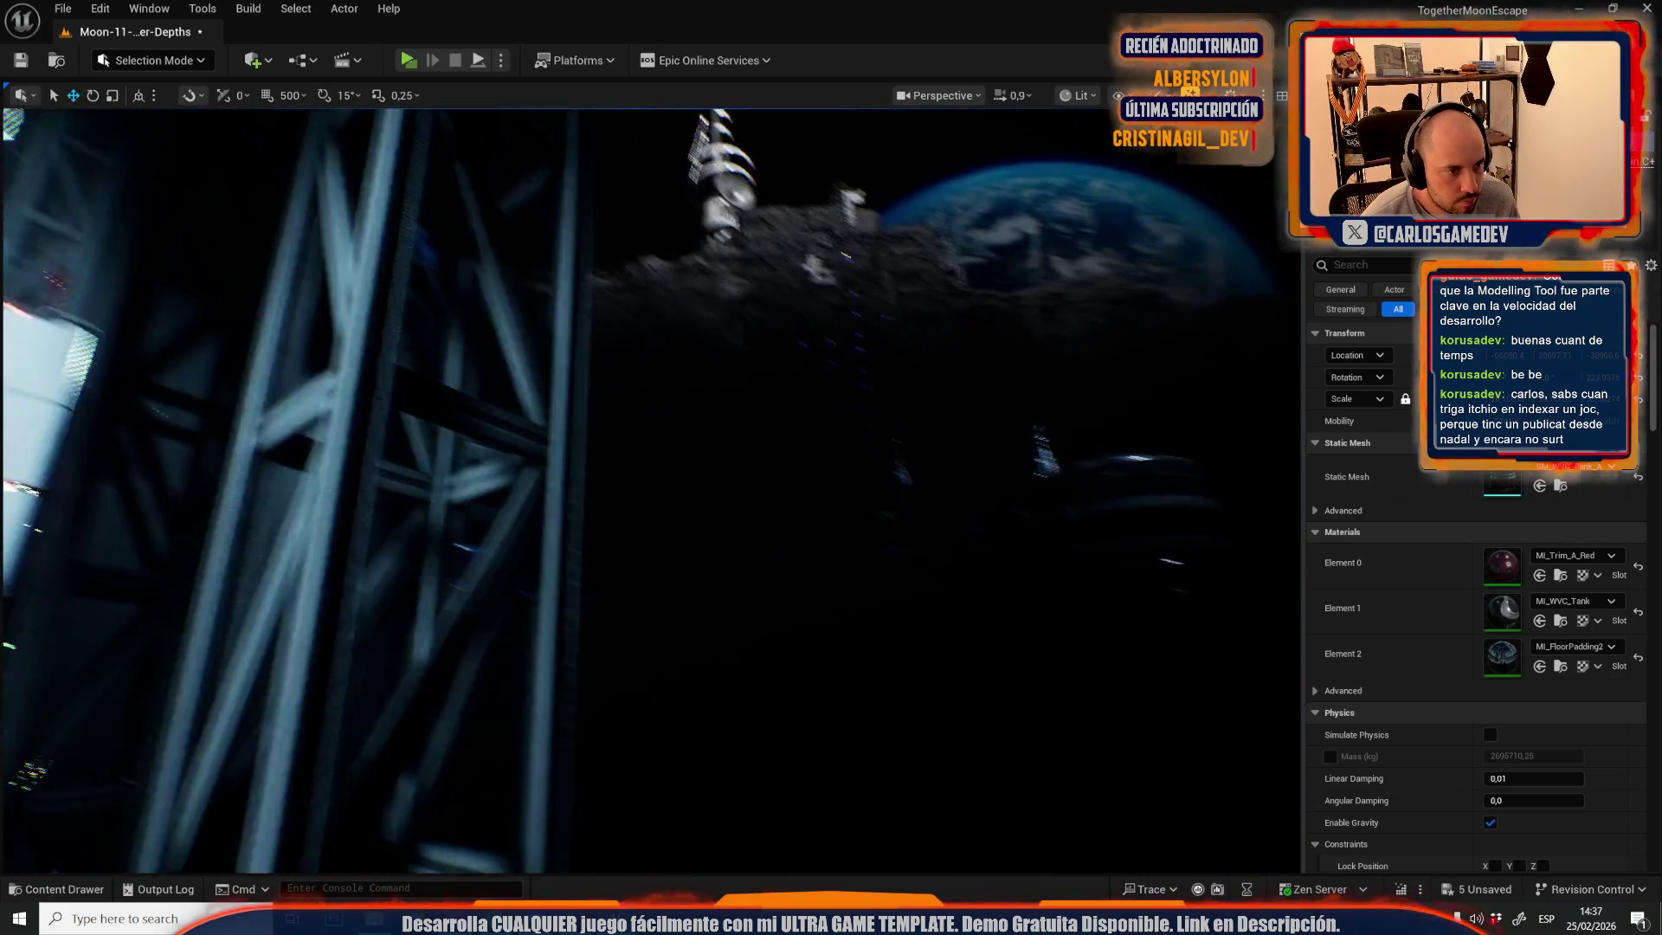
pyautogui.scroll(1, 649, 489)
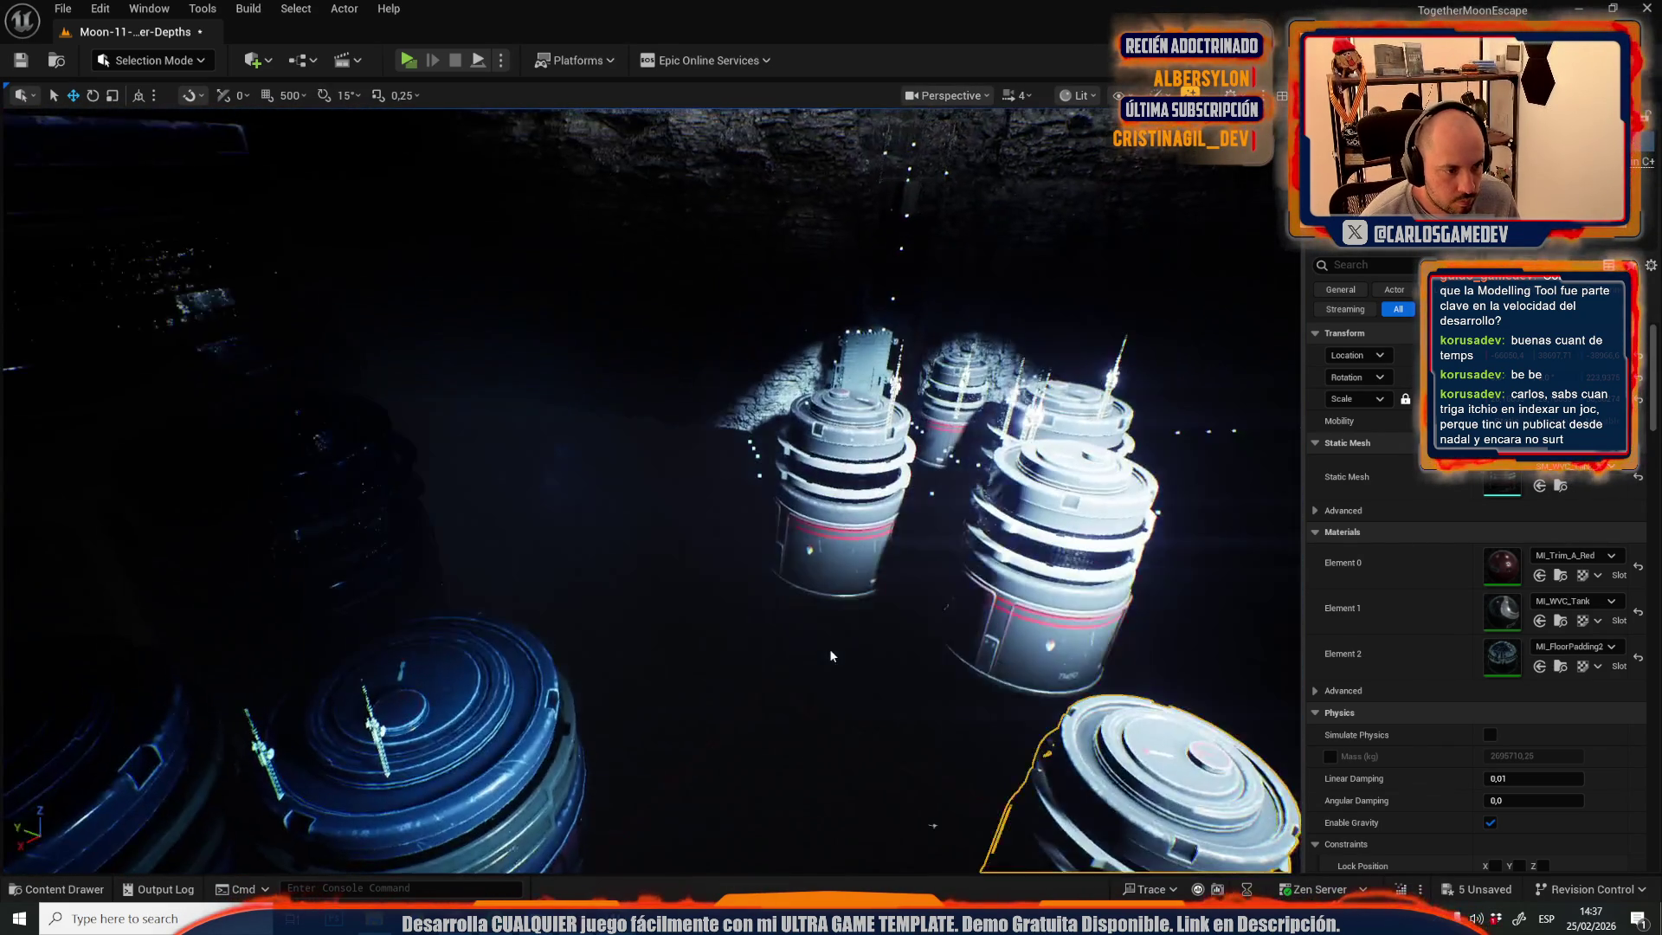
pyautogui.press('s')
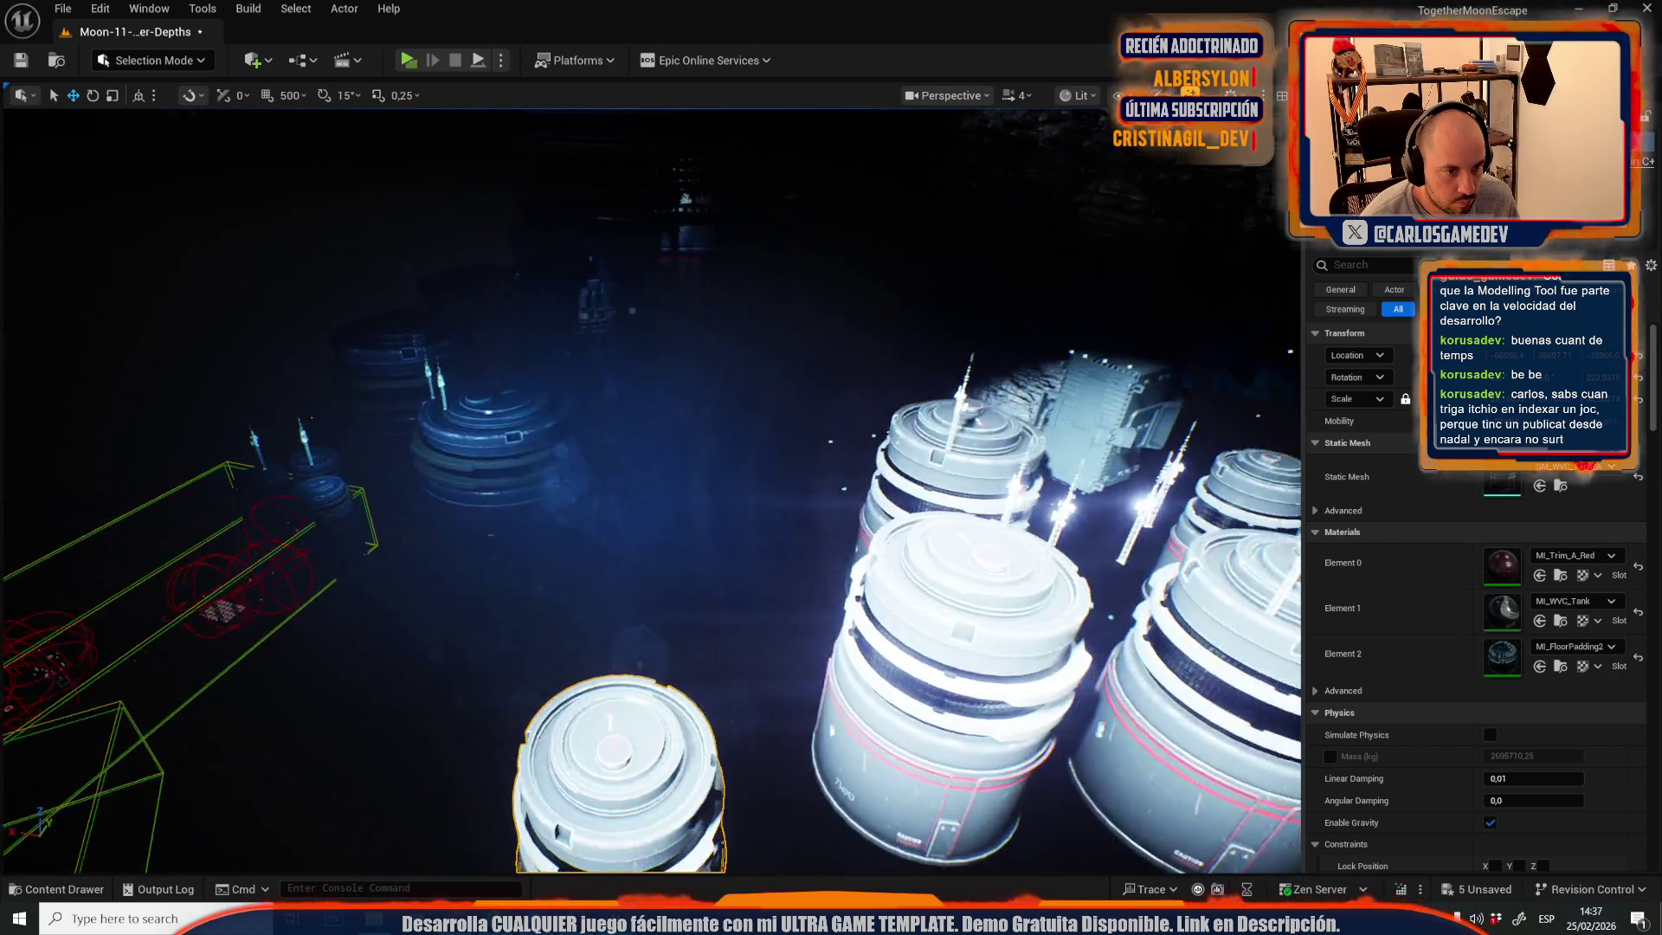
pyautogui.press('w')
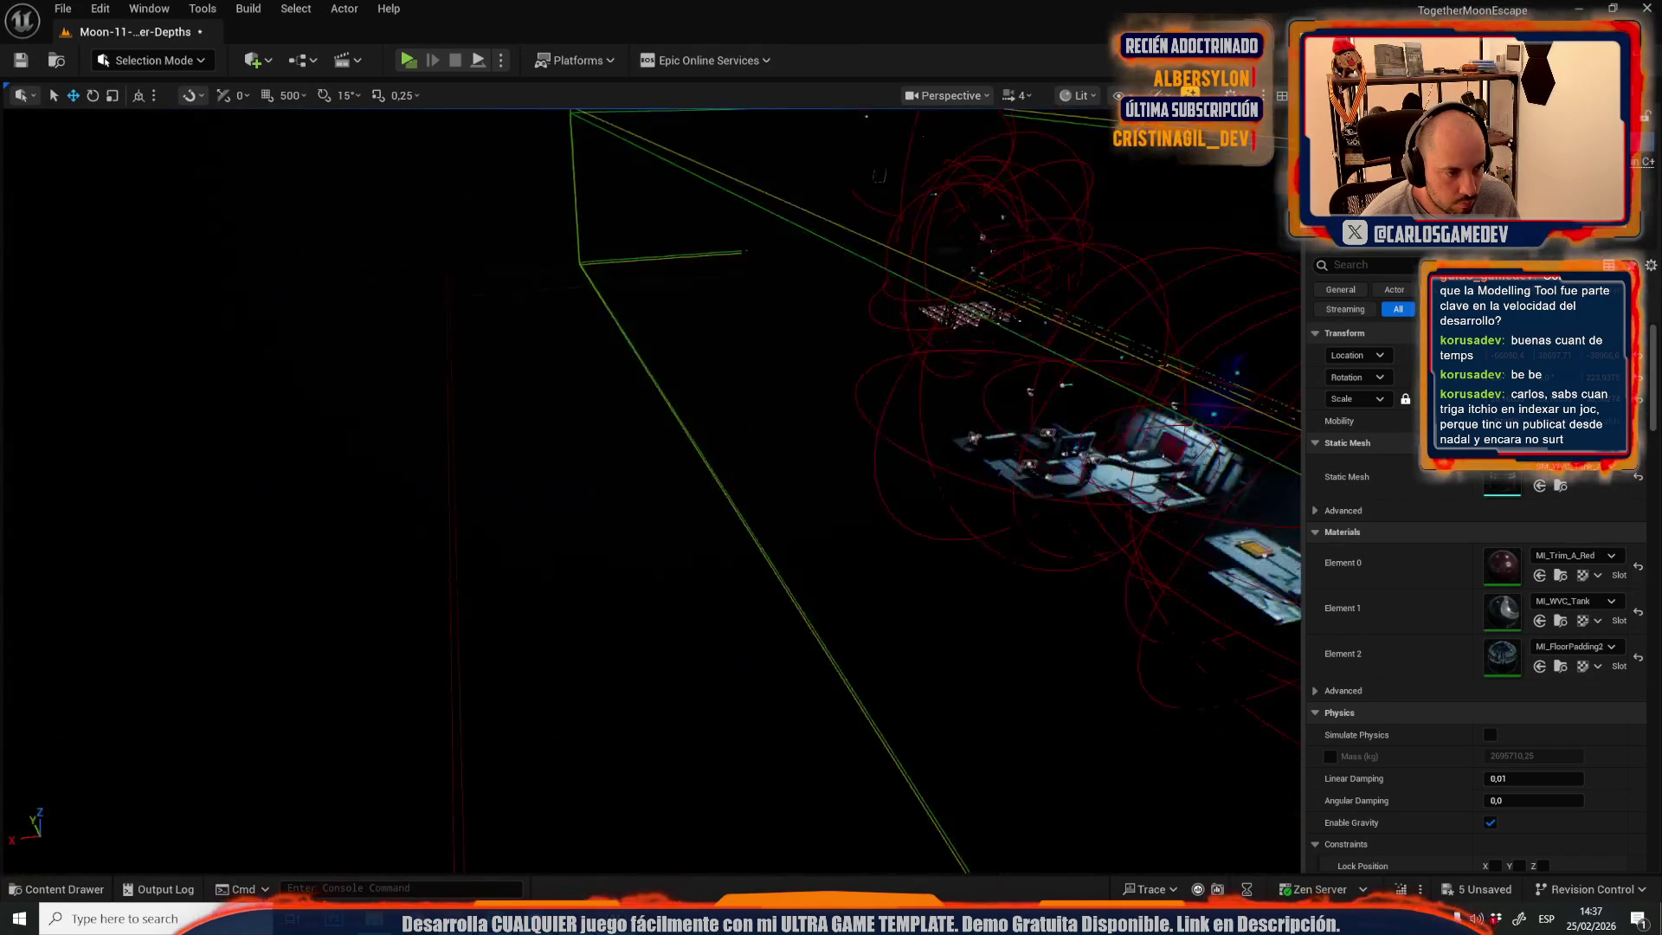
pyautogui.scroll(-1, 649, 489)
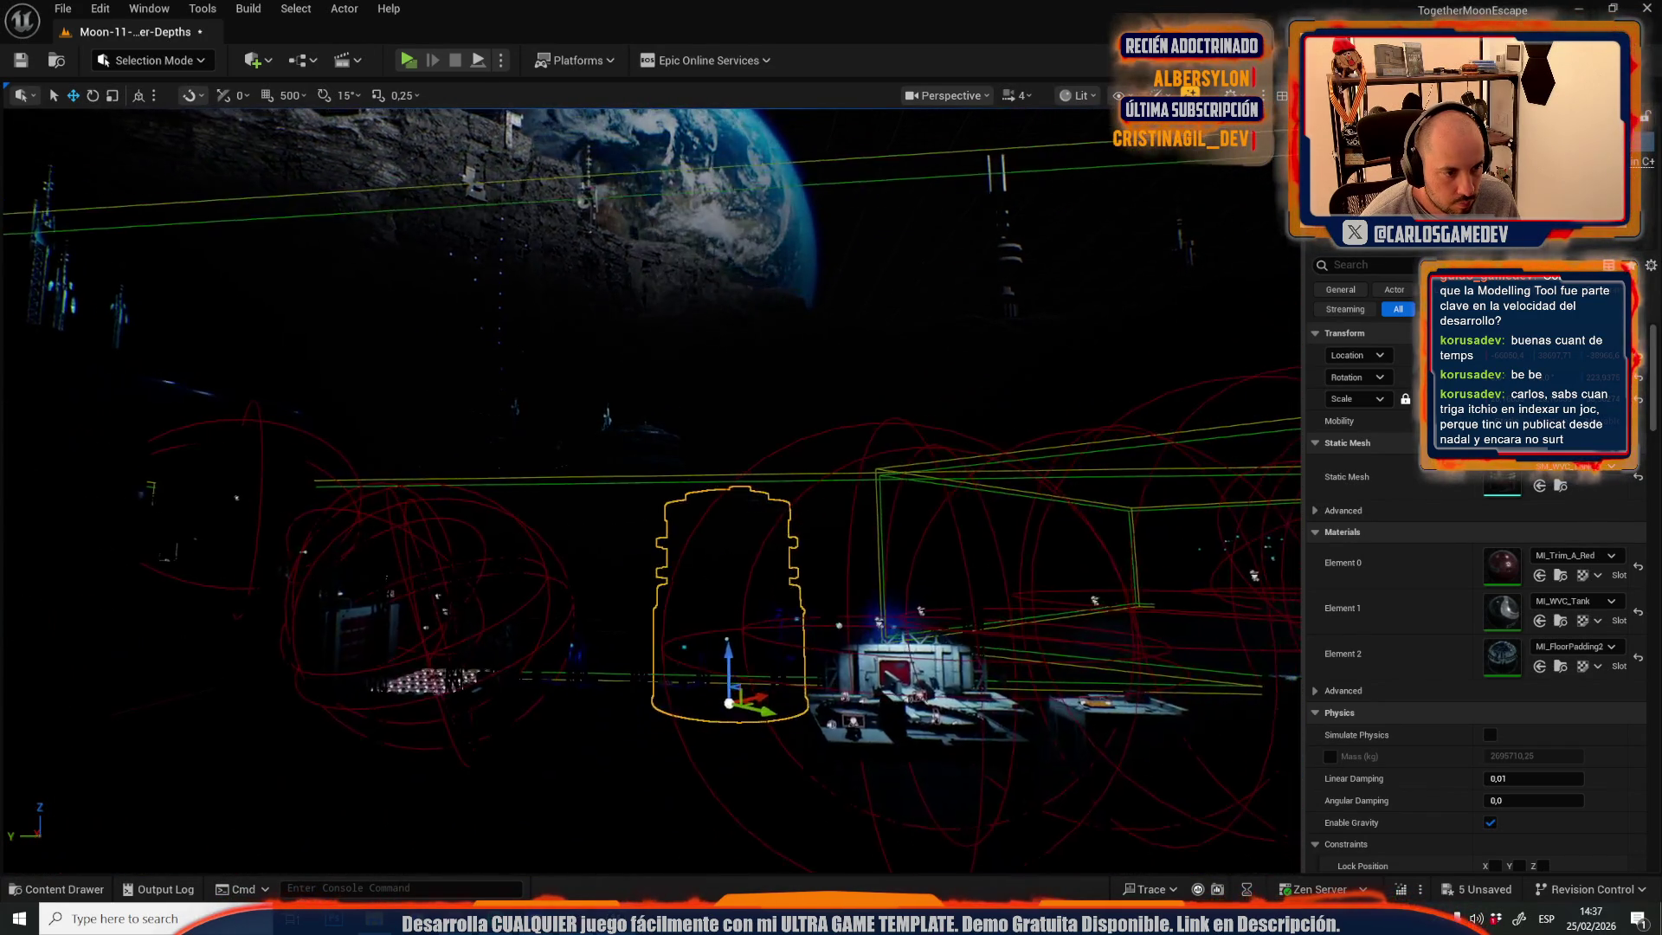
pyautogui.press('w')
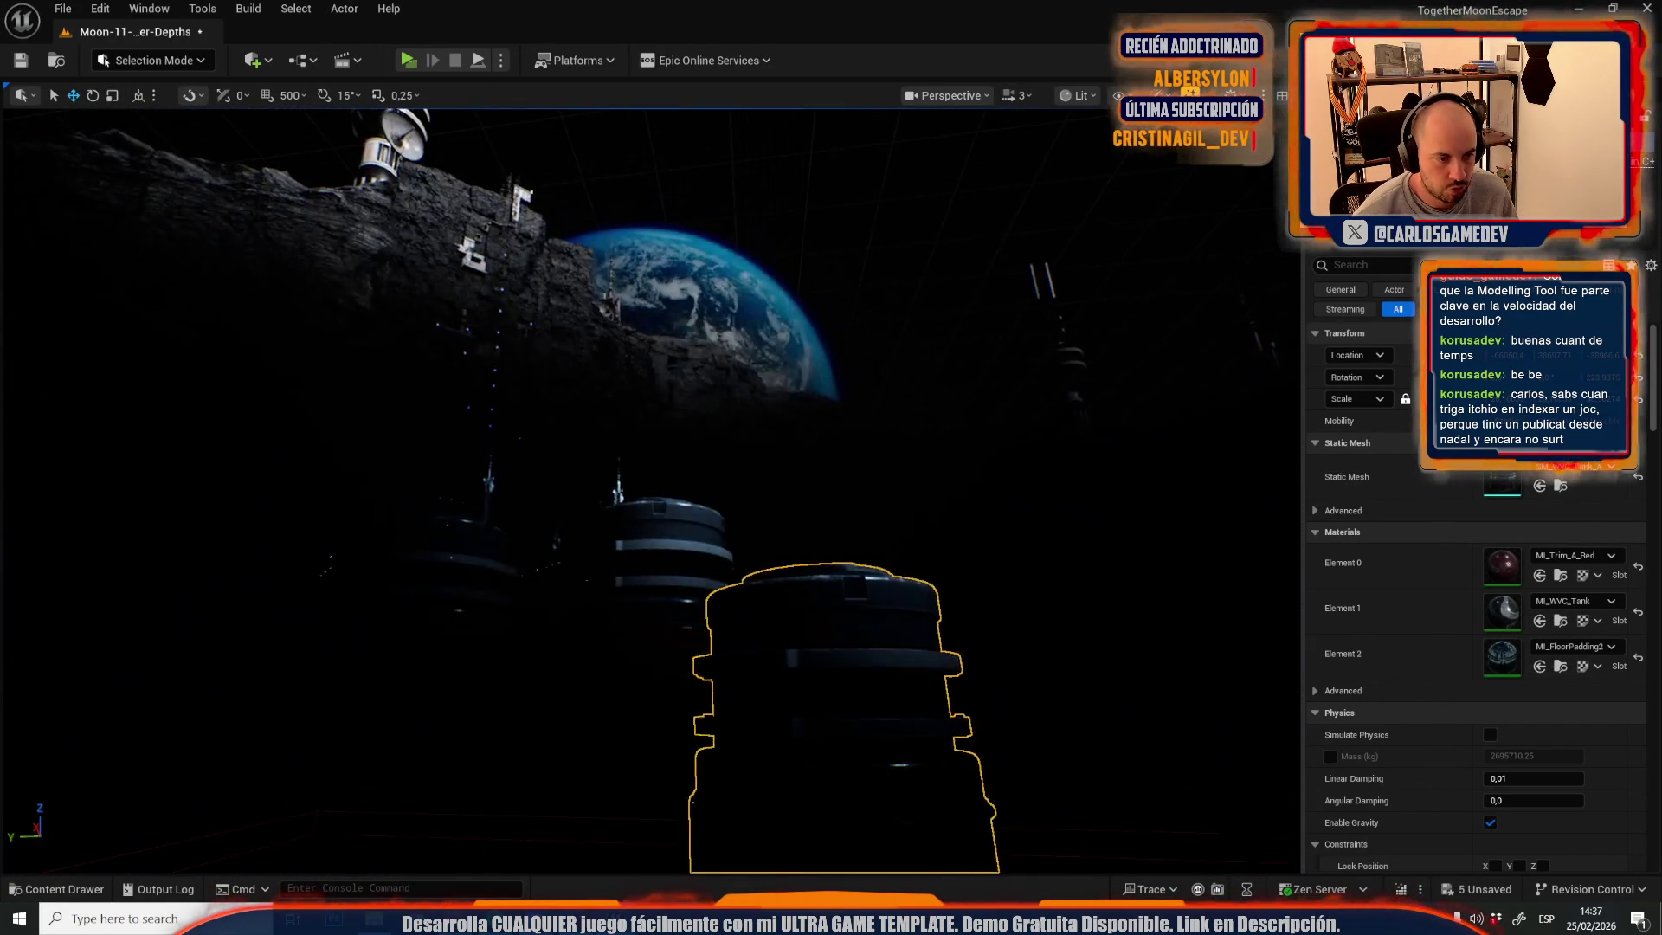
pyautogui.scroll(1, 817, 589)
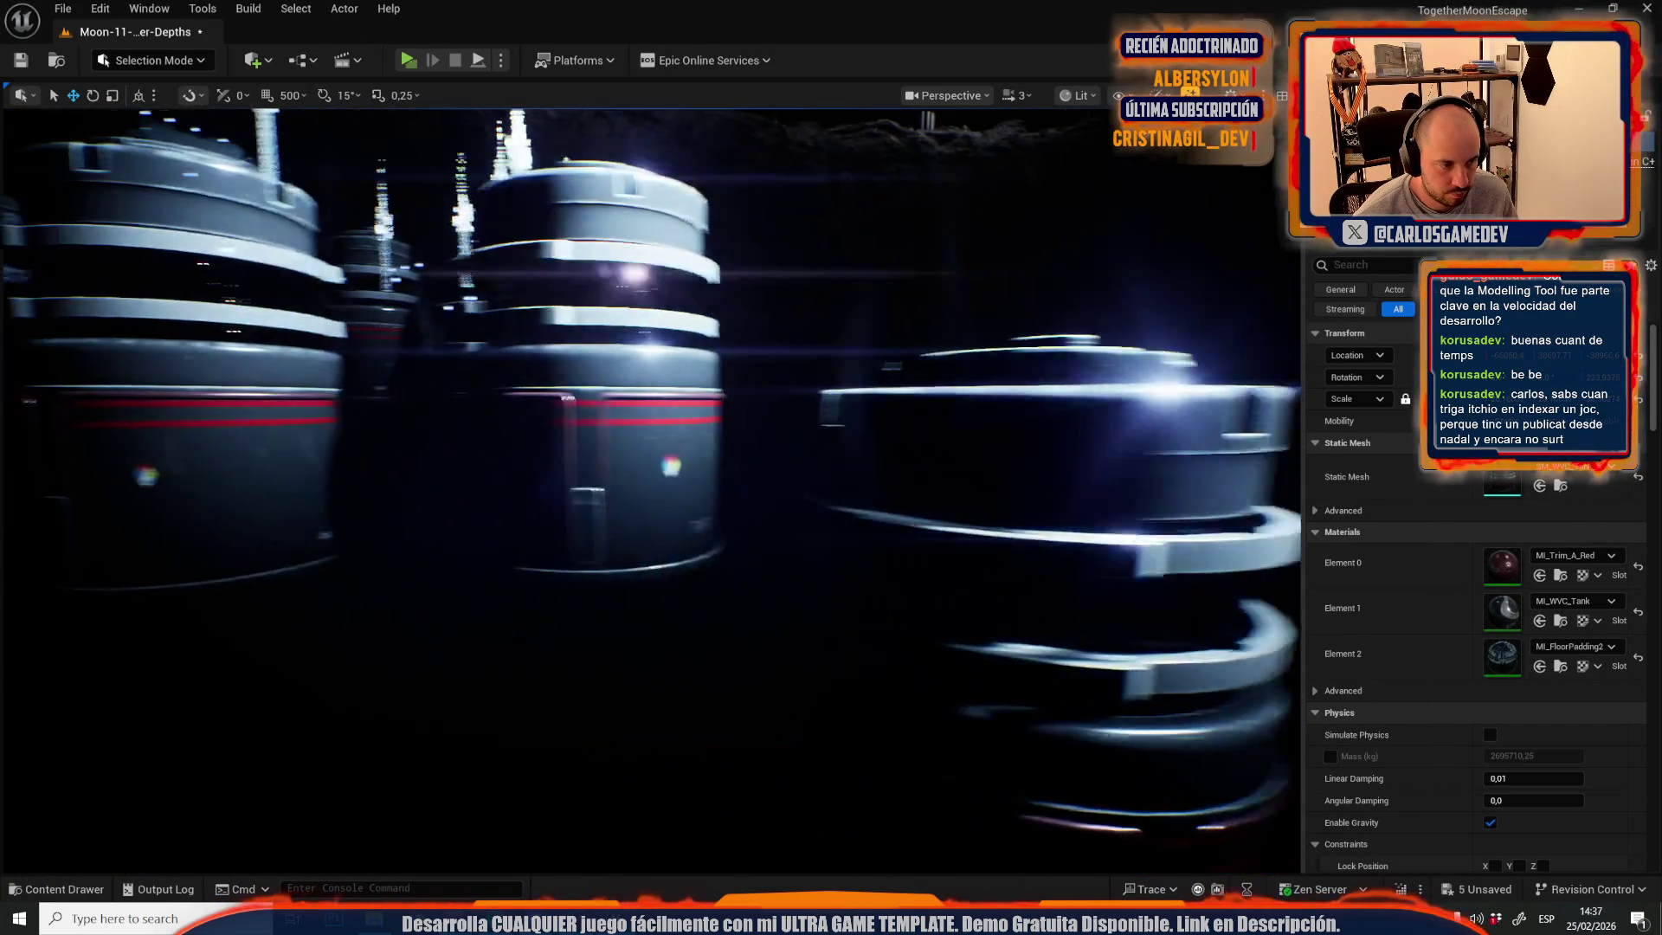
pyautogui.scroll(-1, 649, 489)
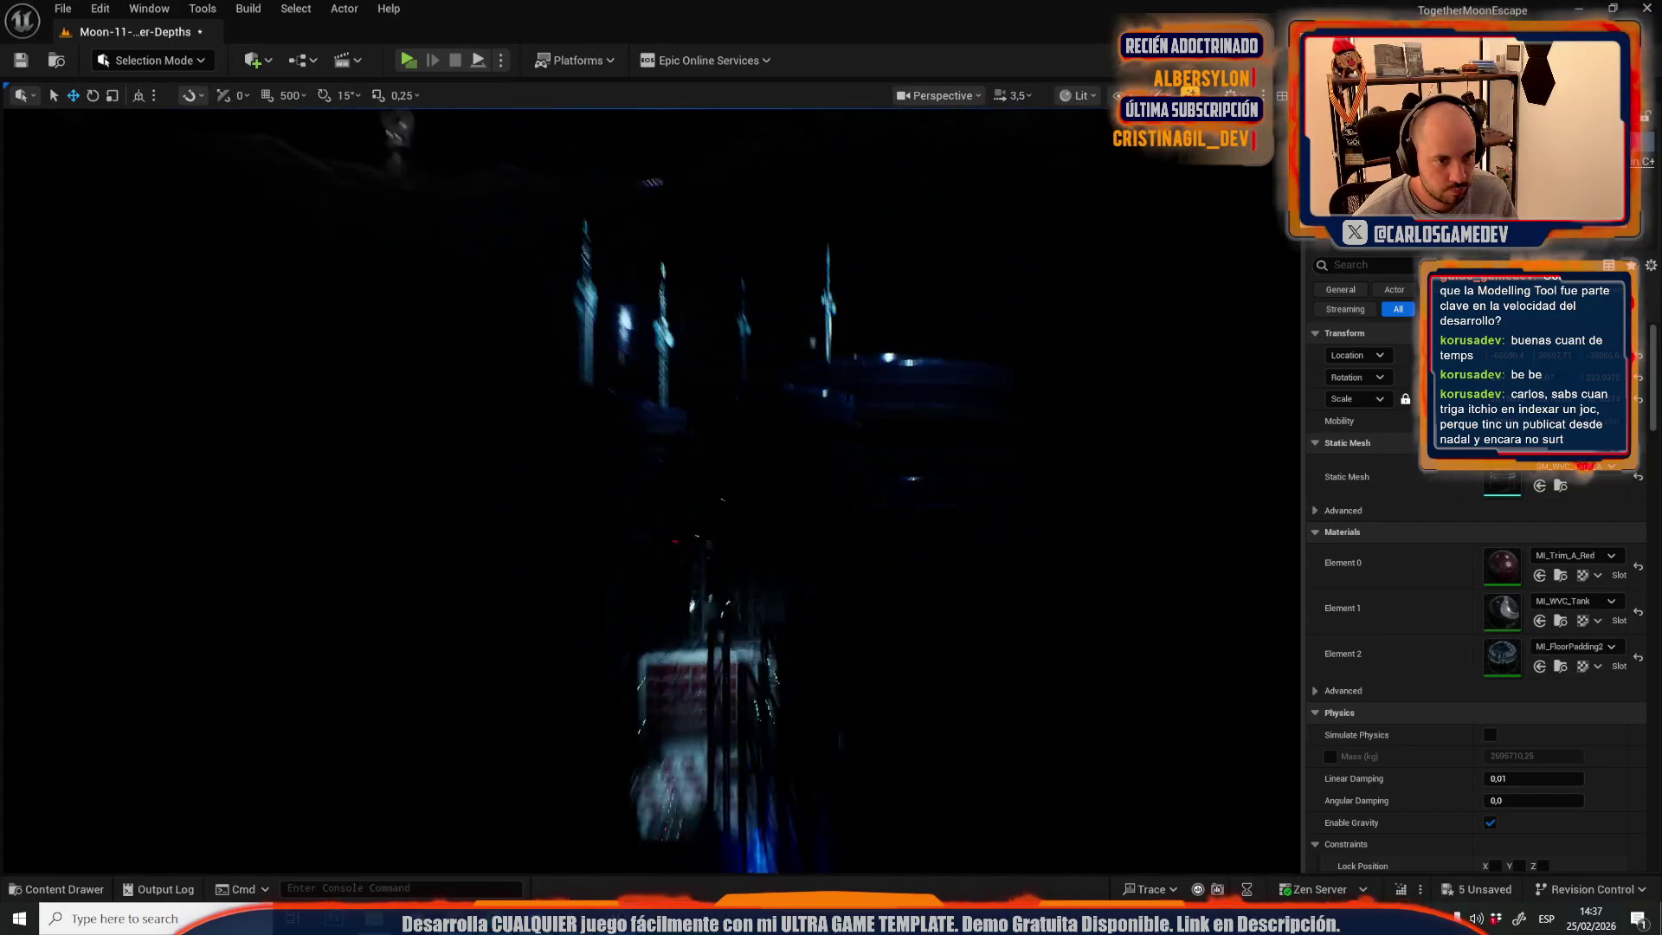
pyautogui.scroll(-2, 774, 522)
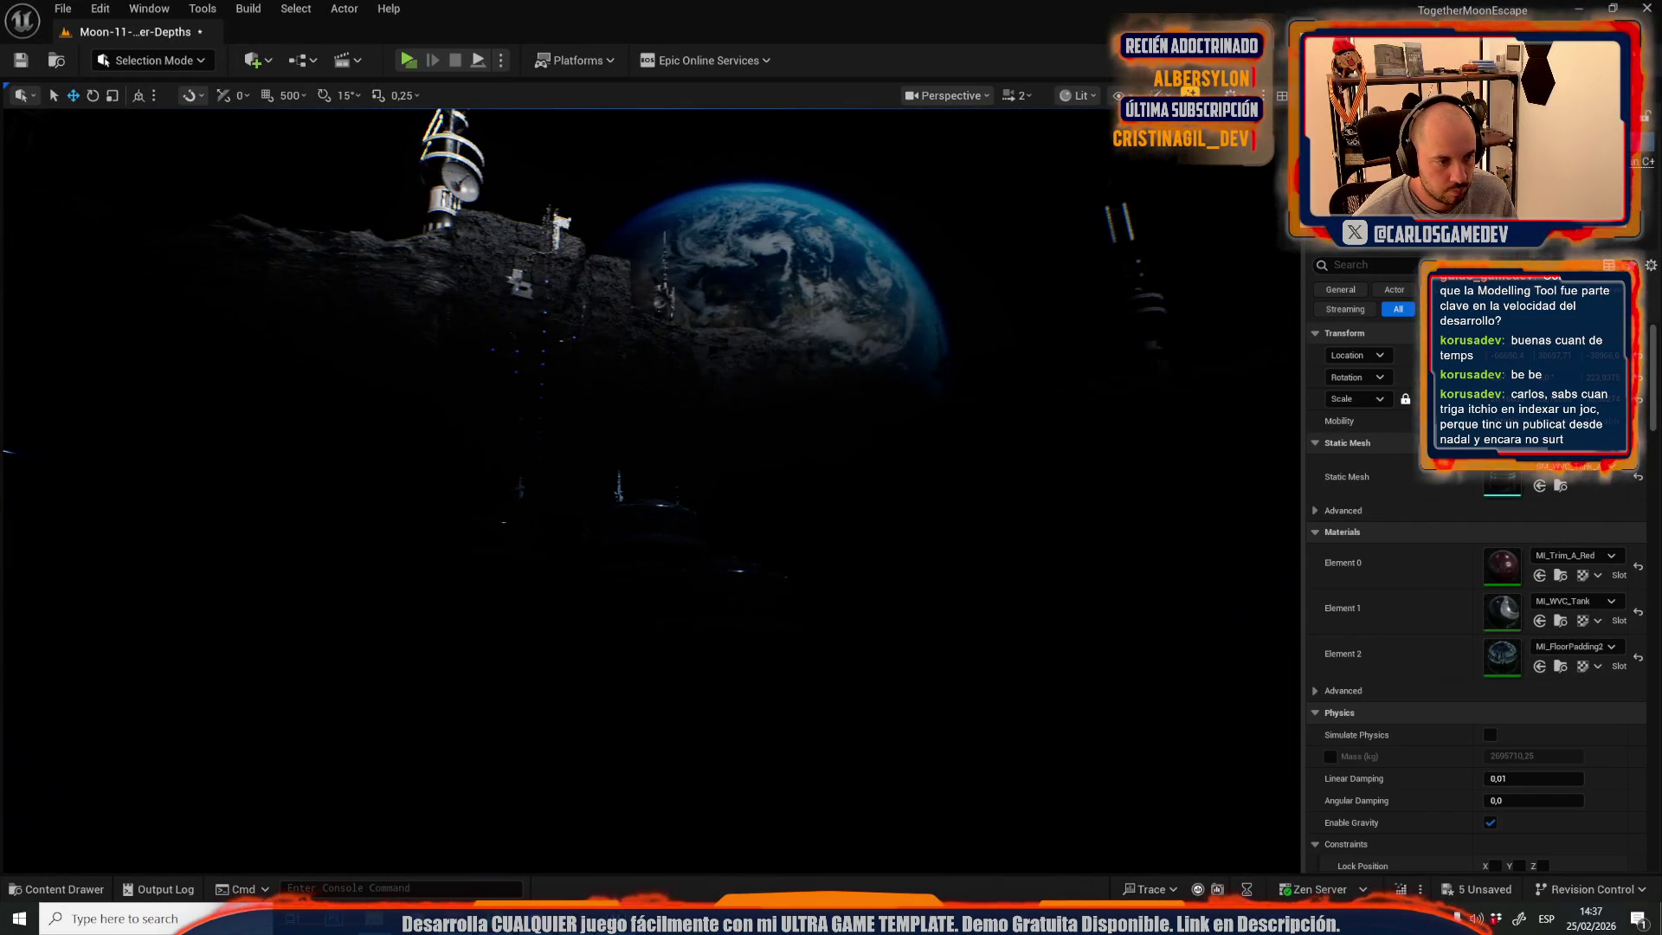
pyautogui.press('g')
pyautogui.moveTo(774, 522); pyautogui.dragTo(952, 562)
pyautogui.moveTo(798, 527); pyautogui.dragTo(654, 528)
pyautogui.scroll(-1, 805, 529)
pyautogui.scroll(-2, 736, 536)
pyautogui.scroll(5, 670, 528)
pyautogui.hotkey('ctrl', 'a')
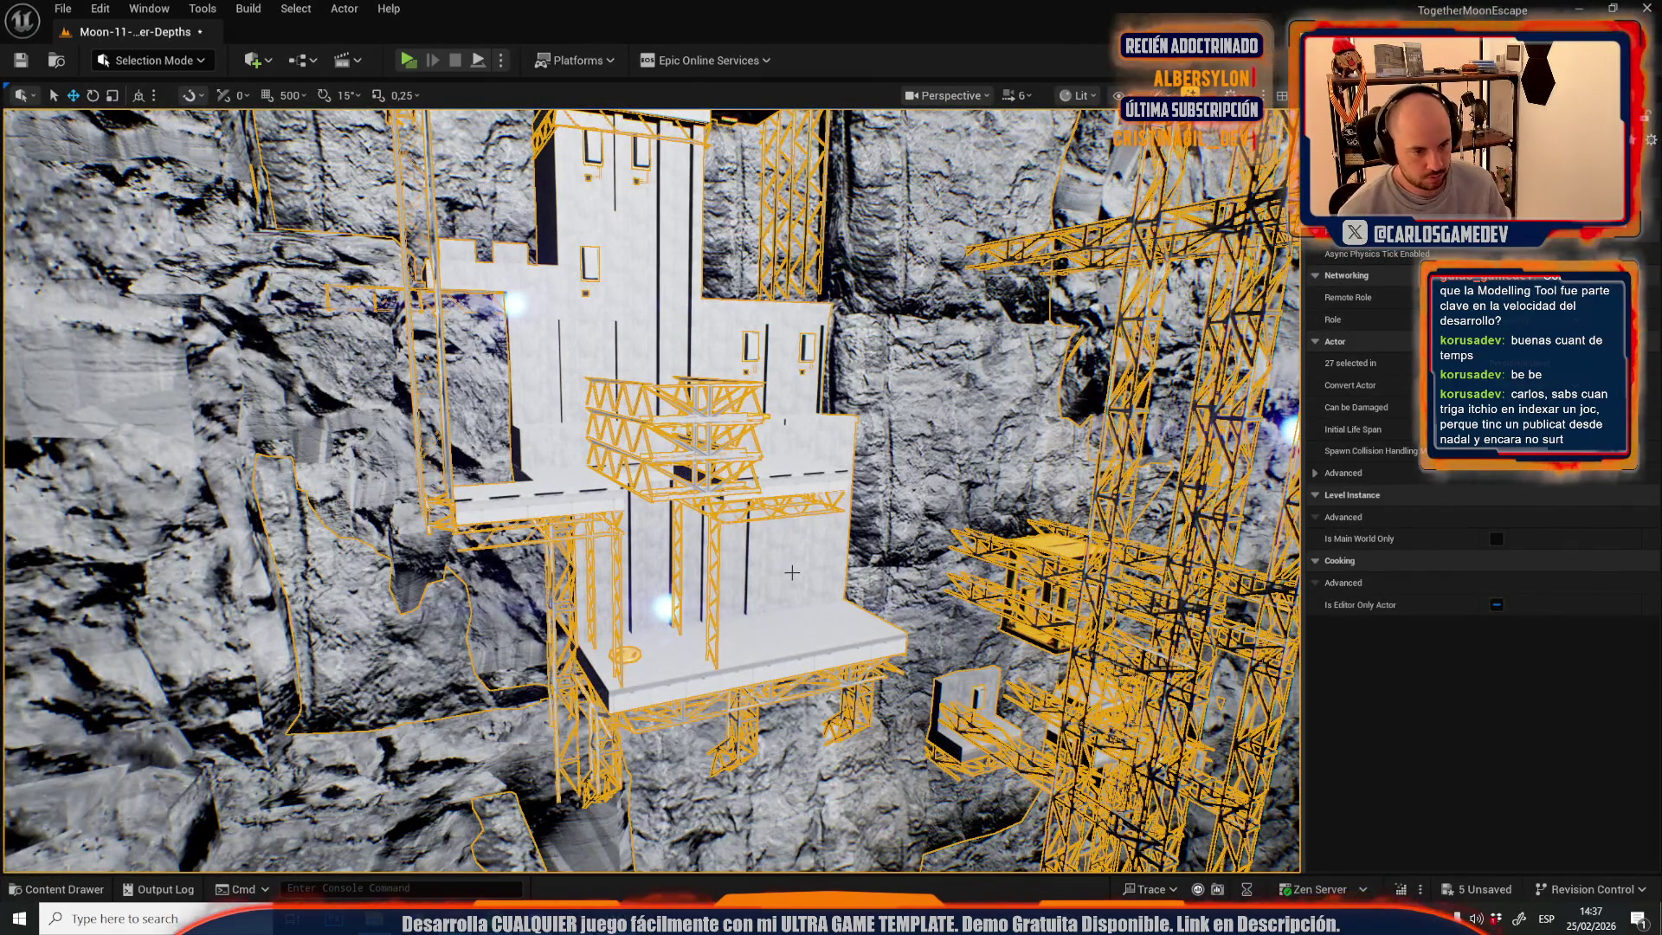
# - Select only the white structure mesh and locate its current Coro_Megascans material among the assets
pyautogui.keyDown('ctrl'); pyautogui.click(792, 571); pyautogui.keyUp('ctrl')
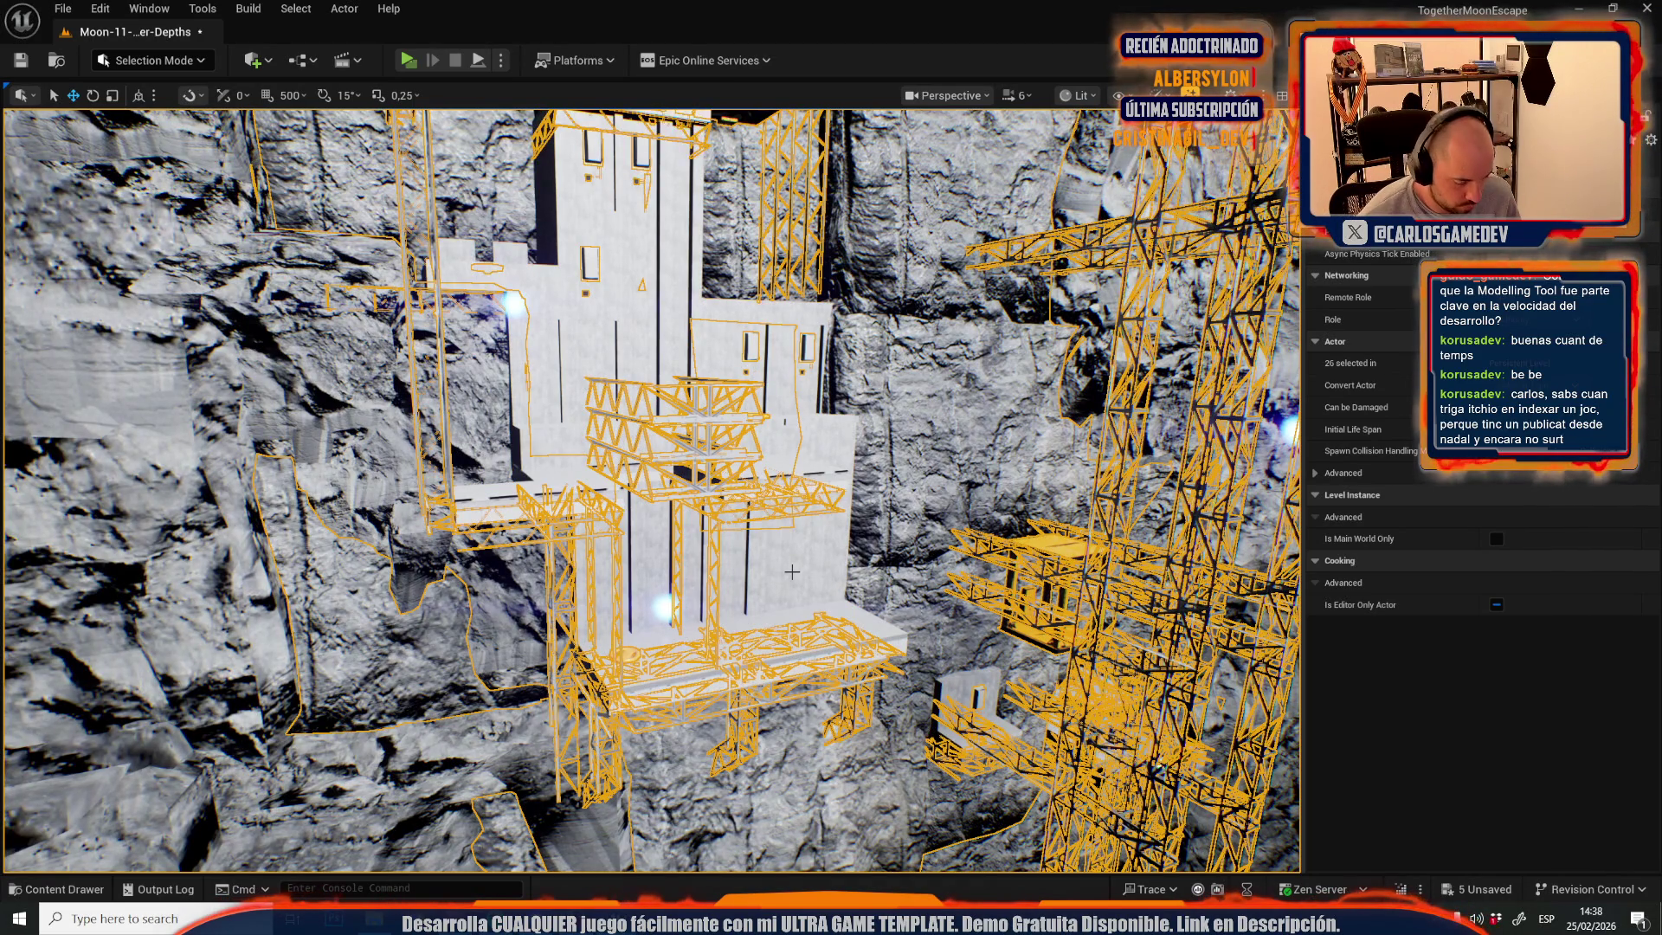
pyautogui.click(792, 571)
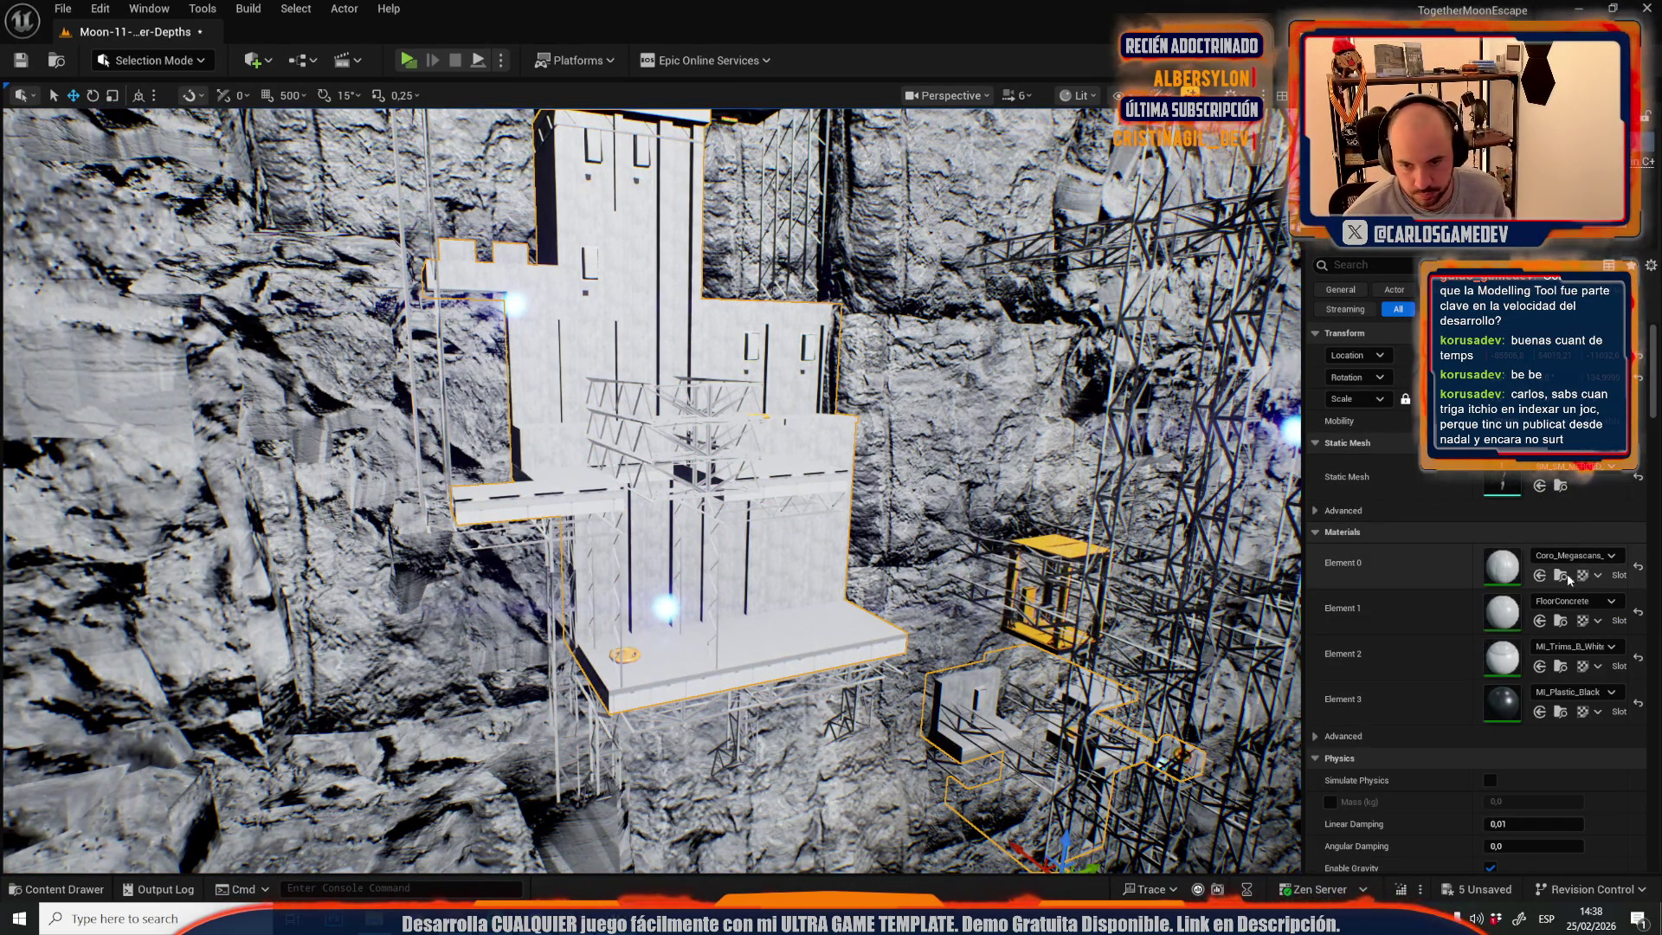
pyautogui.click(1562, 575)
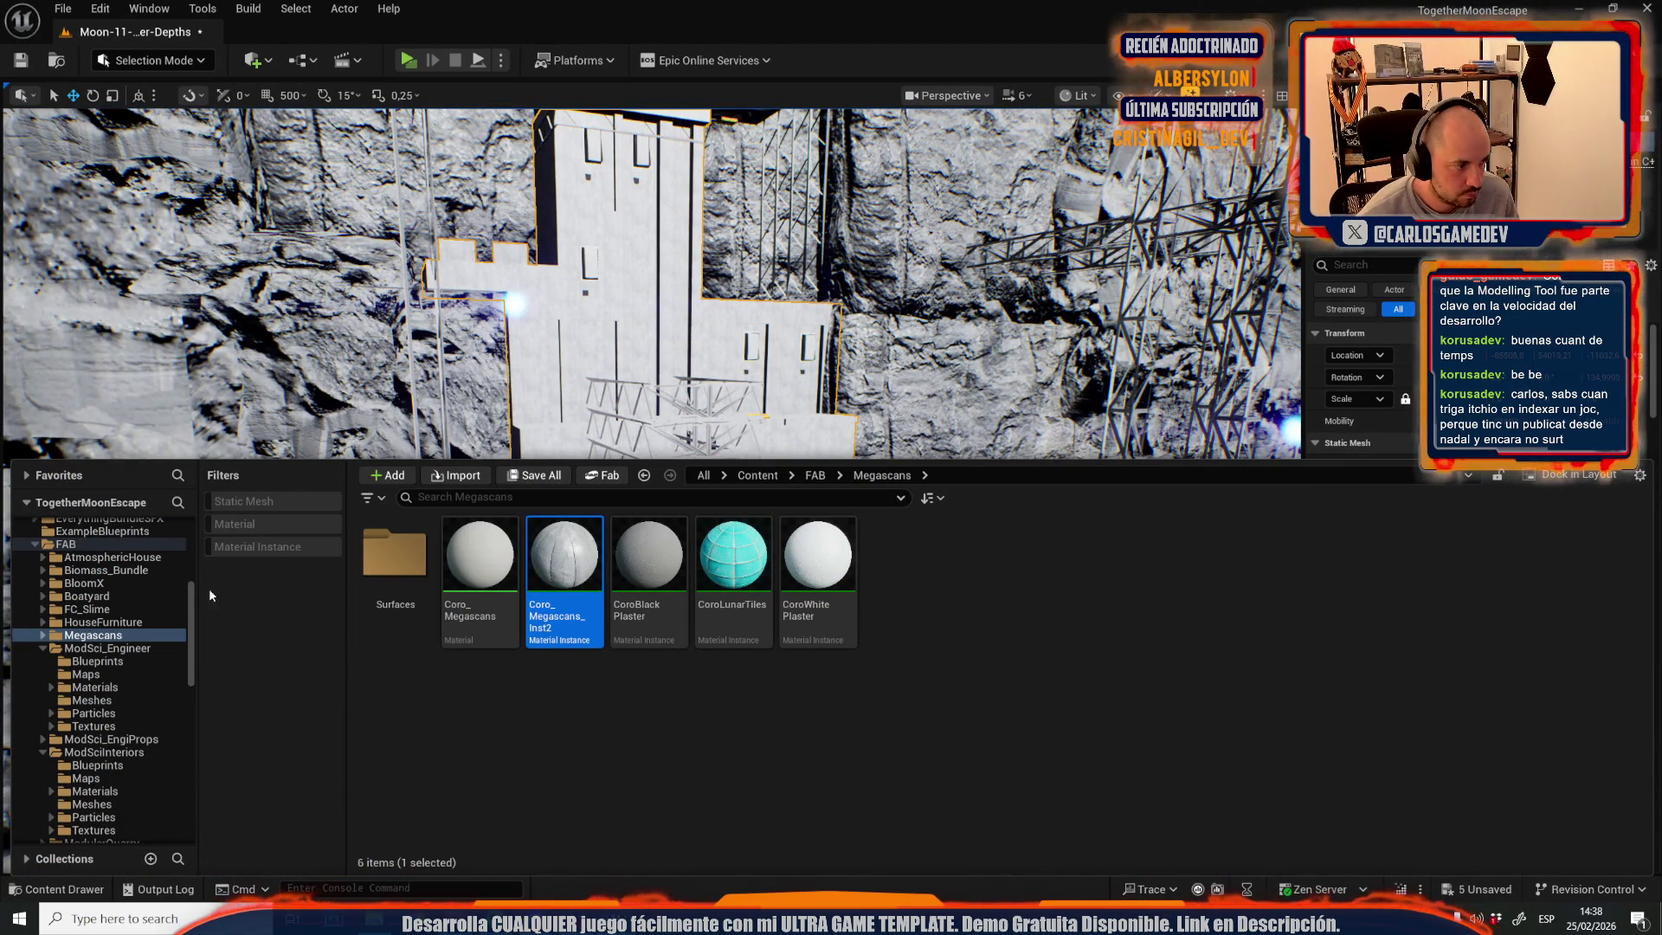
pyautogui.scroll(4, 107, 604)
# - Search the FAB folder for 'concretef' to find WallConcreteBigPlanks, and frame the selection
pyautogui.click(66, 700)
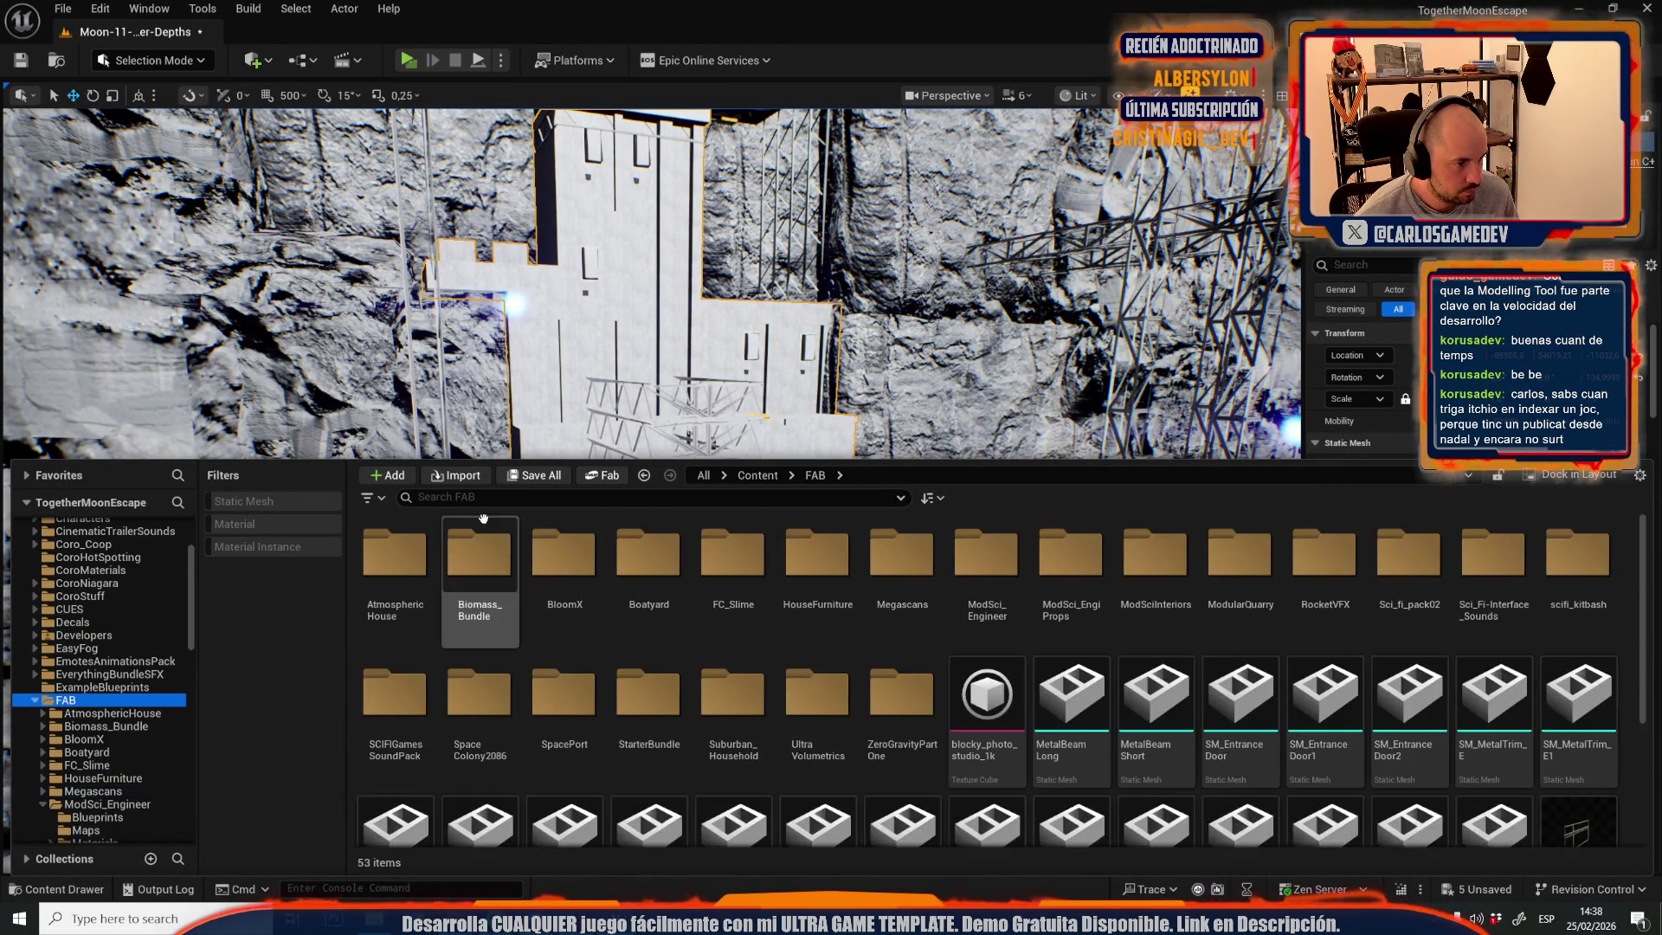
pyautogui.click(496, 499)
pyautogui.write('concrete')
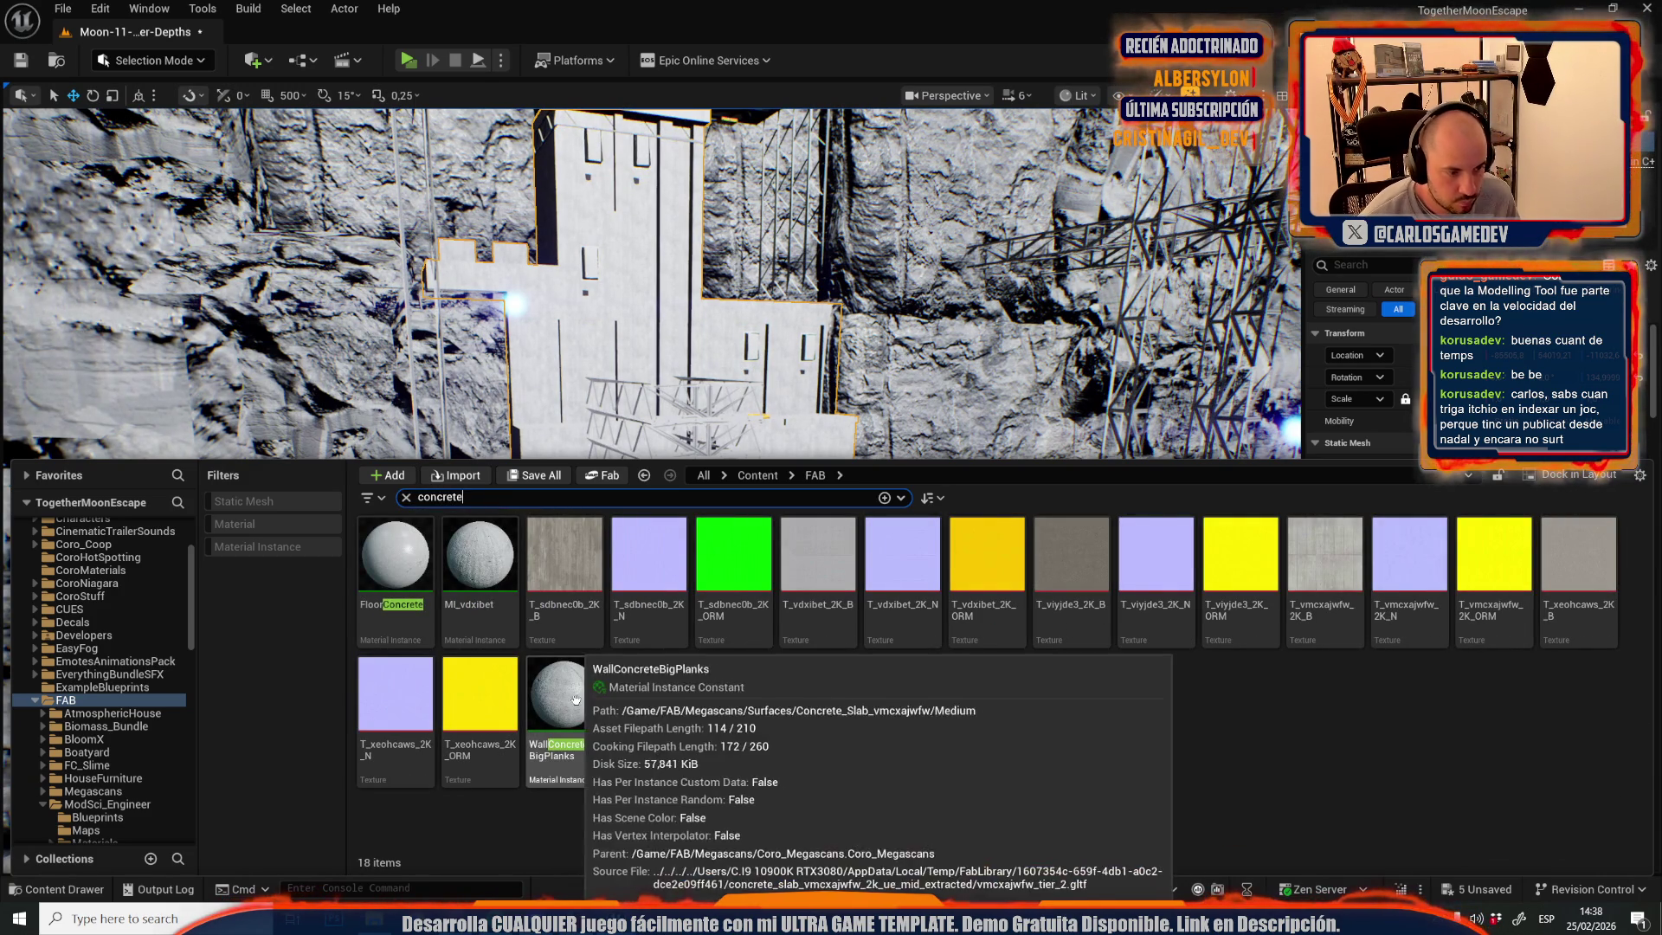
pyautogui.write('f')
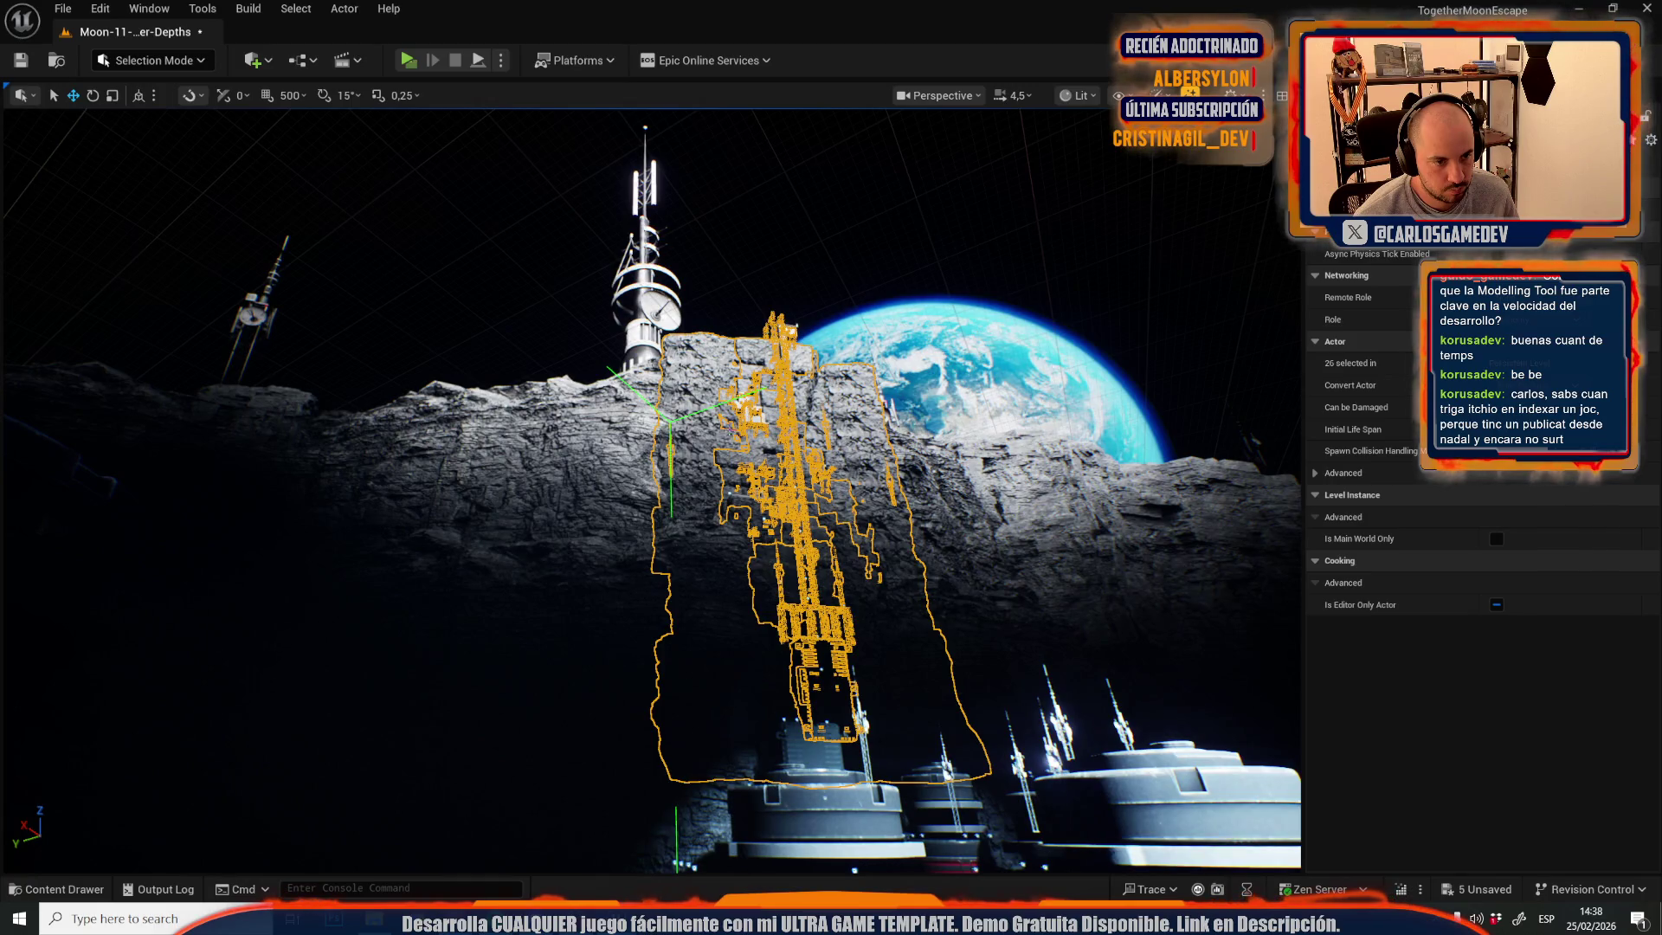
pyautogui.scroll(5, 632, 280)
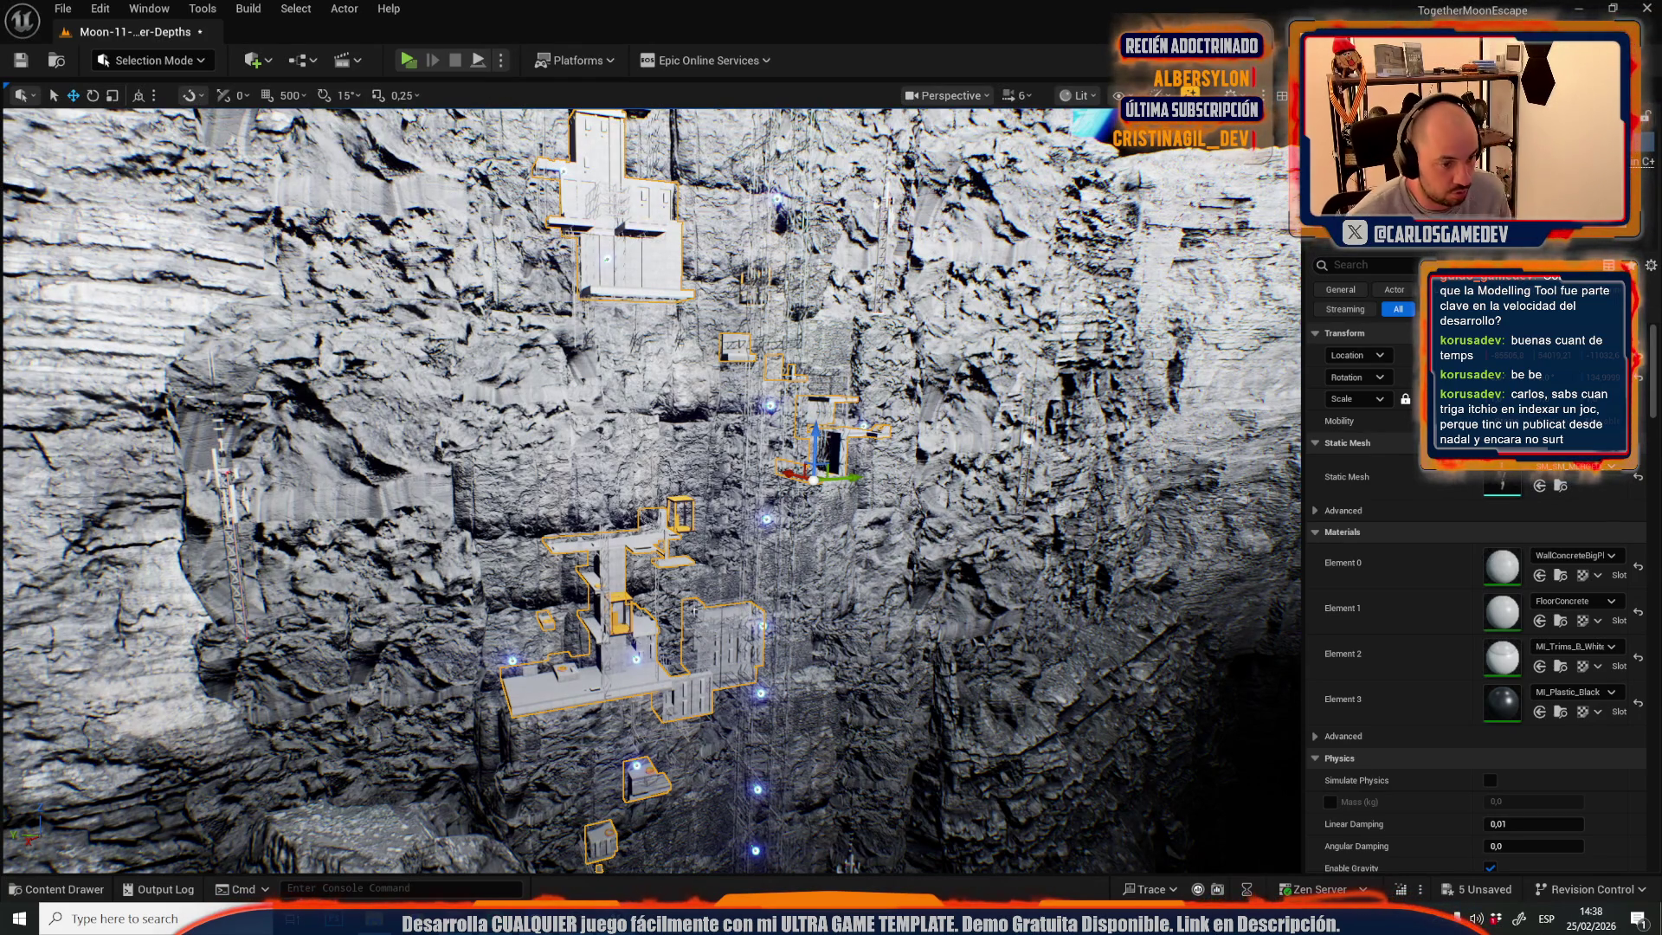
pyautogui.press('f')
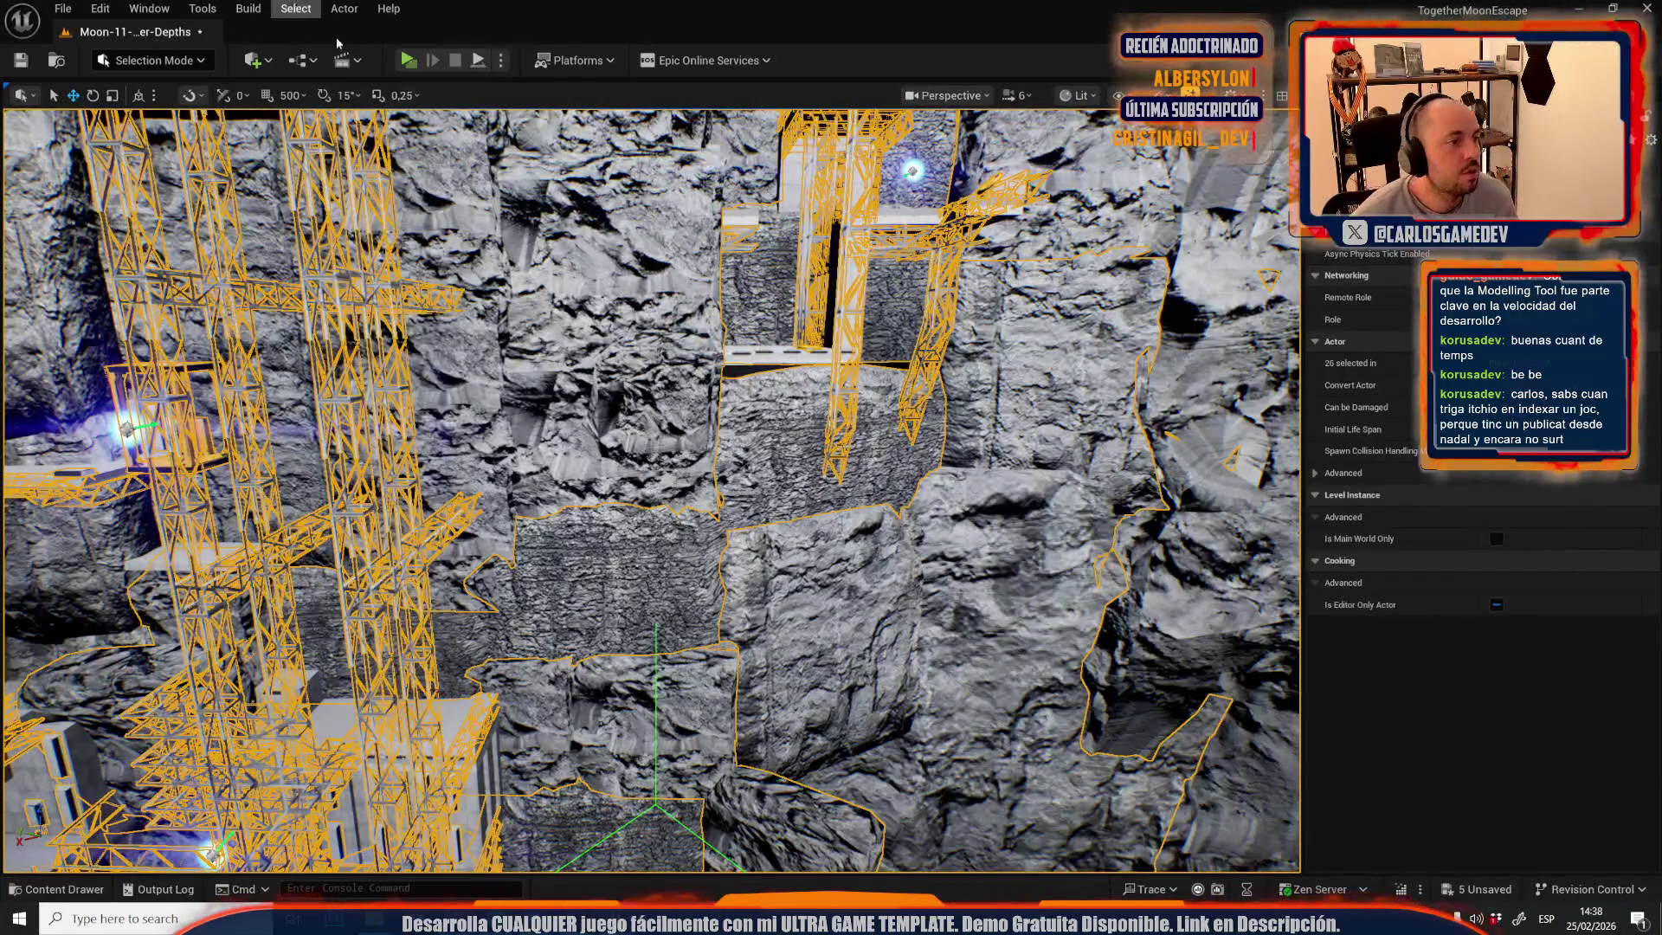
# - Scale all UV islands of the central MI_Wall03 rock block to about 0.27 and apply
pyautogui.keyDown('ctrl'); pyautogui.click(606, 589); pyautogui.keyUp('ctrl')
pyautogui.click(624, 806)
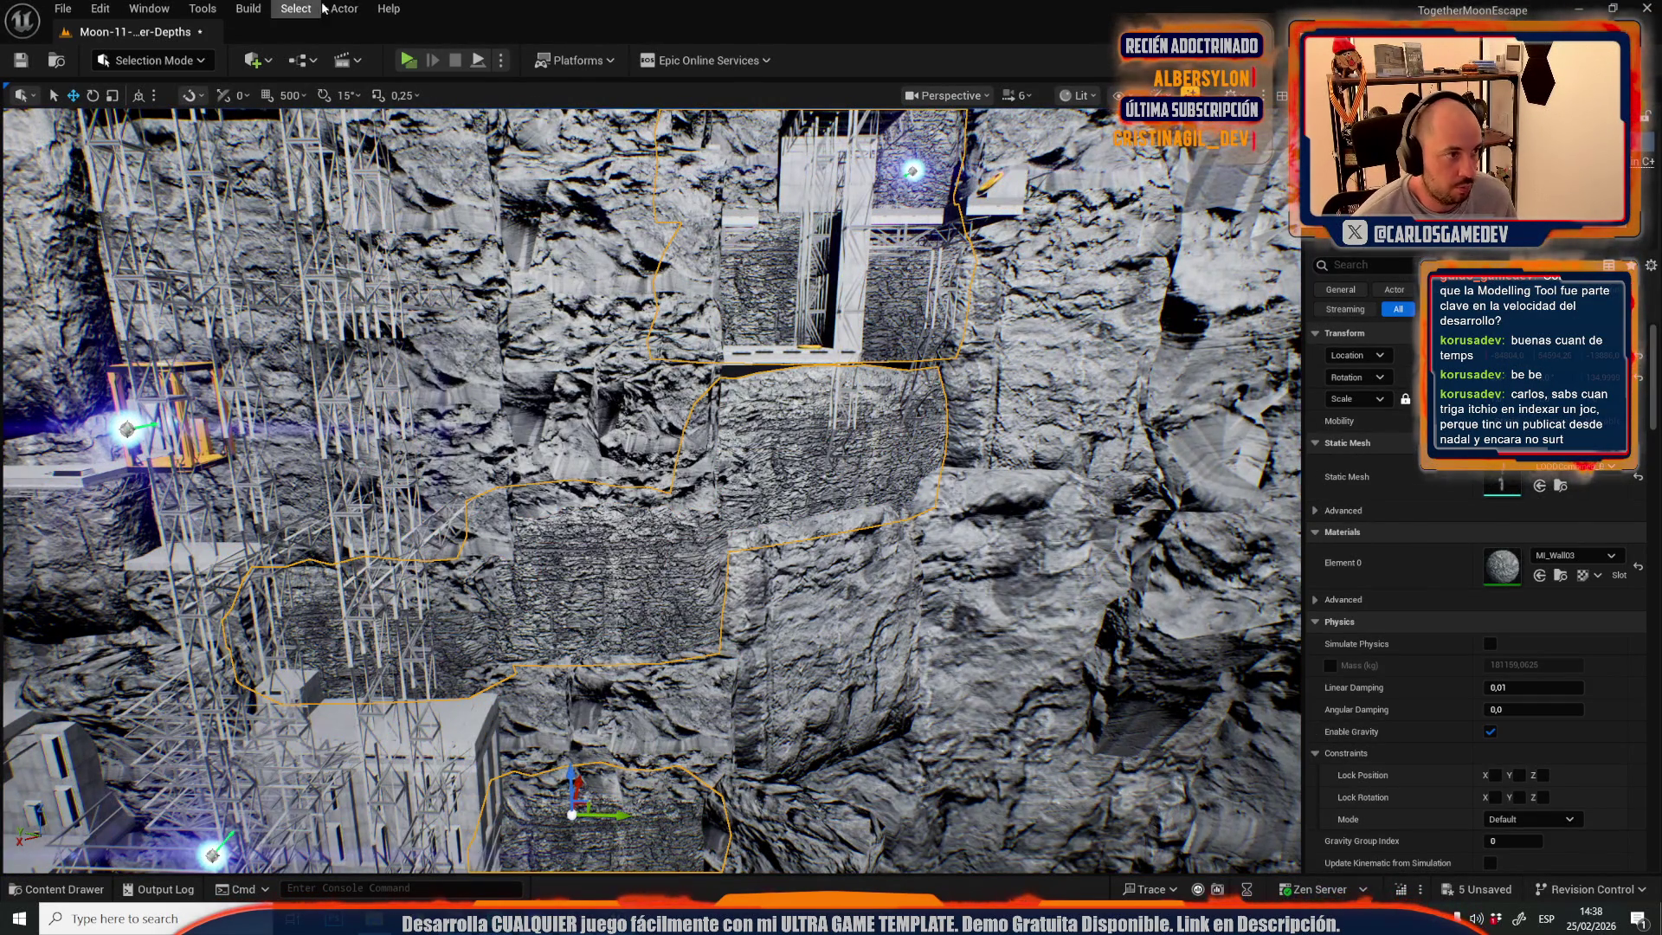
pyautogui.click(345, 8)
pyautogui.click(374, 615)
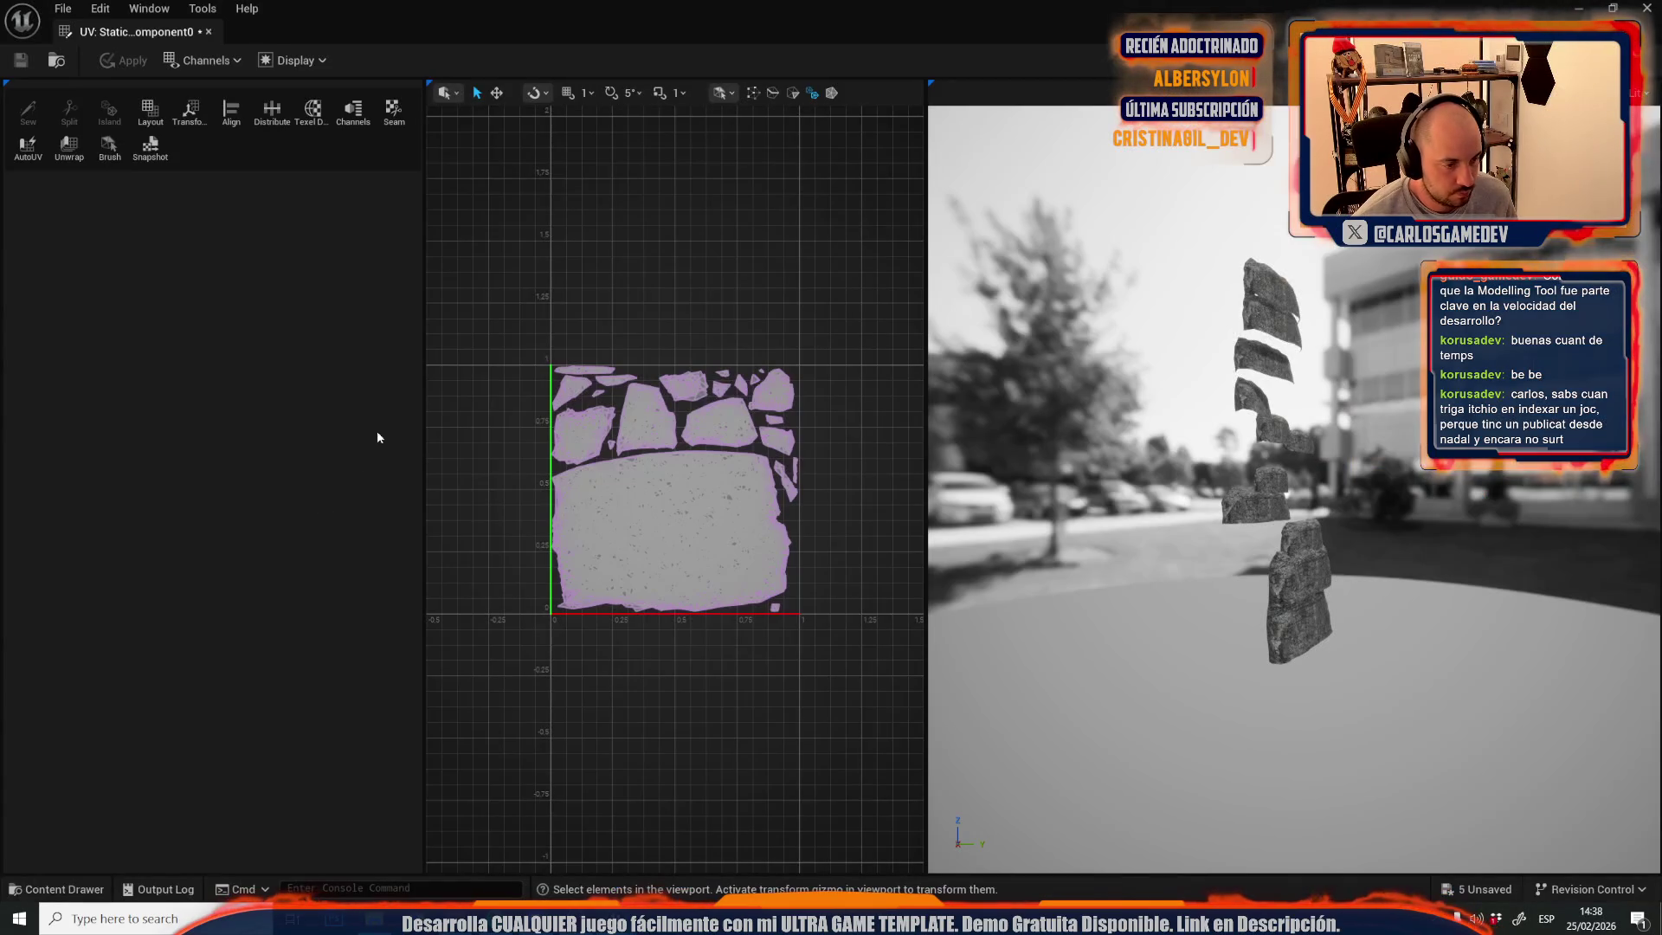
pyautogui.moveTo(548, 367); pyautogui.dragTo(857, 670)
pyautogui.click(496, 93)
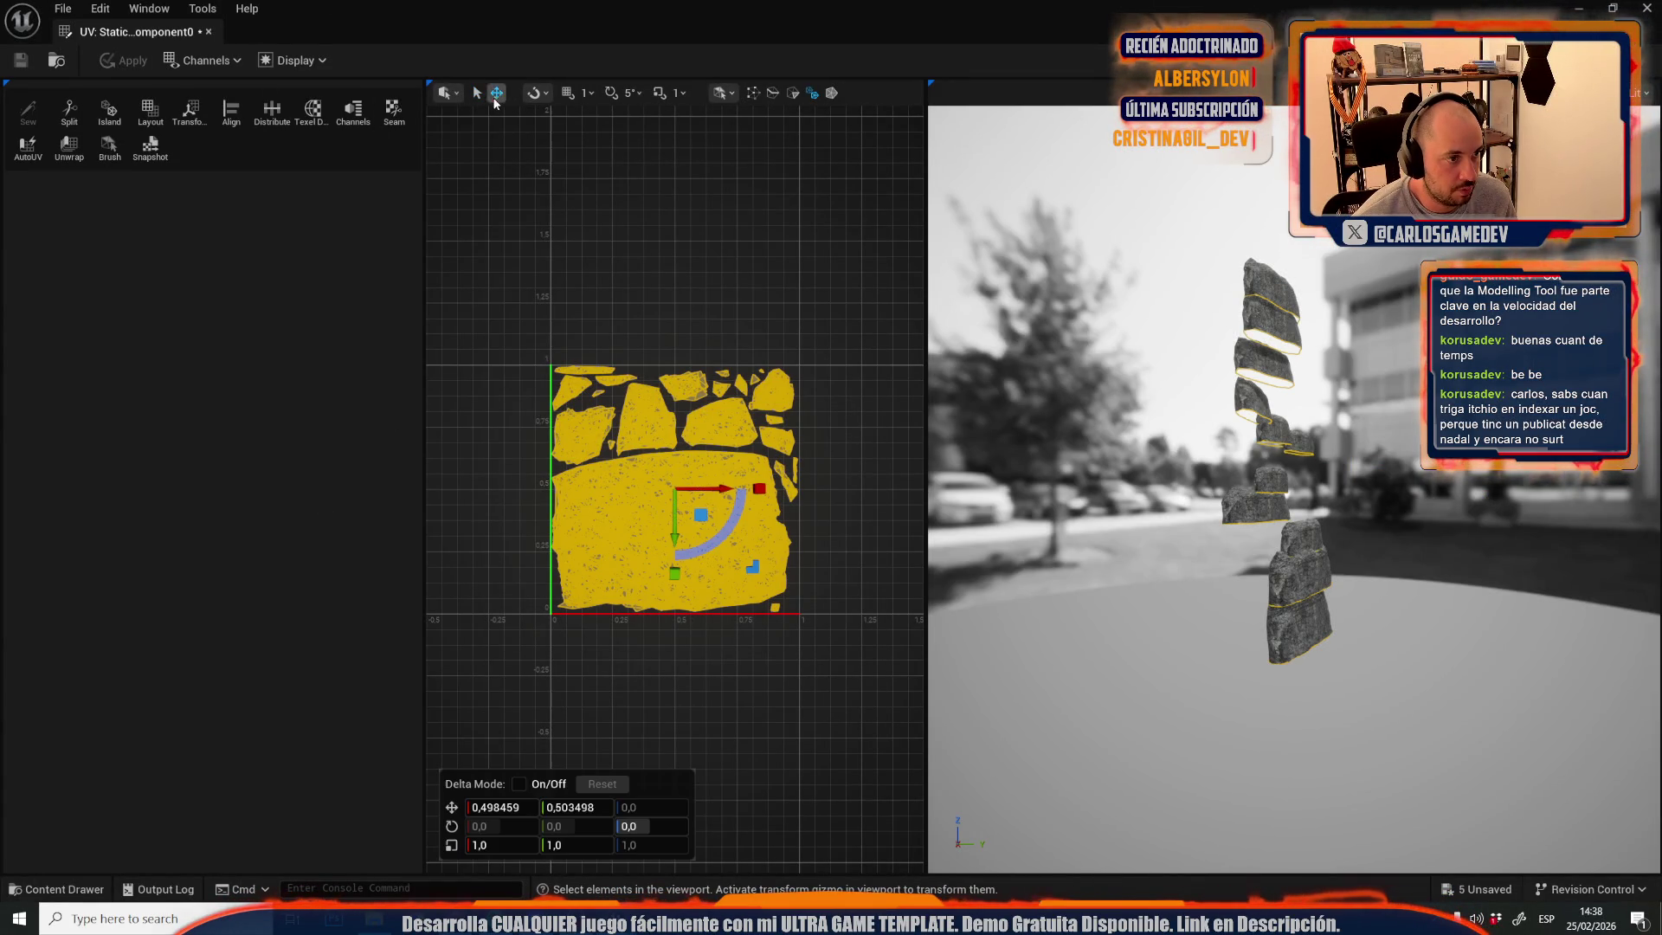
pyautogui.moveTo(750, 571); pyautogui.dragTo(701, 552)
pyautogui.click(132, 61)
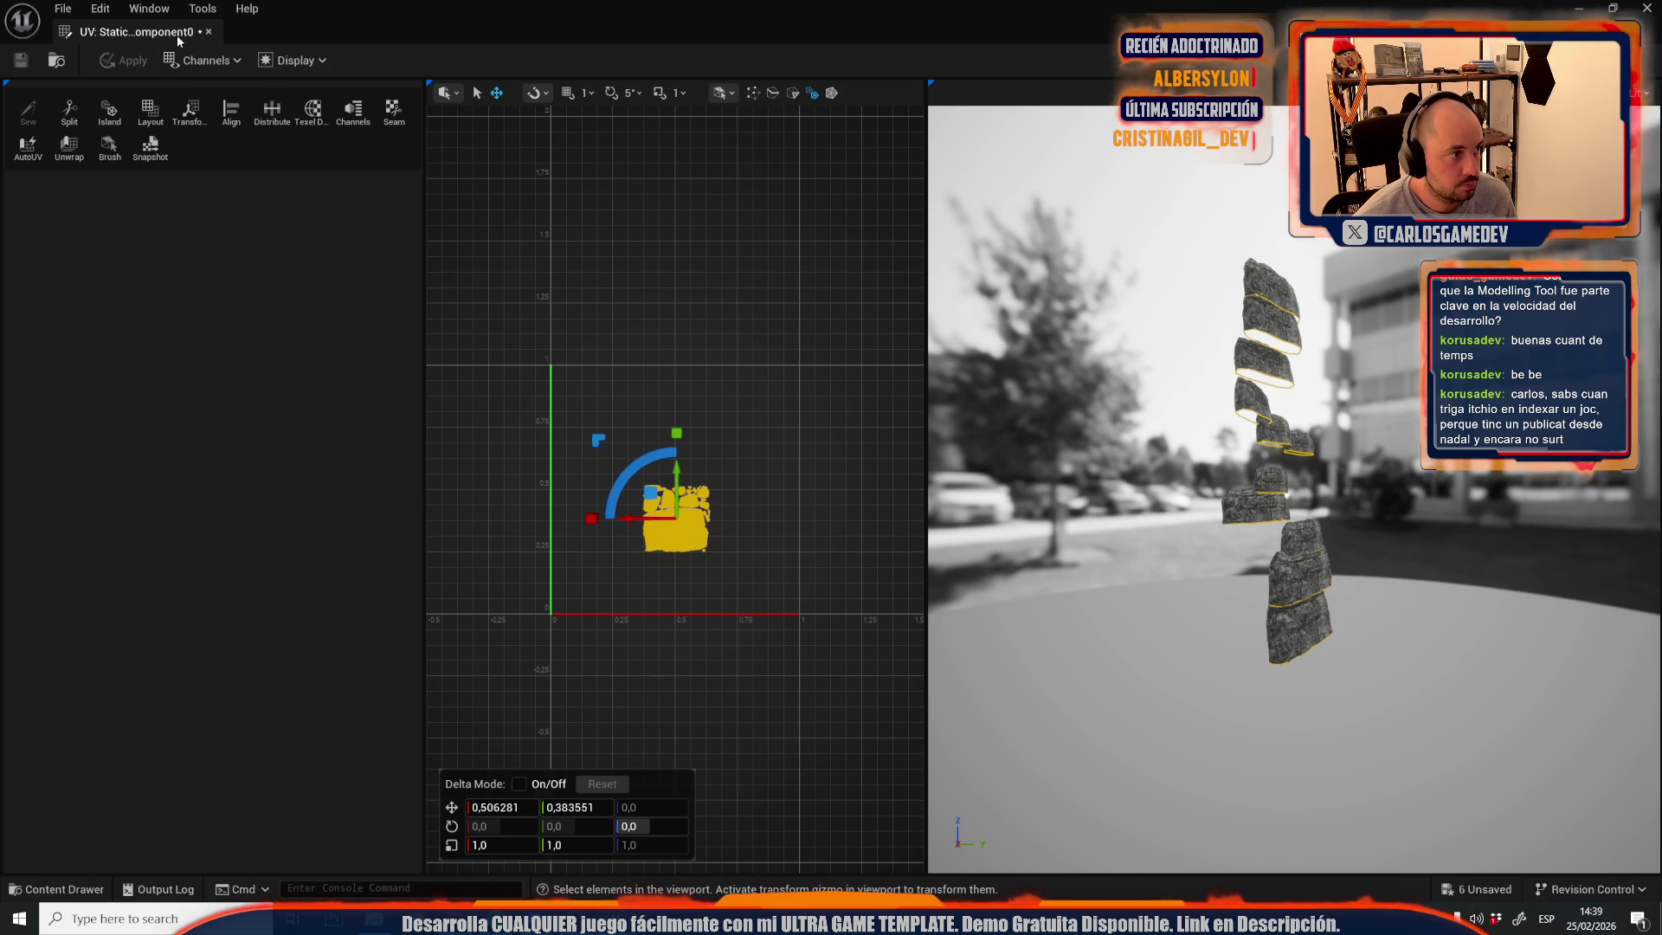
pyautogui.click(208, 33)
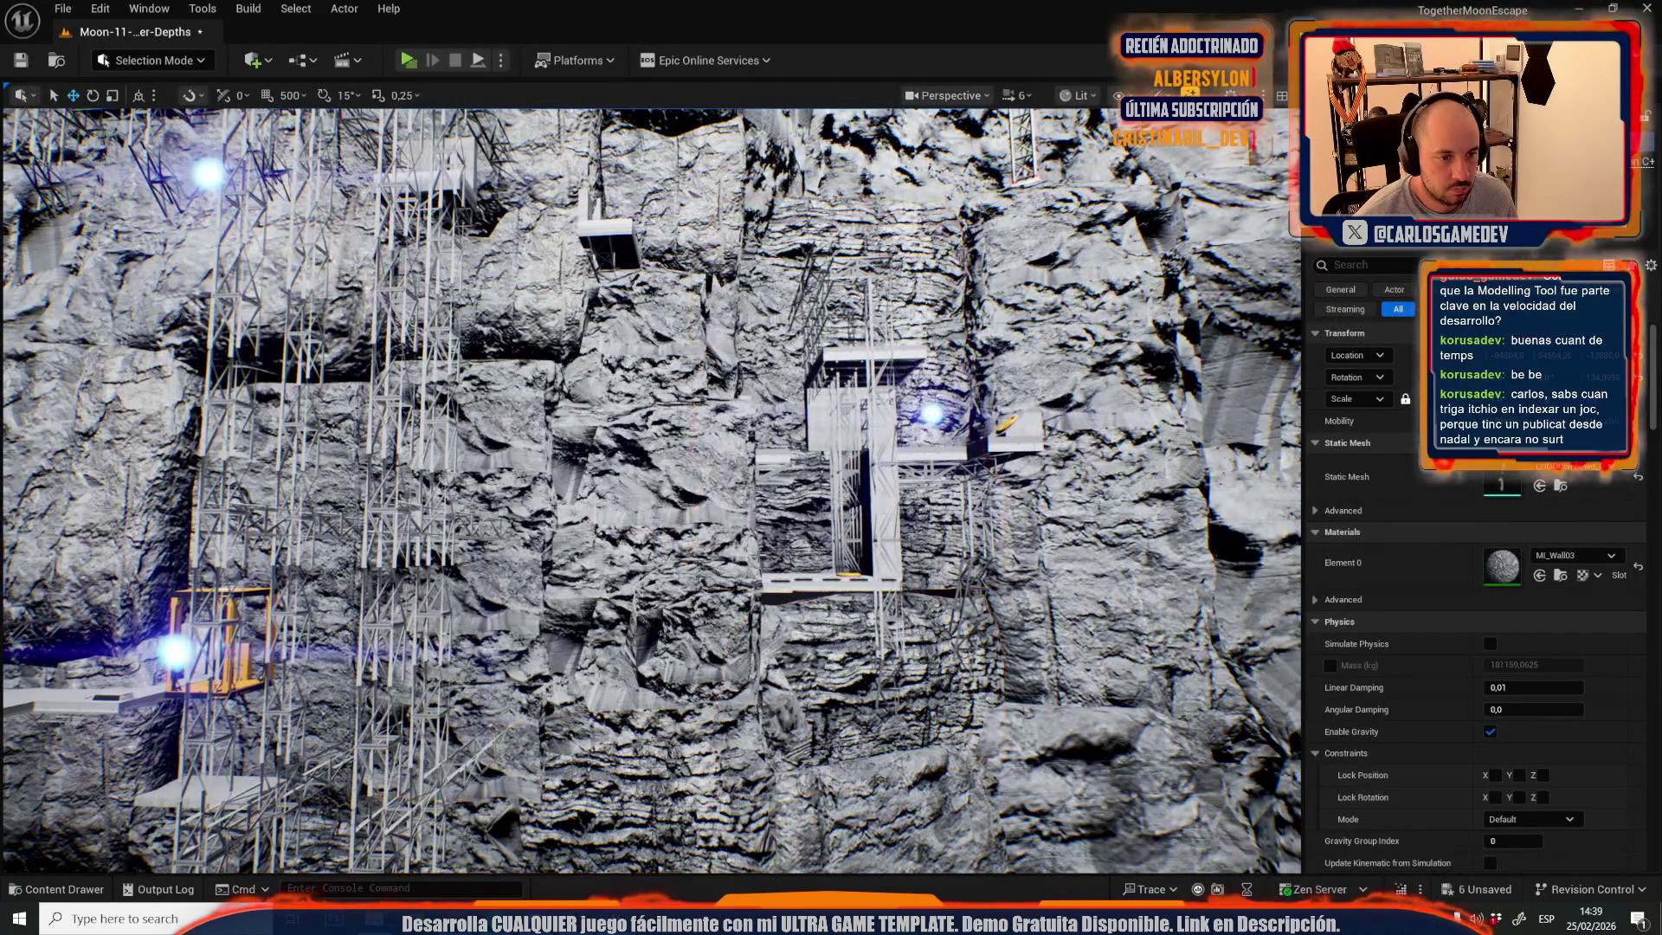
# - Switch to Moon-10-Mega-Crater from Recent Levels, saving Moon-11-Crater-Depths first
pyautogui.scroll(2, 810, 422)
pyautogui.press('s')
pyautogui.press('w')
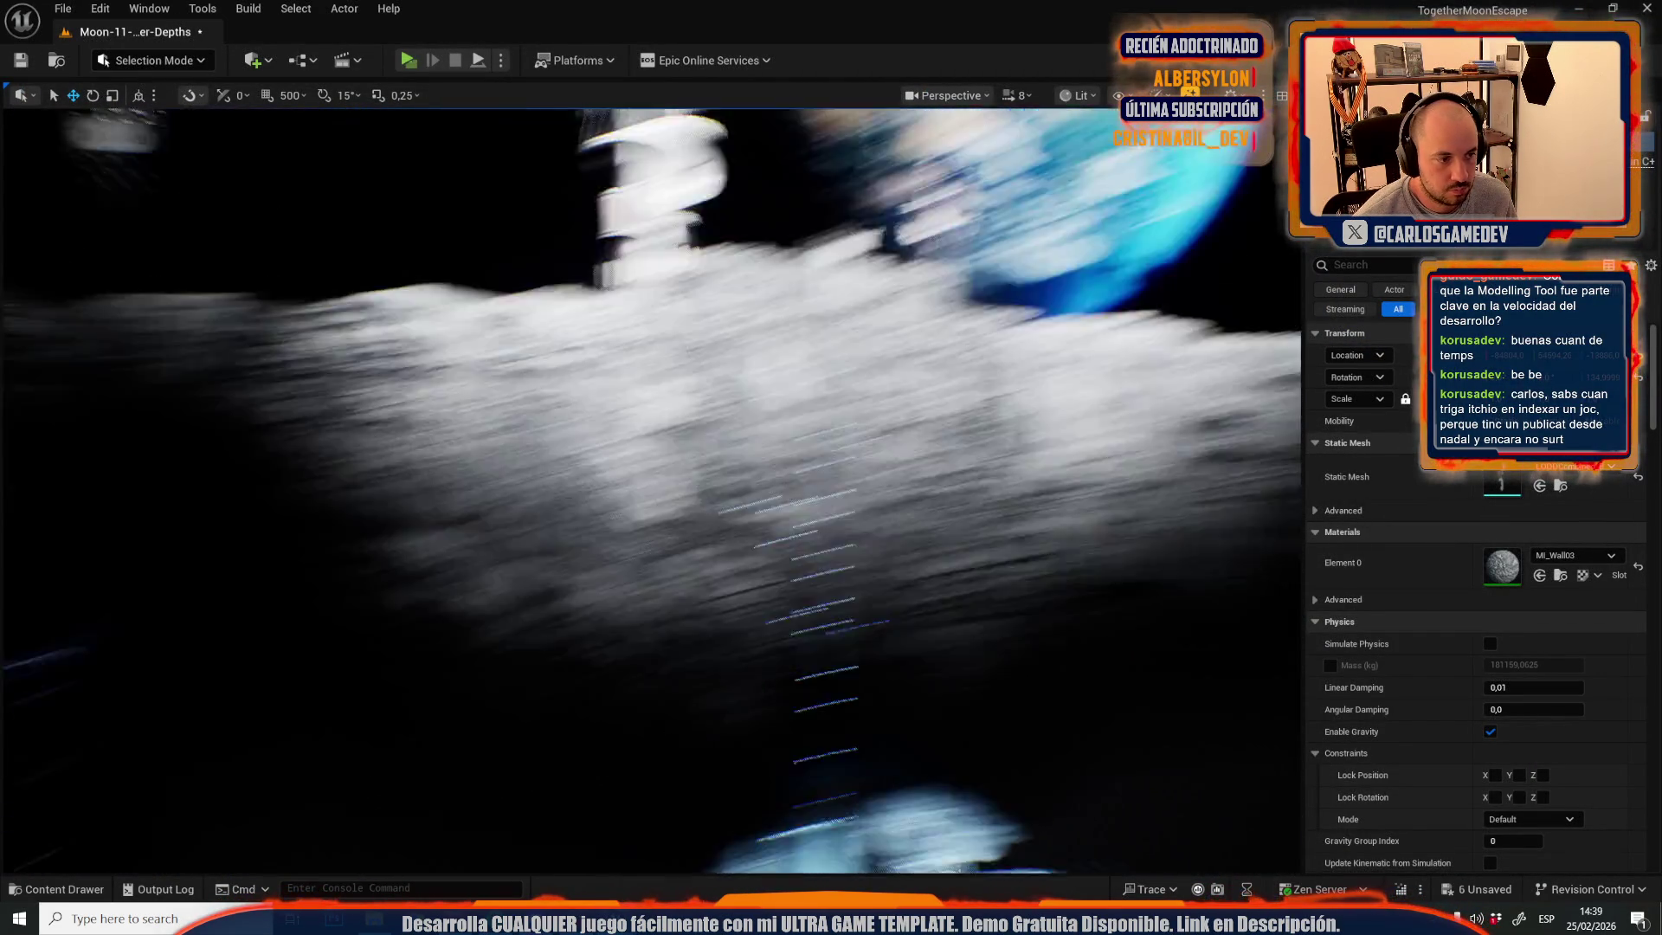
pyautogui.scroll(-3, 651, 490)
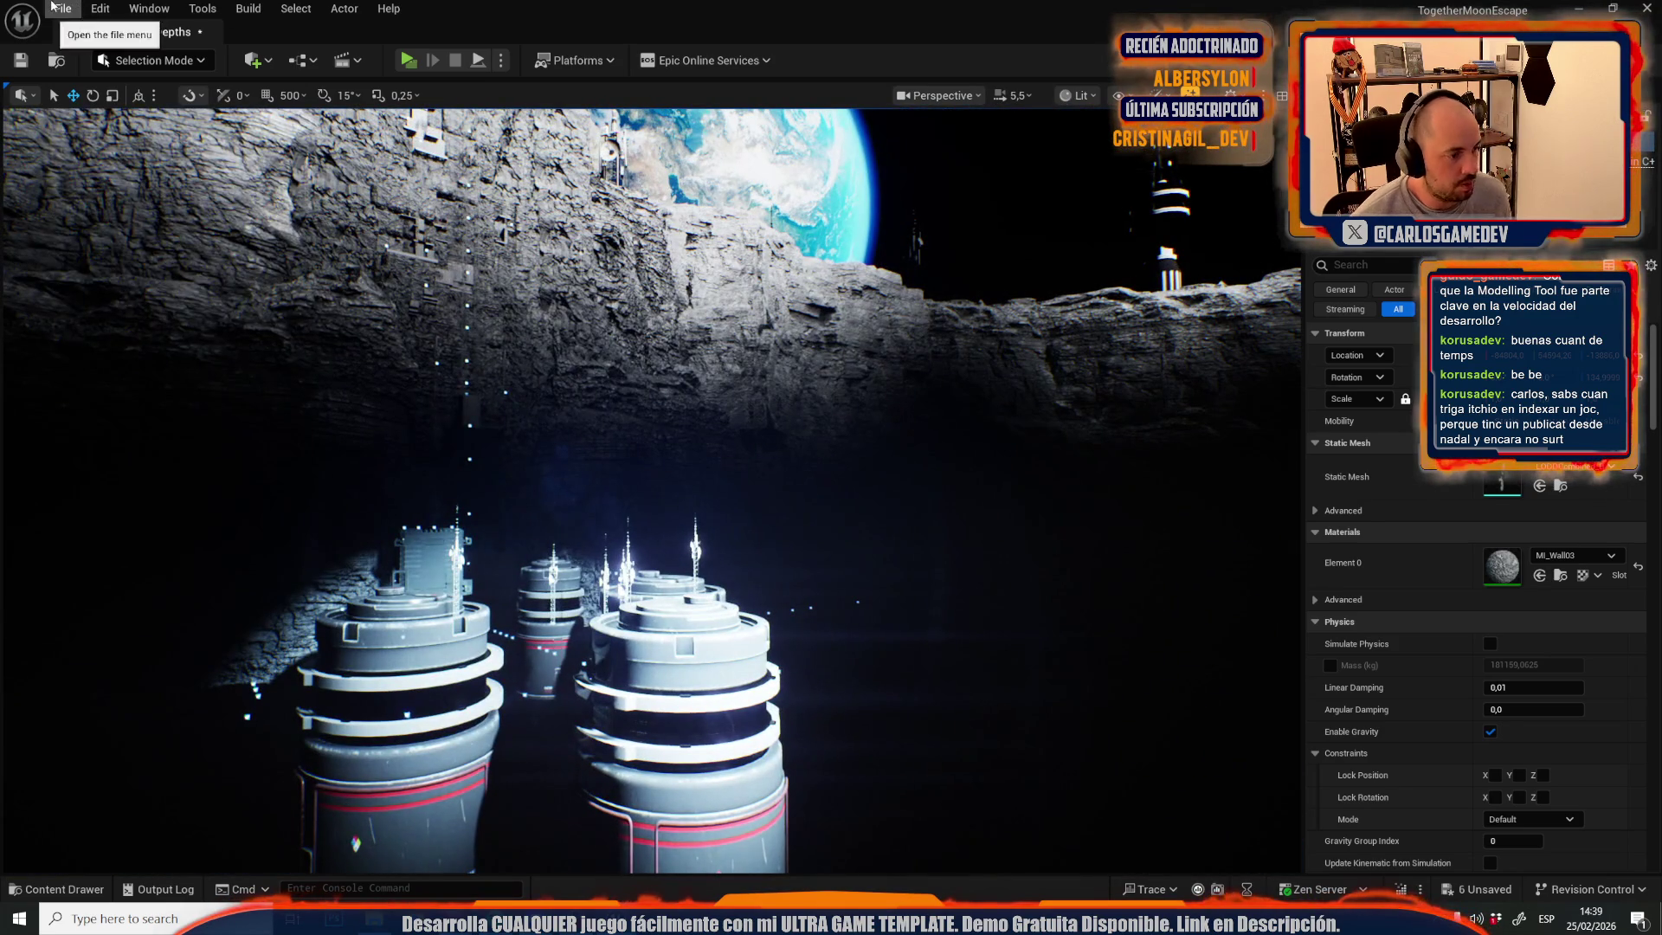
pyautogui.click(67, 8)
pyautogui.moveTo(251, 130)
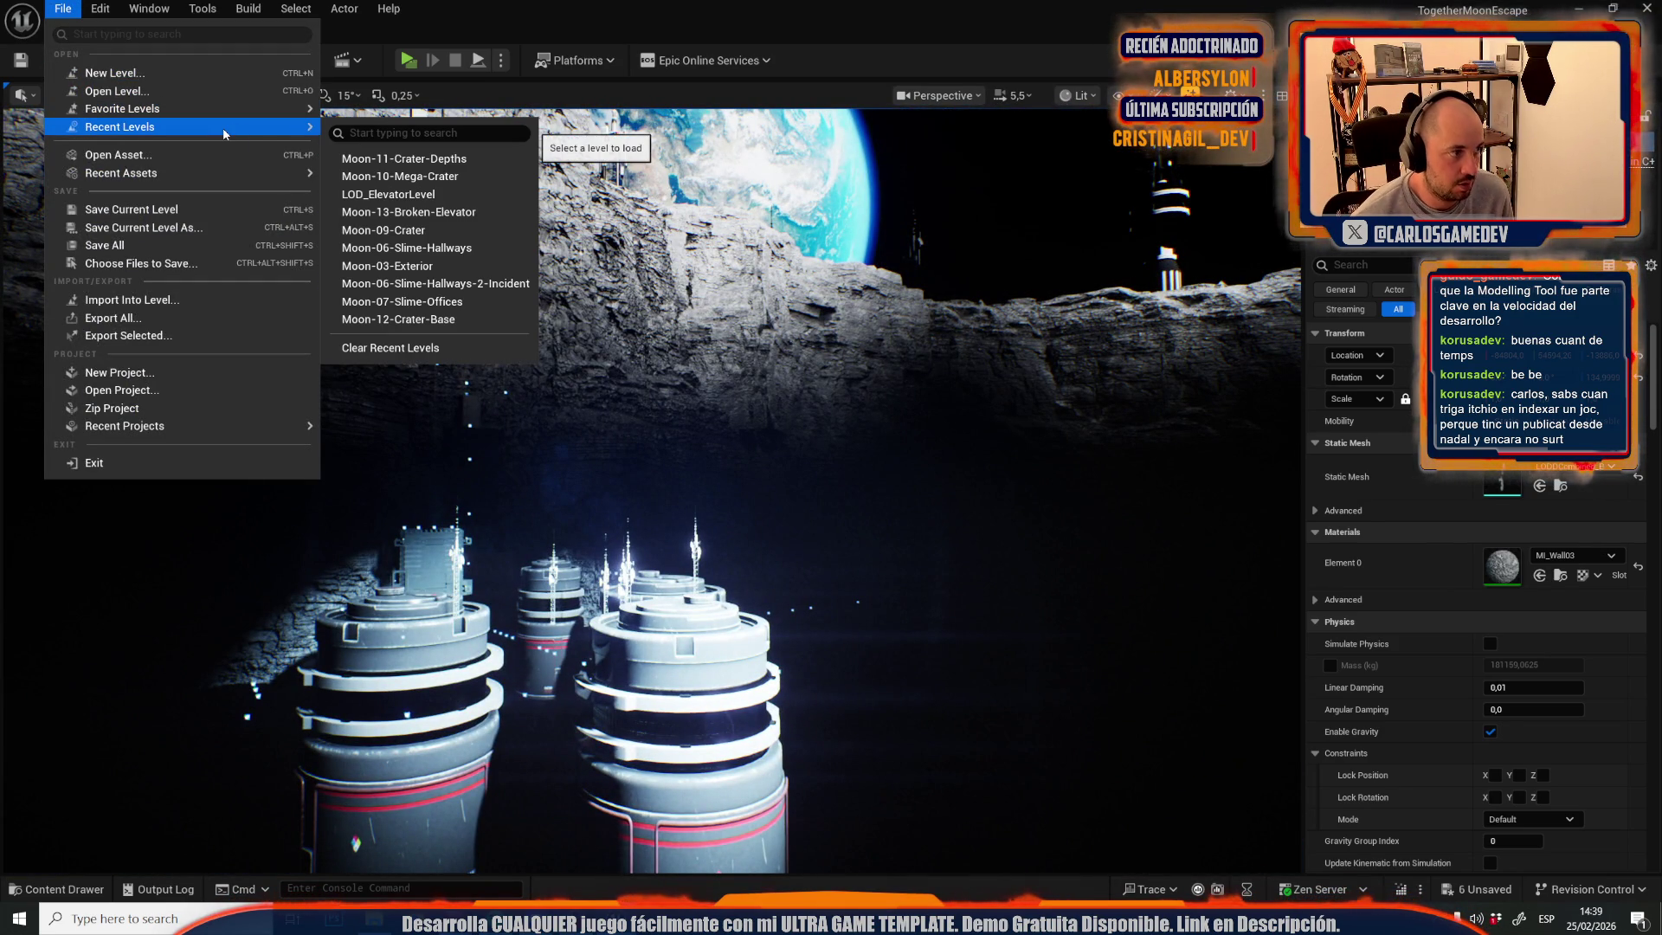
pyautogui.click(396, 176)
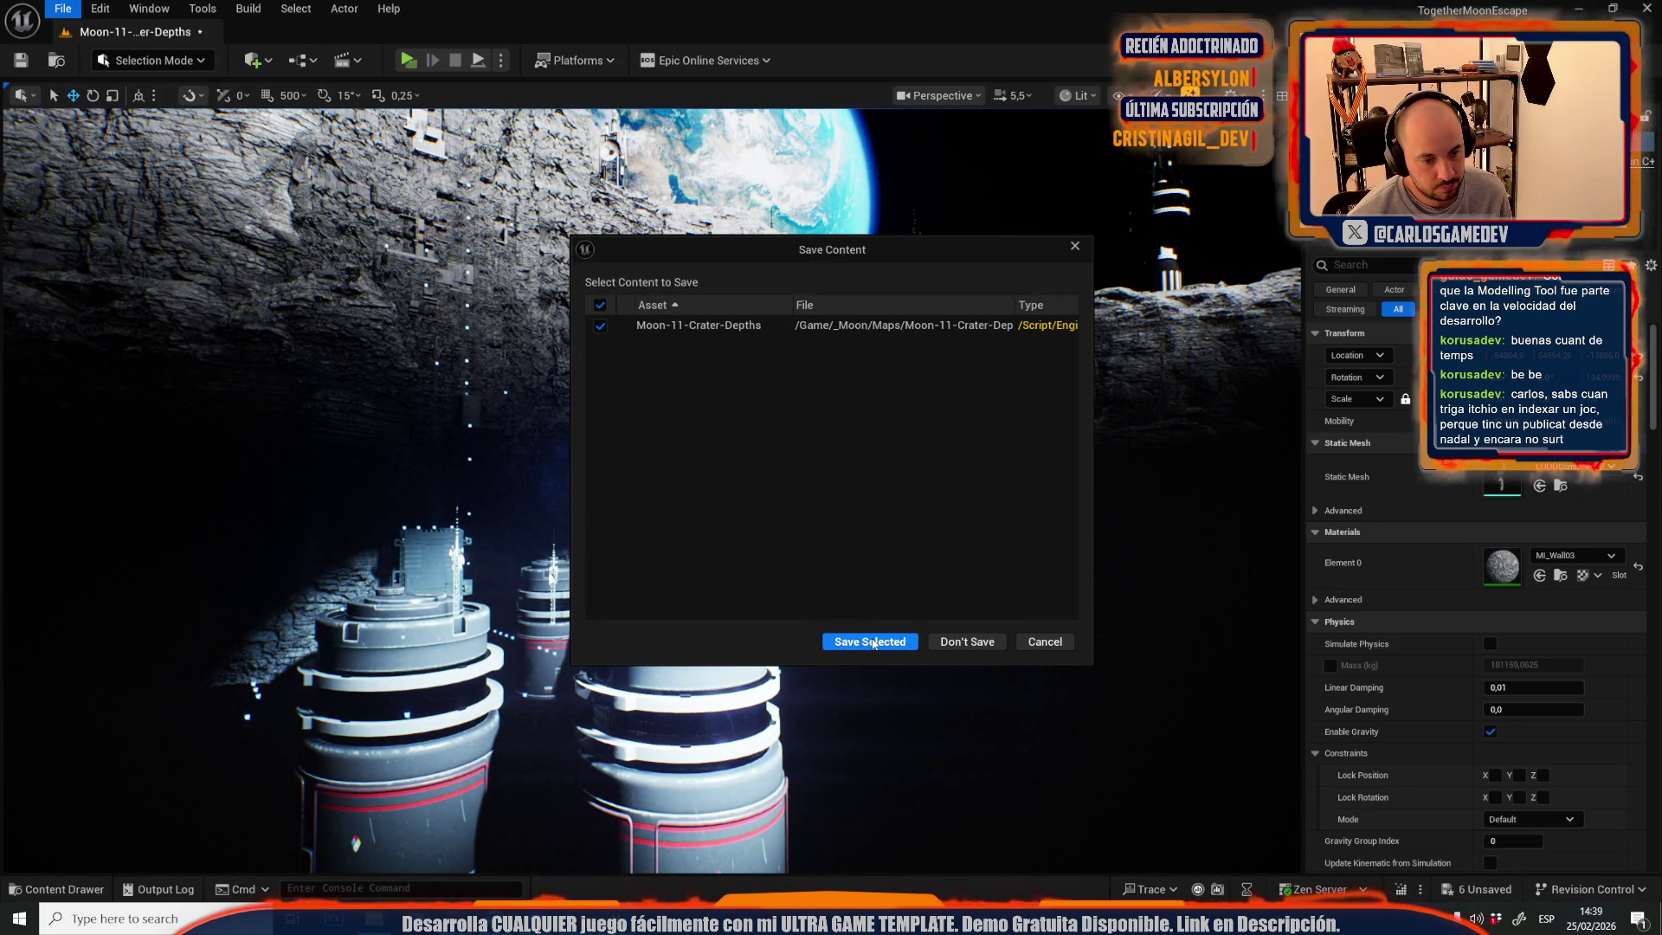
pyautogui.click(872, 643)
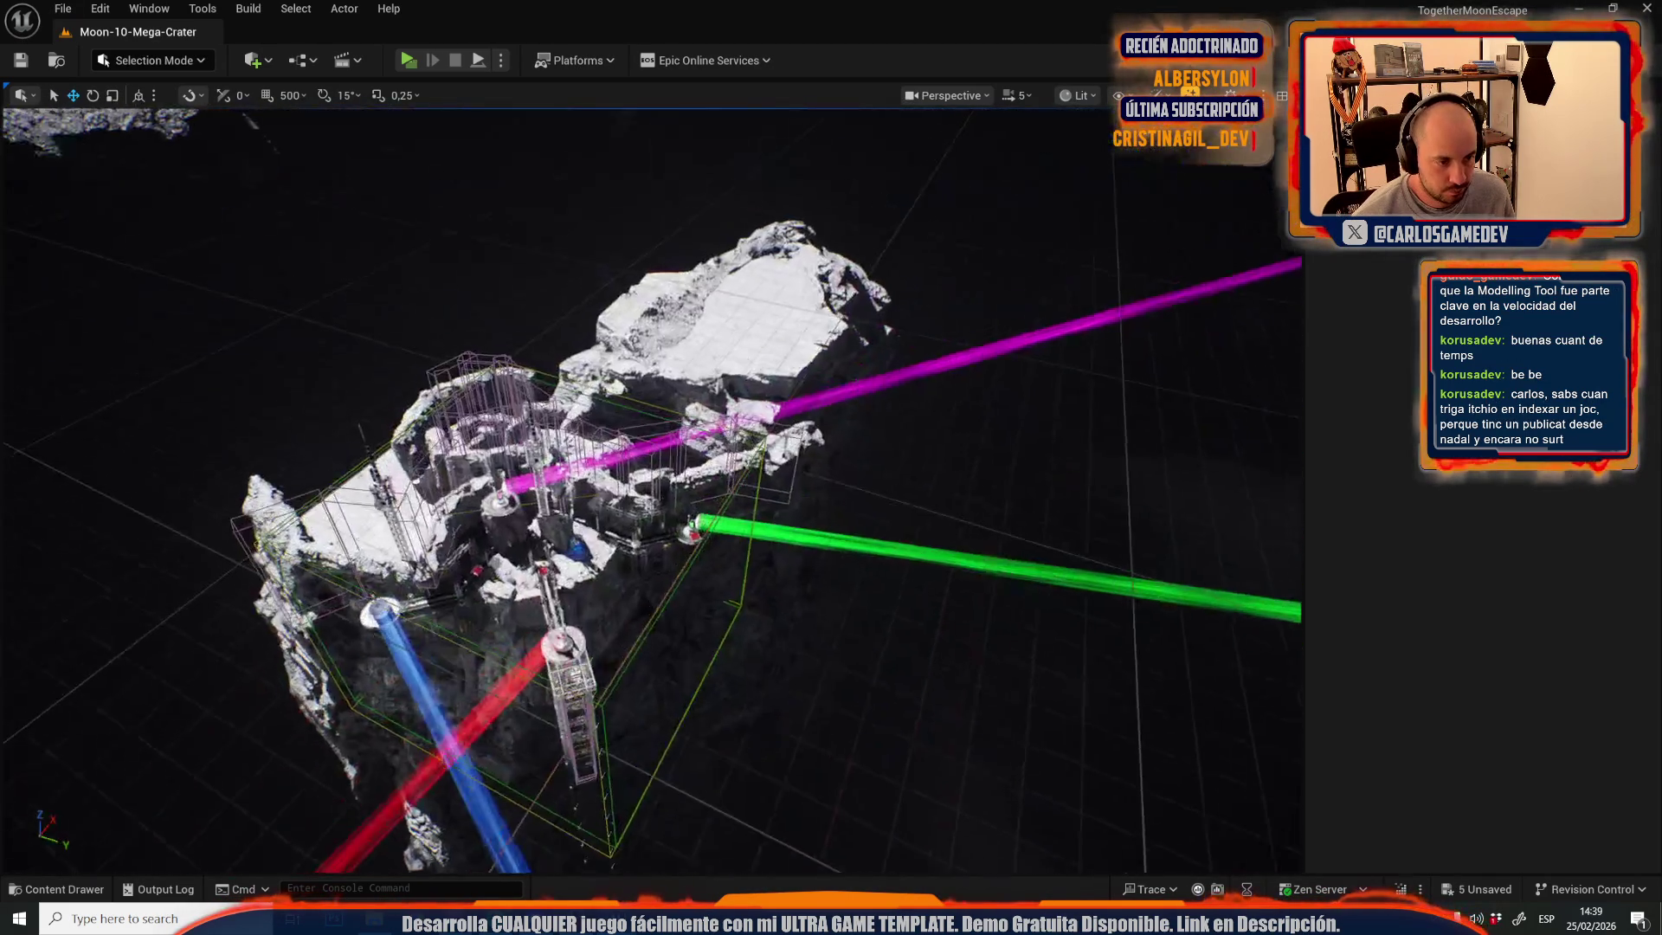
# - Assign WallConcreteBigPlanks to the white structure in the crater wall from the Content Drawer
pyautogui.scroll(-3, 495, 527)
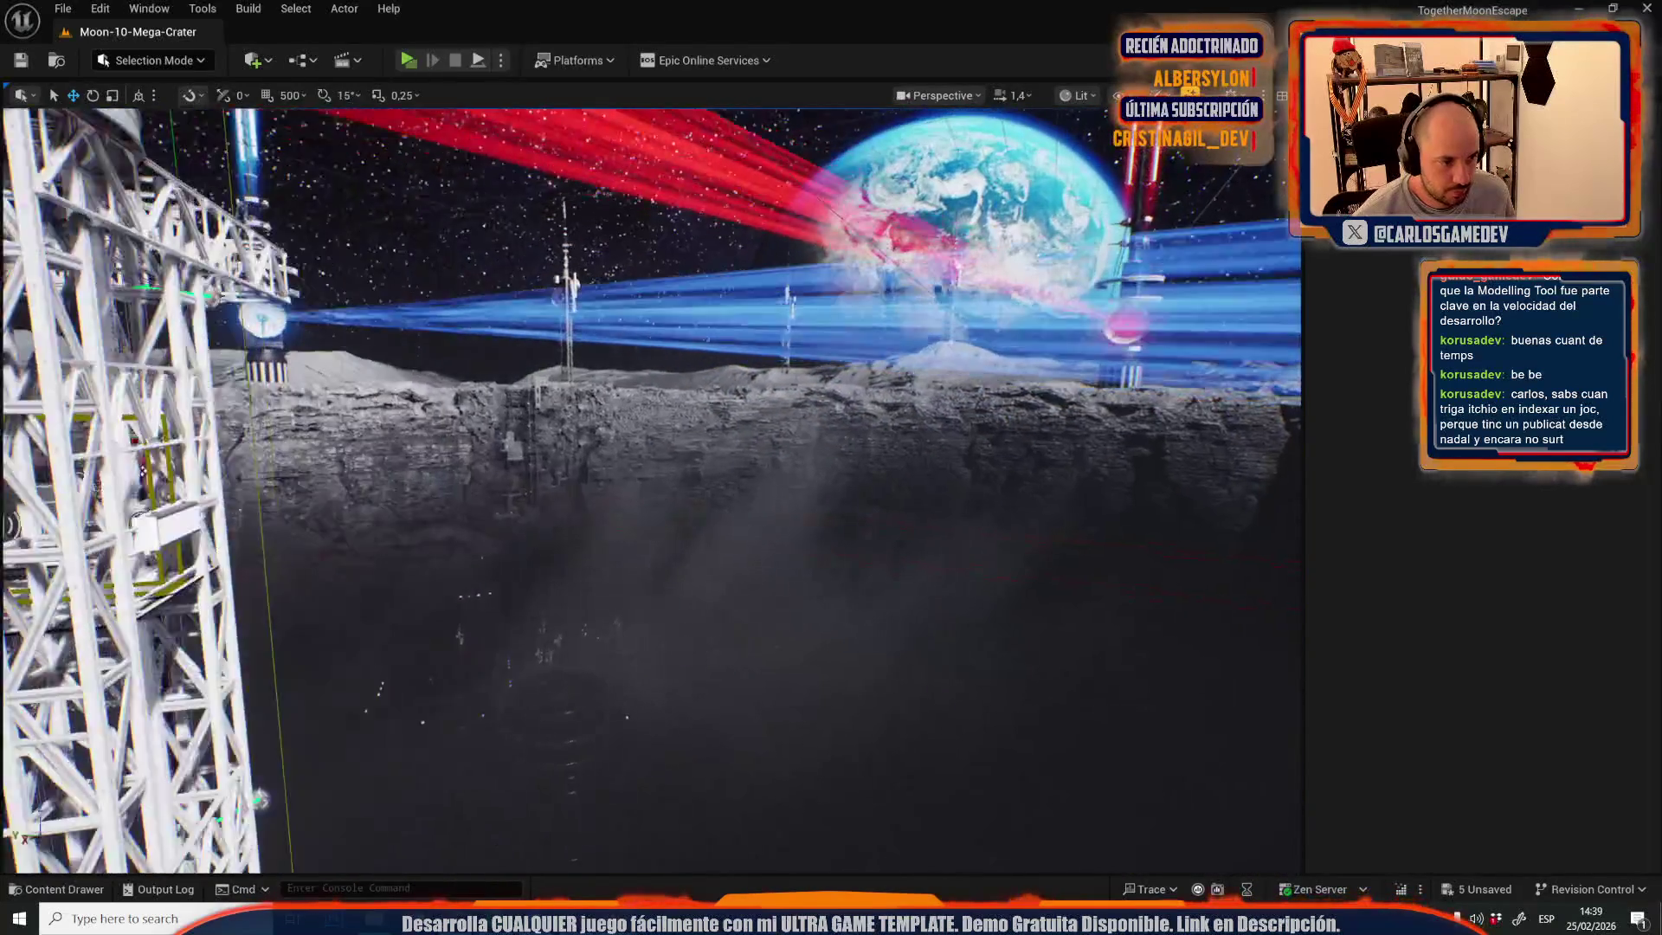
pyautogui.press('w')
pyautogui.scroll(3, 763, 536)
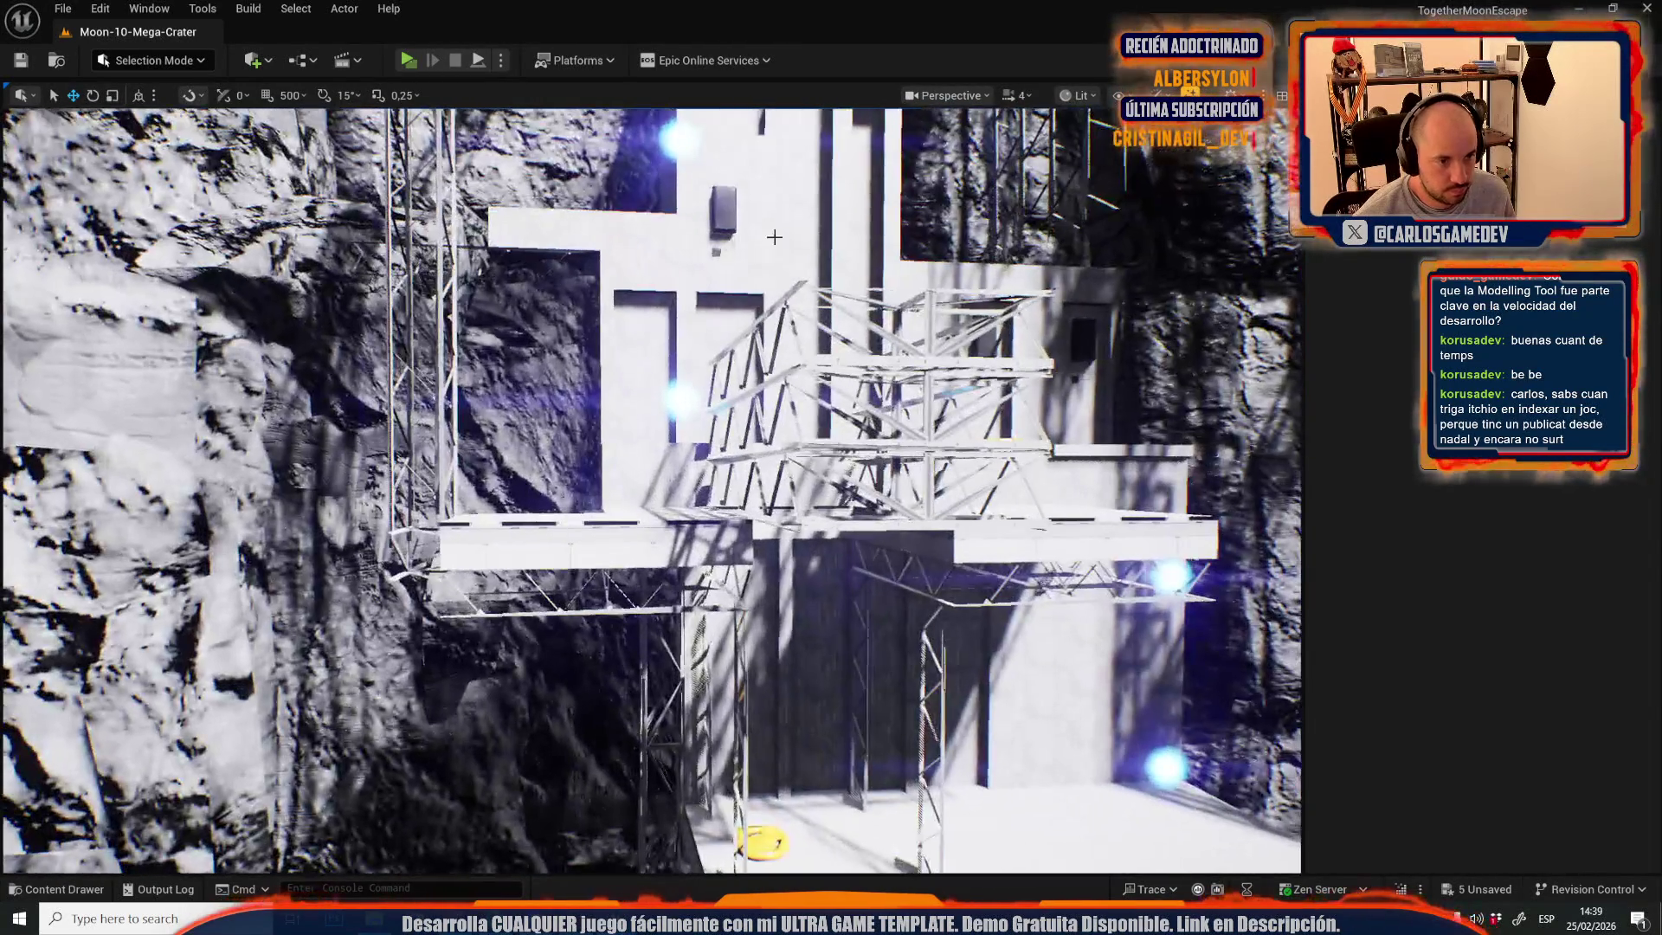
pyautogui.click(774, 236)
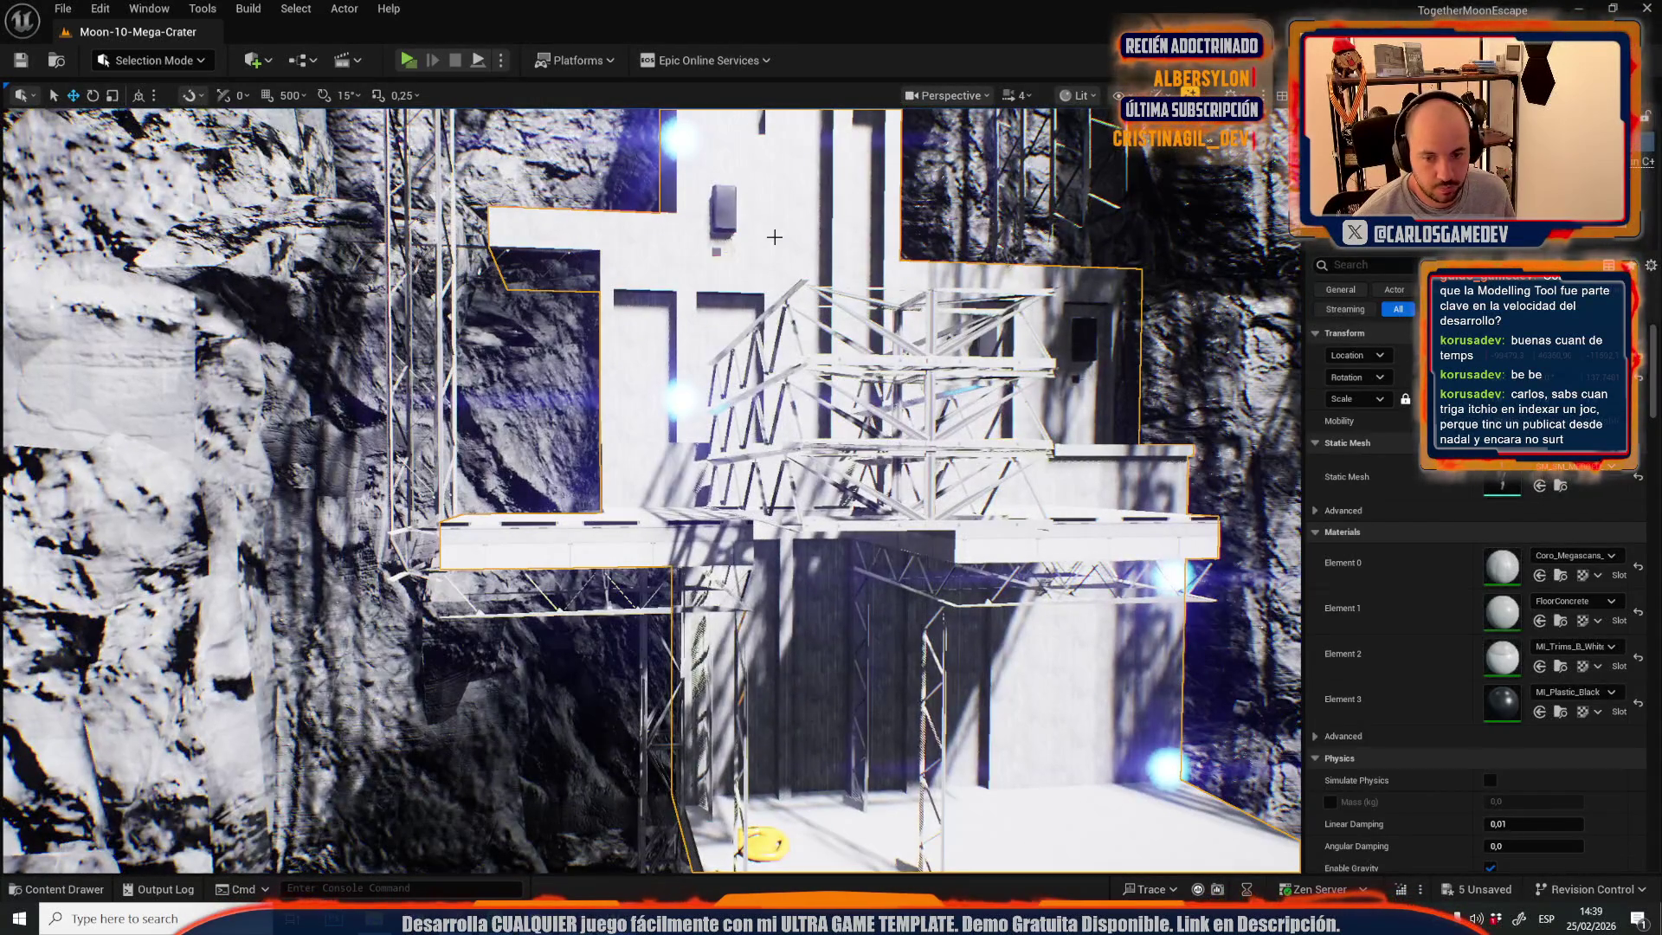
pyautogui.hotkey('ctrl', 'space')
pyautogui.moveTo(987, 571)
pyautogui.mouseDown()
pyautogui.moveTo(779, 290)
pyautogui.moveTo(736, 174)
pyautogui.mouseUp()
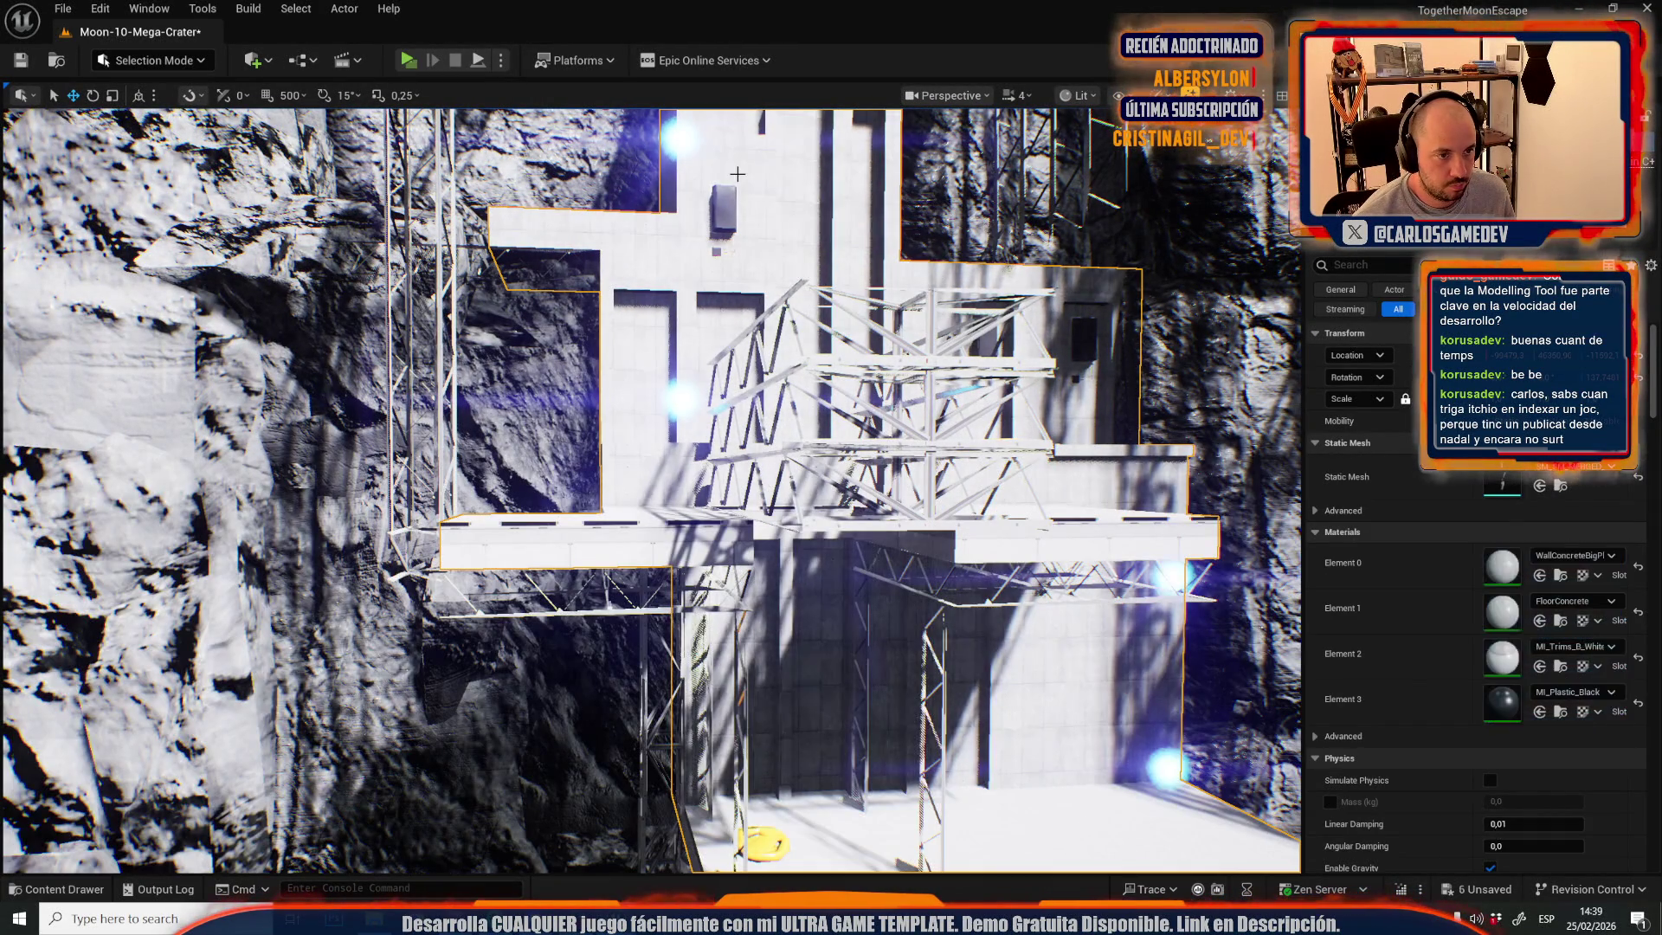
# - Frame the white structure and open its UVs in the UV Editor
pyautogui.press('s')
pyautogui.scroll(2, 738, 174)
pyautogui.press('f')
pyautogui.scroll(-2, 738, 174)
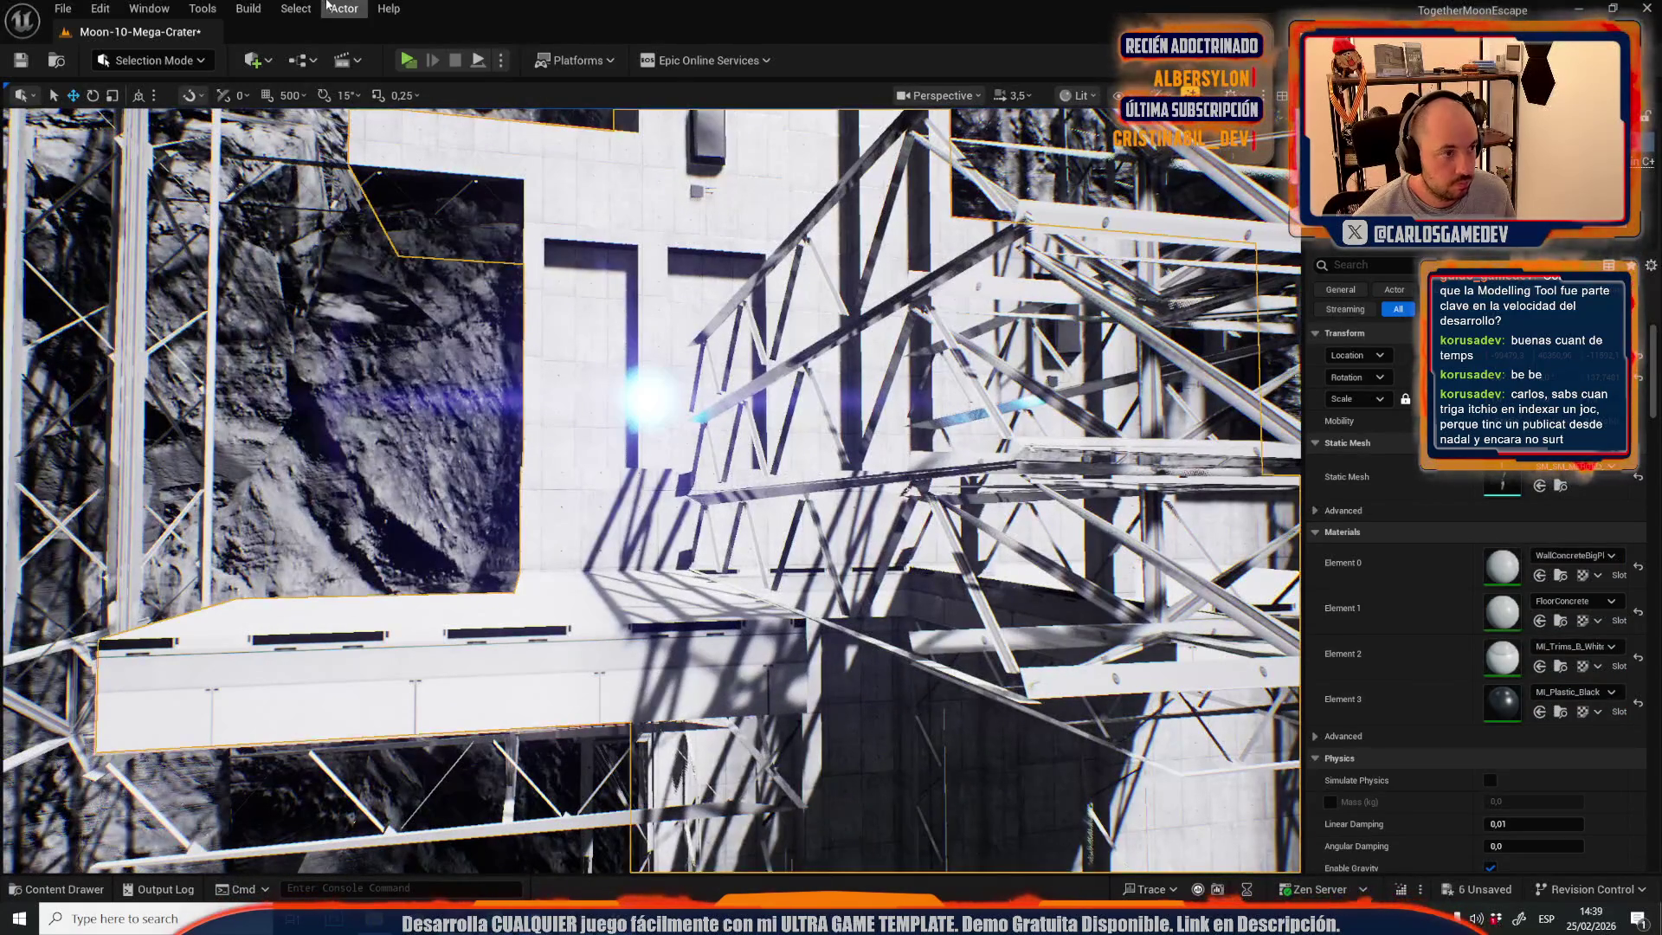
pyautogui.click(327, 7)
pyautogui.click(400, 605)
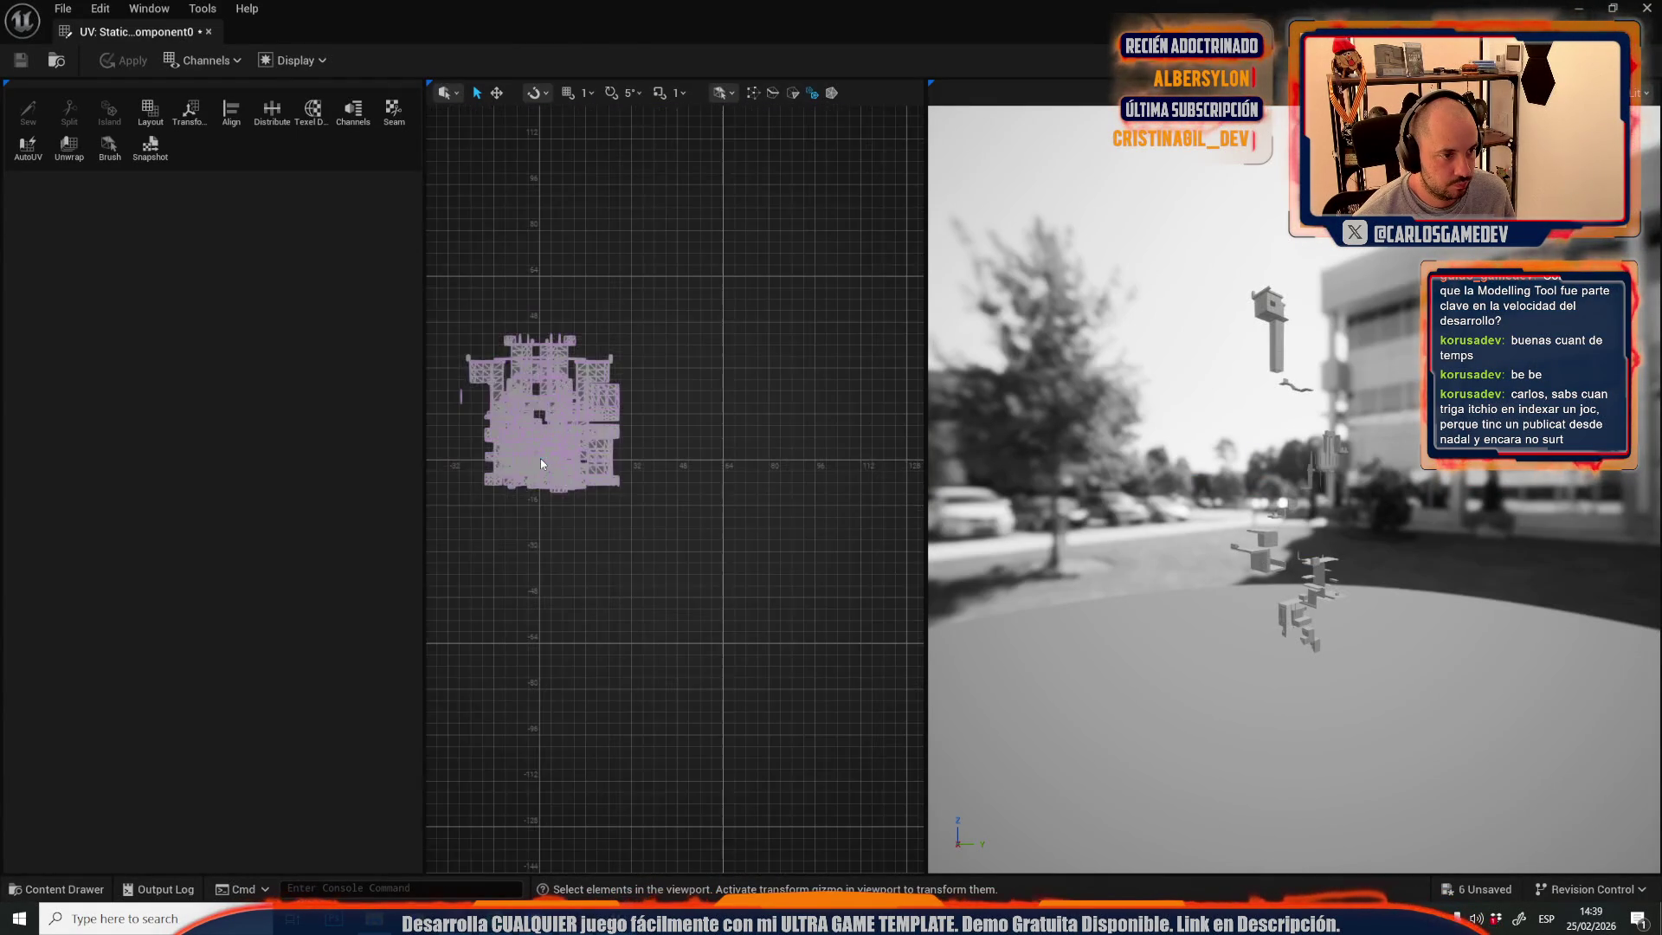
# - Select all of the structure's UV islands, undoing two unwanted freehand scalings
pyautogui.moveTo(445, 289); pyautogui.dragTo(716, 573)
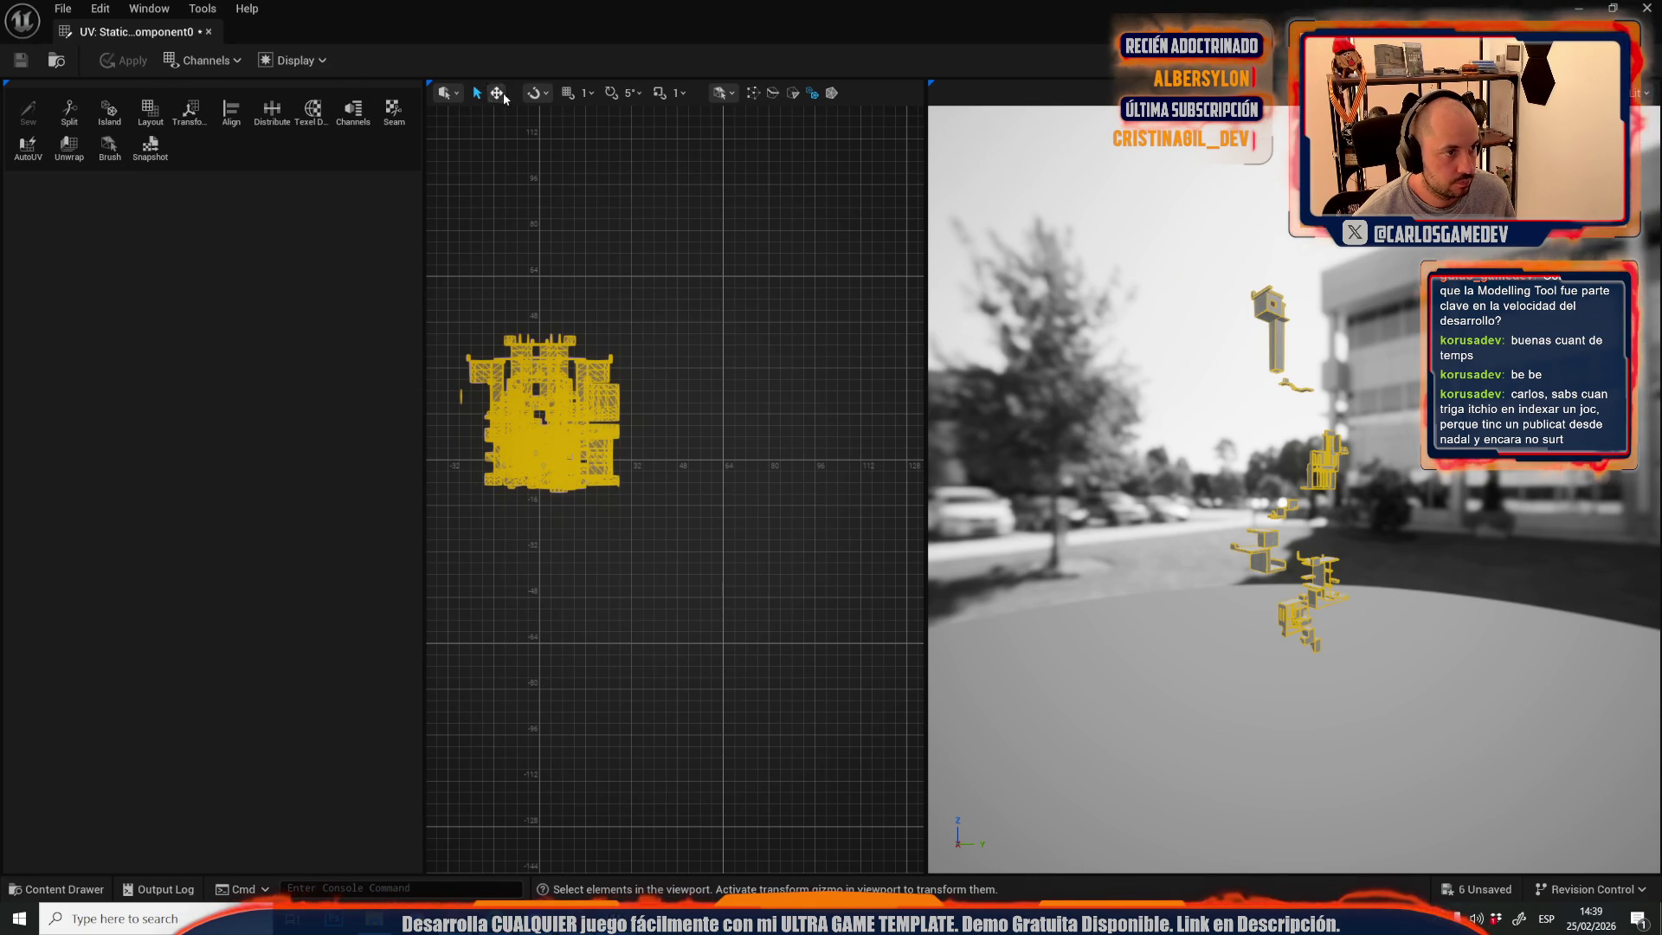
pyautogui.click(498, 93)
pyautogui.moveTo(620, 496)
pyautogui.mouseDown()
pyautogui.moveTo(727, 598)
pyautogui.moveTo(436, 74)
pyautogui.mouseUp()
pyautogui.hotkey('ctrl', 'z')
pyautogui.scroll(4, 705, 548)
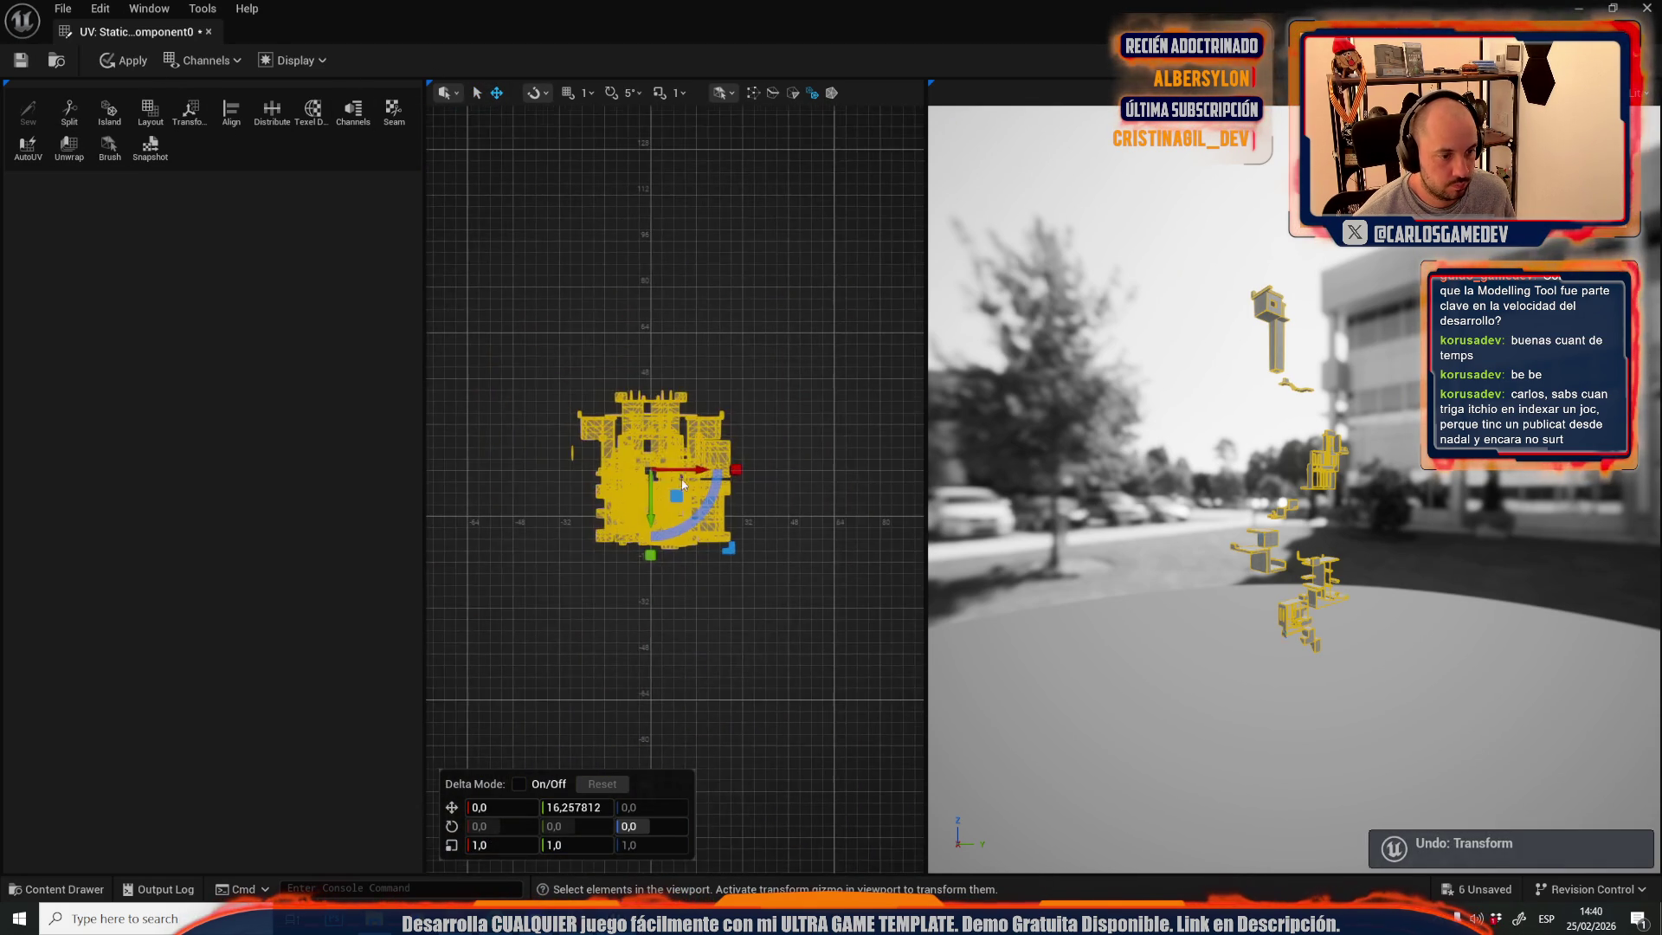
pyautogui.moveTo(706, 548); pyautogui.dragTo(704, 549)
pyautogui.hotkey('ctrl', 'z')
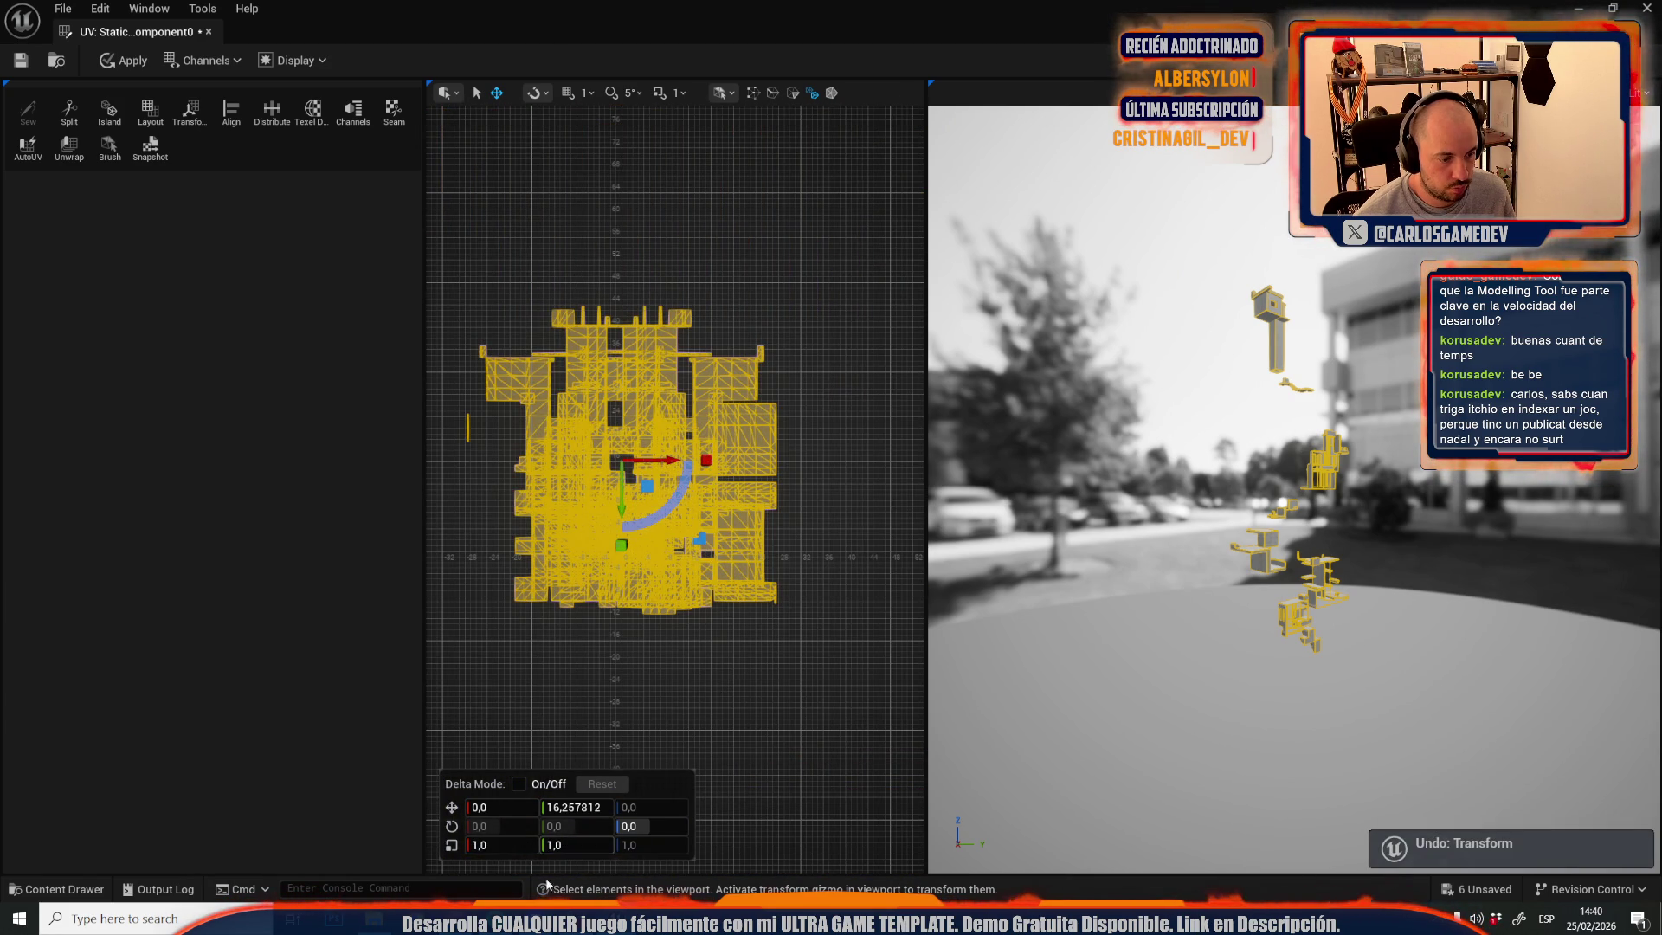
# - Set the UV scale X and Y to 0.5, apply, and close the UV editor
pyautogui.click(489, 846)
pyautogui.write(',5')
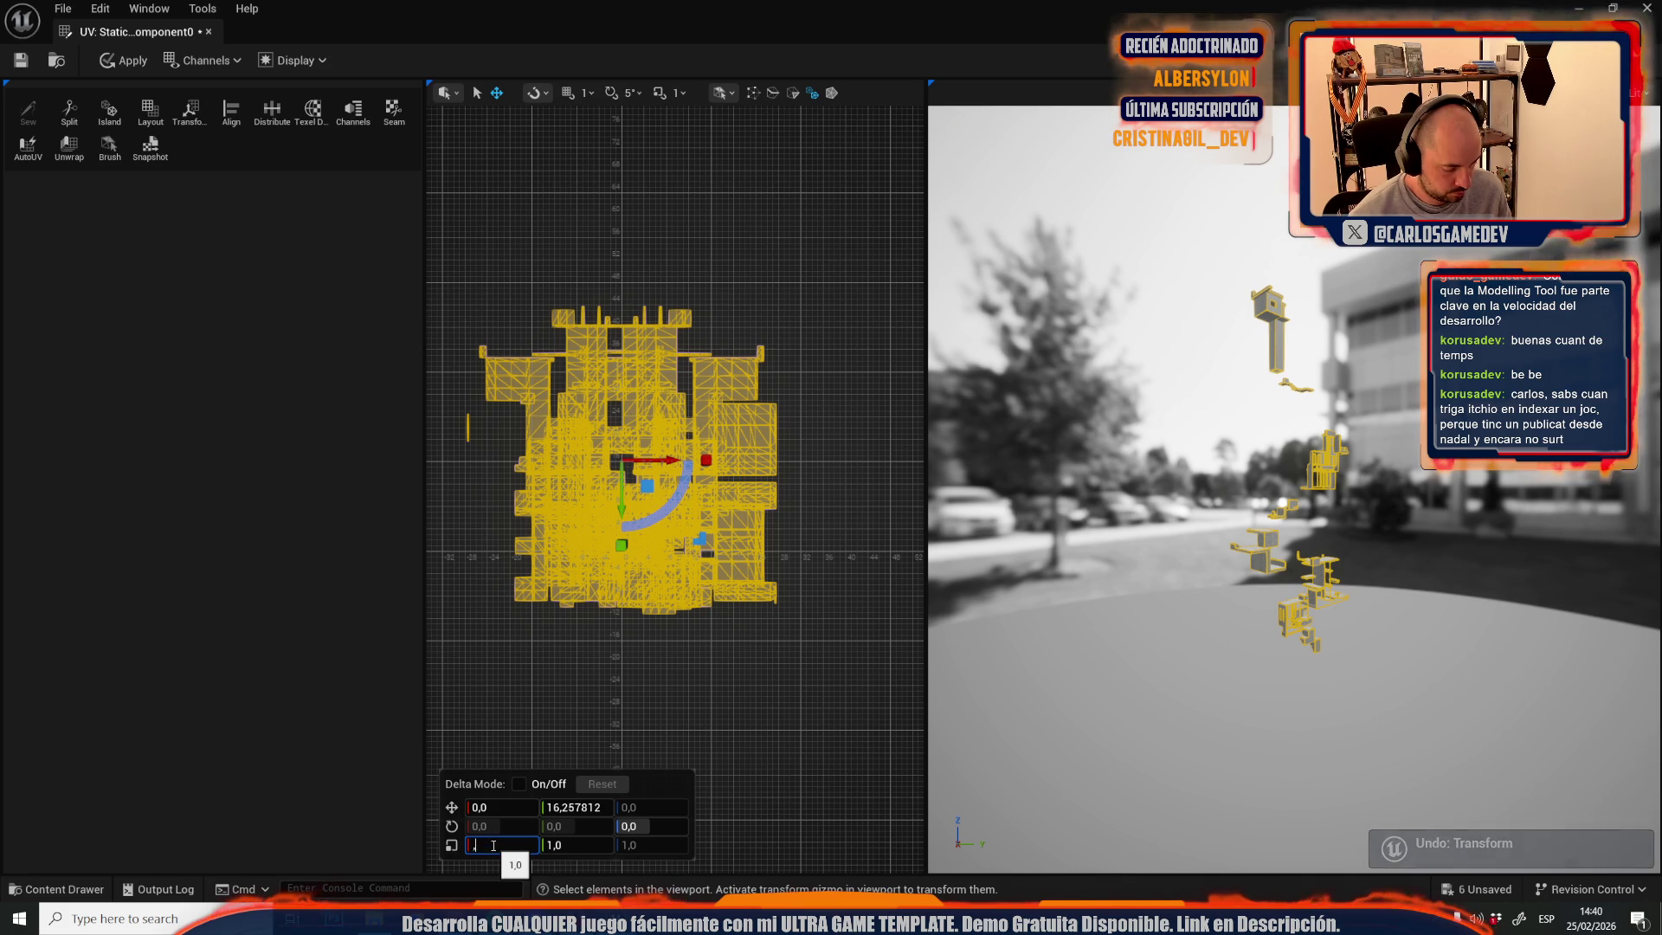
pyautogui.press('Return')
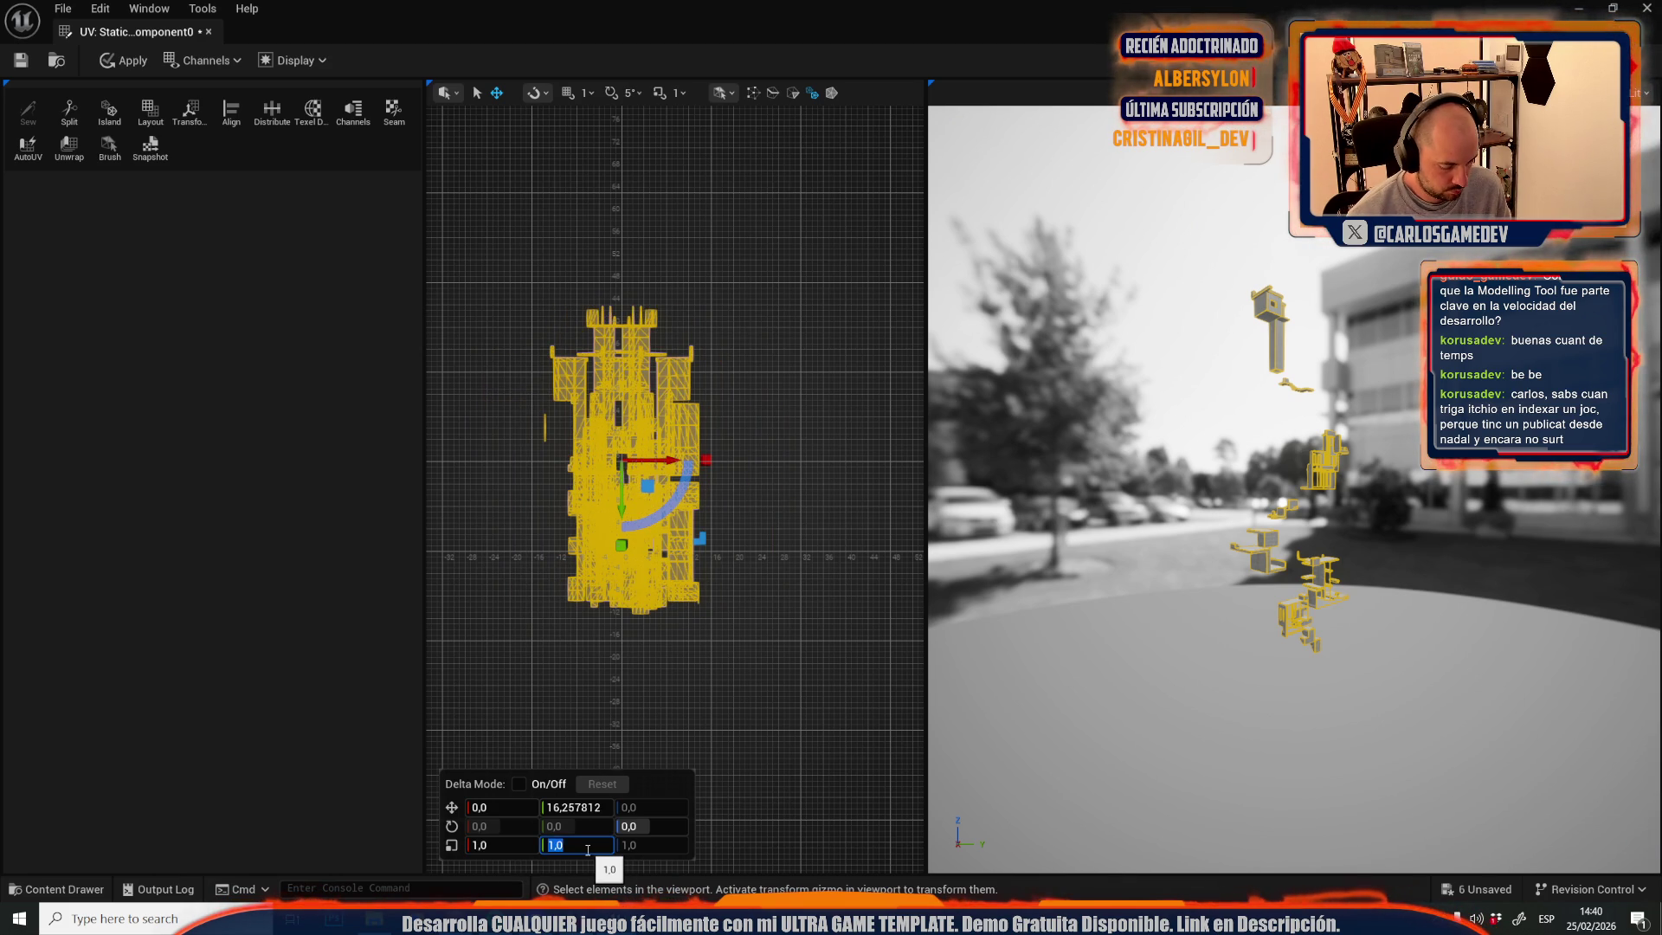
pyautogui.press('Return')
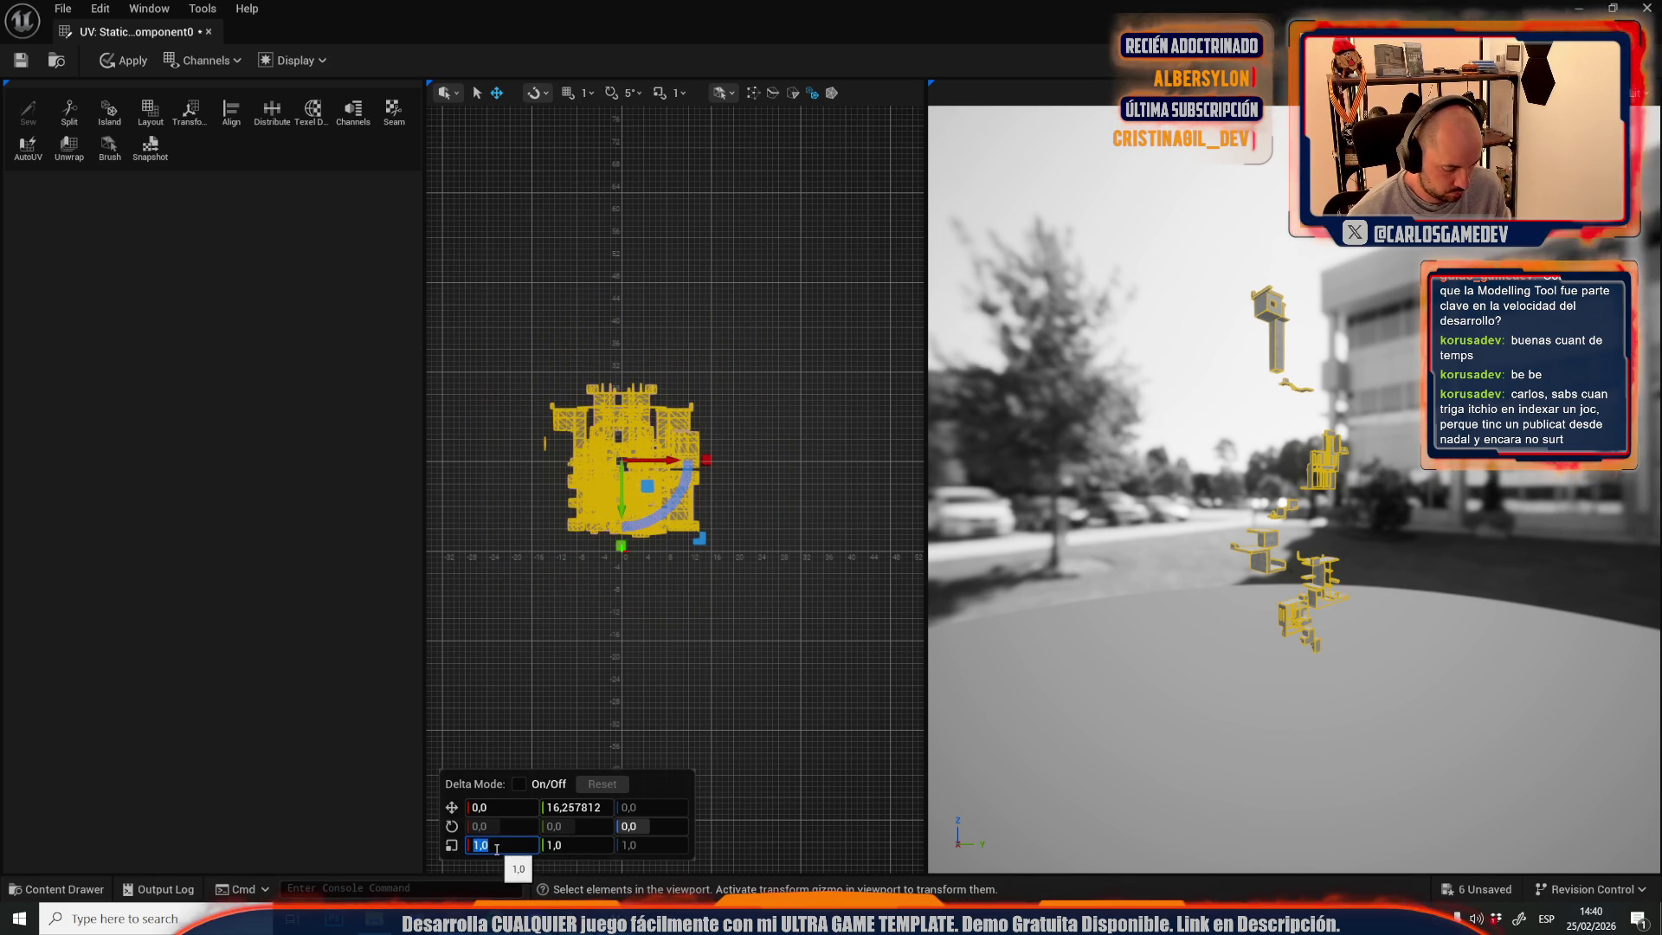
pyautogui.write(',5')
pyautogui.click(567, 845)
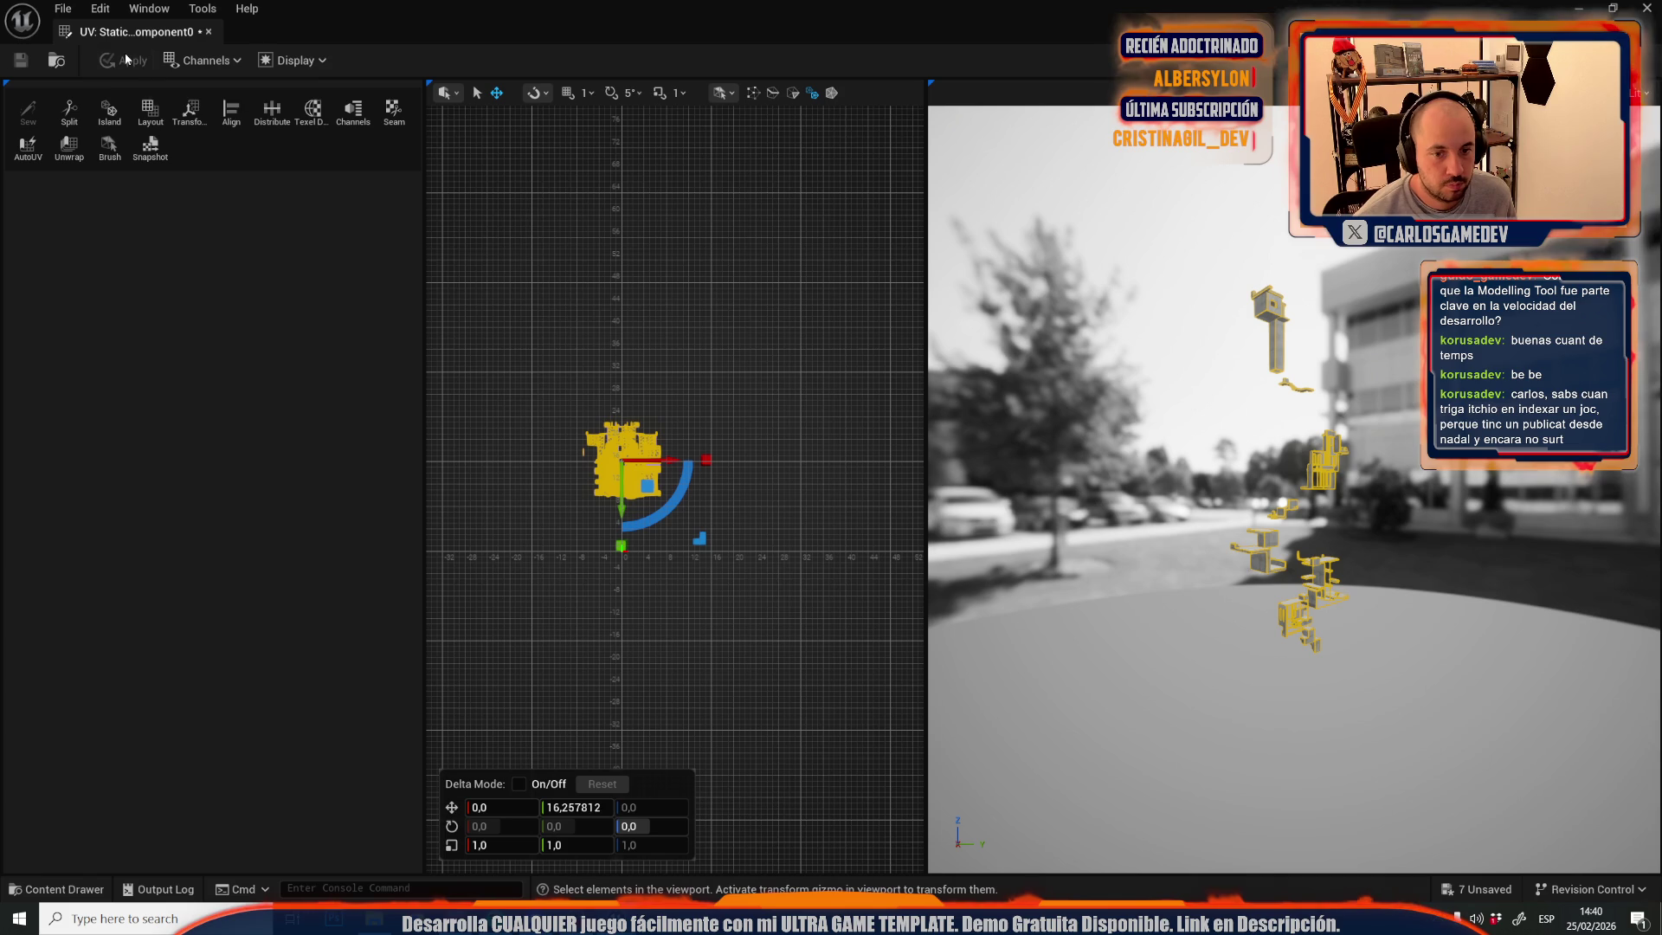
pyautogui.click(208, 31)
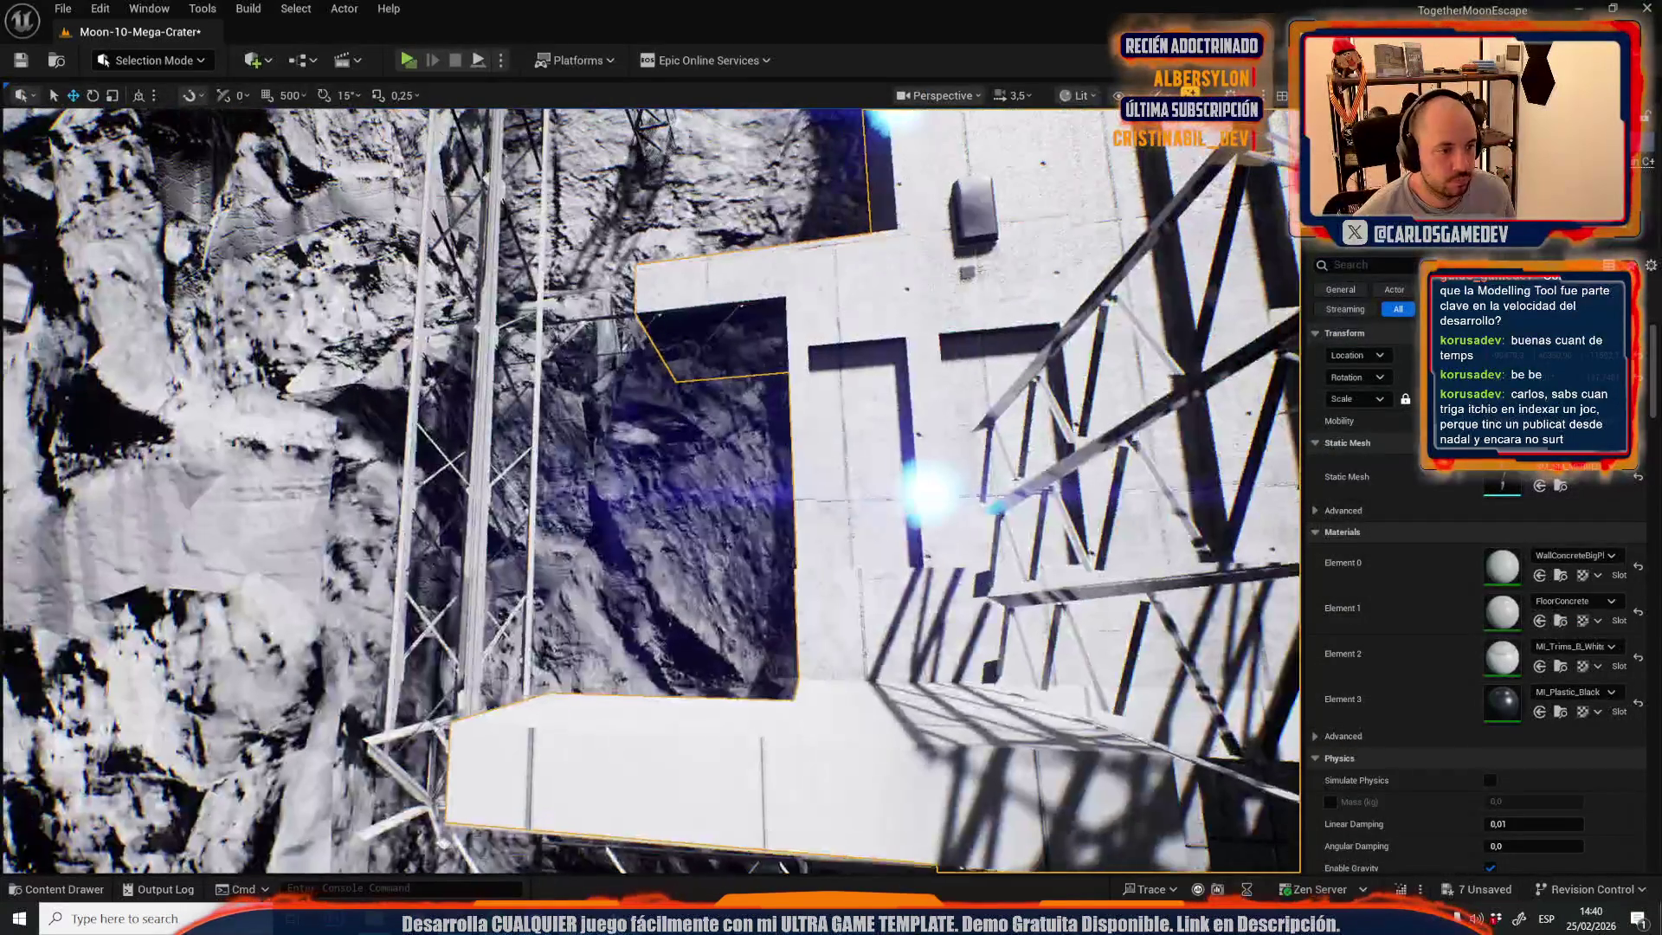
# - Select the concrete platform building on the crater wall and locate its trim material among the assets
pyautogui.press('f')
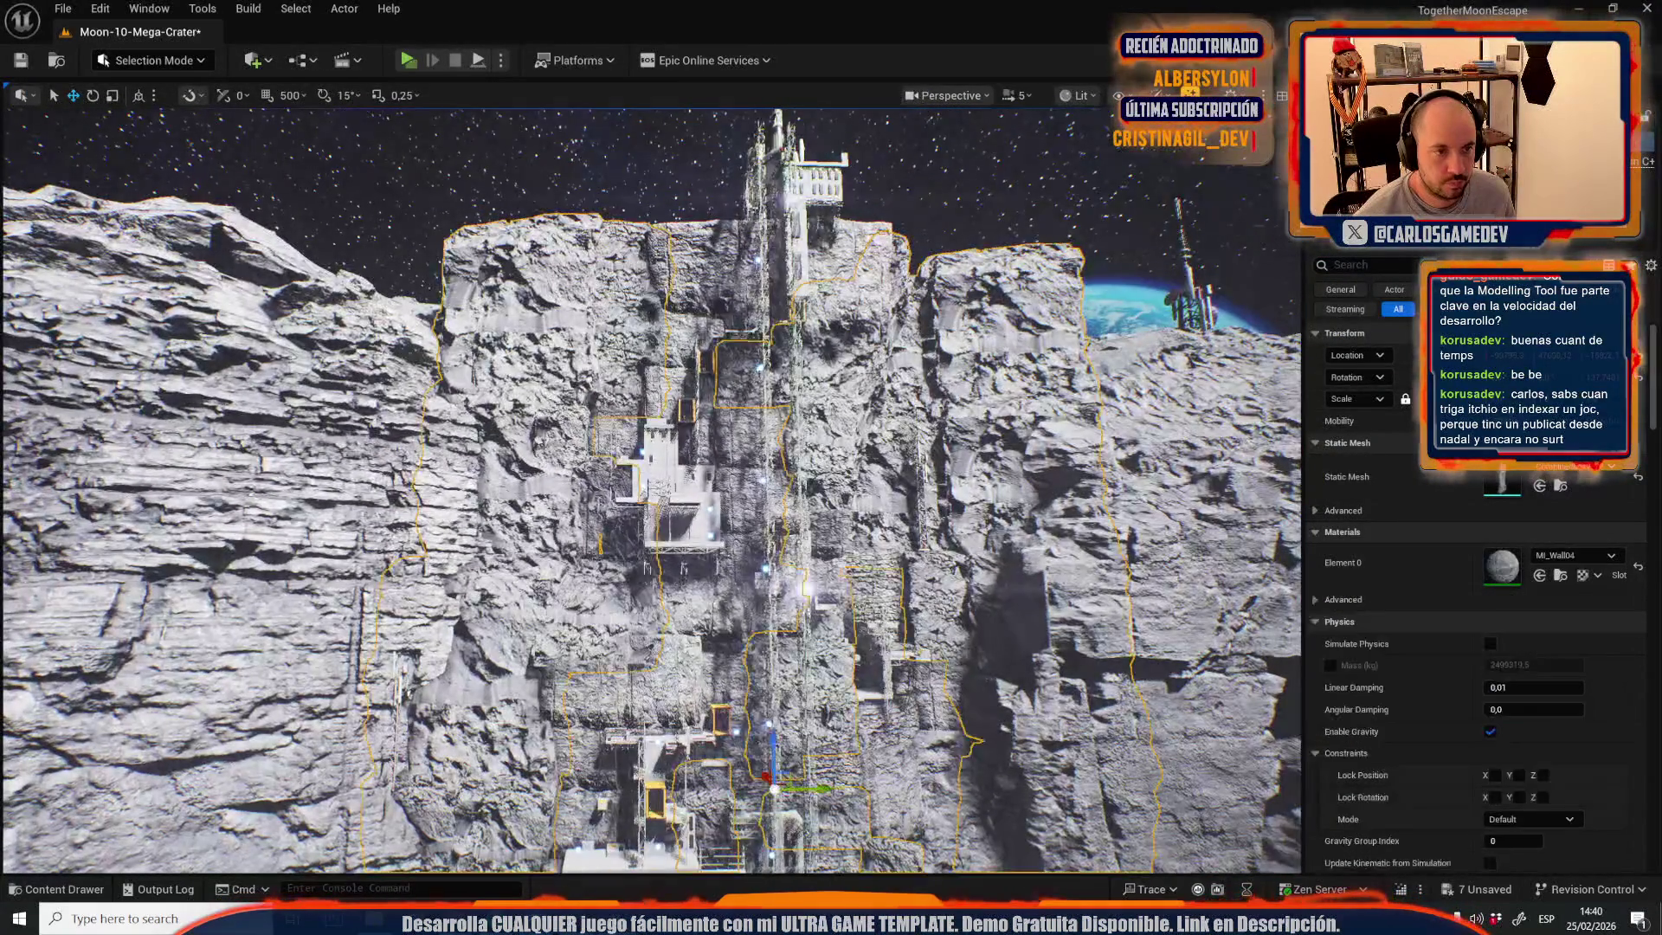
pyautogui.scroll(5, 649, 485)
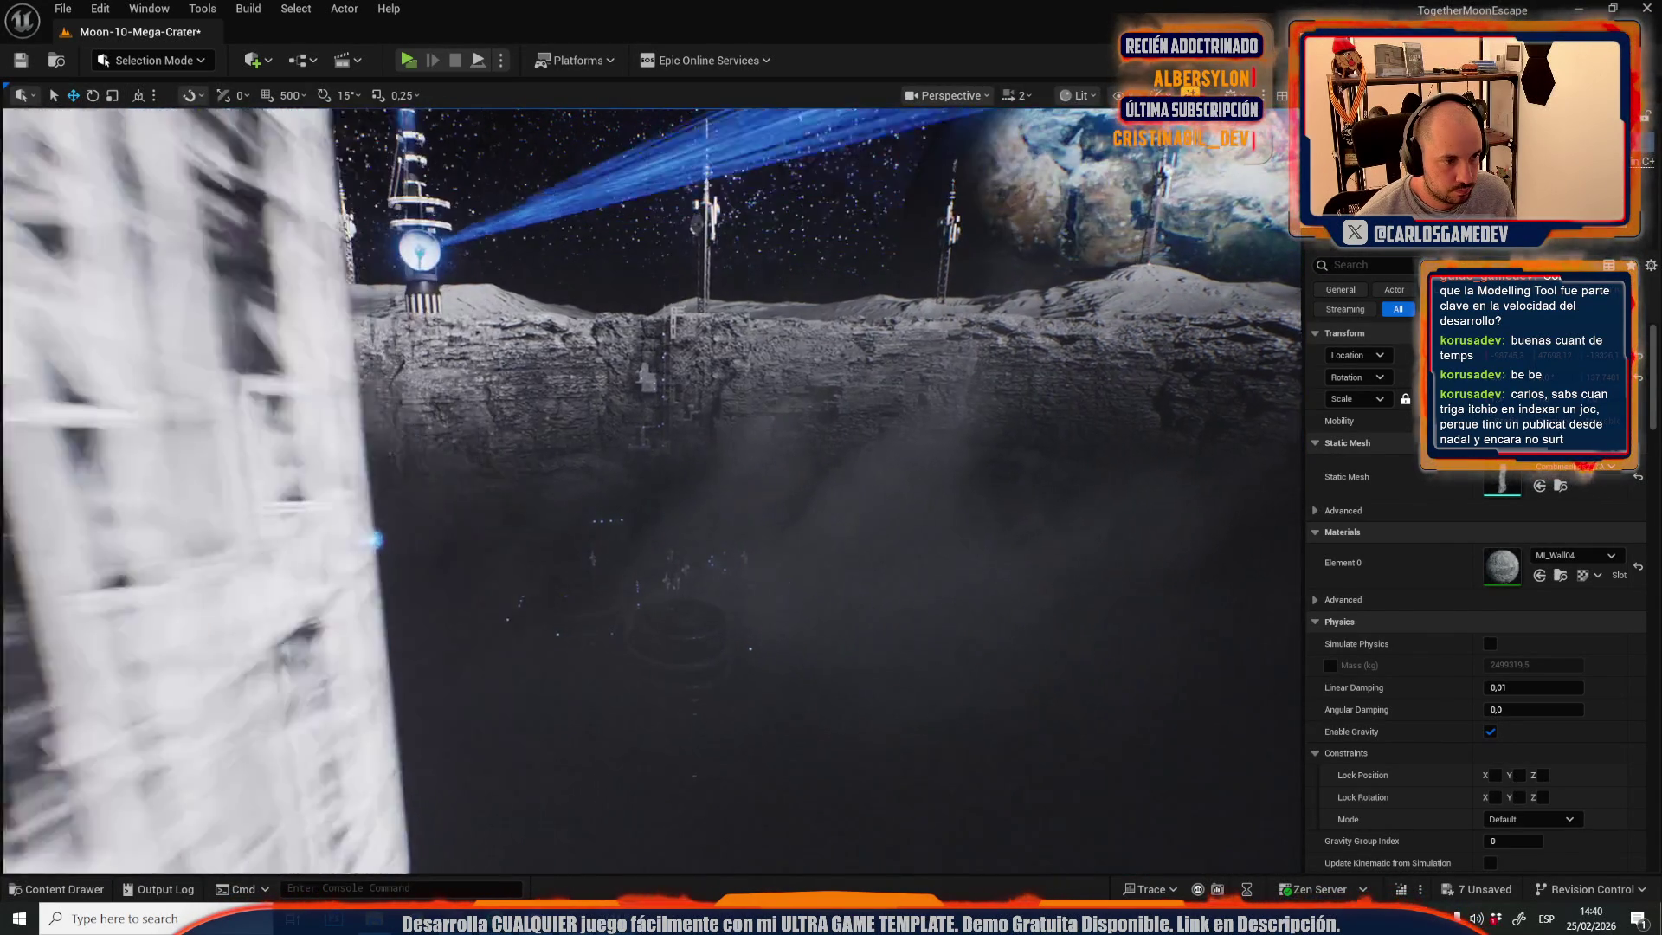
pyautogui.scroll(-3, 737, 477)
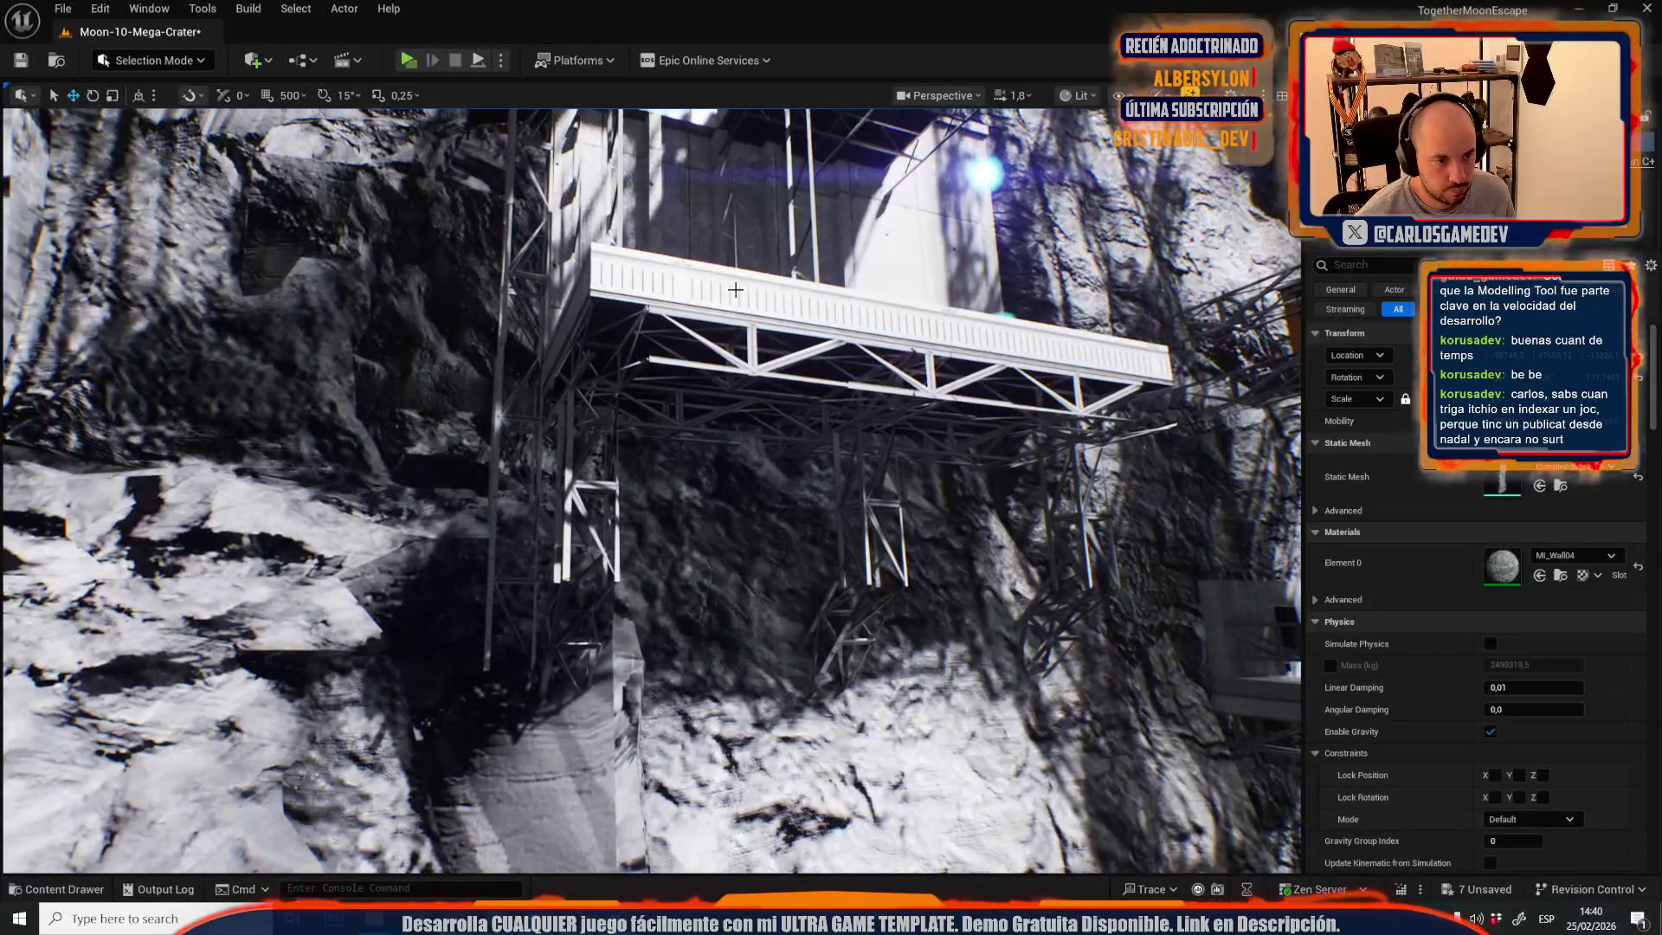
pyautogui.click(762, 372)
pyautogui.click(1559, 667)
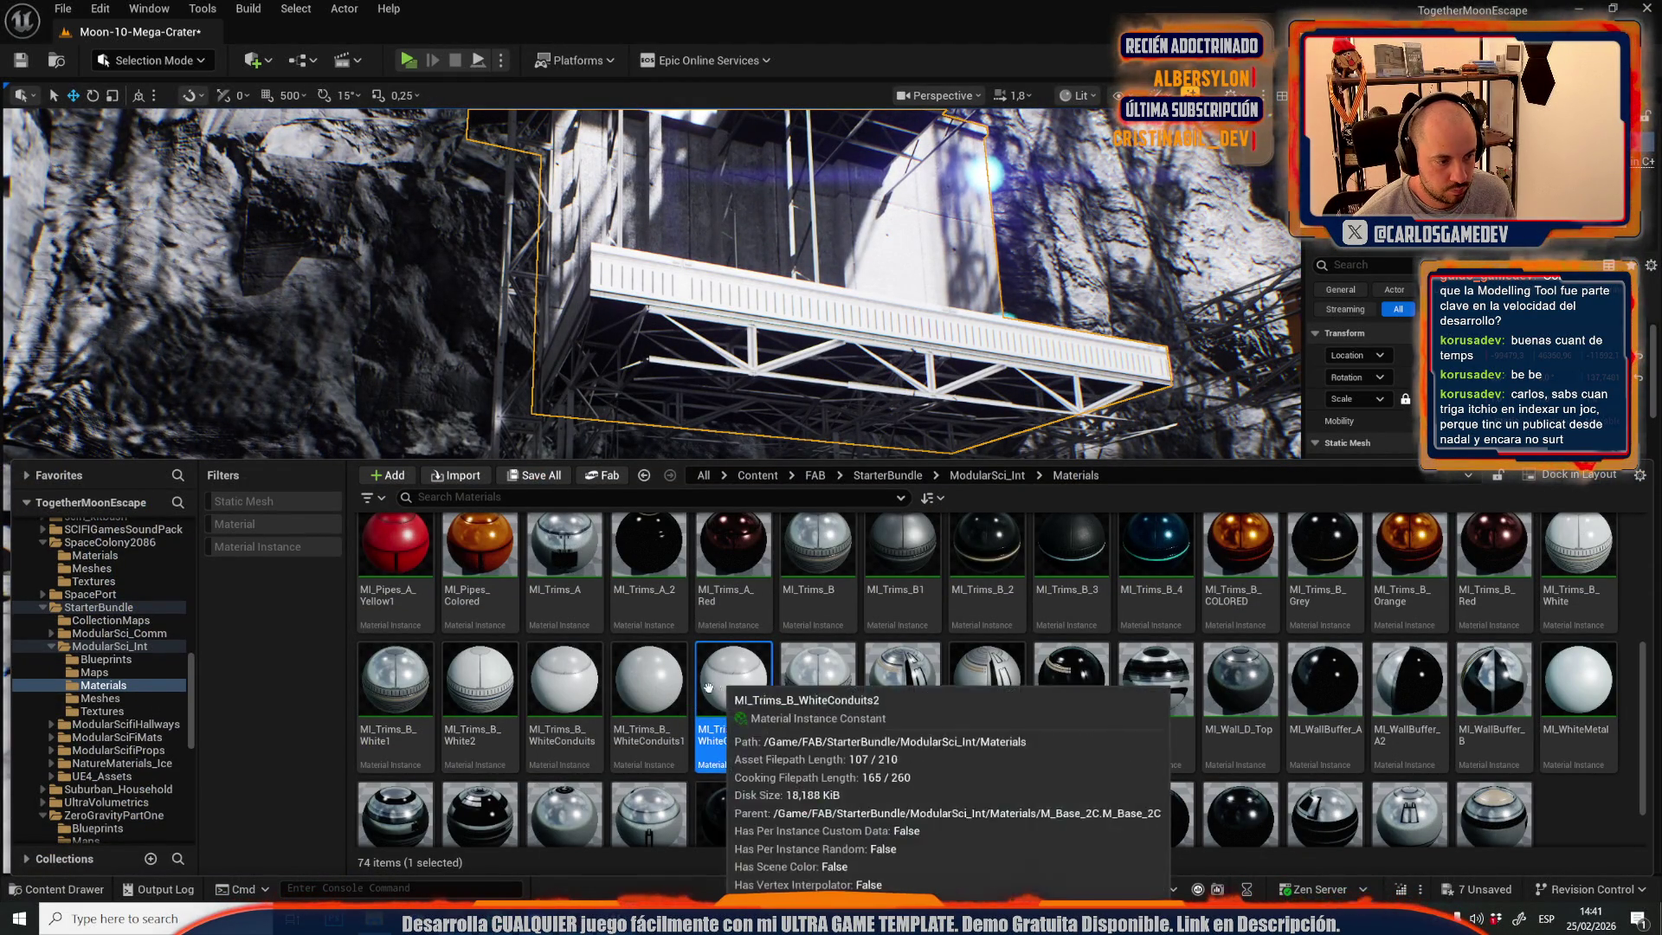
# - Apply MI_Wall_A1 to the building's wall slot, undoing an earlier trim material drop
pyautogui.moveTo(459, 686); pyautogui.dragTo(947, 279)
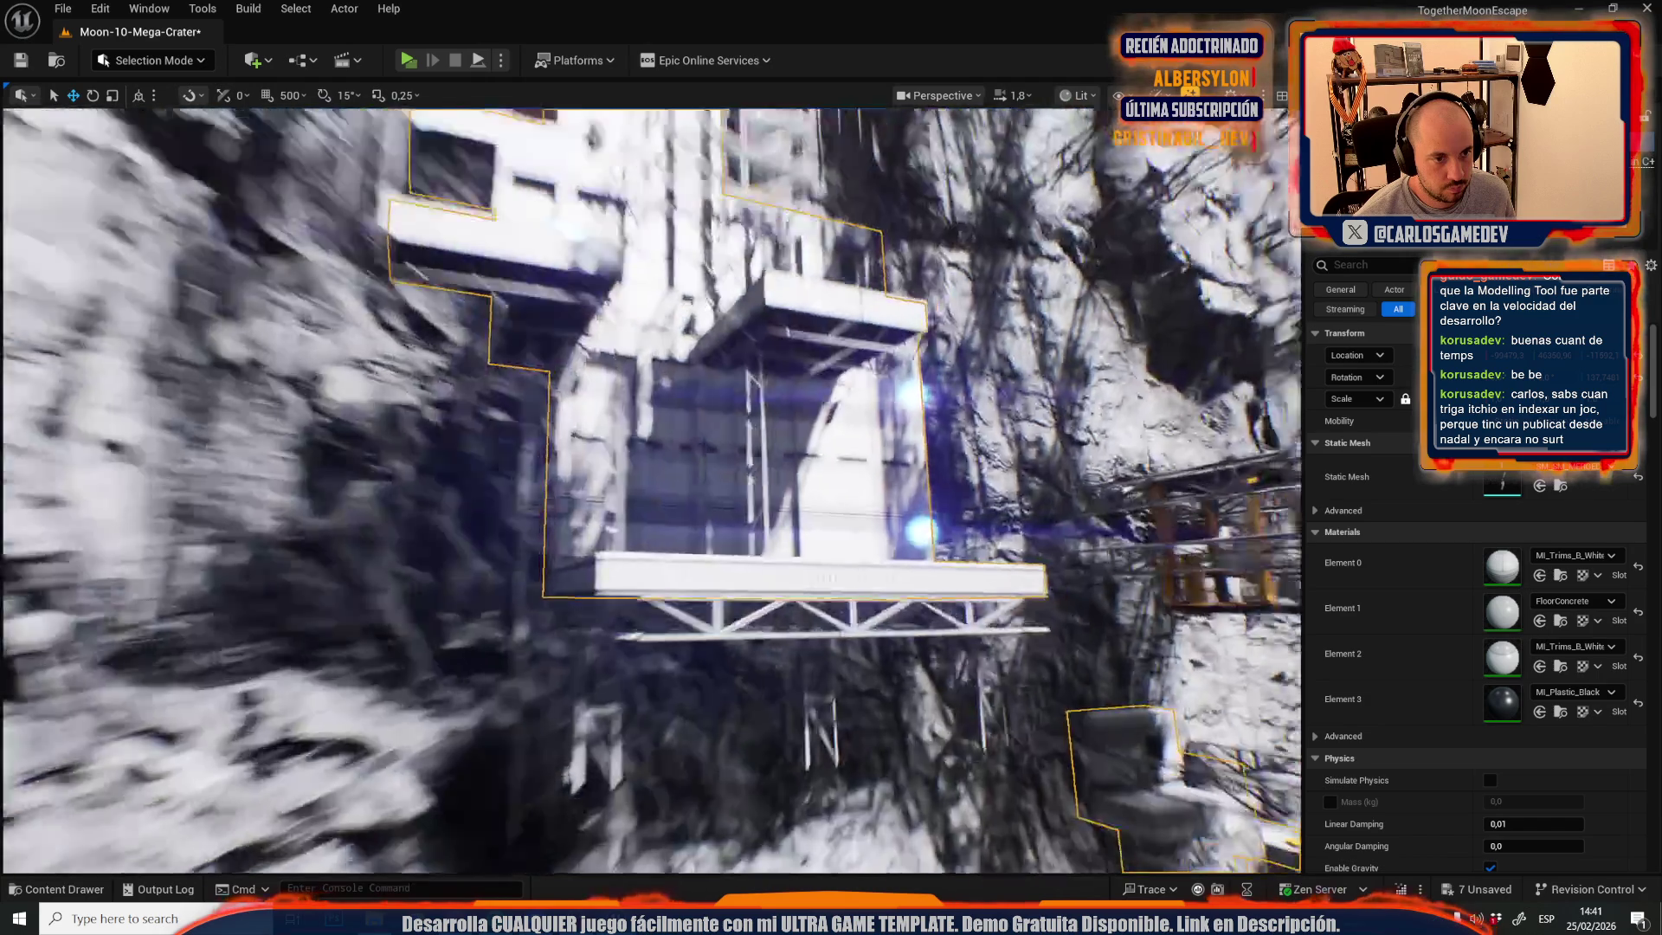
pyautogui.scroll(2, 651, 489)
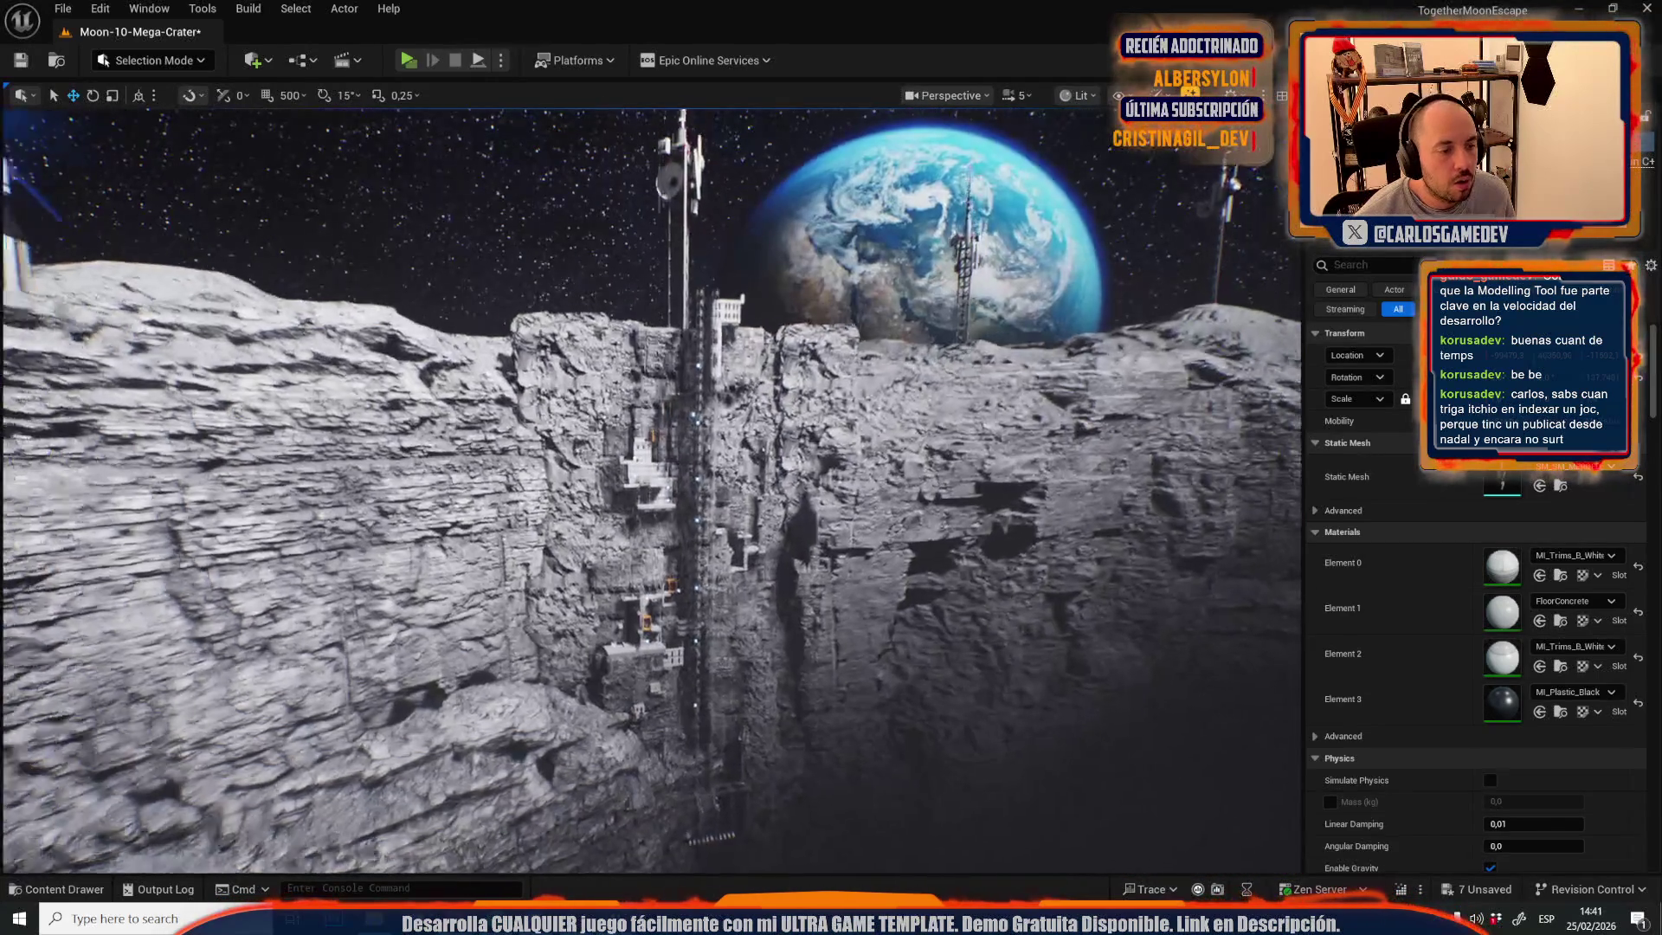
pyautogui.scroll(-5, 887, 511)
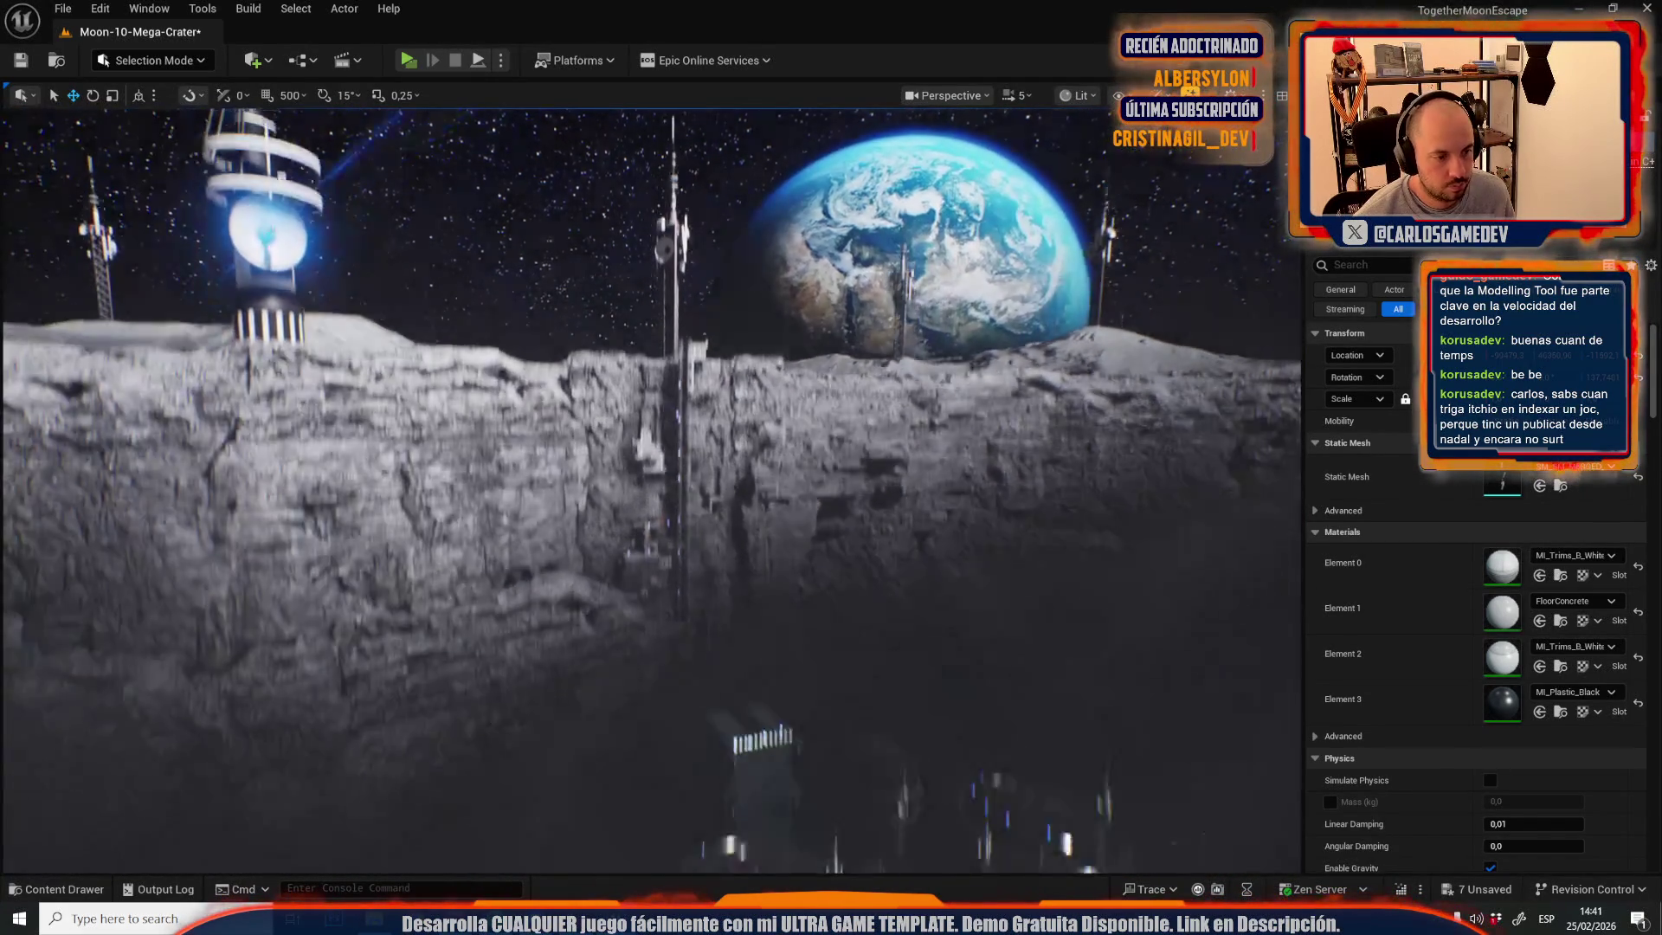
pyautogui.hotkey('ctrl', 'z')
pyautogui.scroll(1, 887, 511)
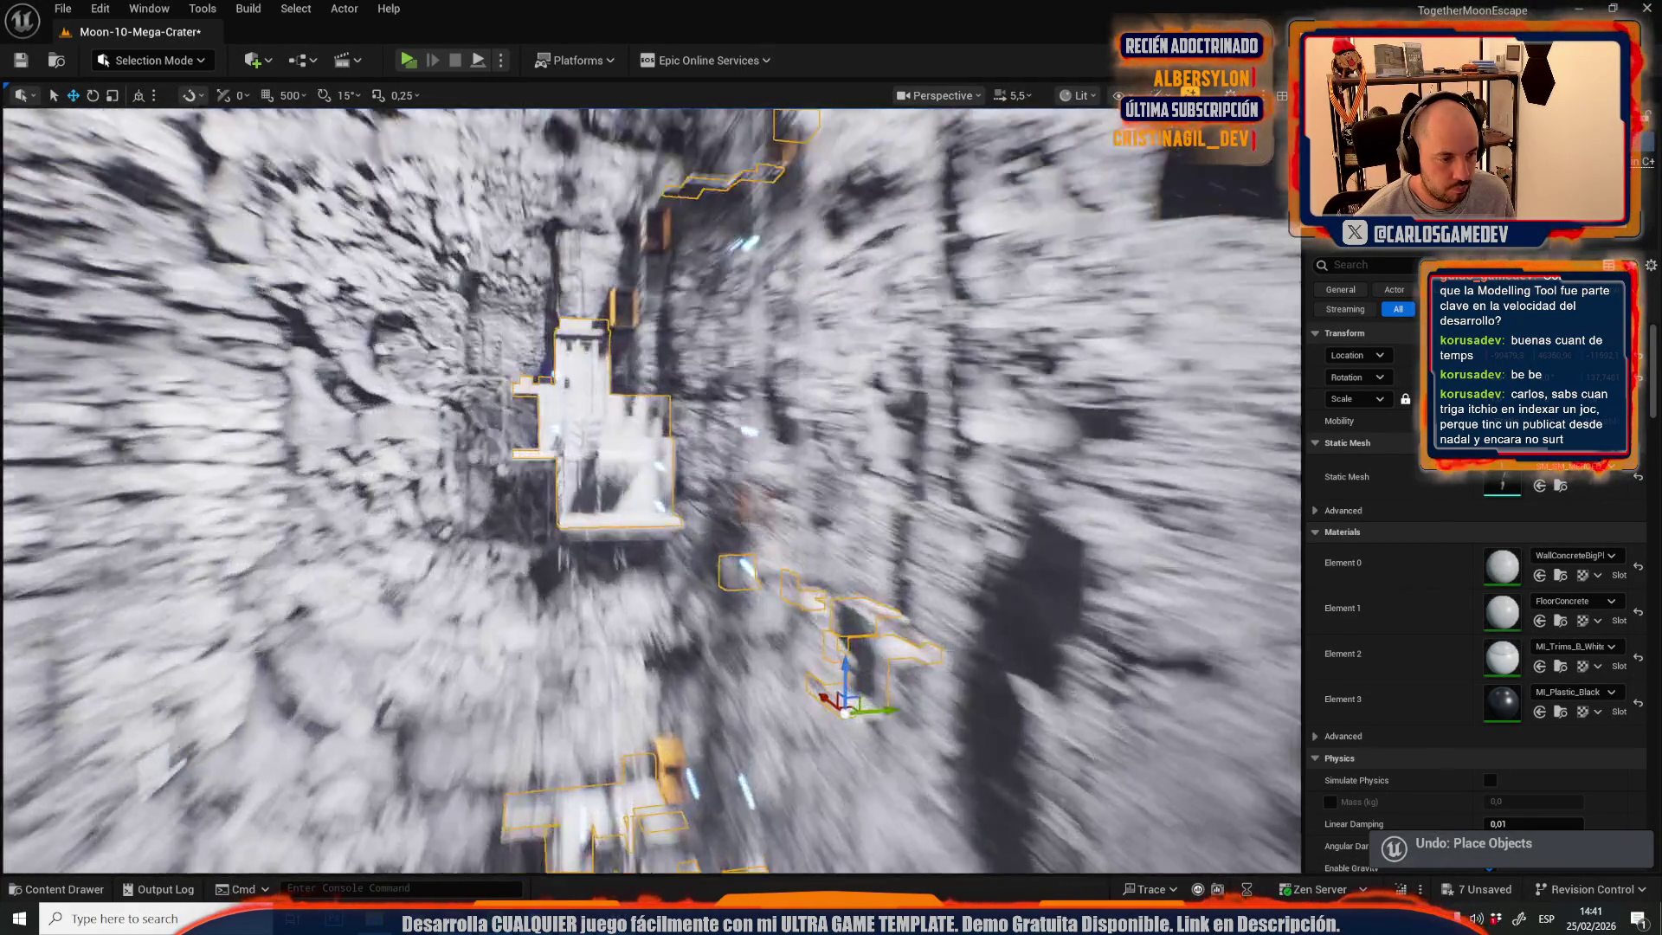
pyautogui.hotkey('ctrl', 'space')
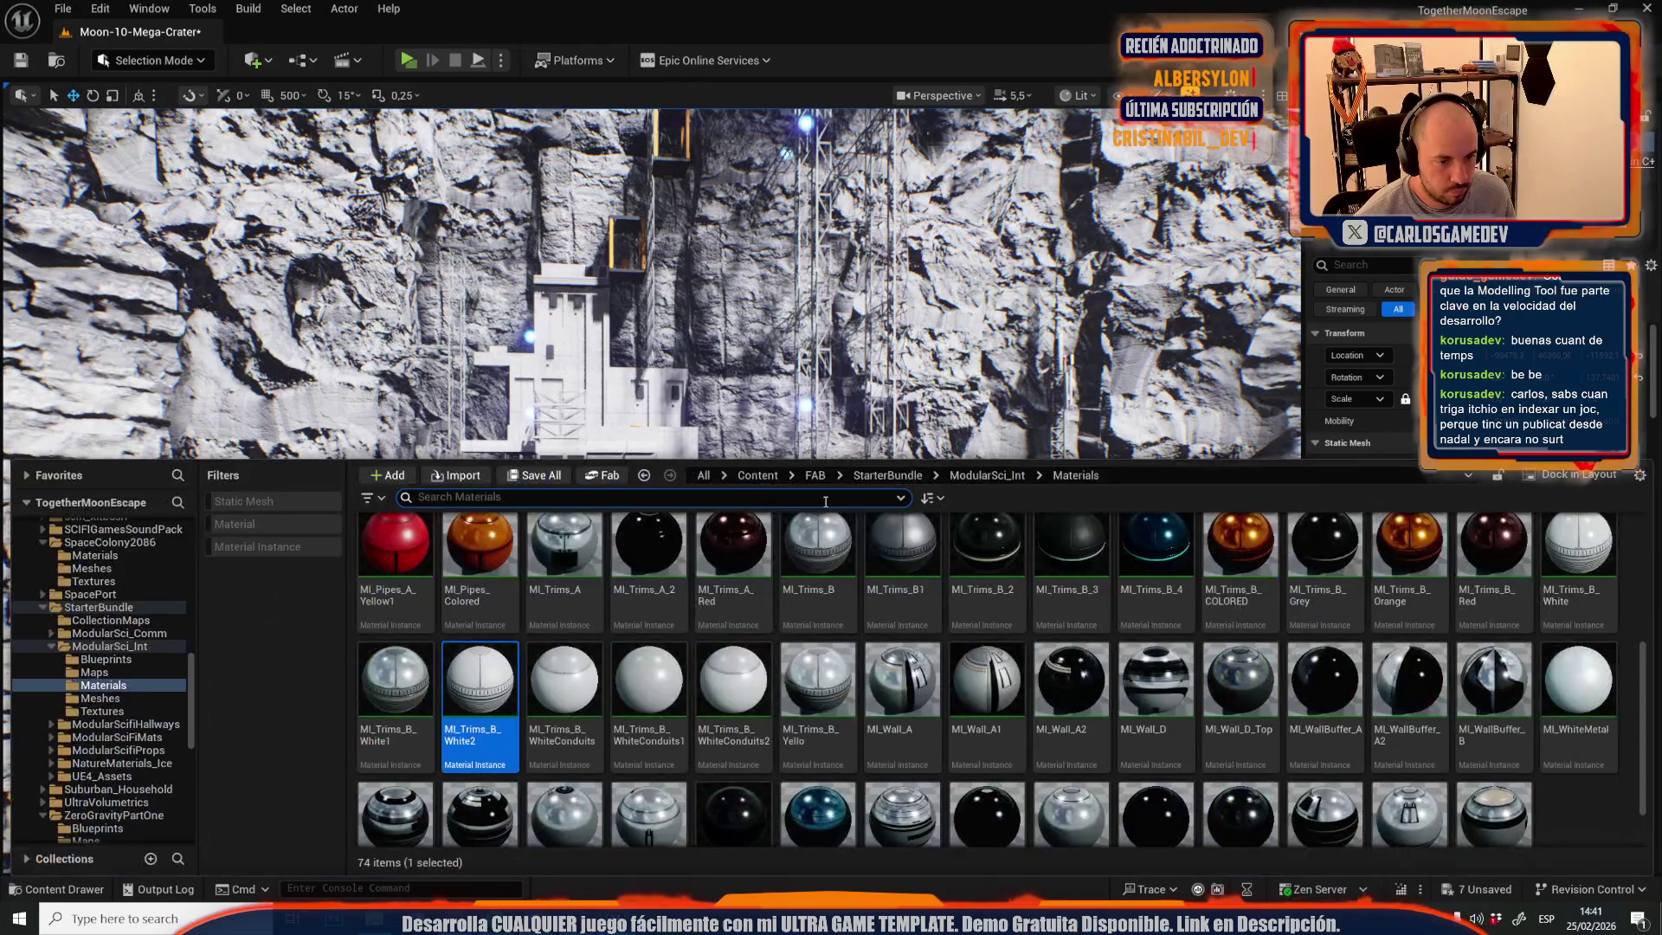
pyautogui.moveTo(999, 667); pyautogui.dragTo(597, 380)
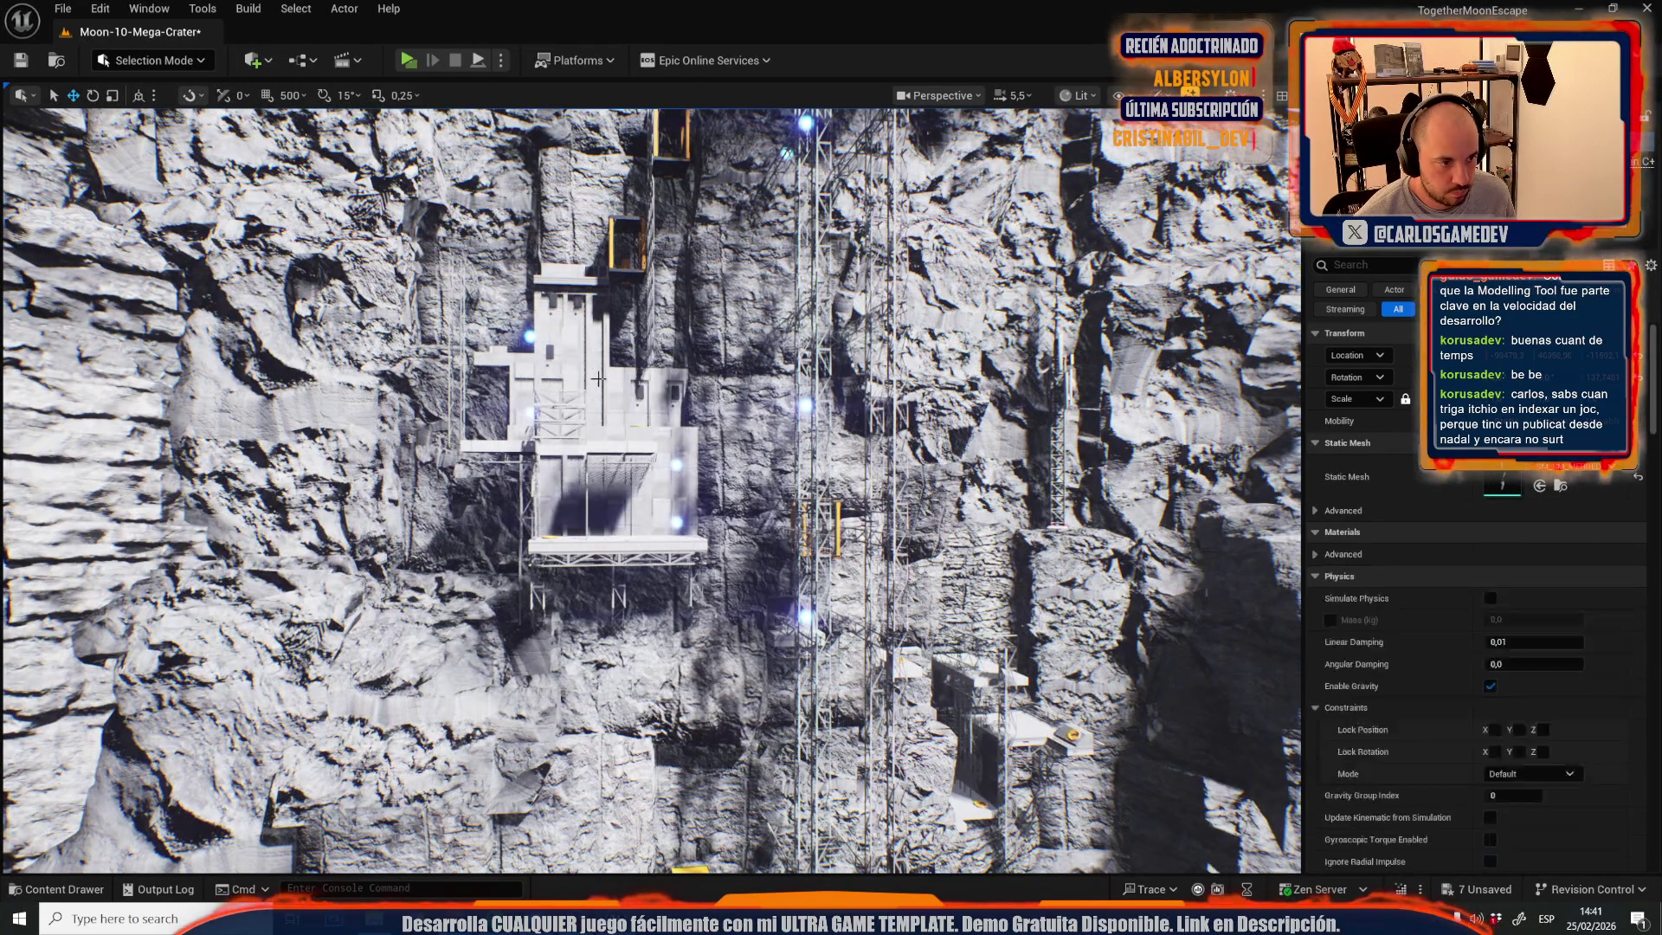
pyautogui.press('f')
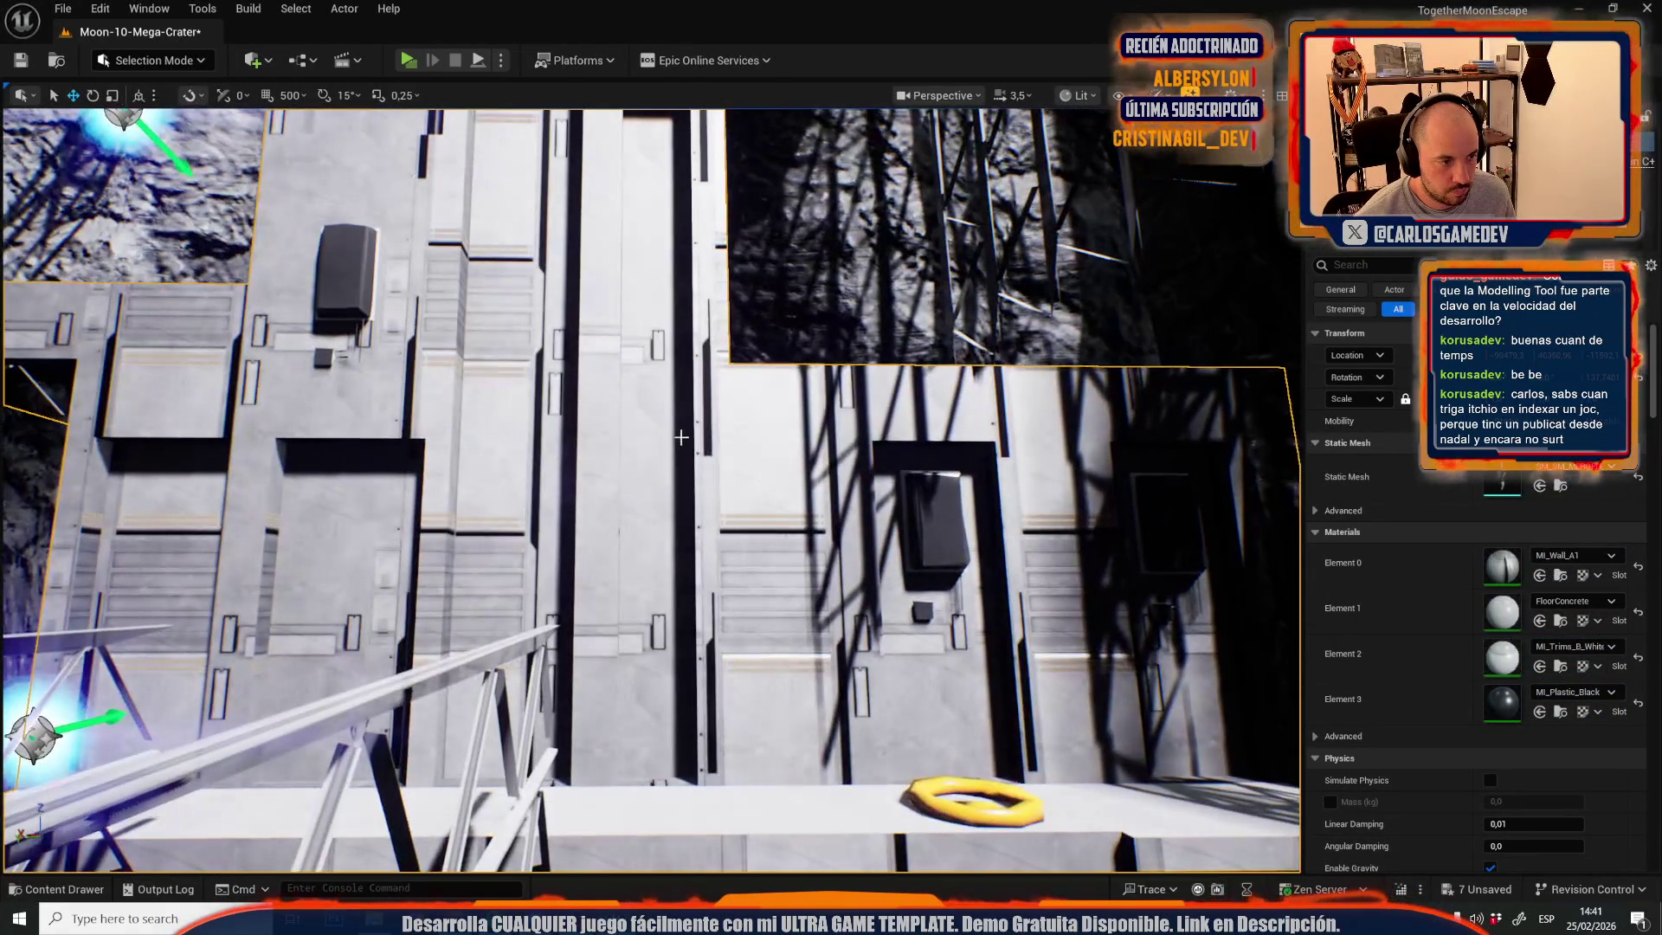
pyautogui.scroll(-5, 703, 491)
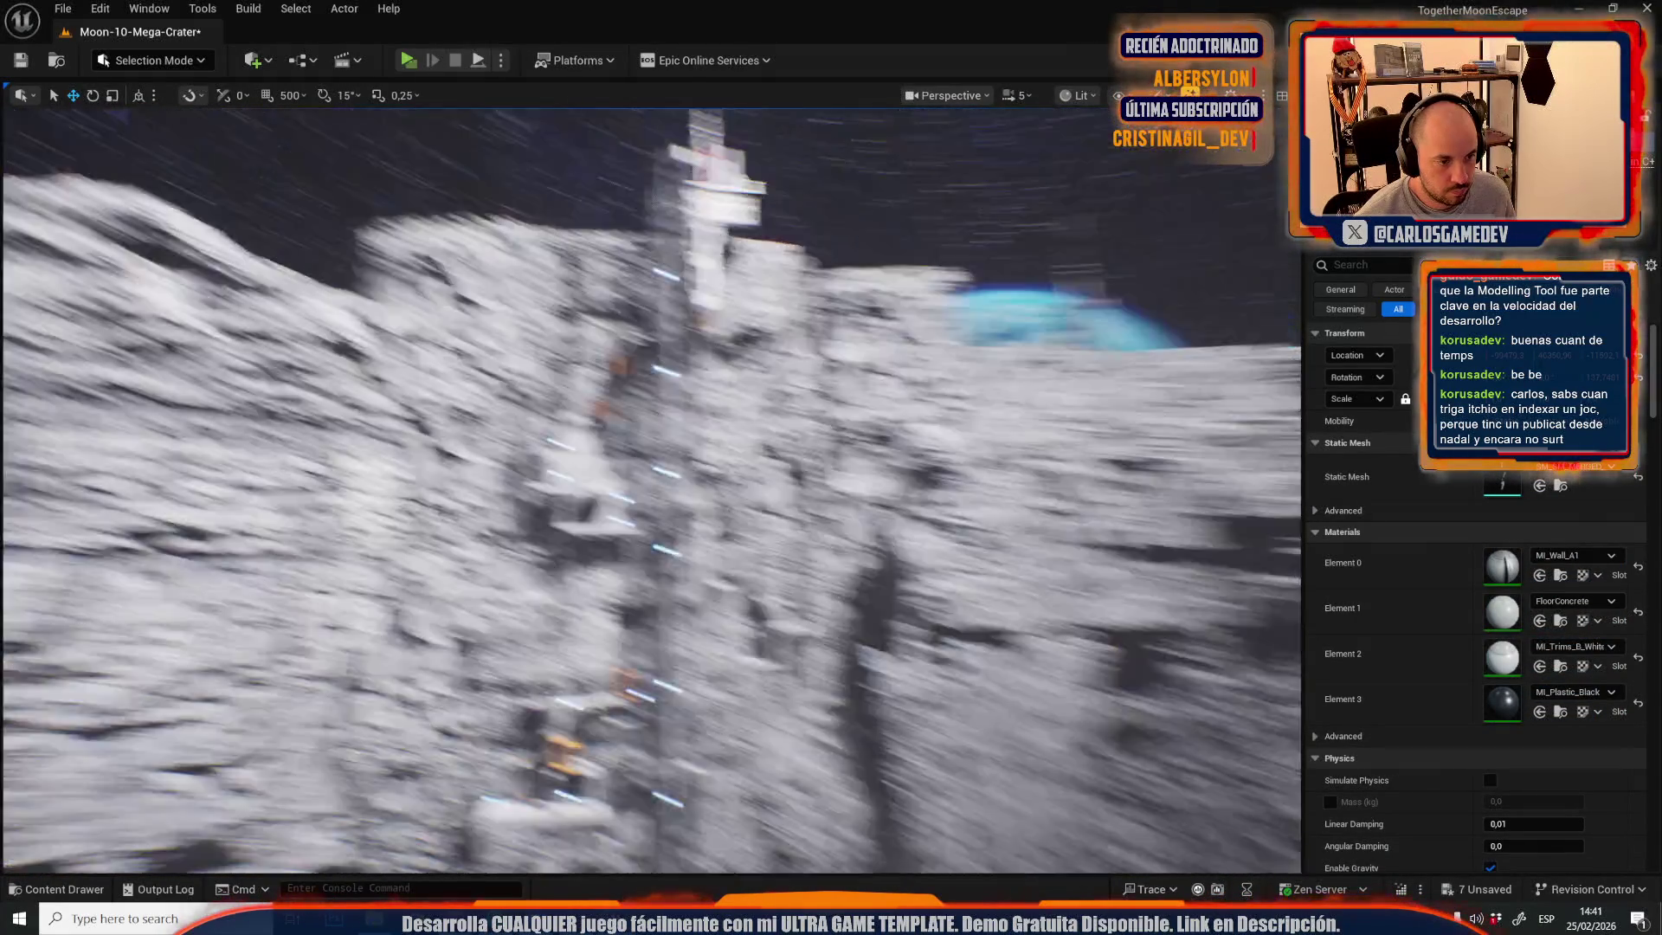
# - Reopen the material assets and select a truss piece on the tower
pyautogui.hotkey('ctrl', 'space')
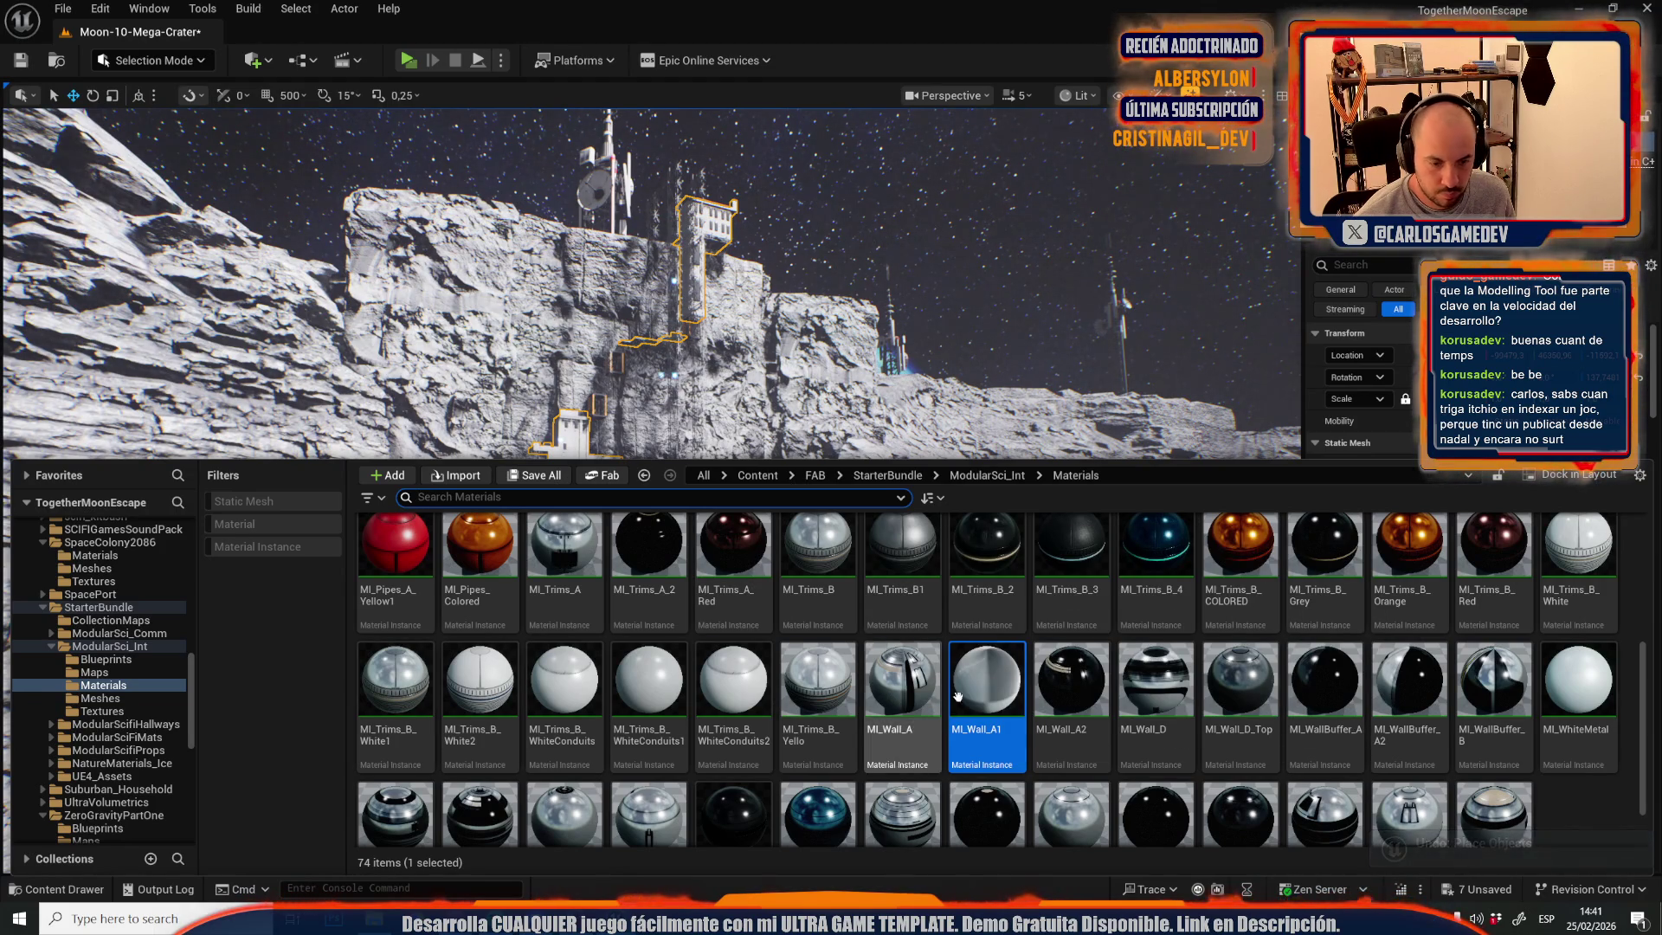
pyautogui.scroll(-1, 957, 697)
pyautogui.moveTo(840, 400); pyautogui.dragTo(840, 400)
pyautogui.scroll(-2, 839, 400)
pyautogui.scroll(-2, 840, 401)
pyautogui.click(835, 632)
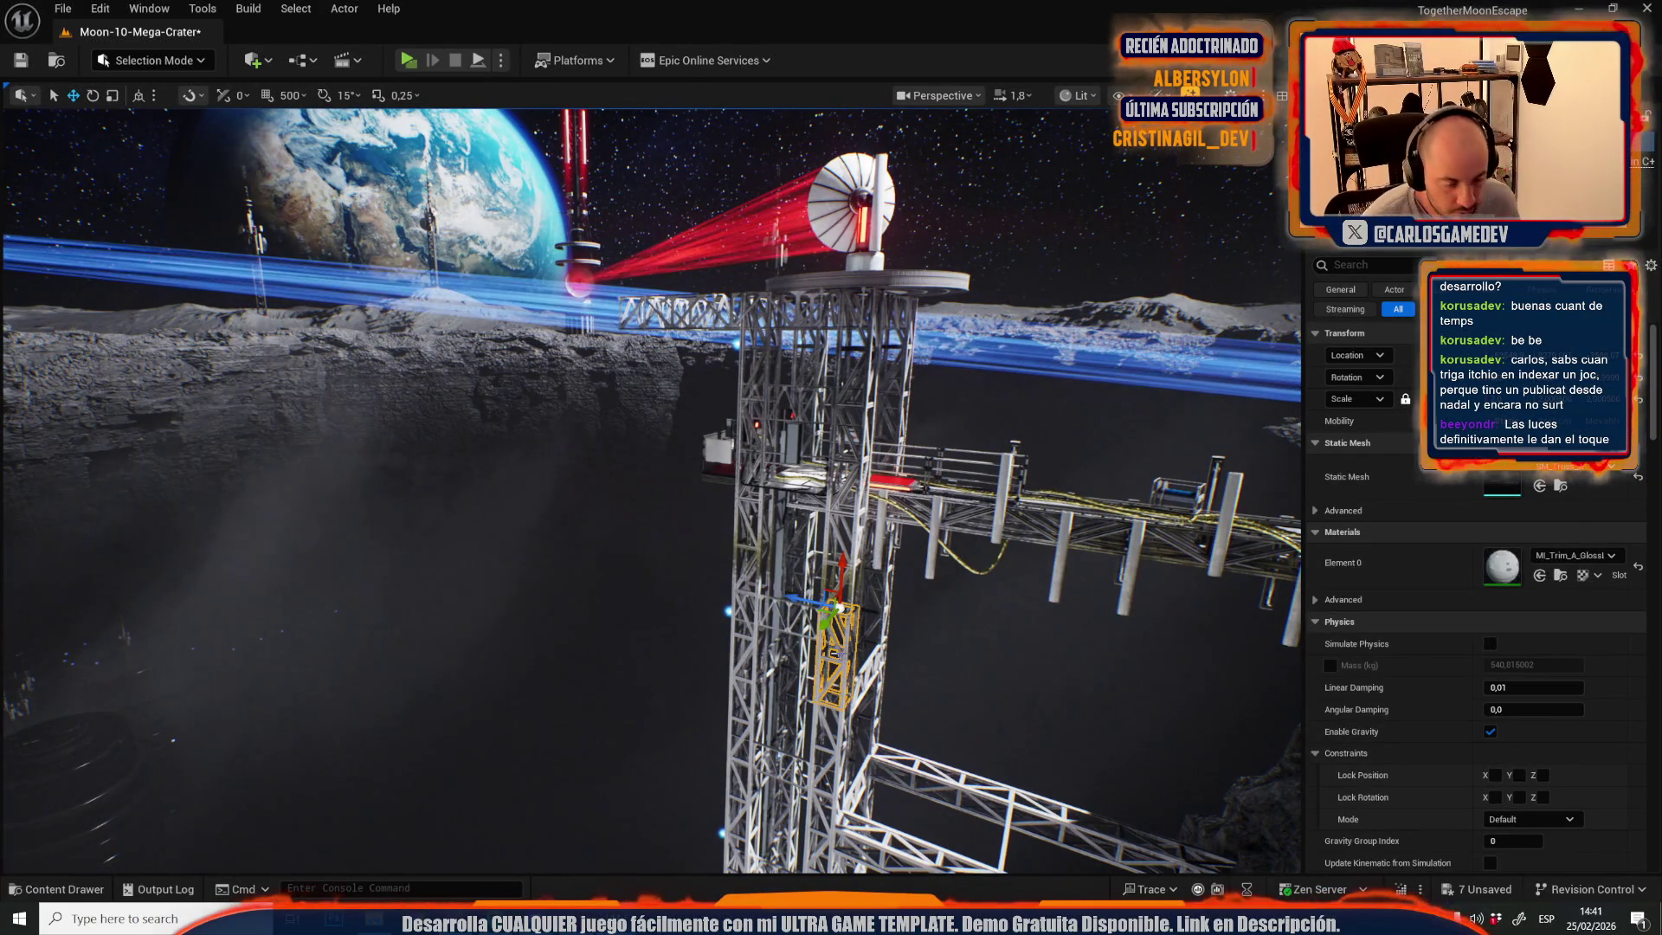
# - Move the Niagara light effect onto the lower-right storage tank
pyautogui.moveTo(835, 632); pyautogui.dragTo(835, 632)
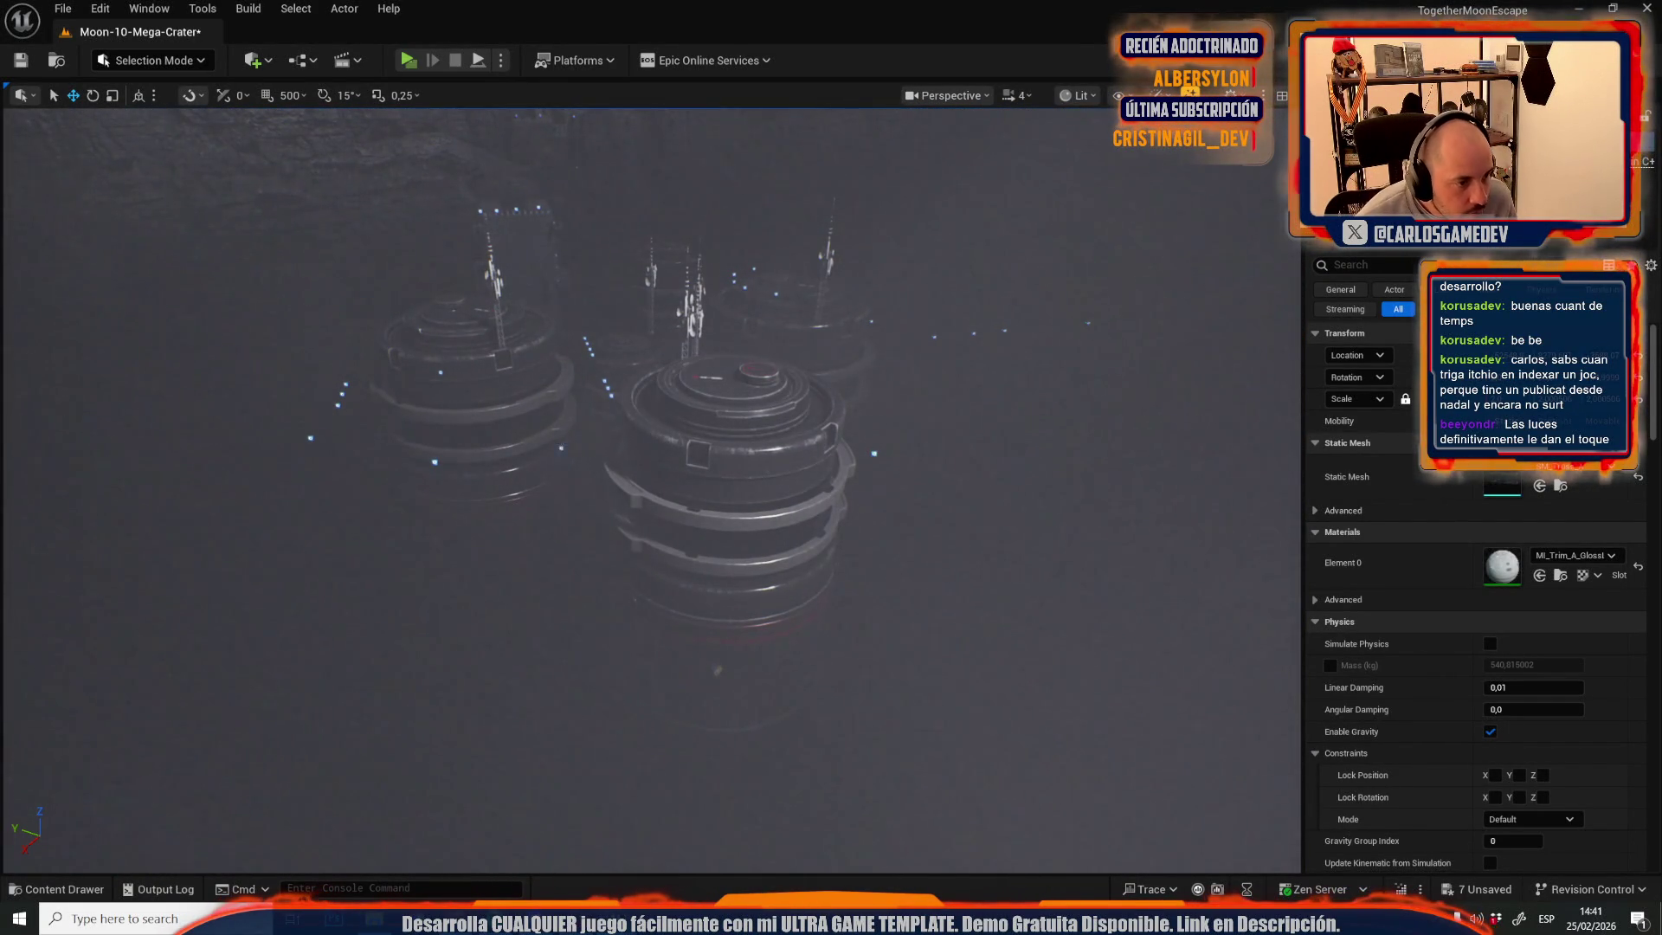
pyautogui.click(563, 447)
pyautogui.moveTo(563, 447)
pyautogui.mouseDown()
pyautogui.moveTo(795, 528)
pyautogui.moveTo(820, 519)
pyautogui.moveTo(806, 520)
pyautogui.moveTo(826, 580)
pyautogui.moveTo(964, 725)
pyautogui.moveTo(946, 705)
pyautogui.moveTo(1187, 563)
pyautogui.moveTo(1213, 556)
pyautogui.moveTo(1211, 573)
pyautogui.moveTo(502, 631)
pyautogui.mouseUp()
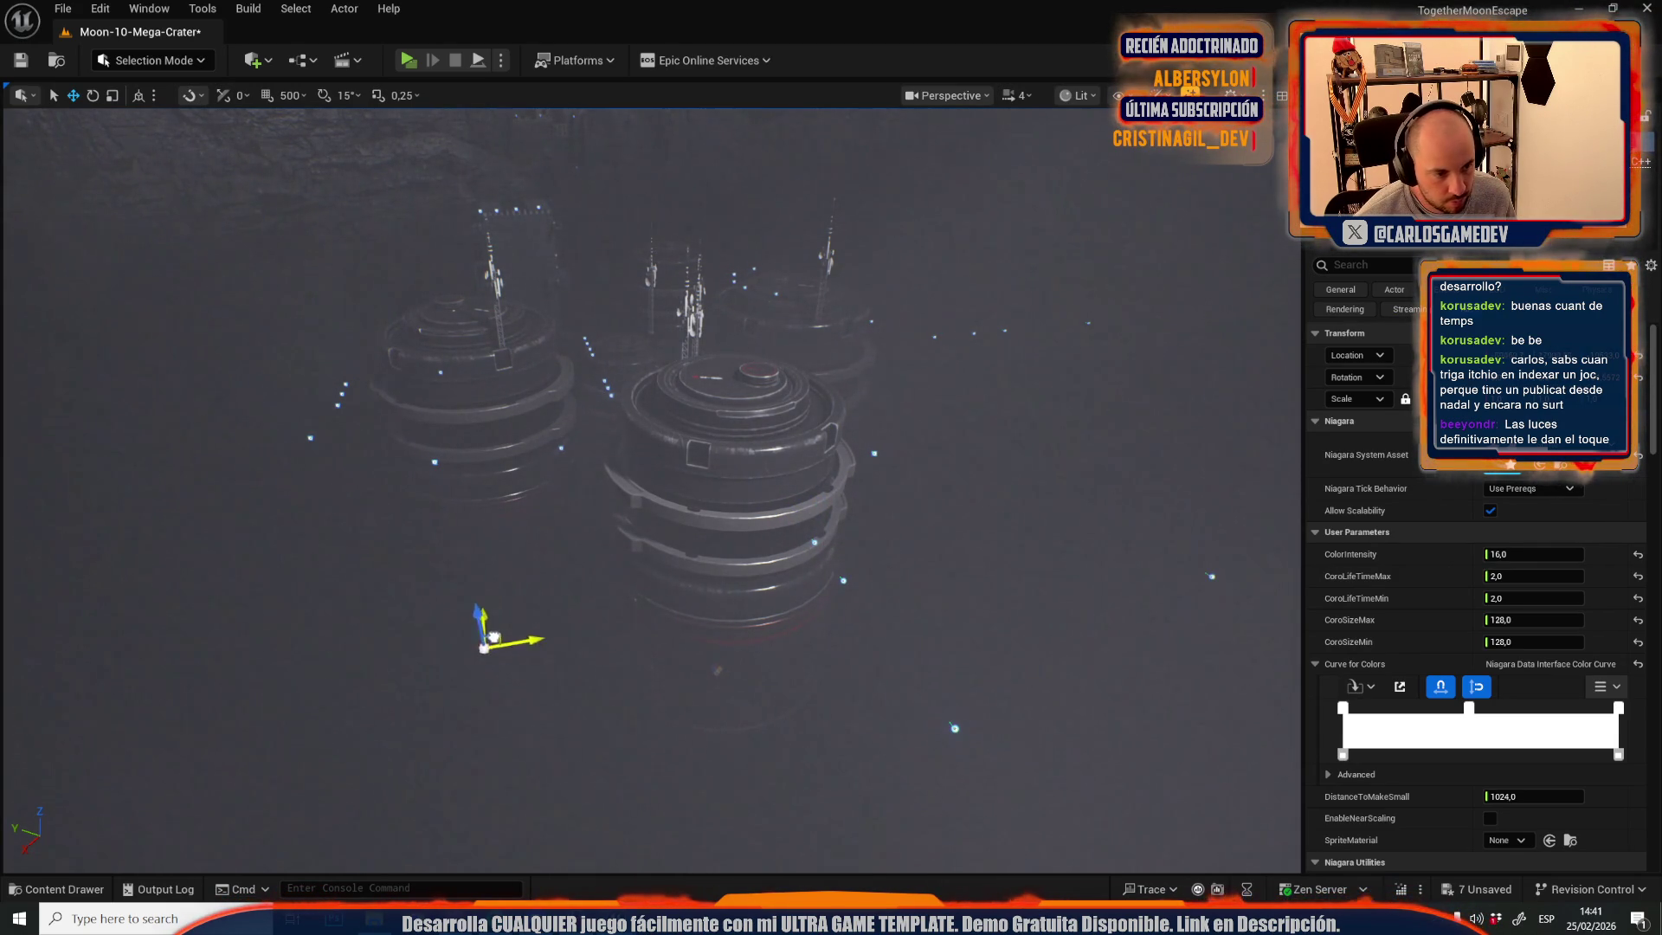
# - Lower one storage tank slightly on Z, then click Save All in the Content Drawer
pyautogui.click(693, 663)
pyautogui.scroll(-10, 726, 734)
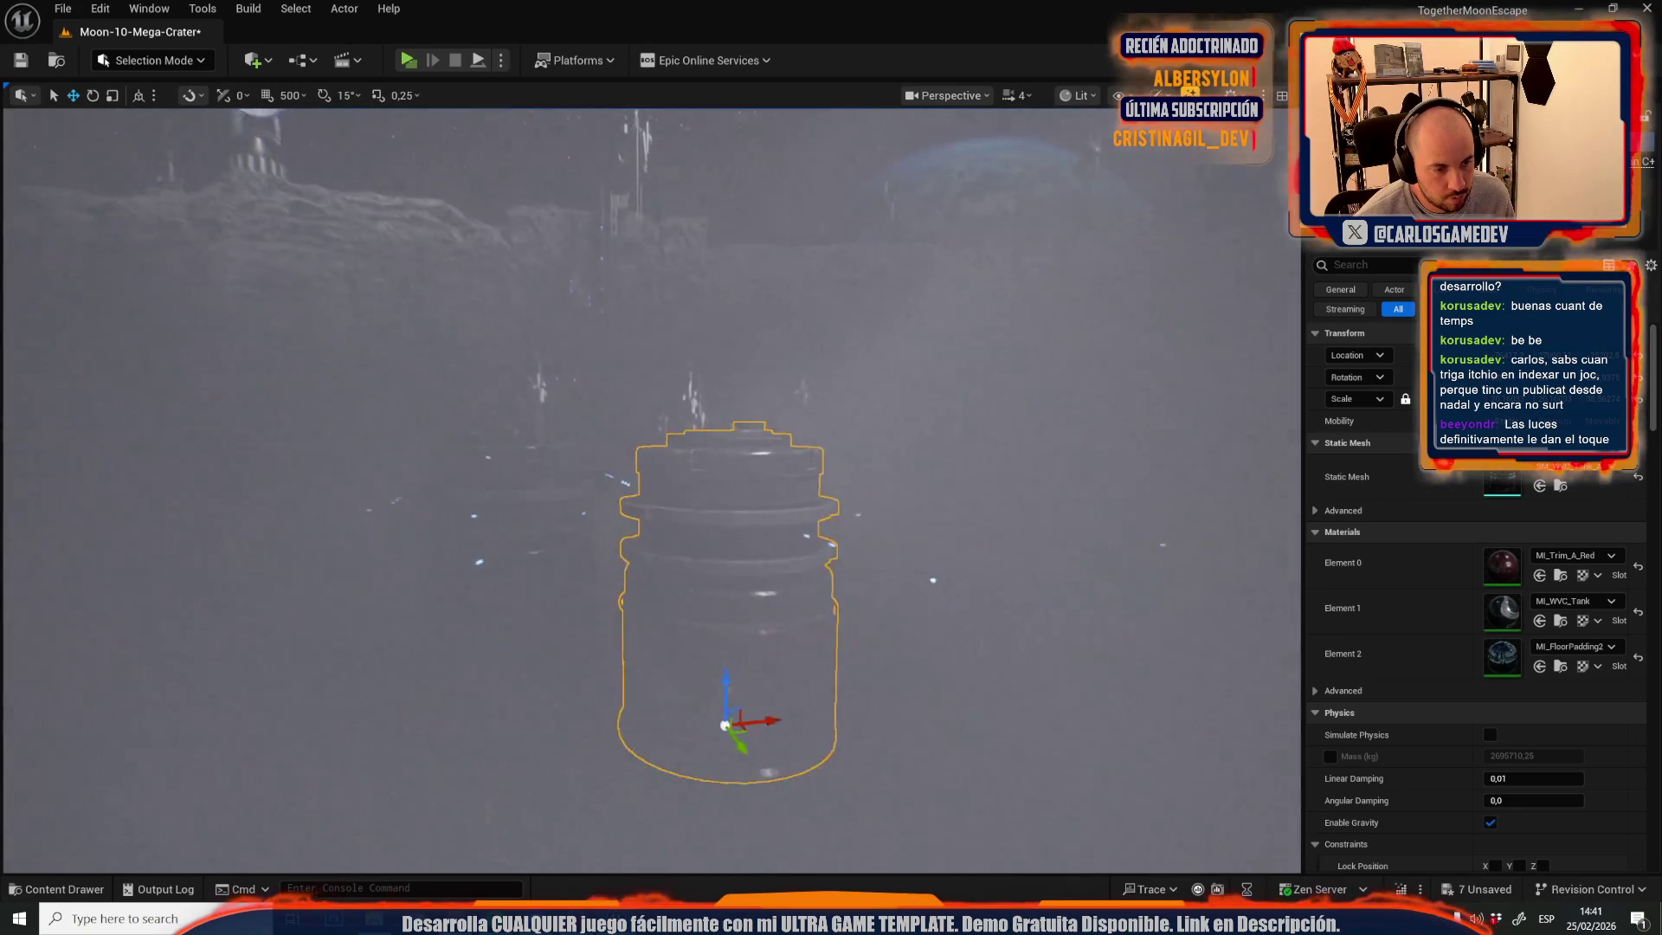
pyautogui.scroll(-5, 649, 485)
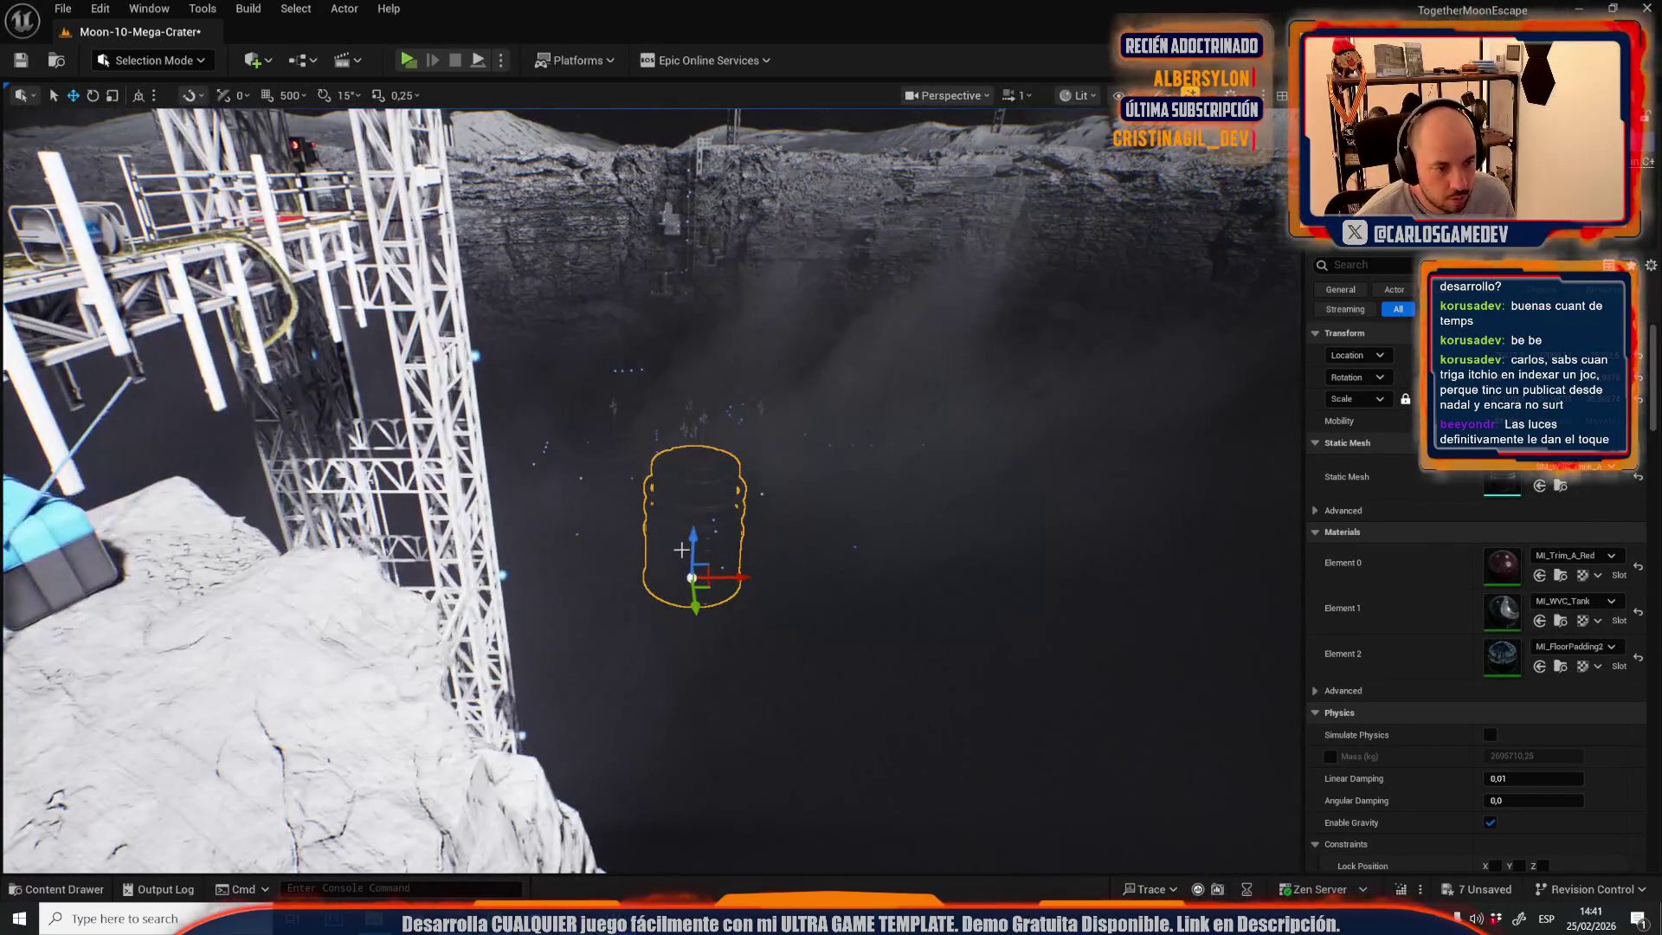
pyautogui.moveTo(705, 533); pyautogui.dragTo(707, 544)
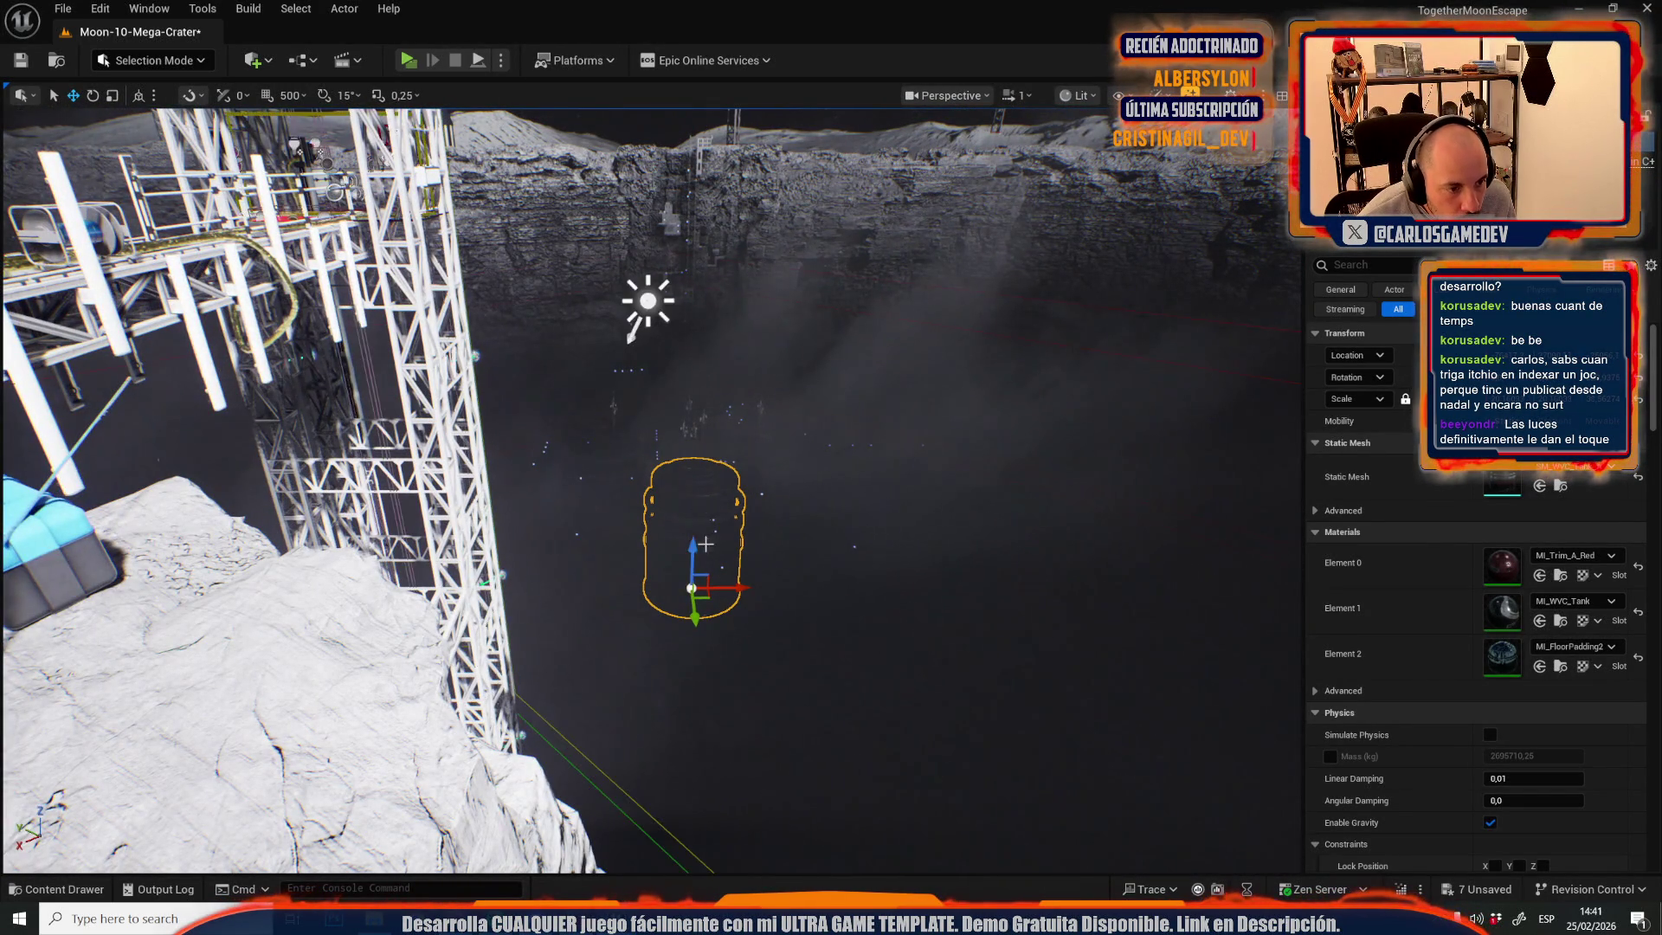
pyautogui.scroll(-3, 708, 544)
pyautogui.scroll(2, 649, 485)
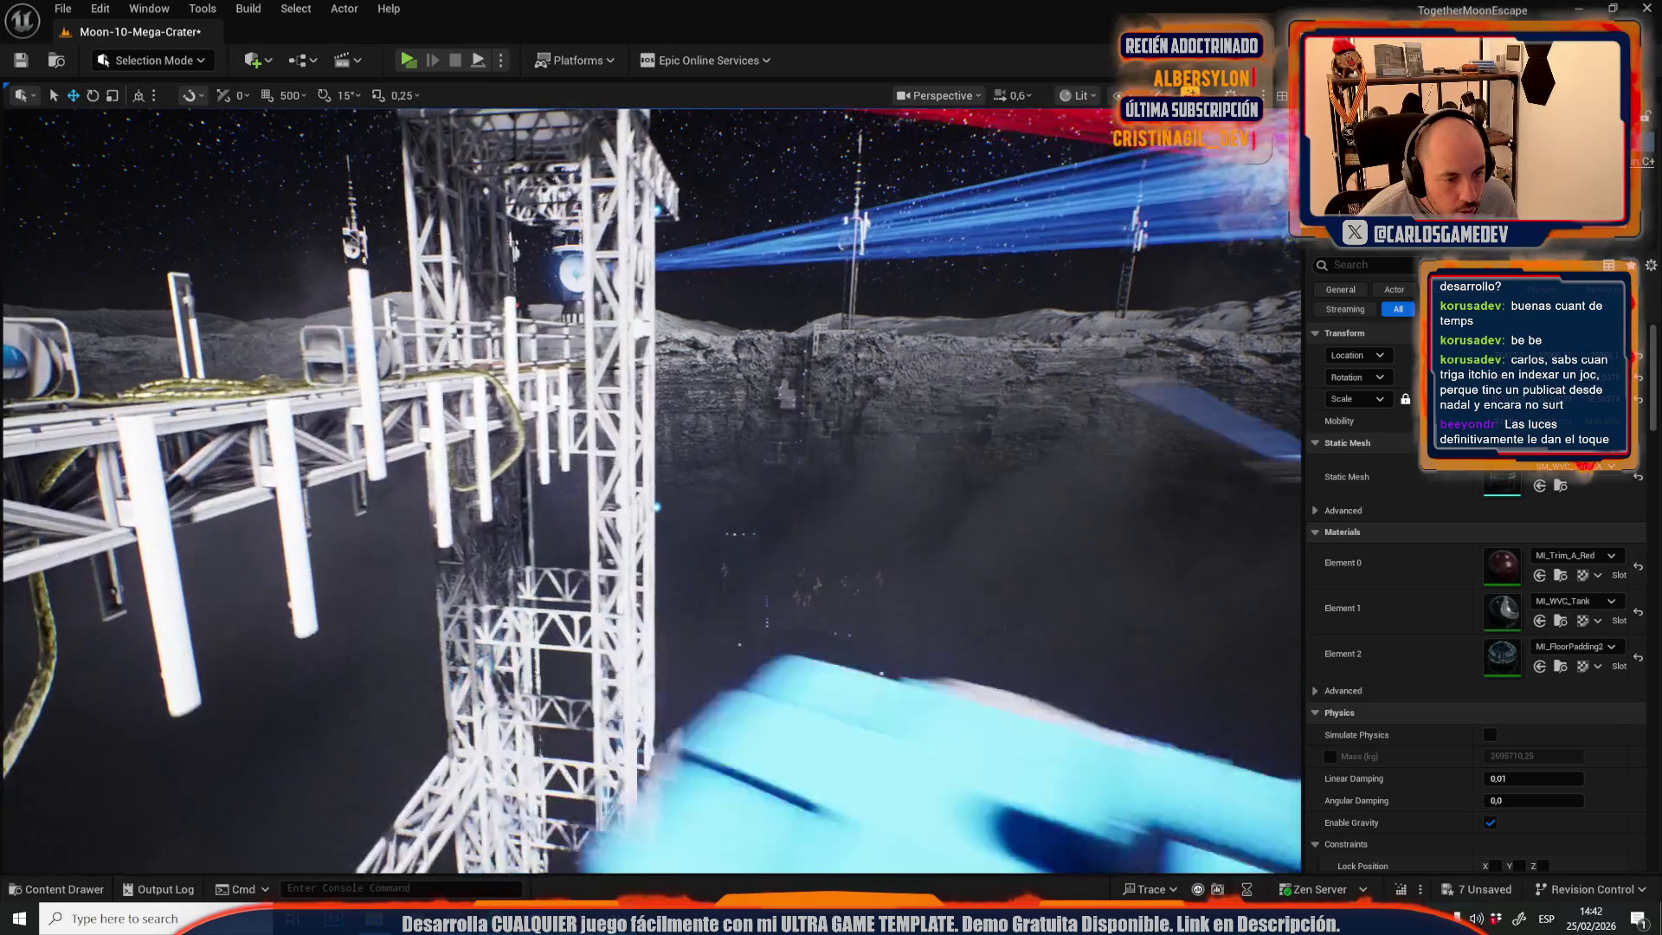
pyautogui.scroll(1, 649, 485)
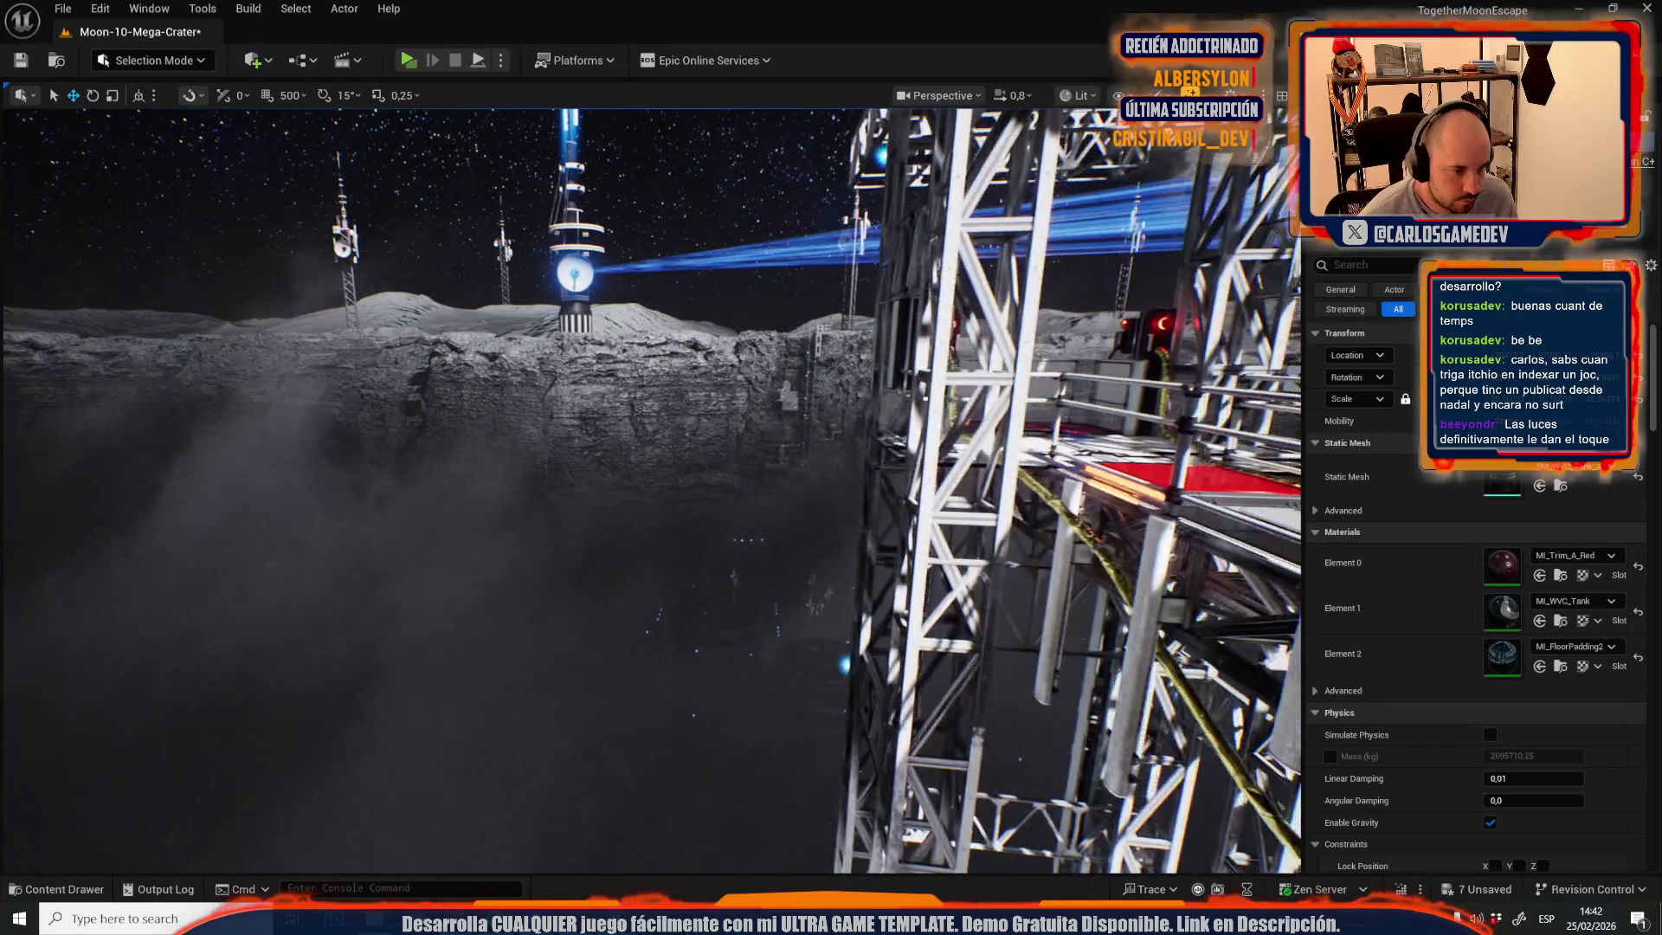
pyautogui.hotkey('ctrl', 'space')
pyautogui.click(534, 476)
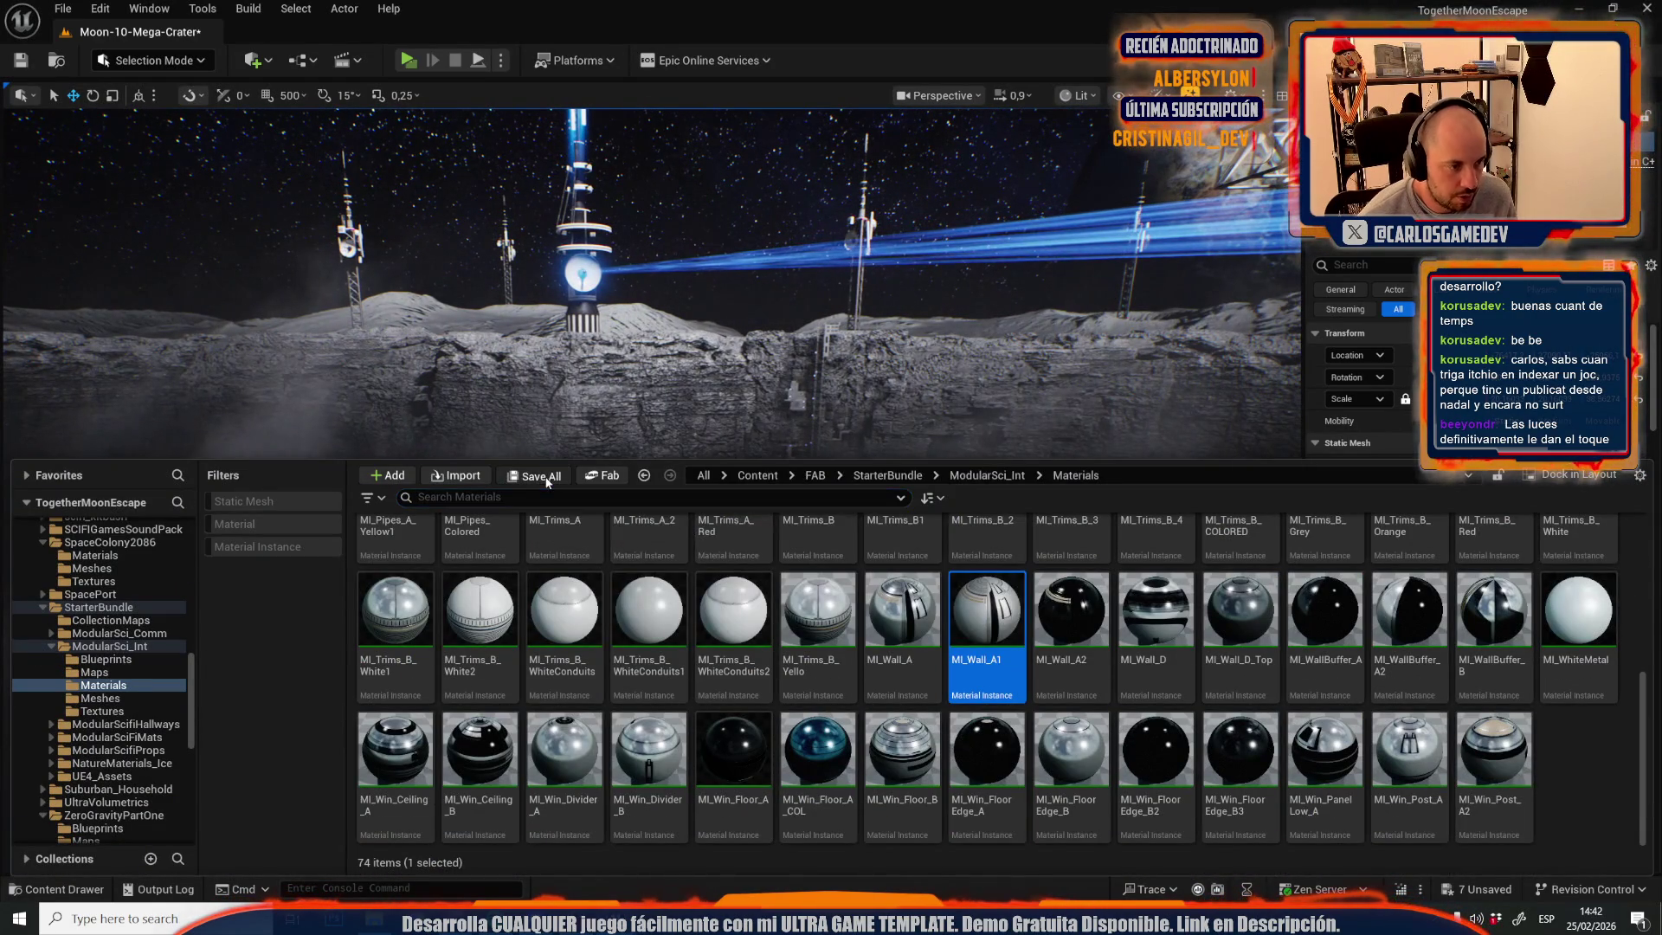
# - Confirm Save Selected for the modified content and look over the crater after saving
pyautogui.click(969, 642)
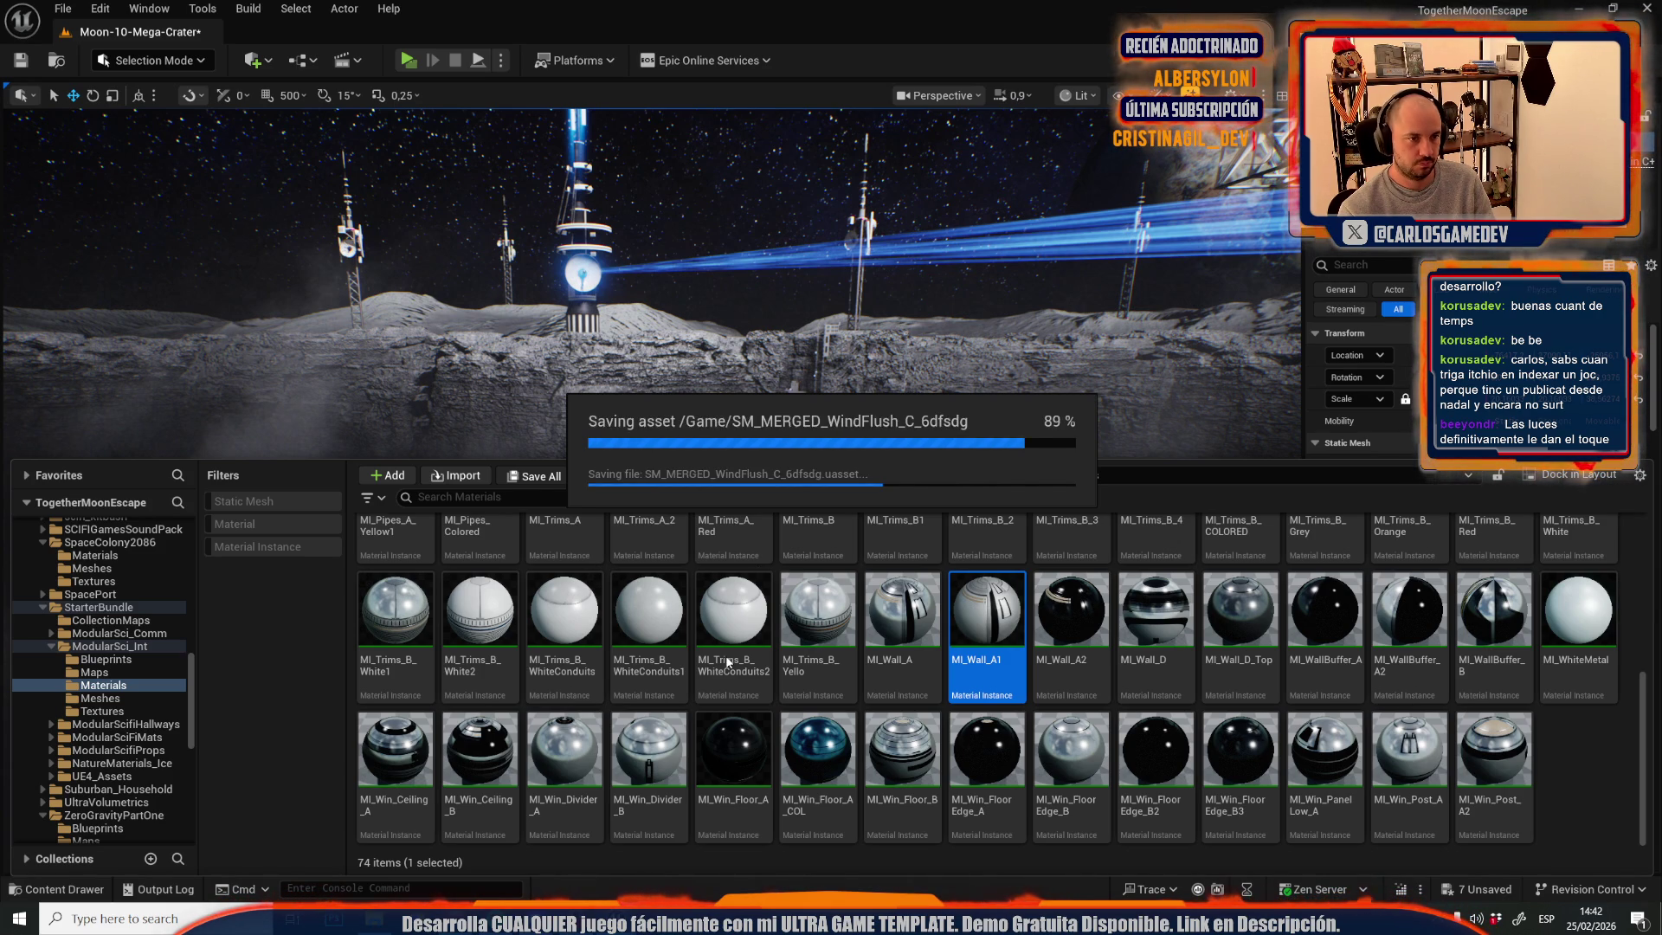
pyautogui.click(818, 623)
pyautogui.moveTo(808, 387); pyautogui.dragTo(824, 454)
pyautogui.scroll(2, 823, 454)
pyautogui.scroll(1, 823, 454)
pyautogui.scroll(-1, 823, 454)
pyautogui.scroll(-2, 823, 455)
# - Start a GPU Lightmass Build Lighting run with Realtime Viewport unchecked
pyautogui.click(294, 8)
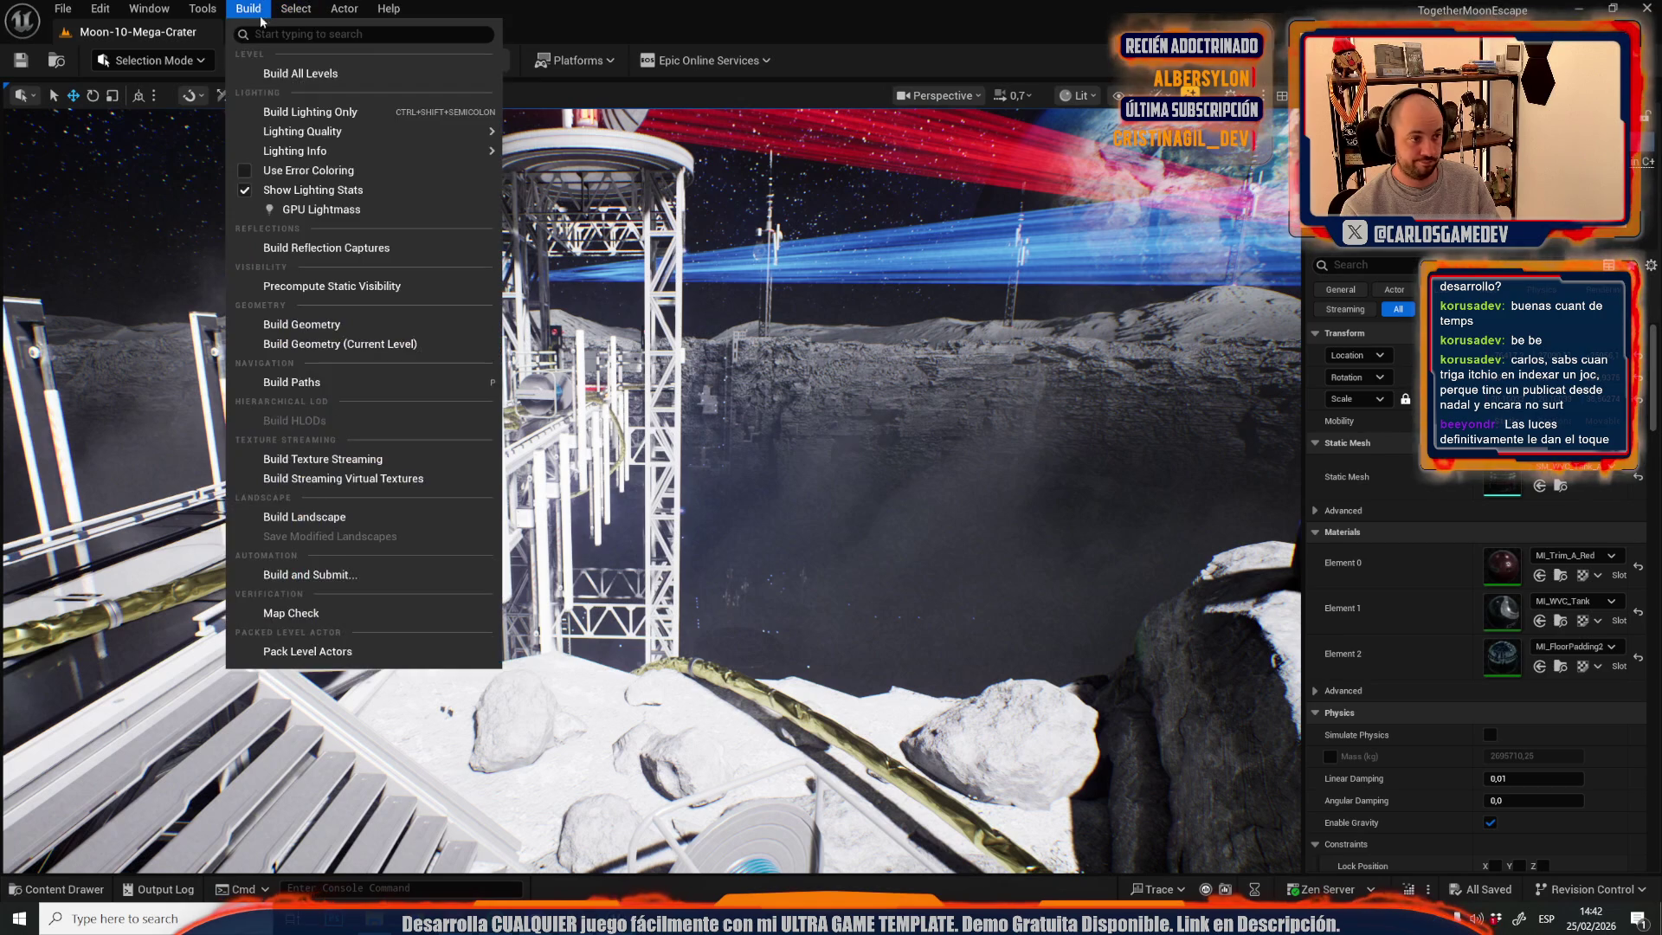
pyautogui.click(351, 209)
pyautogui.click(637, 540)
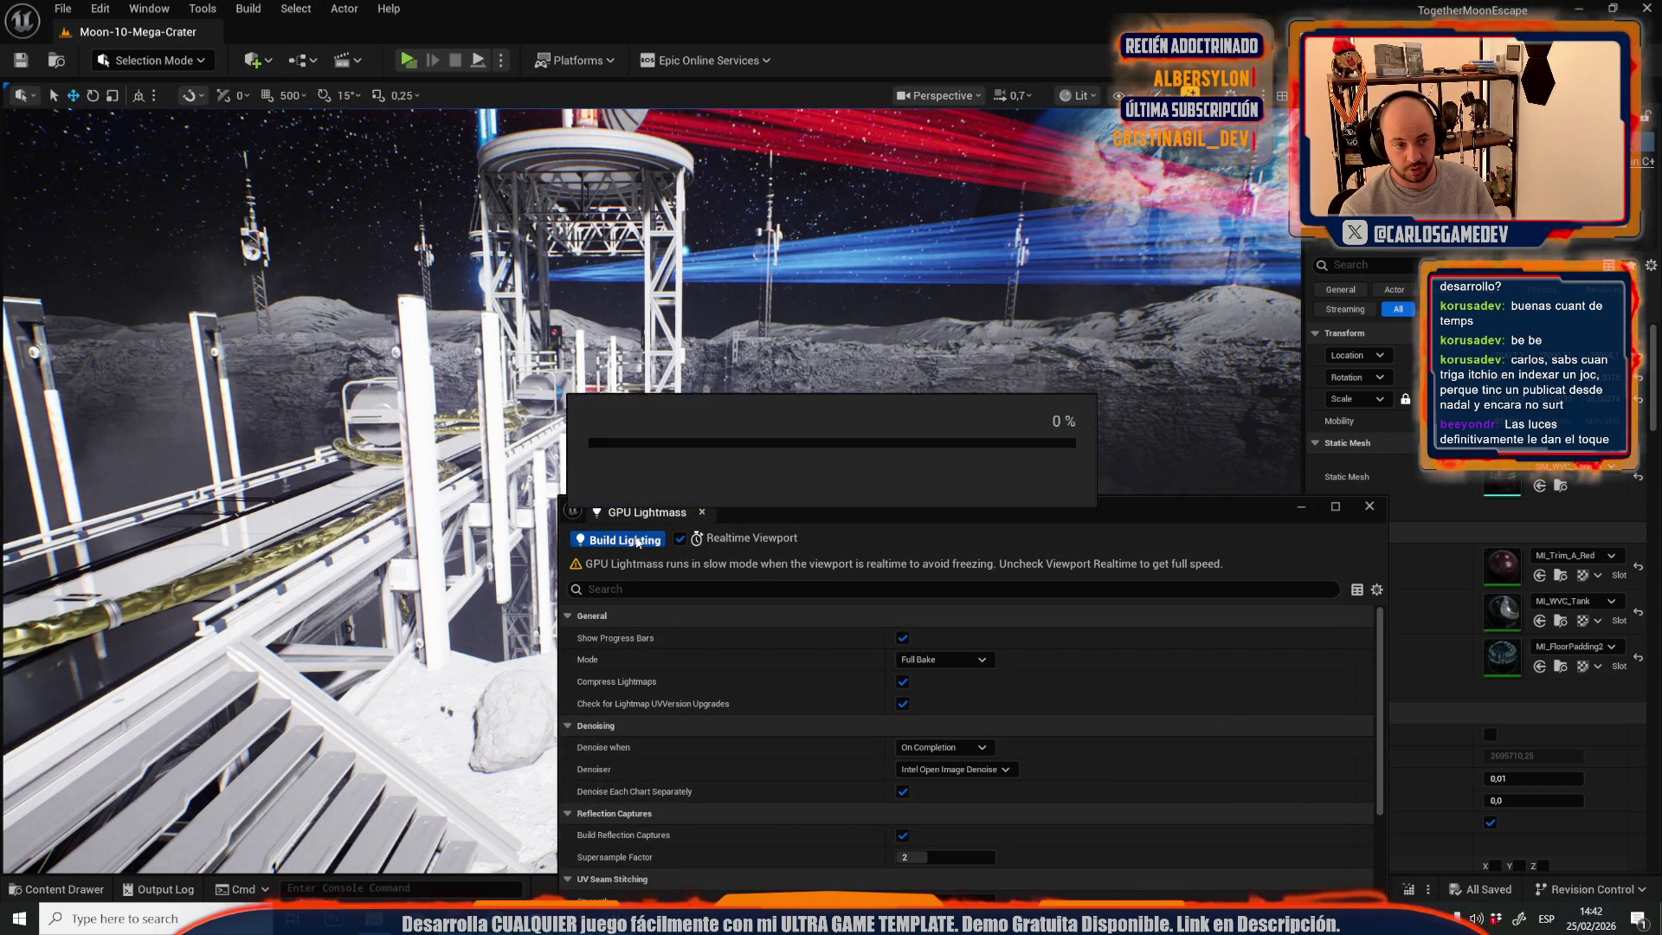
pyautogui.click(681, 539)
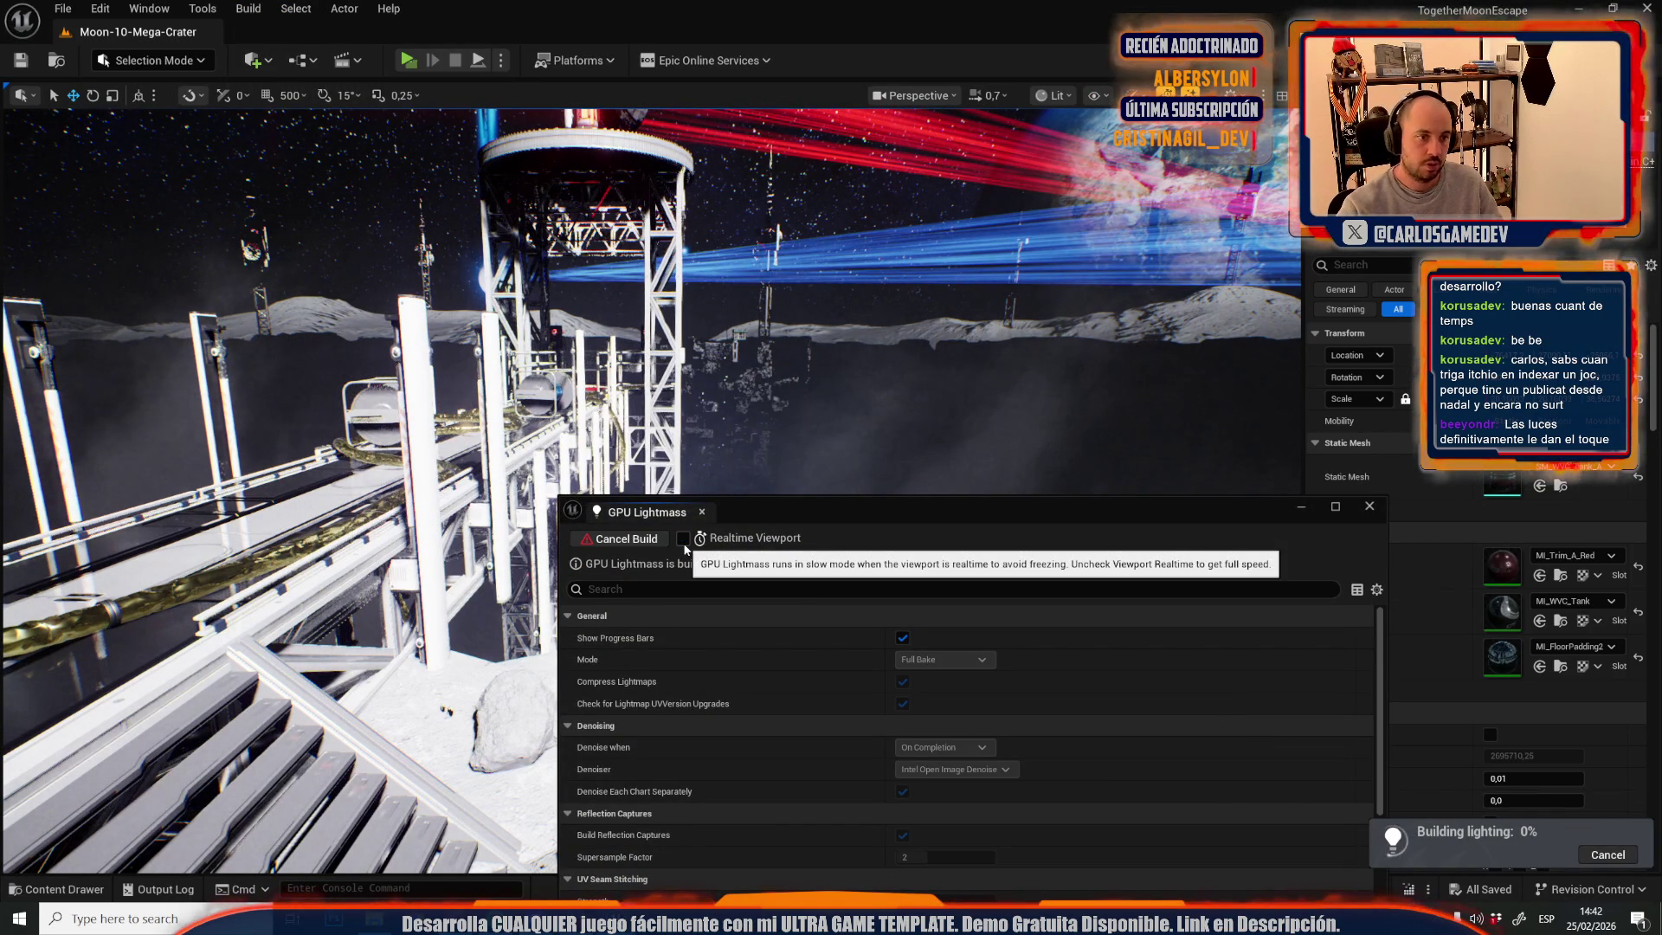
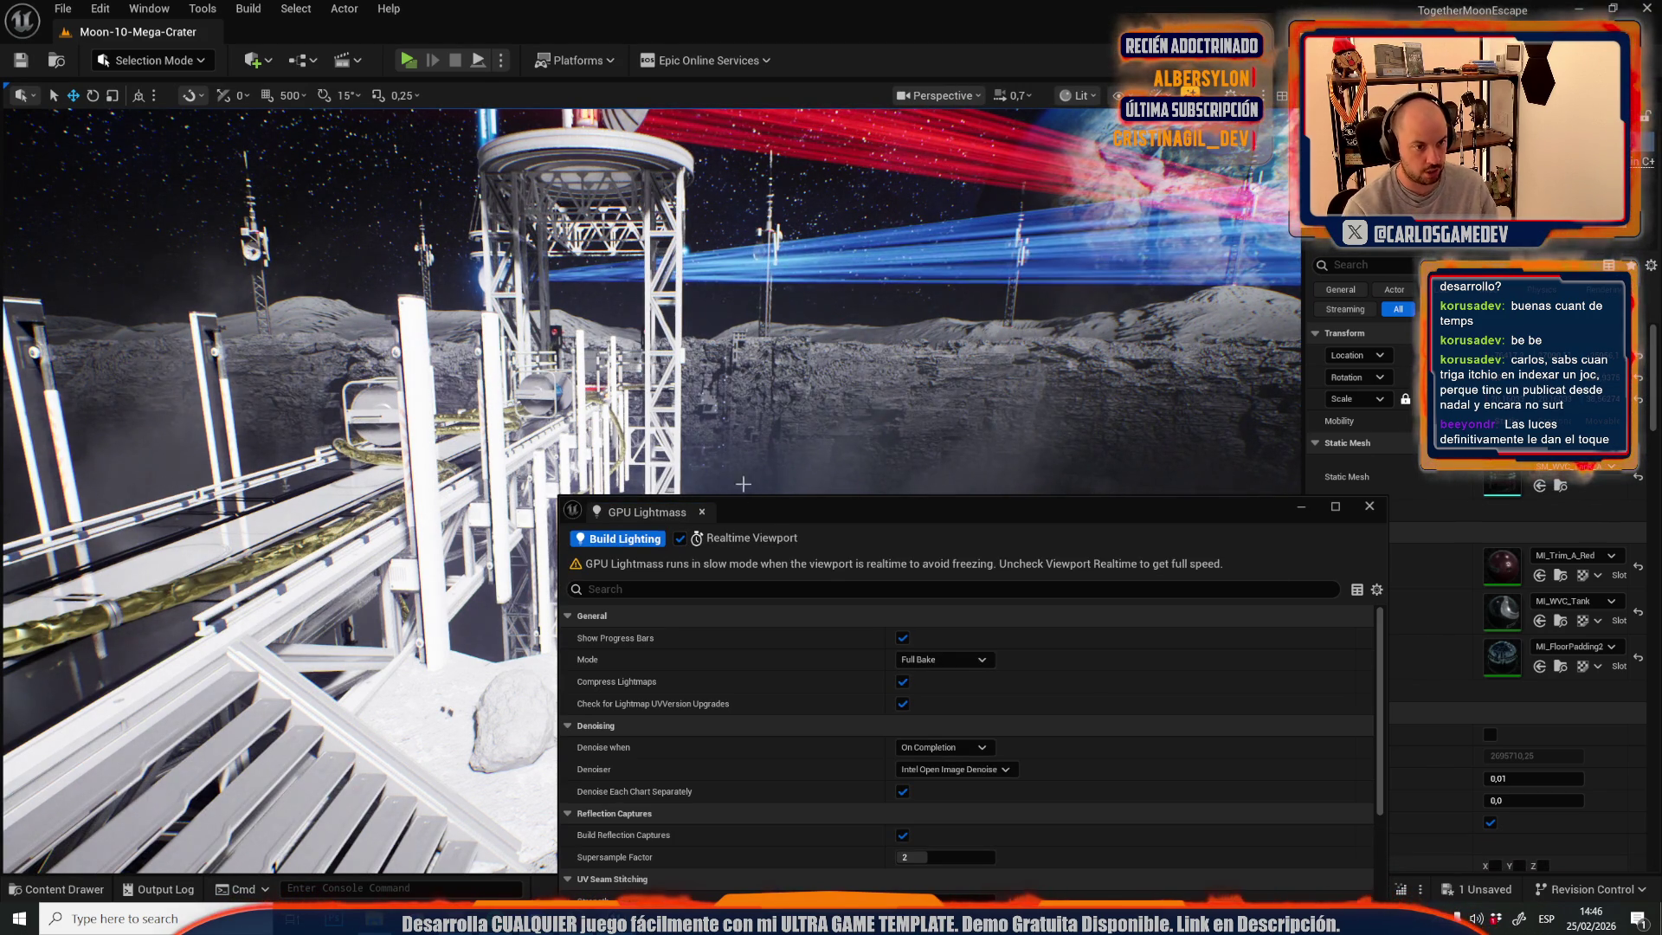
# - Save the Moon-10-Mega-Crater level together with its built lighting data
pyautogui.moveTo(952, 511); pyautogui.dragTo(1020, 569)
pyautogui.moveTo(782, 403); pyautogui.dragTo(849, 398)
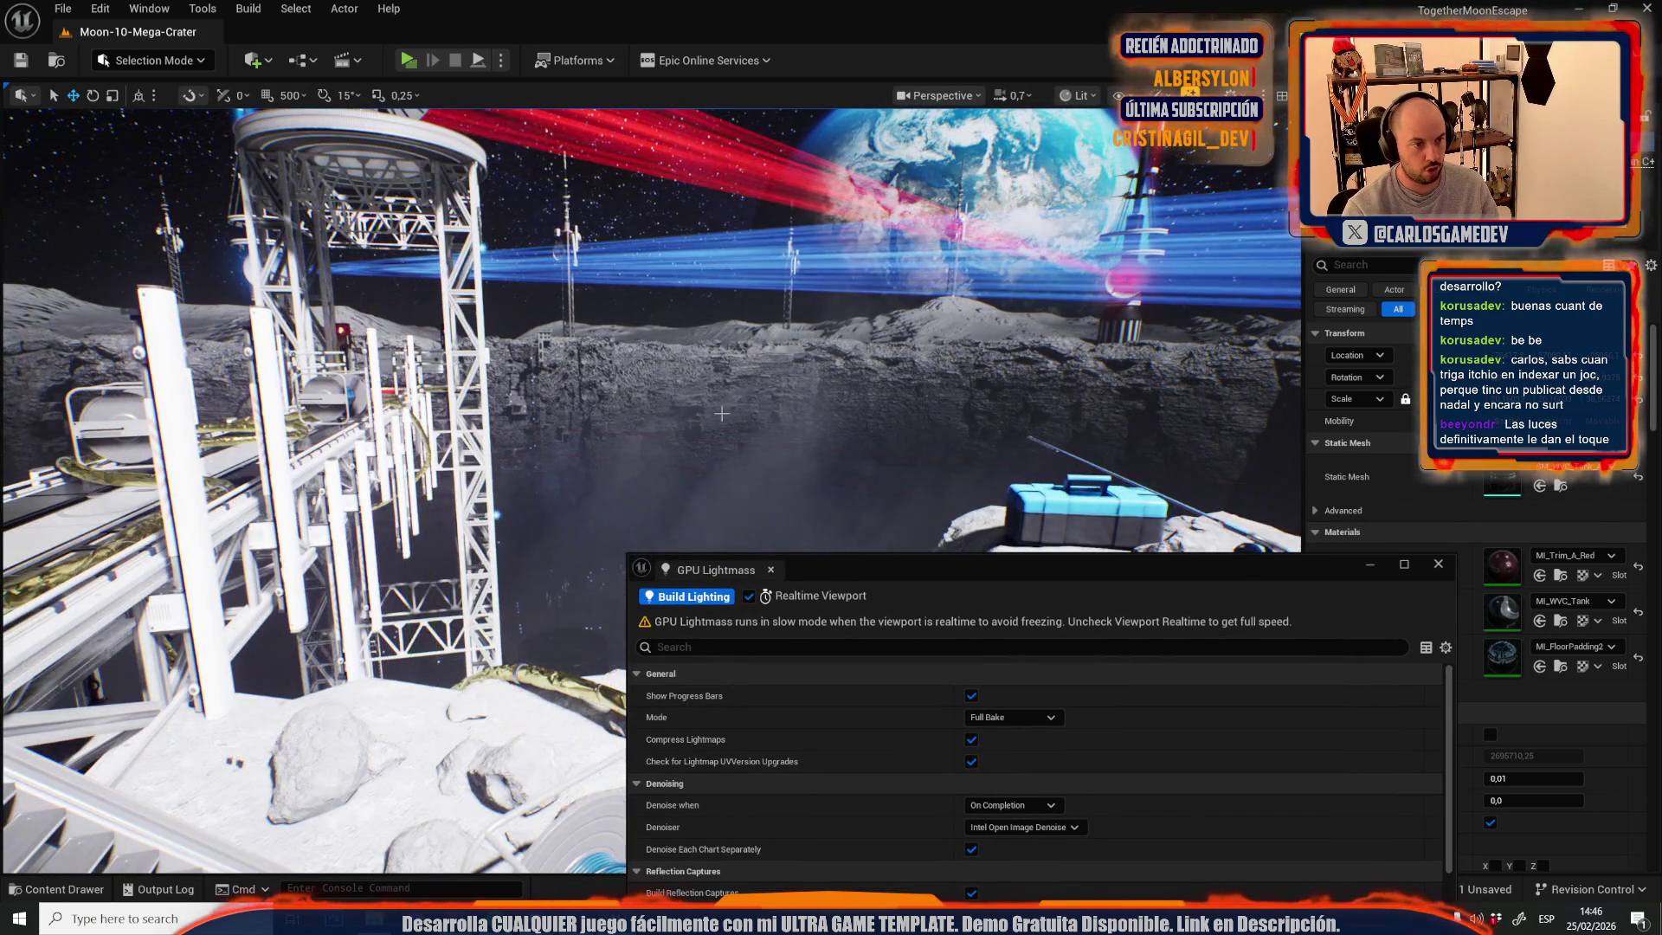
pyautogui.hotkey('ctrl', 'space')
pyautogui.click(530, 480)
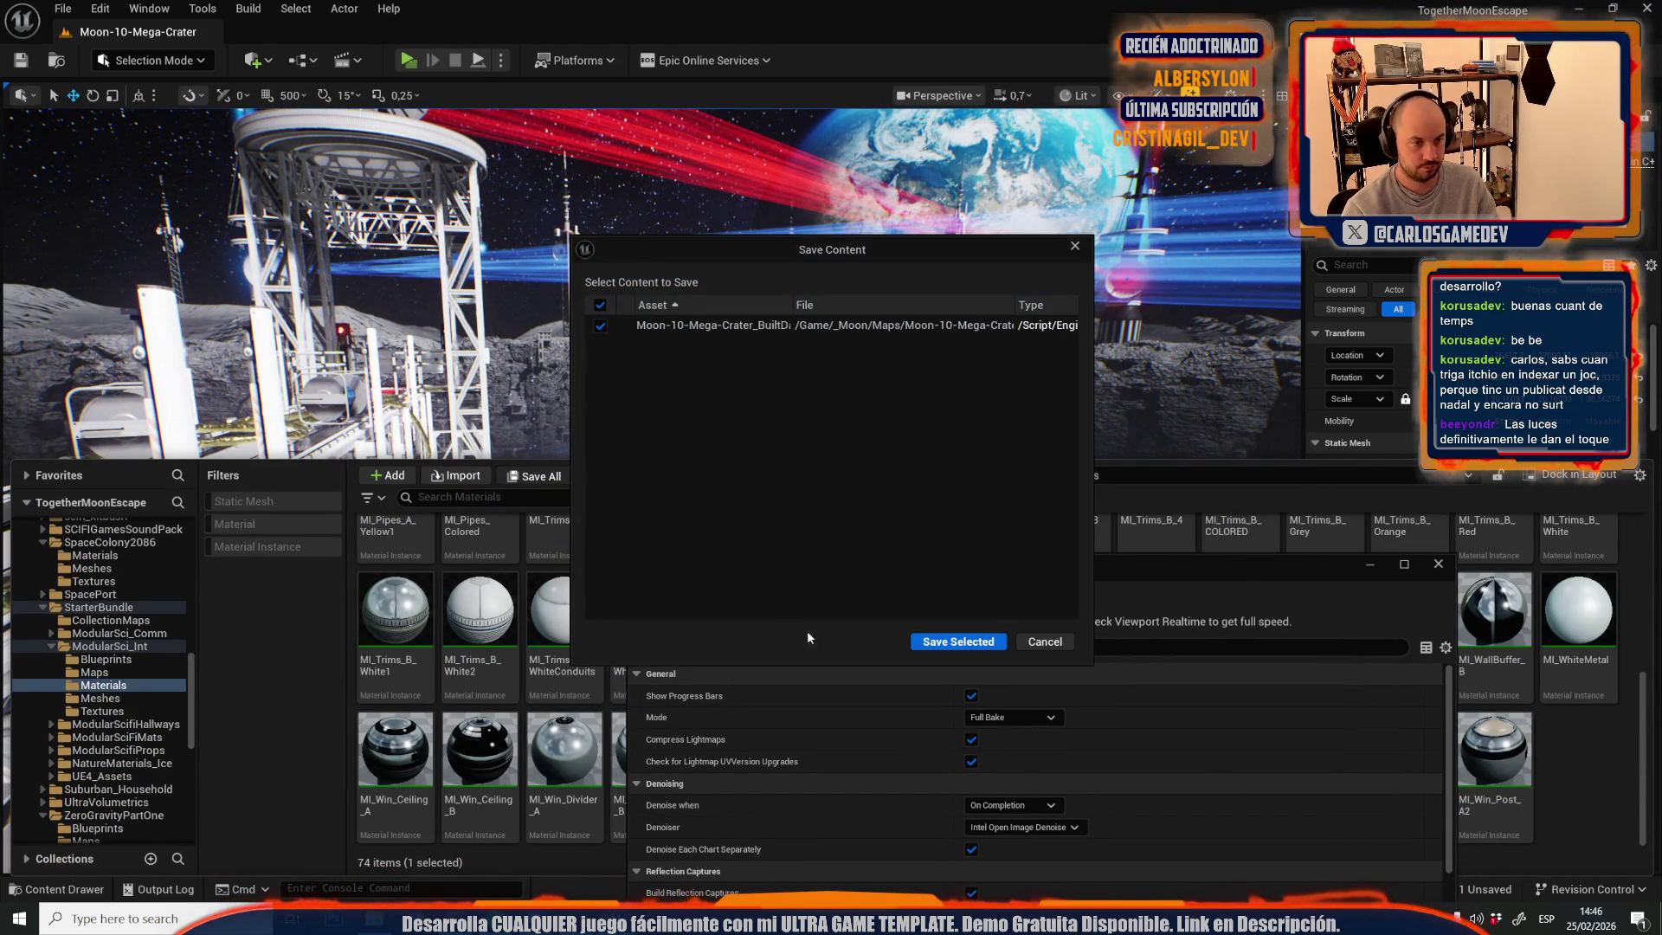
pyautogui.click(974, 648)
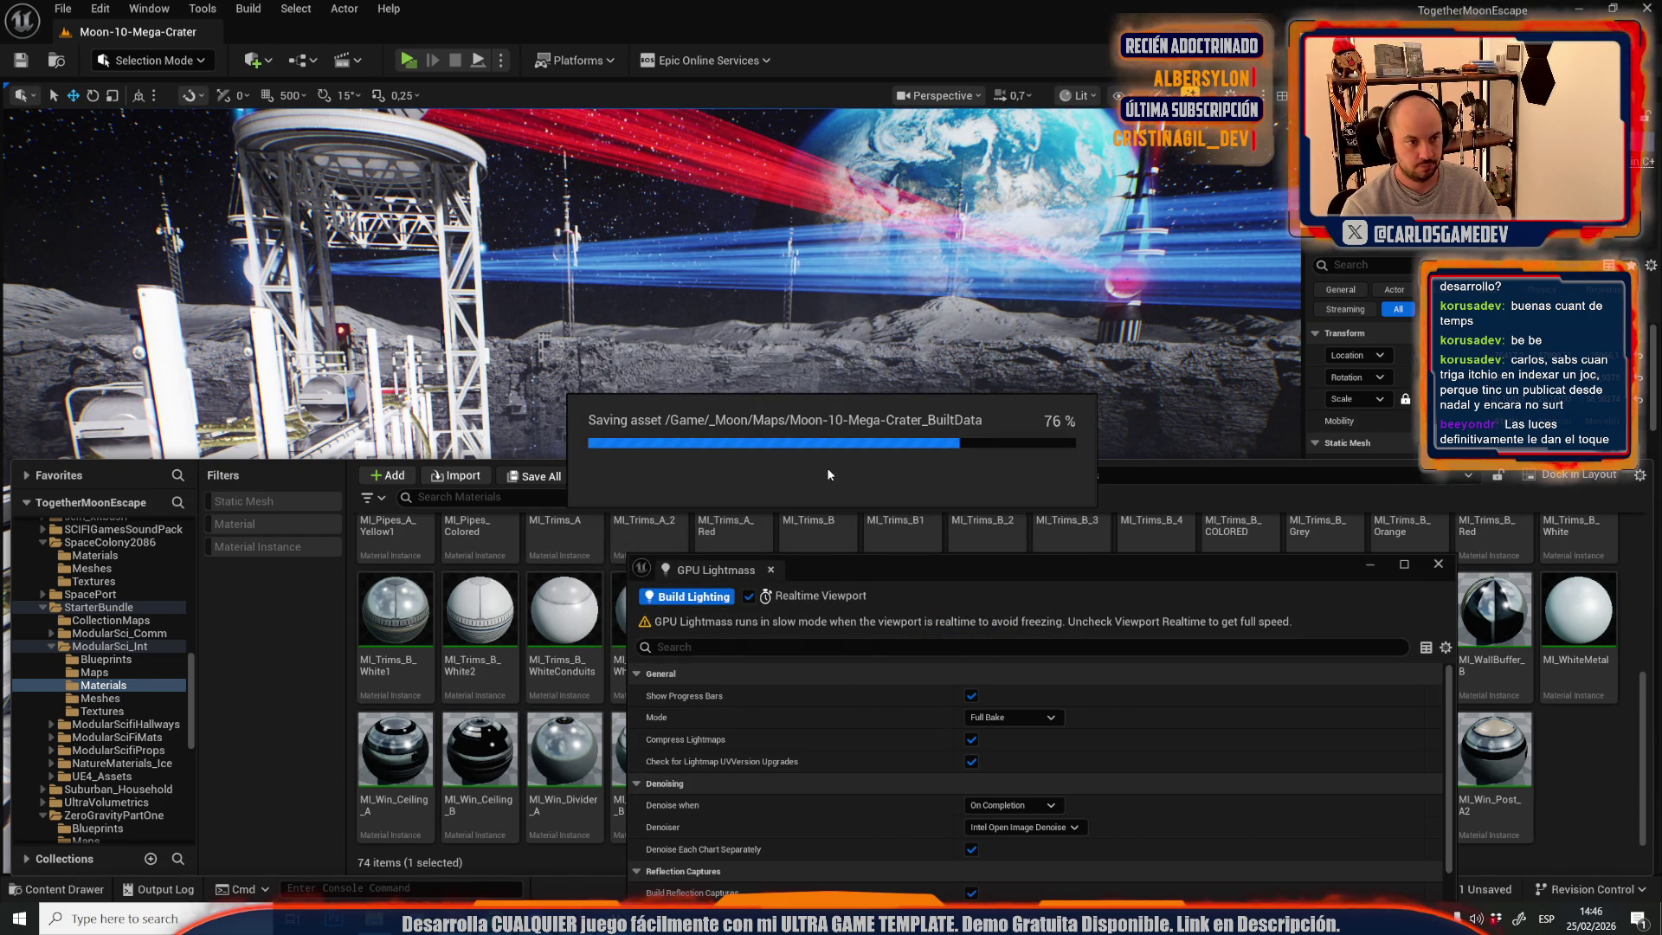
pyautogui.click(869, 702)
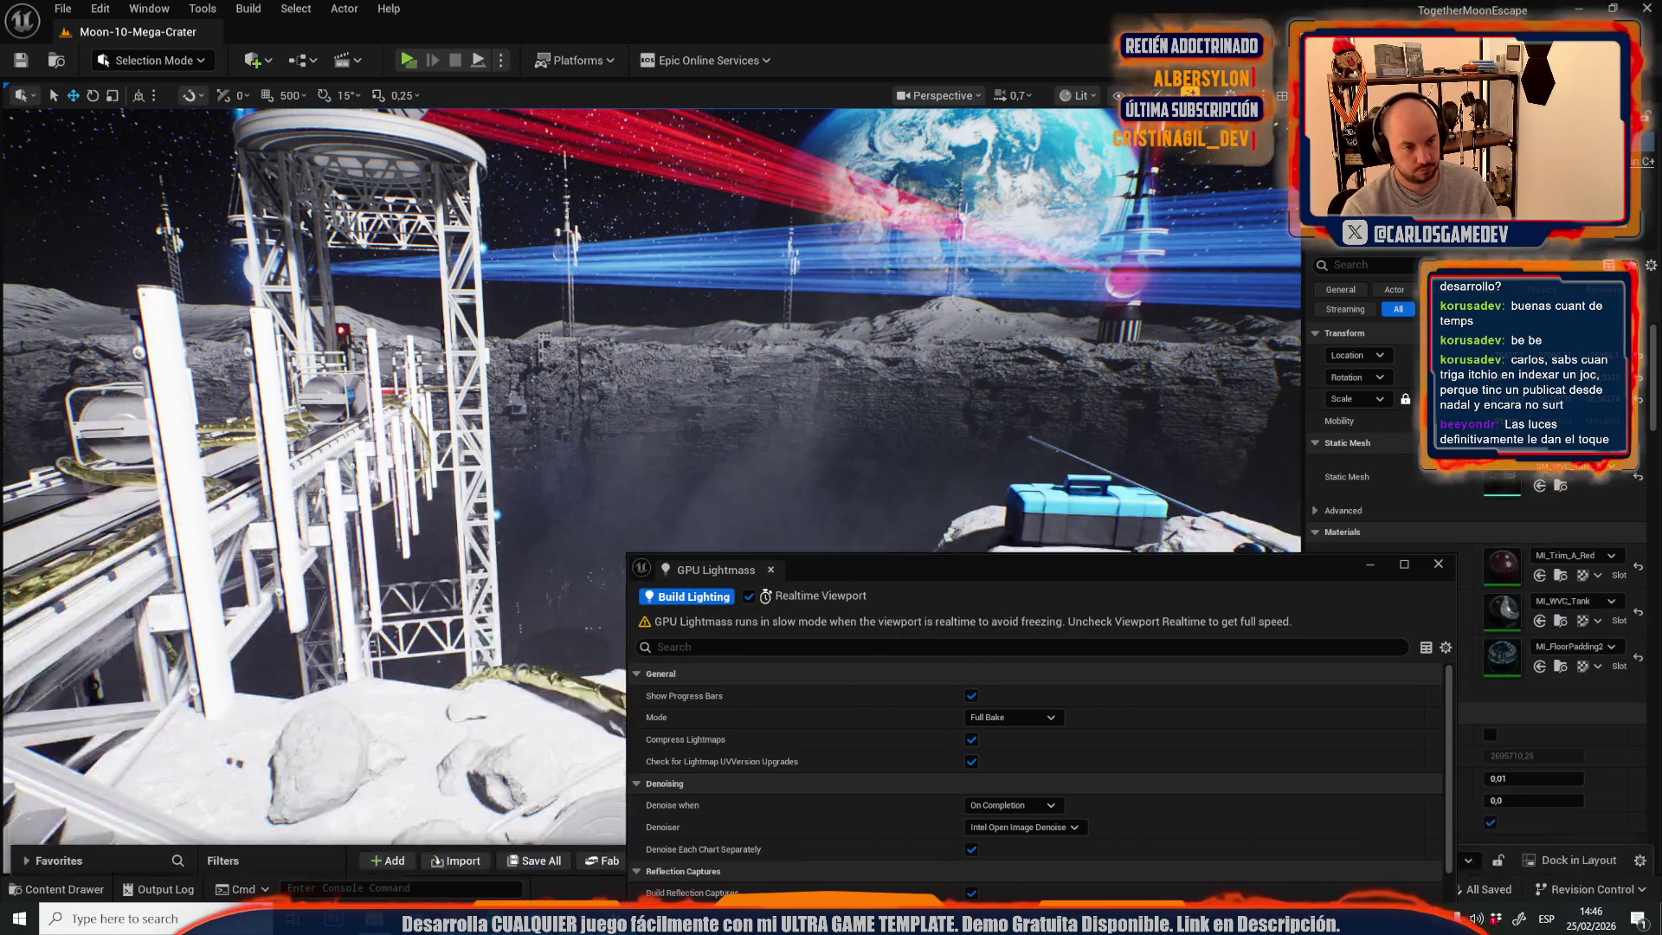
# - Fly toward the tower and start a play-in-editor preview of the level
pyautogui.moveTo(712, 519)
pyautogui.mouseDown()
pyautogui.moveTo(705, 415)
pyautogui.moveTo(706, 588)
pyautogui.moveTo(705, 467)
pyautogui.moveTo(796, 519)
pyautogui.mouseUp()
pyautogui.scroll(-1, 705, 502)
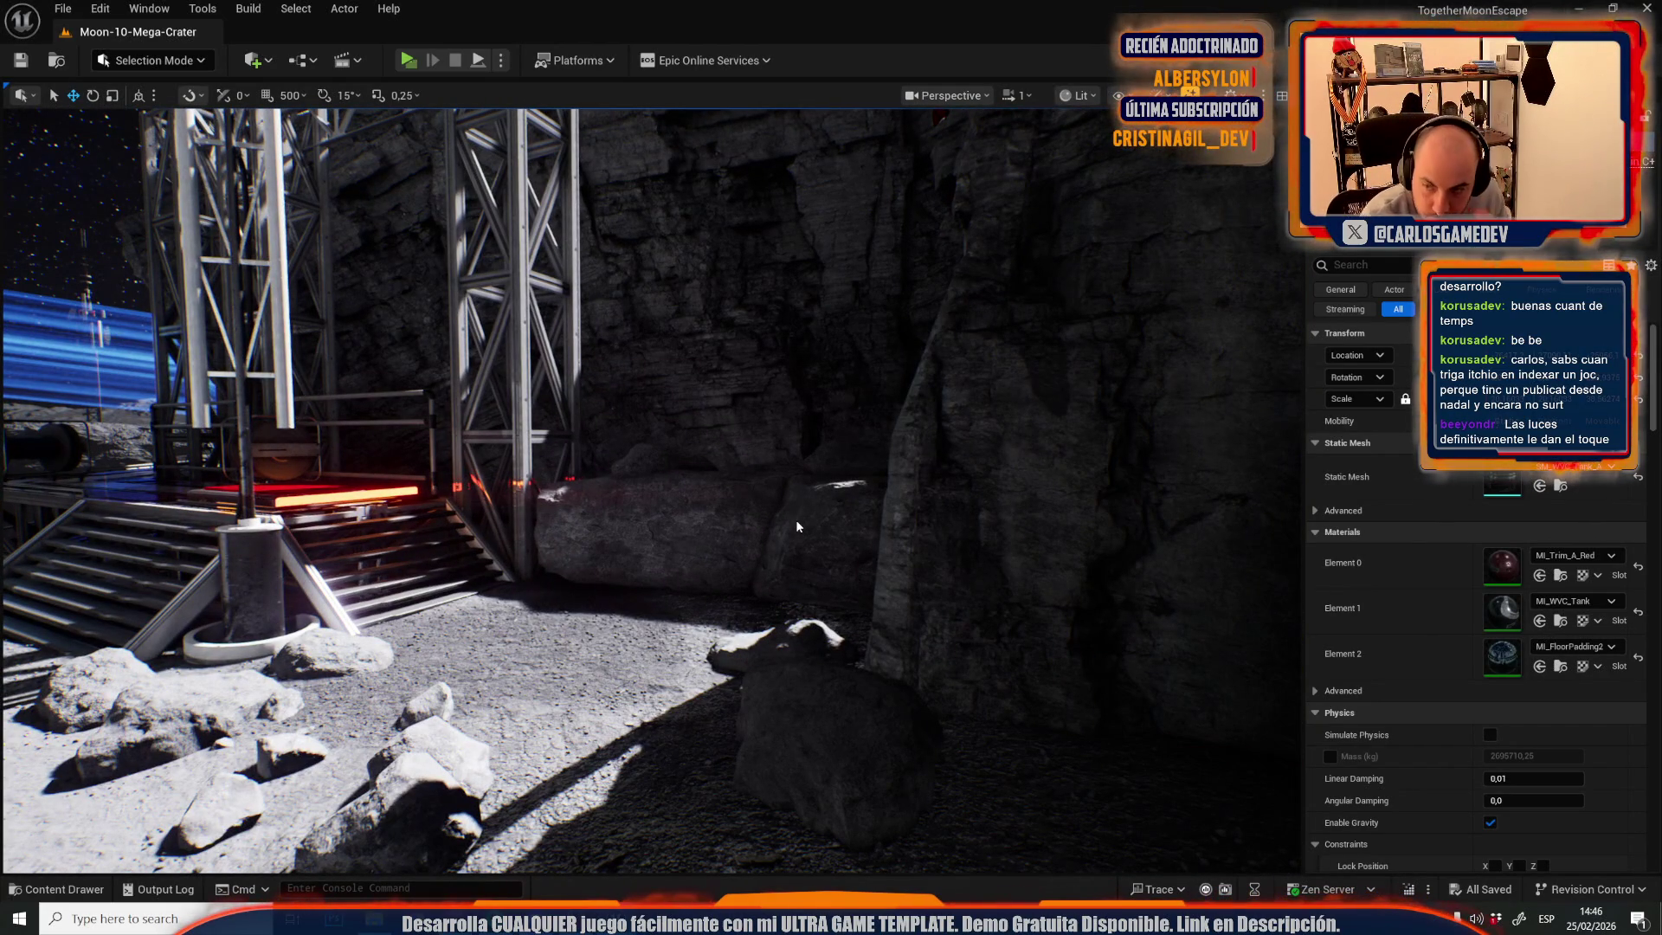
pyautogui.hotkey('alt', 'p')
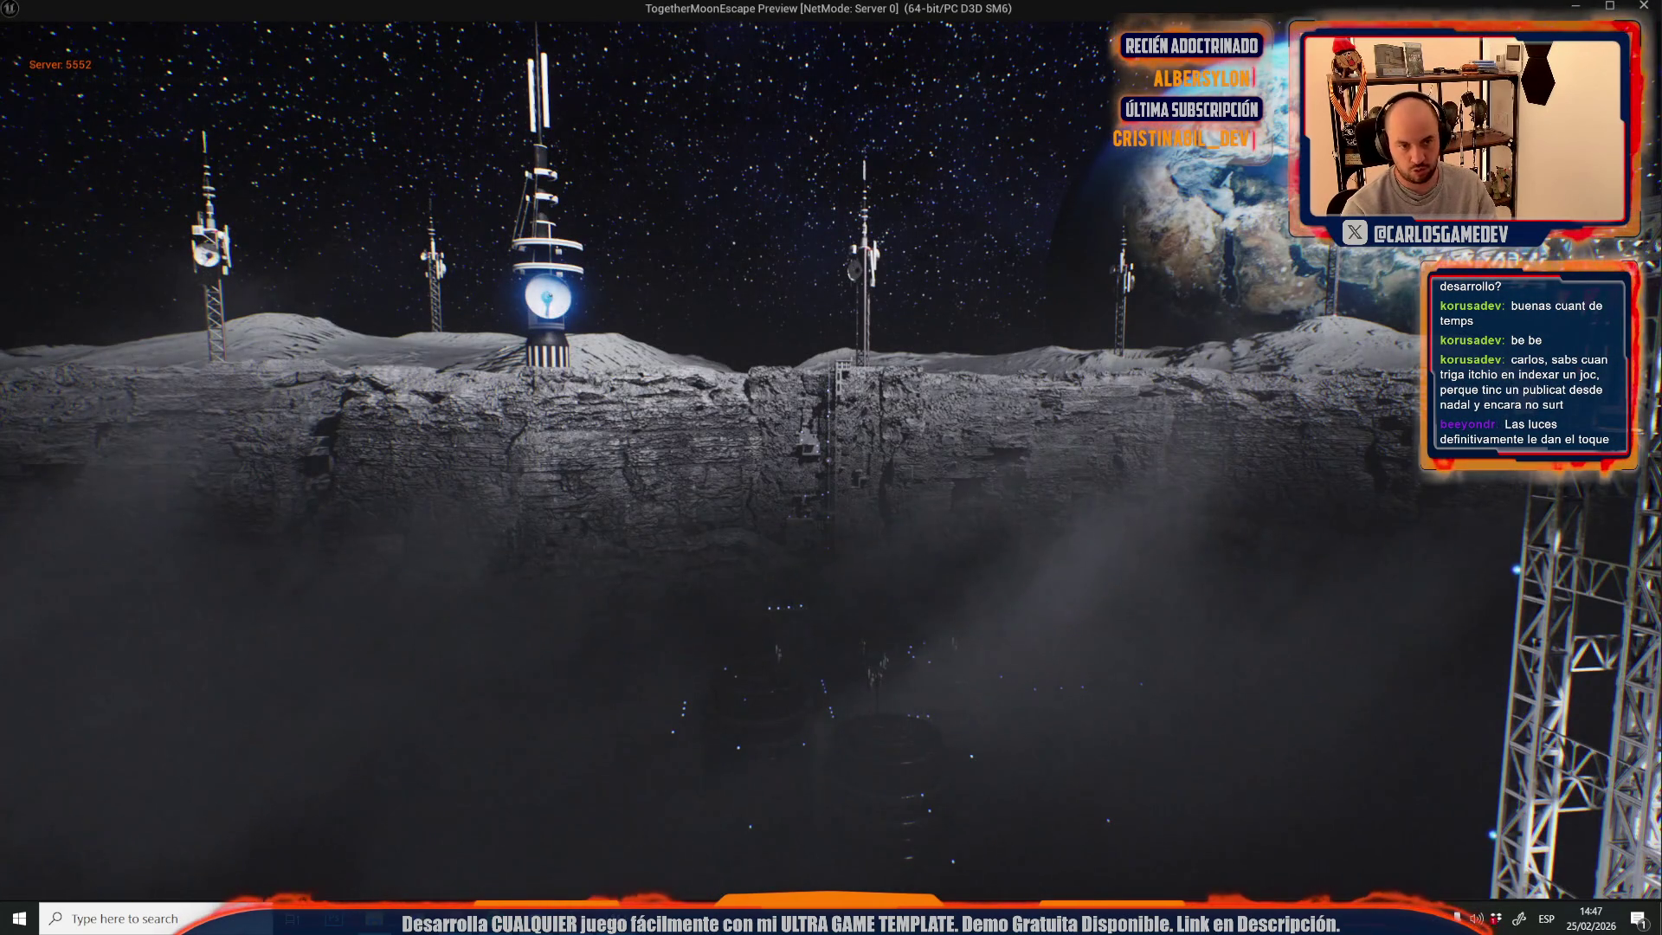
pyautogui.press('Escape')
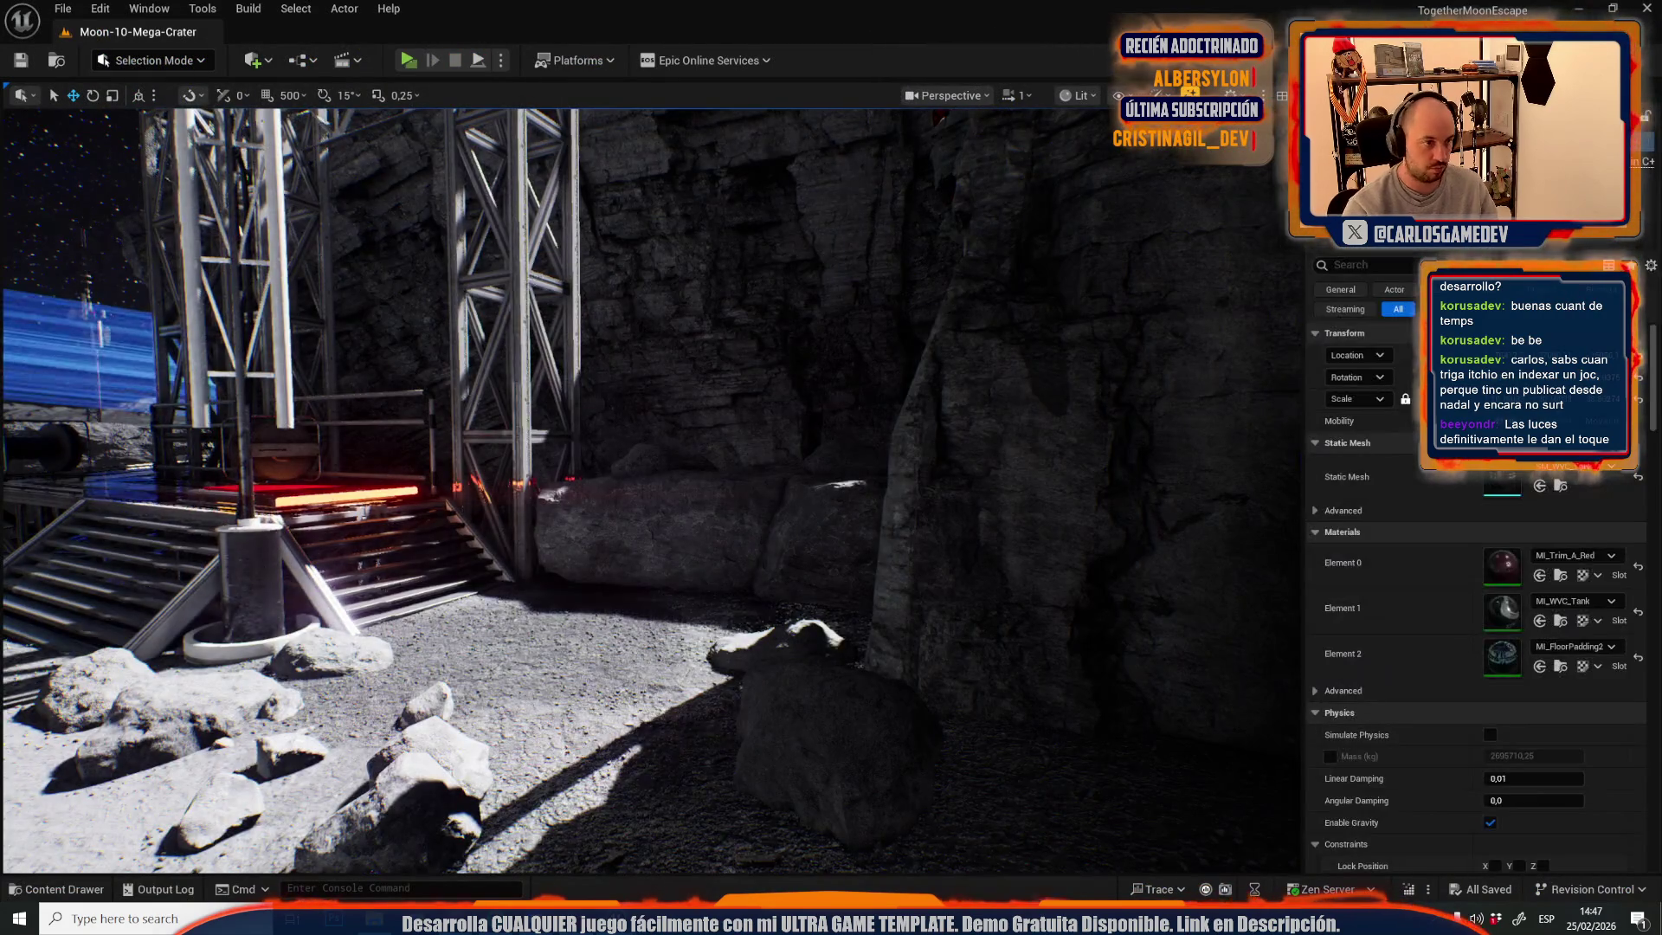
# - Fly down to the tanks and delete the centre antenna among them
pyautogui.press('f')
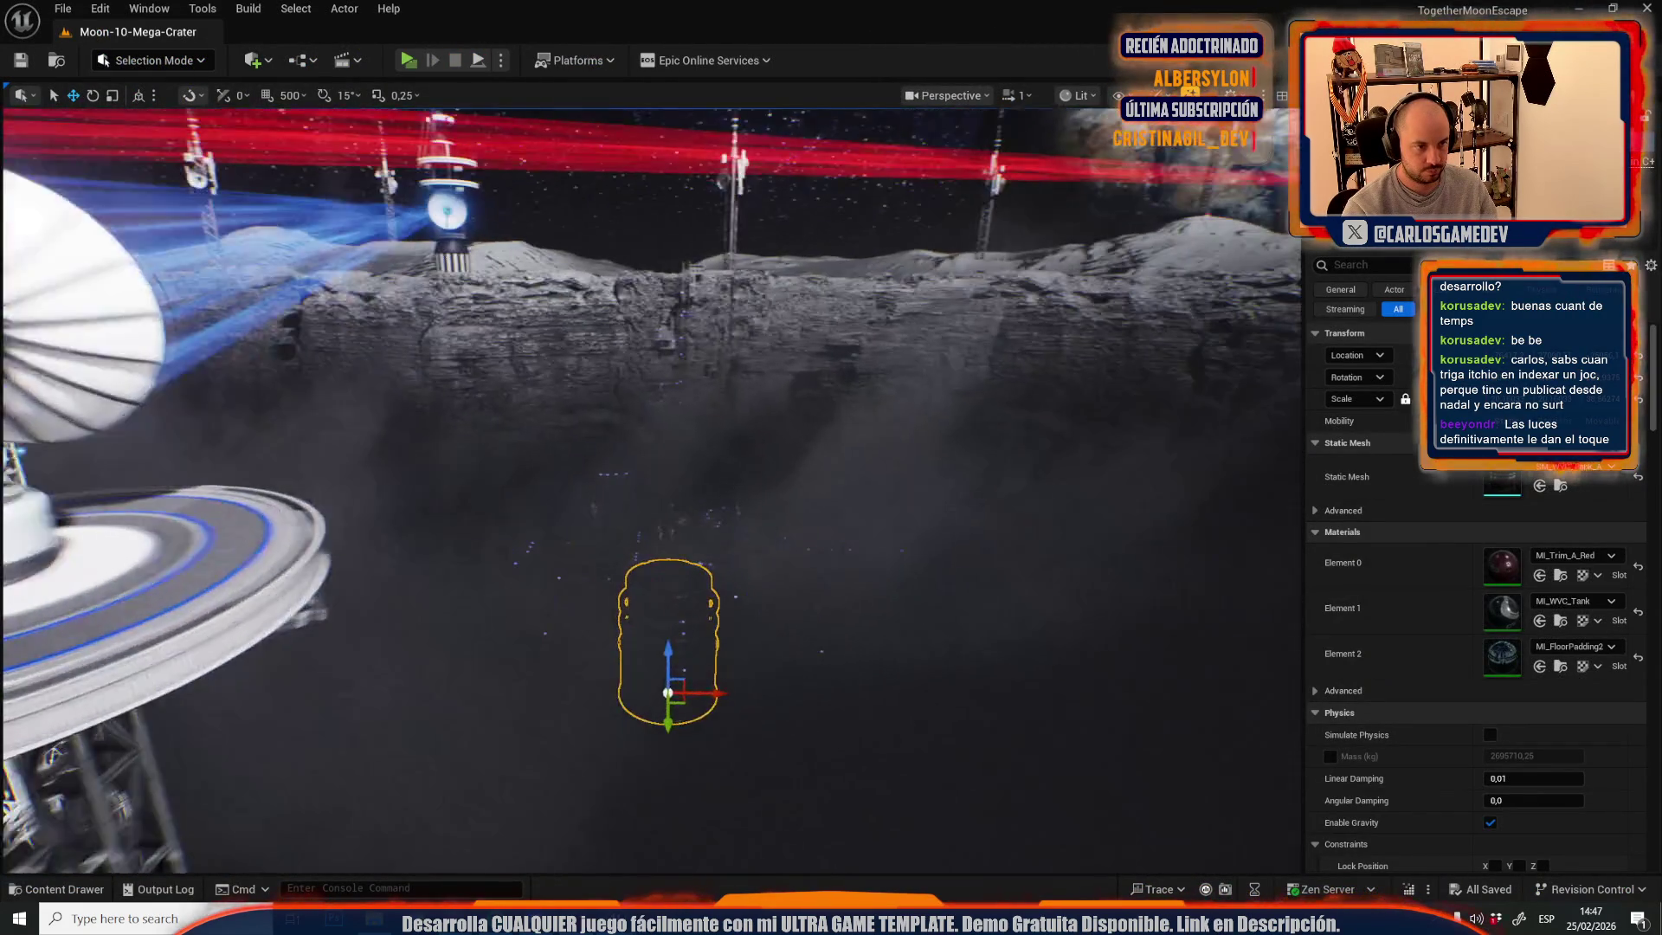
pyautogui.scroll(2, 635, 396)
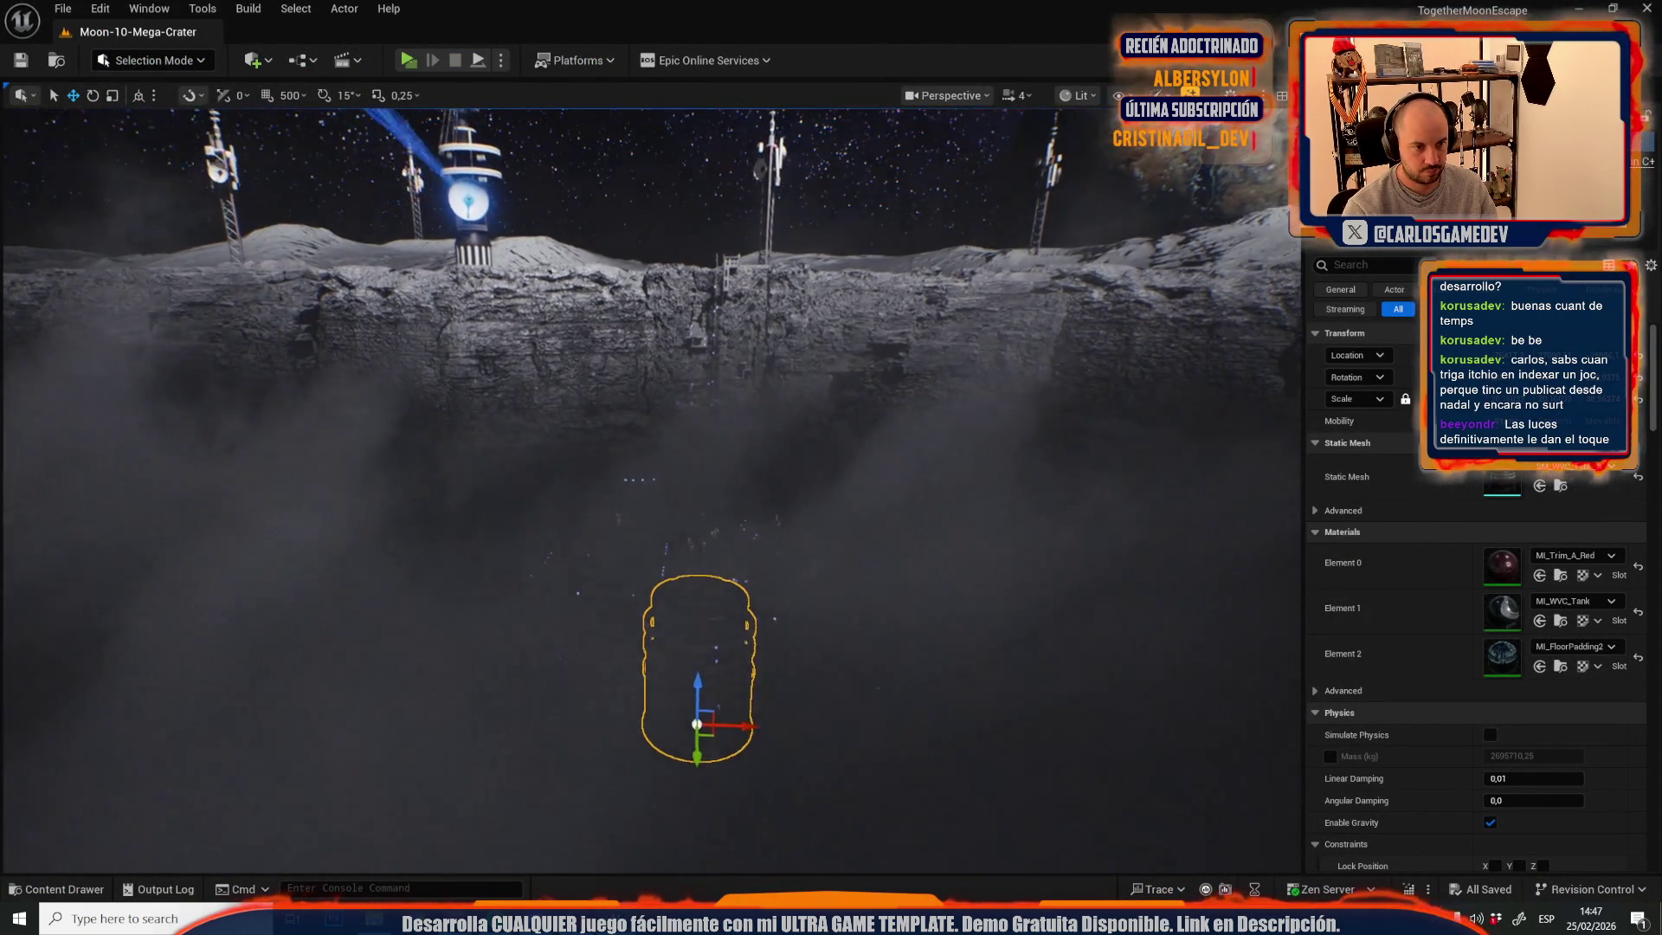
pyautogui.press('w')
pyautogui.click(566, 427)
pyautogui.press('Delete')
pyautogui.press('Escape')
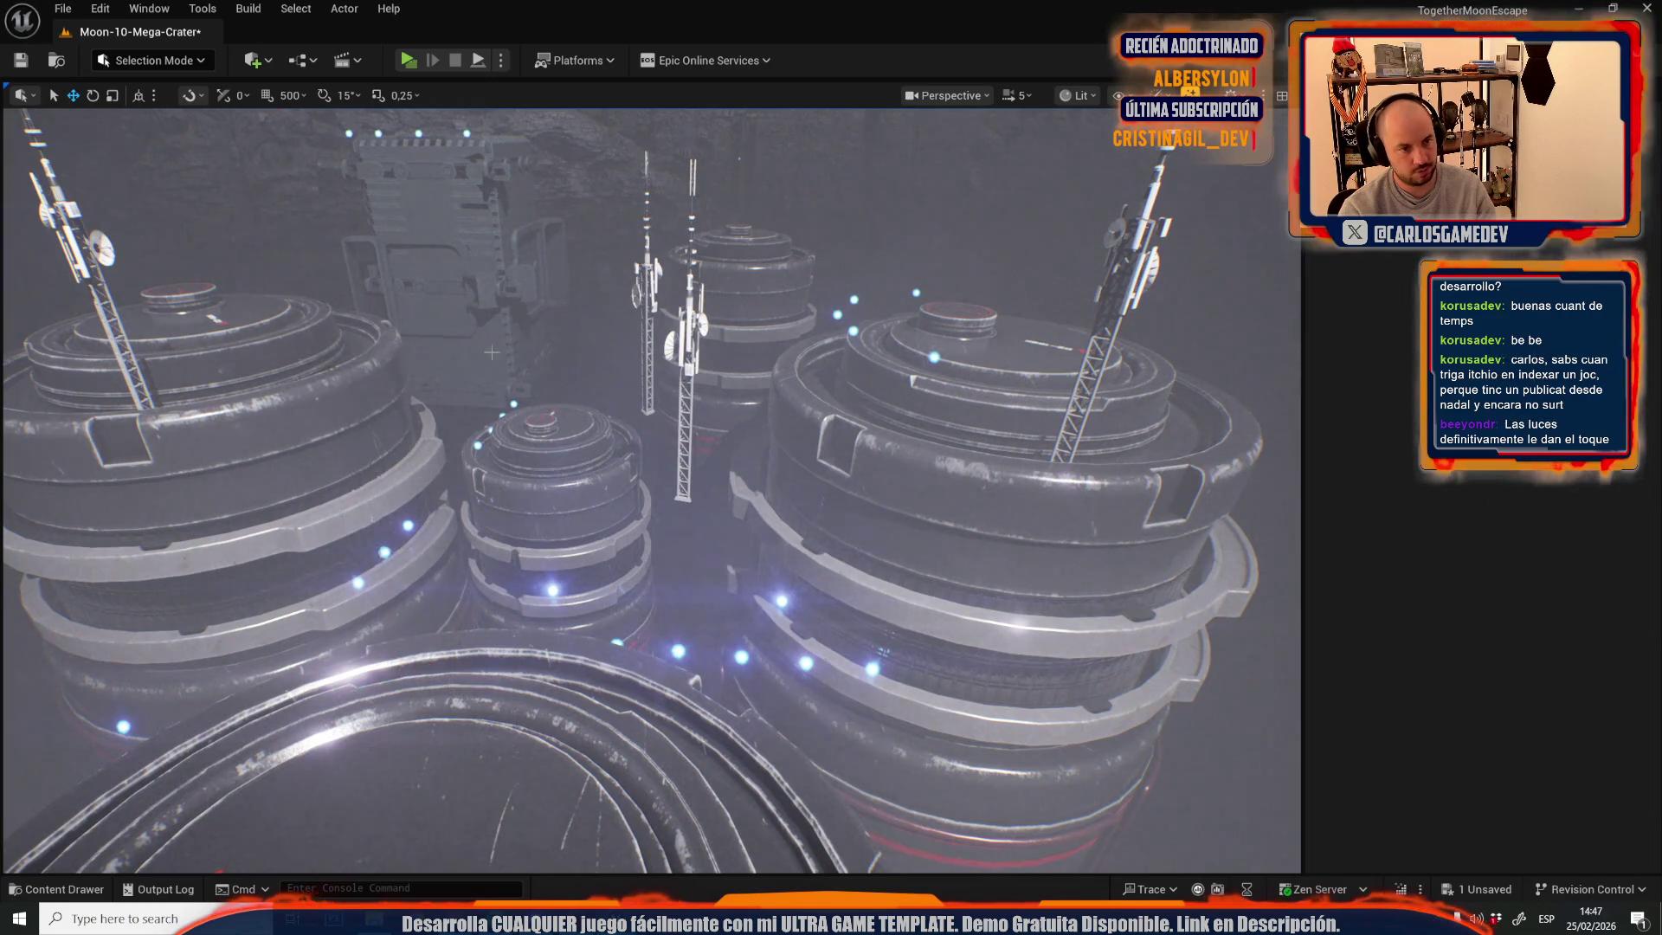
pyautogui.scroll(-2, 651, 490)
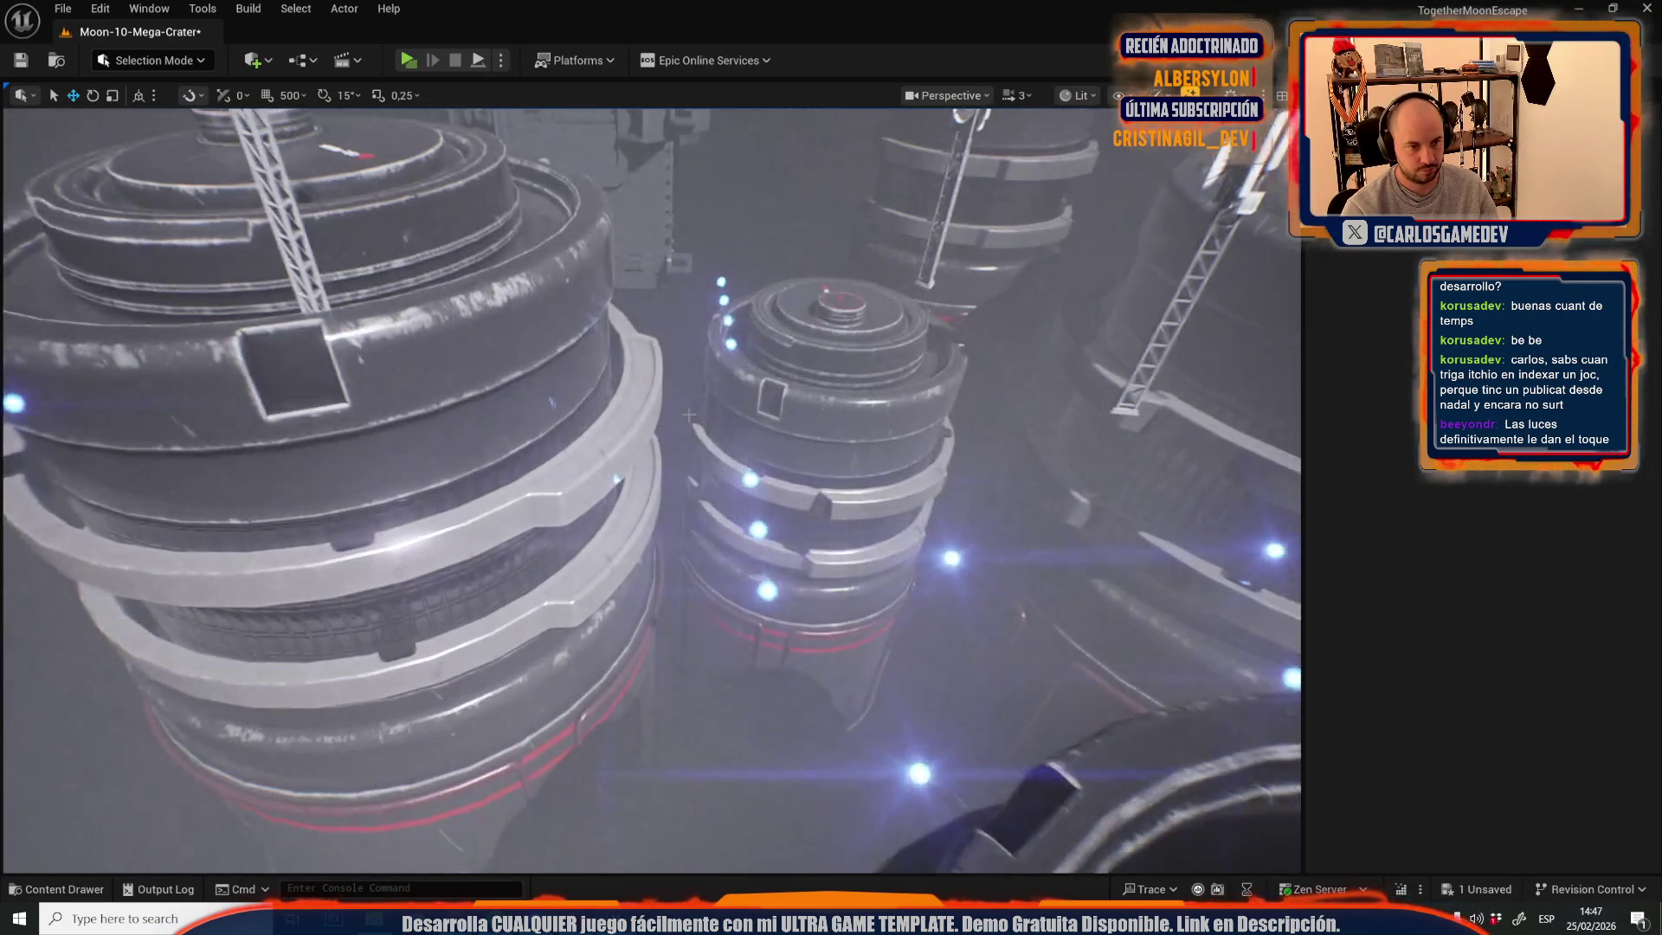
# - Inspect the central tank and the Niagara light actors beside it, then select the fogged tank
pyautogui.click(762, 535)
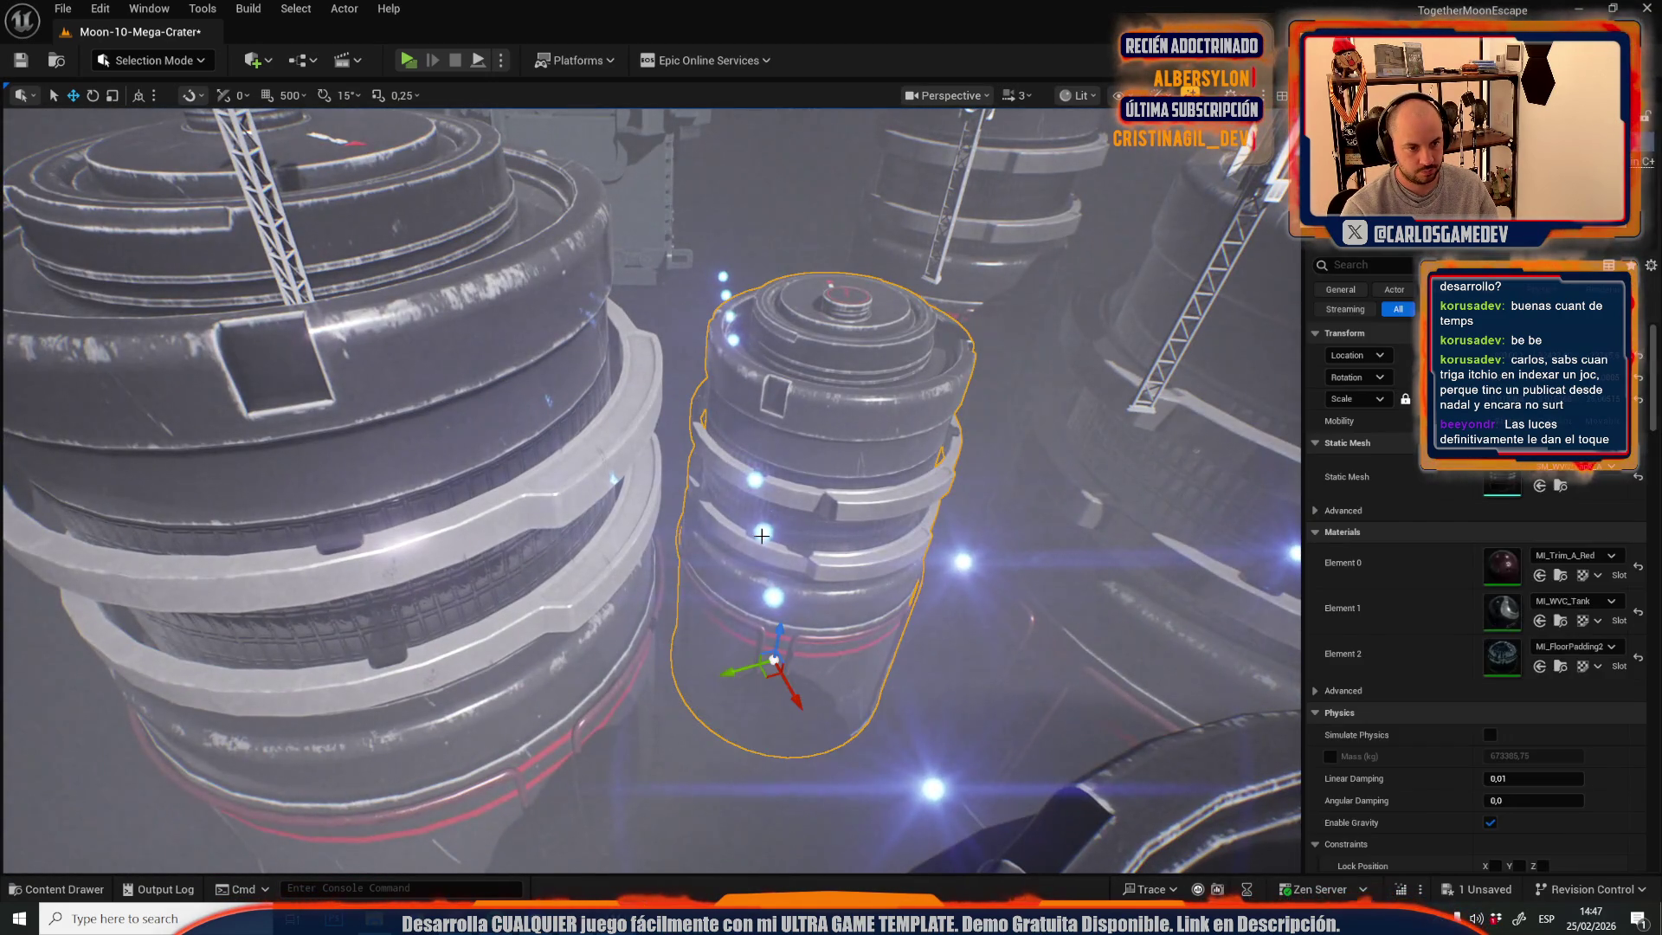
pyautogui.click(724, 298)
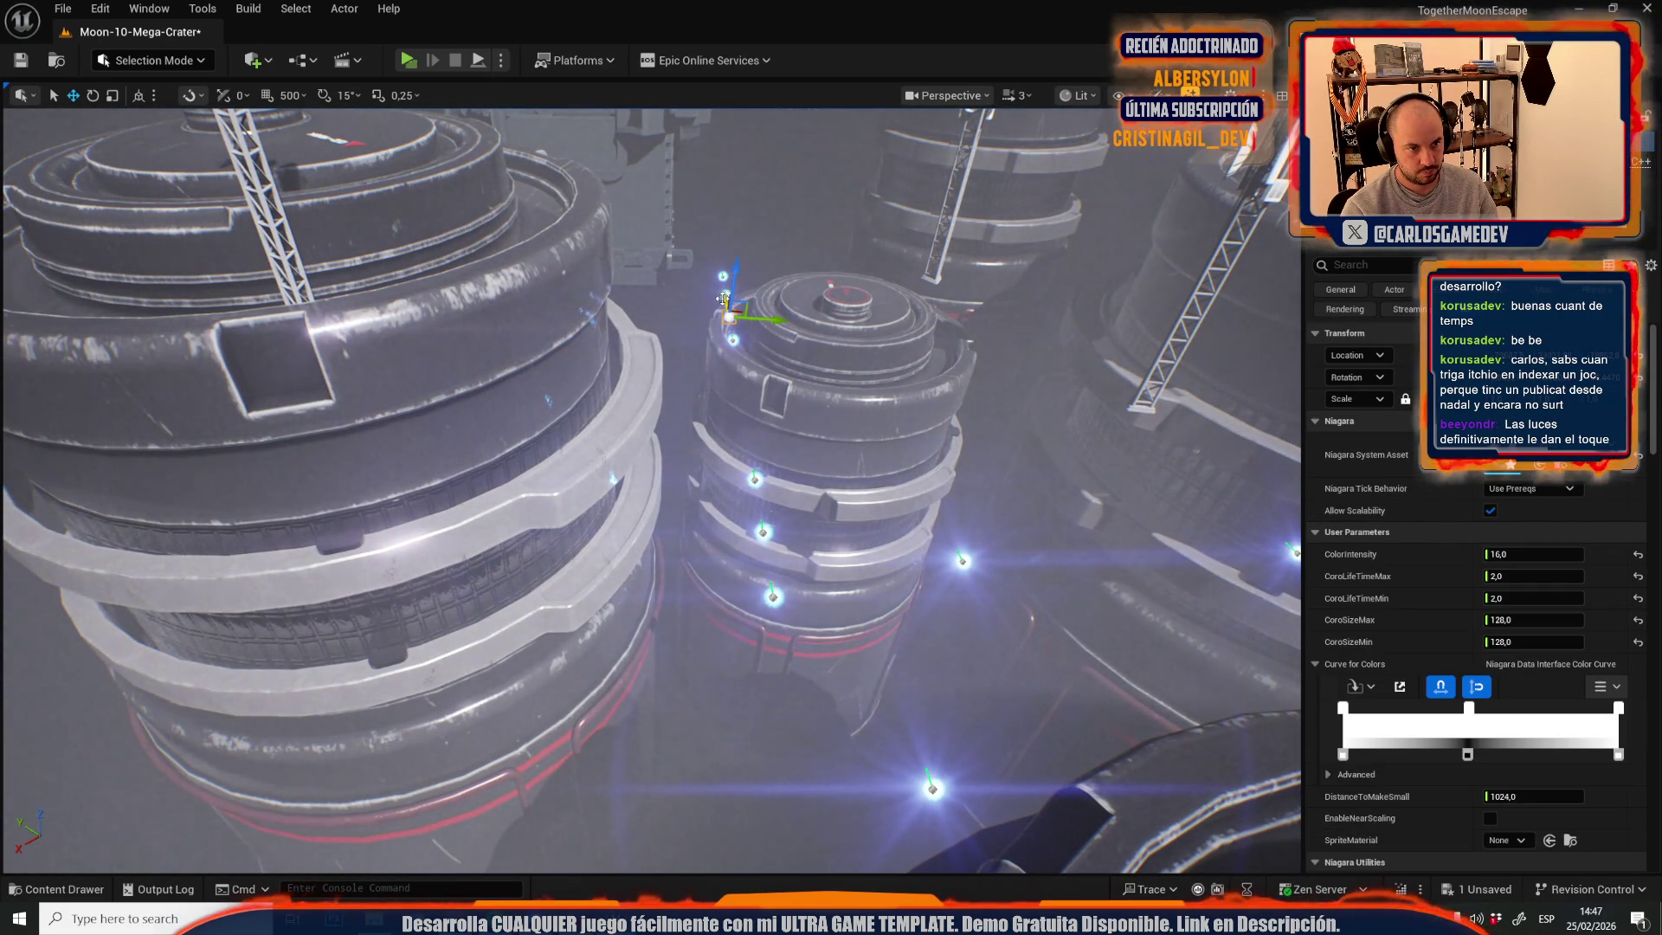
pyautogui.keyDown('ctrl'); pyautogui.click(724, 295); pyautogui.keyUp('ctrl')
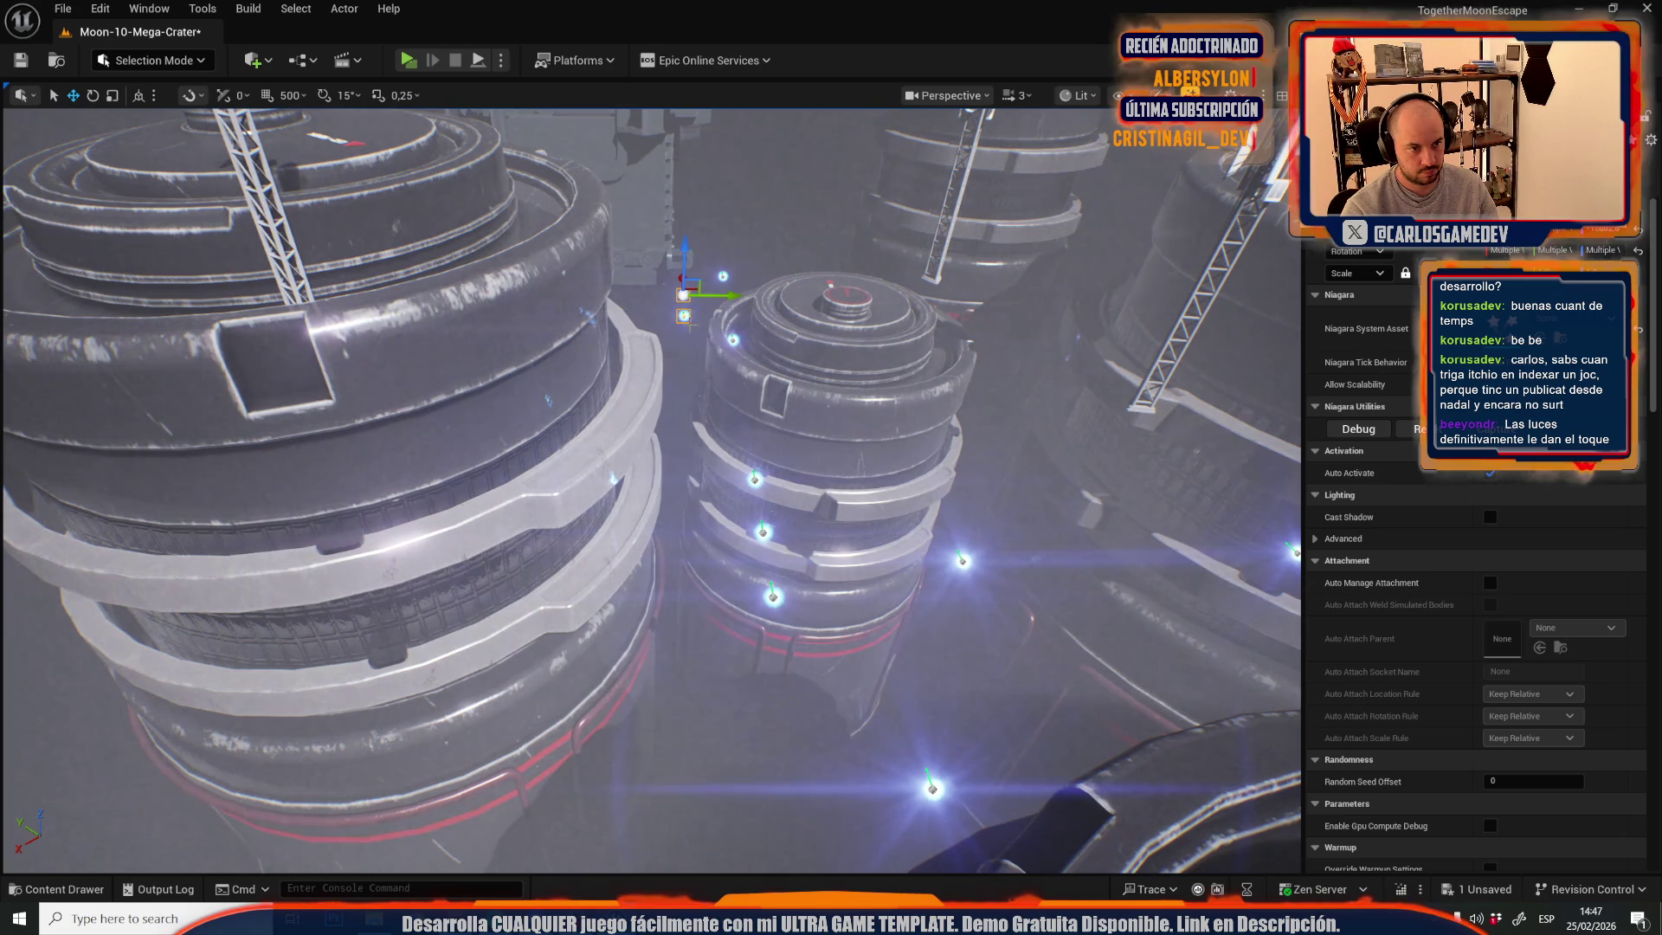
pyautogui.click(764, 532)
pyautogui.scroll(-10, 834, 532)
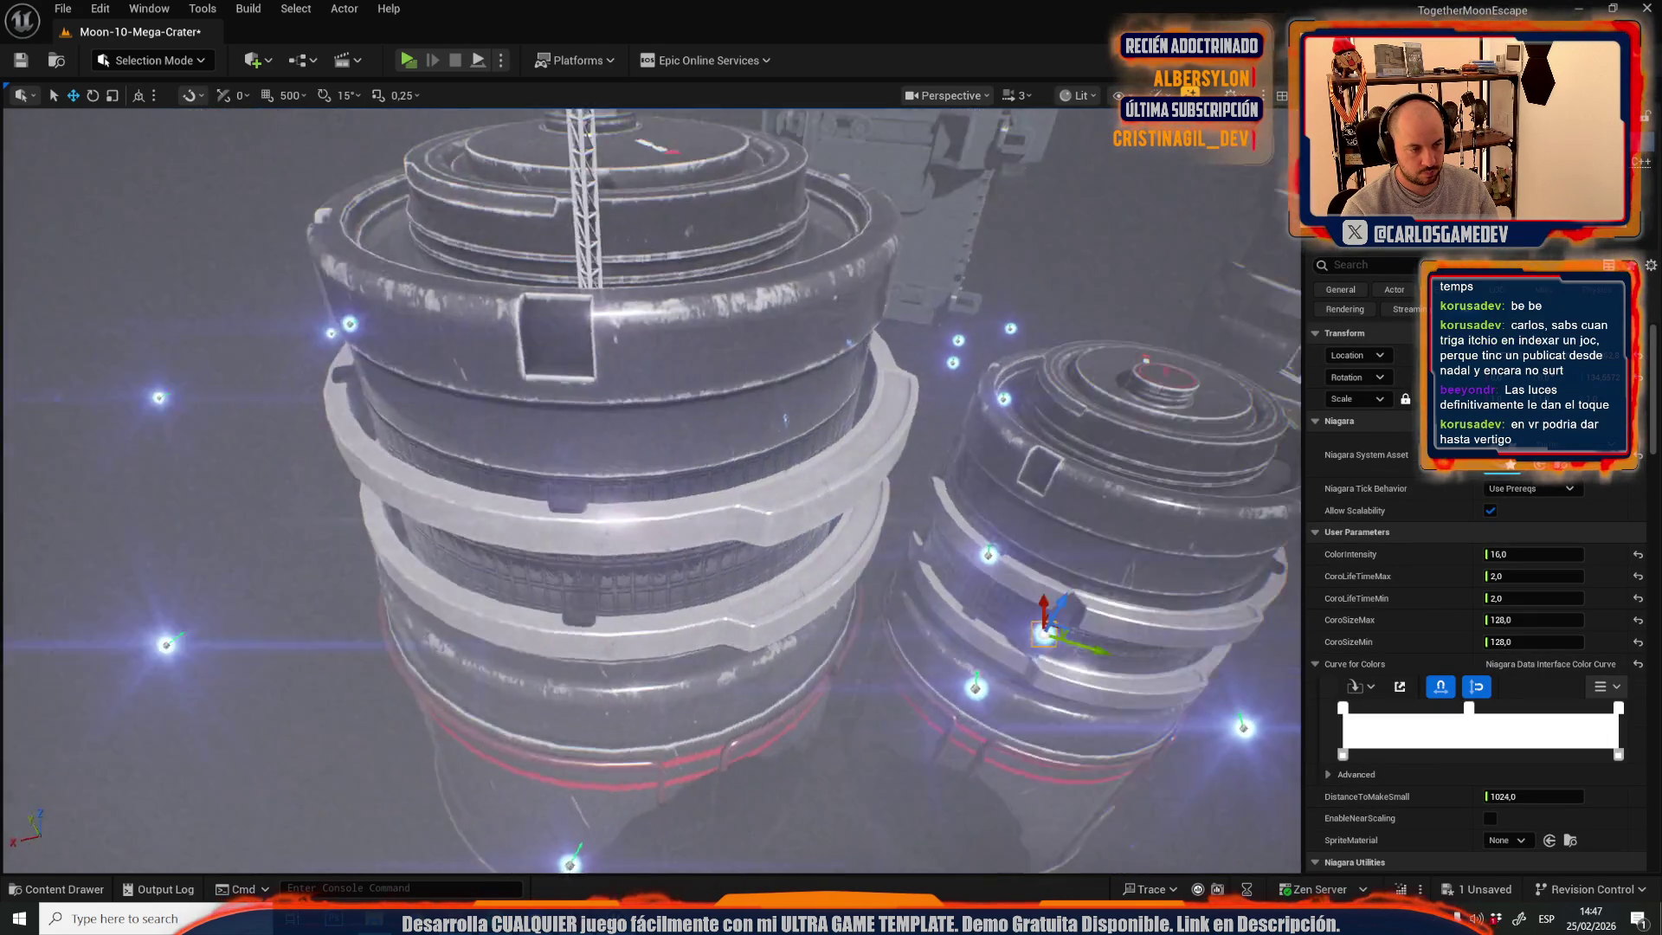
pyautogui.scroll(5, 975, 424)
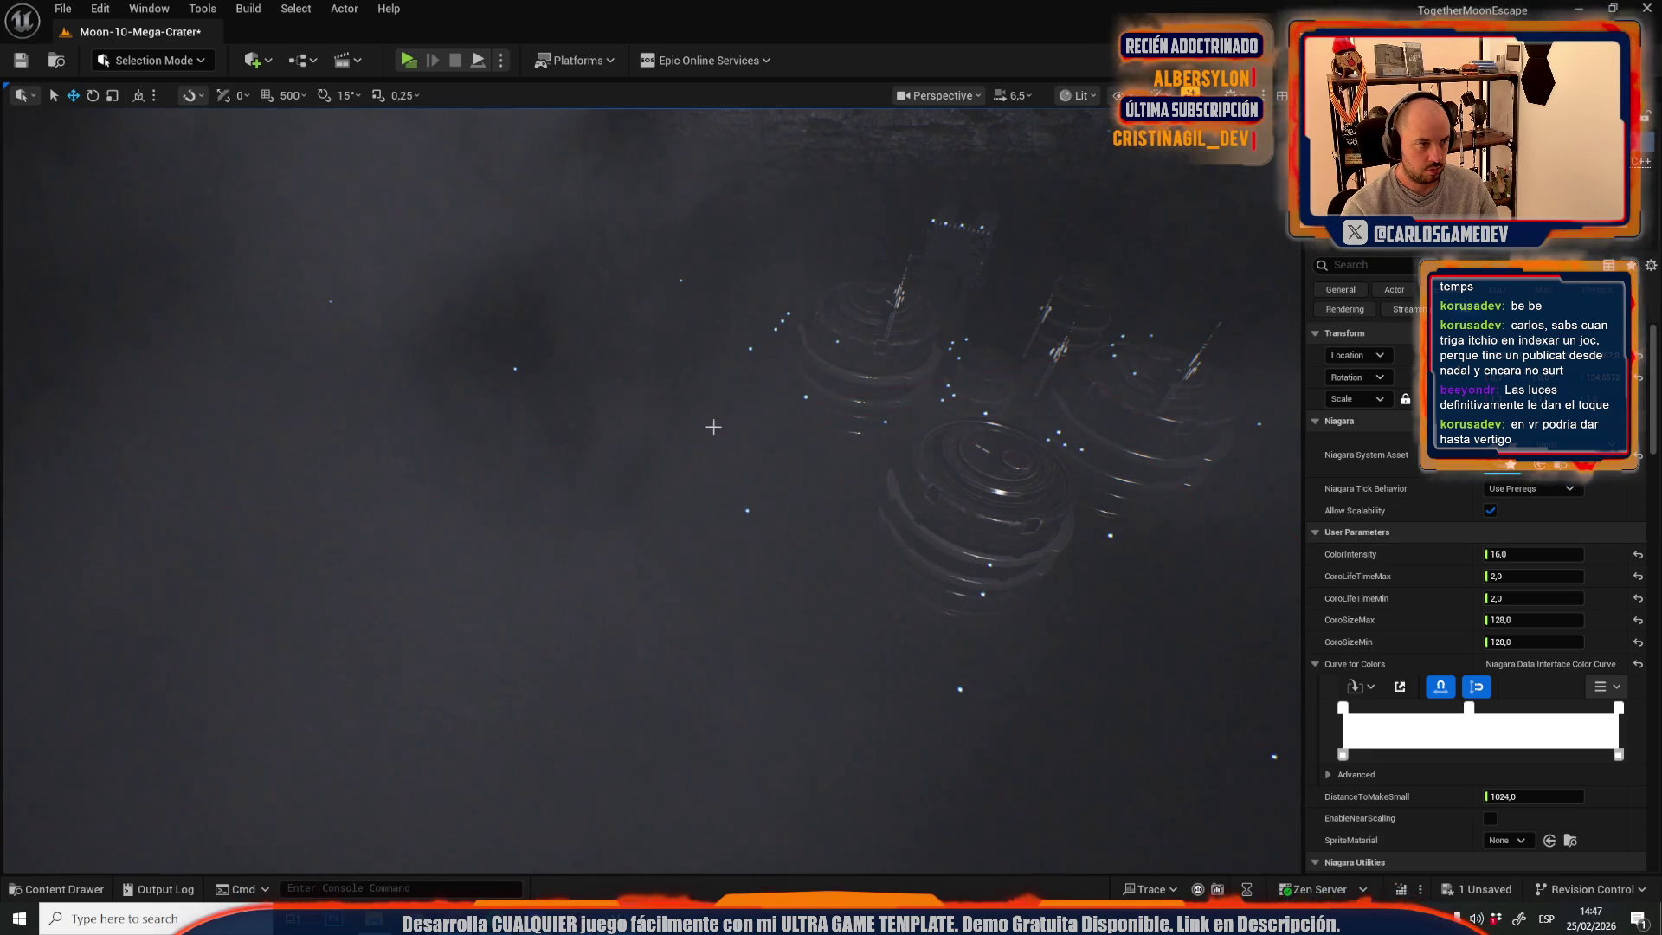
pyautogui.scroll(-3, 713, 427)
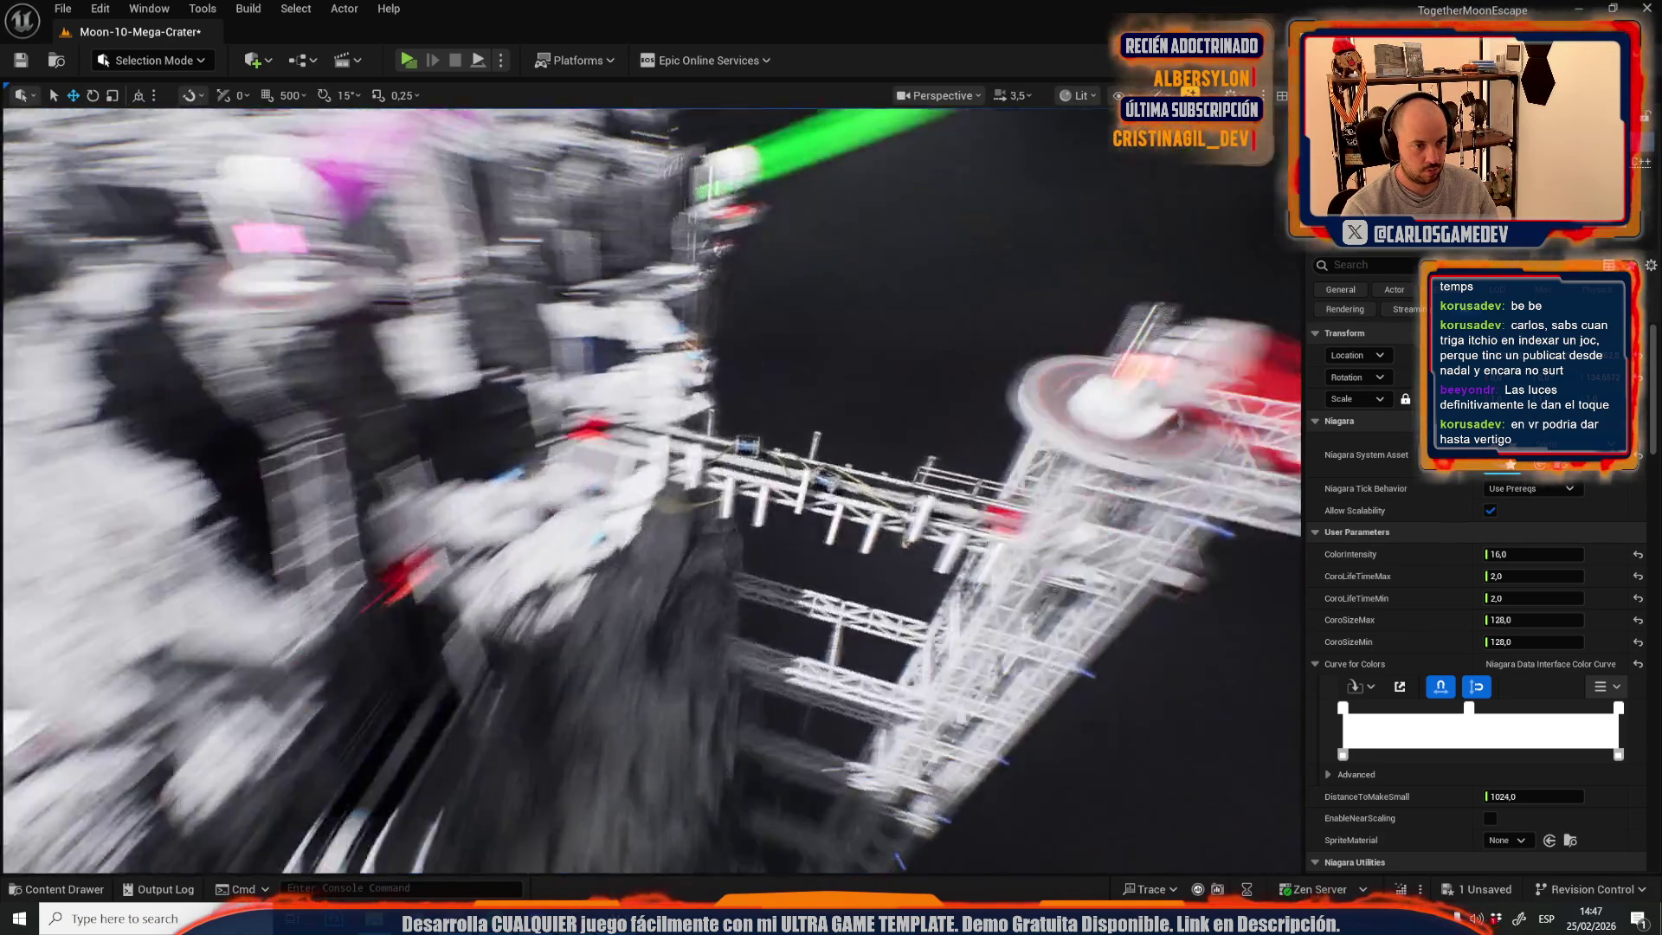
pyautogui.scroll(-4, 649, 485)
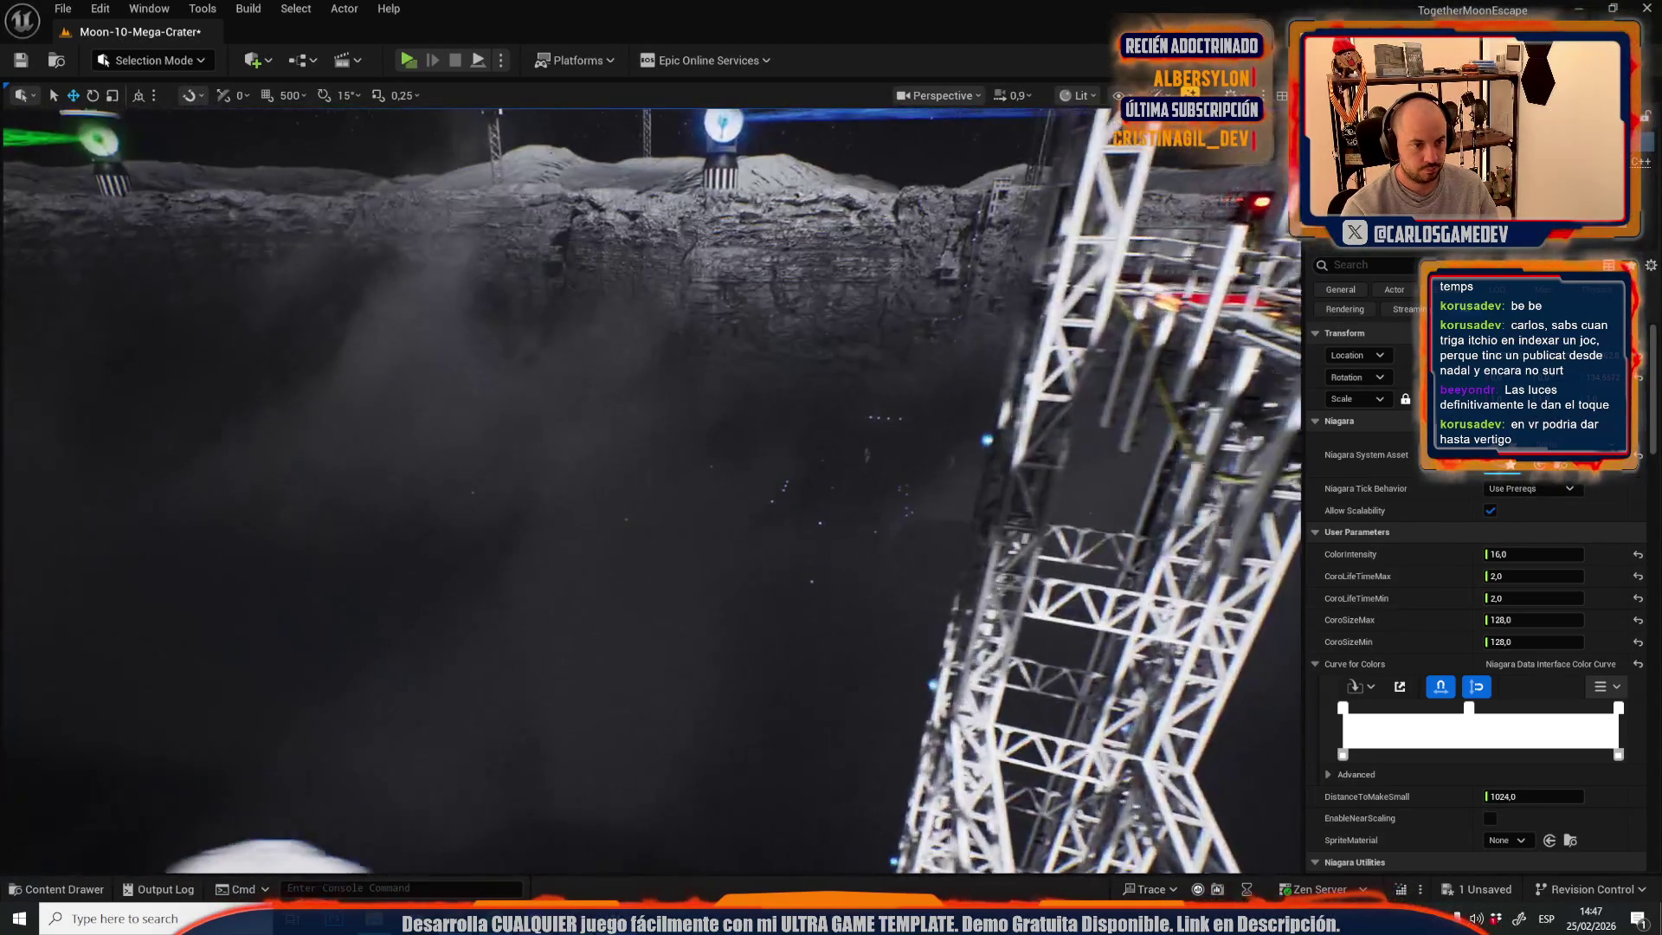
pyautogui.press('a')
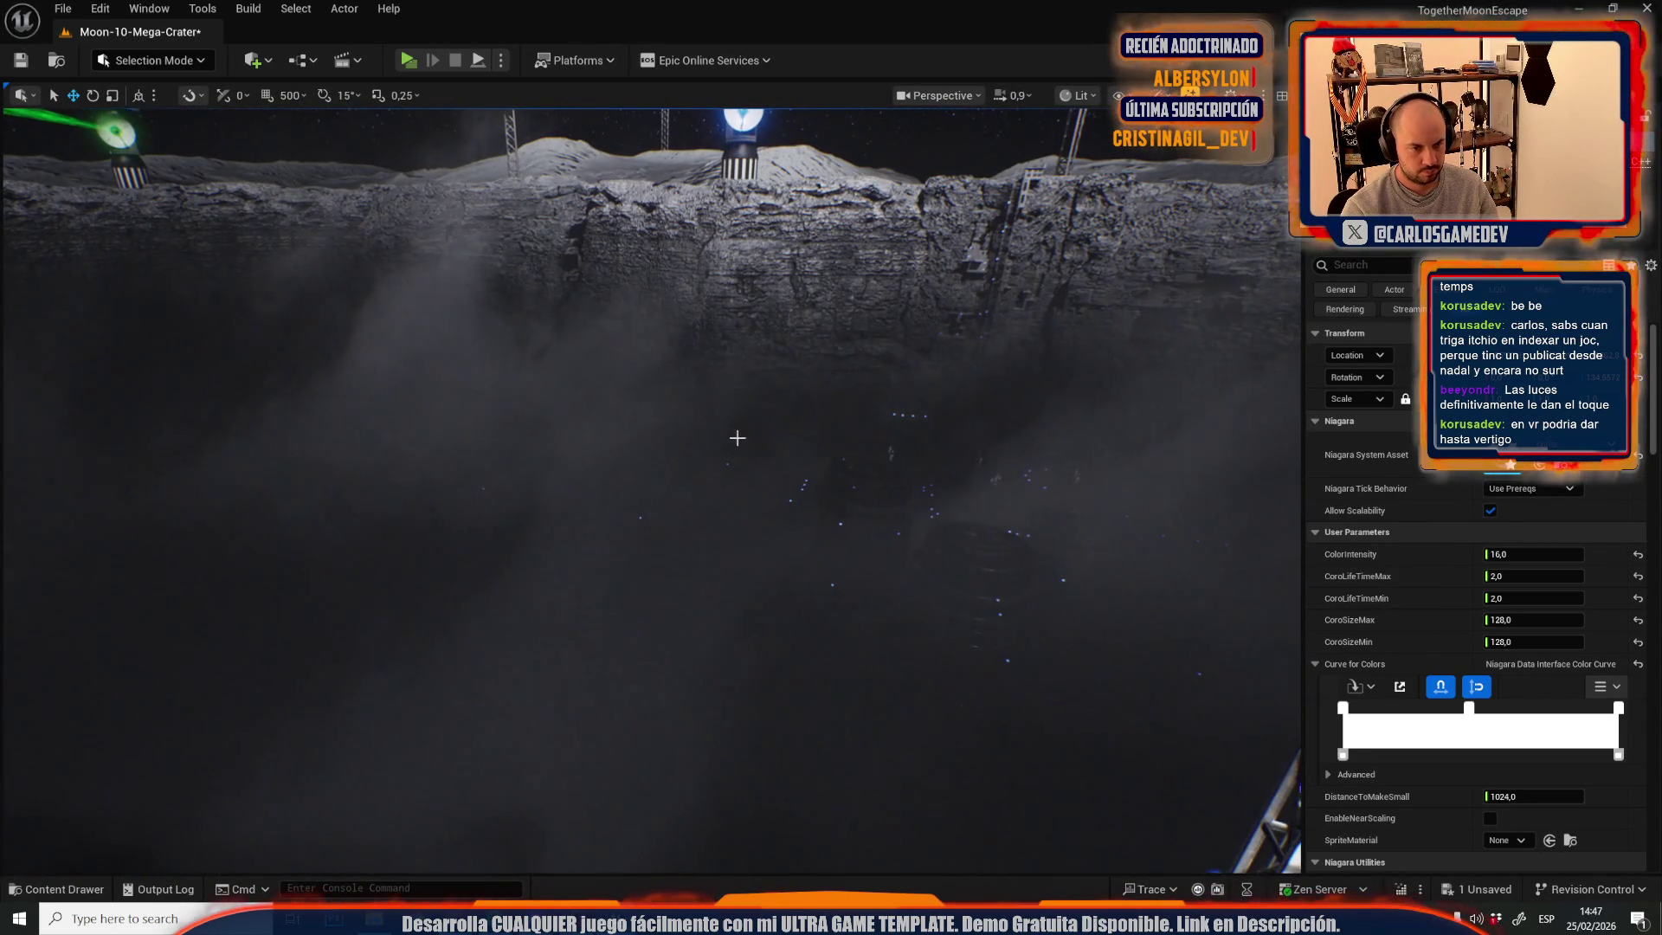
pyautogui.click(940, 621)
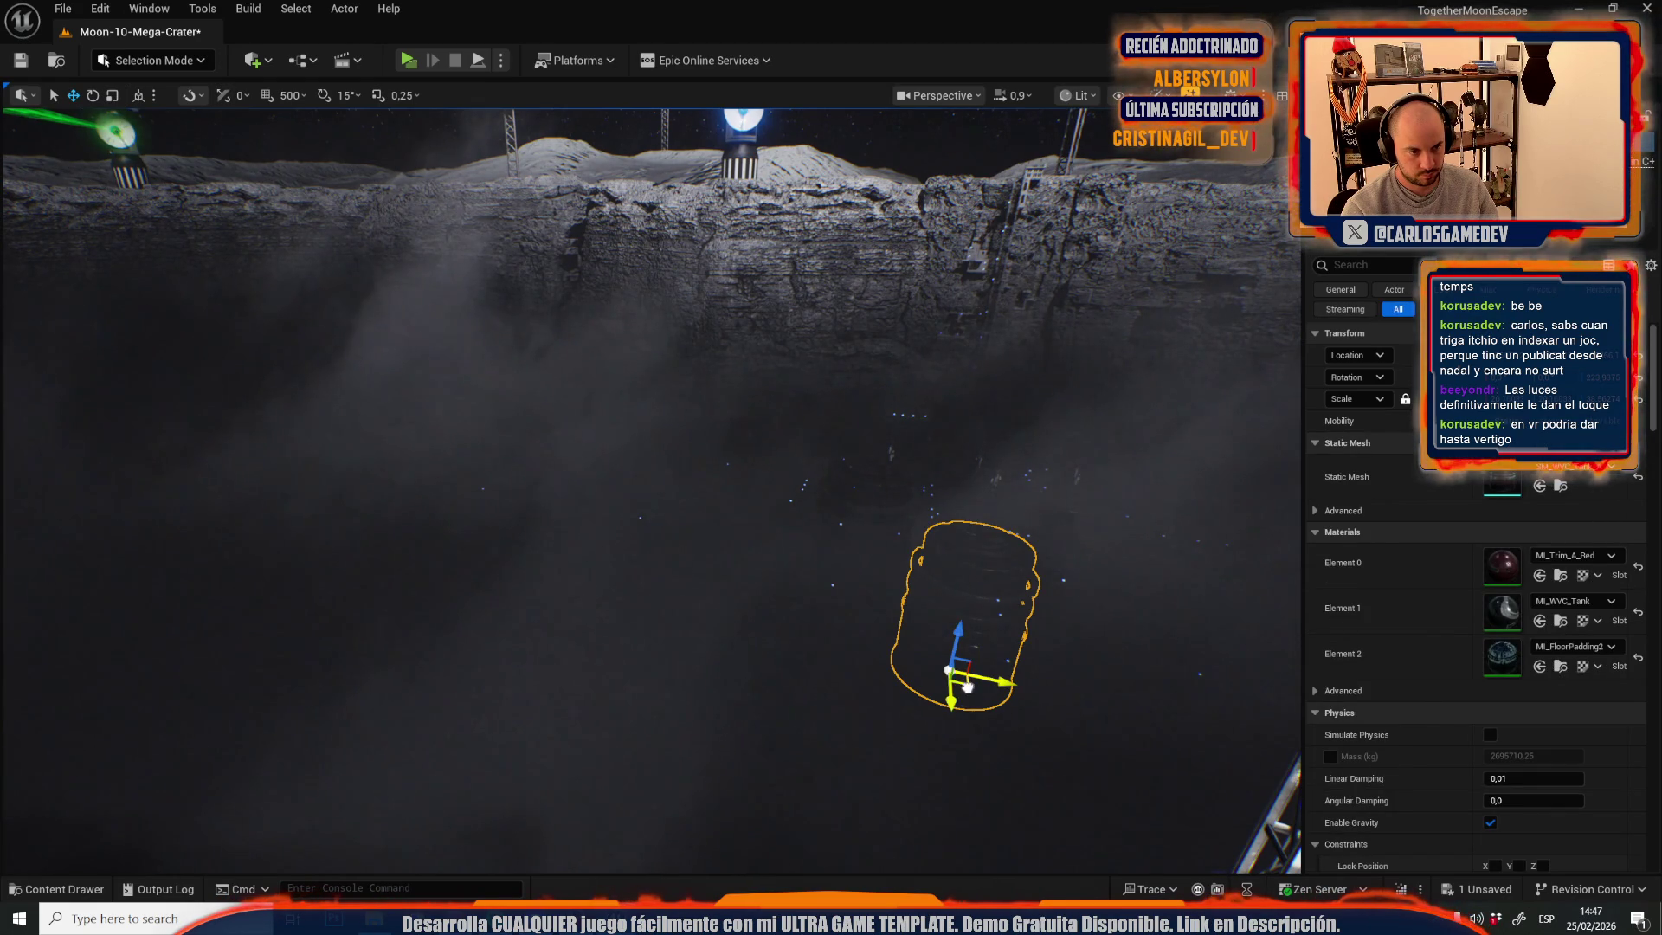
pyautogui.moveTo(648, 604)
pyautogui.mouseDown()
pyautogui.moveTo(558, 714)
pyautogui.moveTo(555, 694)
pyautogui.mouseUp()
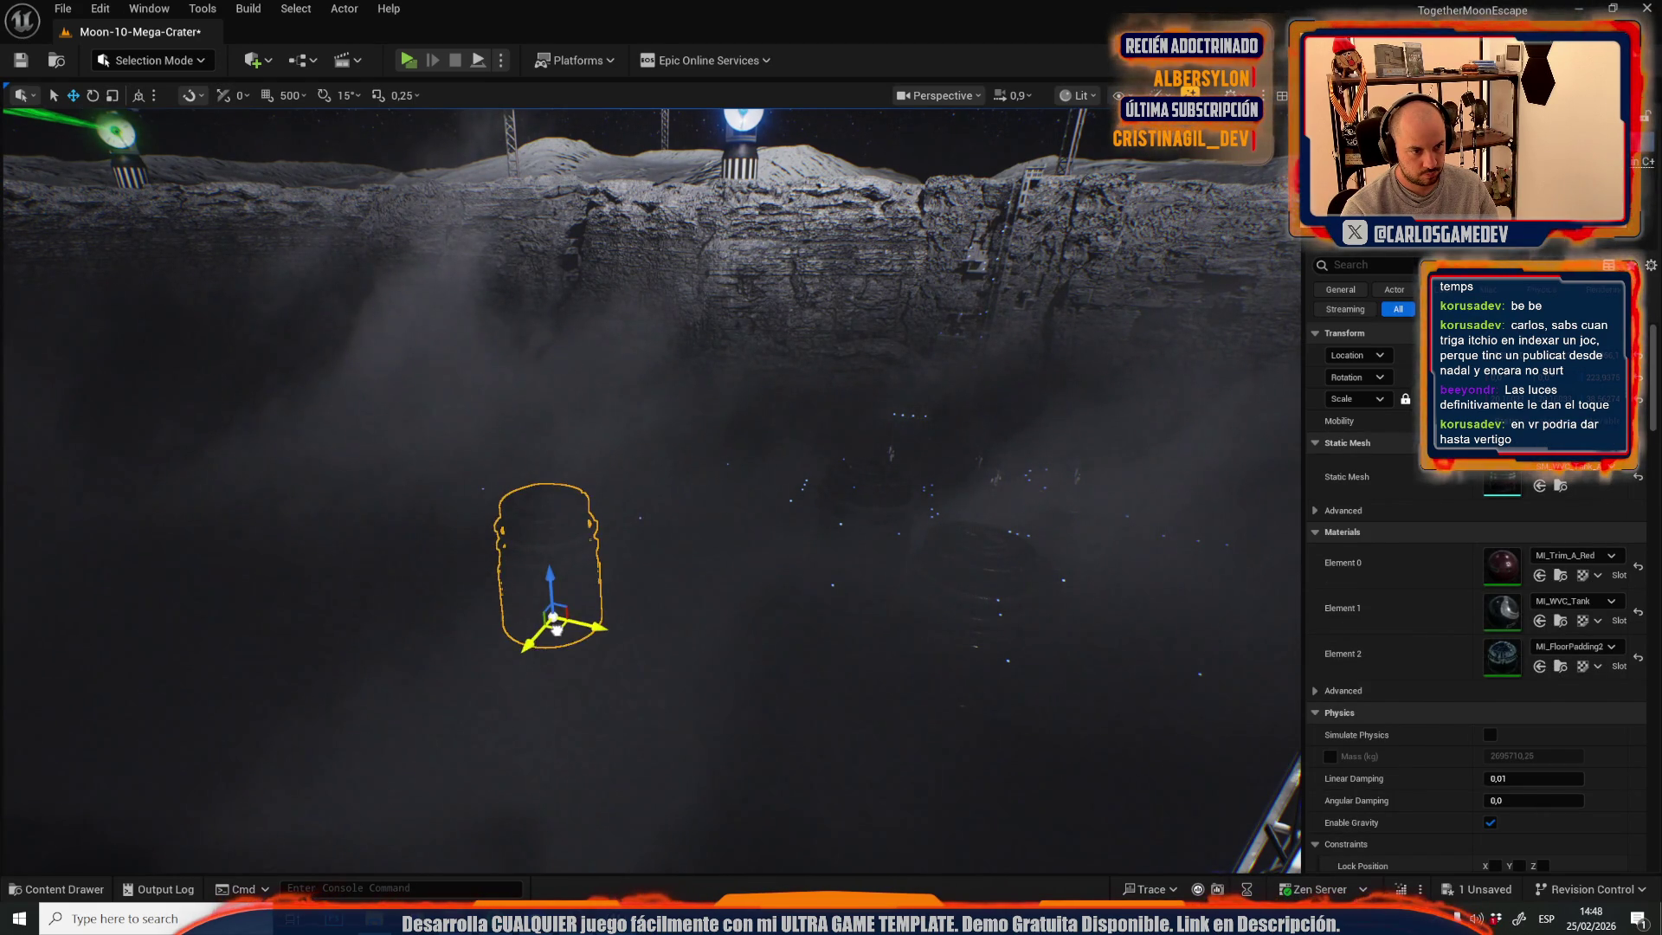
pyautogui.press('g')
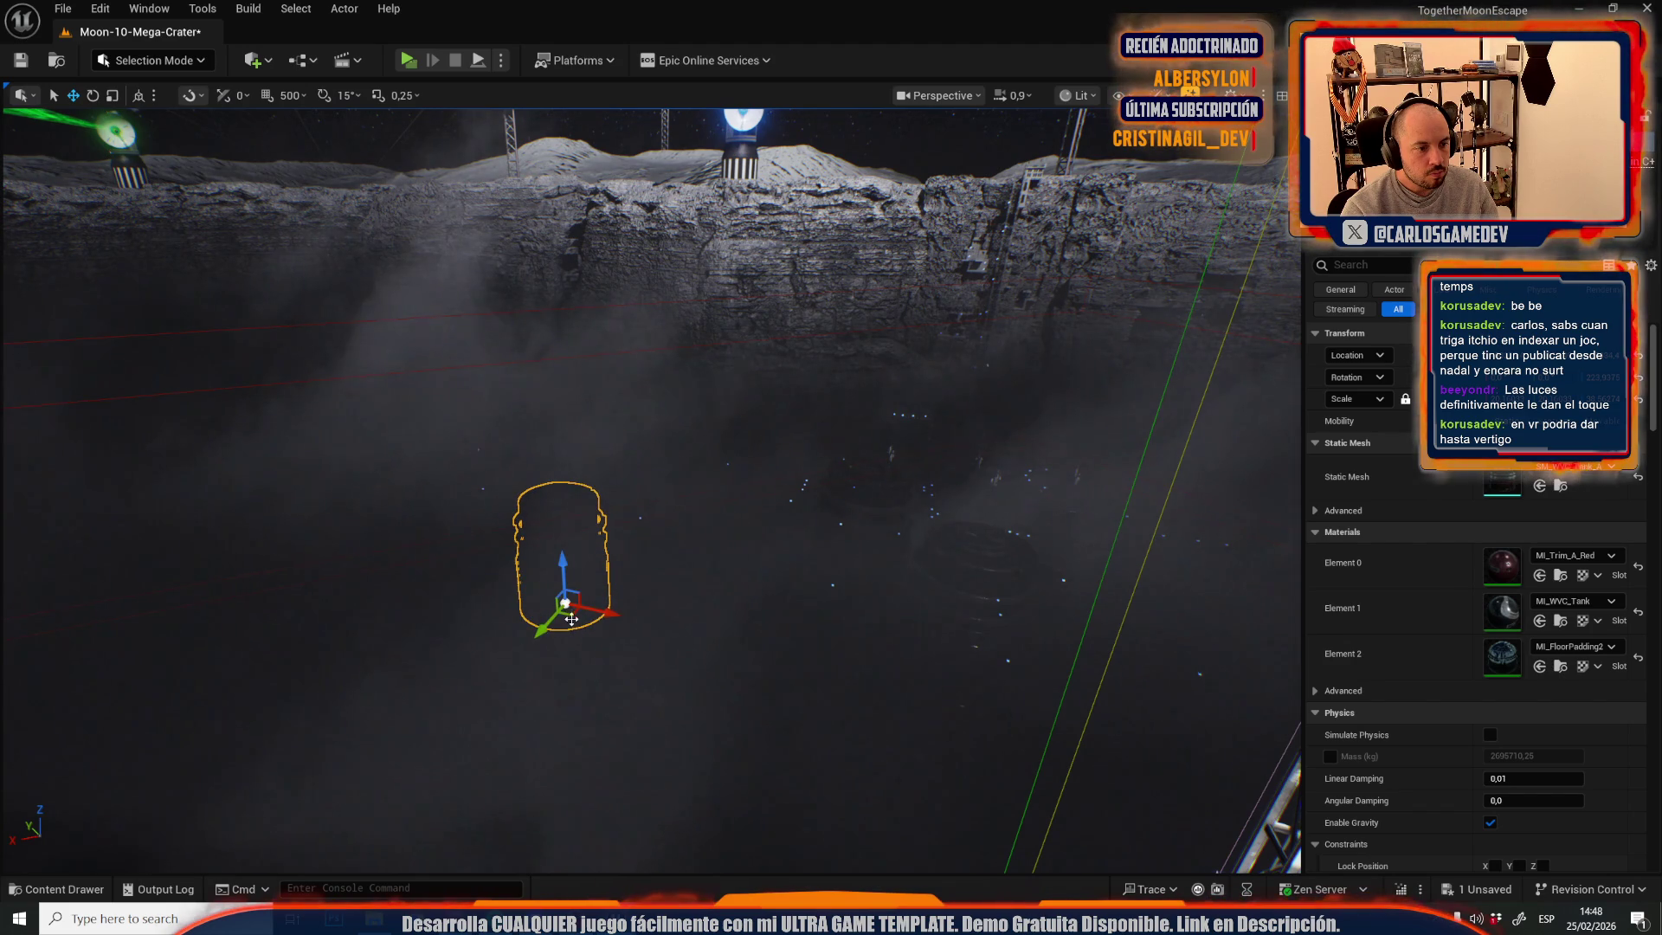
pyautogui.press('g')
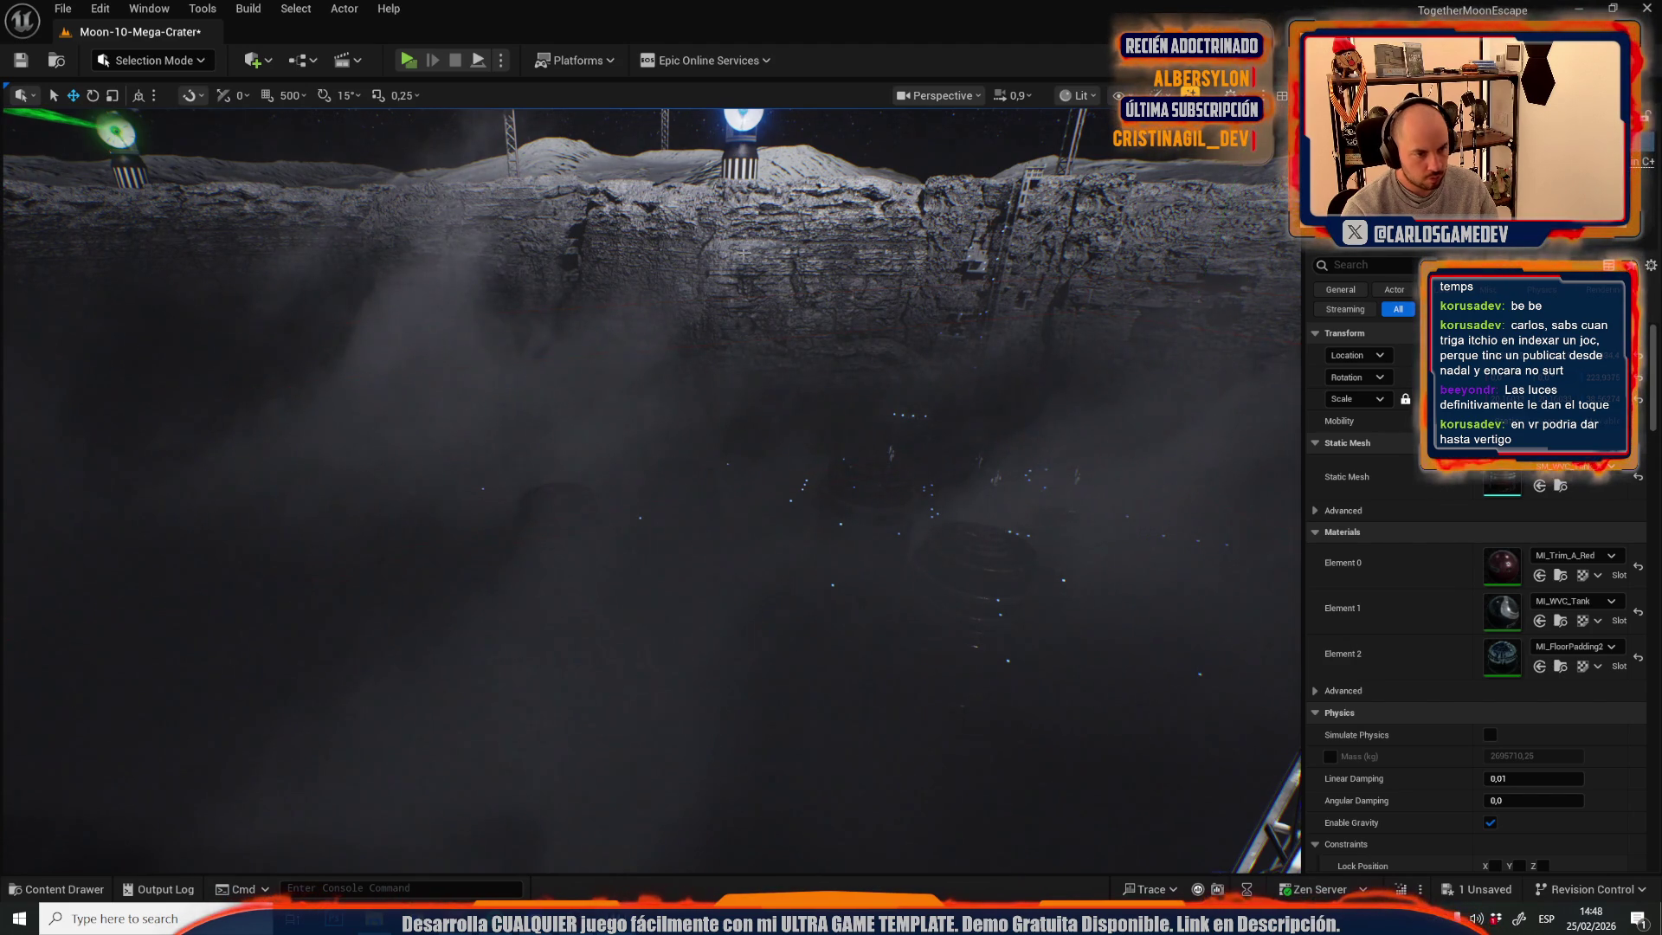
pyautogui.press('g')
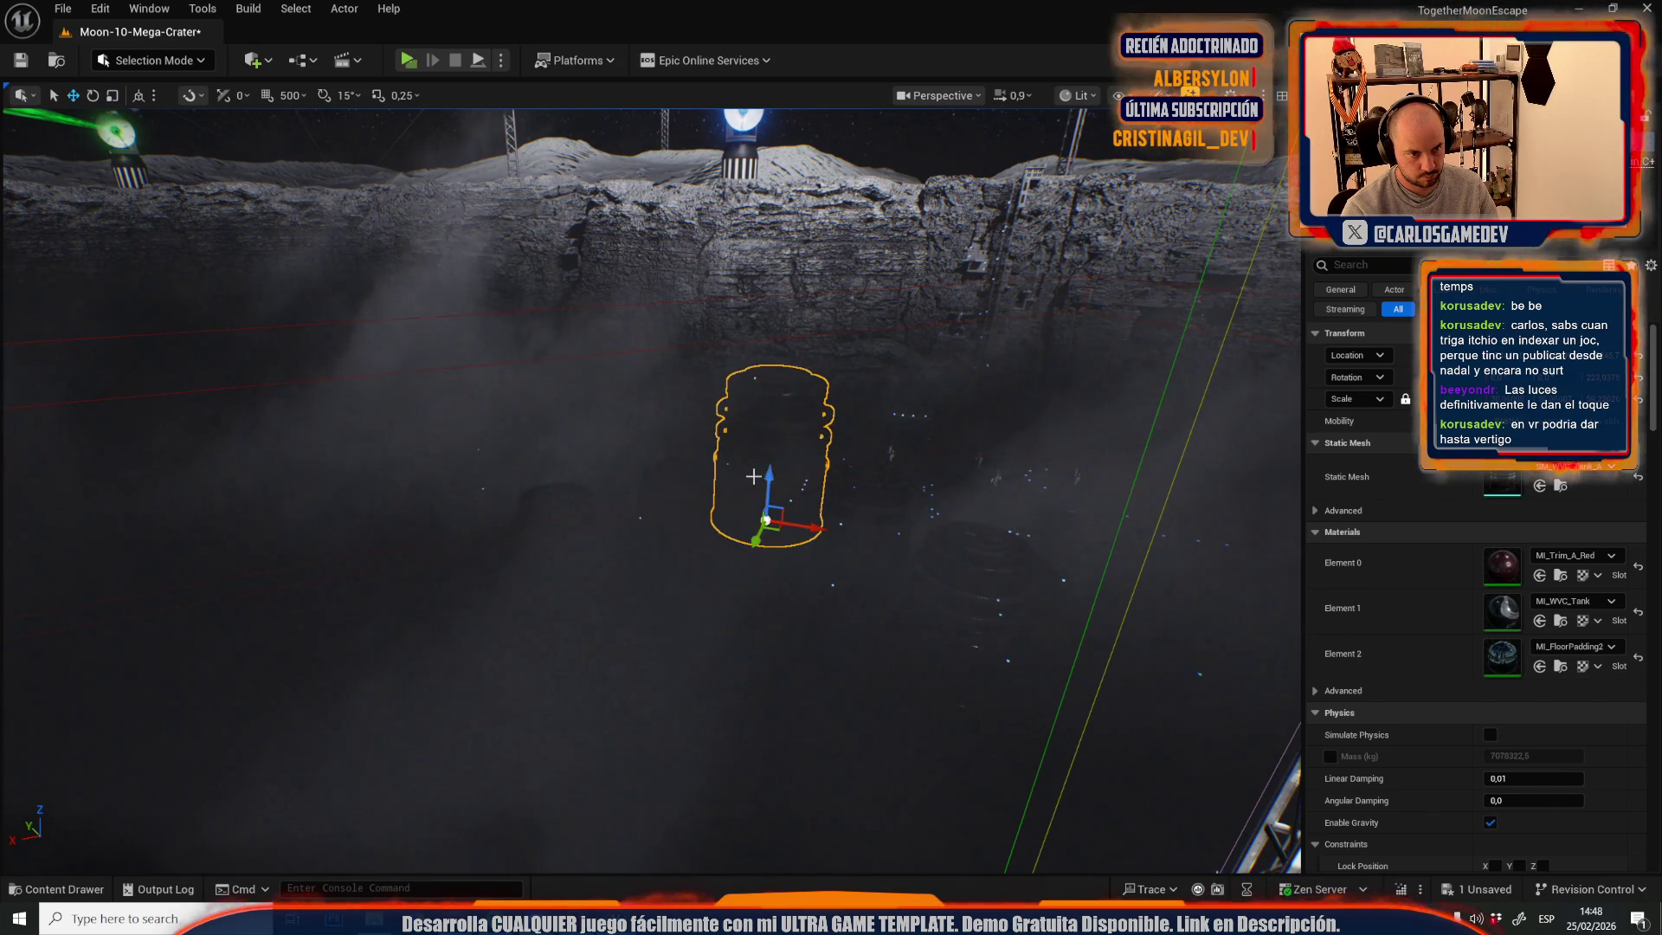
pyautogui.press('g')
pyautogui.press('g')
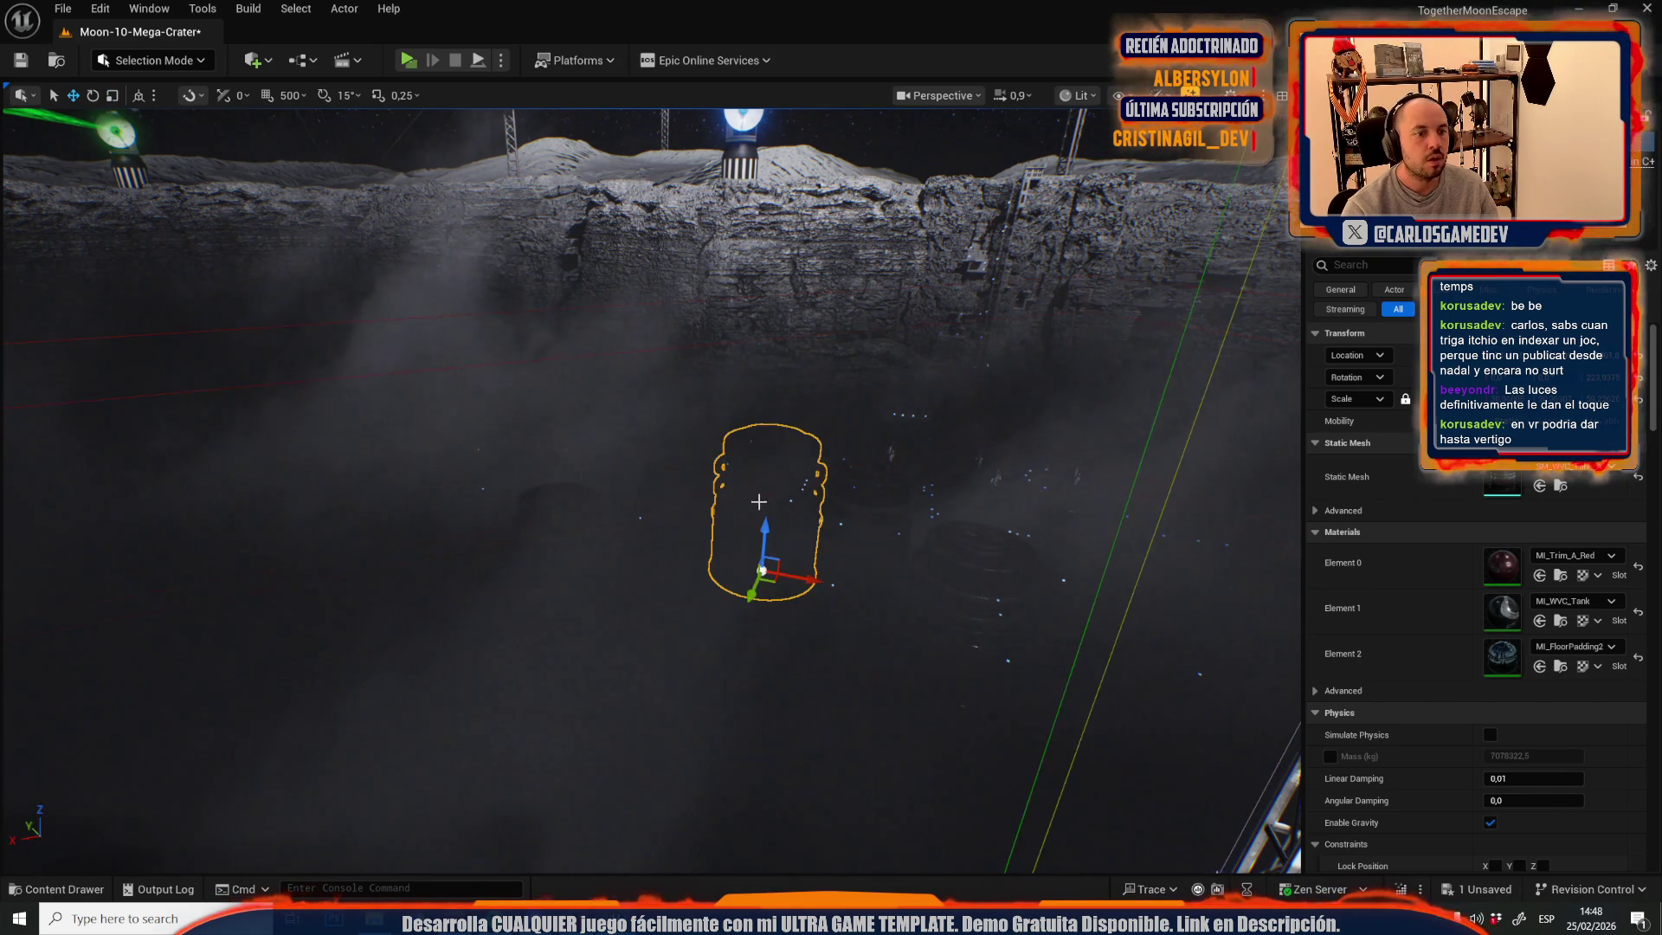
pyautogui.moveTo(775, 576)
pyautogui.mouseDown()
pyautogui.moveTo(732, 814)
pyautogui.moveTo(717, 798)
pyautogui.mouseUp()
pyautogui.scroll(5, 723, 768)
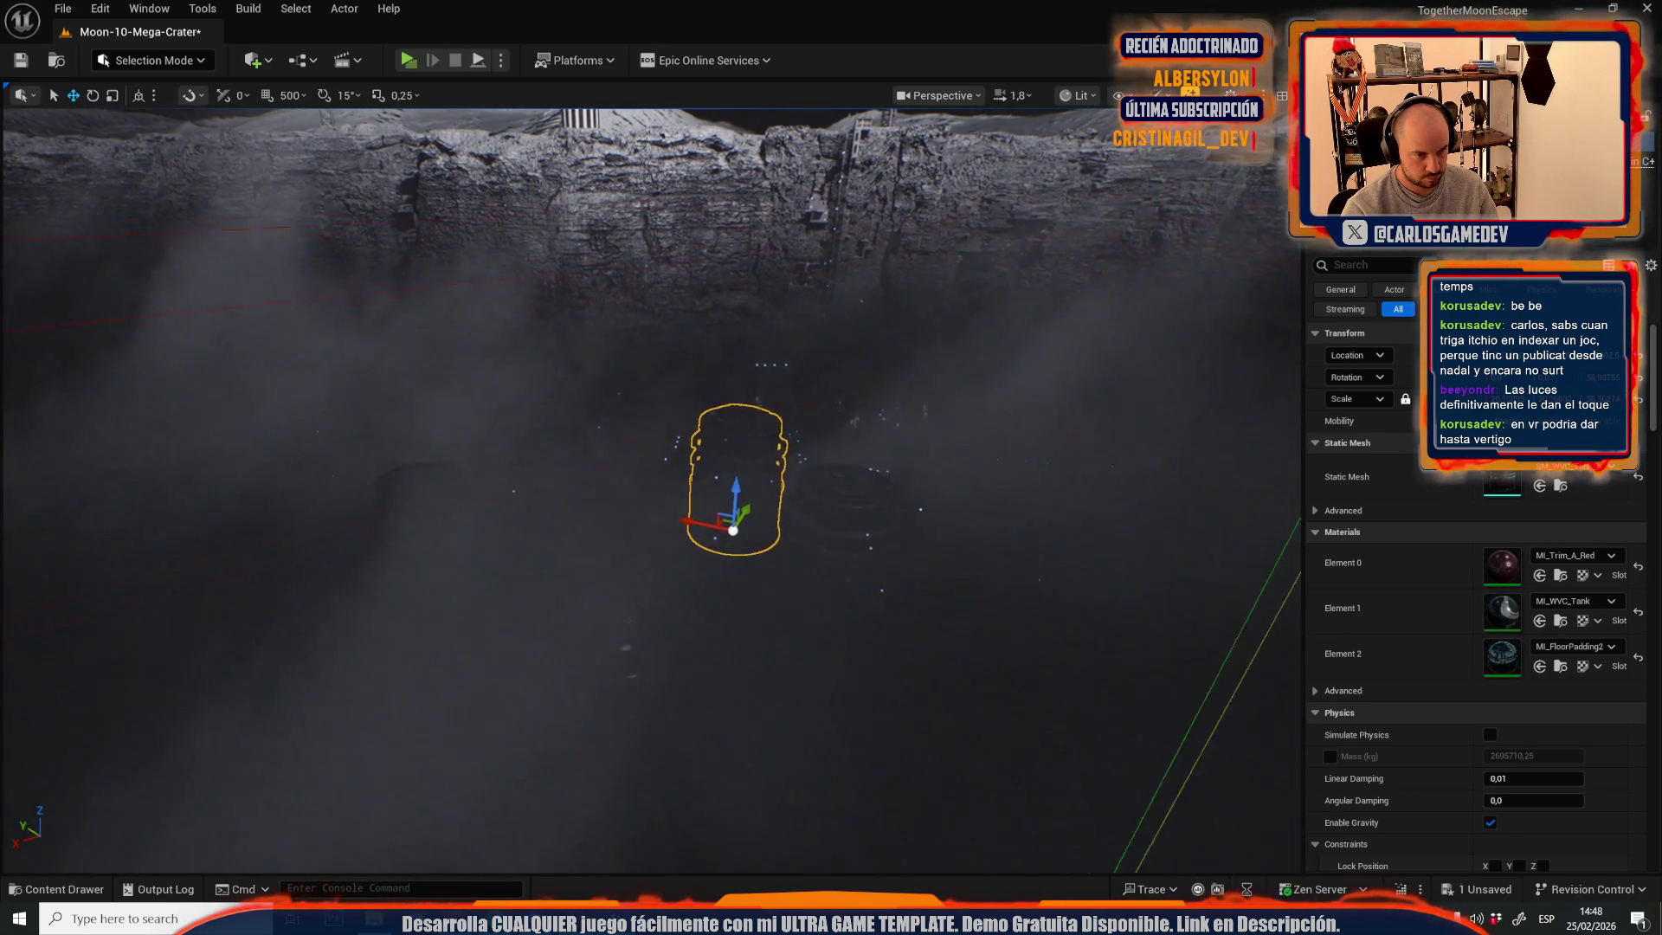
pyautogui.scroll(5, 718, 537)
pyautogui.click(726, 484)
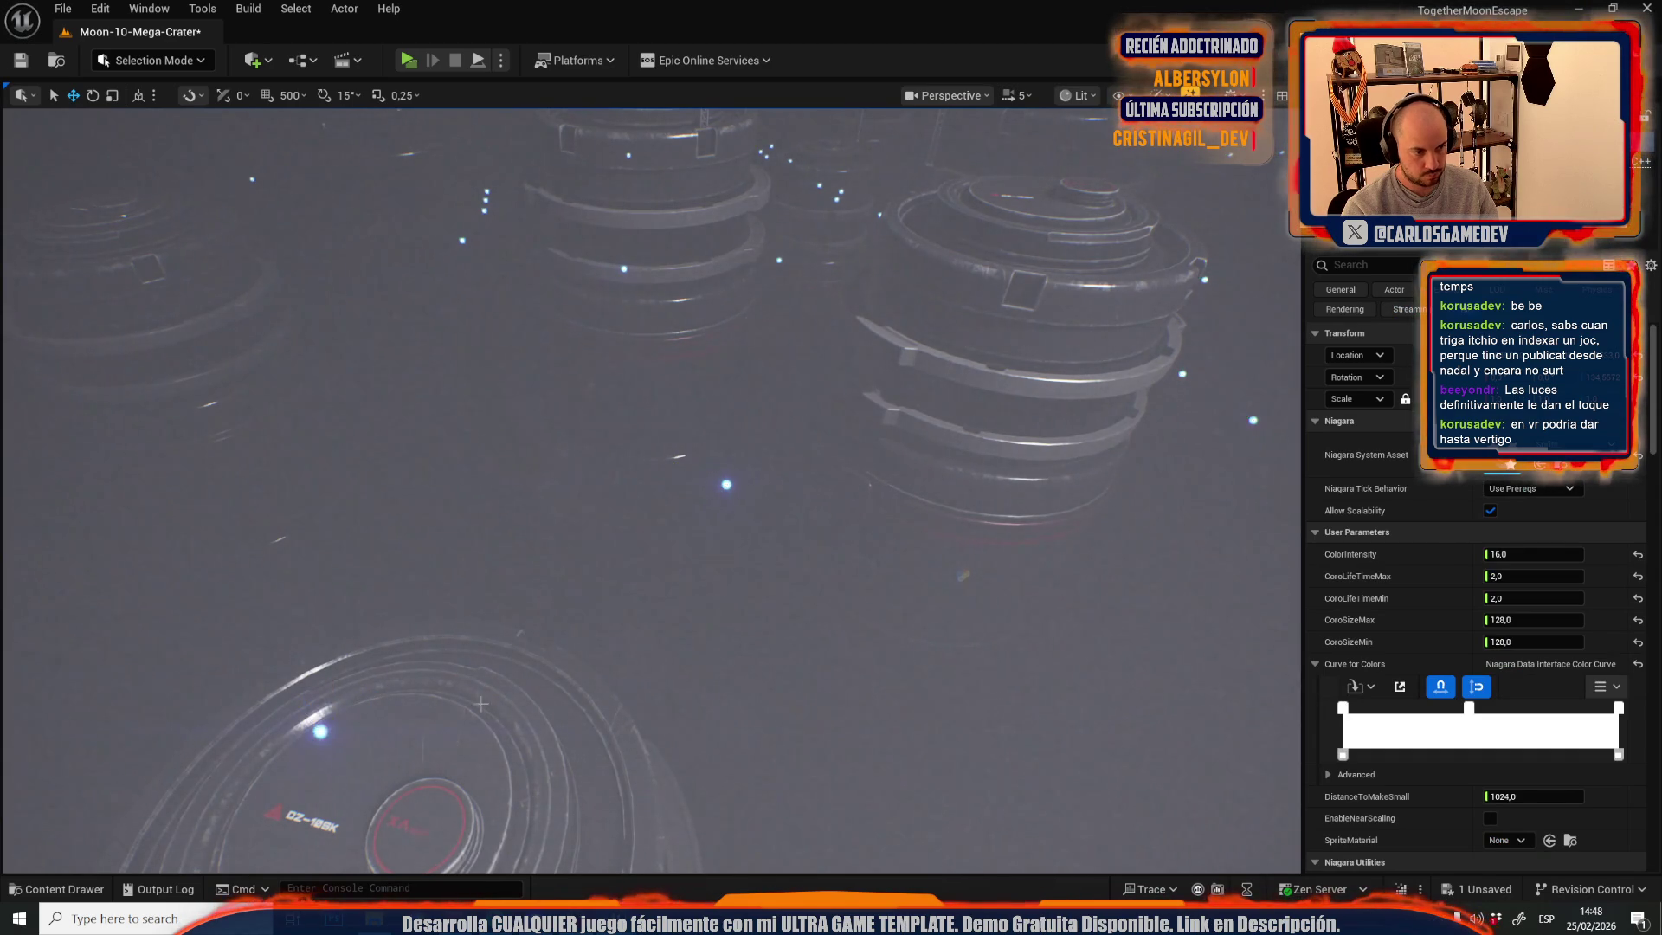
pyautogui.scroll(-1, 481, 704)
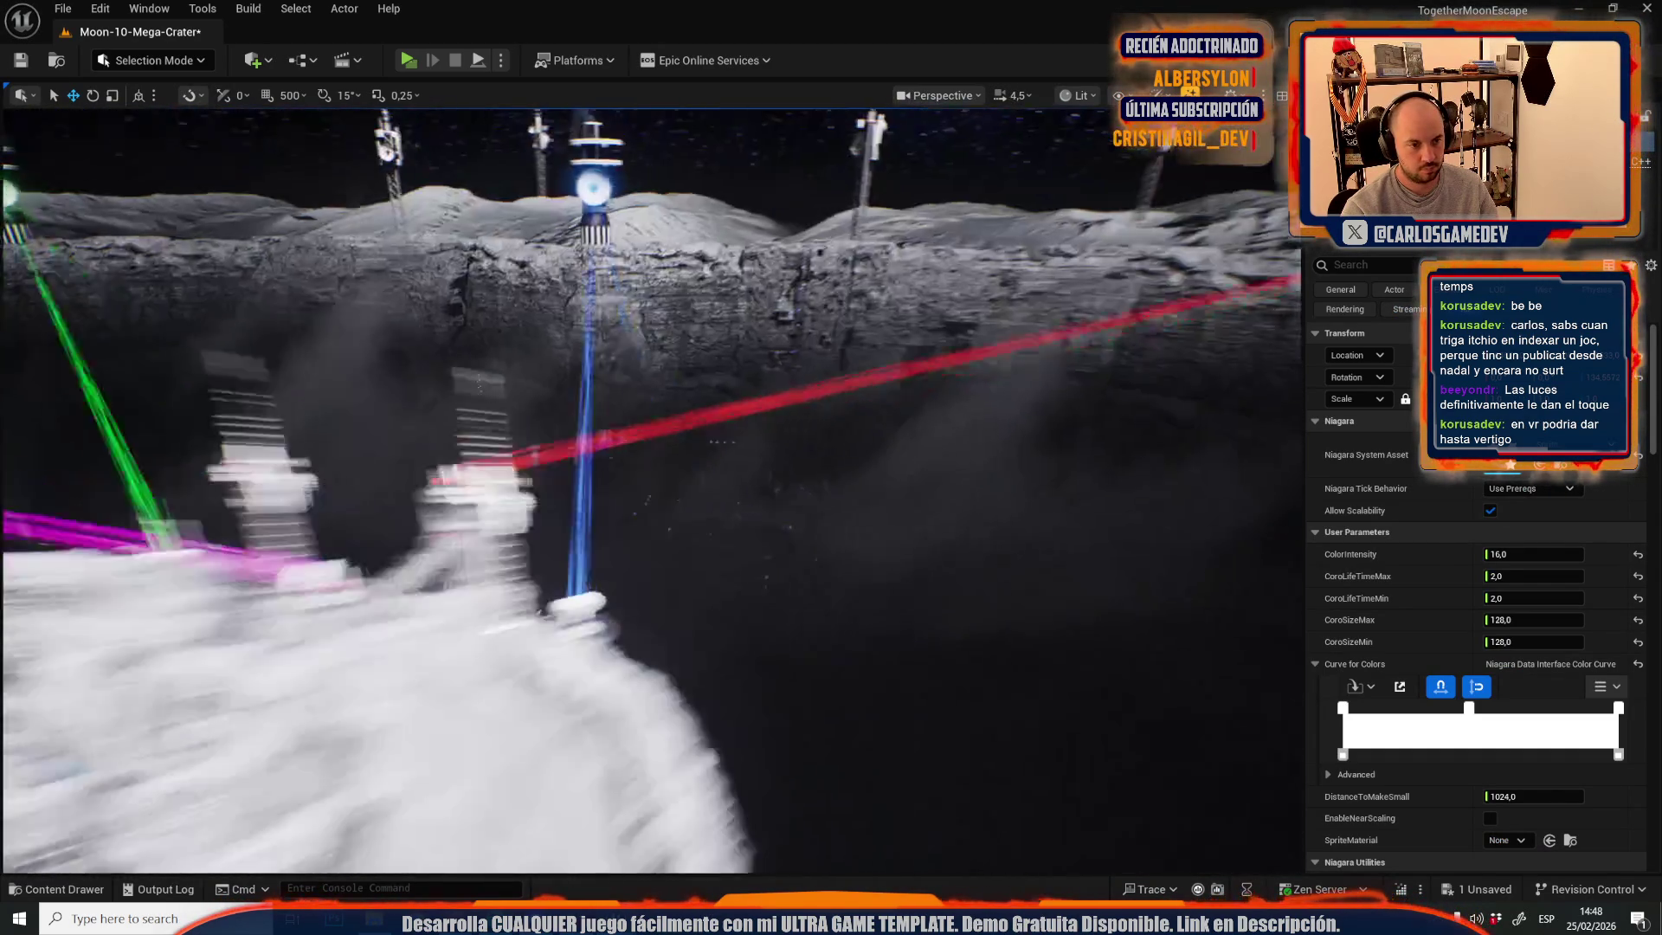
pyautogui.scroll(-3, 649, 485)
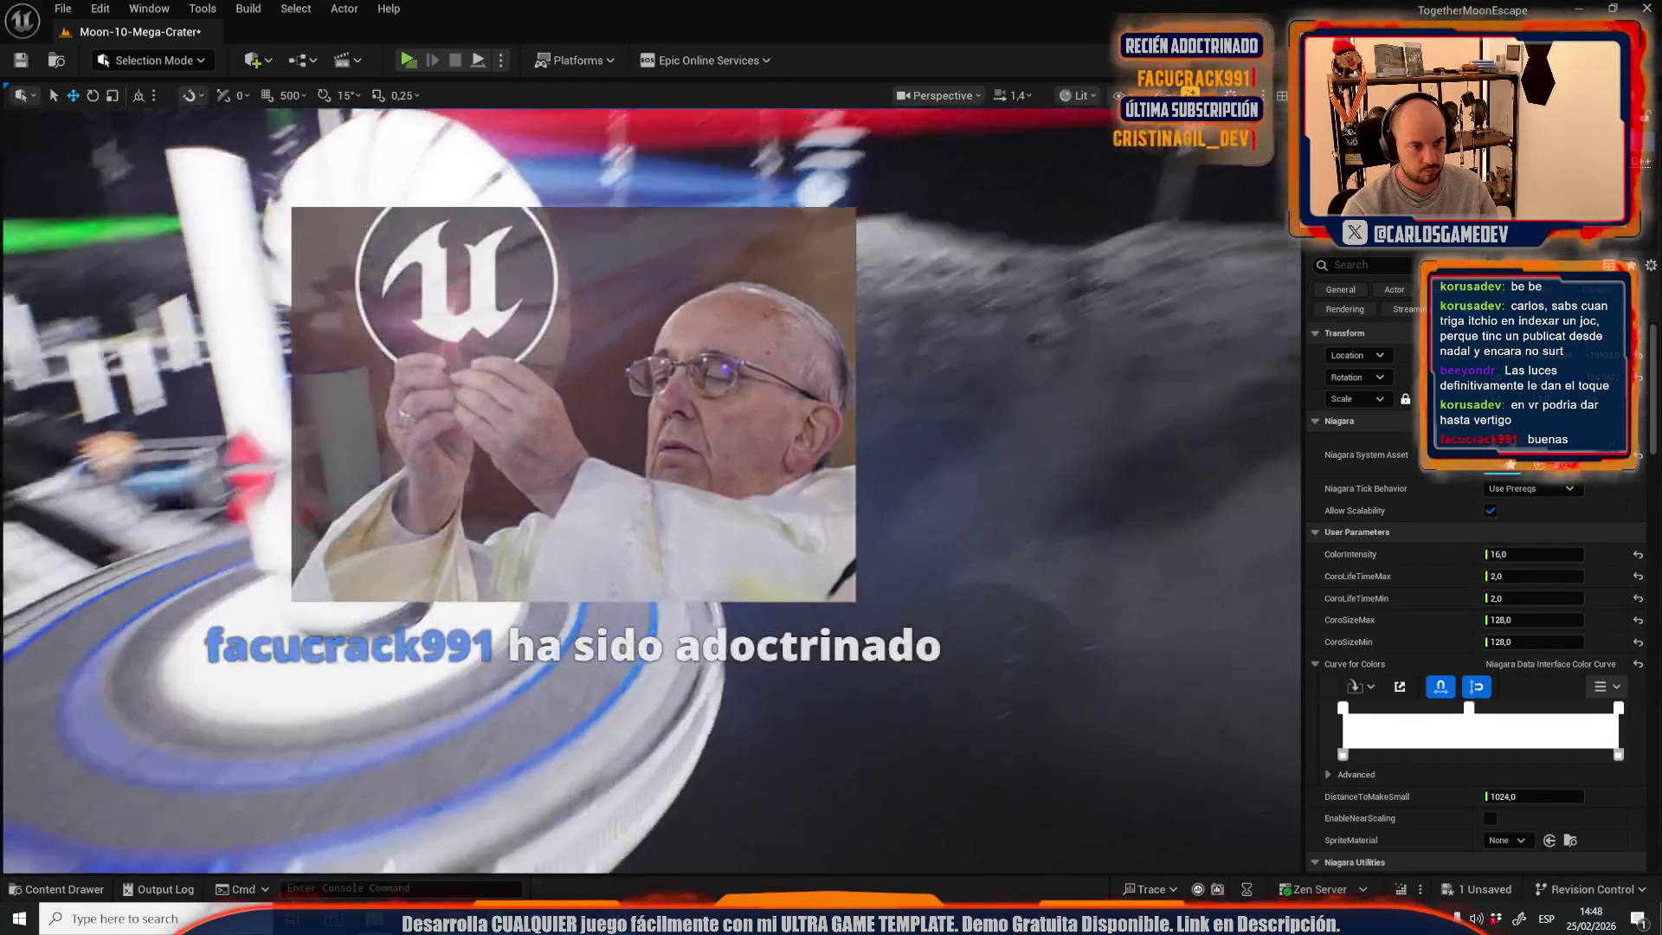
pyautogui.scroll(-1, 497, 789)
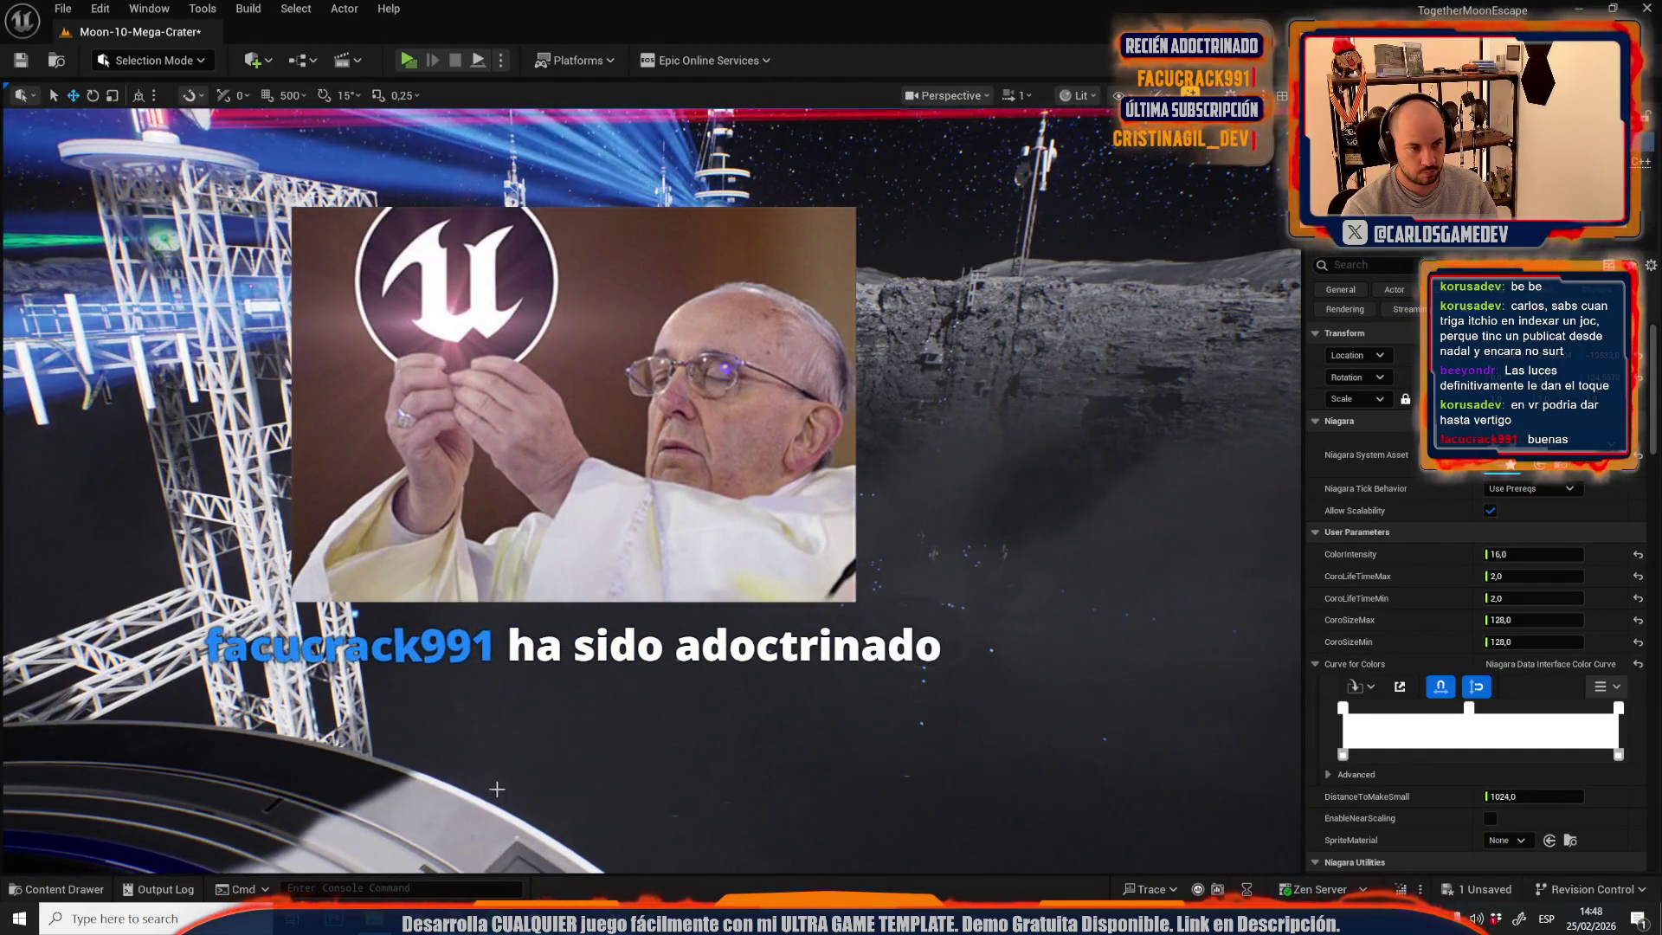
pyautogui.click(526, 623)
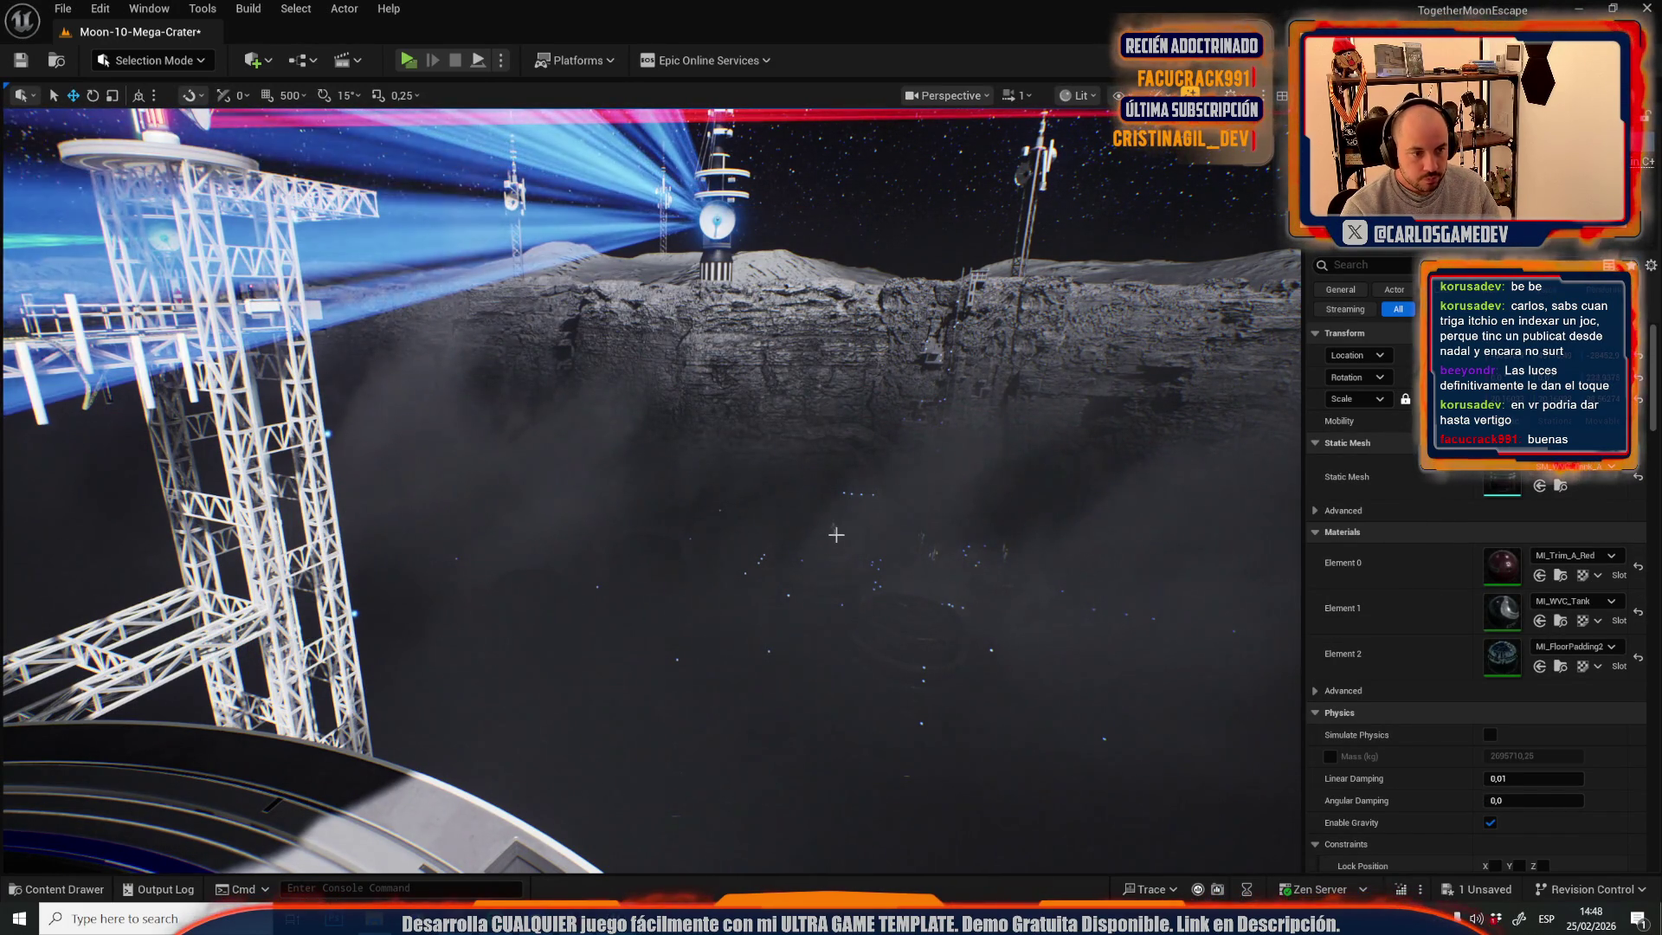
# - Move the small antenna onto the top of the tank and deselect it
pyautogui.click(835, 535)
pyautogui.click(835, 527)
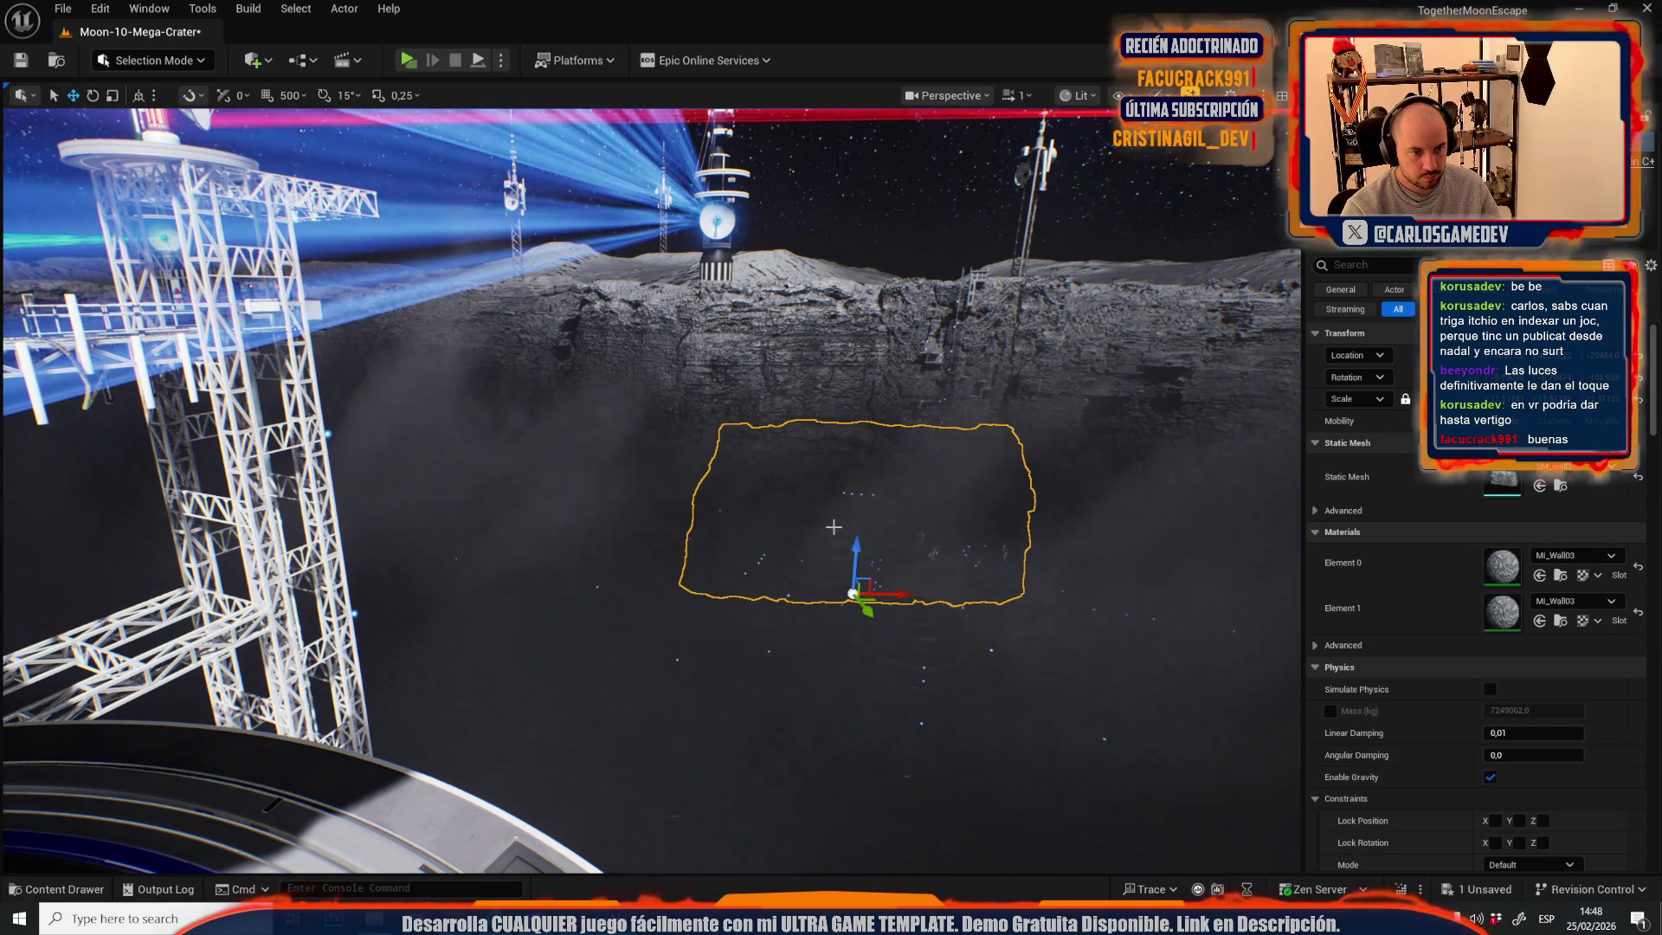
pyautogui.click(836, 538)
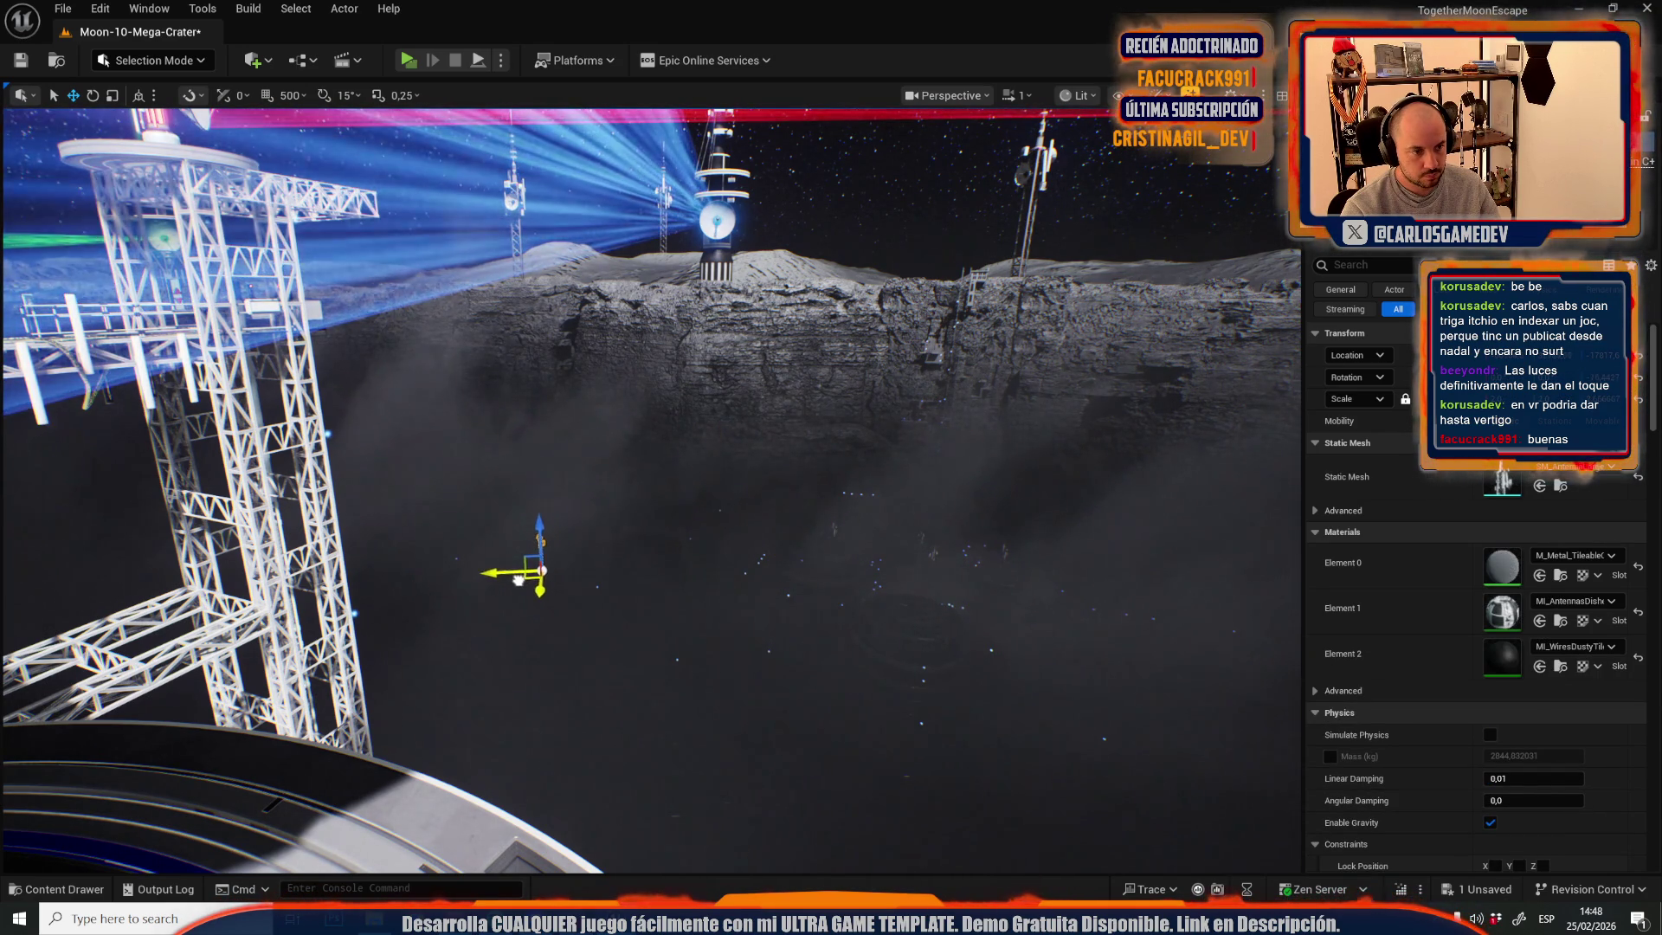
pyautogui.press('f')
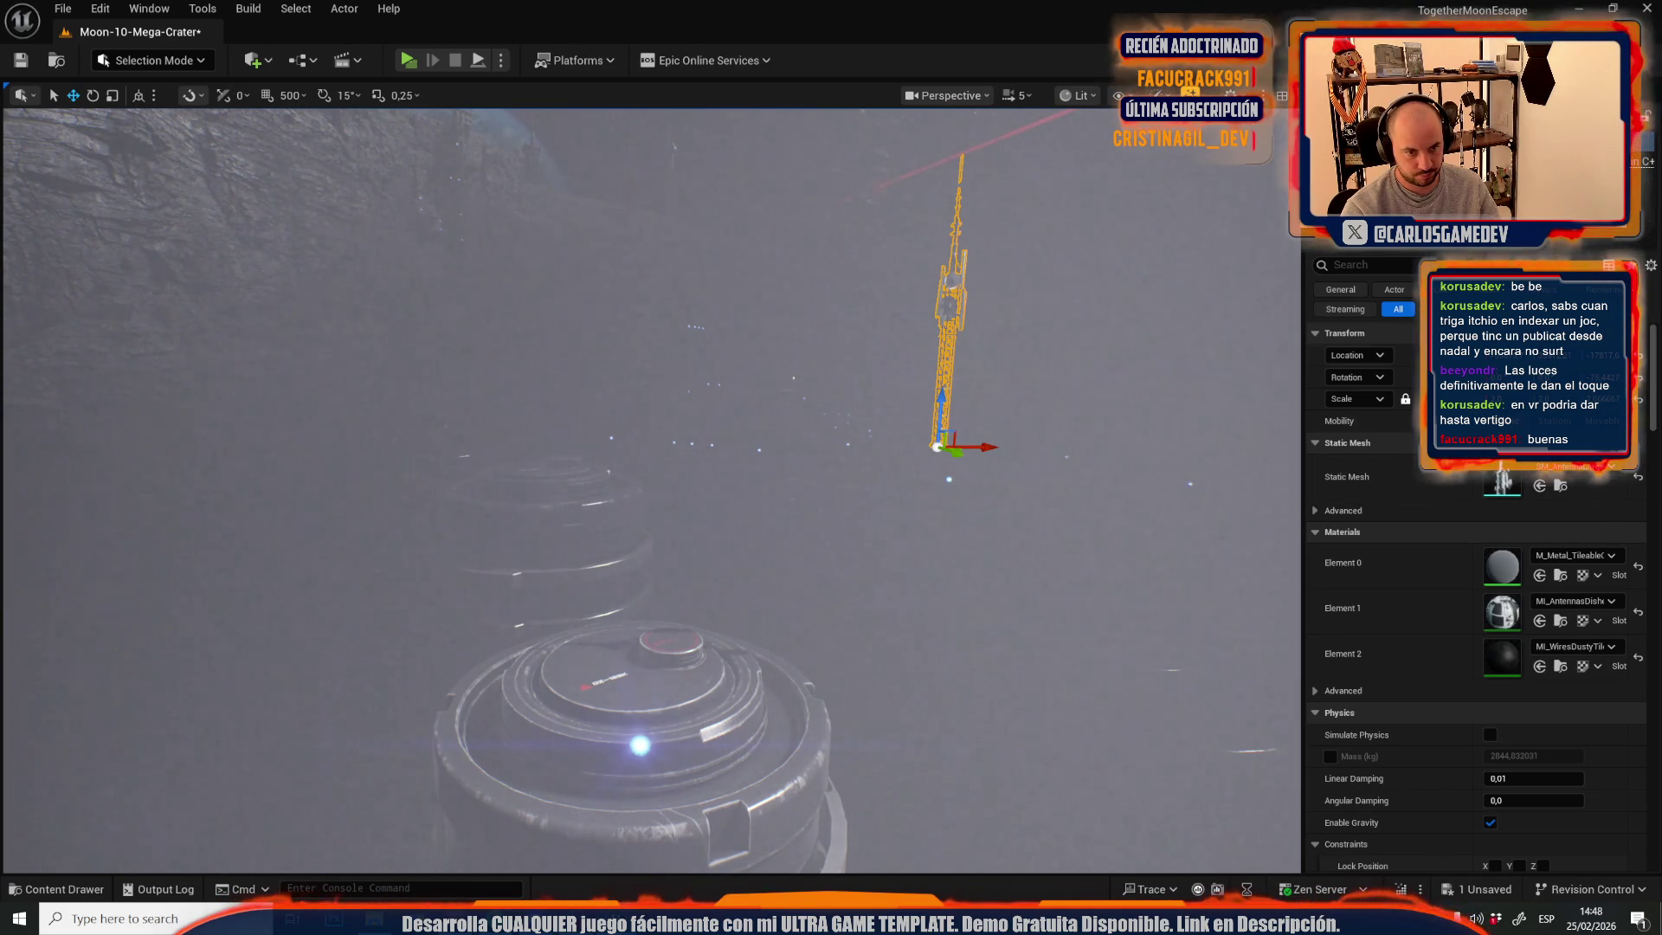
pyautogui.moveTo(937, 446); pyautogui.dragTo(650, 663)
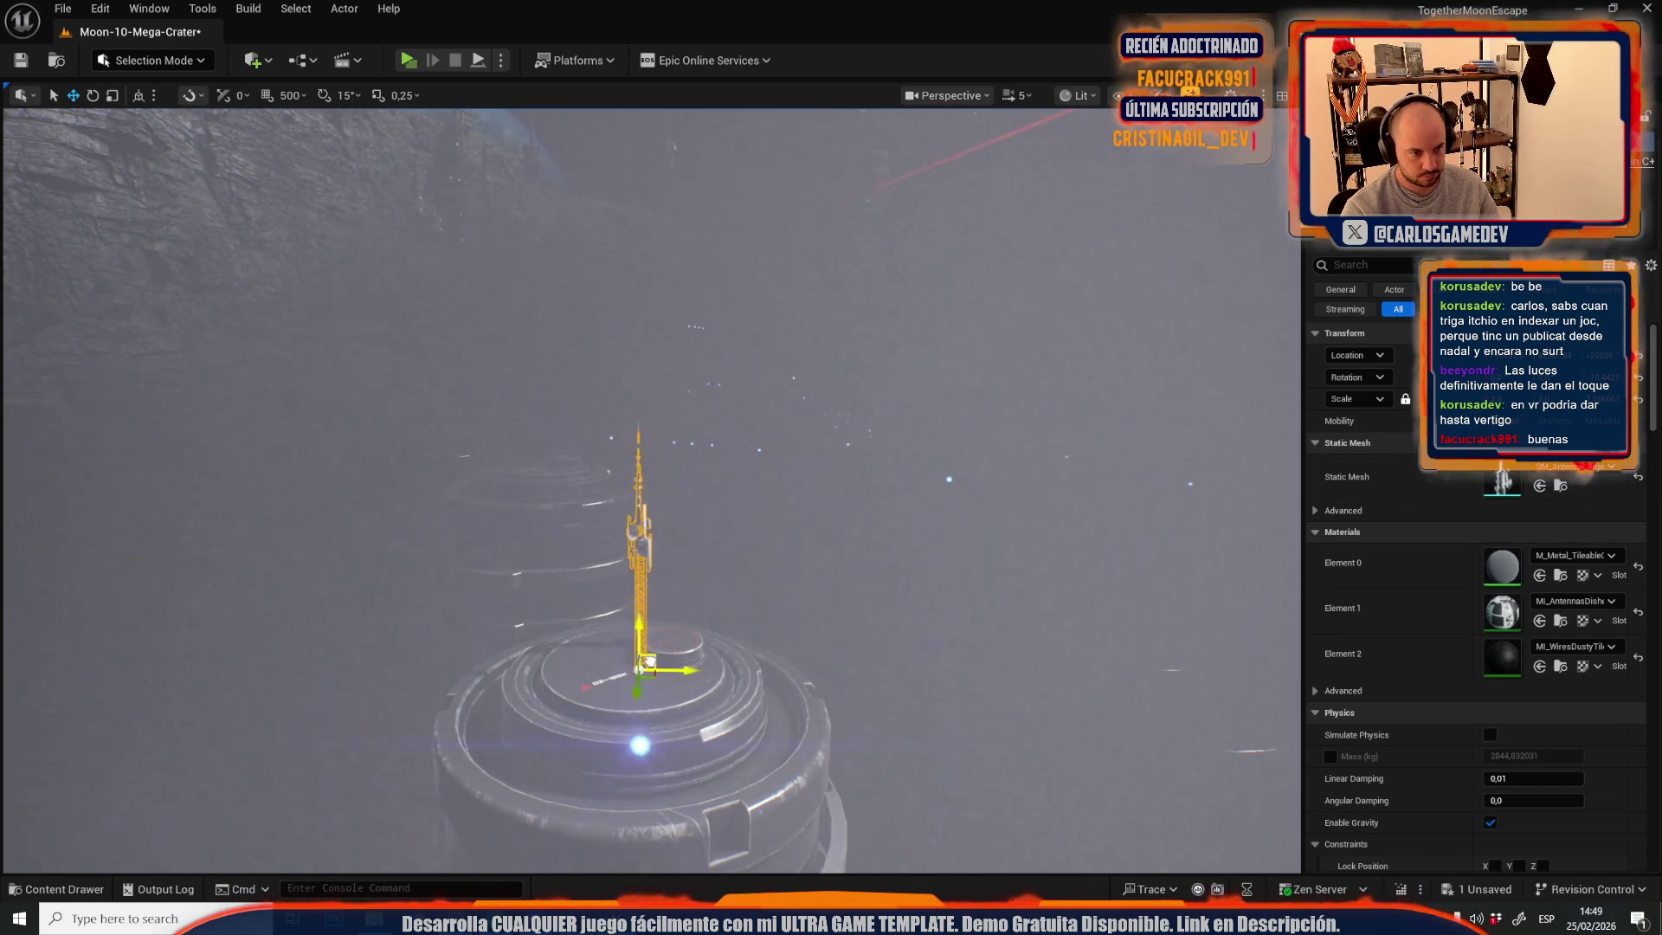
pyautogui.scroll(-3, 637, 747)
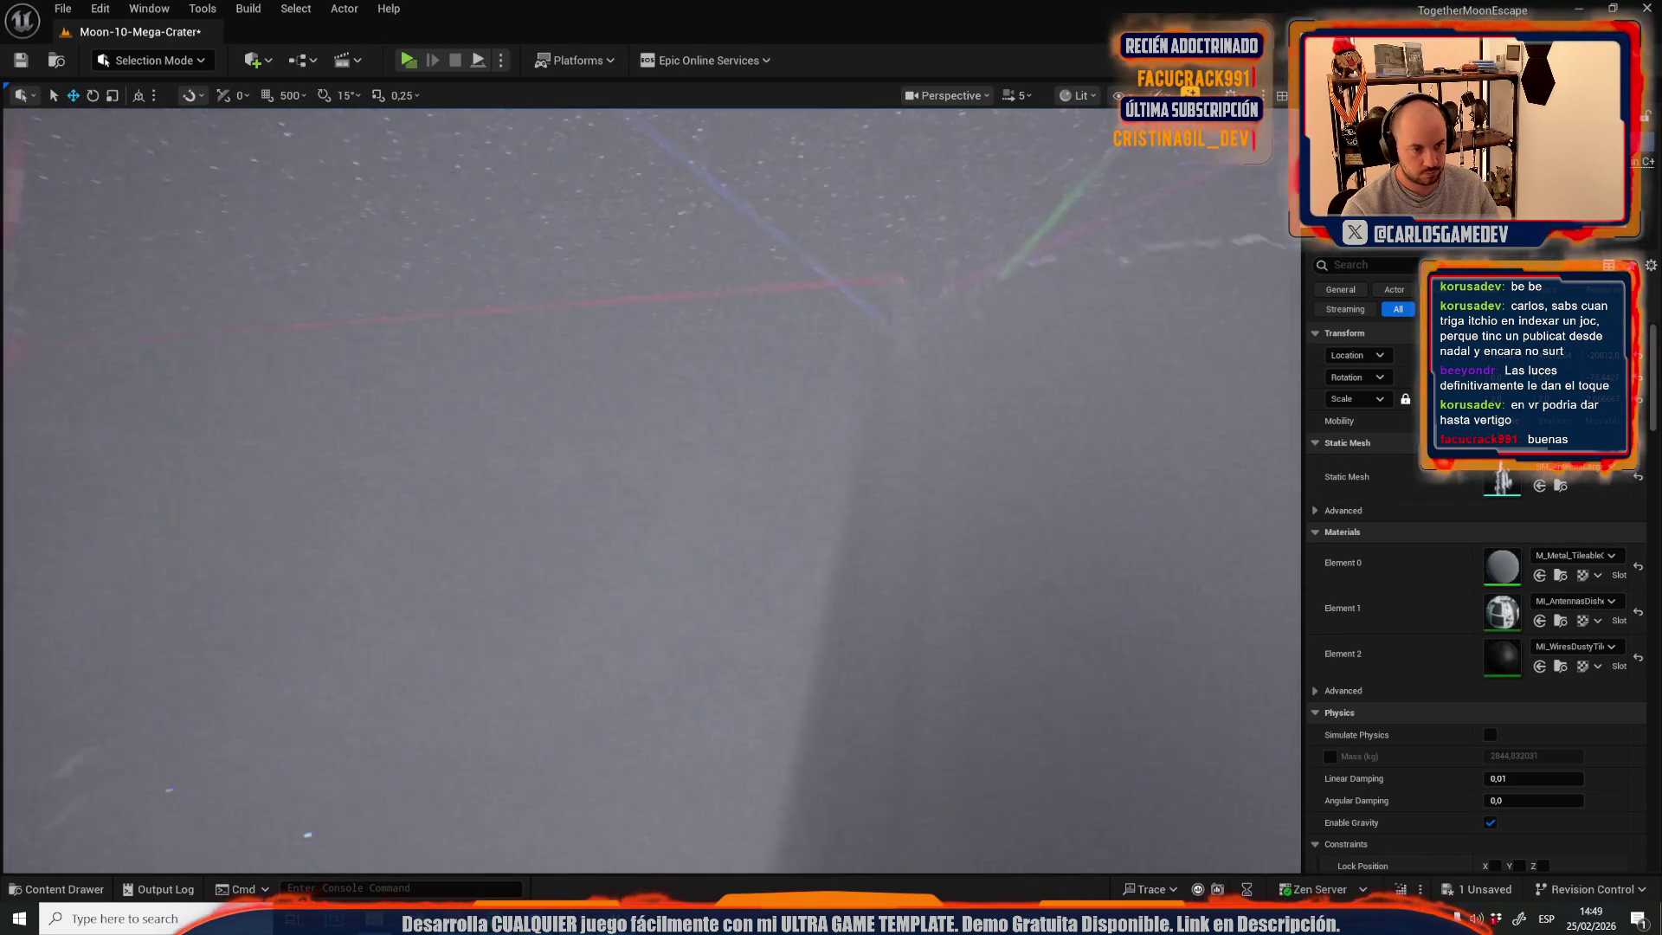
pyautogui.scroll(-2, 639, 747)
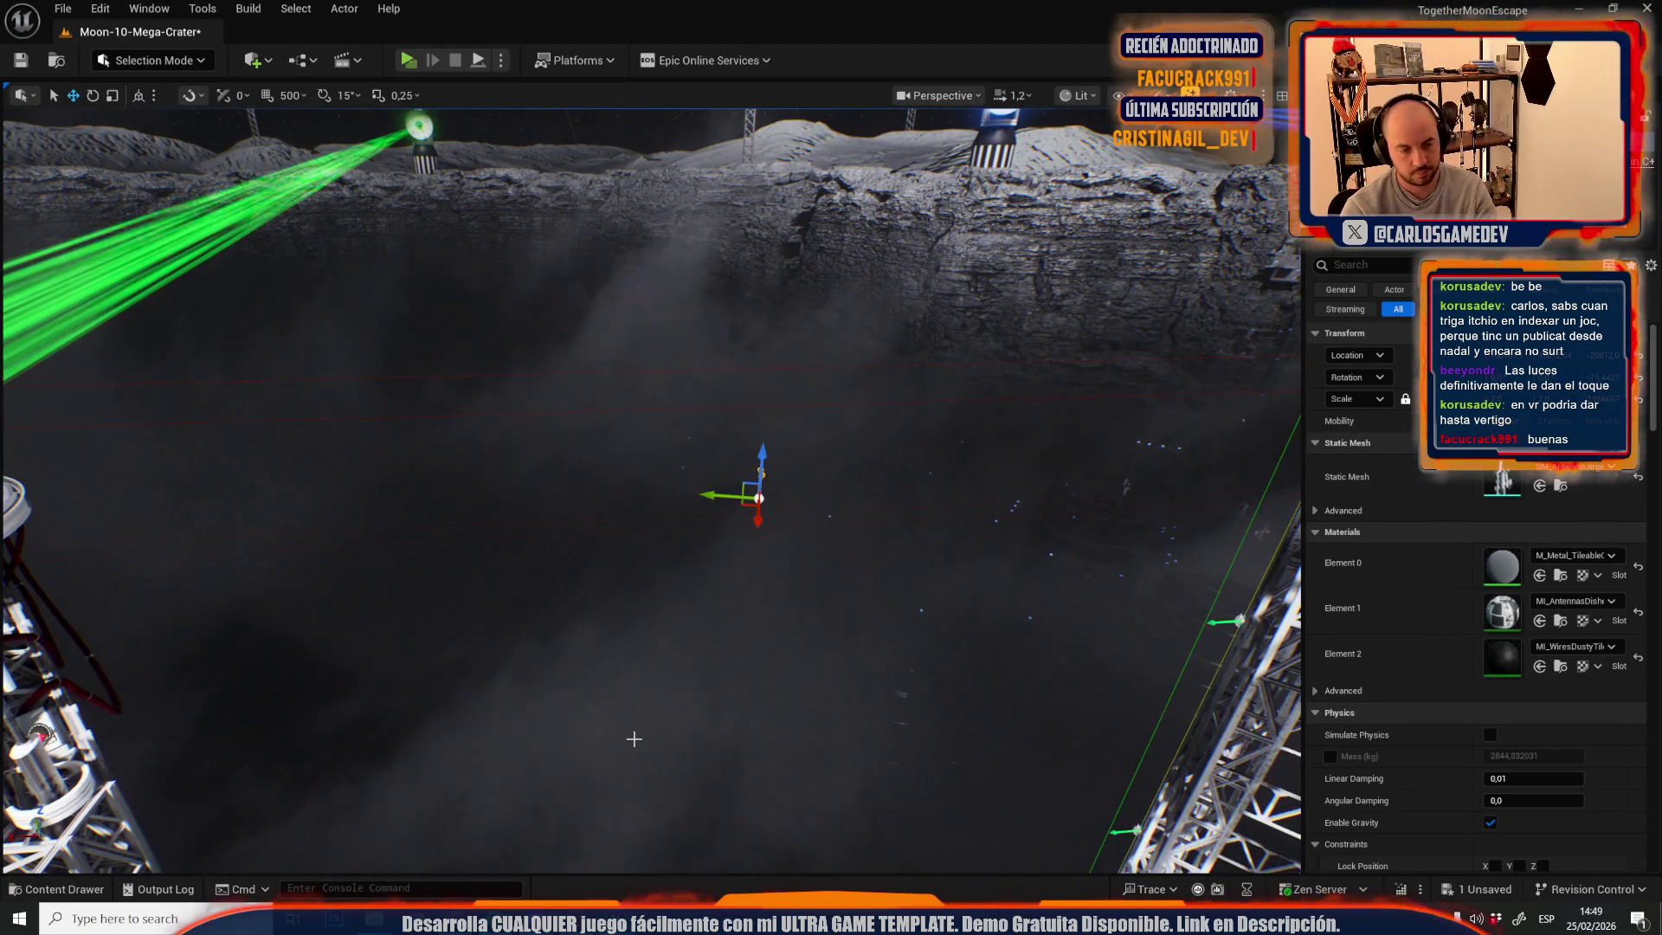
pyautogui.press('Escape')
# - Frame the lift tower and run the level in a game preview
pyautogui.press('1')
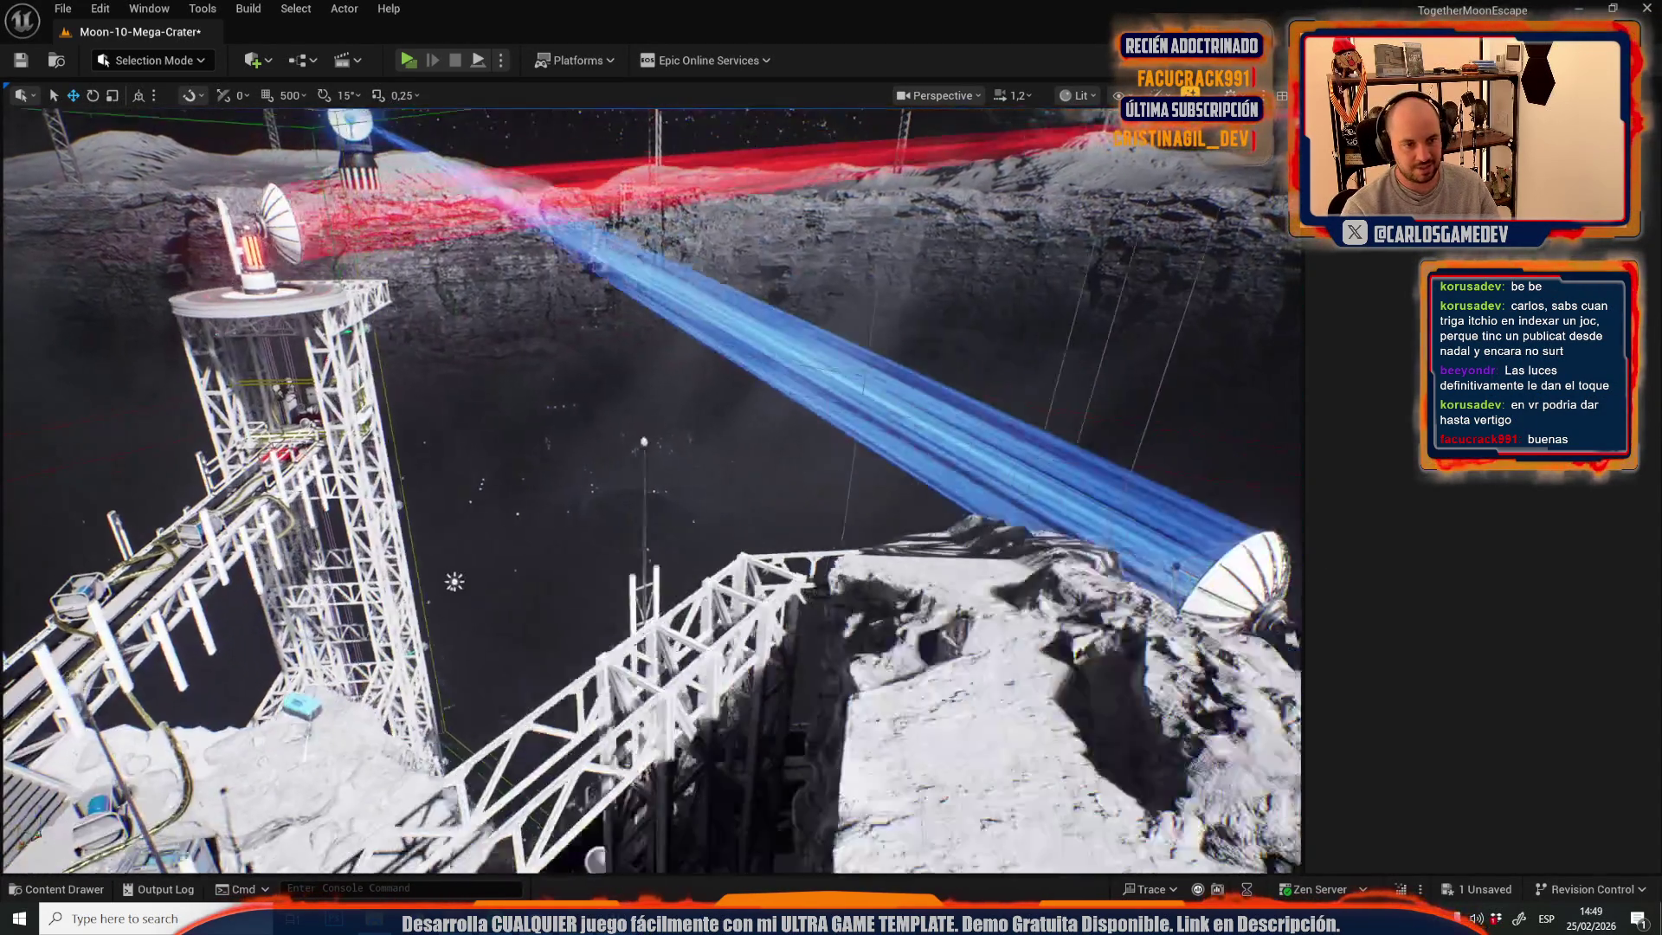
pyautogui.scroll(-1, 650, 710)
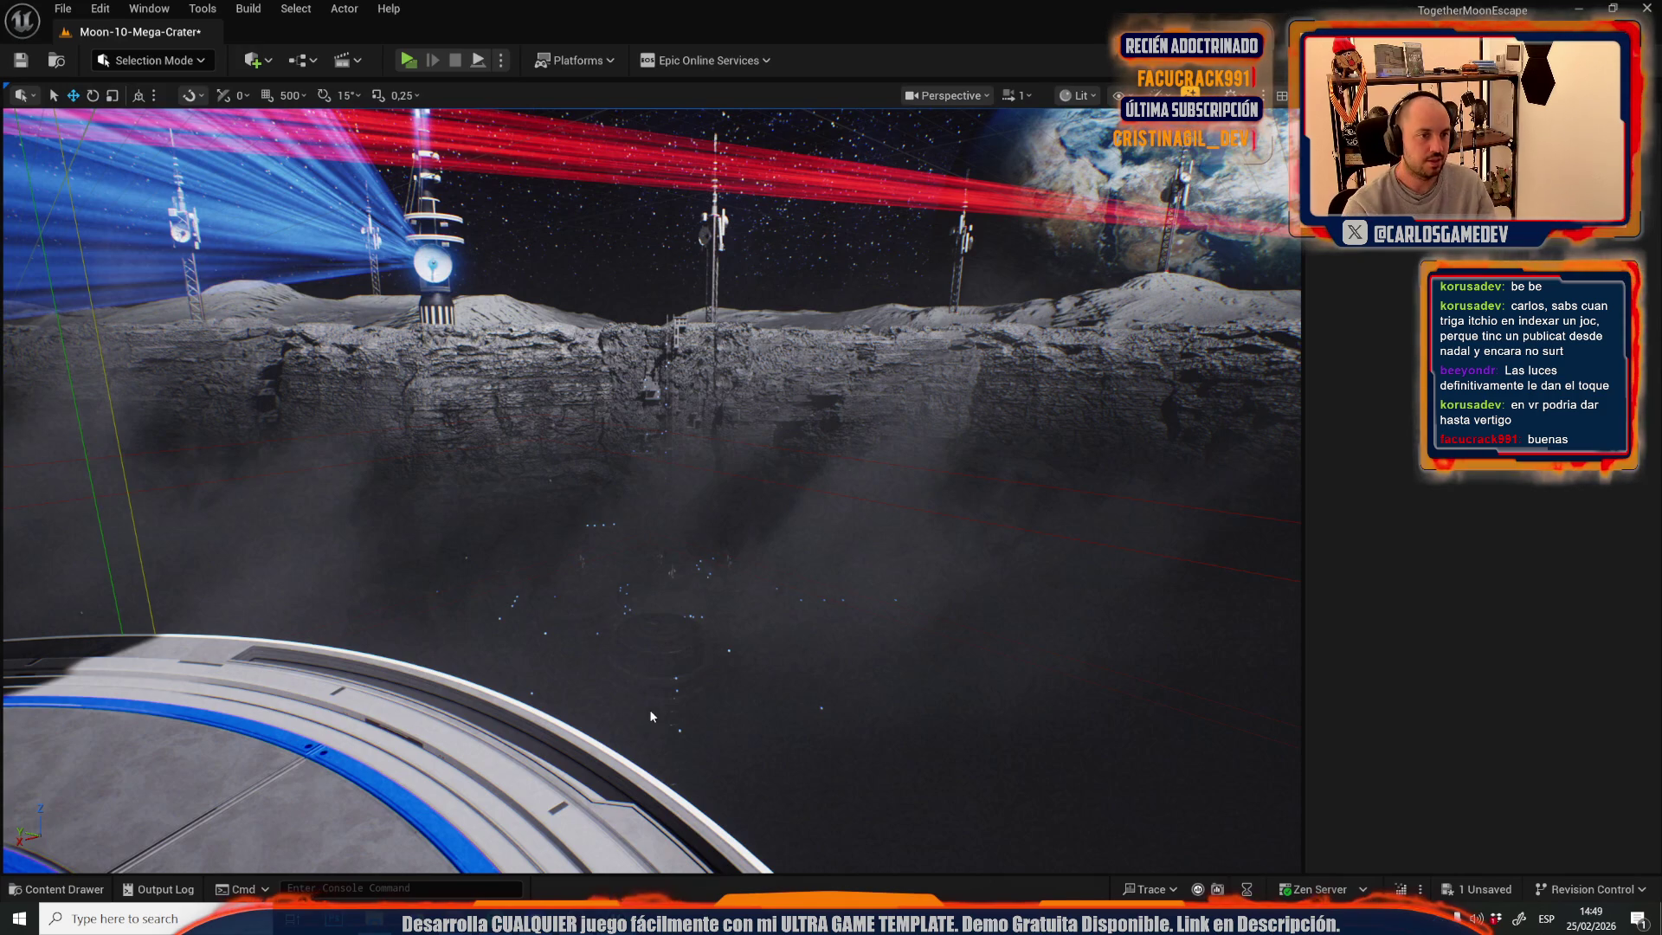
pyautogui.hotkey('alt', 'p')
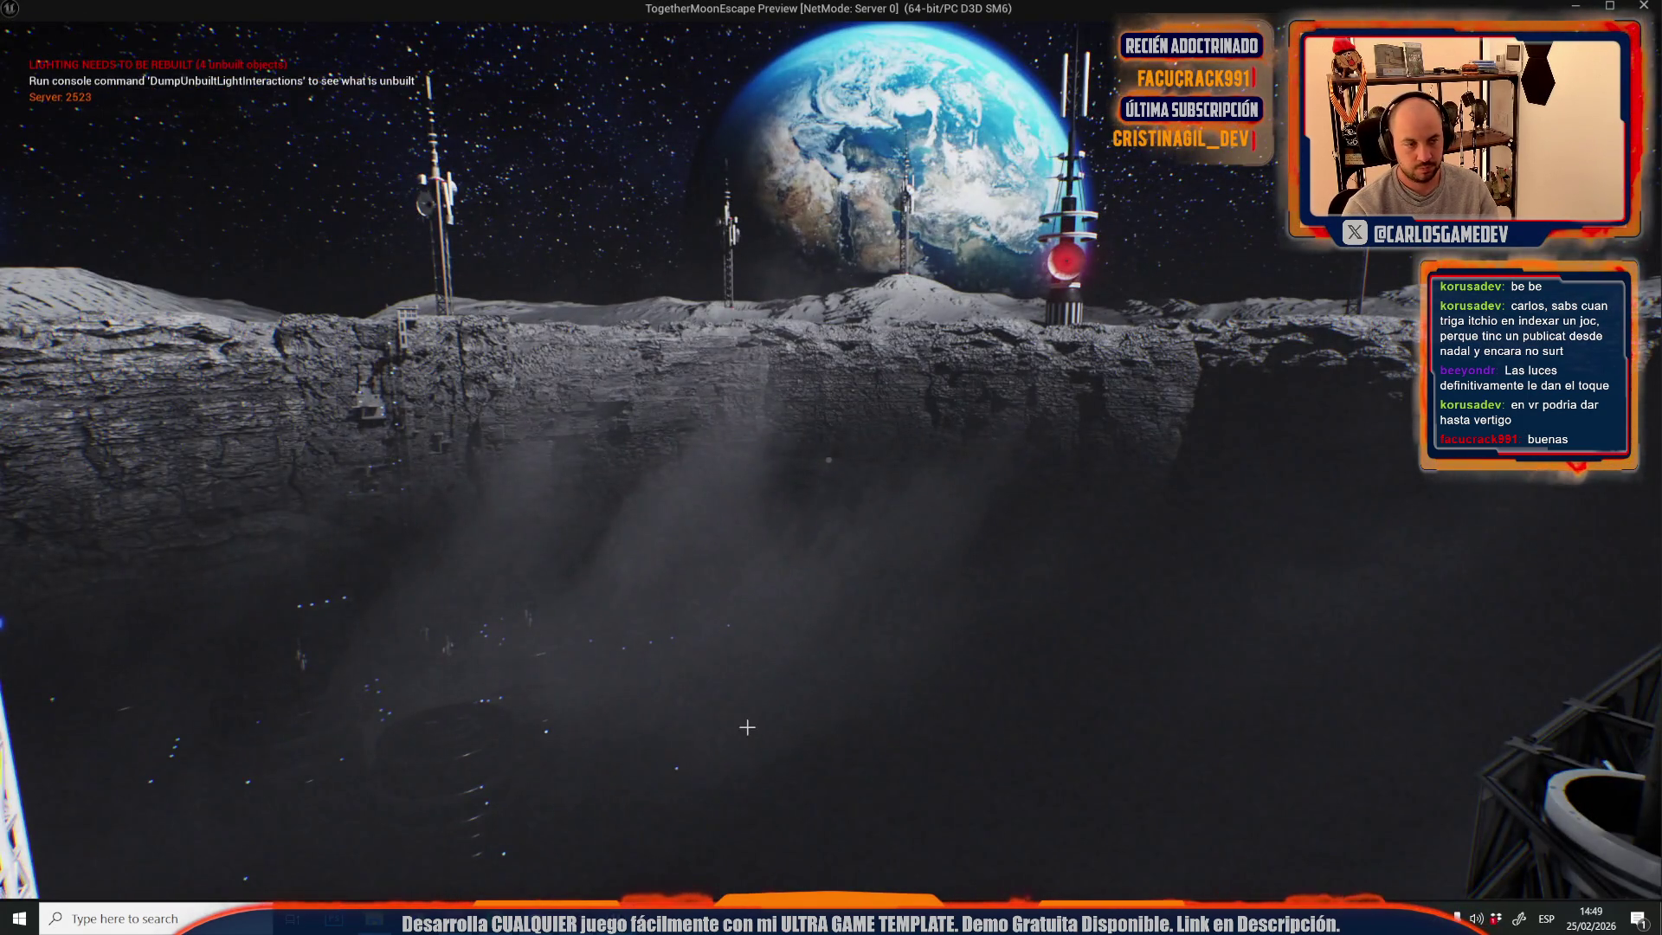
# - Stop the game preview and delete the central antenna on the crater rim
pyautogui.press('Escape')
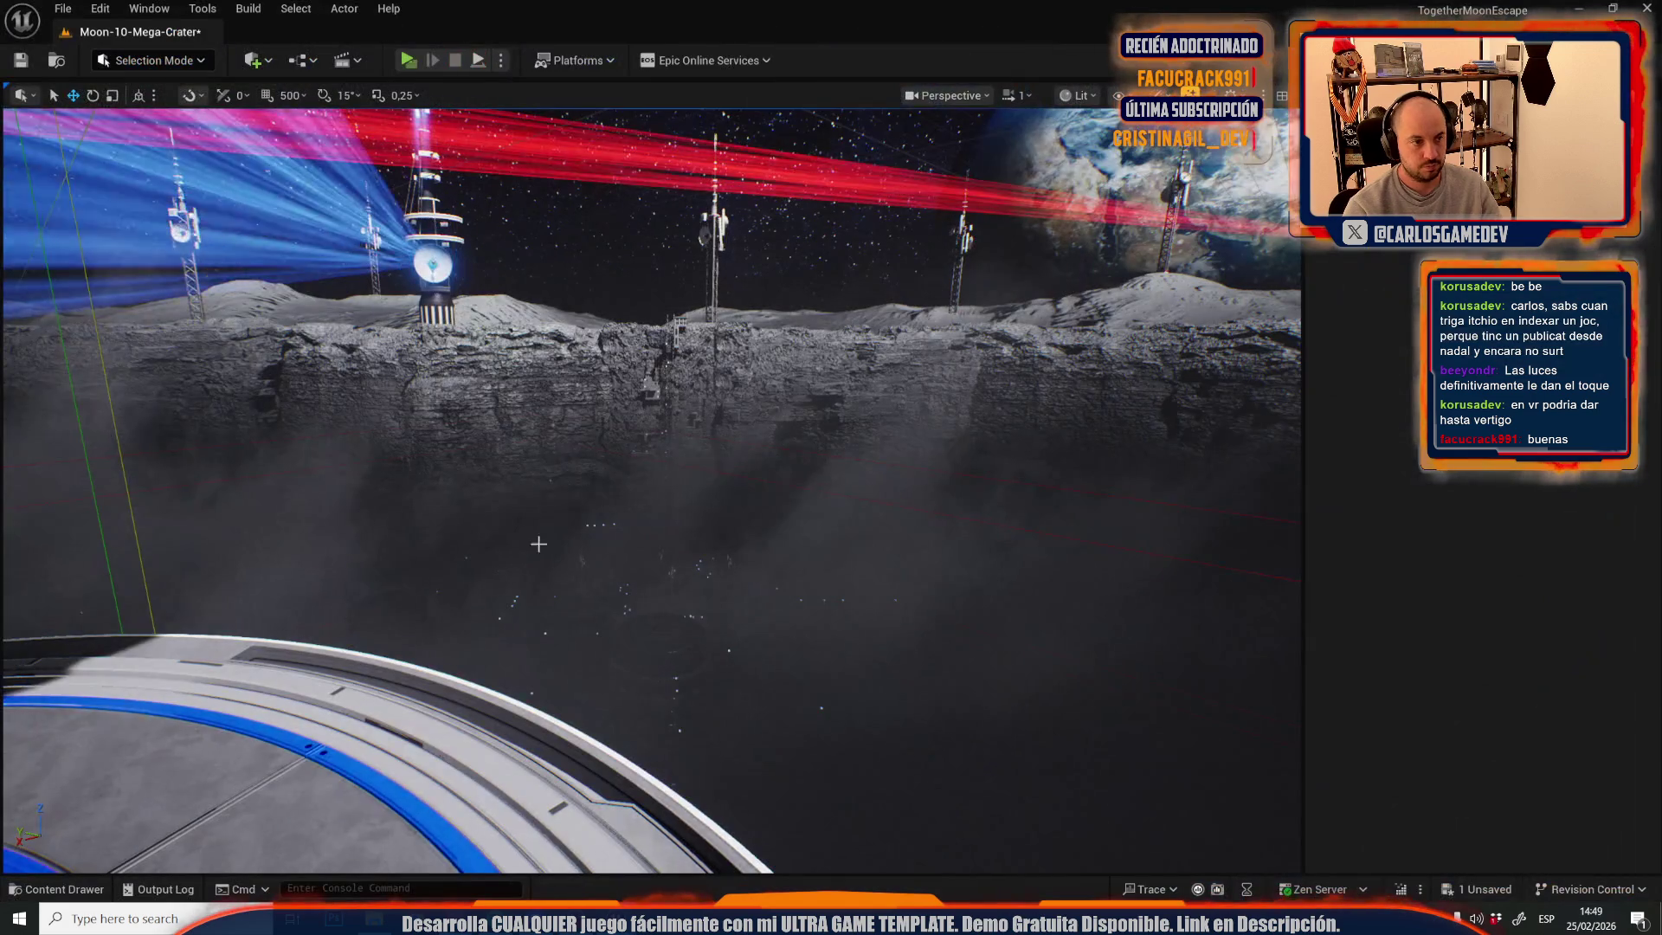
pyautogui.click(710, 445)
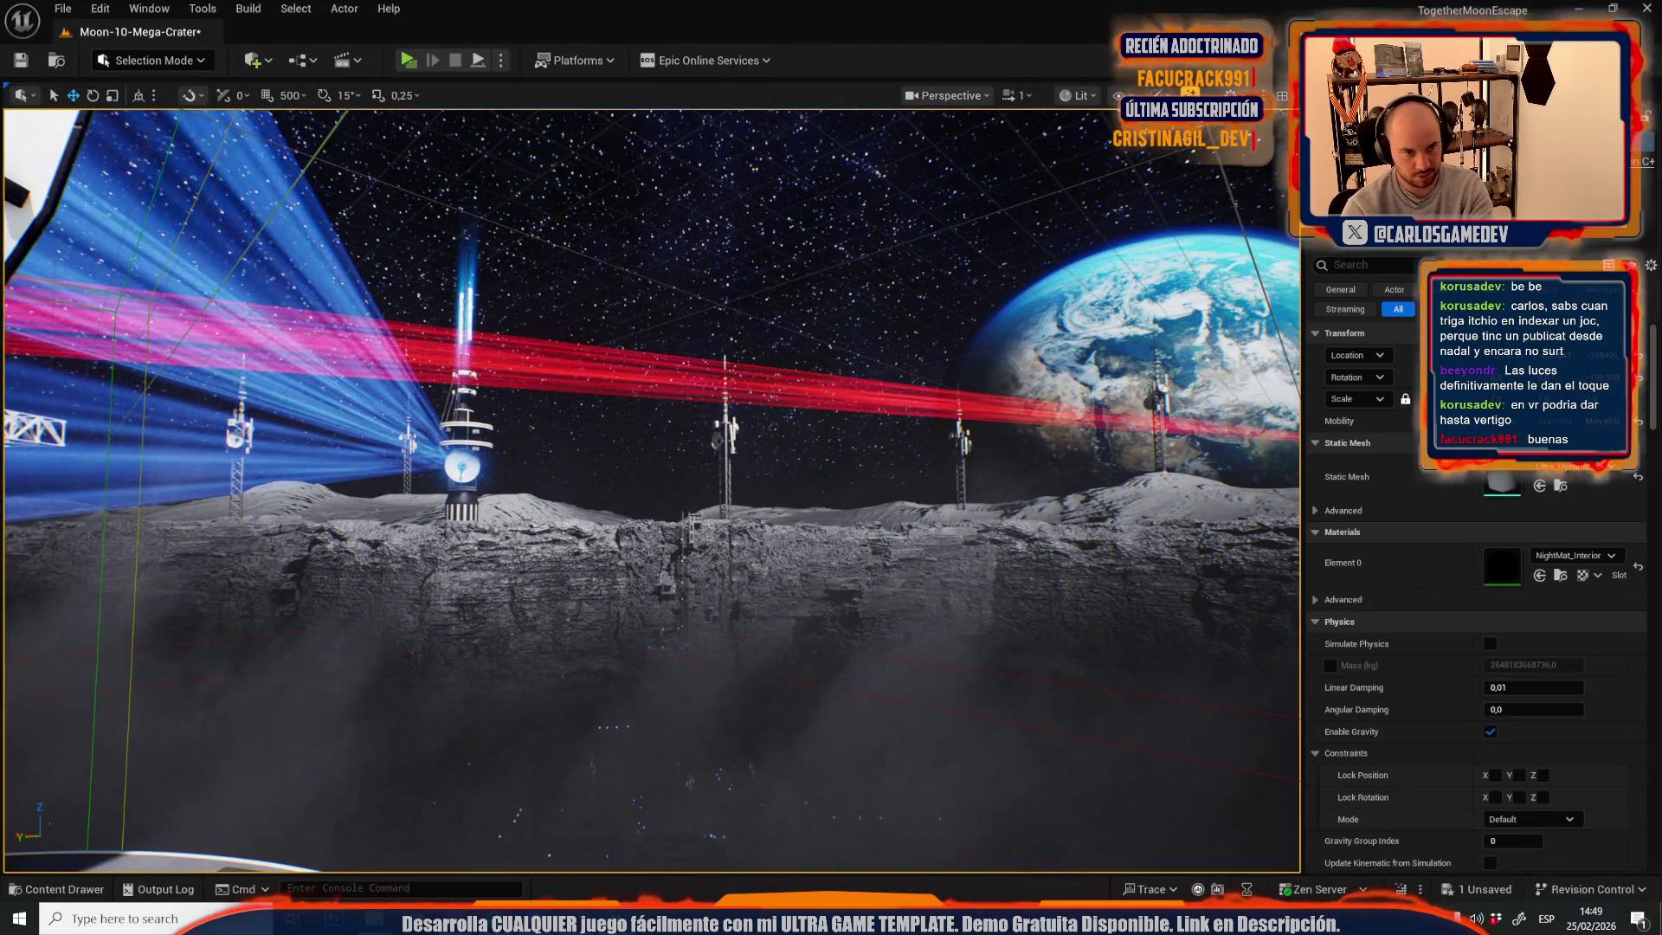
pyautogui.press('Delete')
# - Fly over to the white tower and select it
pyautogui.scroll(4, 725, 450)
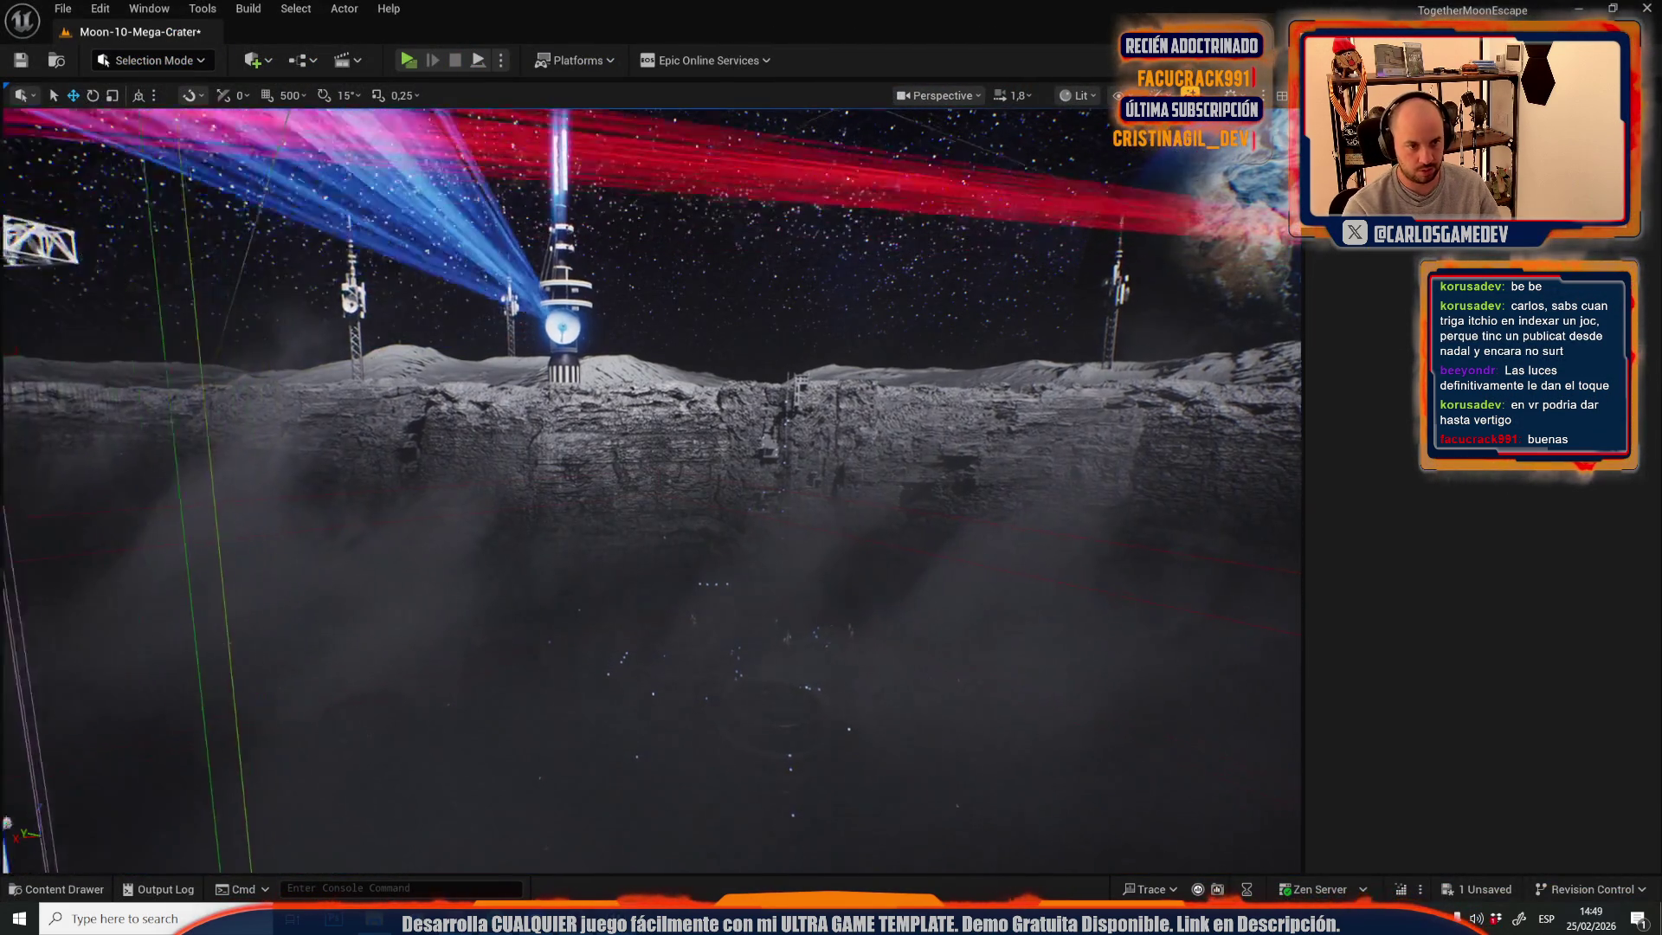
pyautogui.press('w')
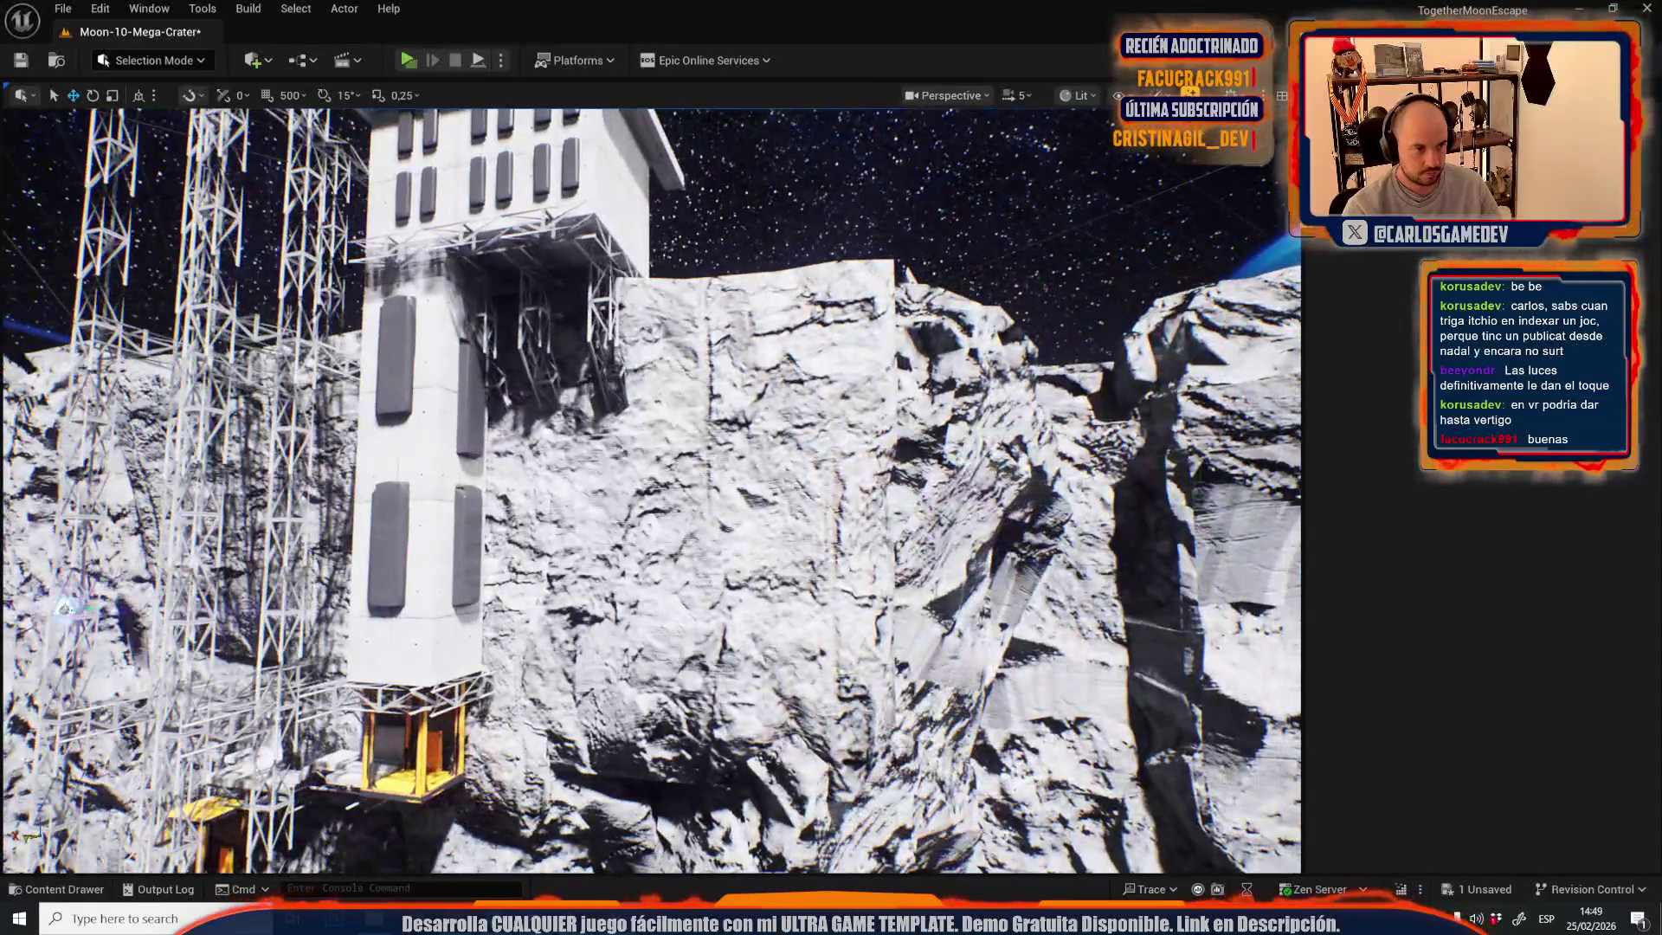
pyautogui.click(416, 399)
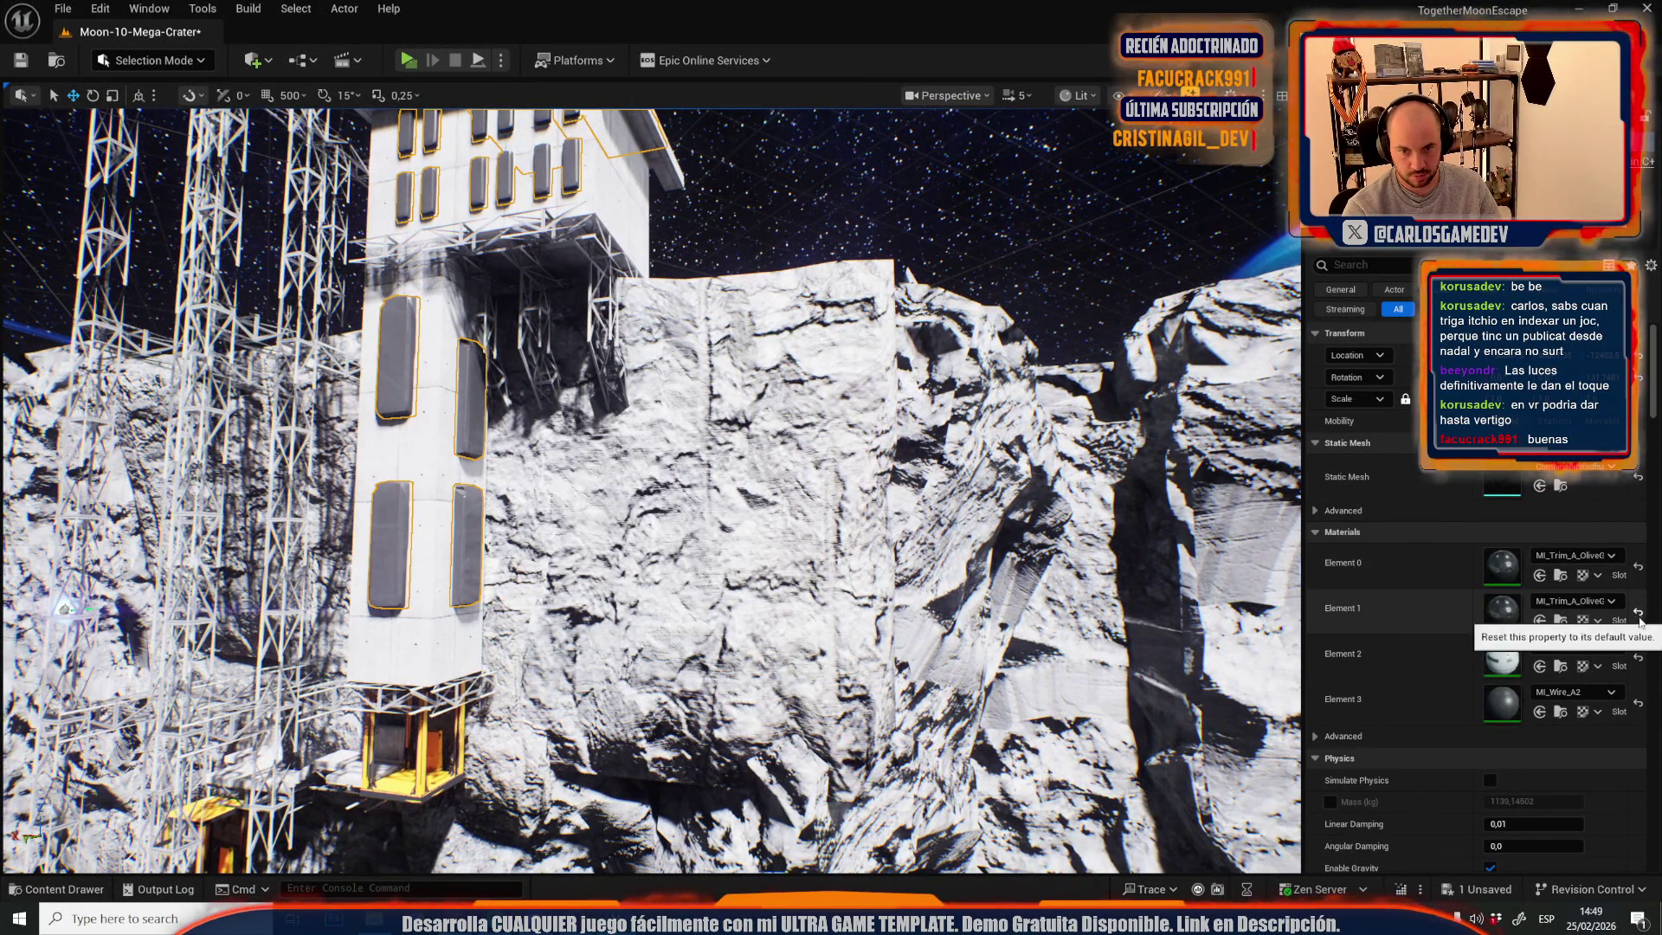
# - Undo the earlier material change and set the tower's Element 0 to MI_Trim_A_DarkG
pyautogui.hotkey('ctrl', 'z')
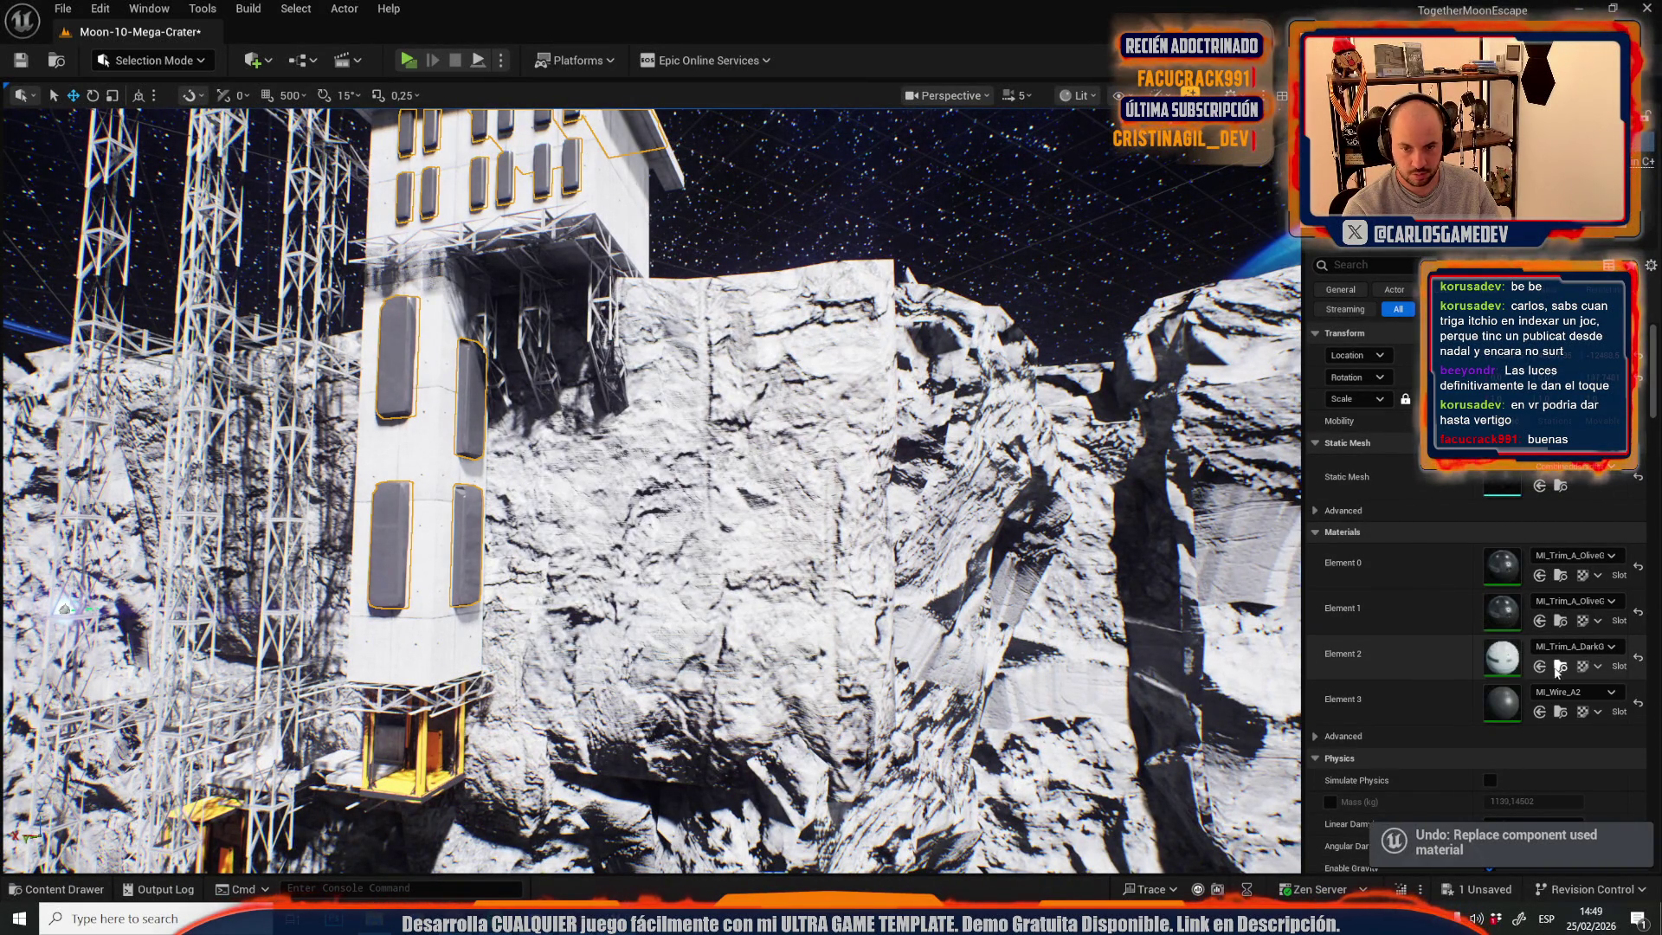
pyautogui.hotkey('ctrl', 'space')
pyautogui.hotkey('ctrl', 'space')
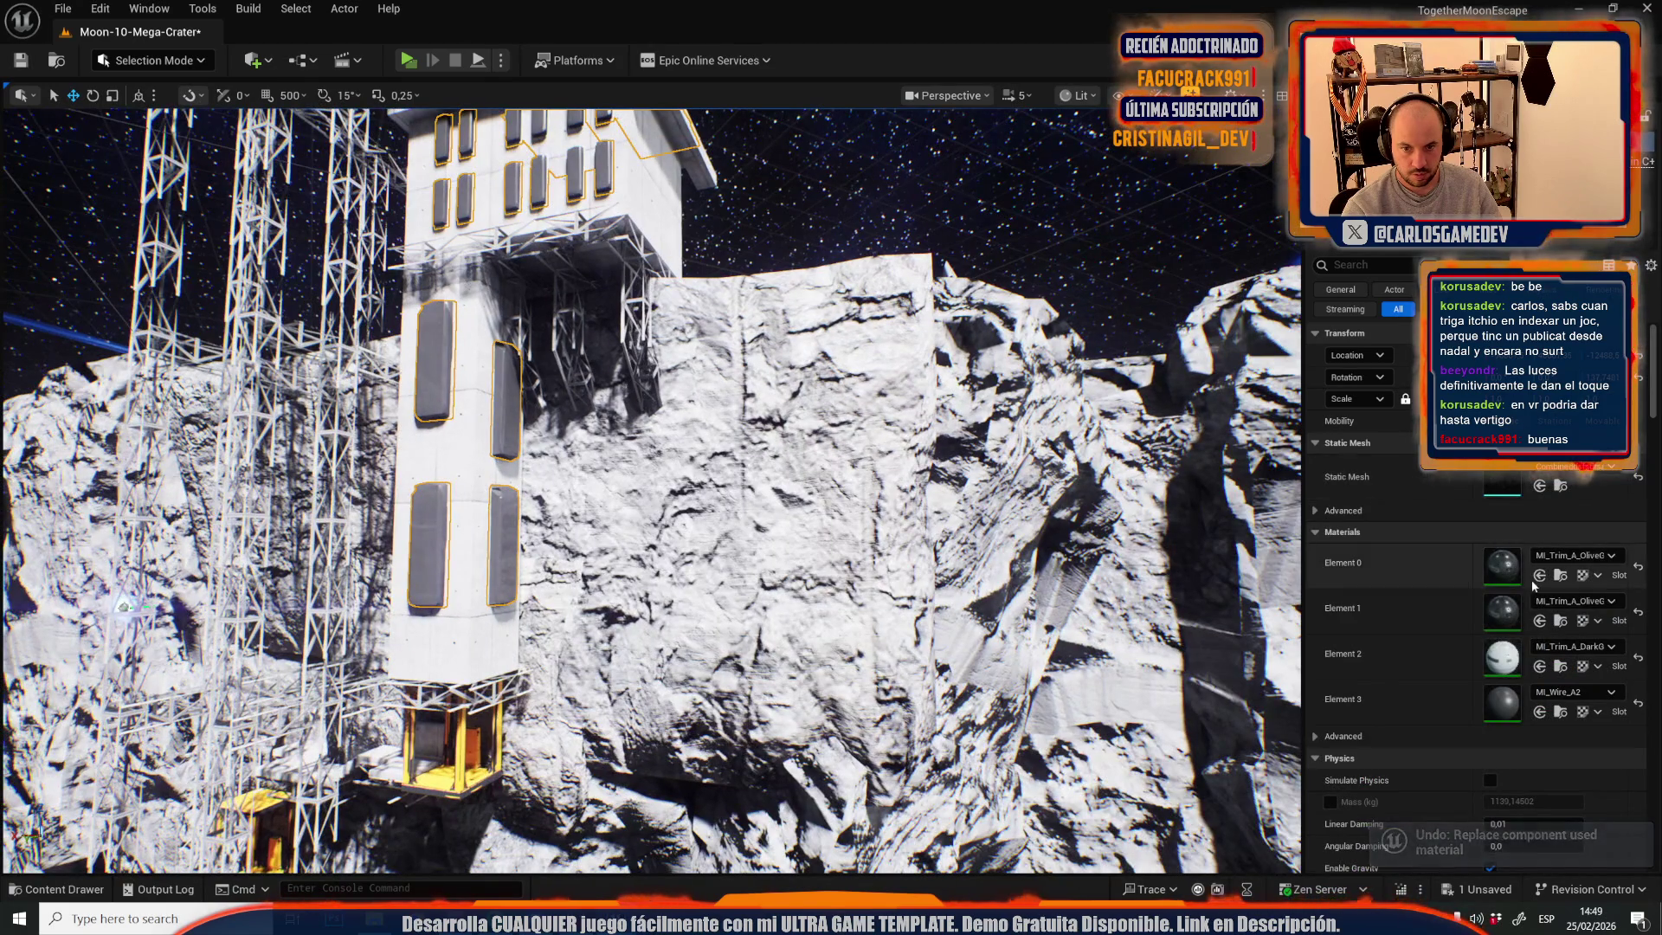
pyautogui.click(1540, 575)
pyautogui.scroll(1, 649, 484)
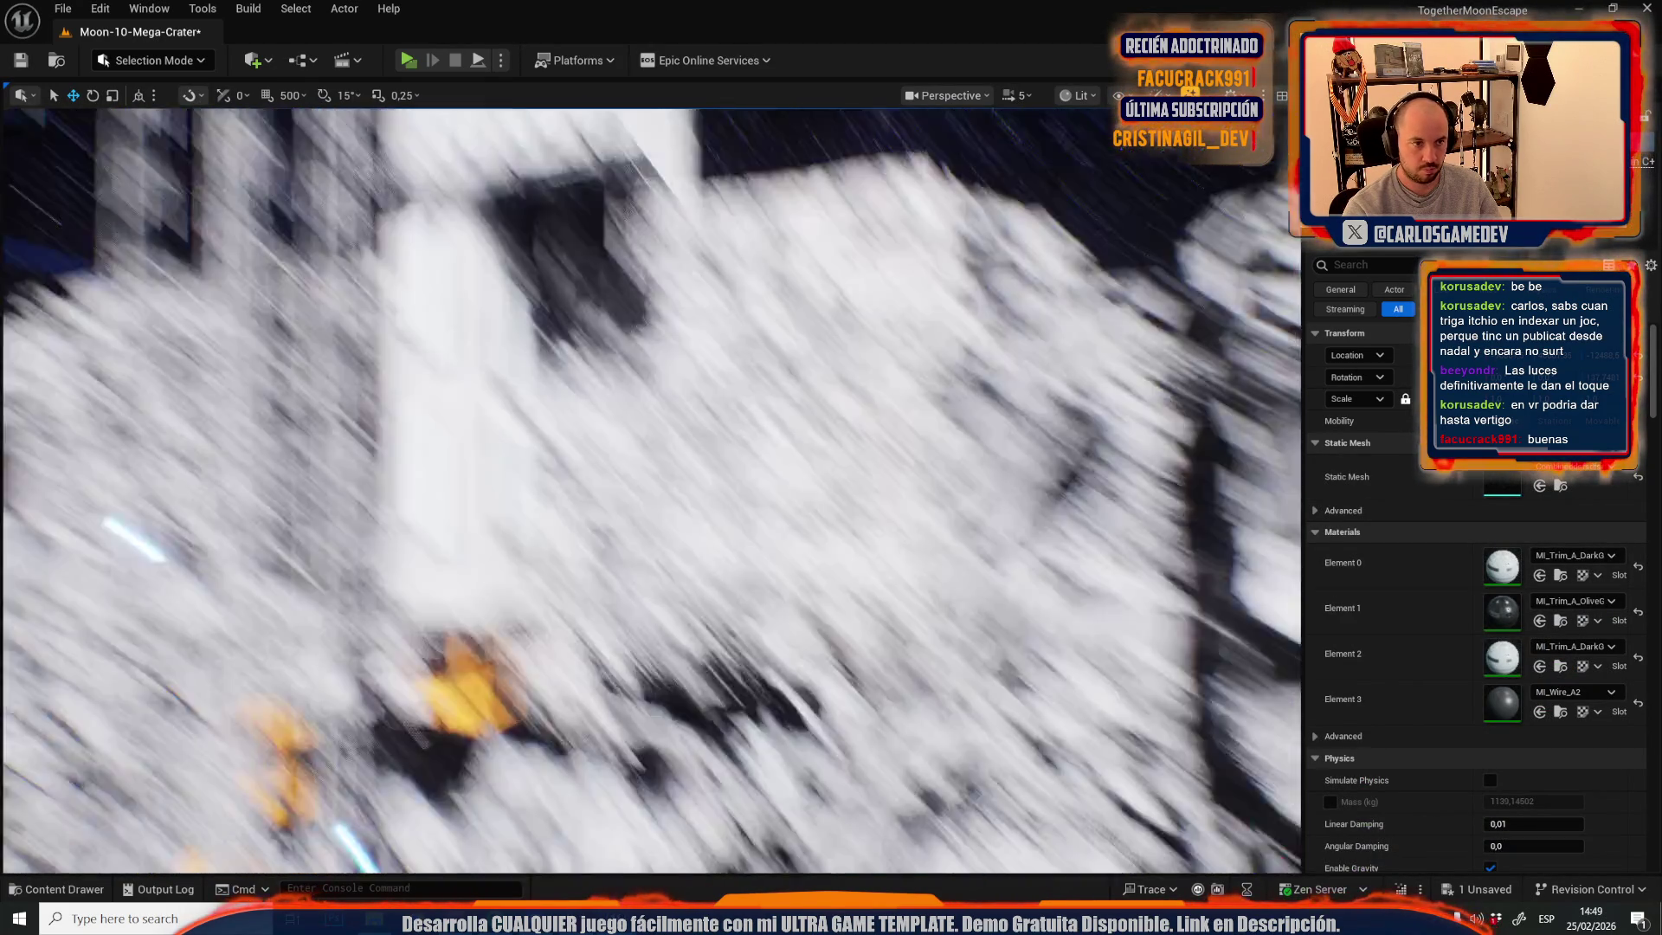
pyautogui.press('w')
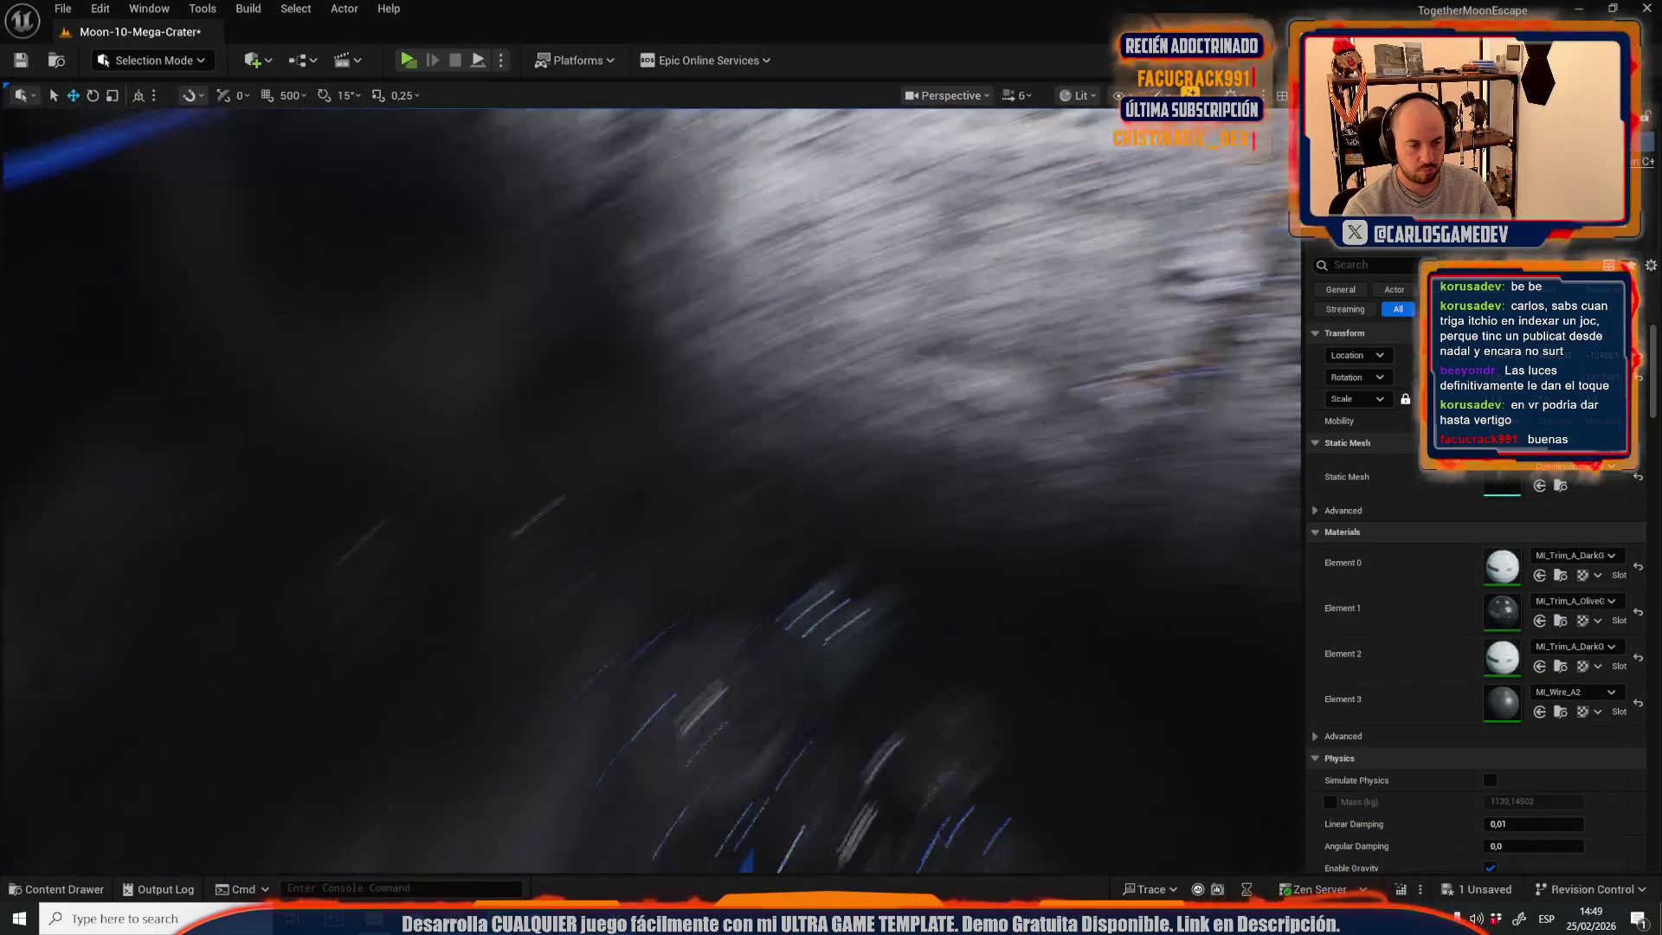
pyautogui.scroll(-4, 649, 485)
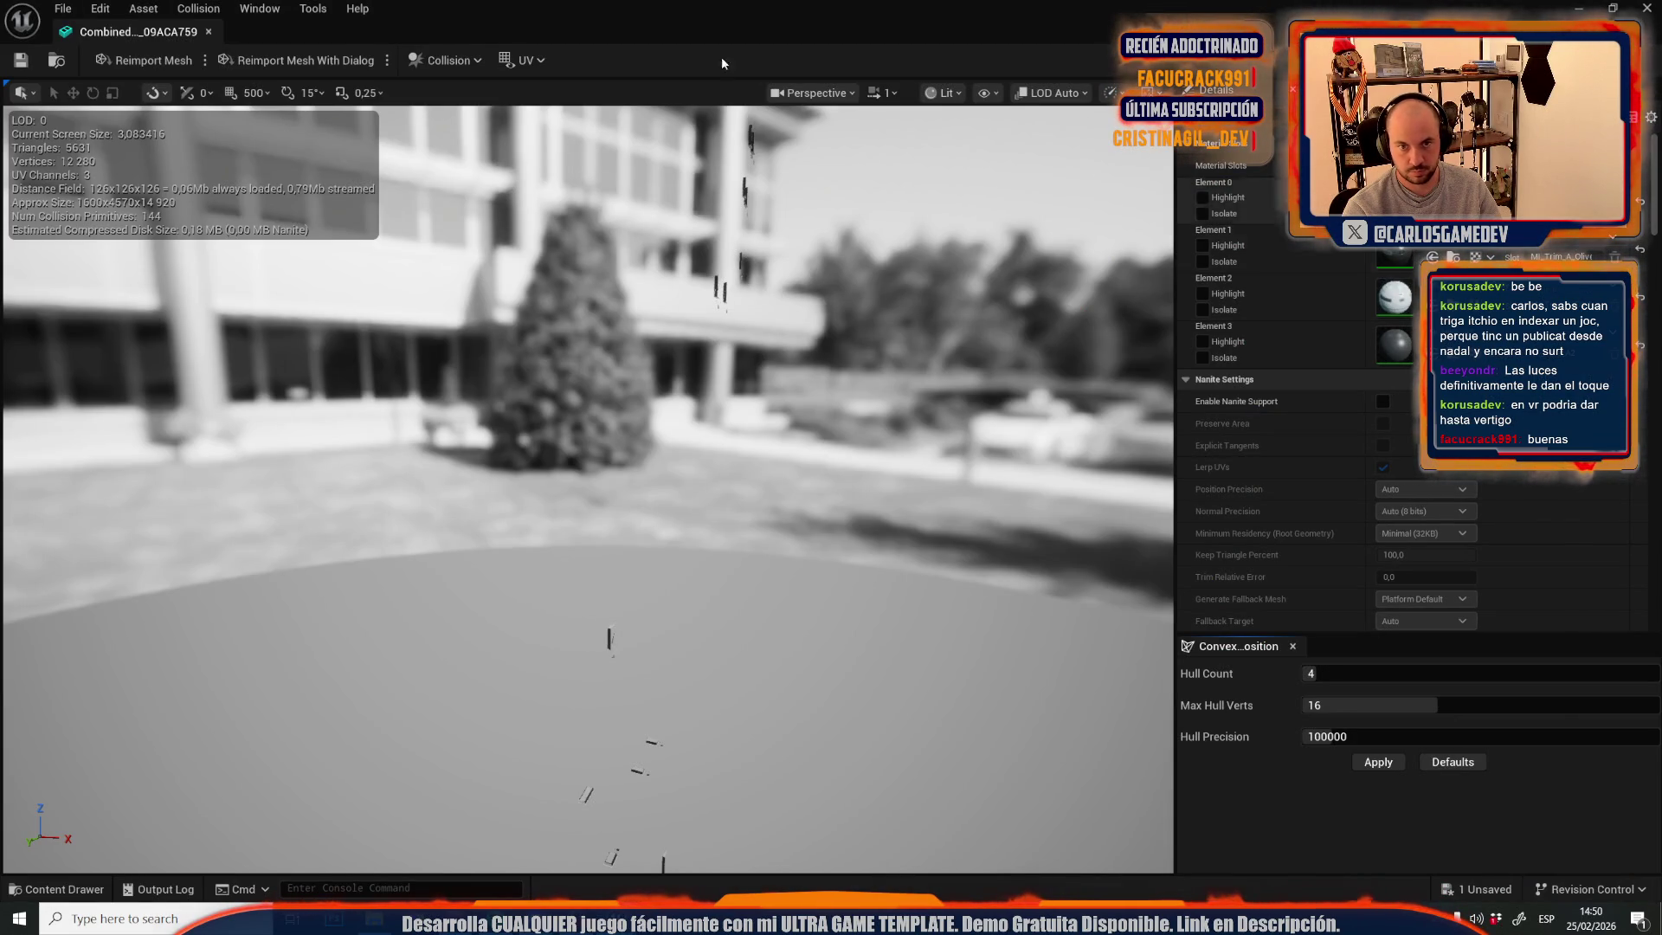
# - Close the mesh editor, then play and stop a quick game preview
pyautogui.click(208, 32)
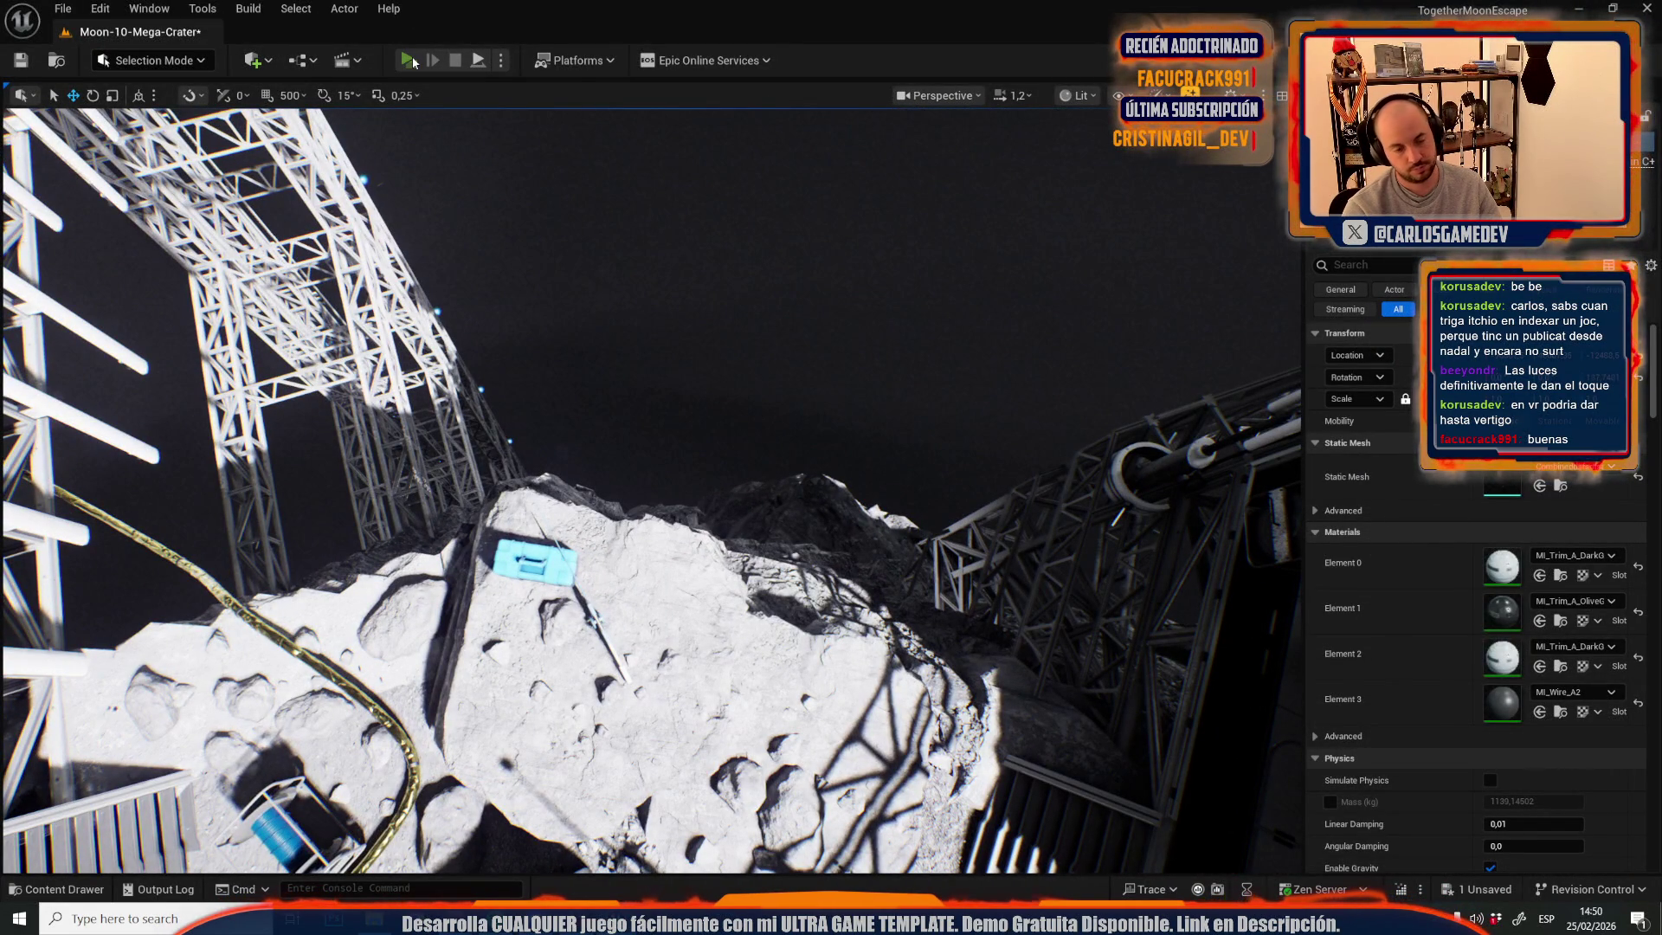
pyautogui.click(407, 60)
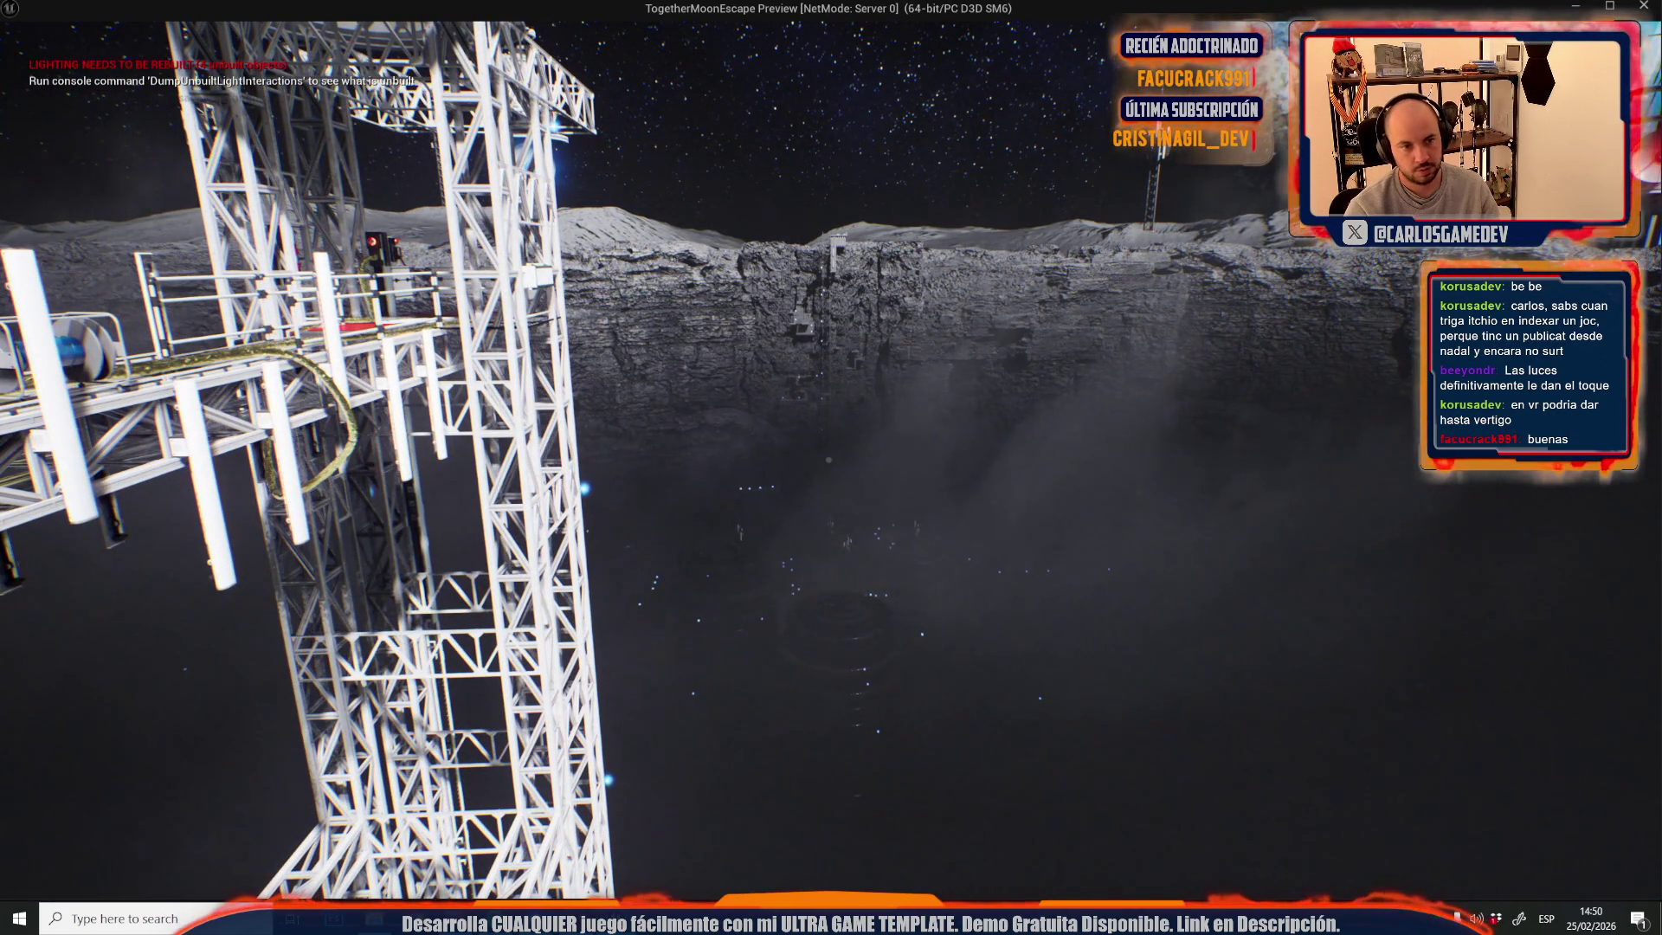
pyautogui.press('Escape')
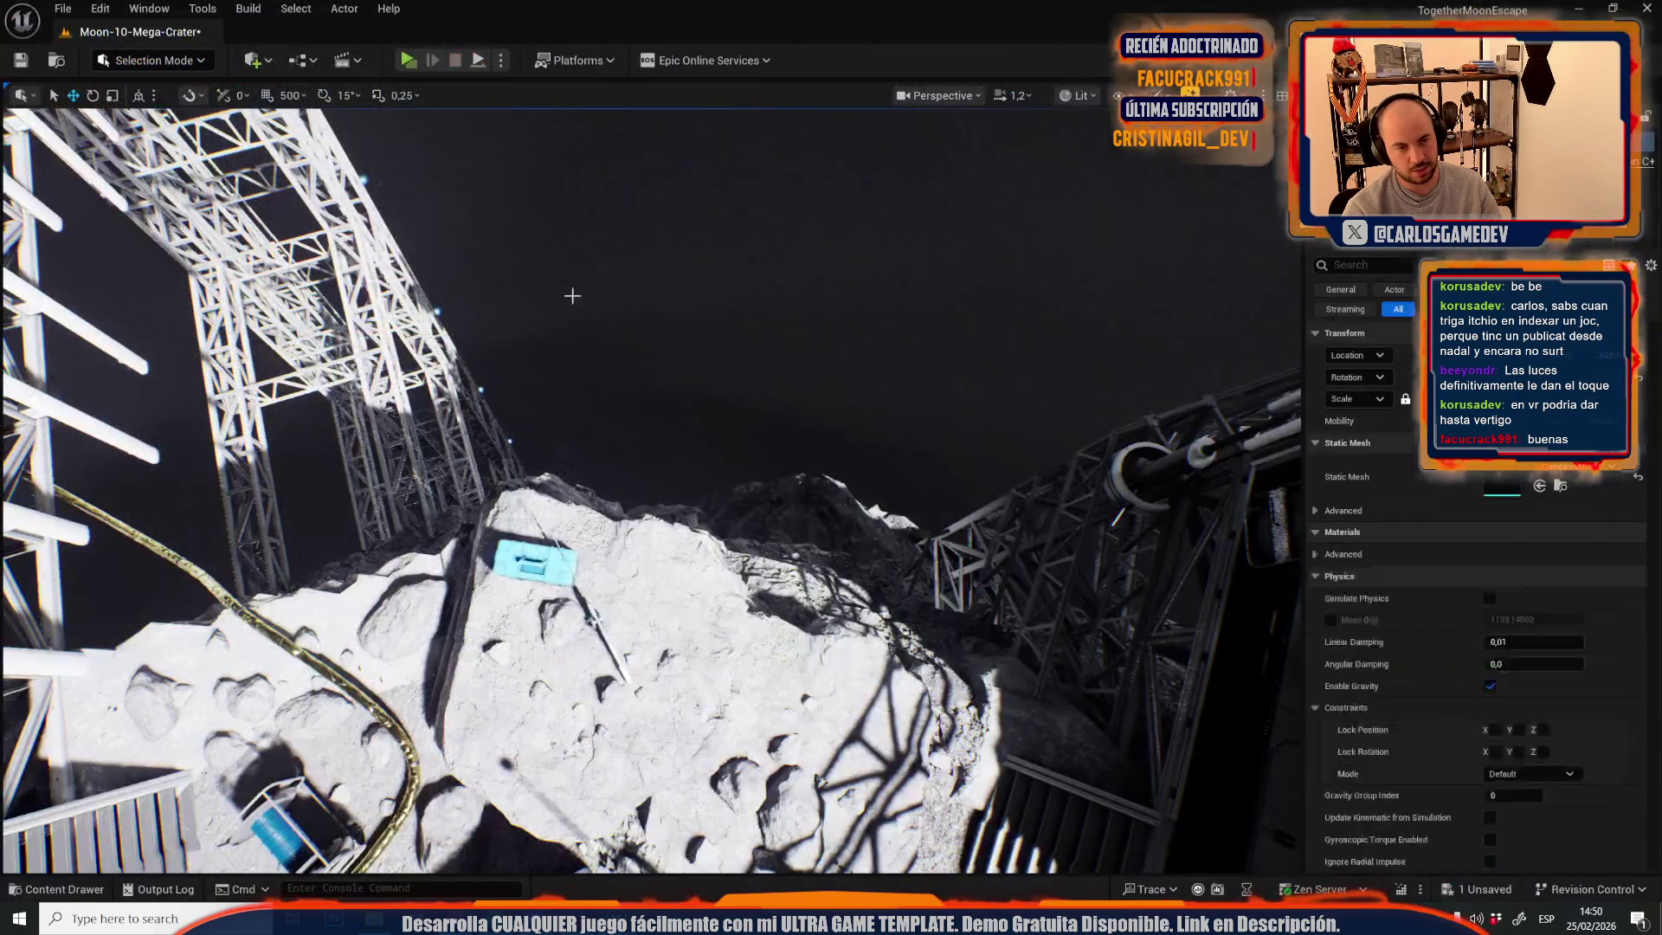
# - Select the lattice tower in unlit view and pick M_SolidLight in the Content Drawer
pyautogui.press('w')
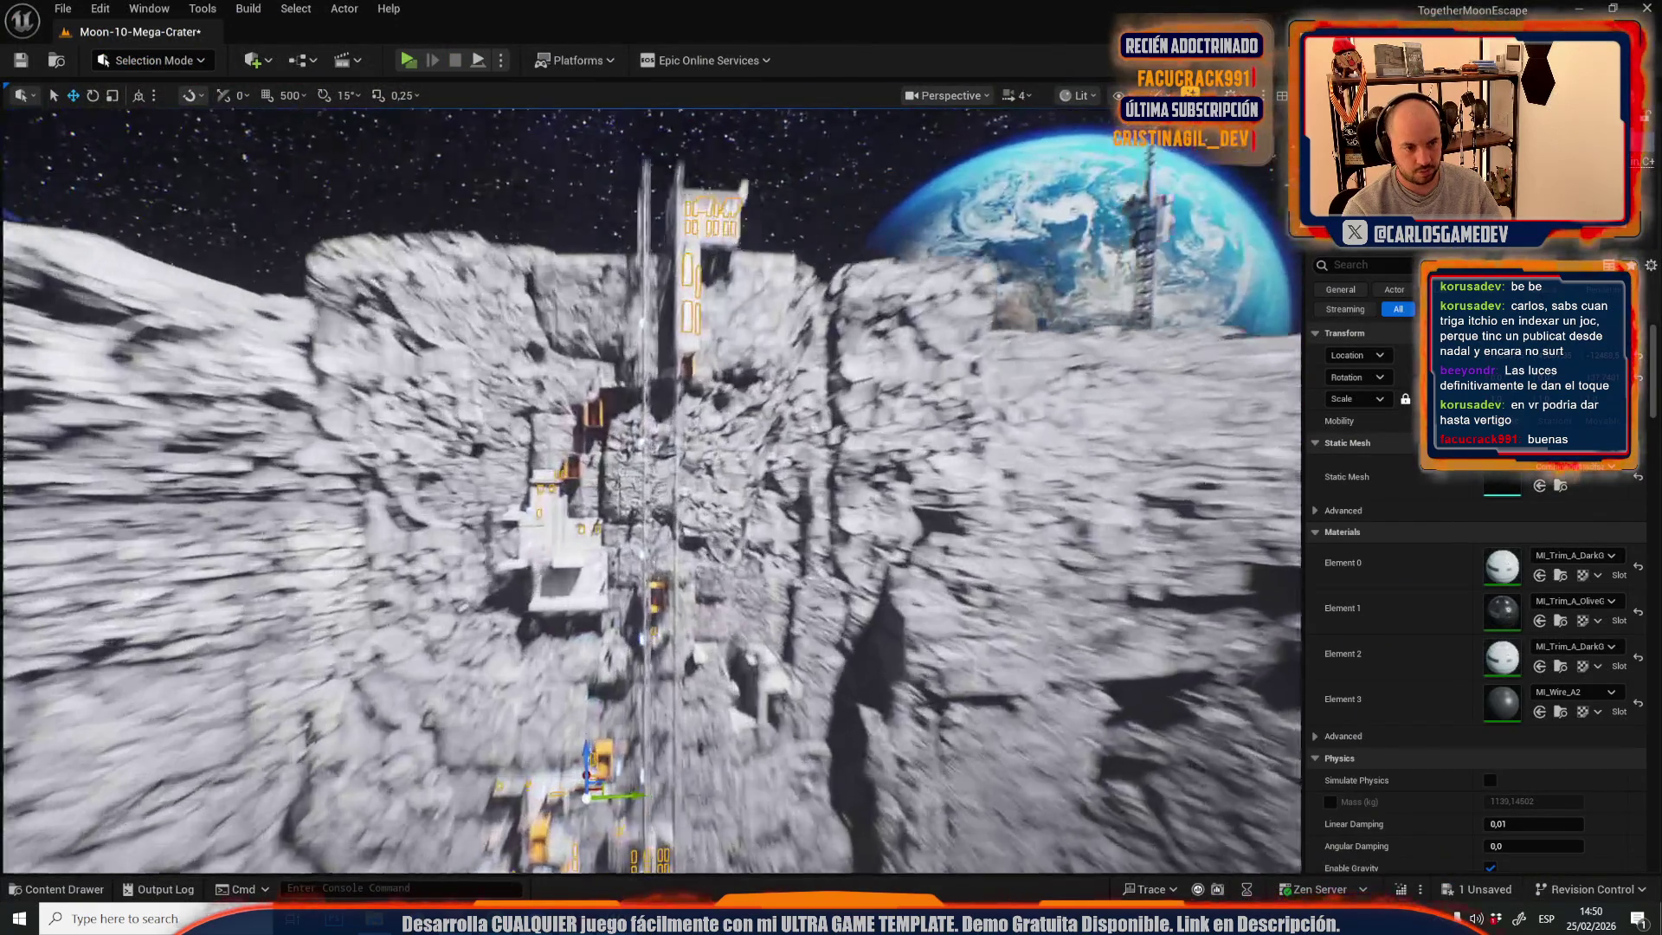
pyautogui.scroll(-2, 597, 482)
pyautogui.hotkey('alt', '3')
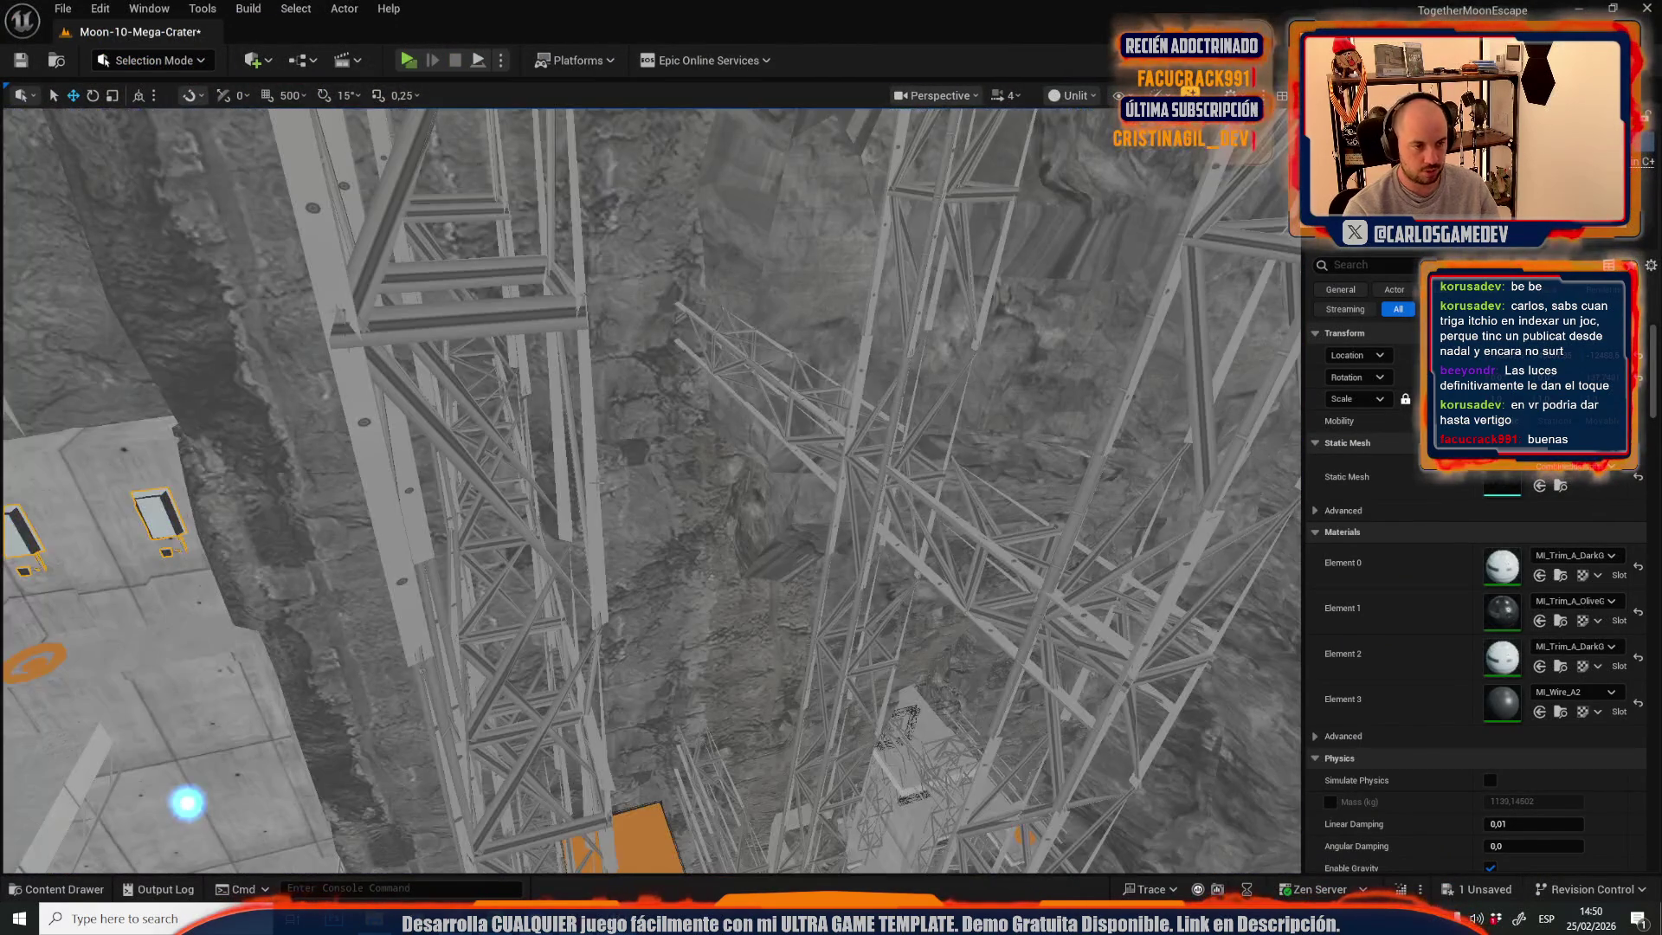
pyautogui.click(831, 485)
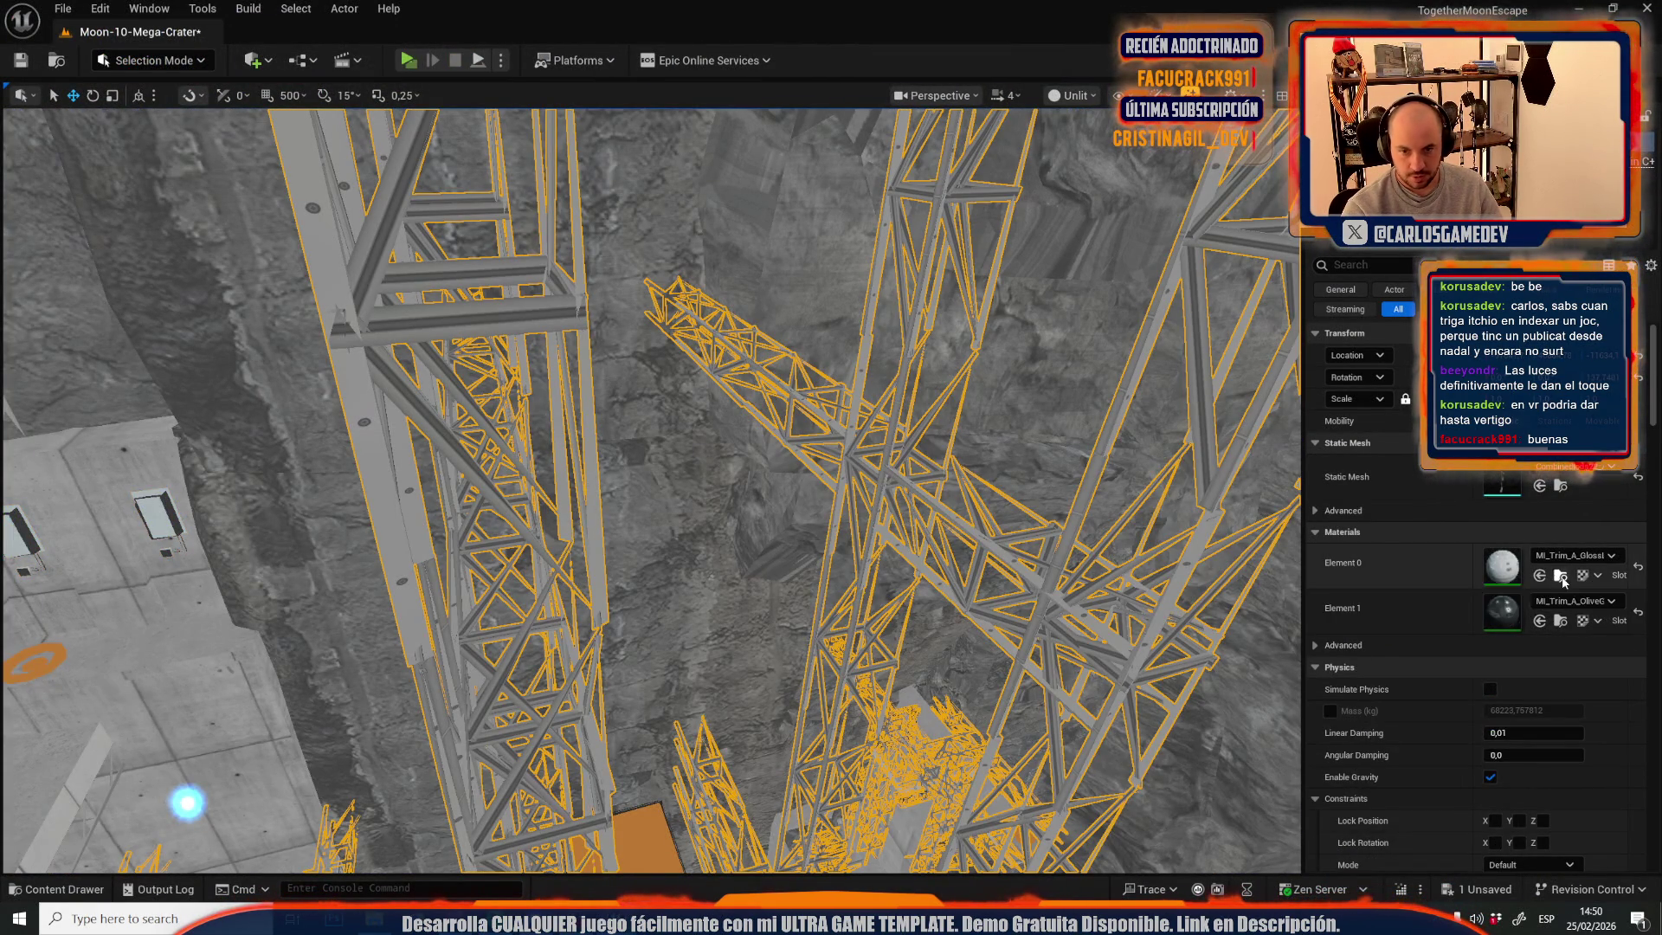
pyautogui.hotkey('ctrl', 'space')
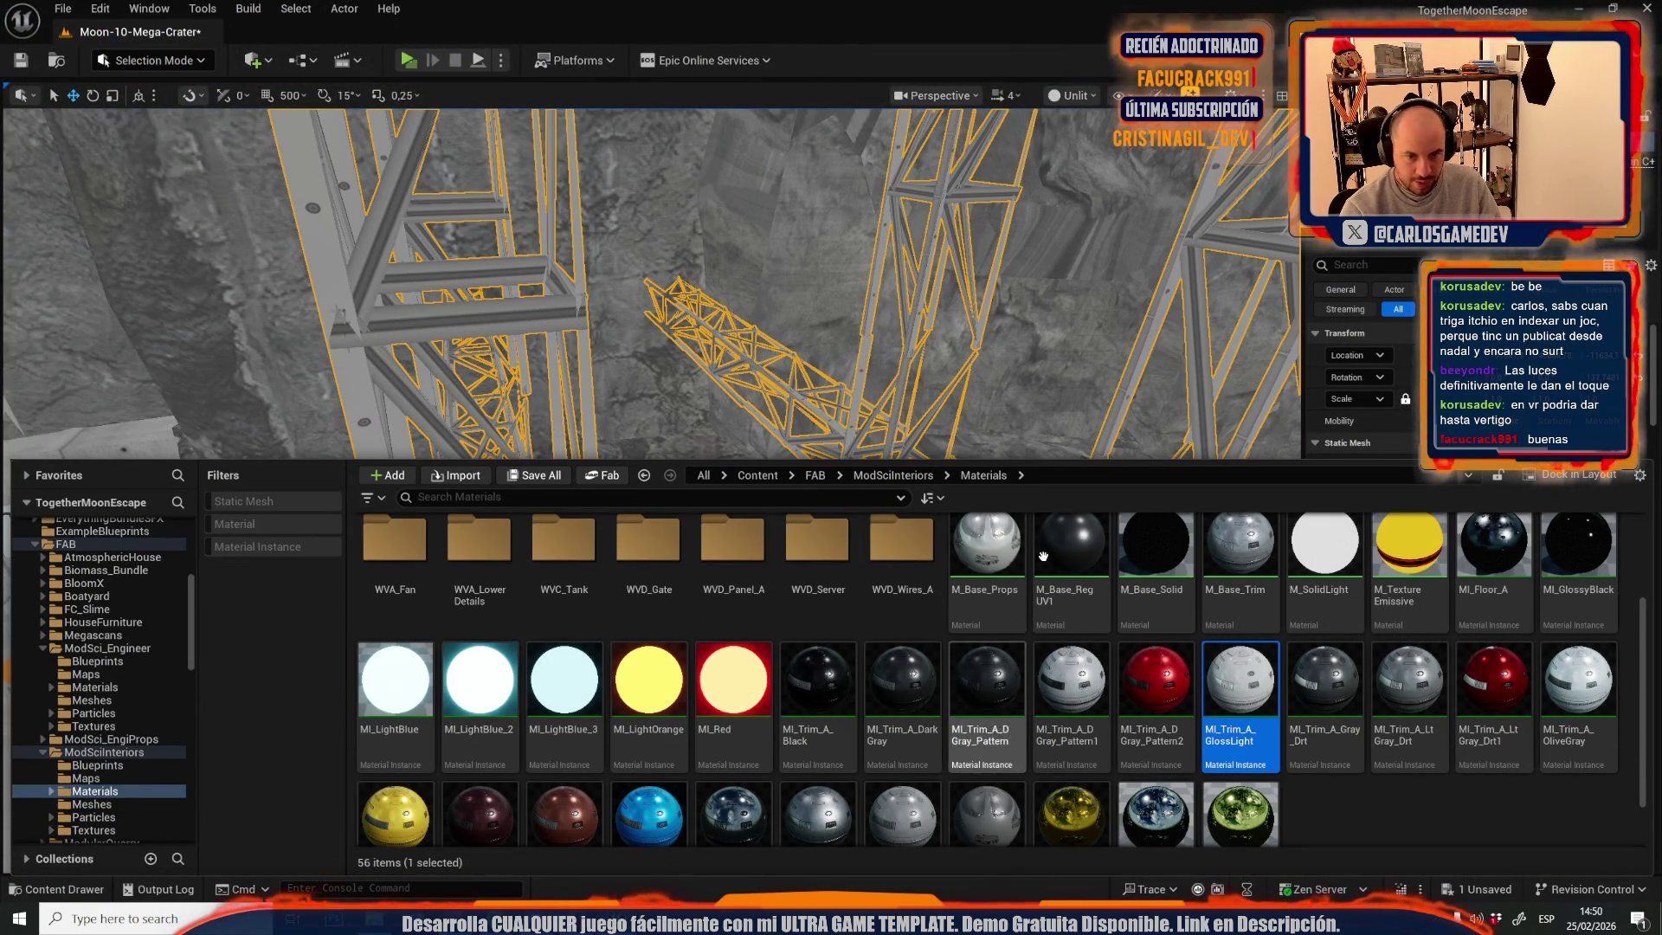
pyautogui.click(1334, 552)
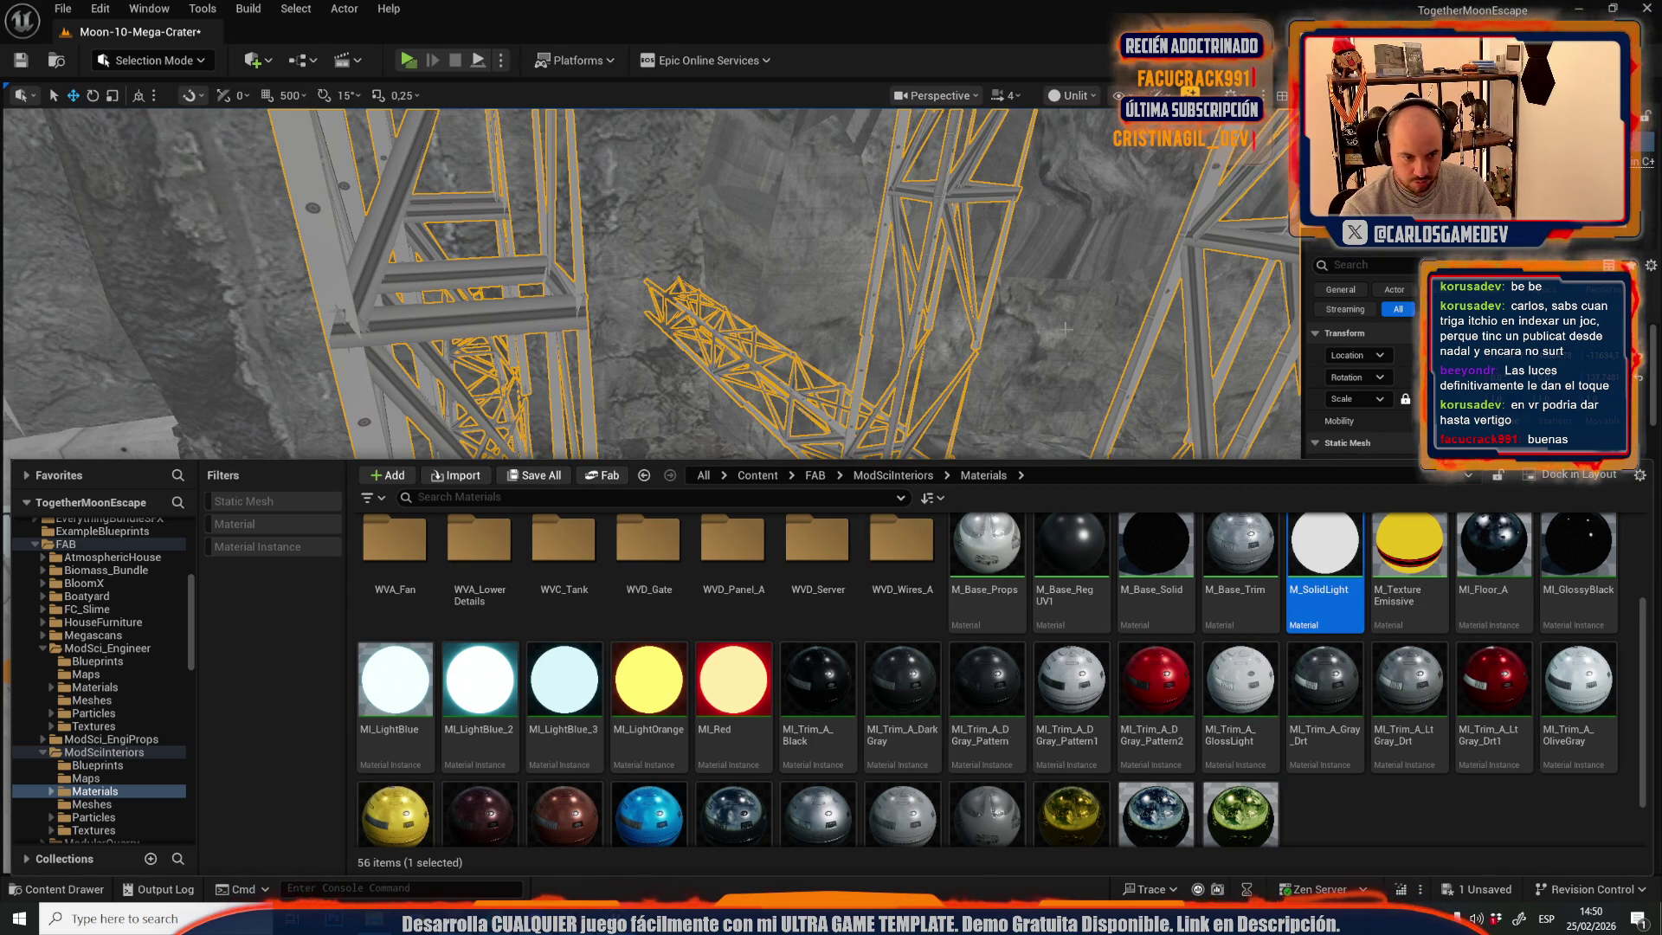
pyautogui.scroll(-1, 1048, 678)
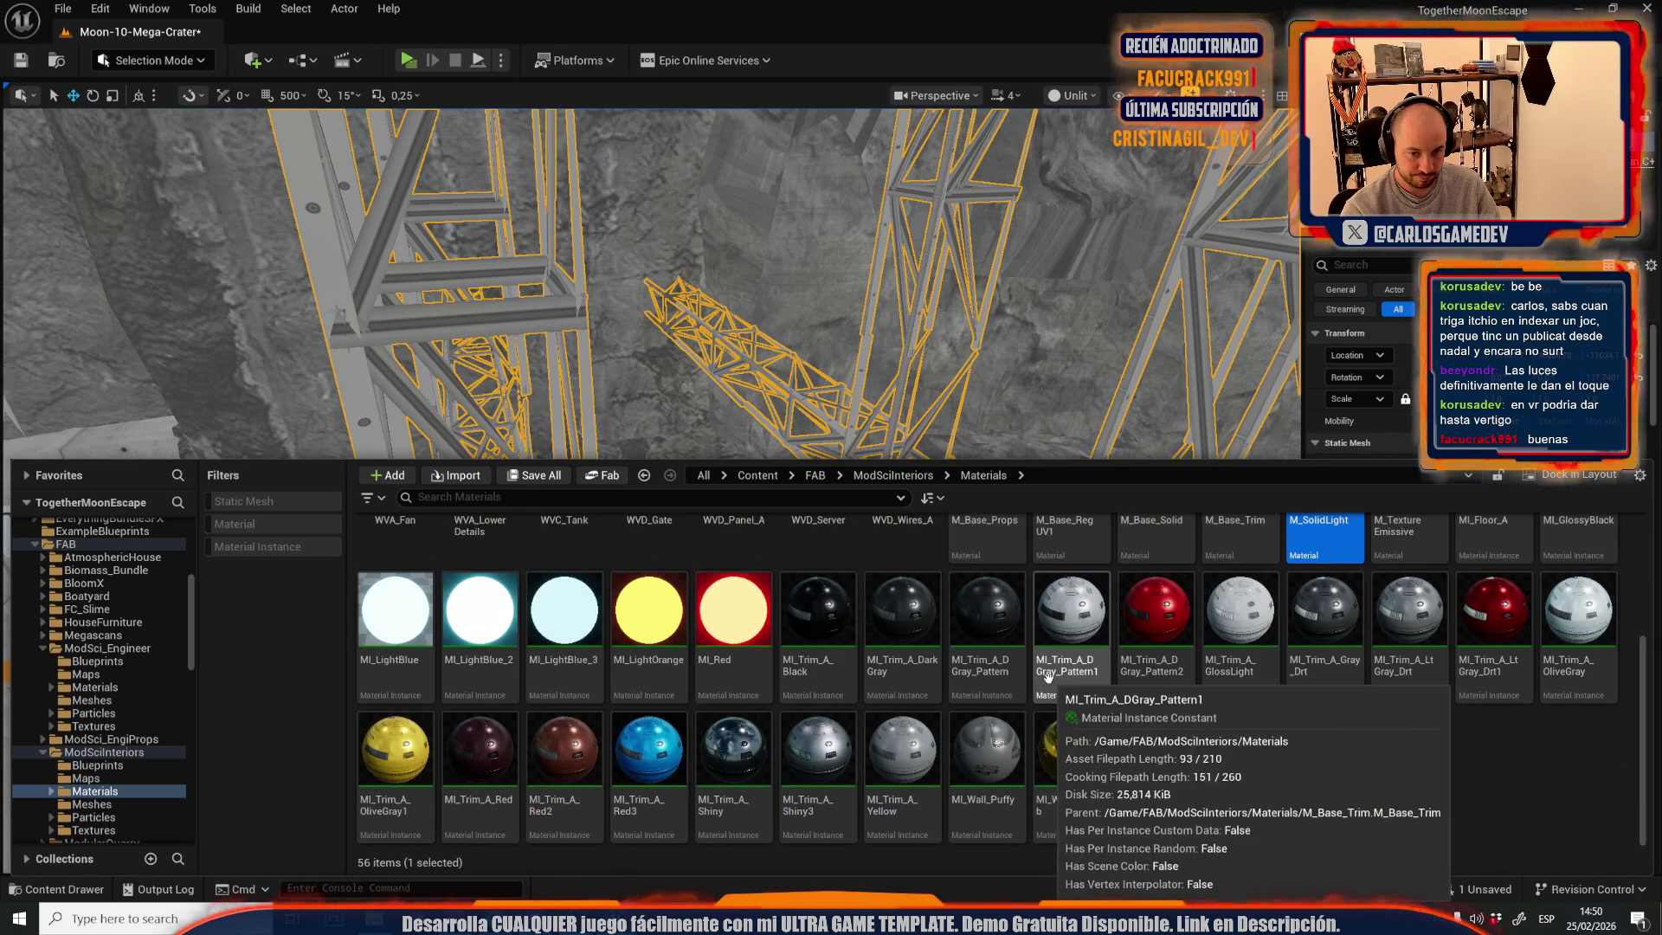
pyautogui.hotkey('ctrl', 'space')
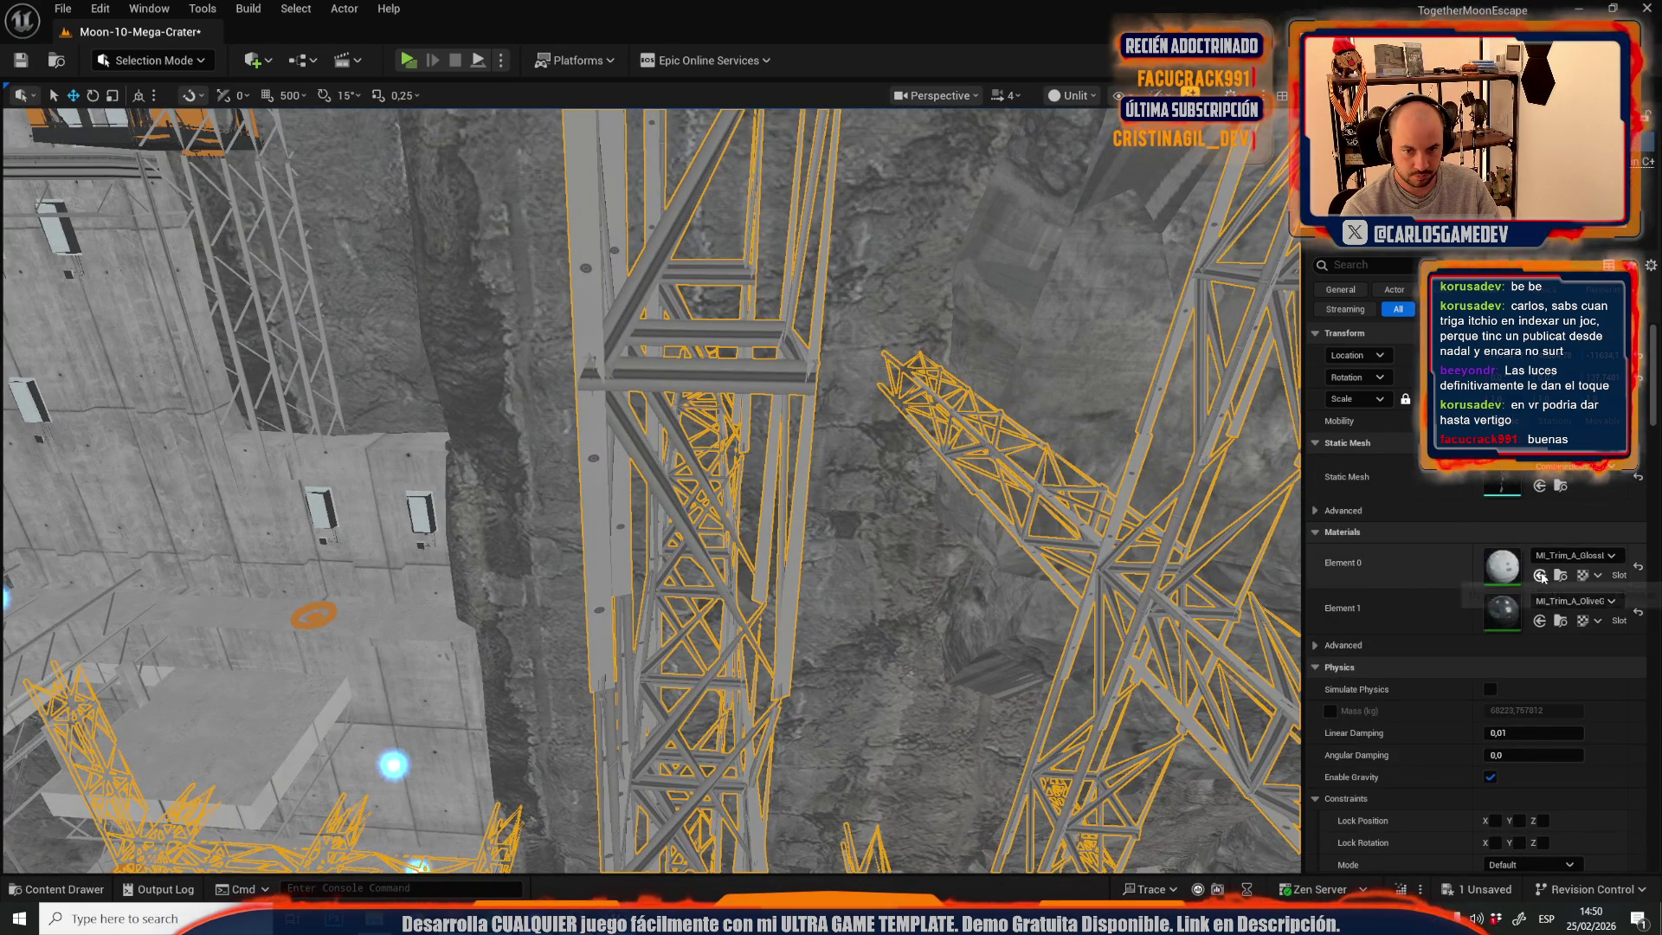
# - Assign M_SolidLight to the towers' Element 0 and switch the viewport to Lit
pyautogui.click(1541, 575)
pyautogui.click(1076, 96)
pyautogui.click(1090, 154)
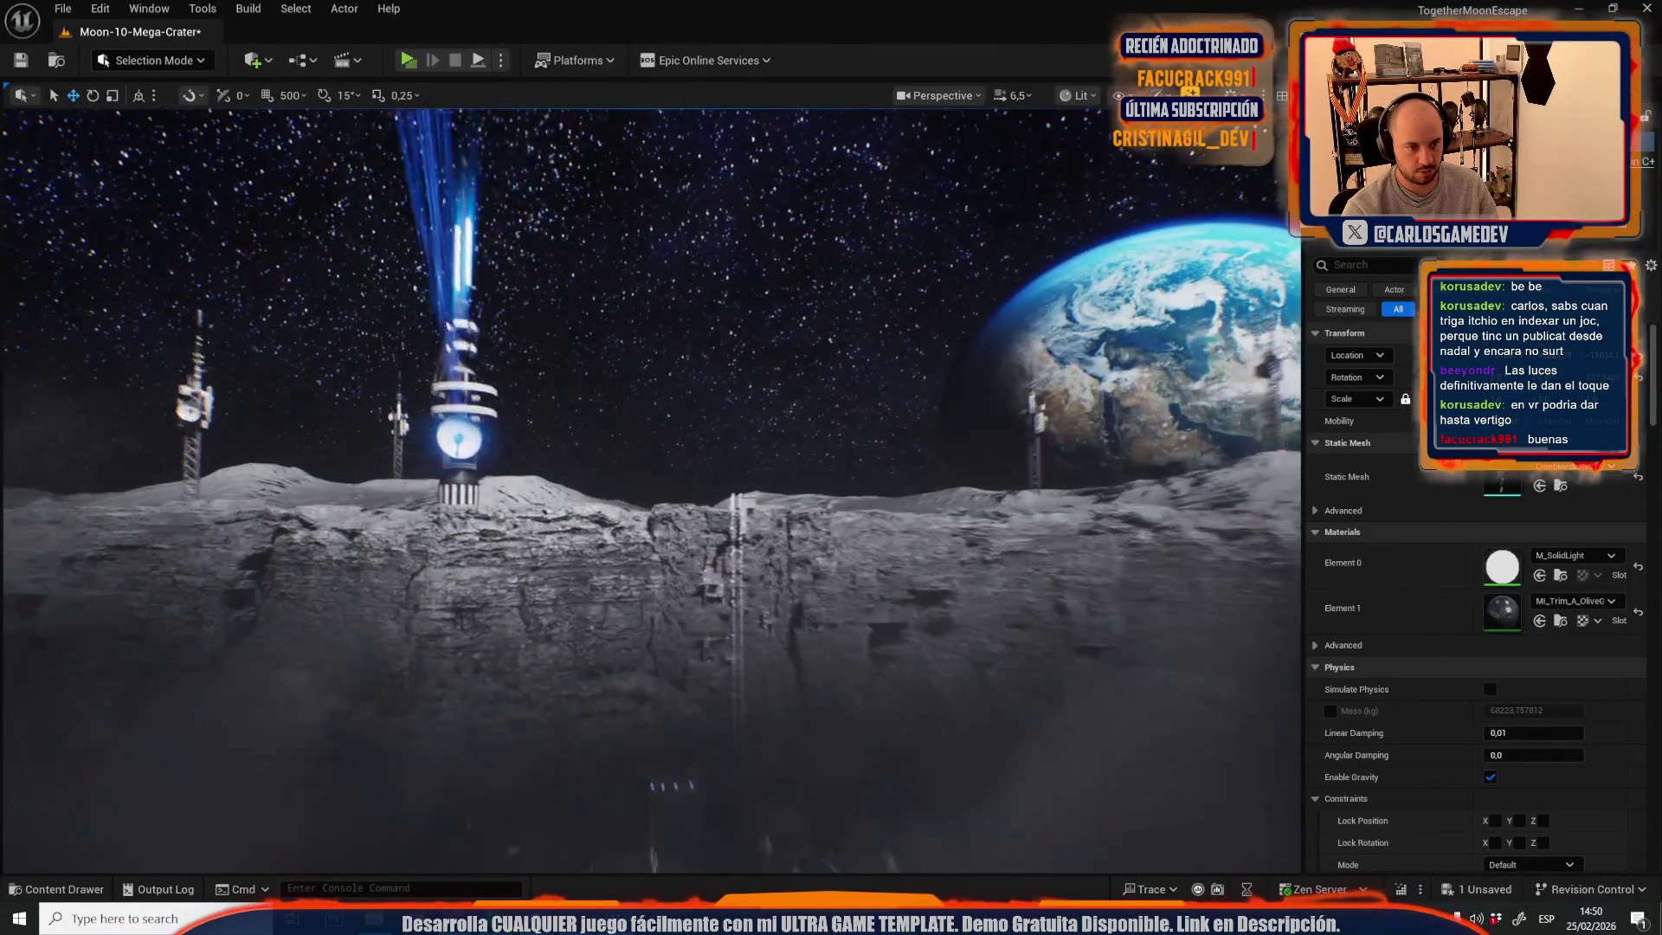
# - Undo the M_SolidLight assignment and fly around the crater to review the towers
pyautogui.hotkey('ctrl', 'z')
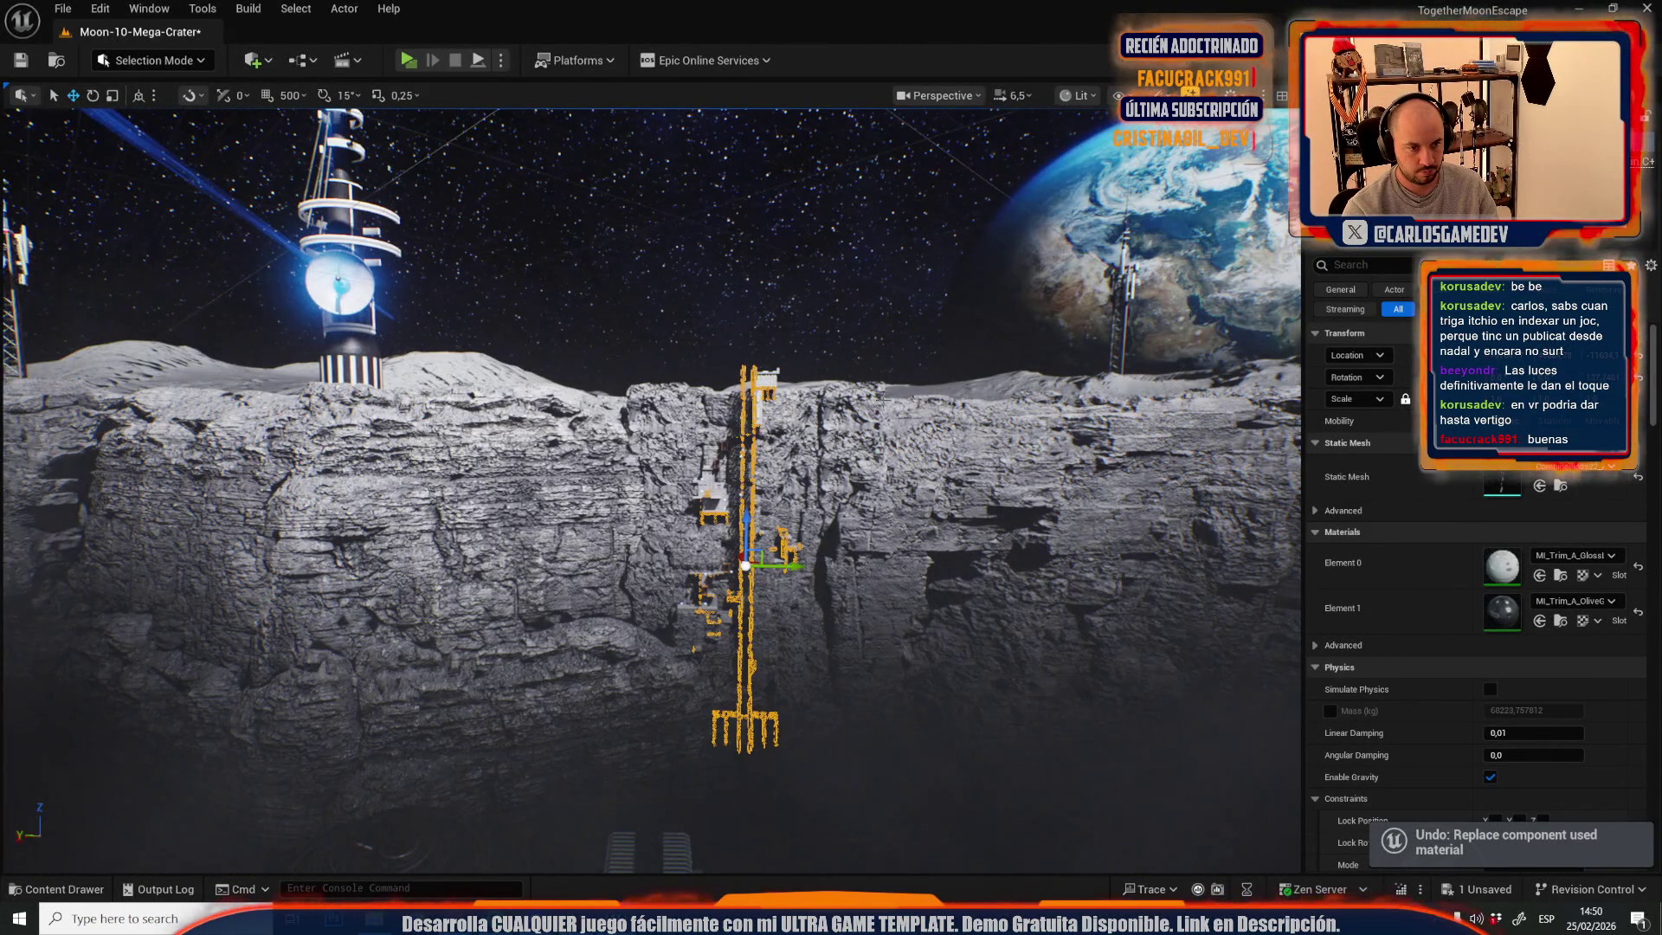
pyautogui.press('w')
pyautogui.scroll(-3, 651, 490)
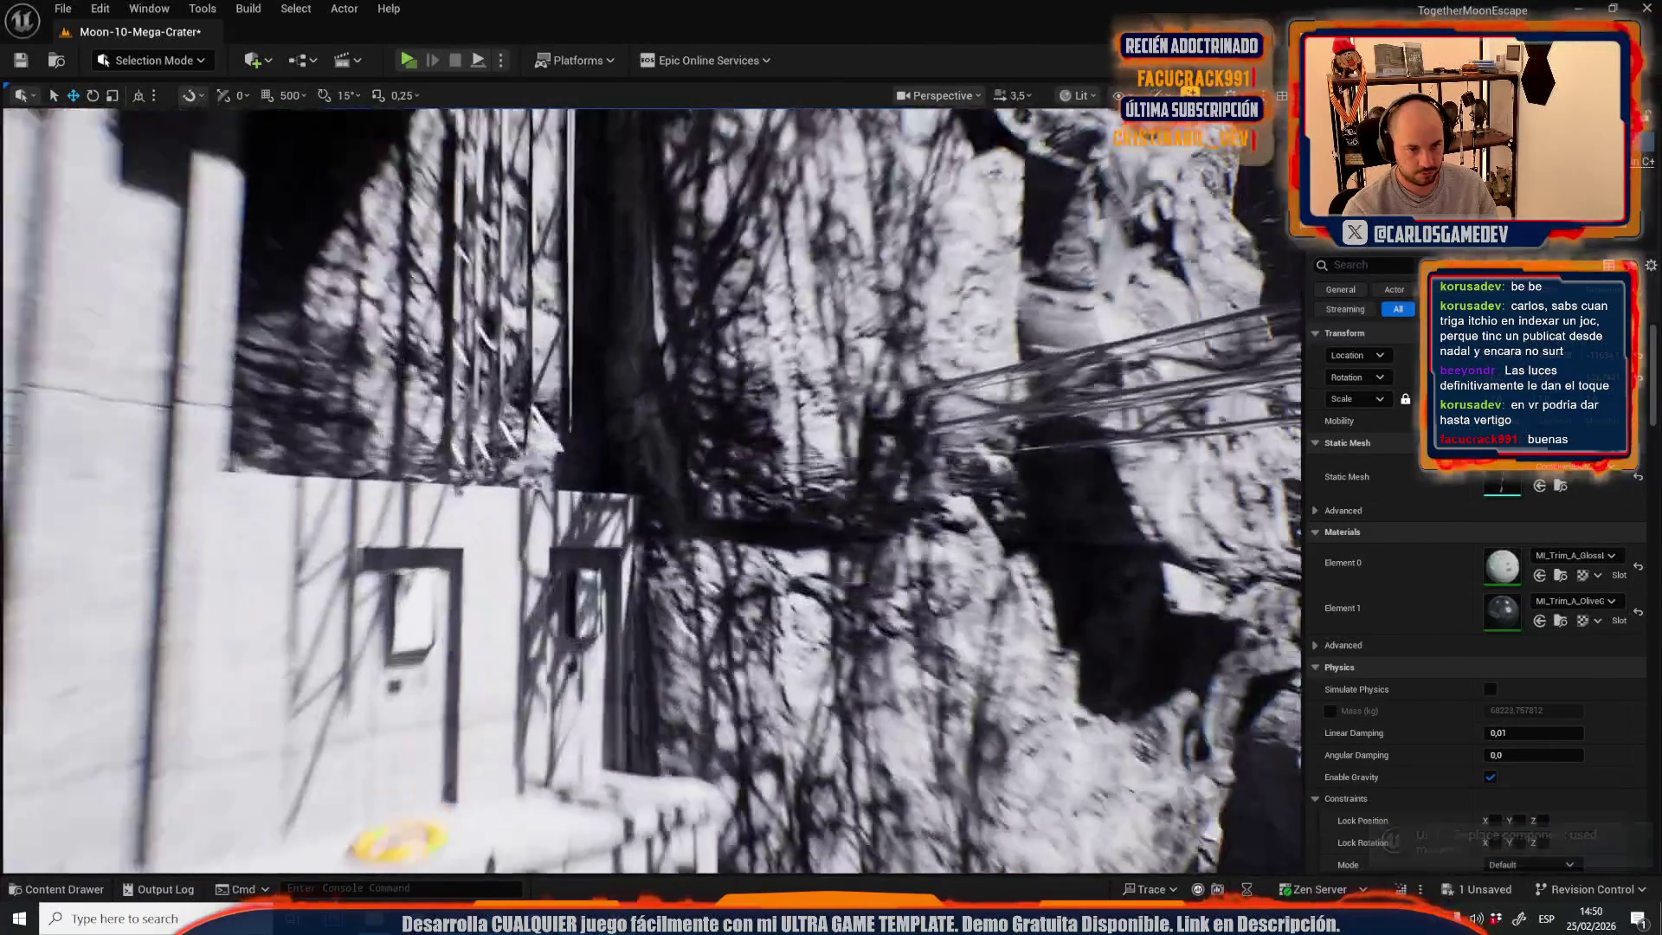
pyautogui.press('s')
pyautogui.scroll(2, 651, 491)
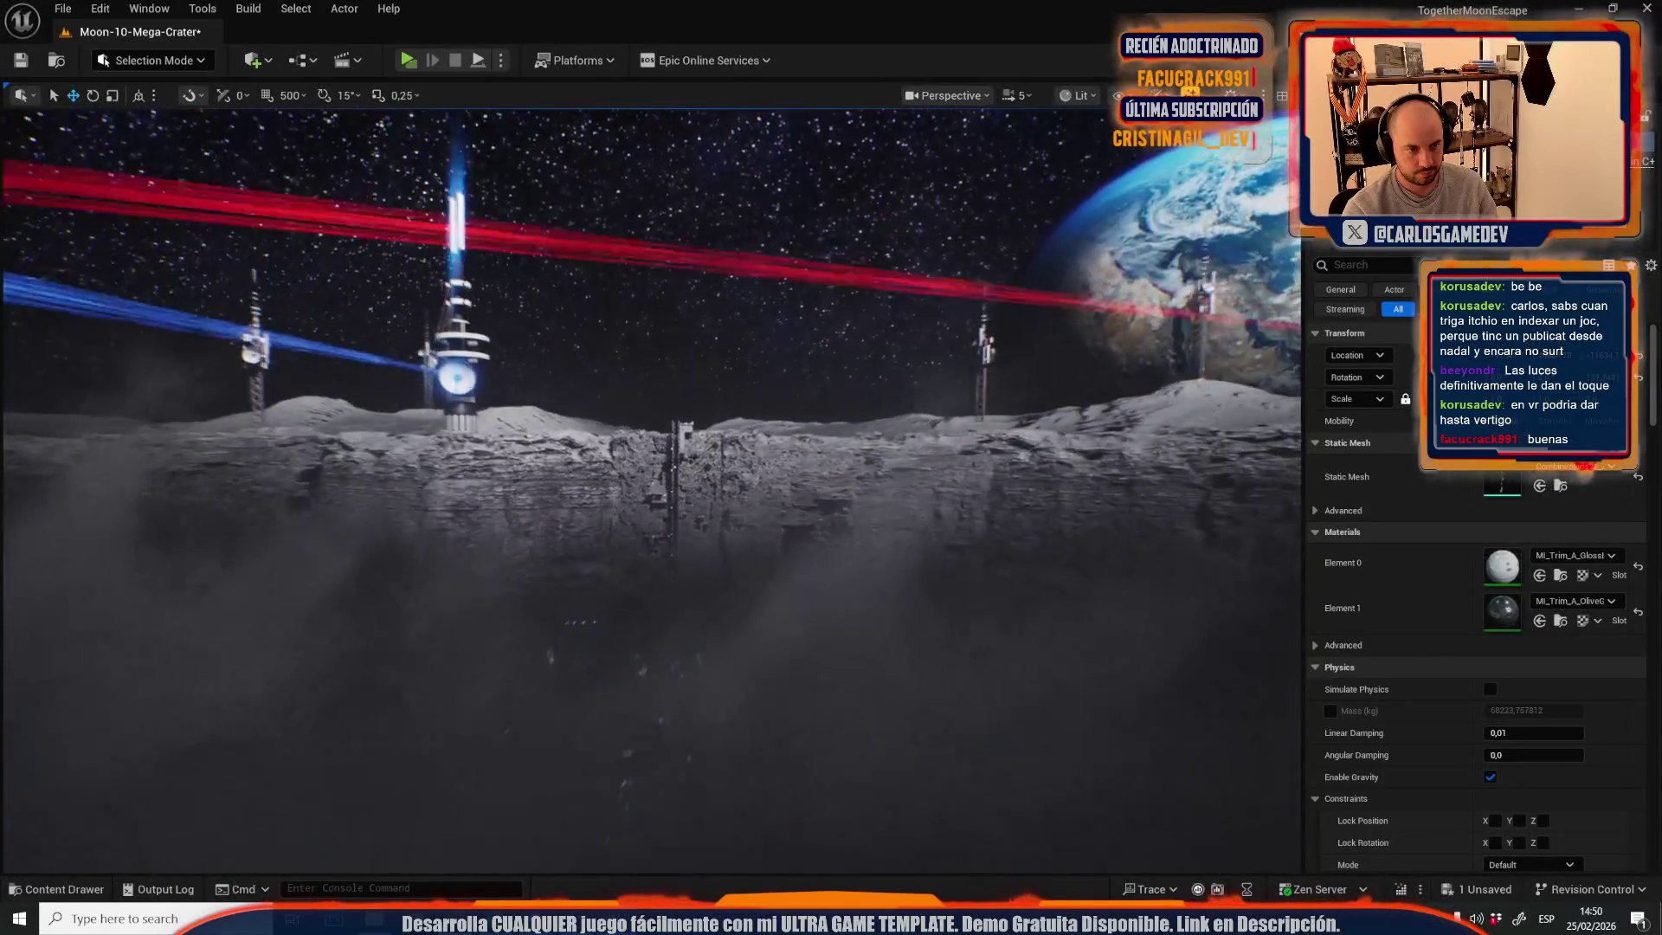
pyautogui.scroll(-4, 651, 491)
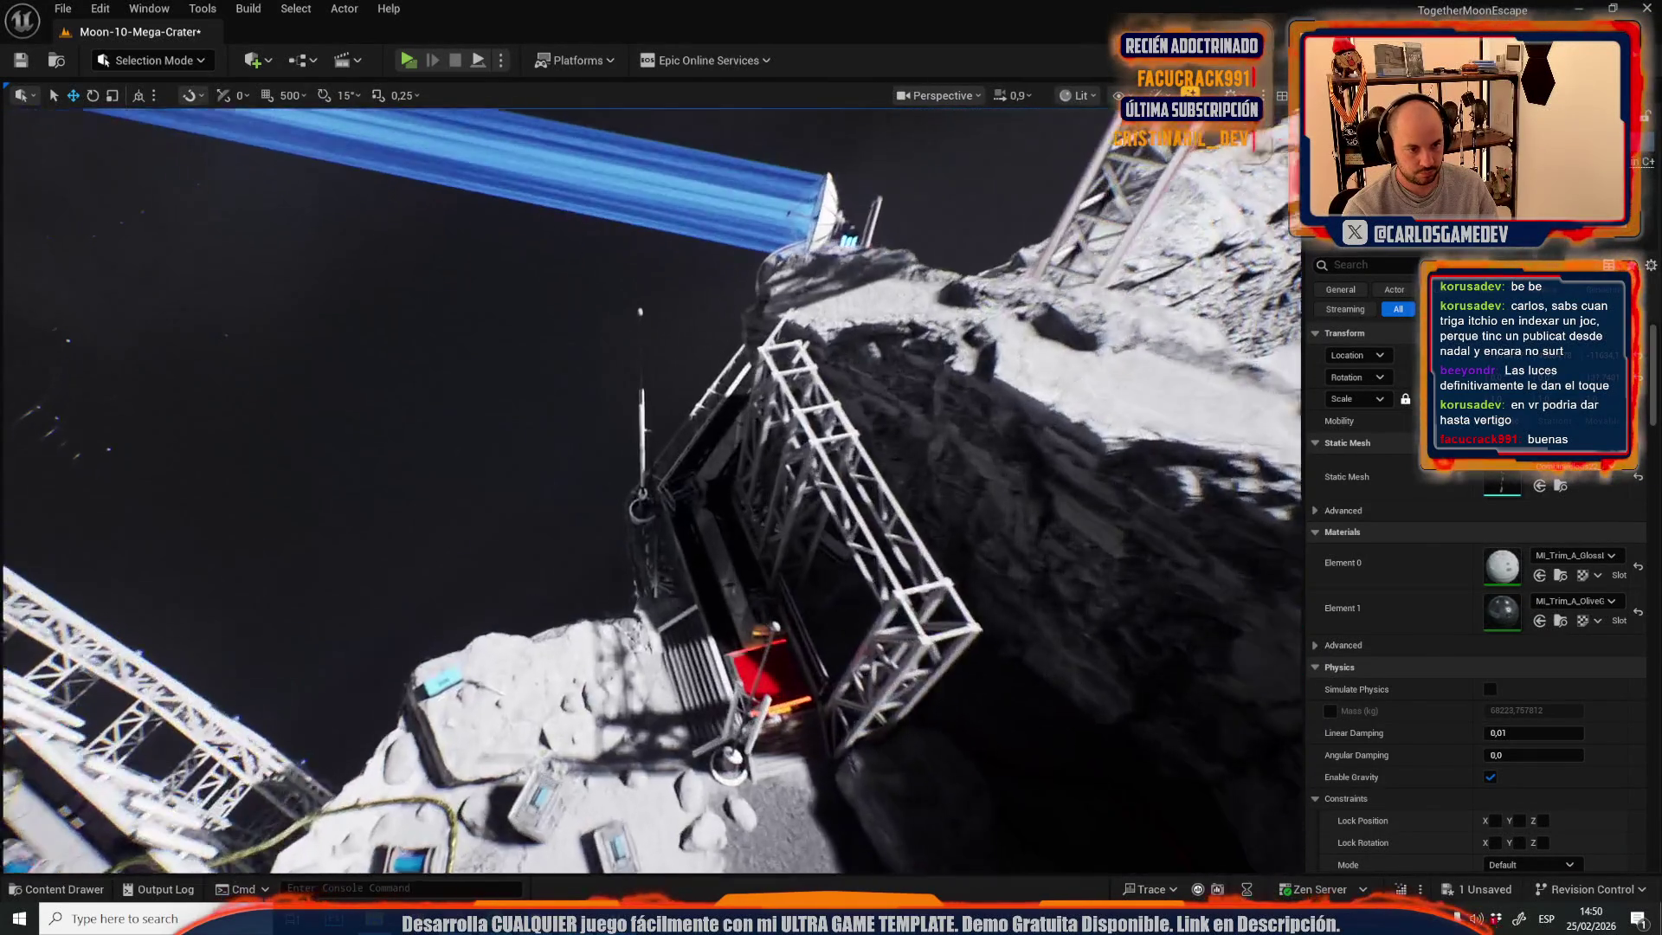
pyautogui.press('s')
pyautogui.scroll(-1, 651, 491)
pyautogui.scroll(5, 651, 491)
pyautogui.press('w')
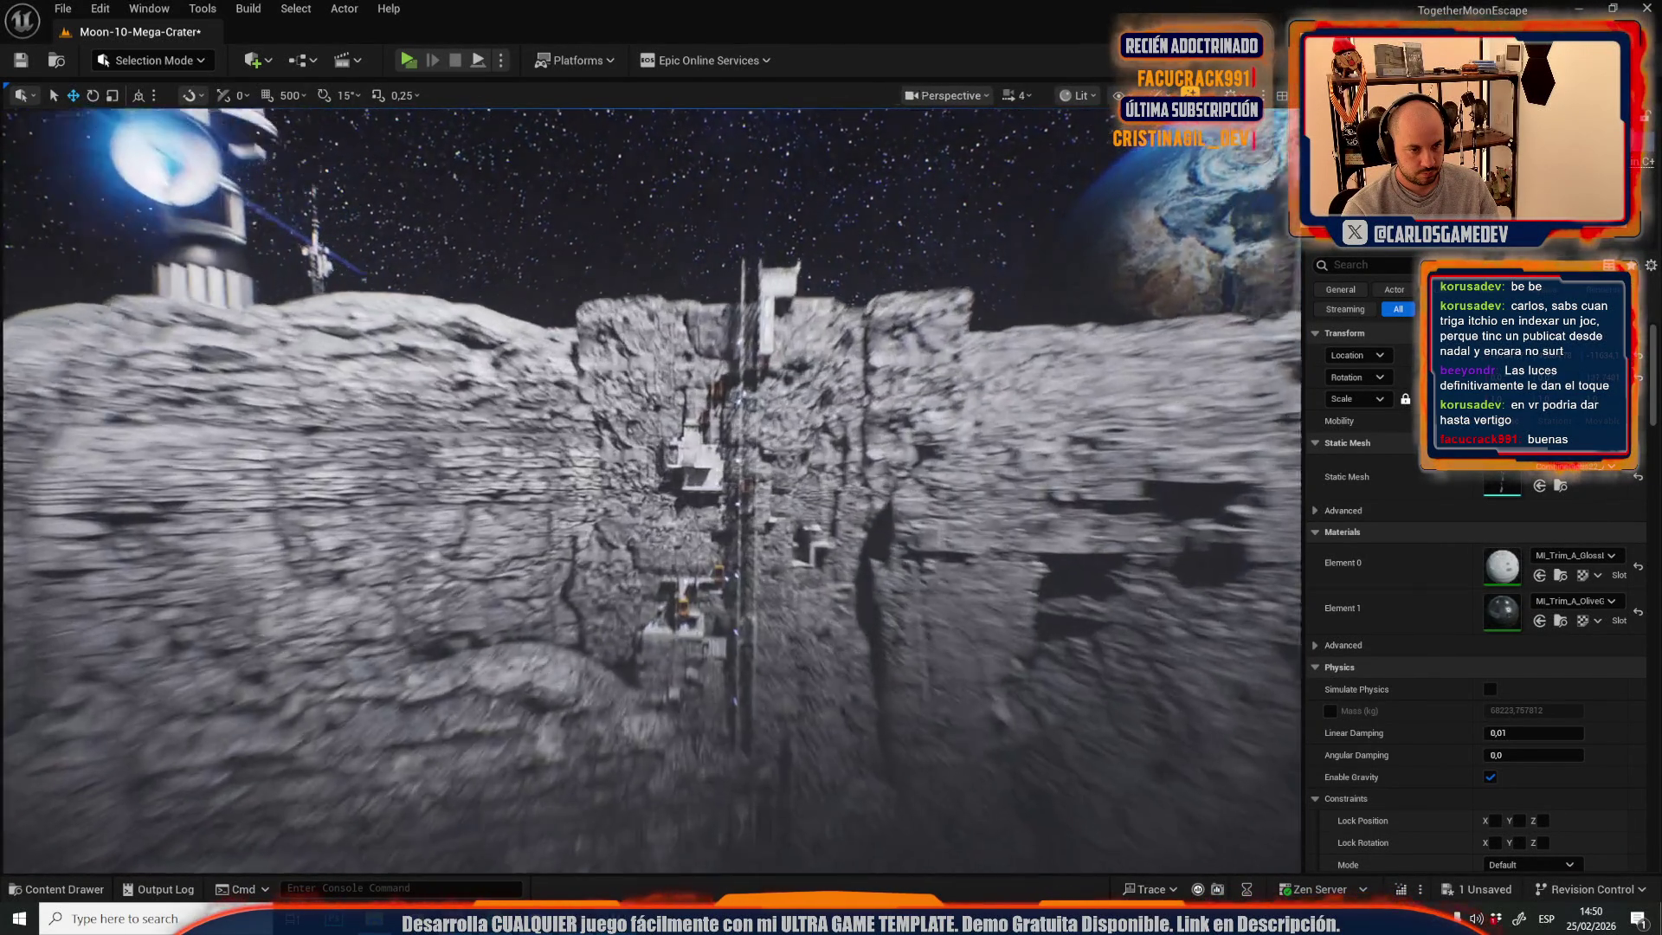
pyautogui.scroll(-2, 813, 494)
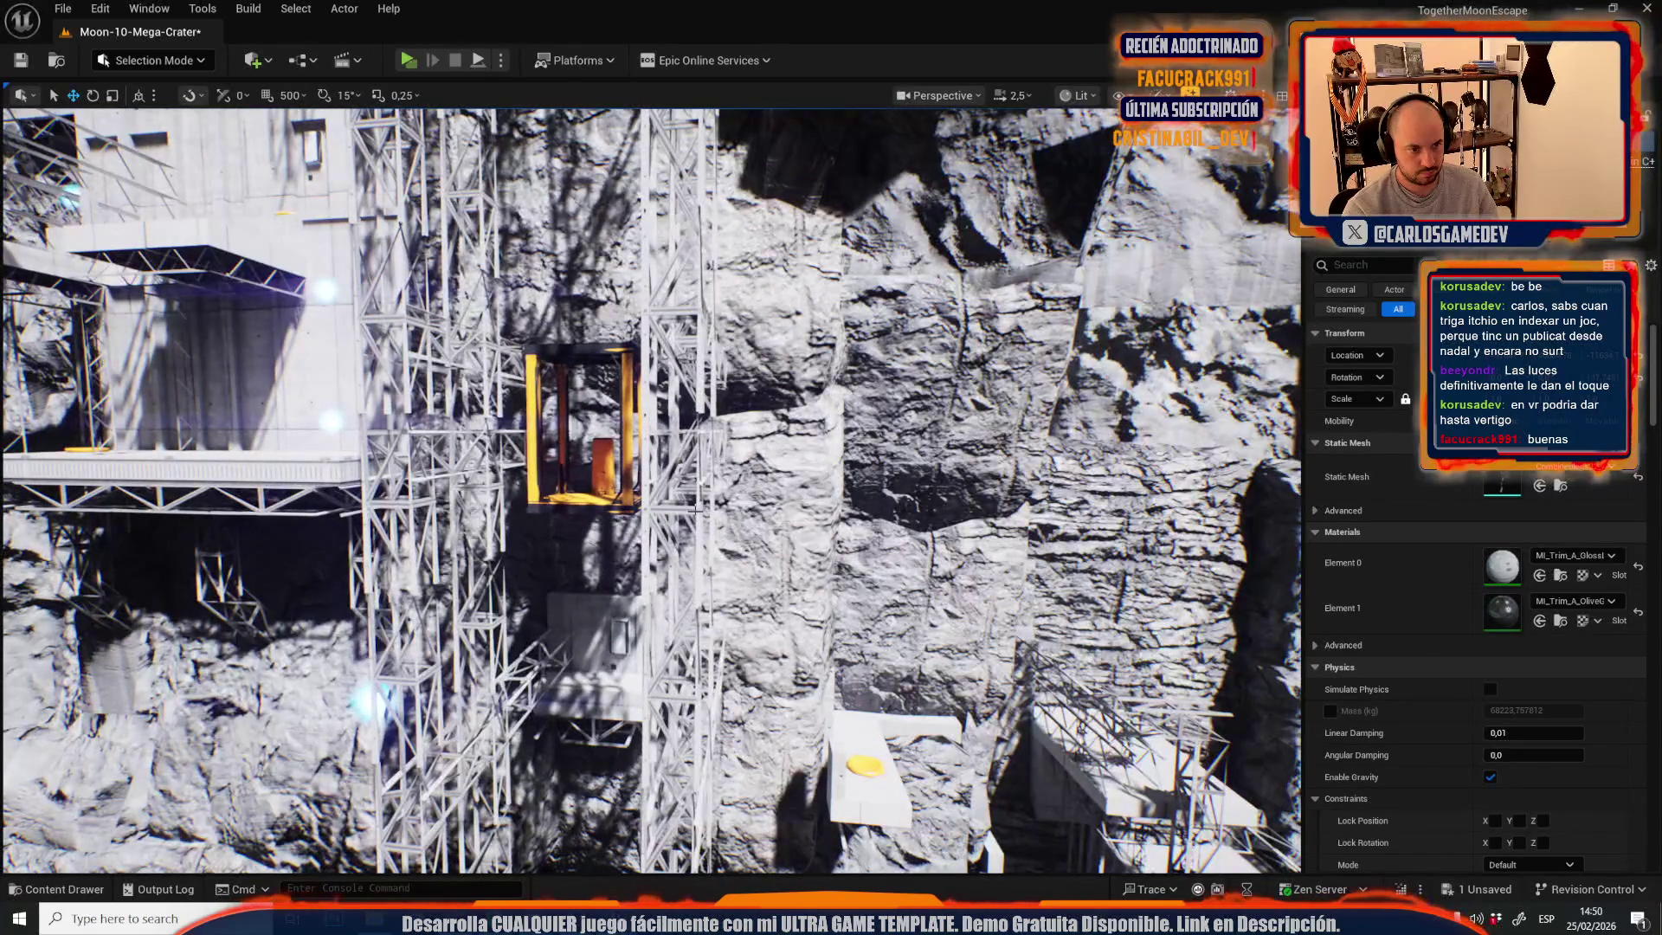
# - Try MI_Trim_A_OliveGray on the lattice towers' Element 0
pyautogui.click(1542, 620)
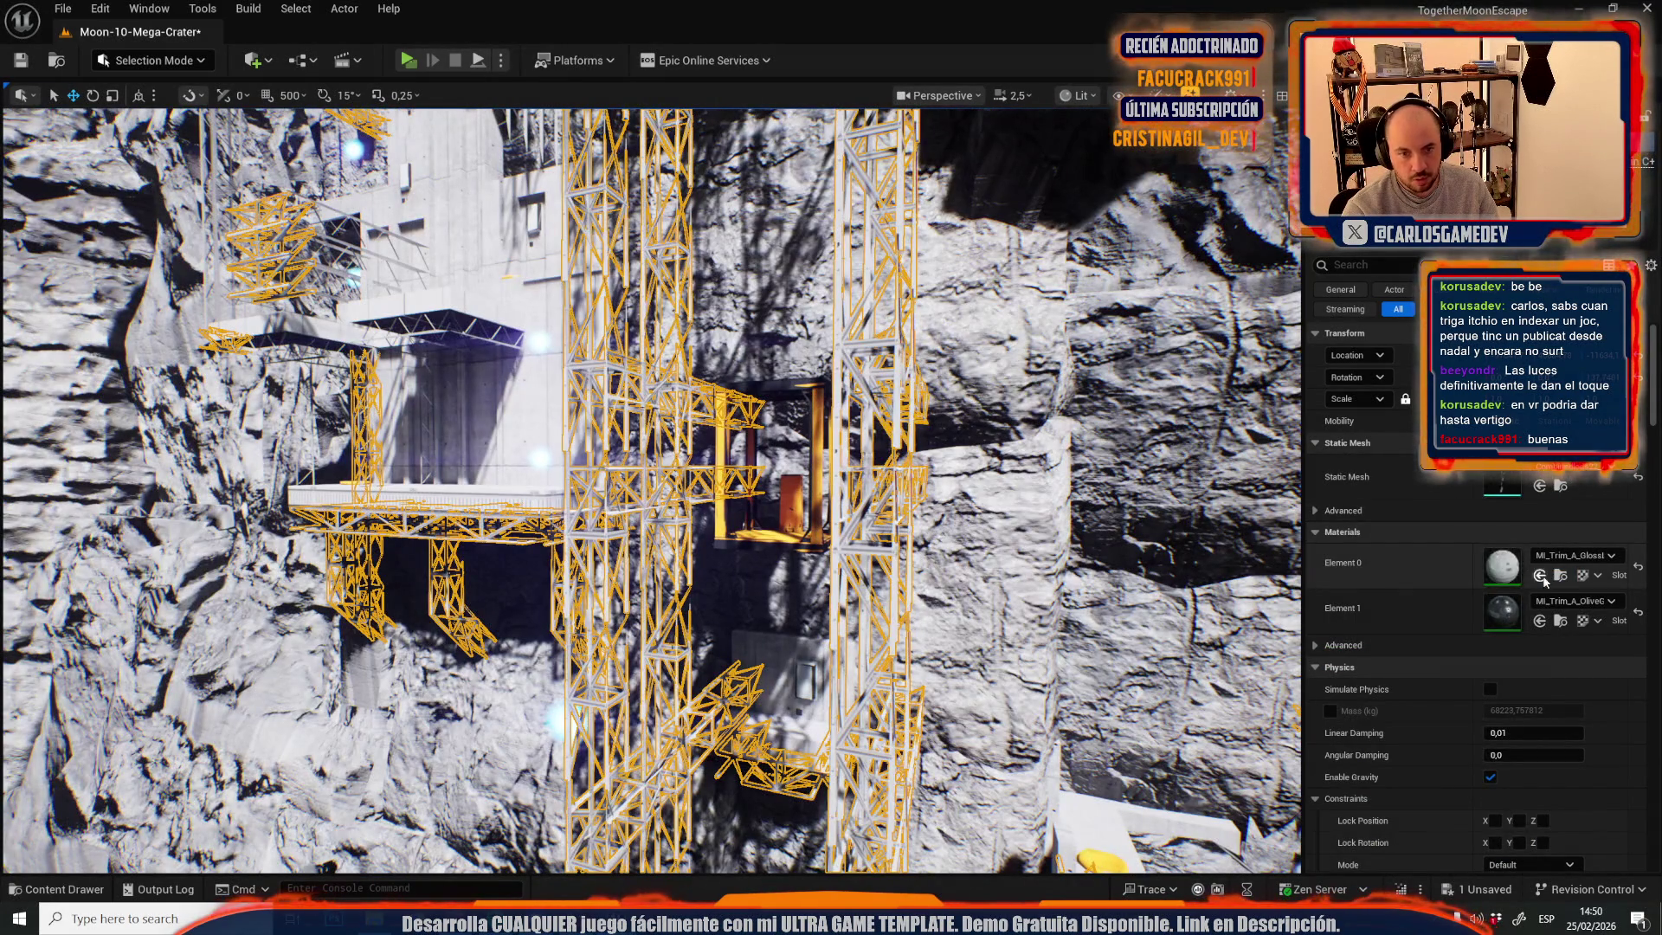
pyautogui.click(1540, 575)
pyautogui.scroll(2, 650, 485)
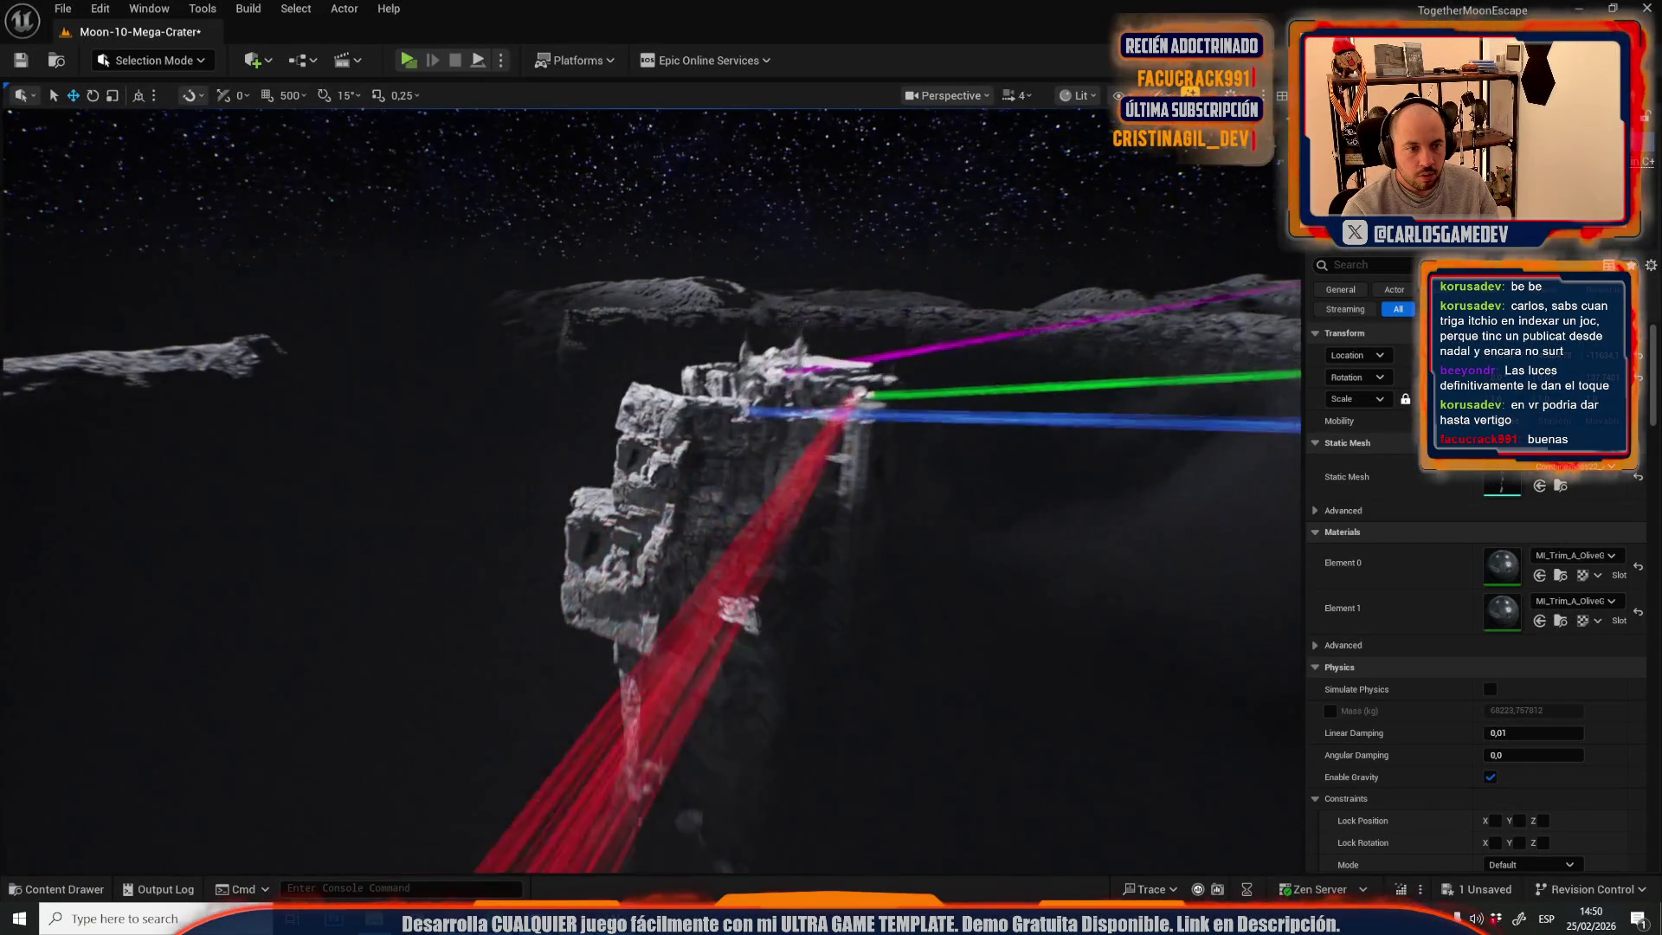
pyautogui.scroll(-2, 649, 484)
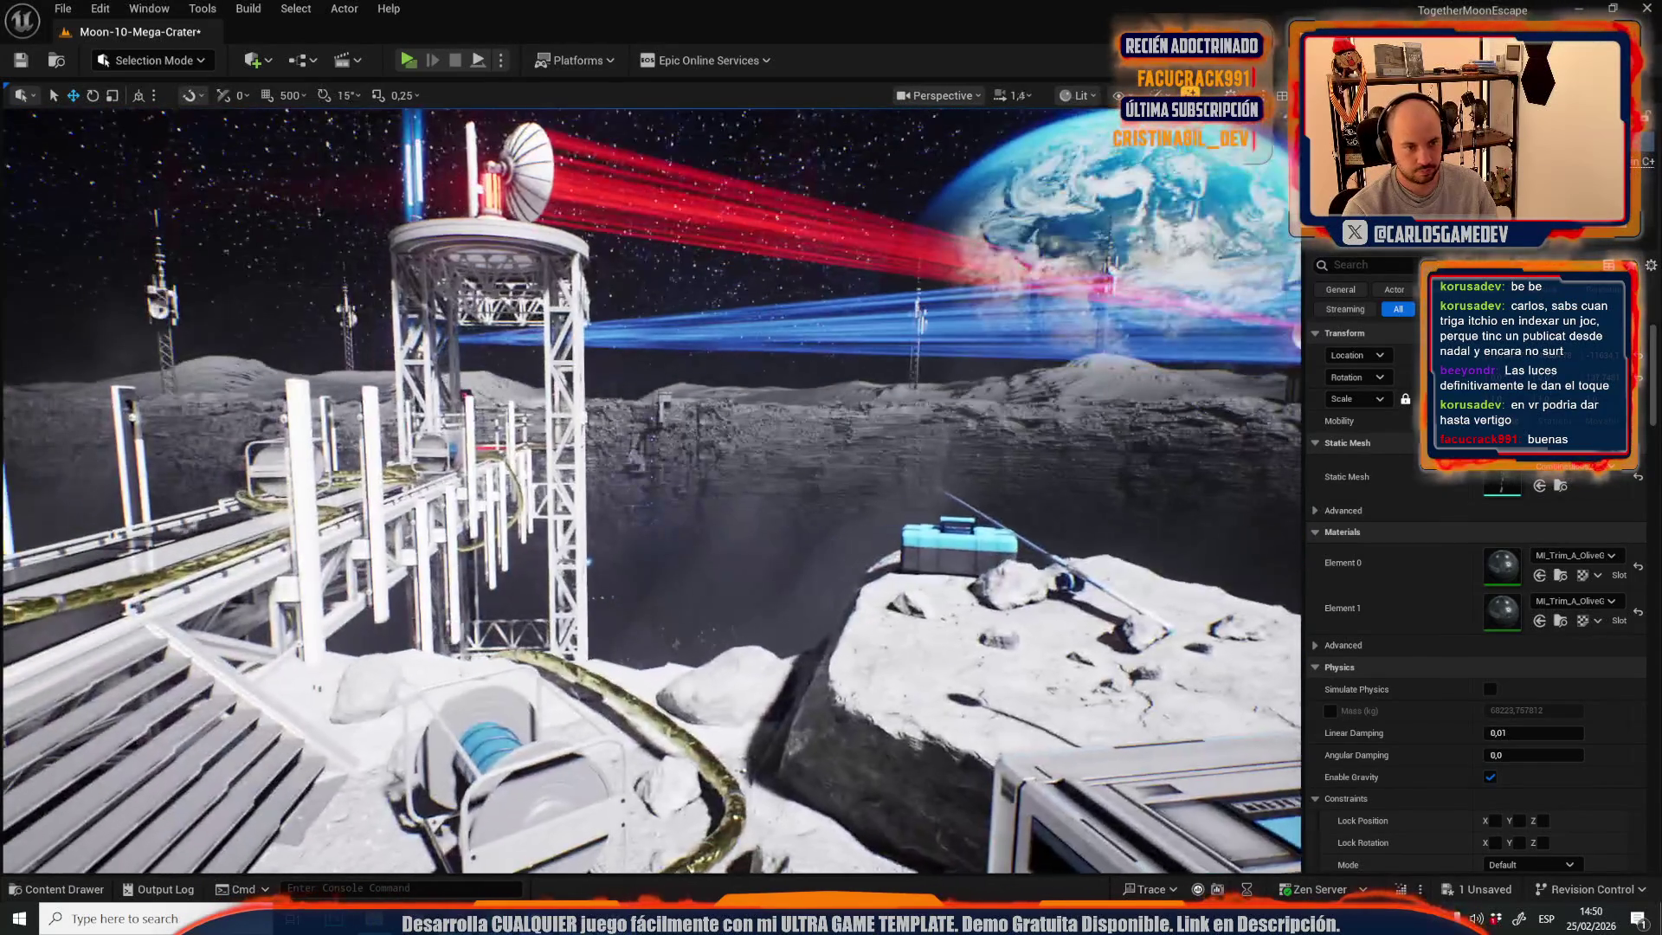
pyautogui.scroll(-1, 649, 485)
# - Undo and redo the olive trial, ending with Element 0 back on MI_Trim_A_GlossLight
pyautogui.hotkey('ctrl', 'z')
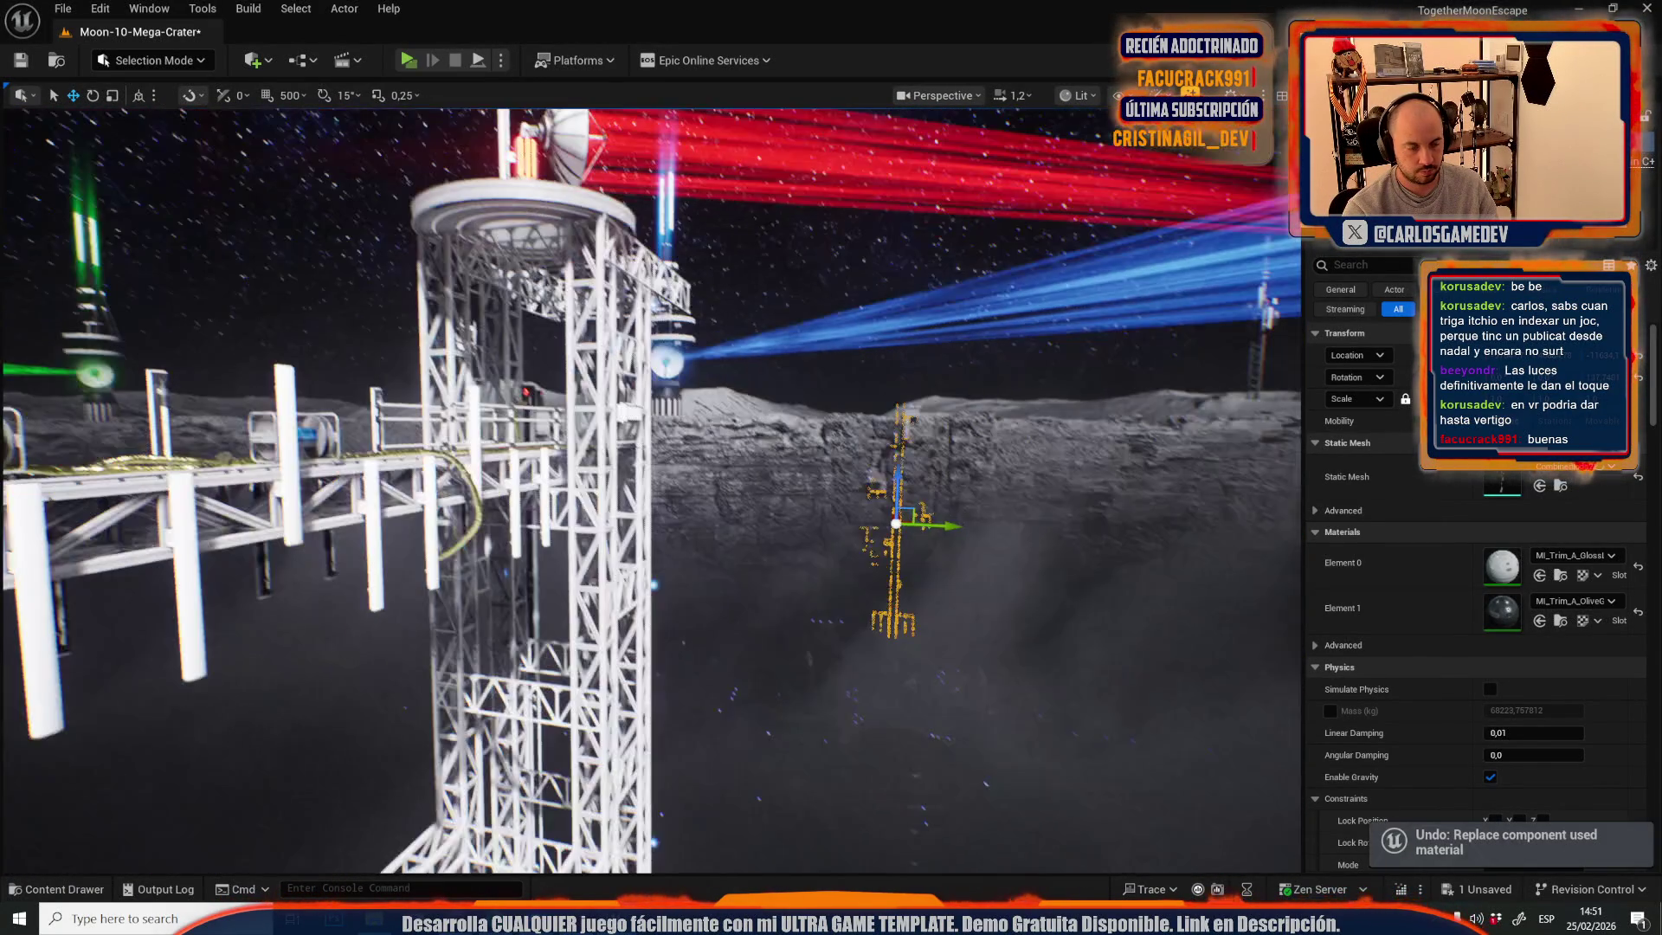
pyautogui.click(913, 357)
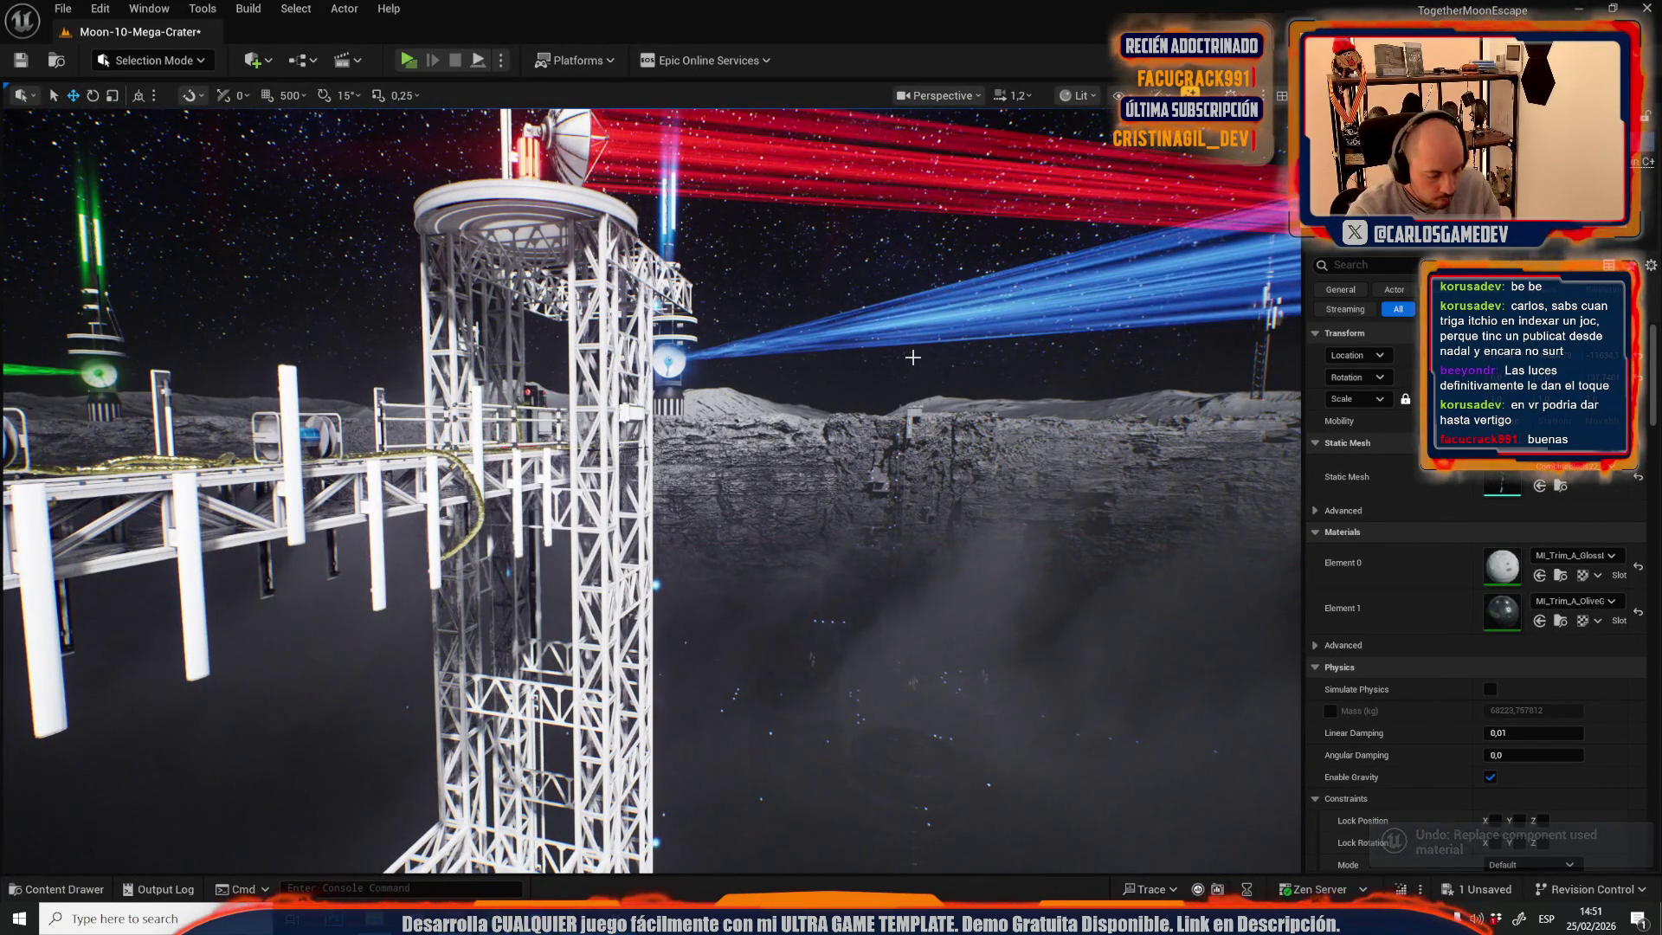
pyautogui.hotkey('ctrl', 'y')
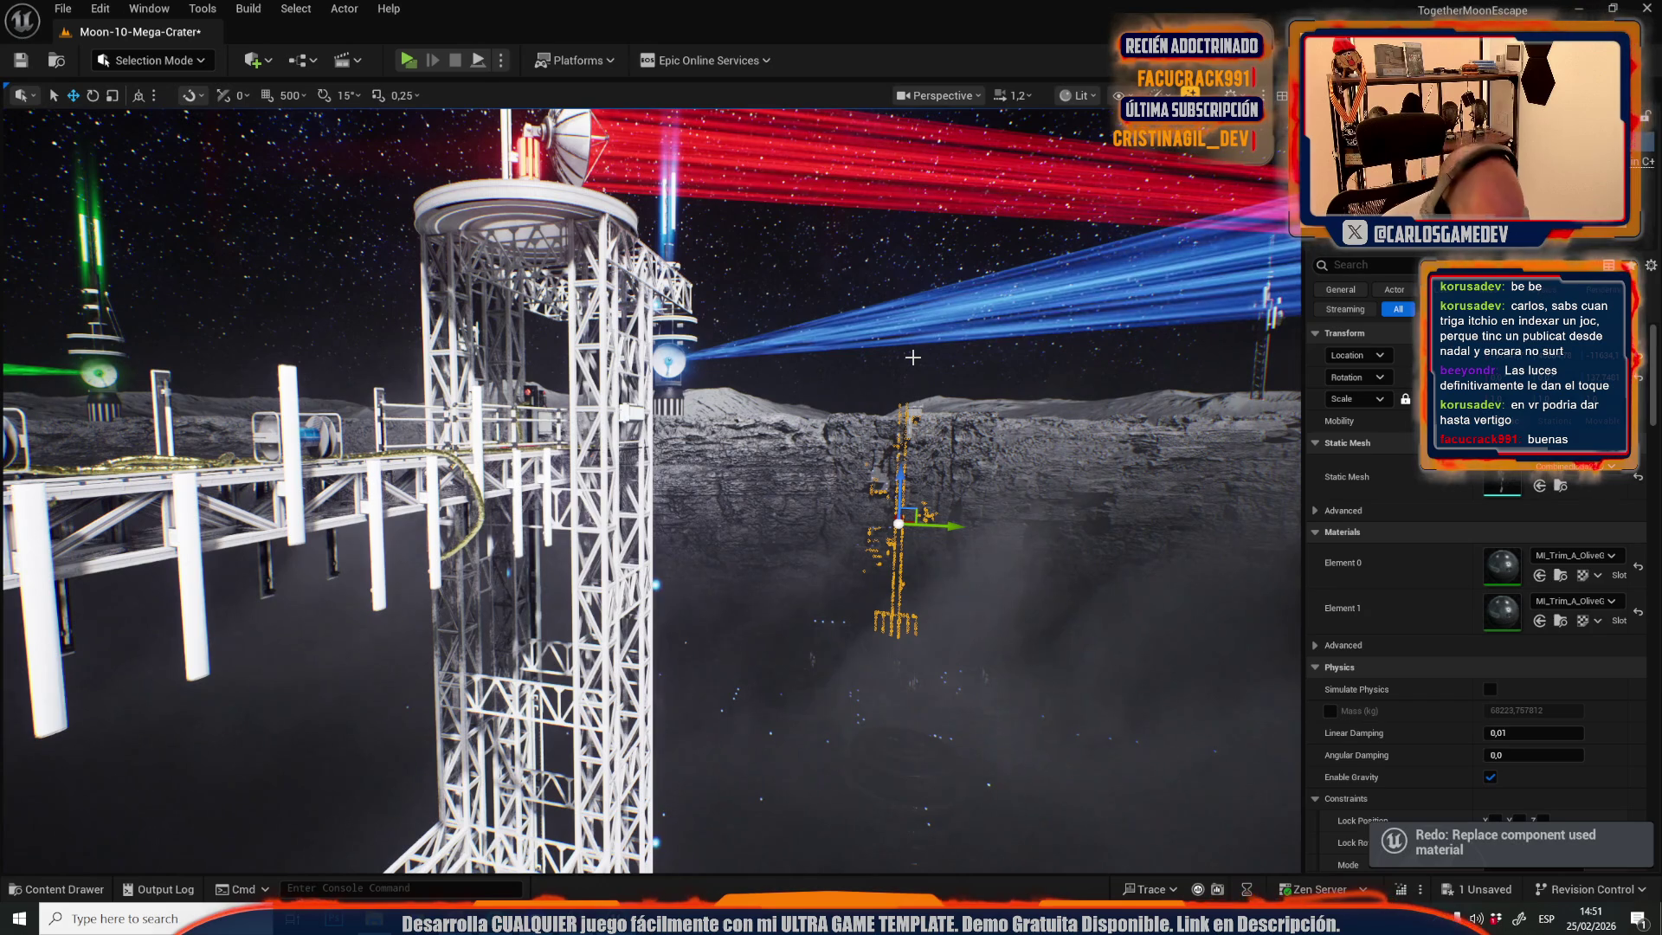
pyautogui.click(912, 357)
pyautogui.hotkey('ctrl', 'z')
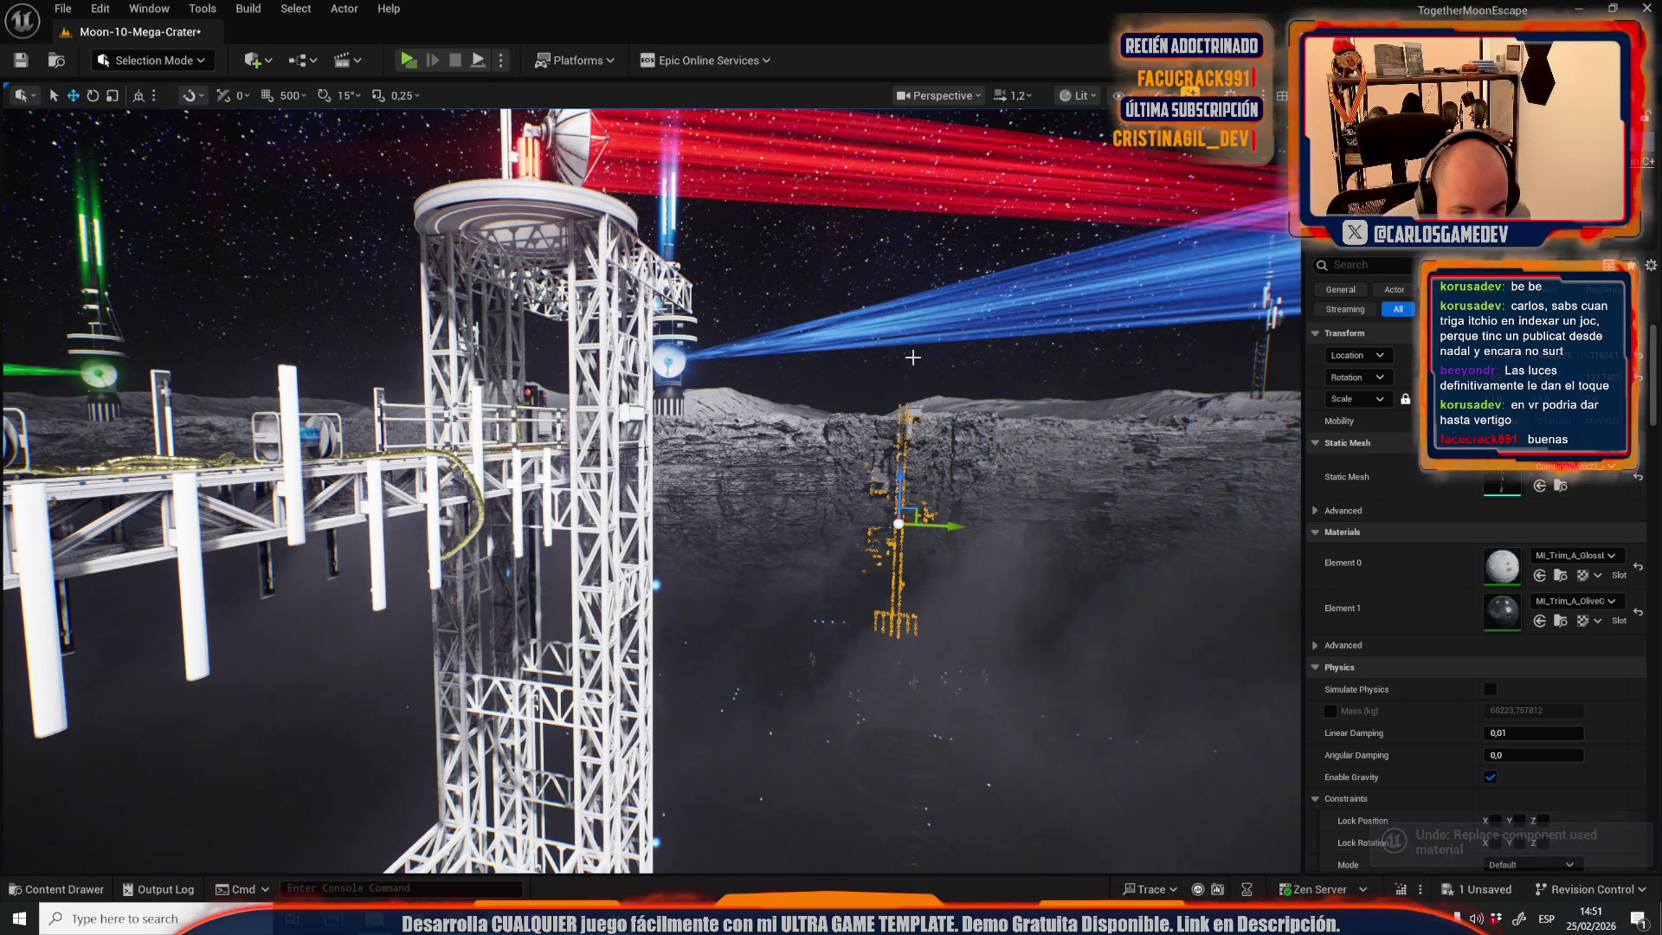
# - Duplicate the gloss light material and give the lattice tower's Element 1 gloss light trim
pyautogui.click(1560, 575)
pyautogui.rightClick(1247, 608)
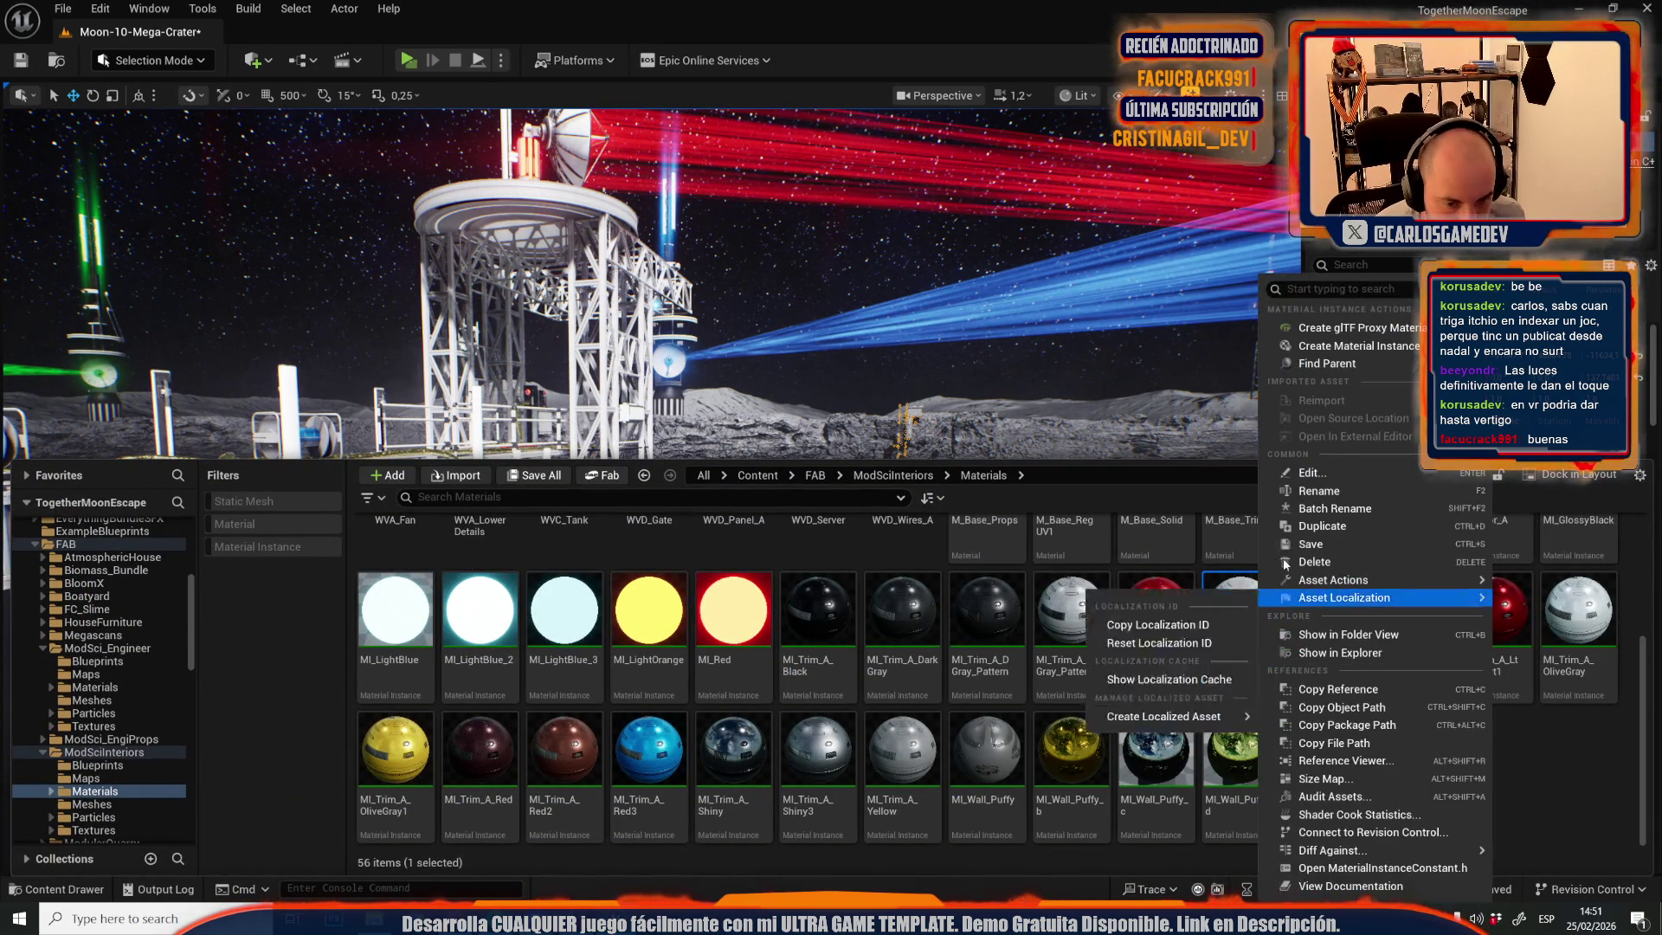
pyautogui.click(1354, 527)
pyautogui.click(1145, 417)
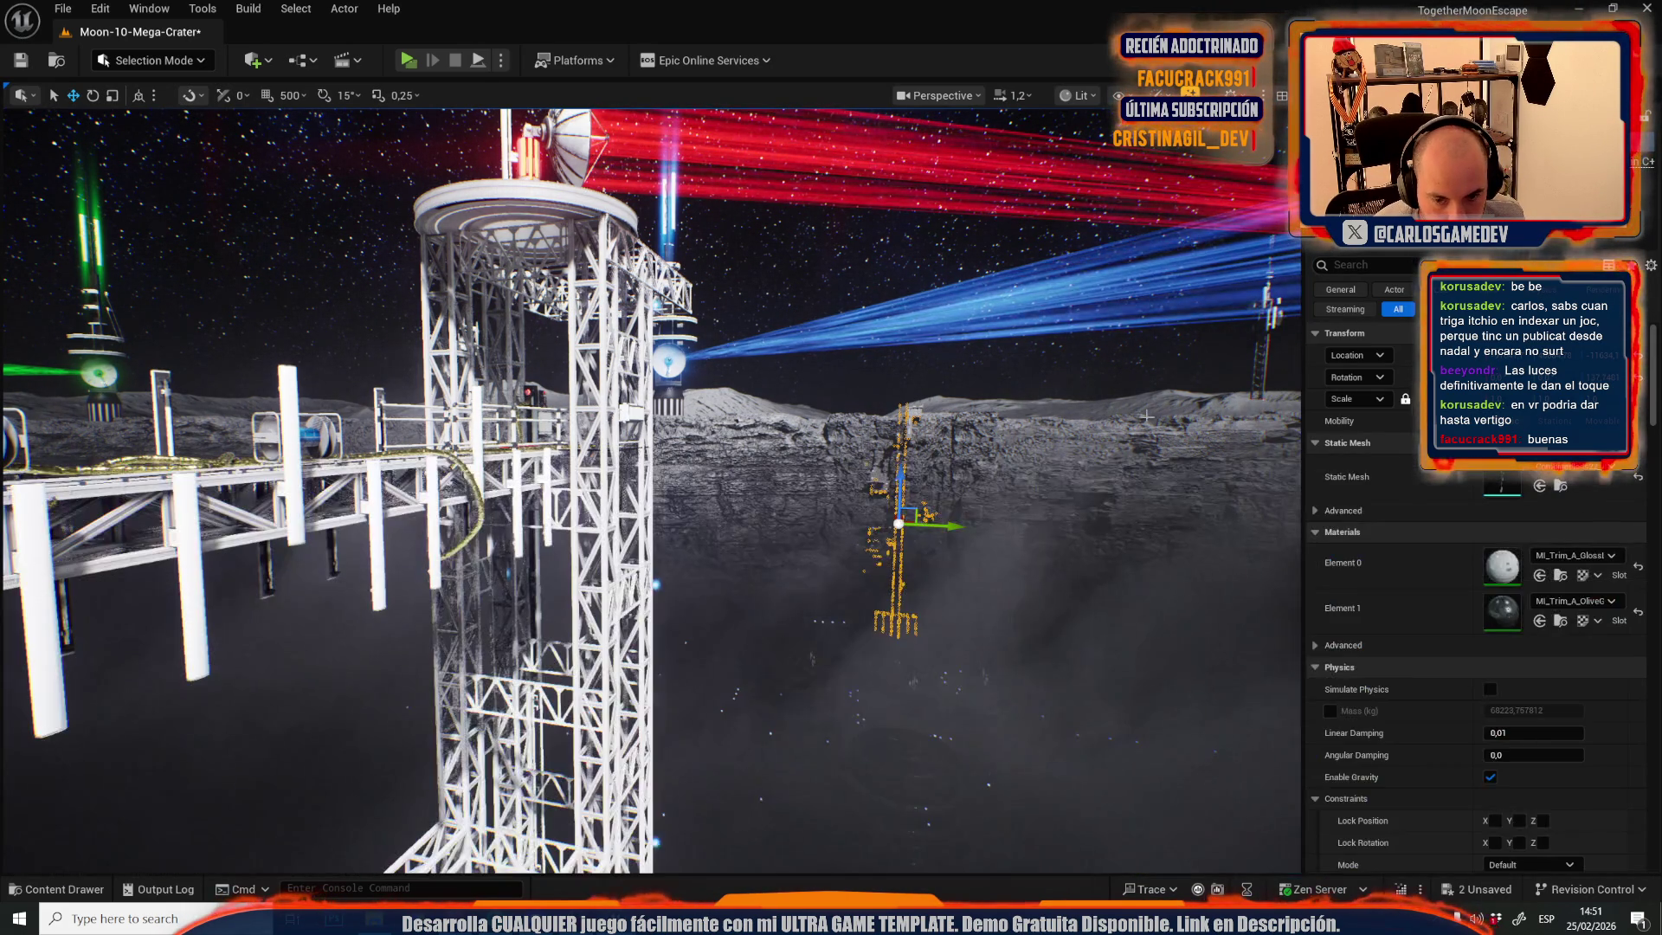
pyautogui.click(1540, 621)
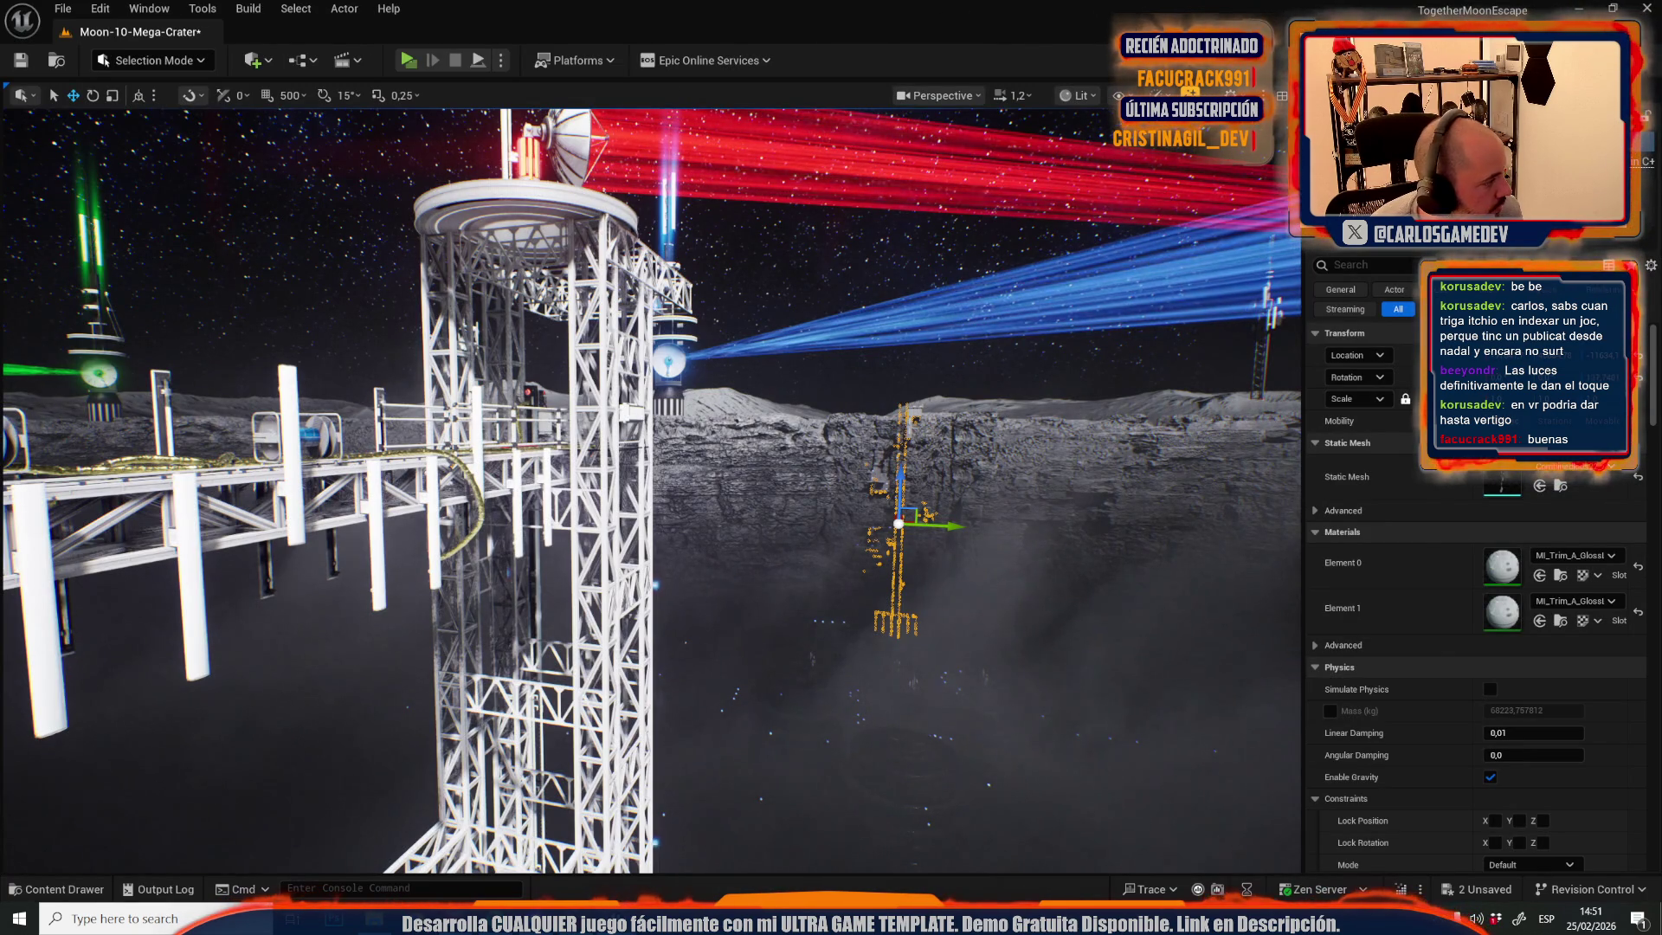
# - Turn the view left across the crater to the cliff and lifts, rechecking Element 0's material
pyautogui.moveTo(465, 511); pyautogui.dragTo(465, 511)
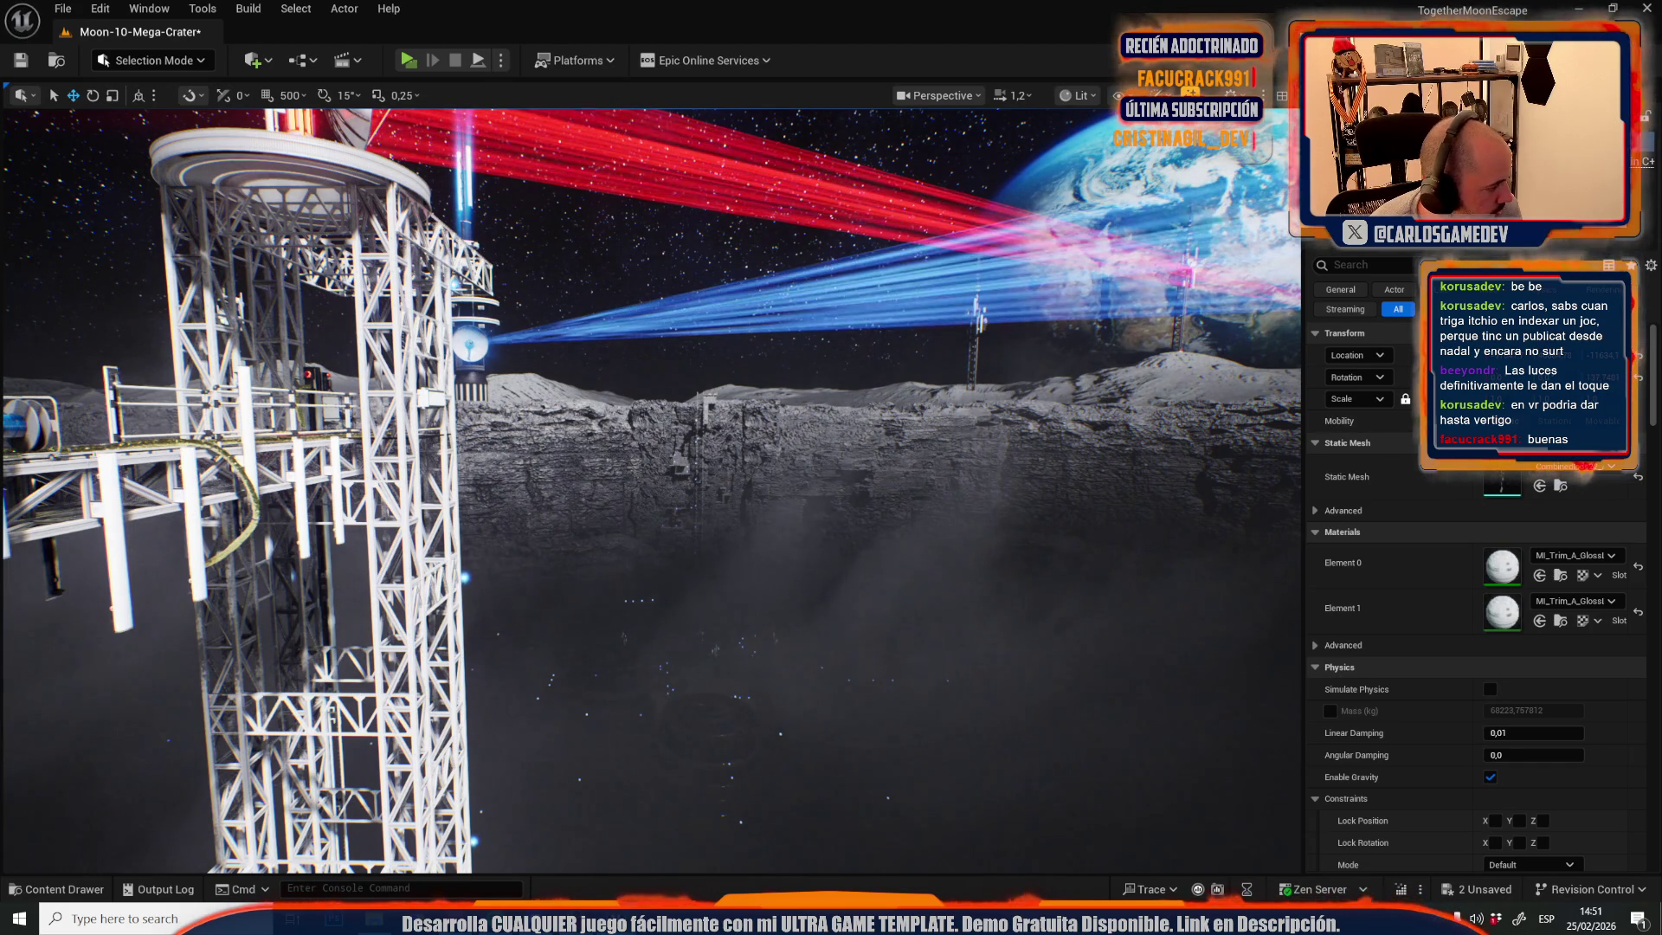
pyautogui.moveTo(437, 486); pyautogui.dragTo(292, 512)
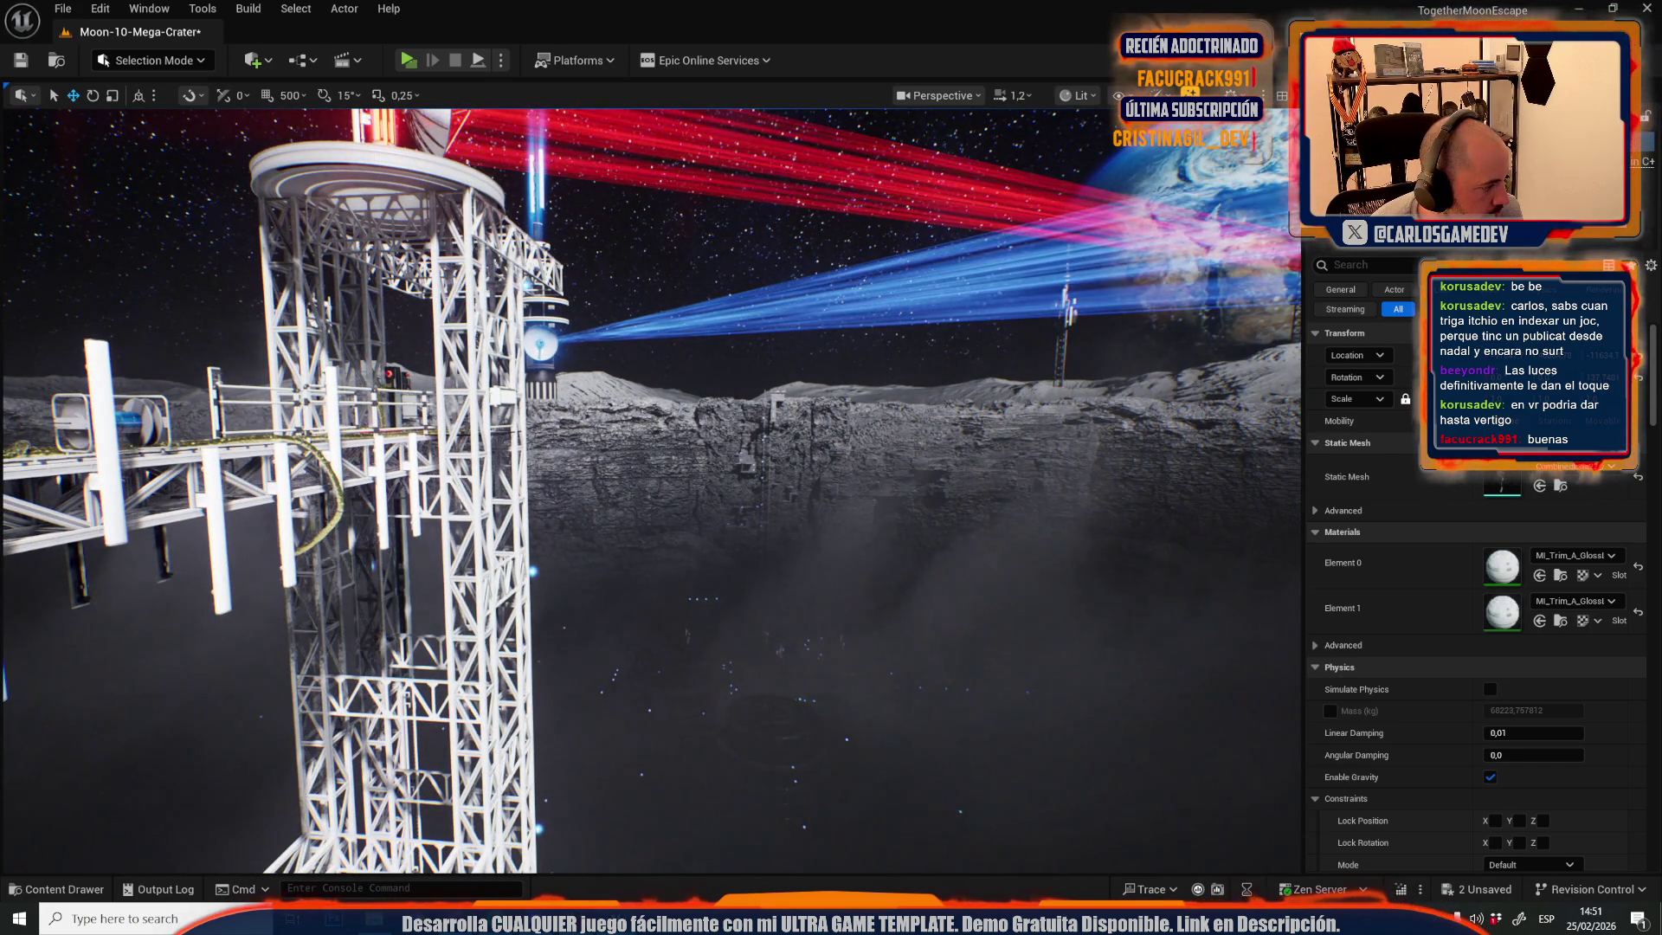
pyautogui.moveTo(291, 513); pyautogui.dragTo(199, 523)
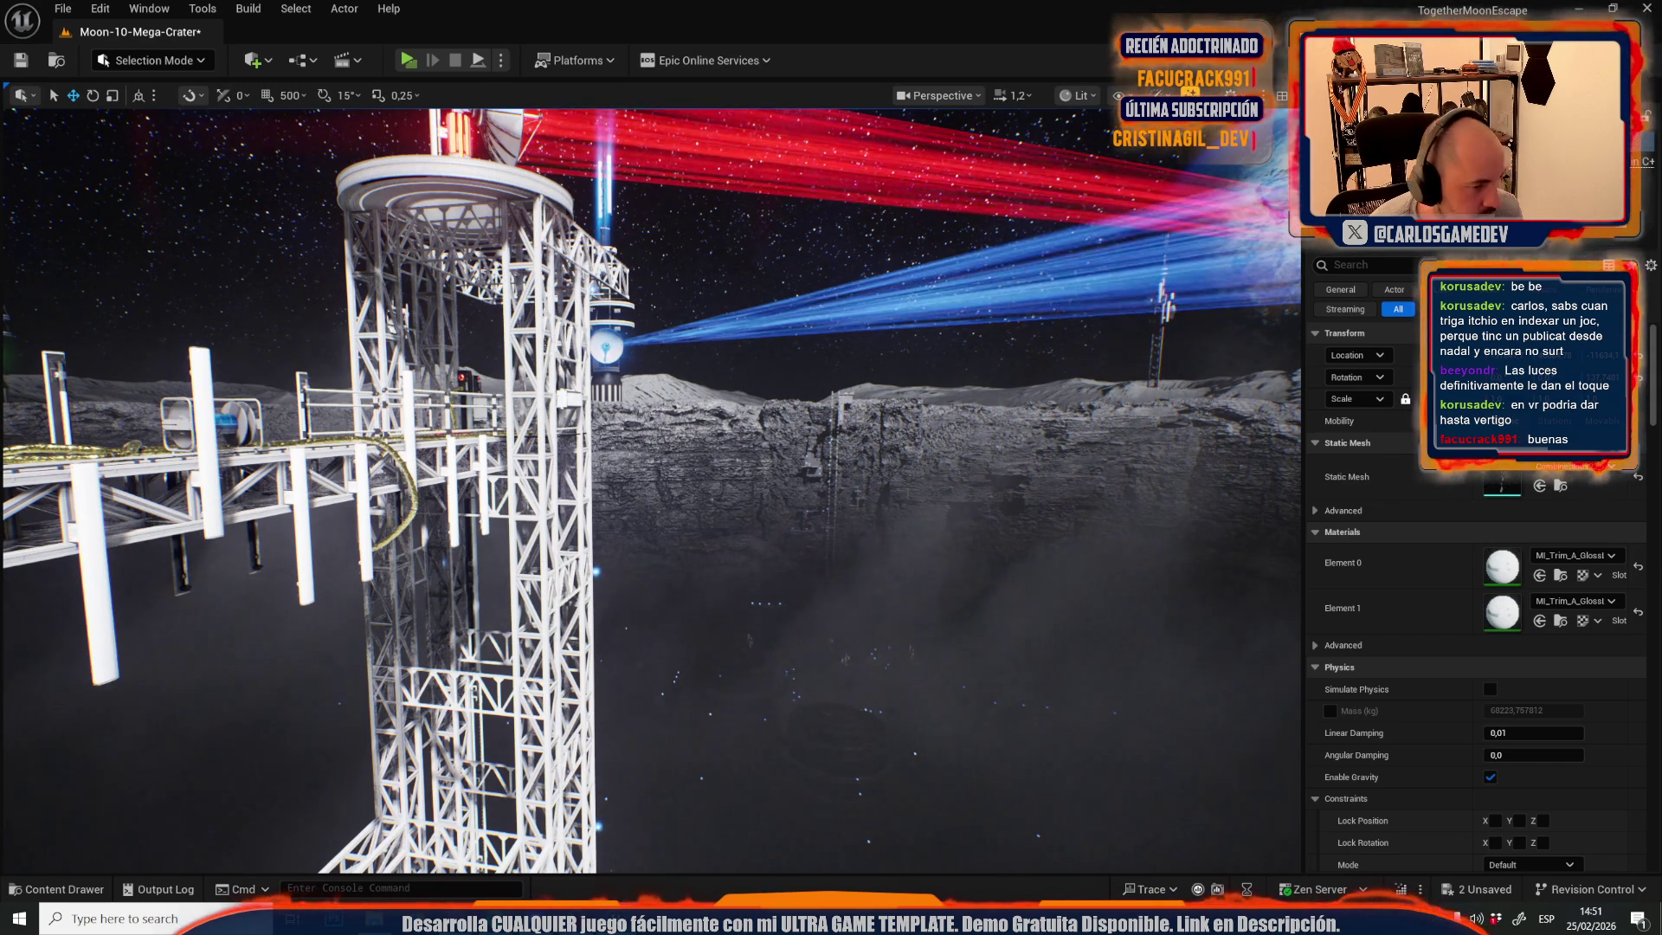
pyautogui.scroll(3, 651, 489)
pyautogui.scroll(-3, 651, 490)
pyautogui.scroll(-5, 987, 584)
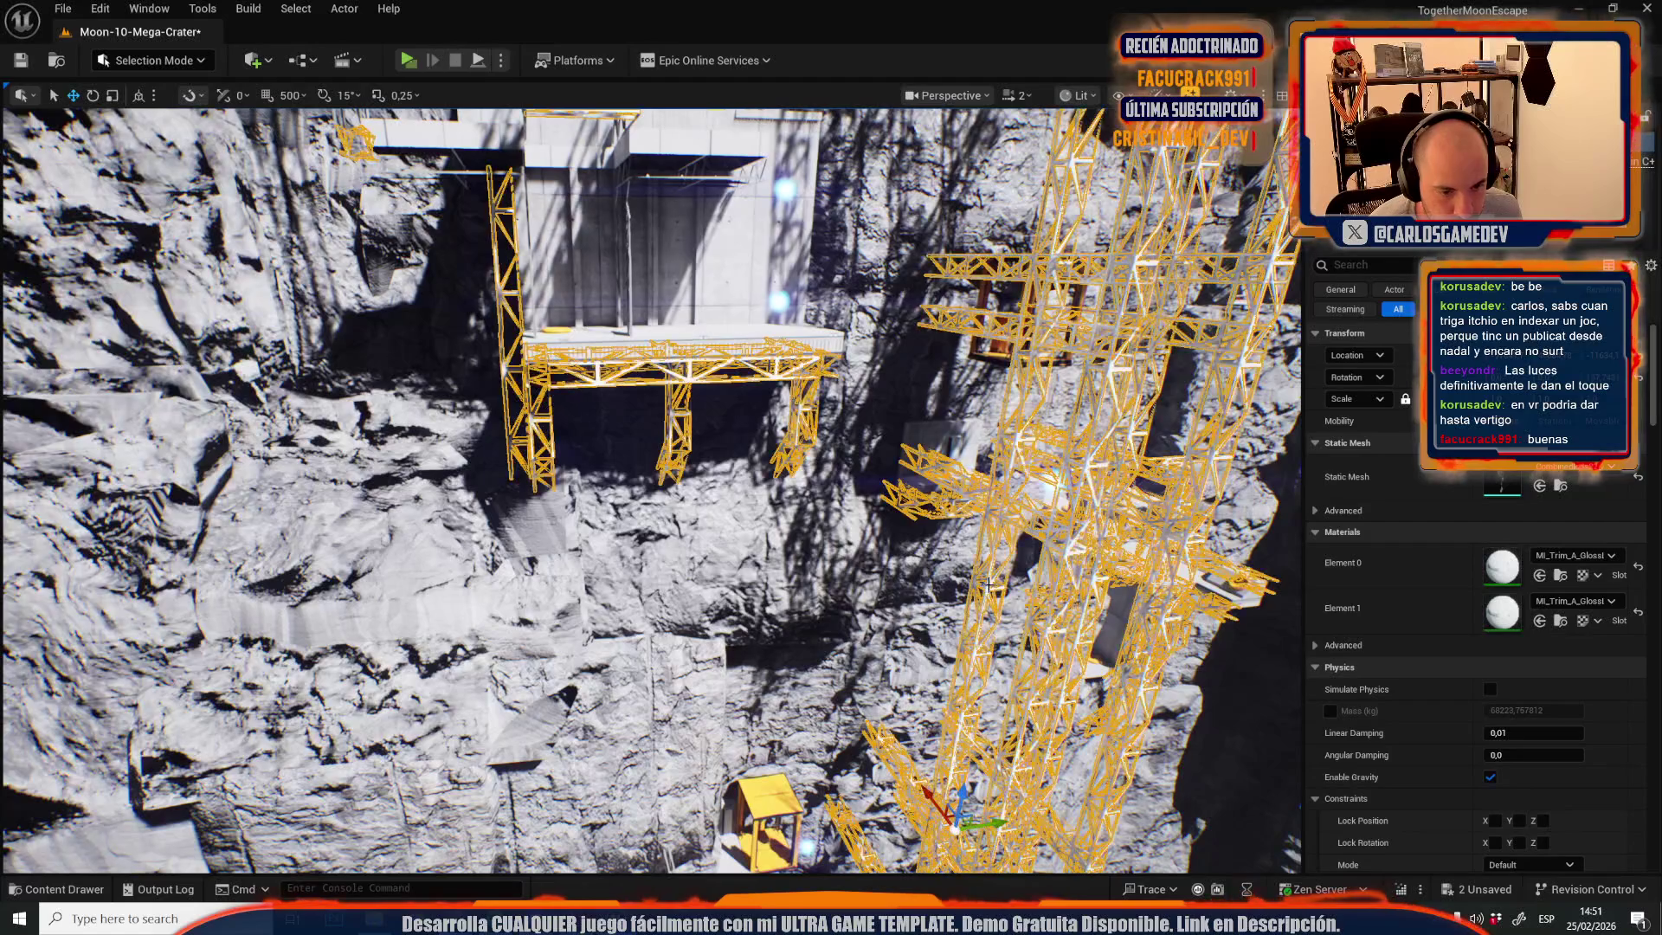
pyautogui.click(1558, 575)
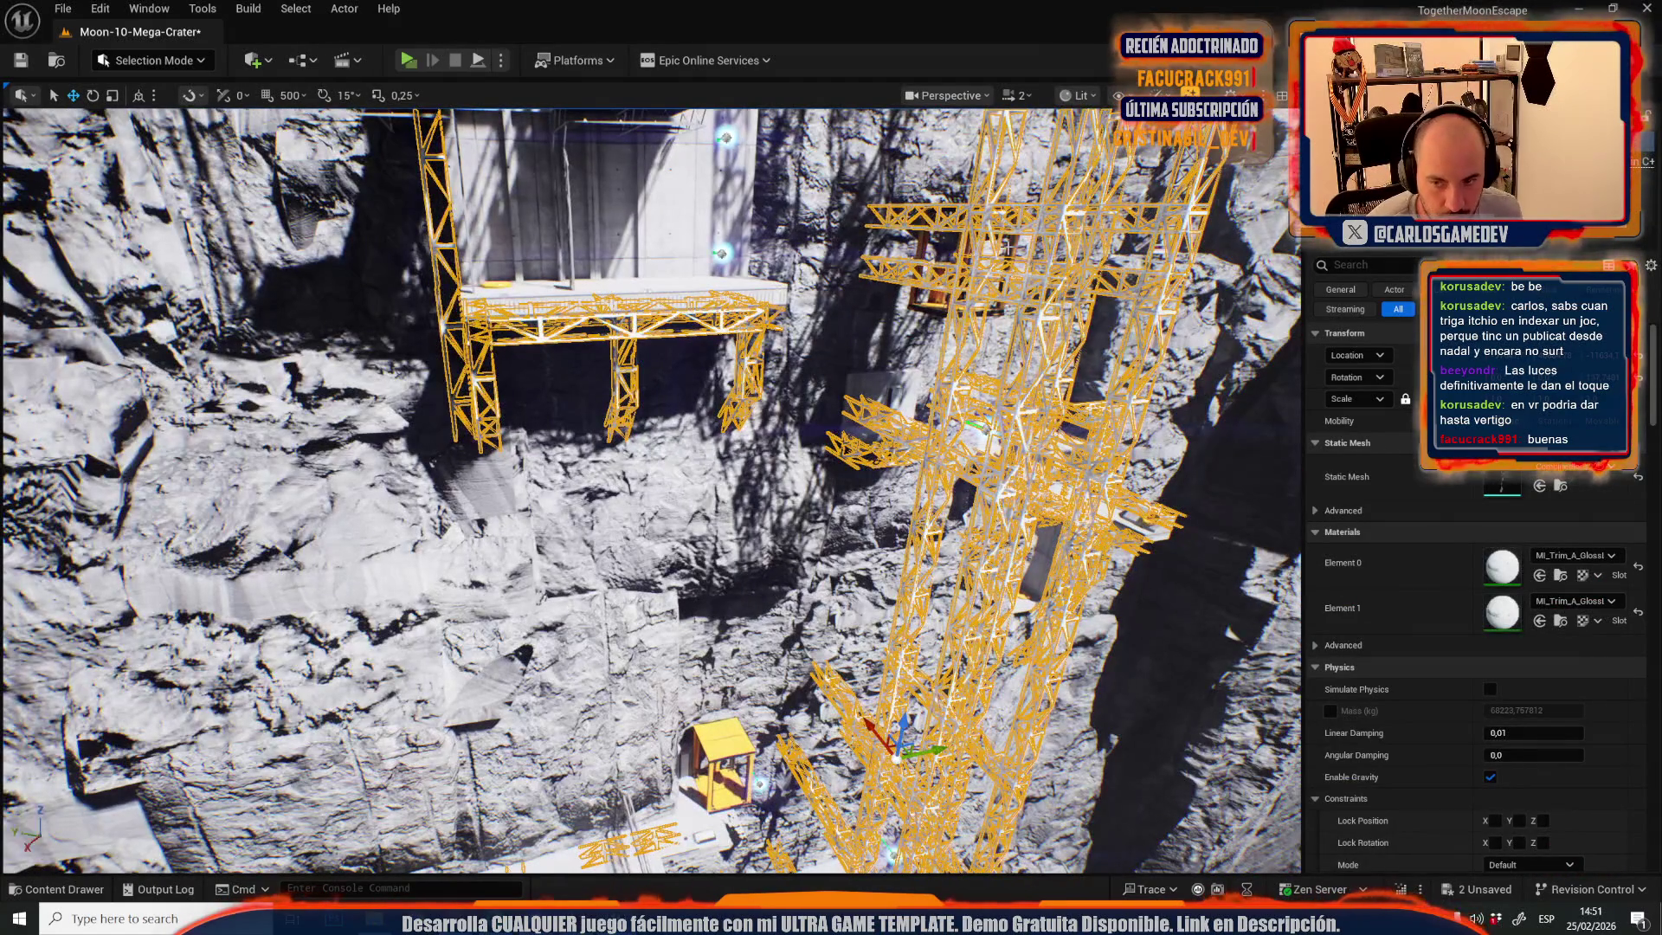
pyautogui.scroll(5, 844, 301)
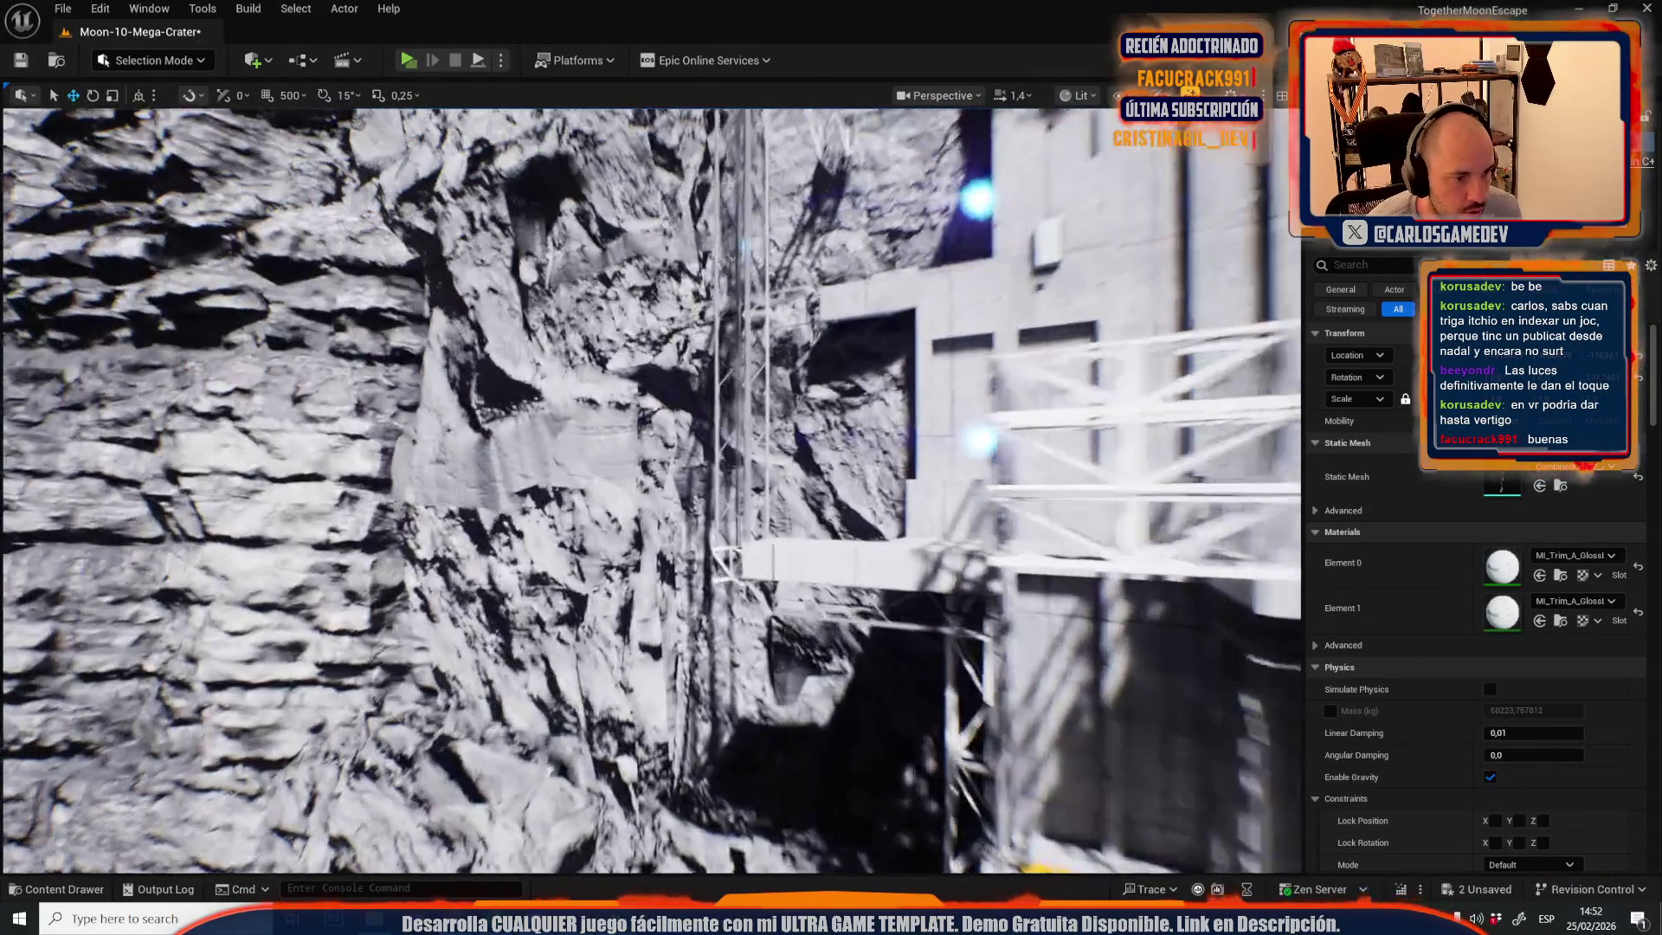
pyautogui.scroll(2, 651, 490)
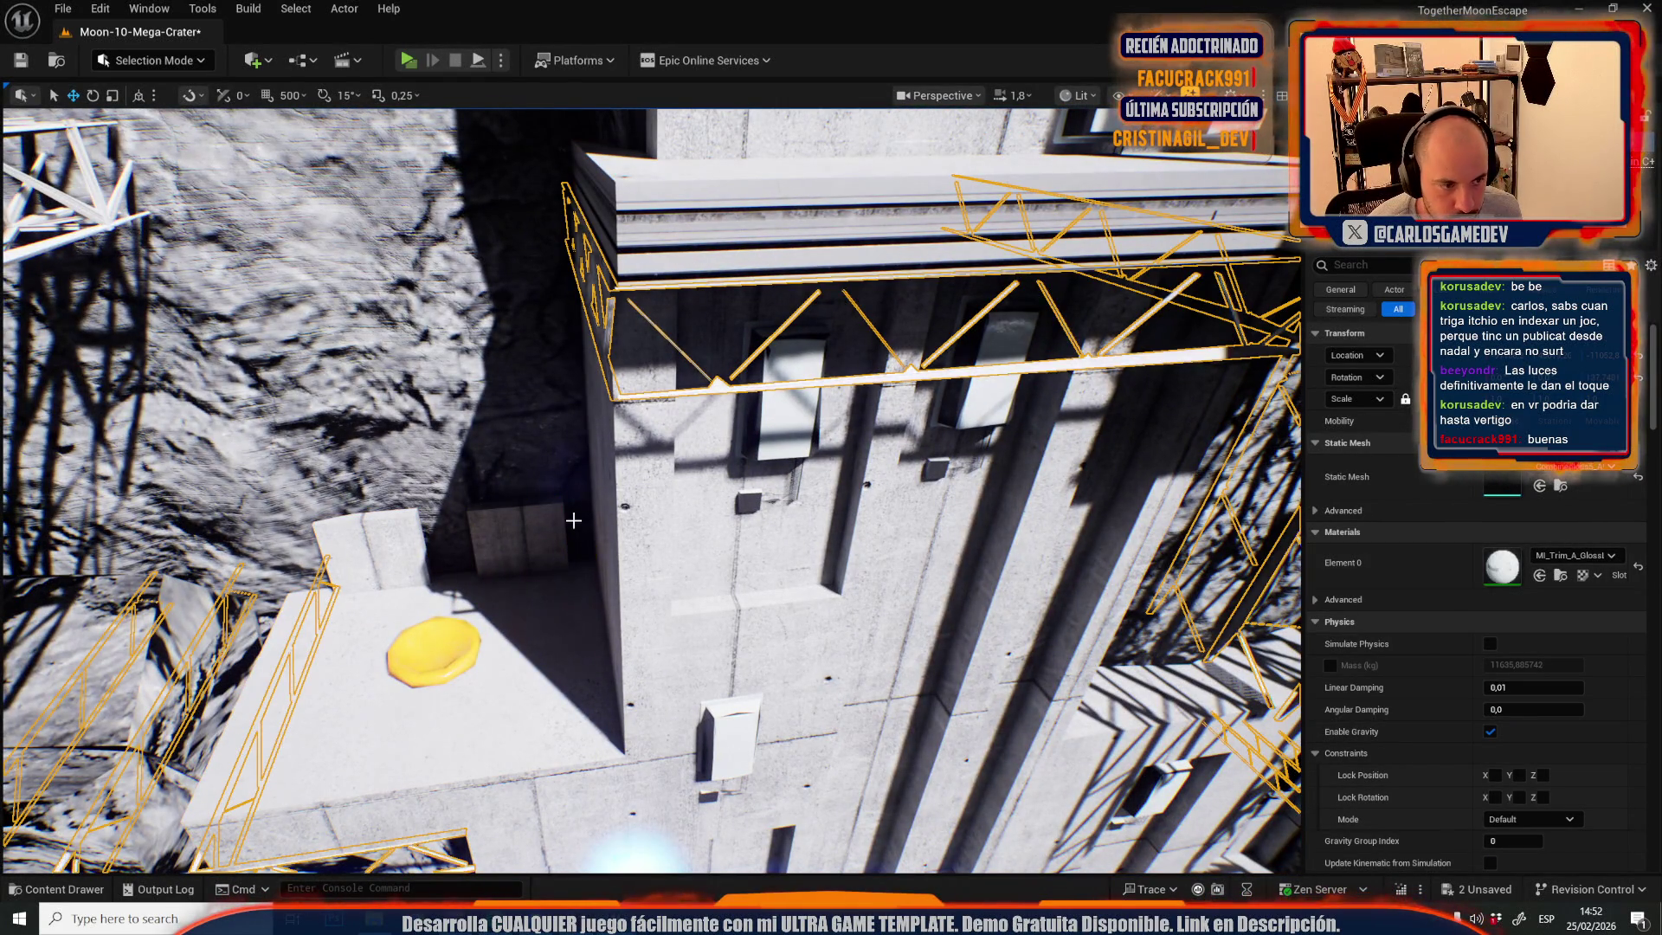
pyautogui.scroll(3, 651, 490)
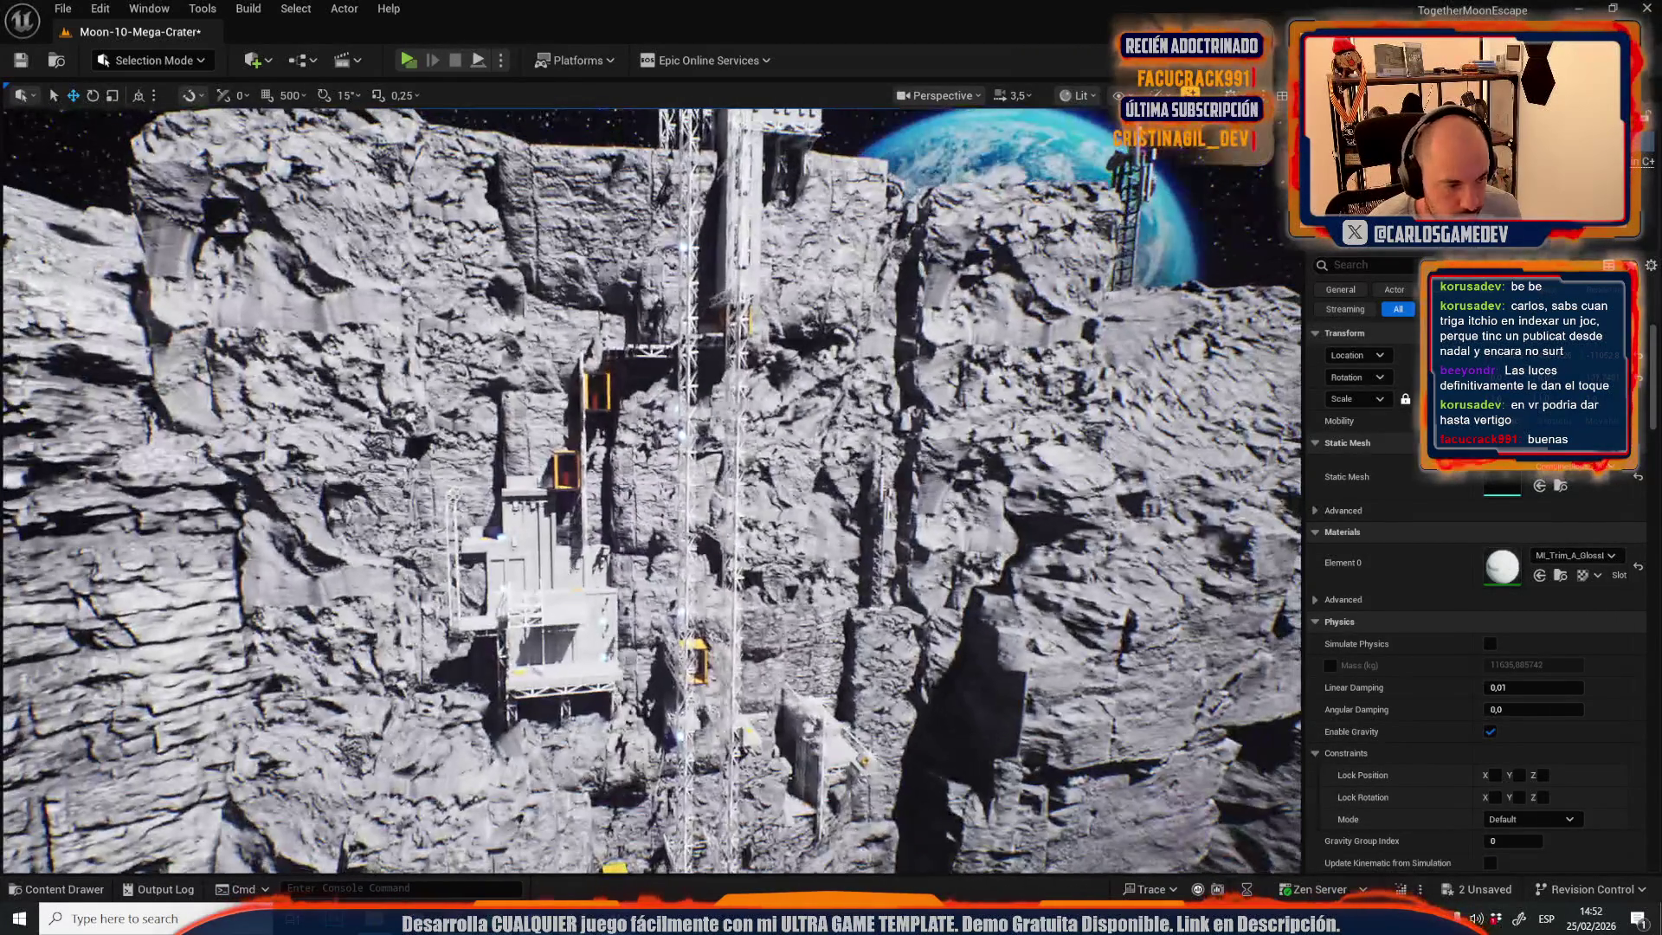
pyautogui.scroll(1, 650, 490)
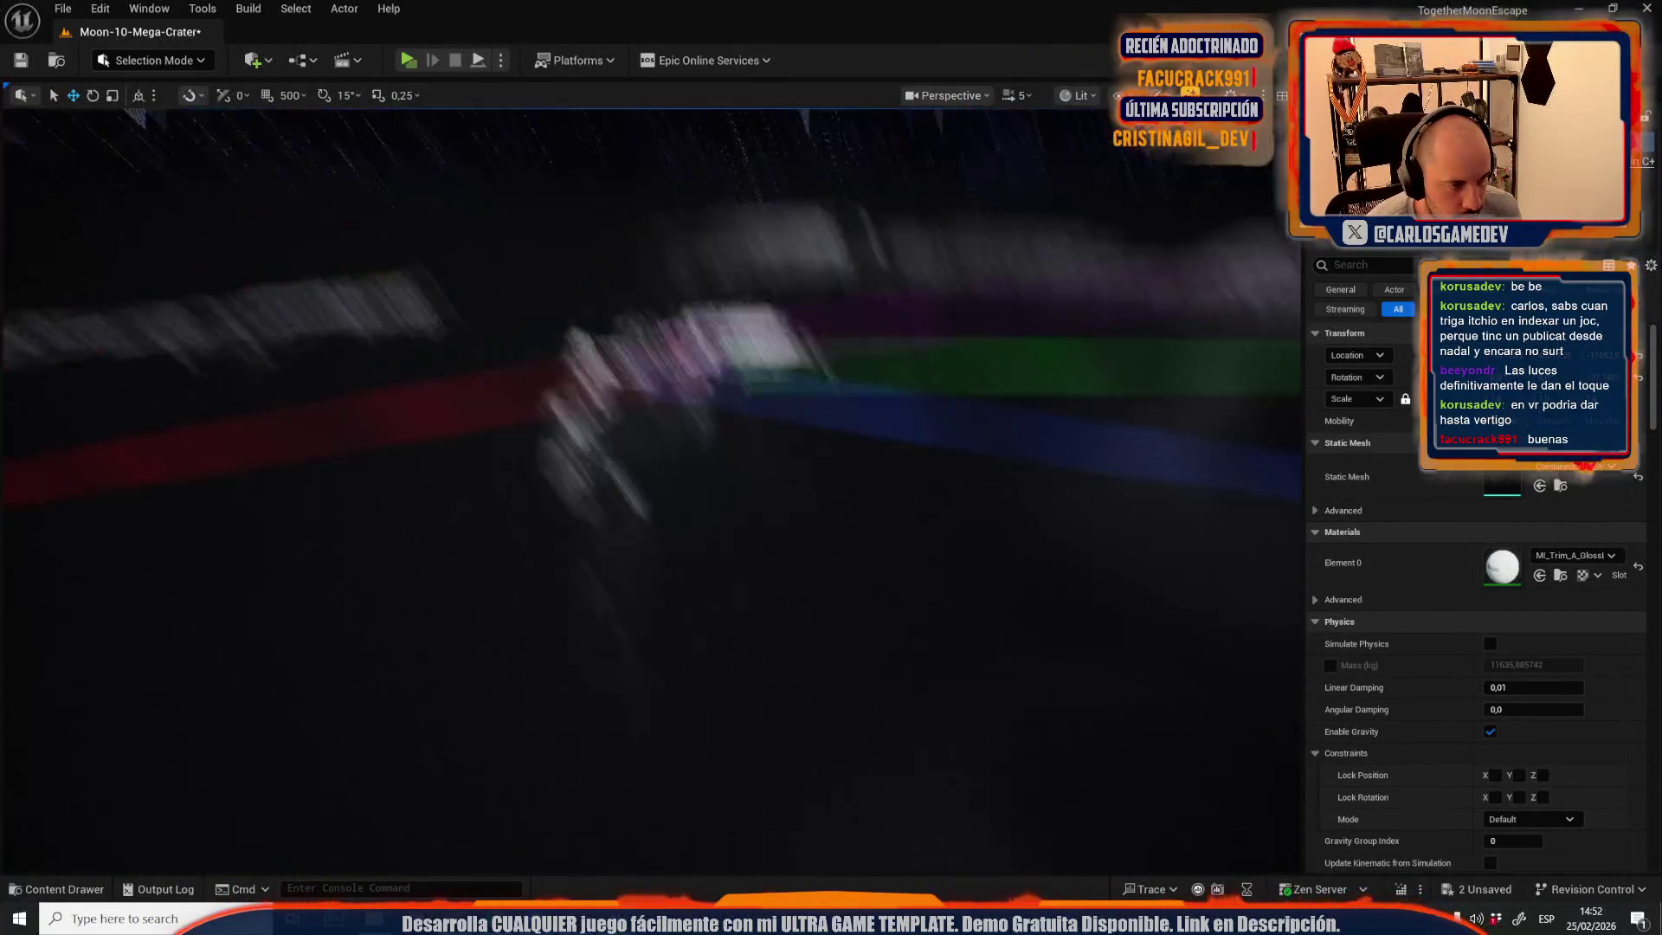
pyautogui.scroll(-1, 651, 490)
pyautogui.scroll(-3, 651, 490)
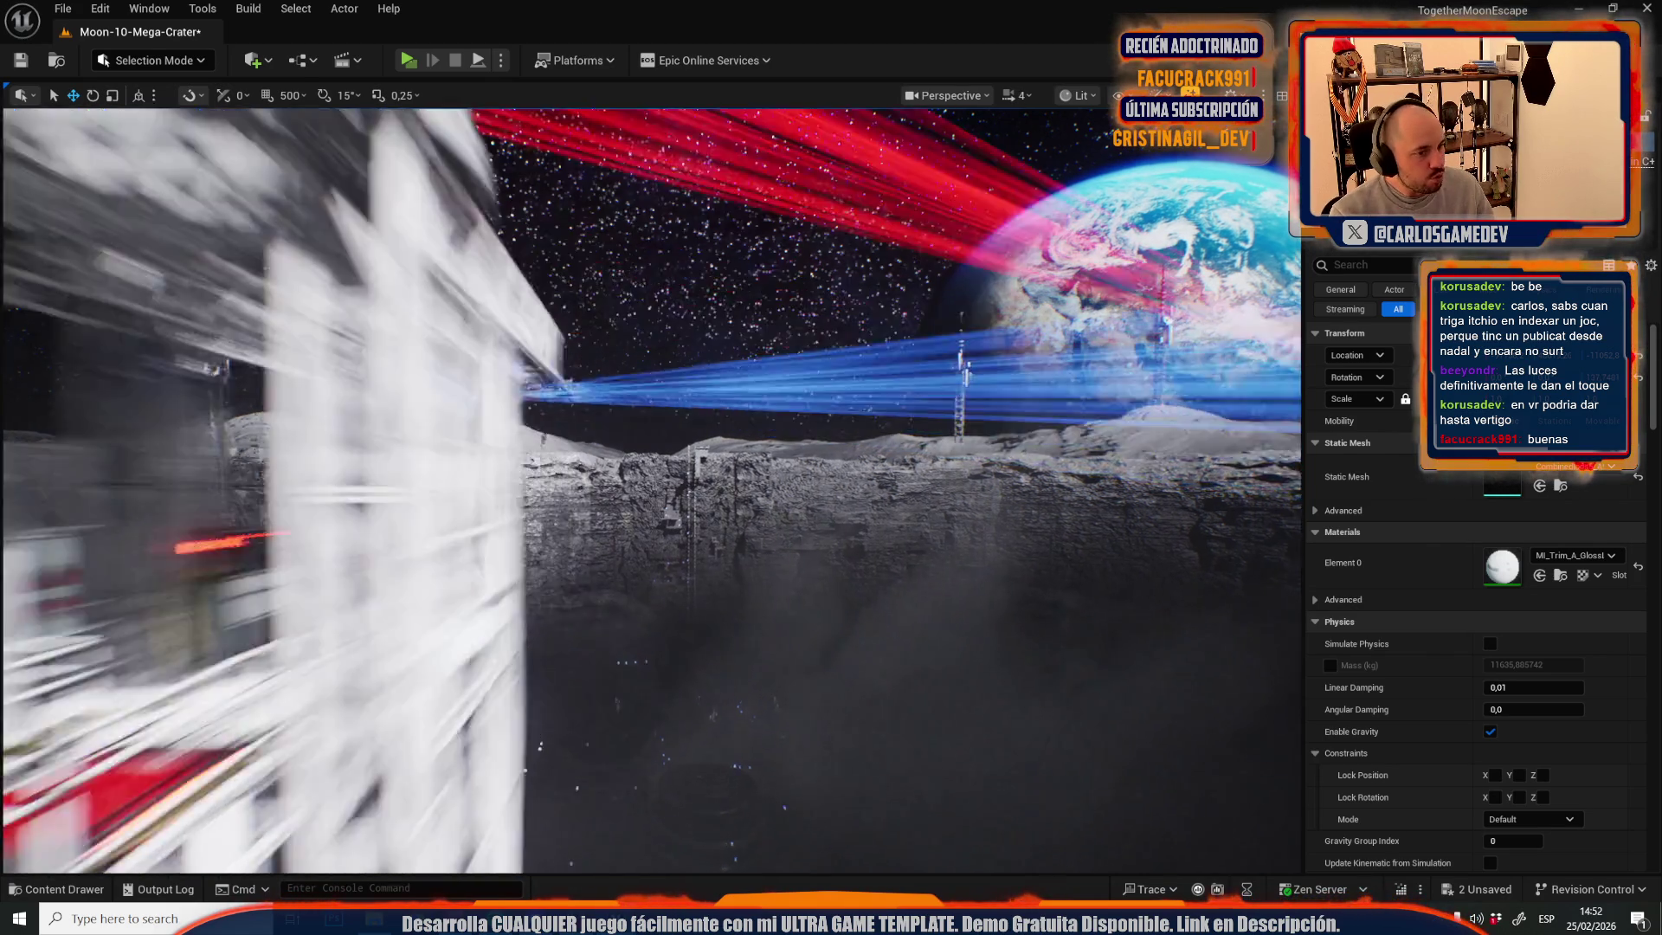
pyautogui.scroll(-1, 651, 490)
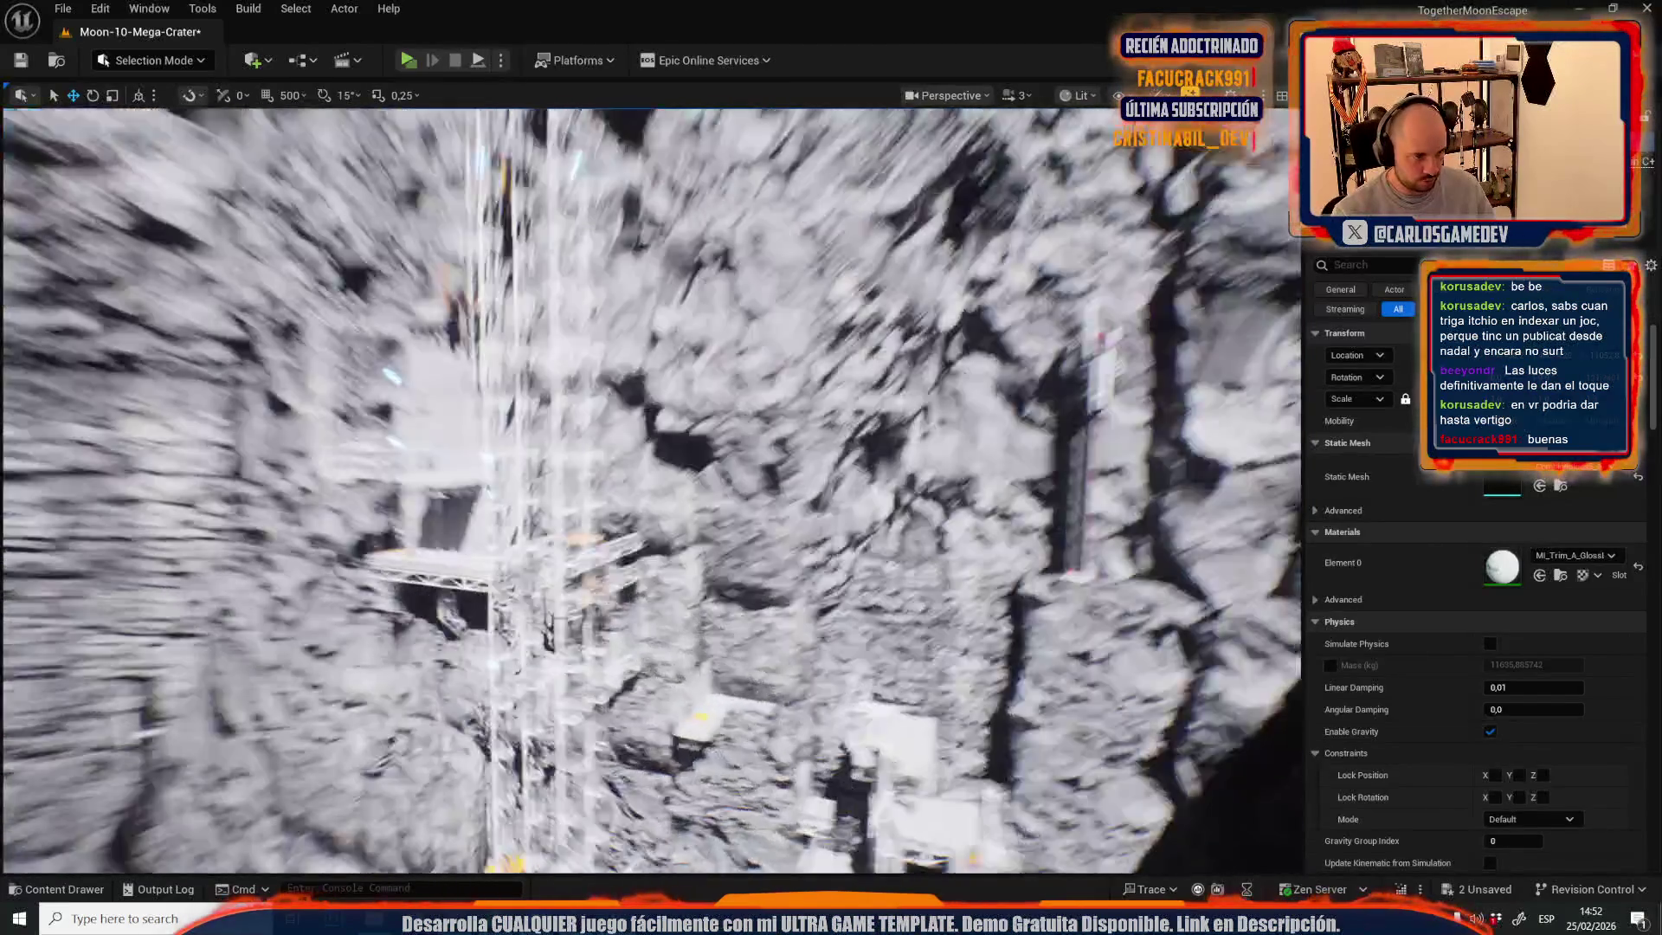
pyautogui.scroll(2, 651, 489)
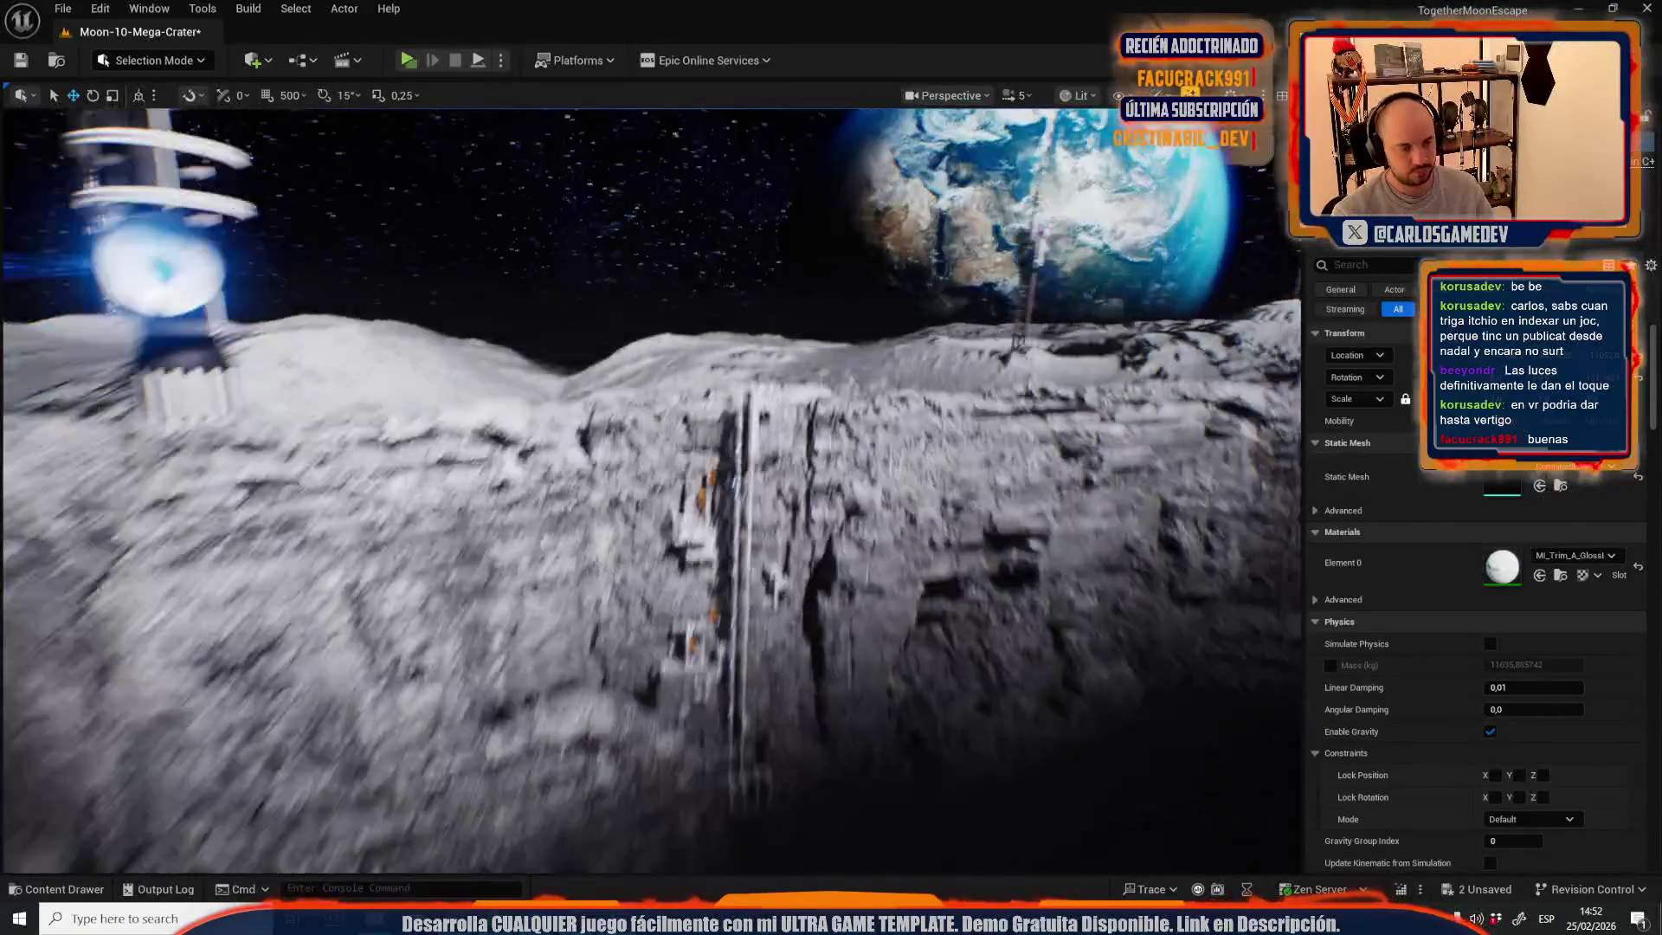
pyautogui.press('w')
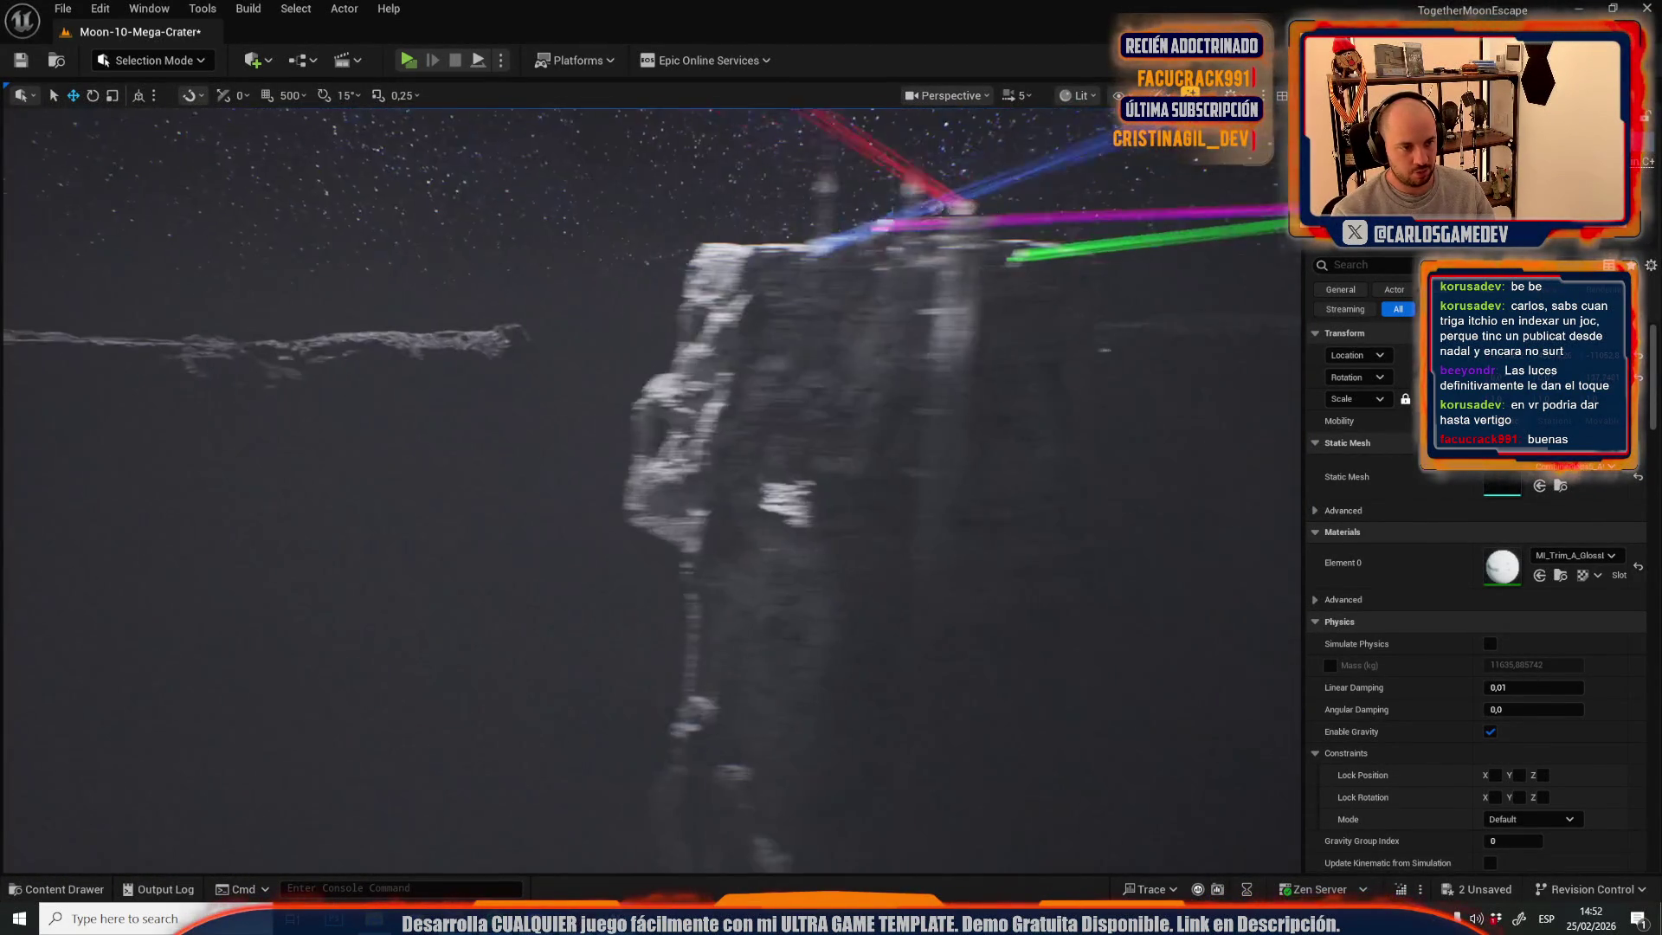
pyautogui.scroll(-3, 651, 490)
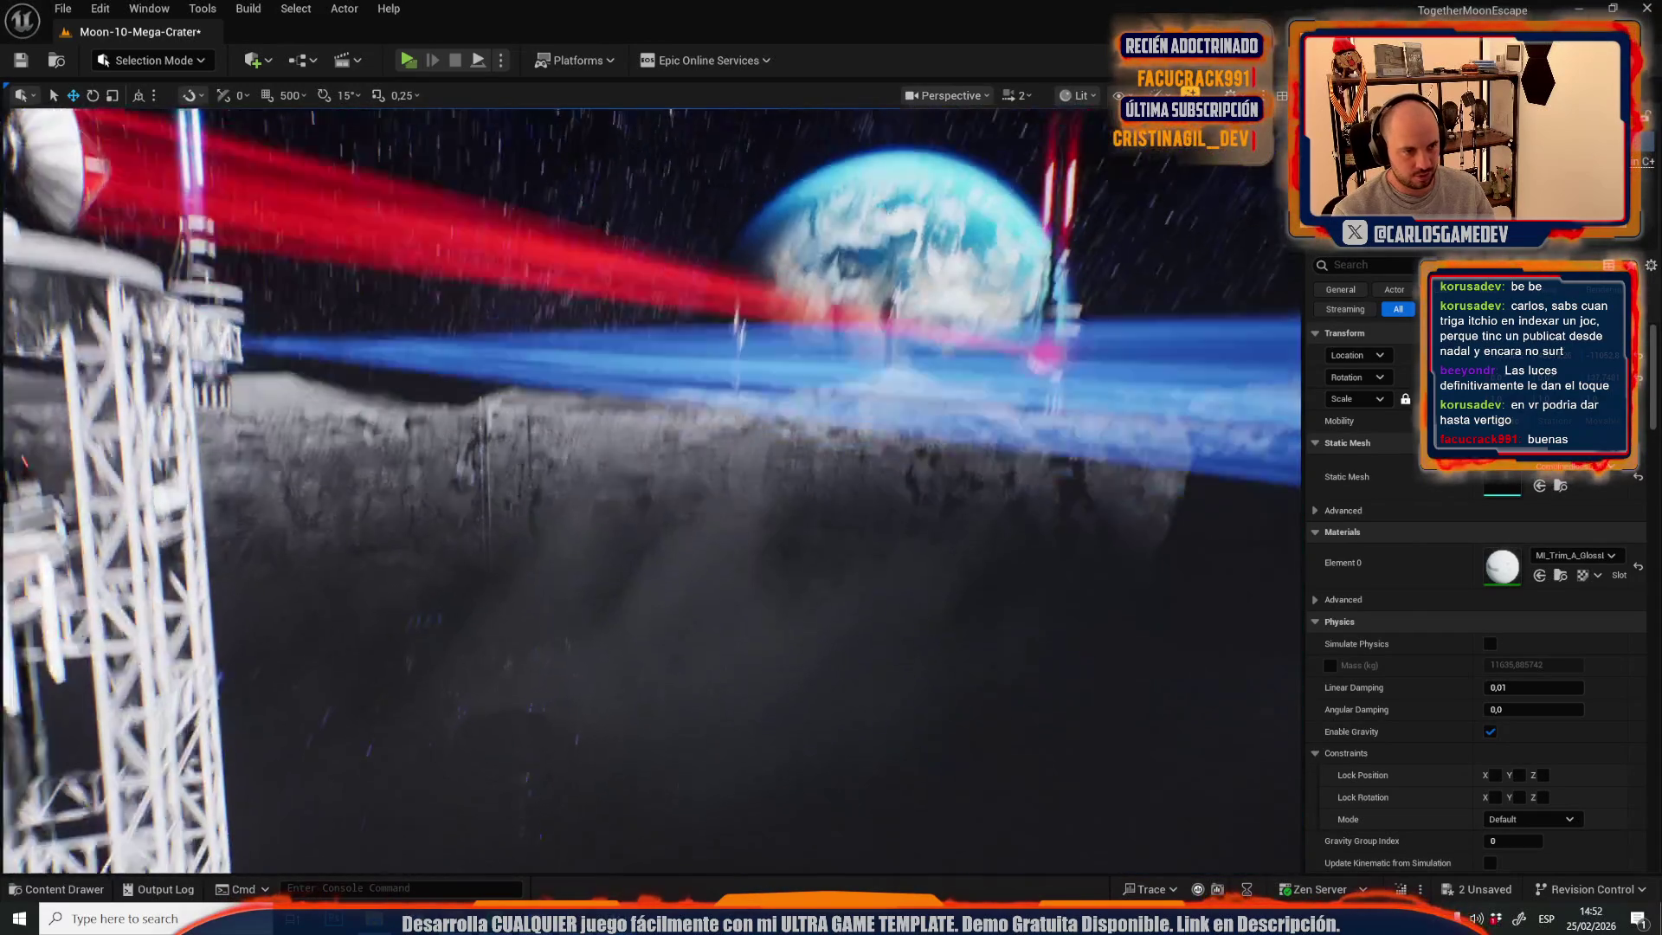
pyautogui.press('s')
pyautogui.scroll(-1, 651, 490)
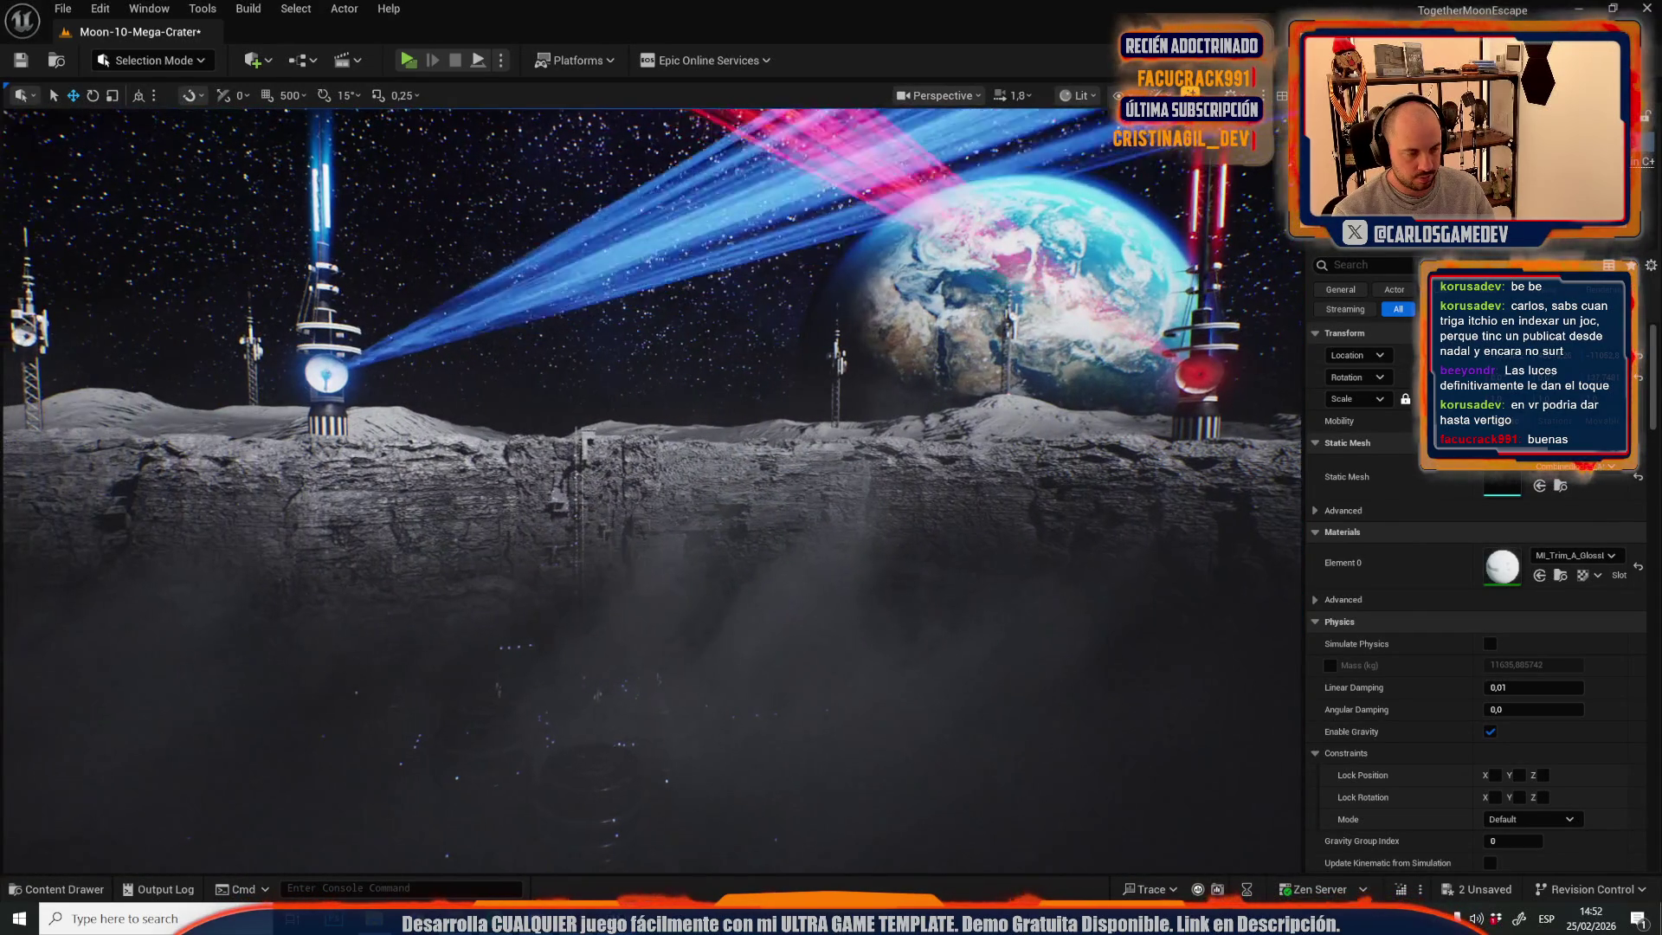
pyautogui.press('w')
pyautogui.scroll(3, 651, 490)
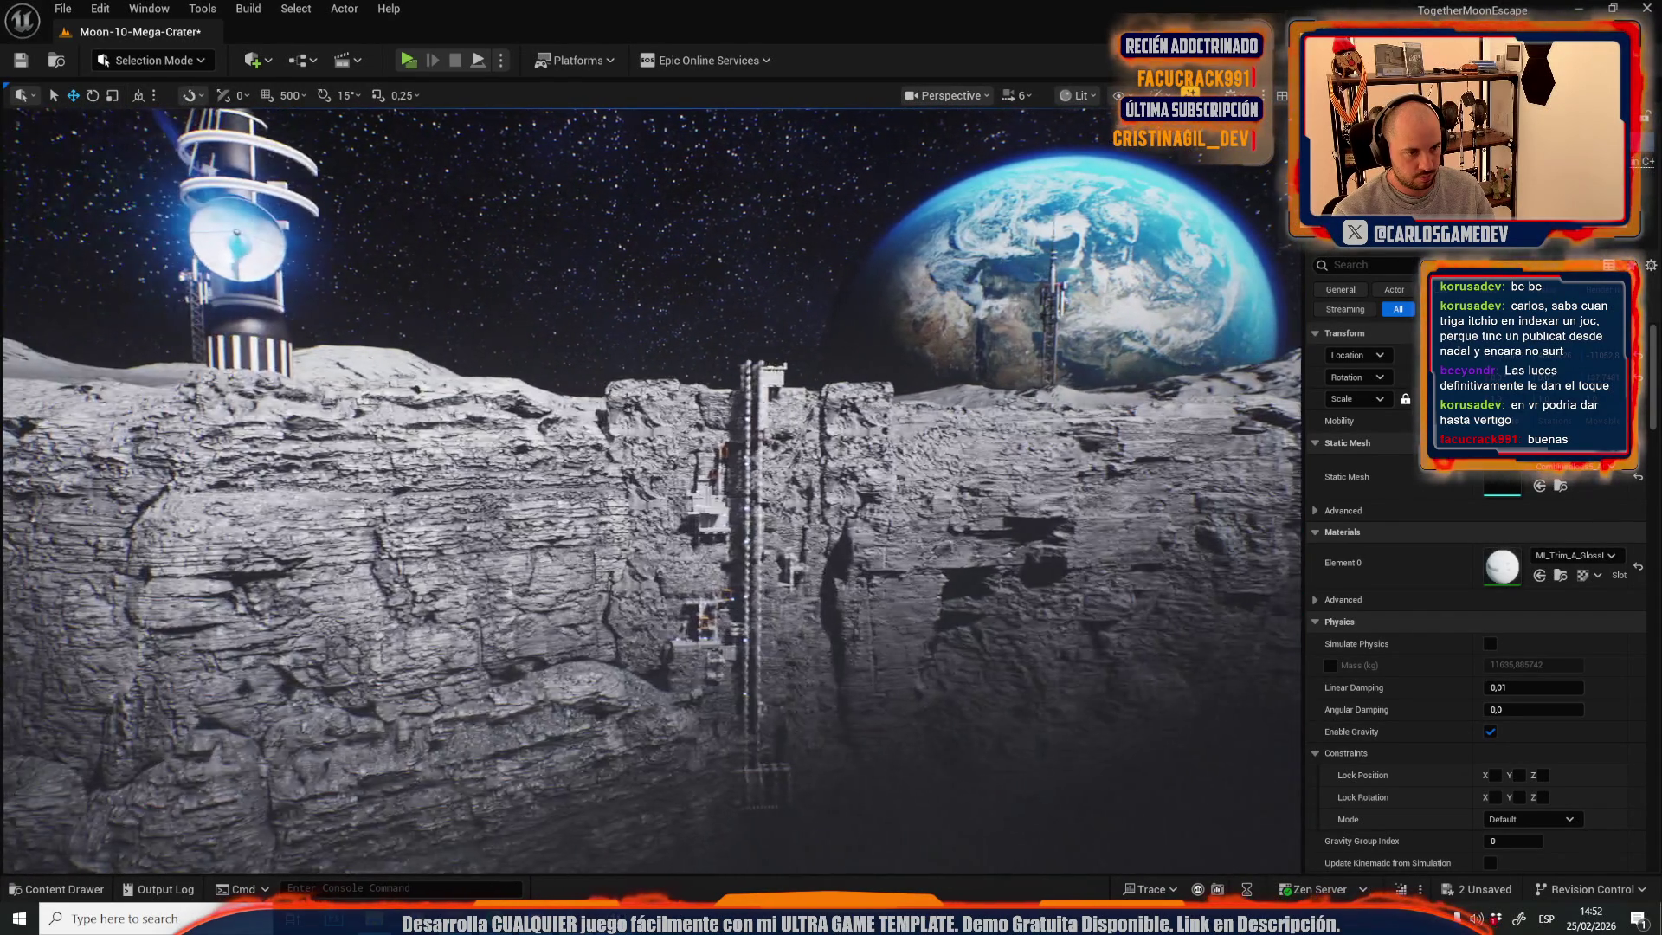
pyautogui.press('s')
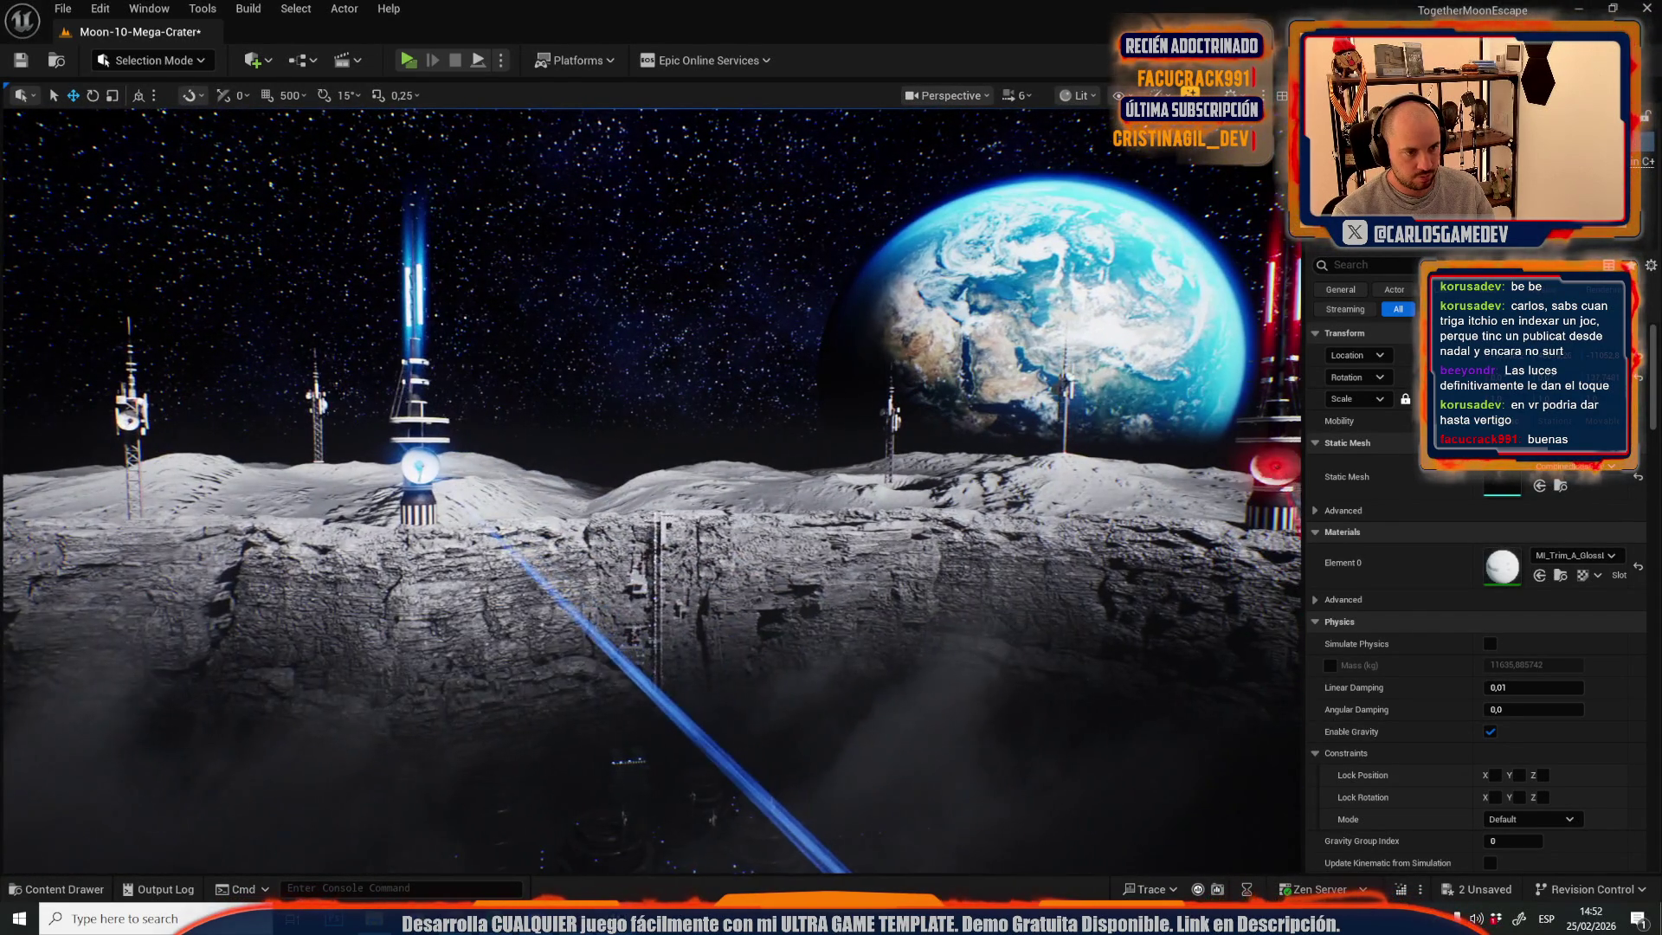
pyautogui.press('w')
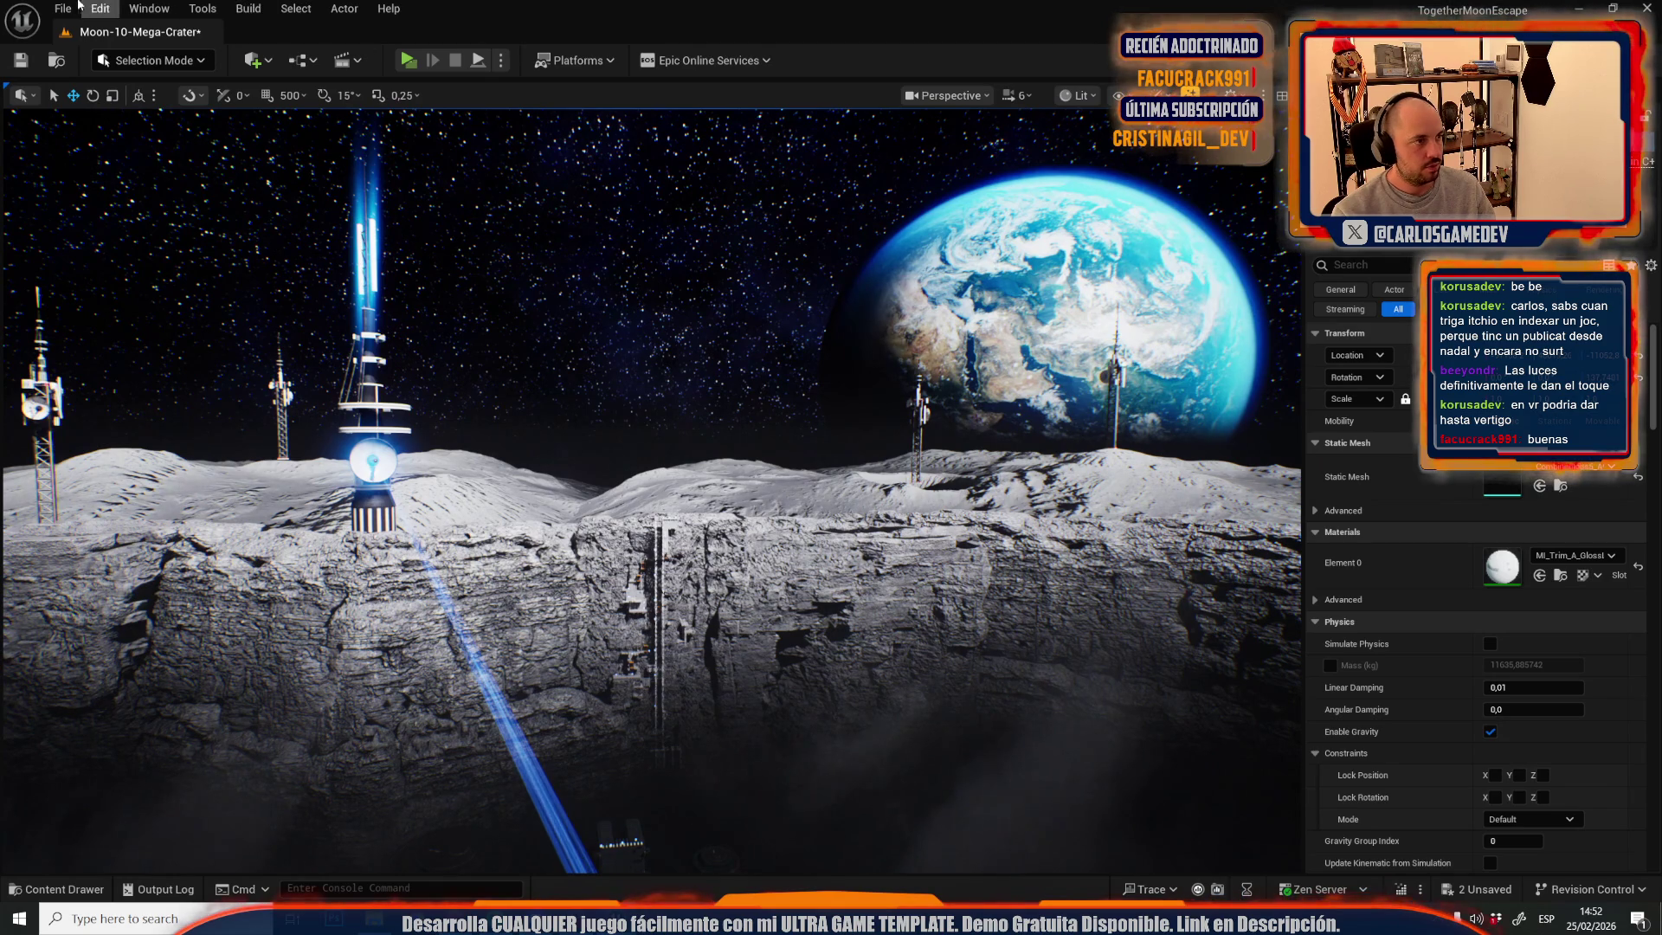
# - Open Moon-11-Crater-Depths from Recent Levels, saving Moon-10-Mega-Crater first
pyautogui.click(64, 8)
pyautogui.moveTo(130, 126)
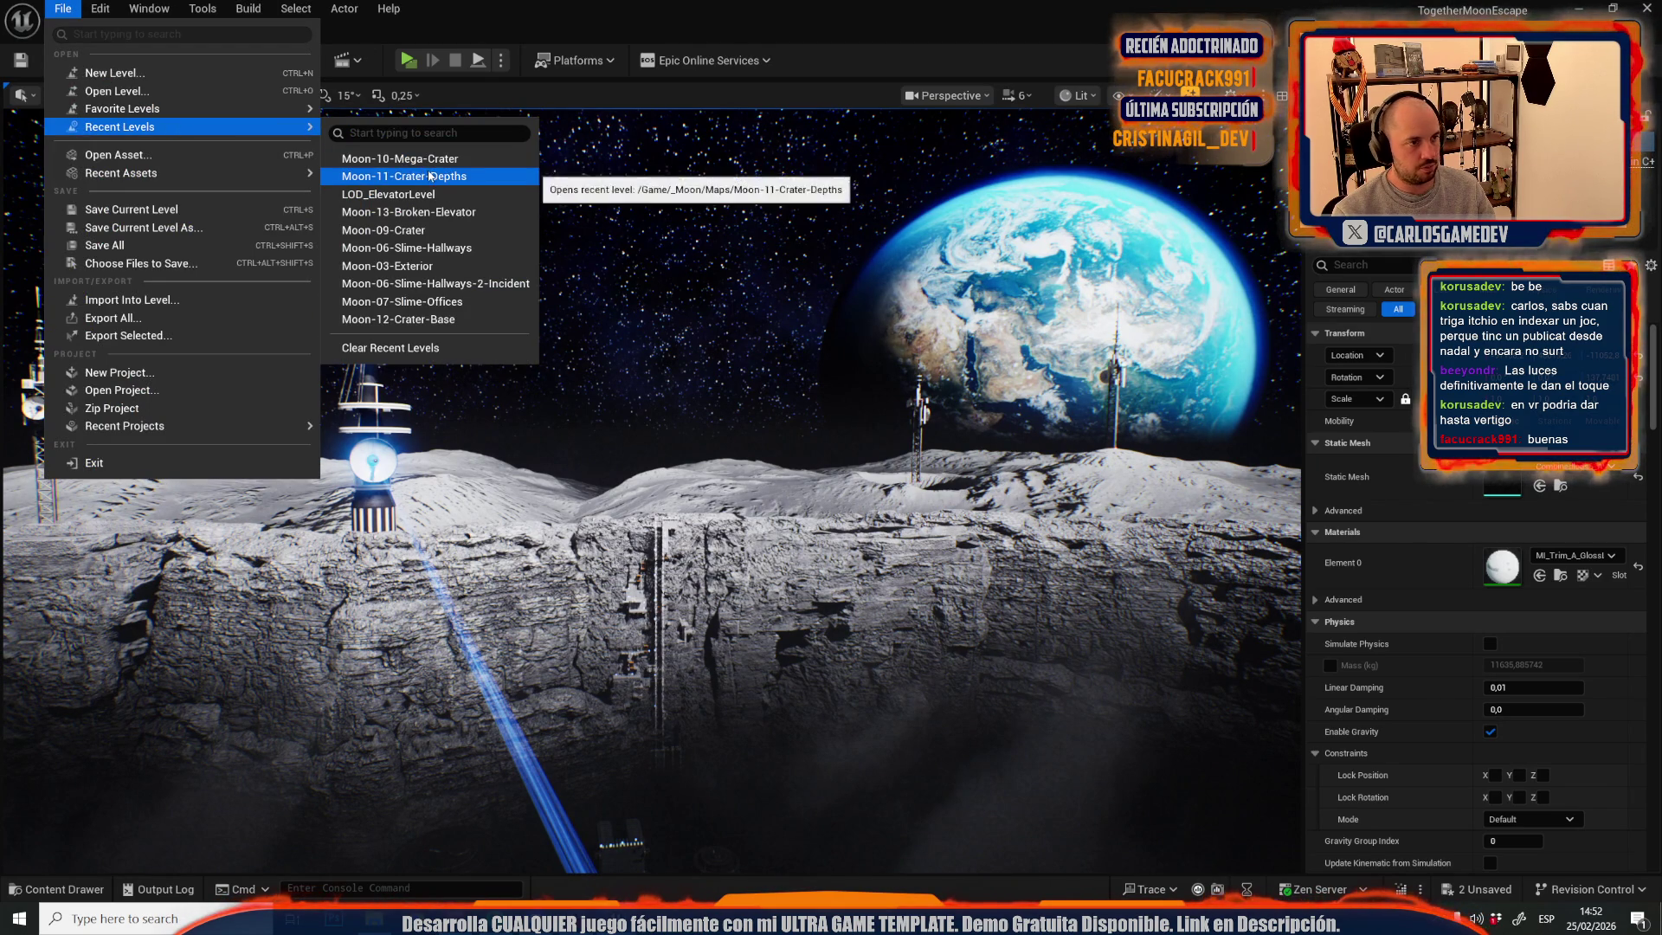
pyautogui.click(430, 175)
pyautogui.click(871, 642)
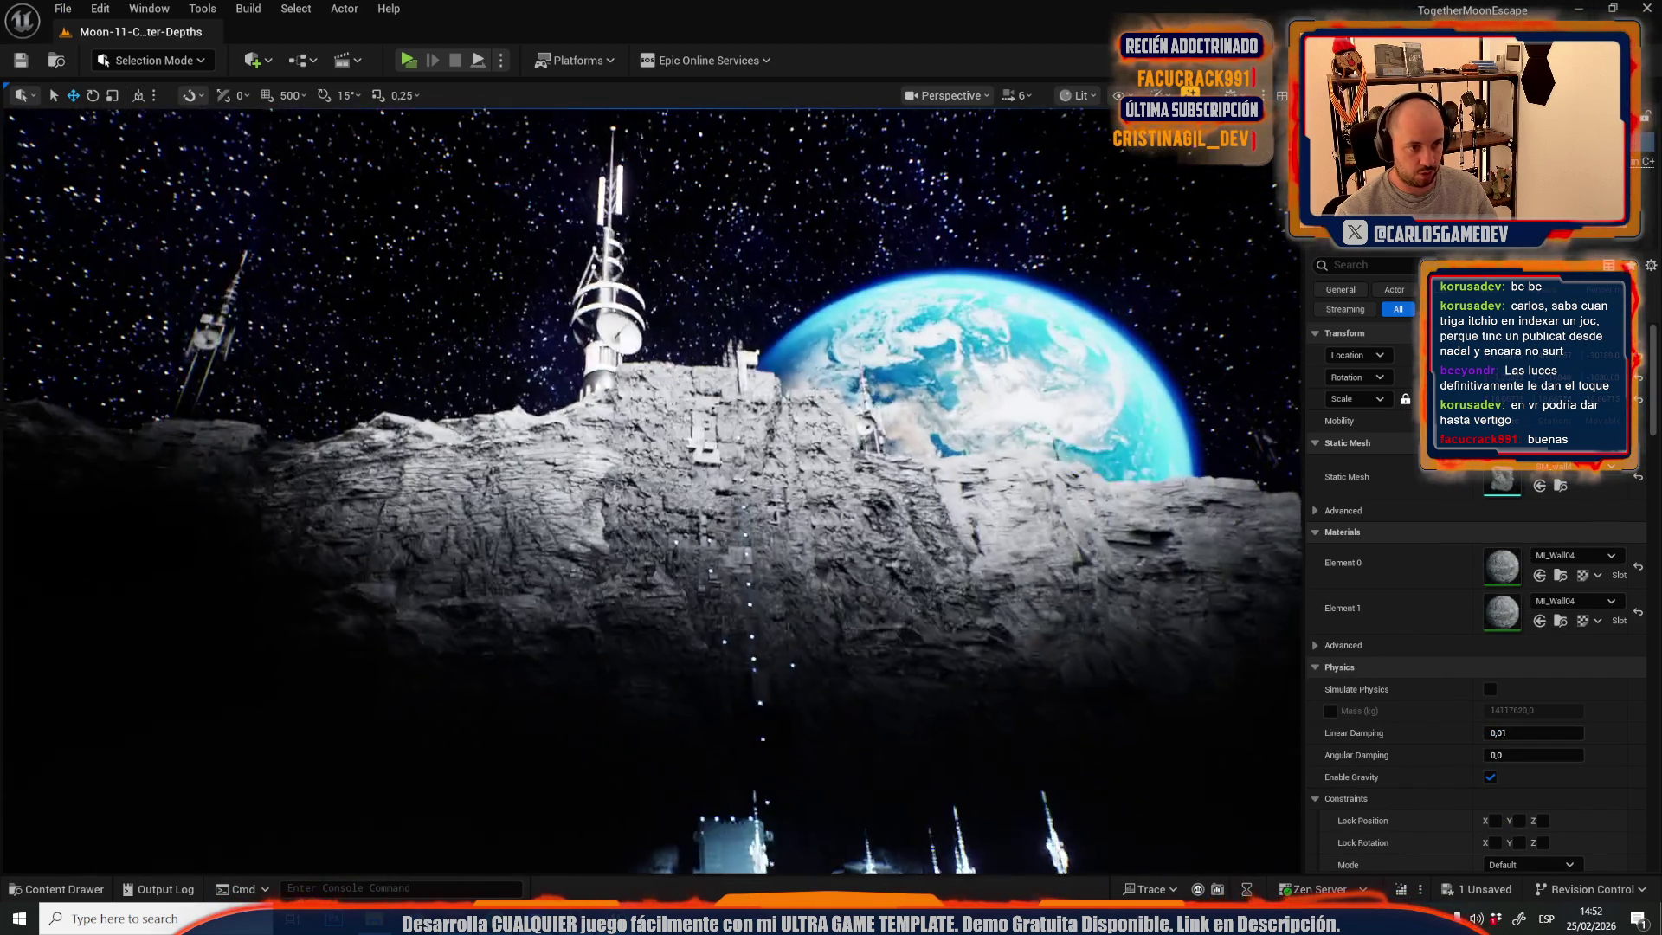
pyautogui.hotkey('ctrl', 'a')
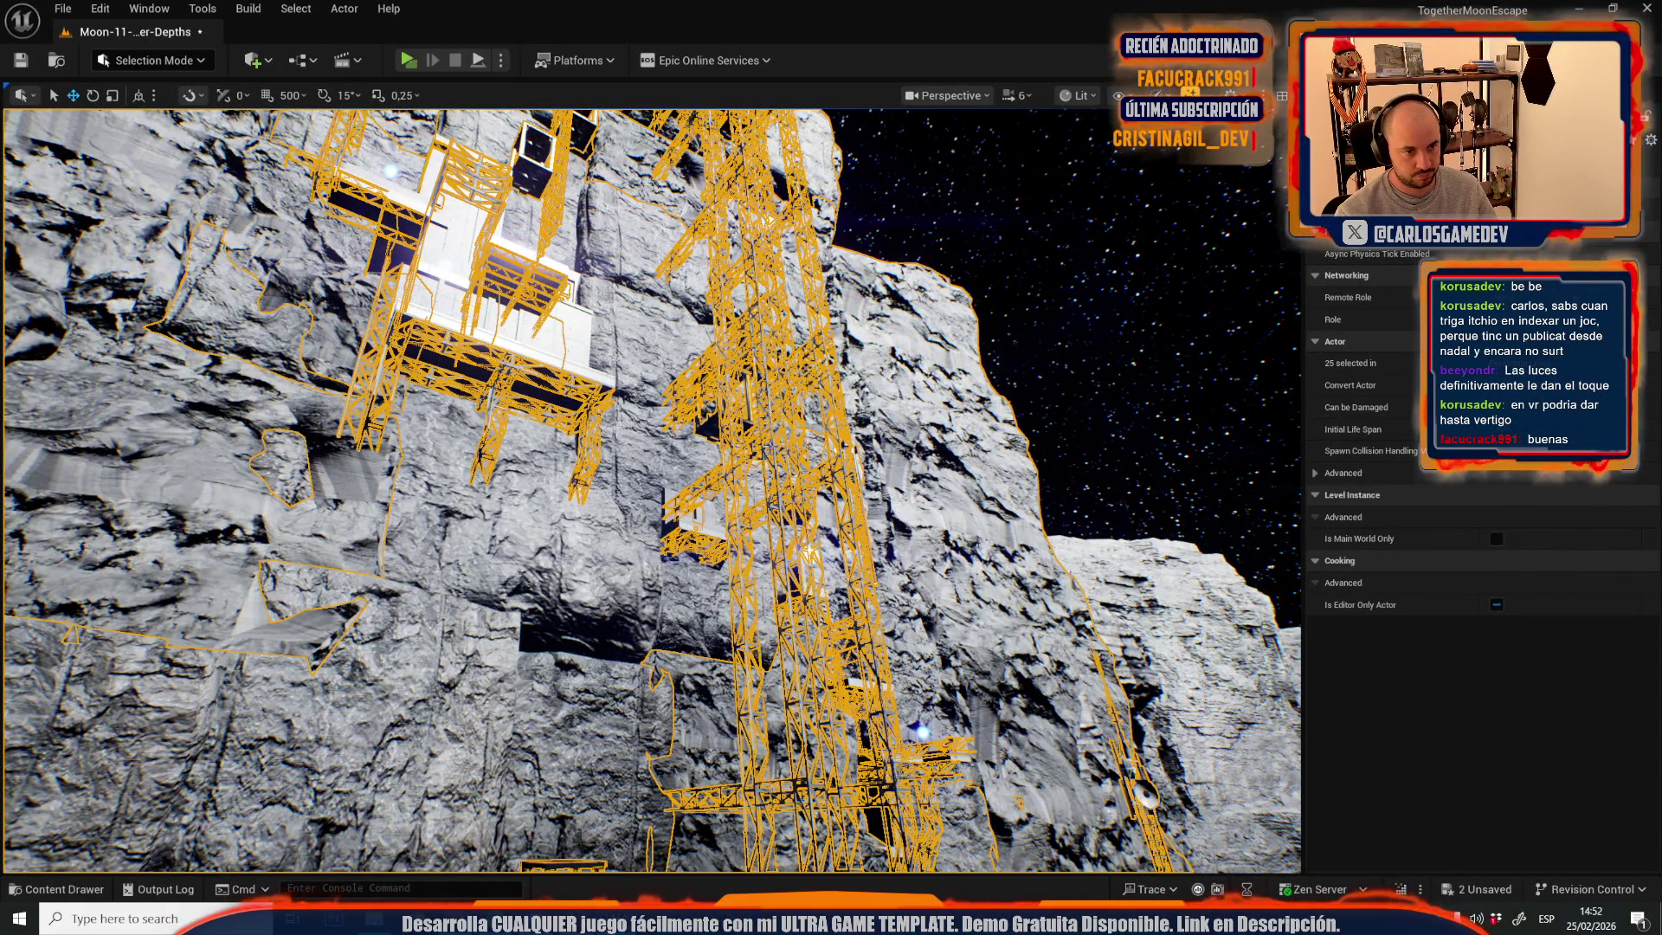
# - Drop the rock from the selection and set the truss's Element 1 to MI_Trim_A_Glossy
pyautogui.keyDown('ctrl'); pyautogui.click(773, 451); pyautogui.keyUp('ctrl')
pyautogui.scroll(-2, 770, 446)
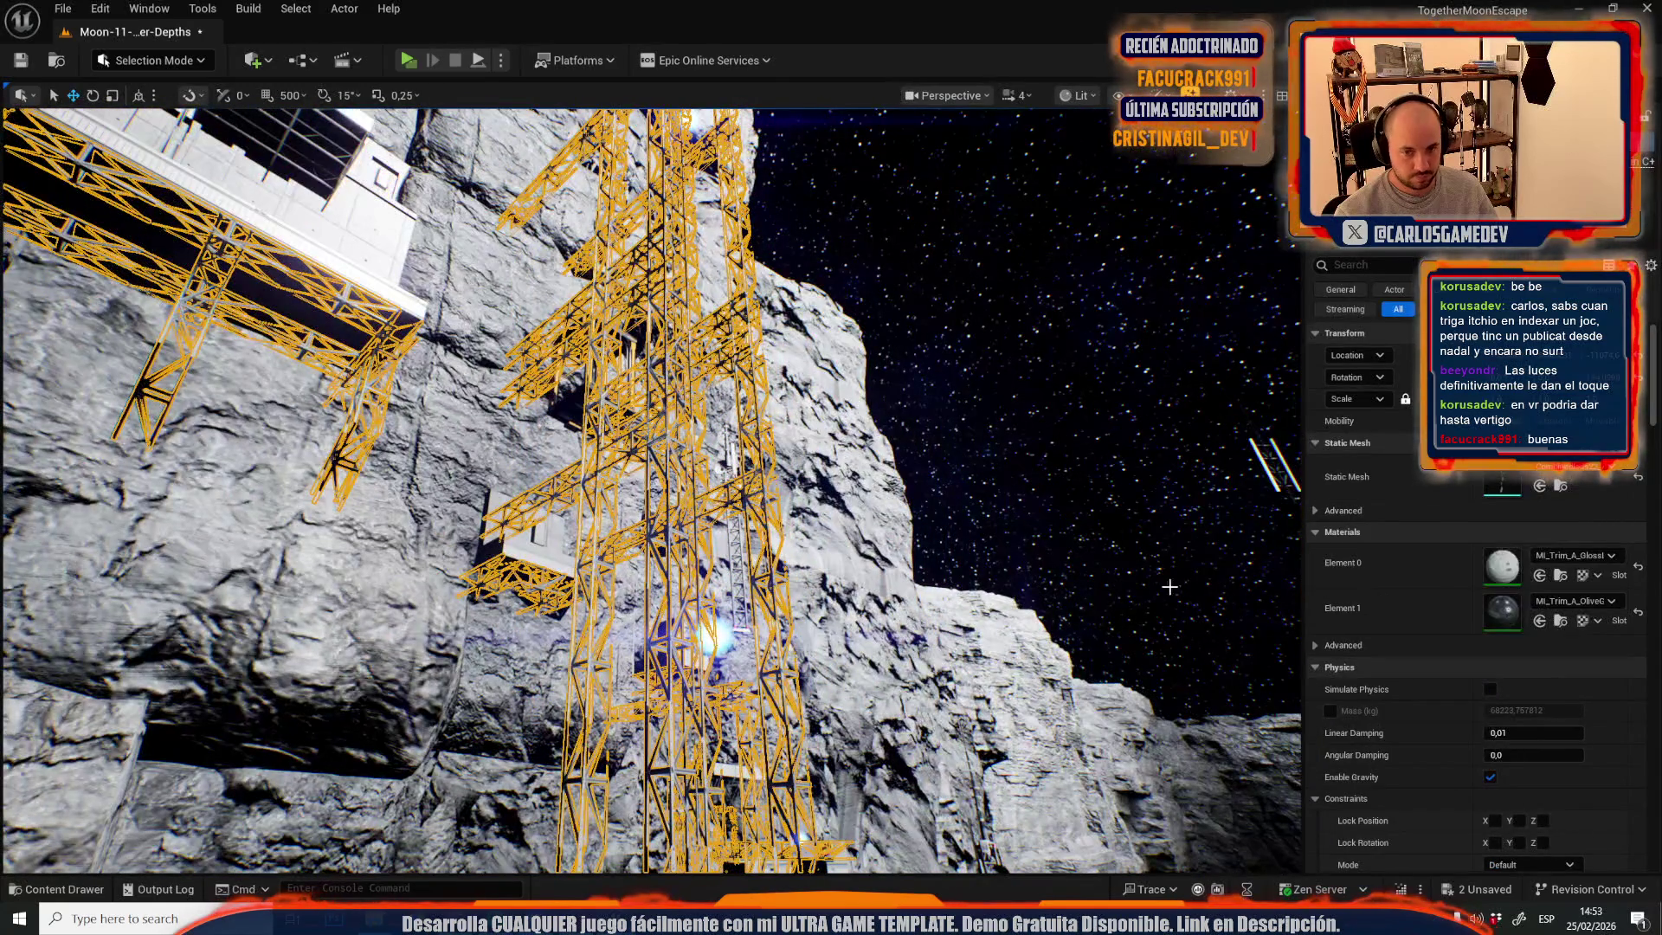
pyautogui.click(1540, 621)
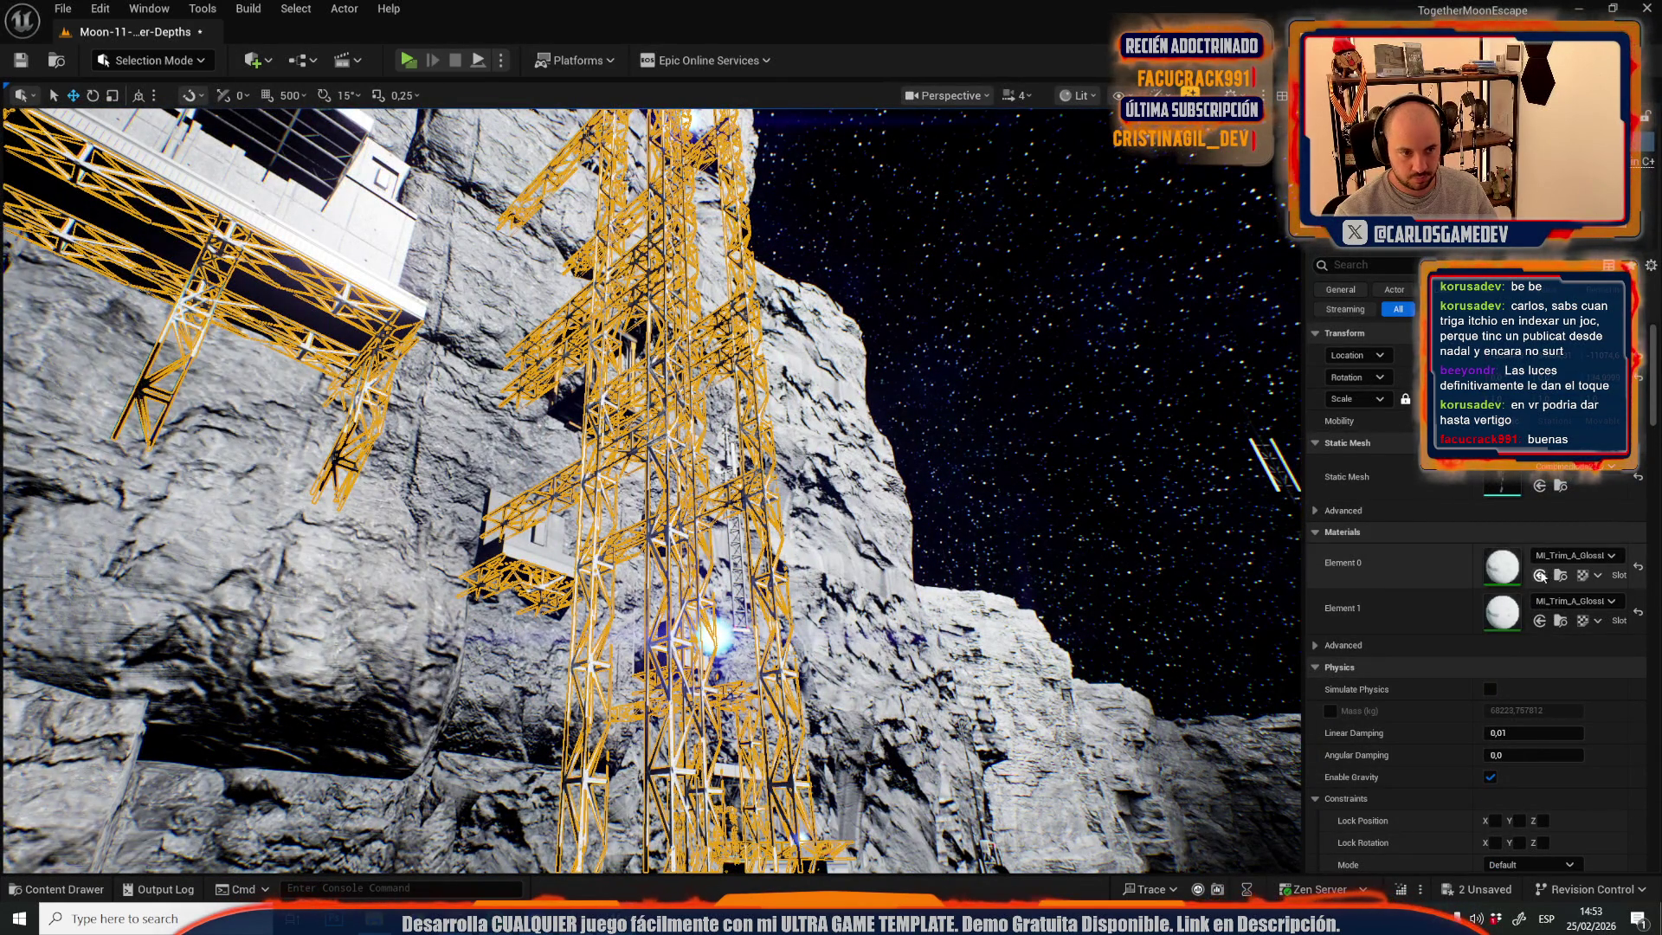
pyautogui.scroll(-2, 649, 485)
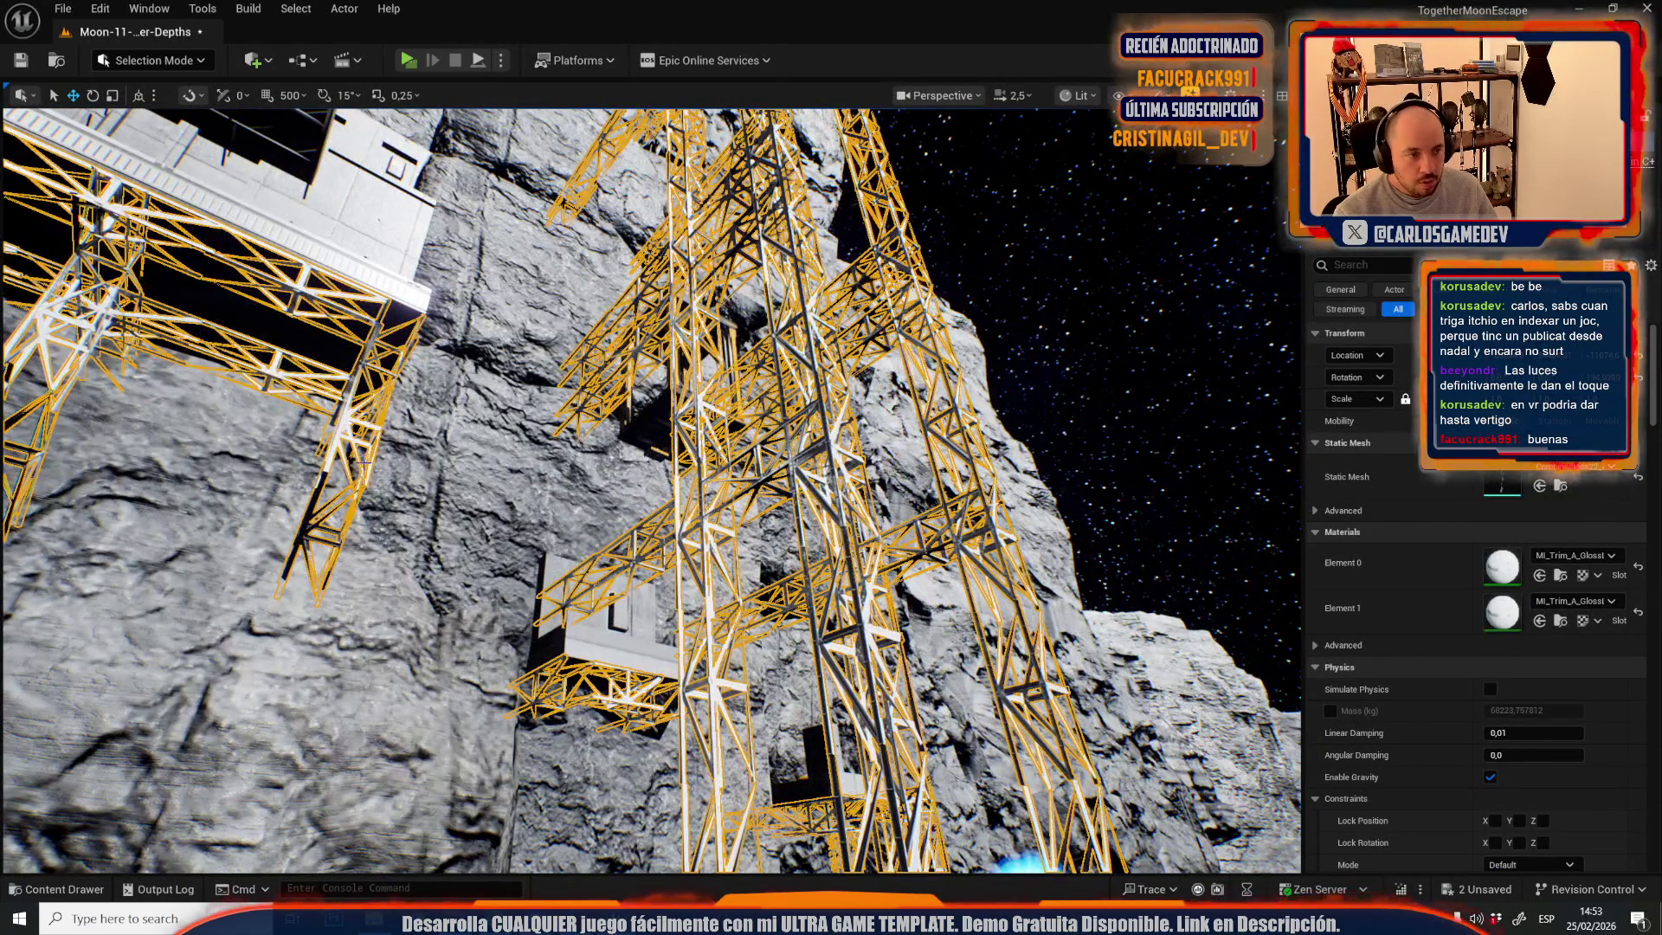
pyautogui.moveTo(381, 464); pyautogui.dragTo(381, 464)
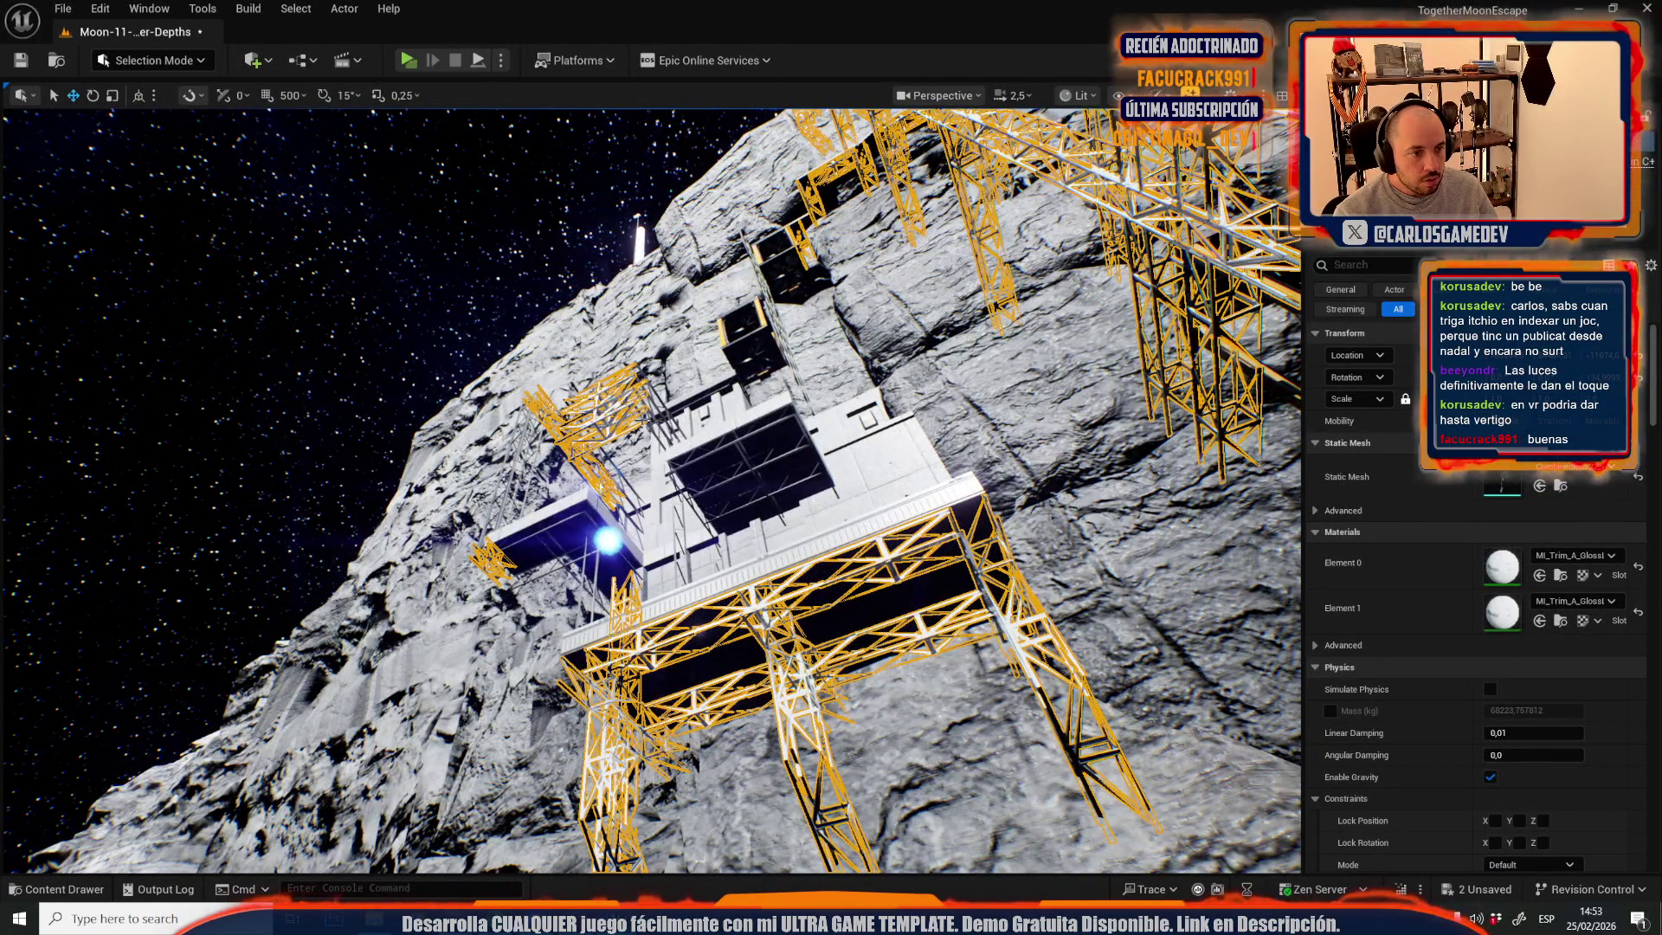
pyautogui.click(562, 520)
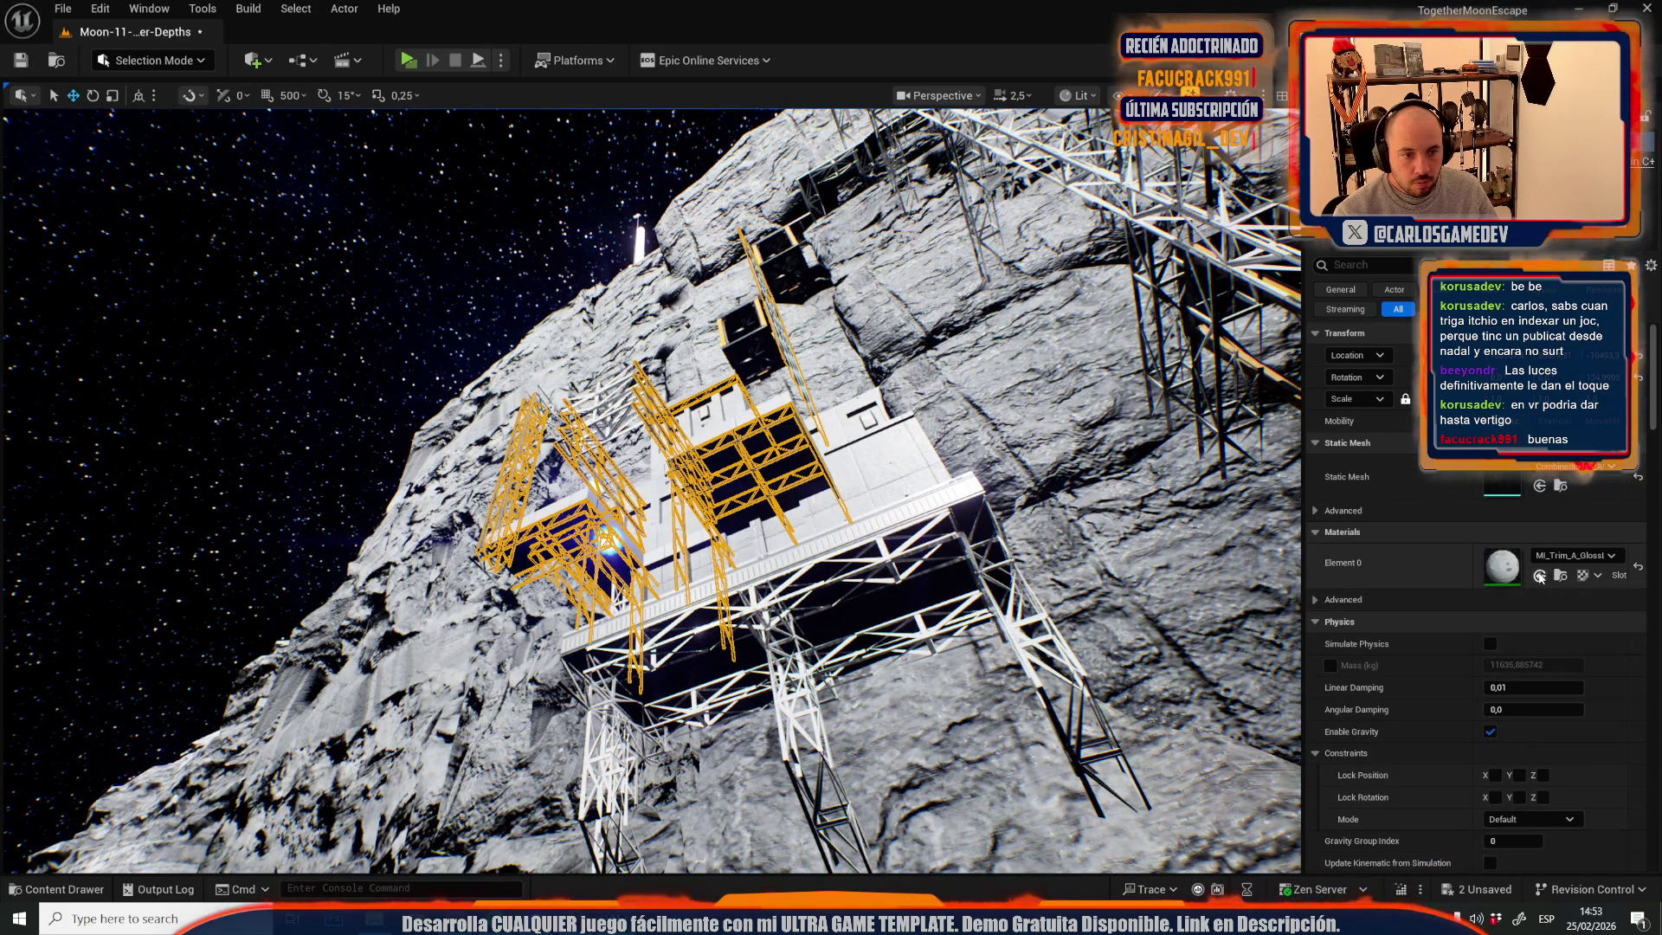
pyautogui.scroll(2, 652, 489)
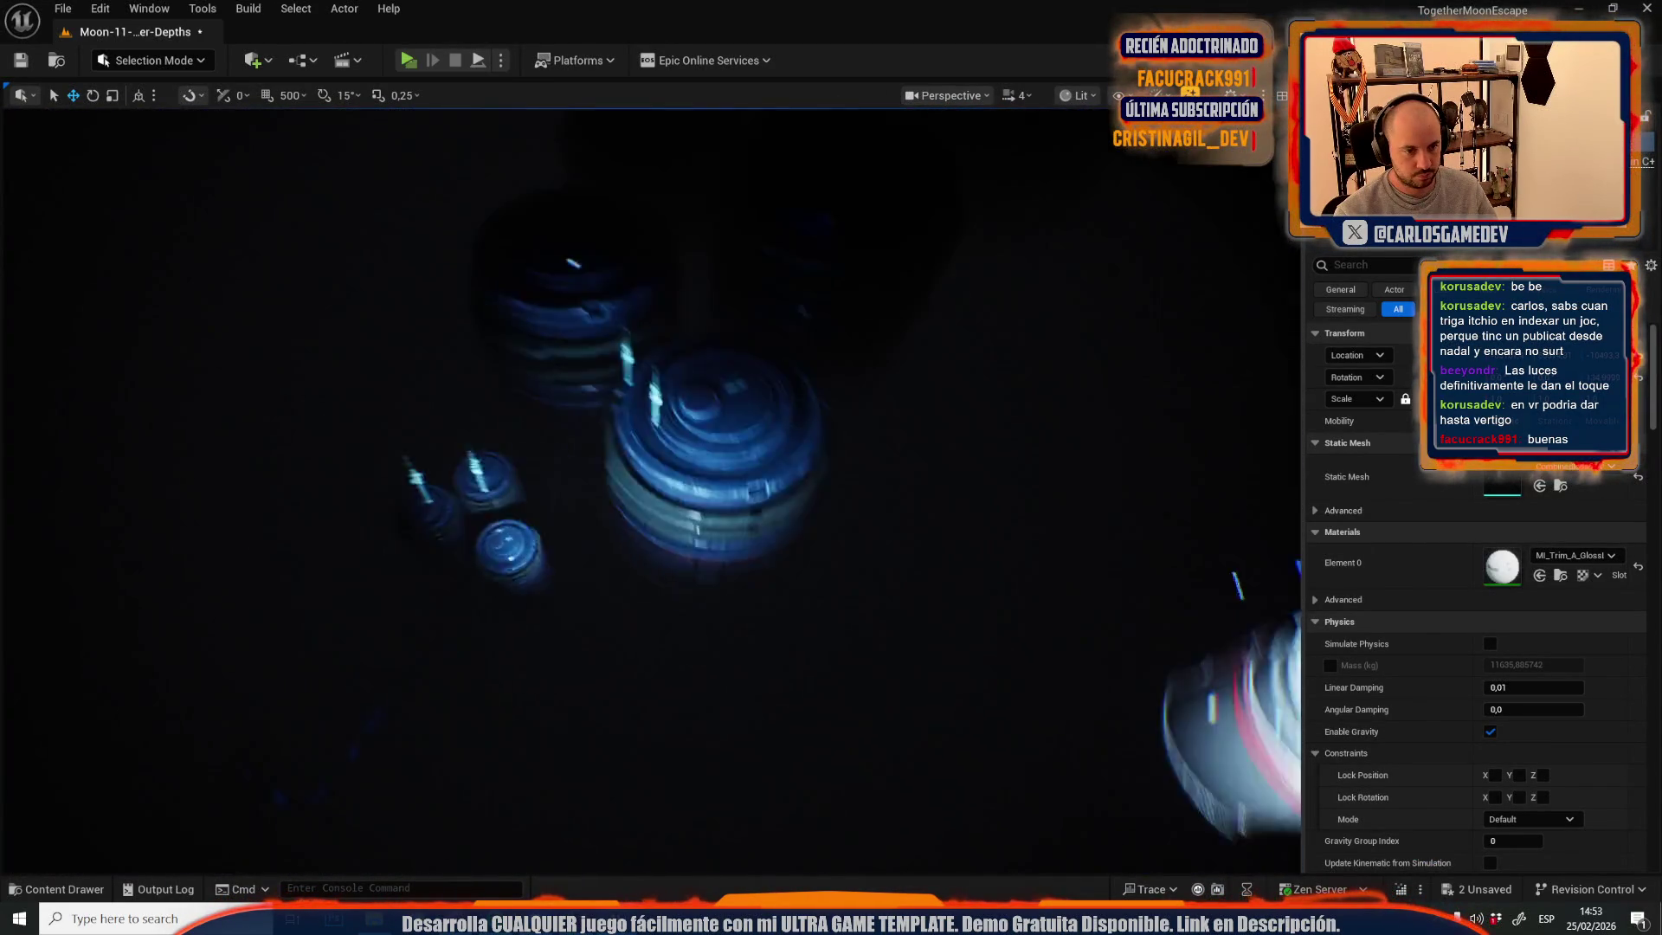
pyautogui.scroll(-2, 652, 489)
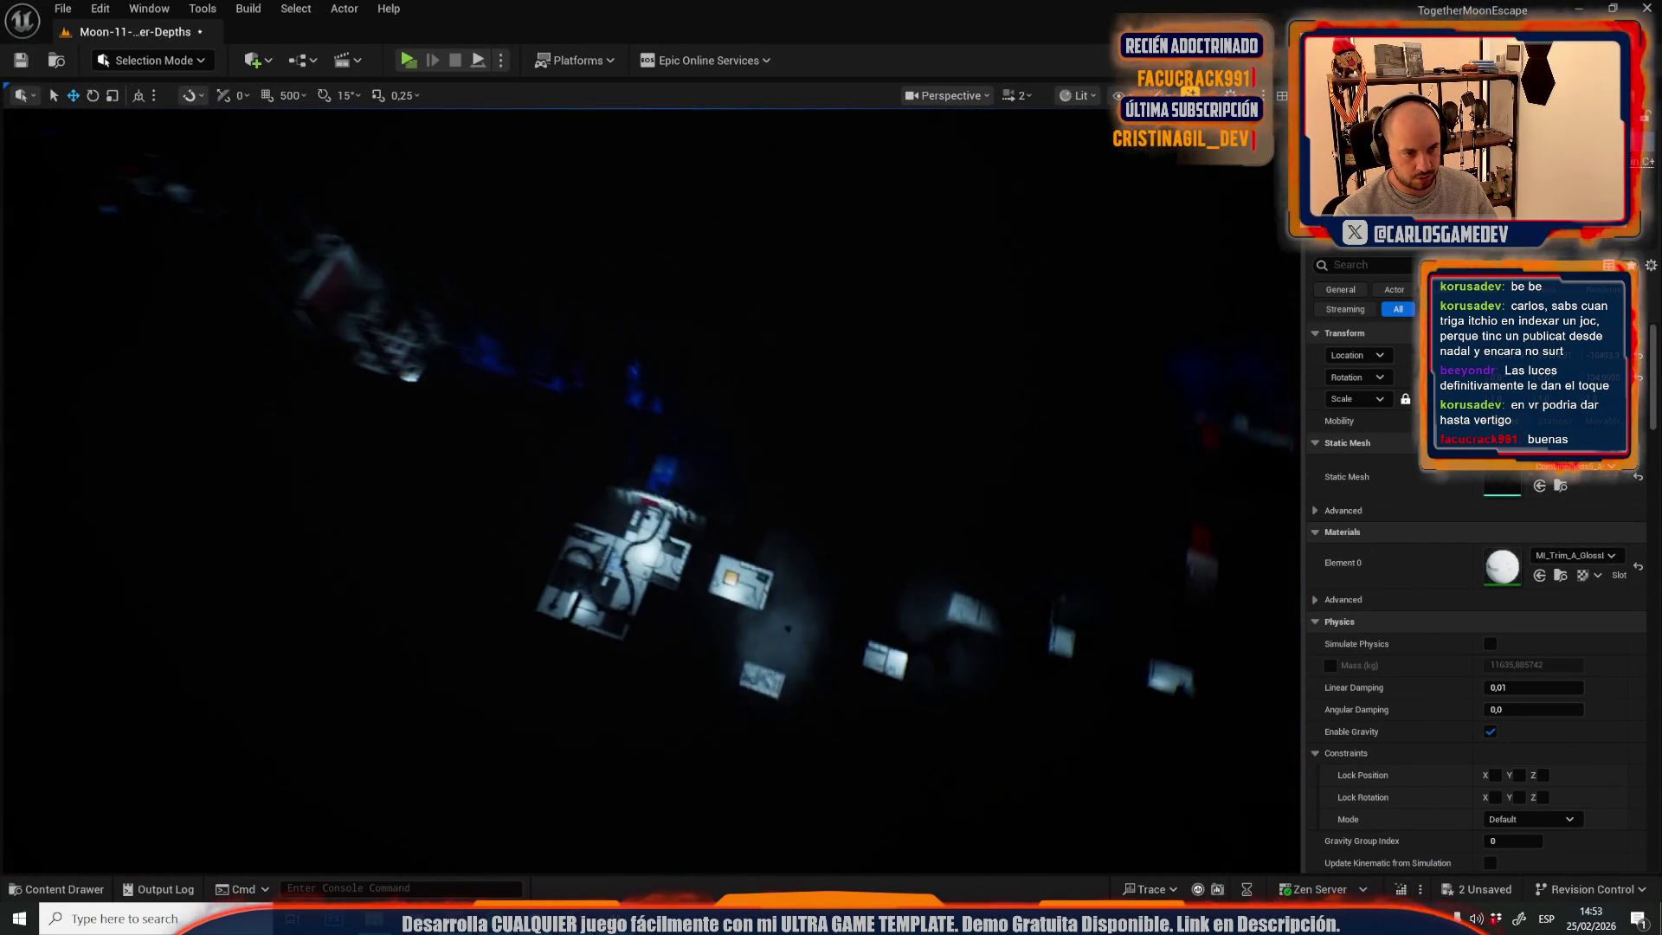
pyautogui.scroll(-1, 651, 489)
pyautogui.scroll(1, 652, 489)
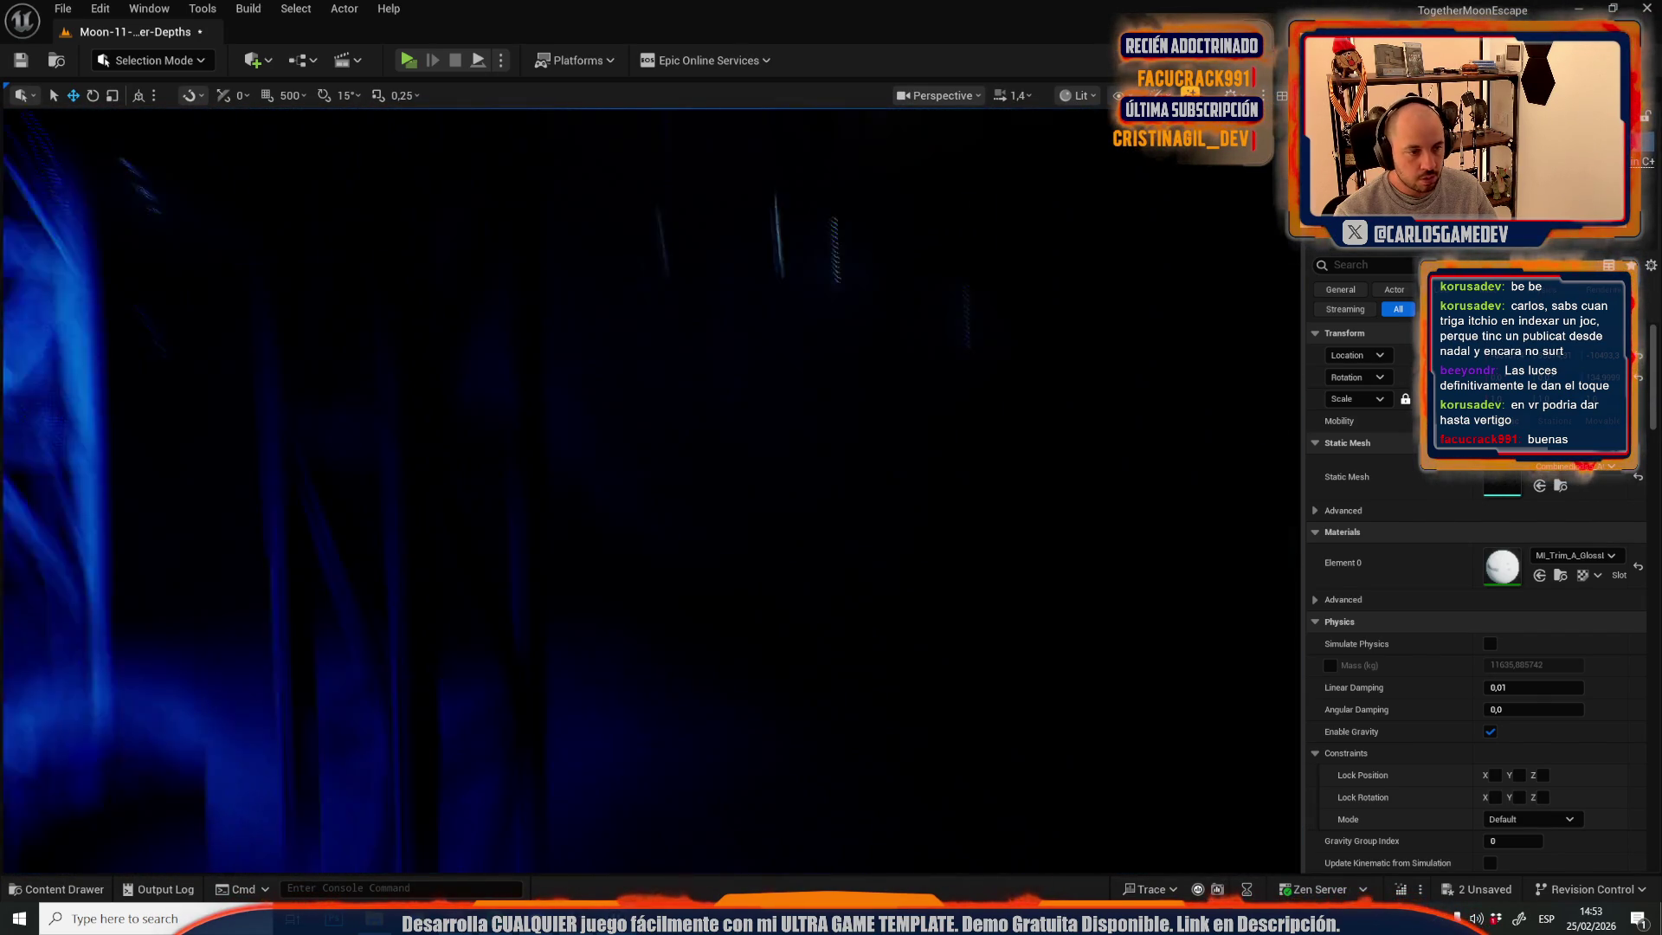
pyautogui.press('s')
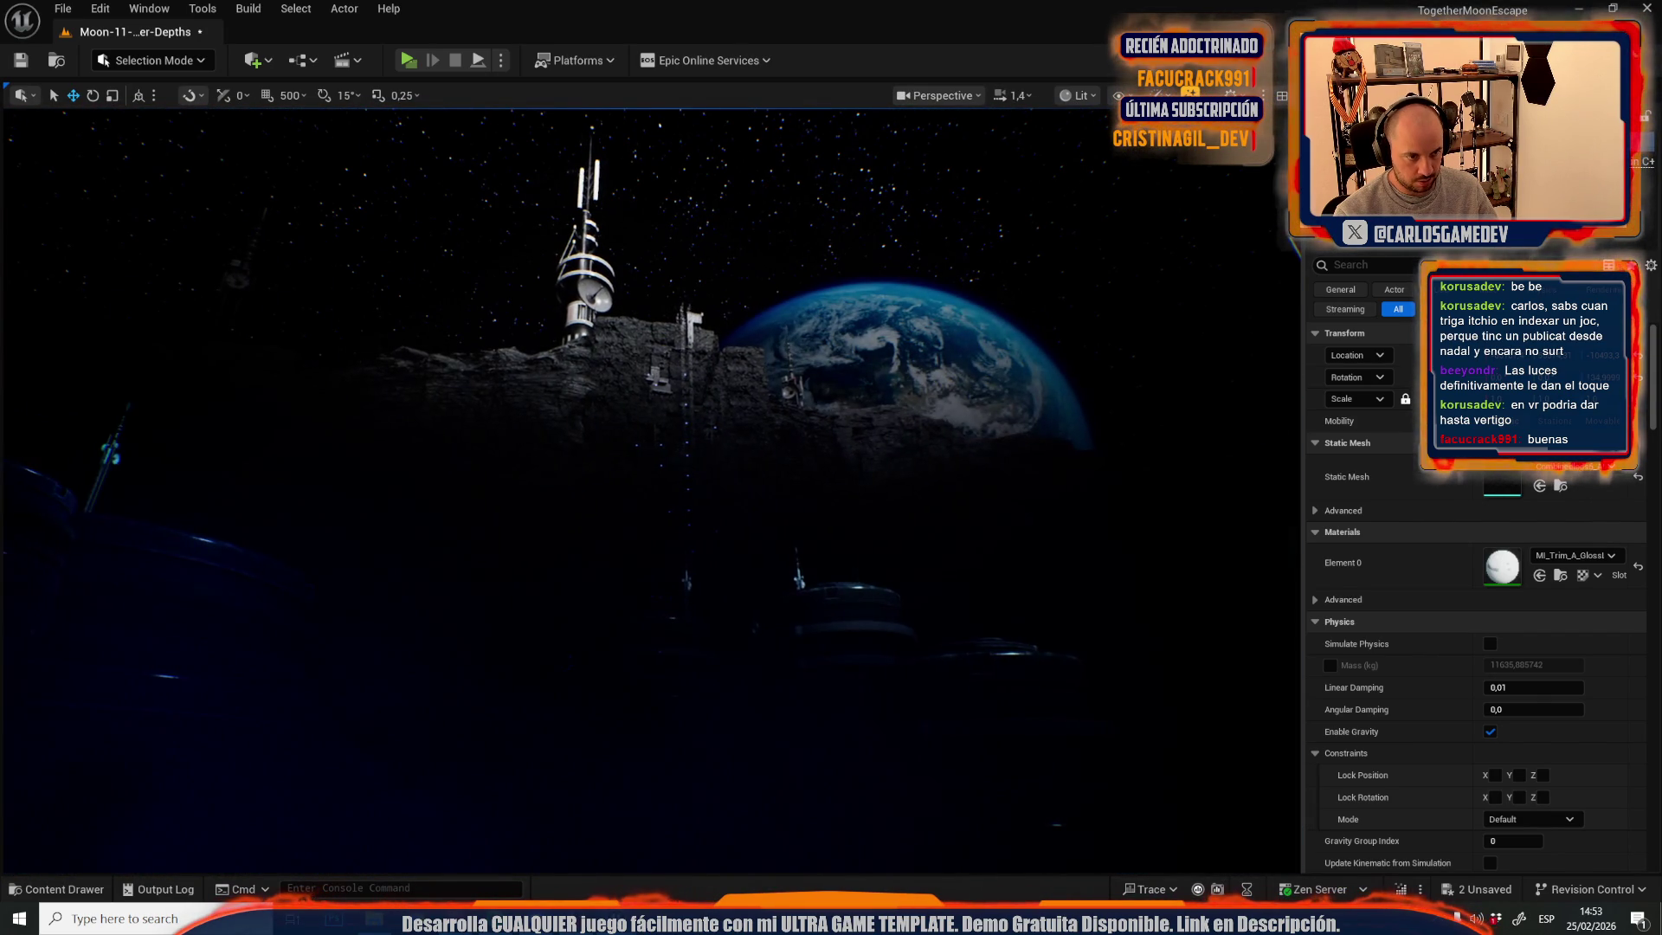
pyautogui.scroll(3, 652, 489)
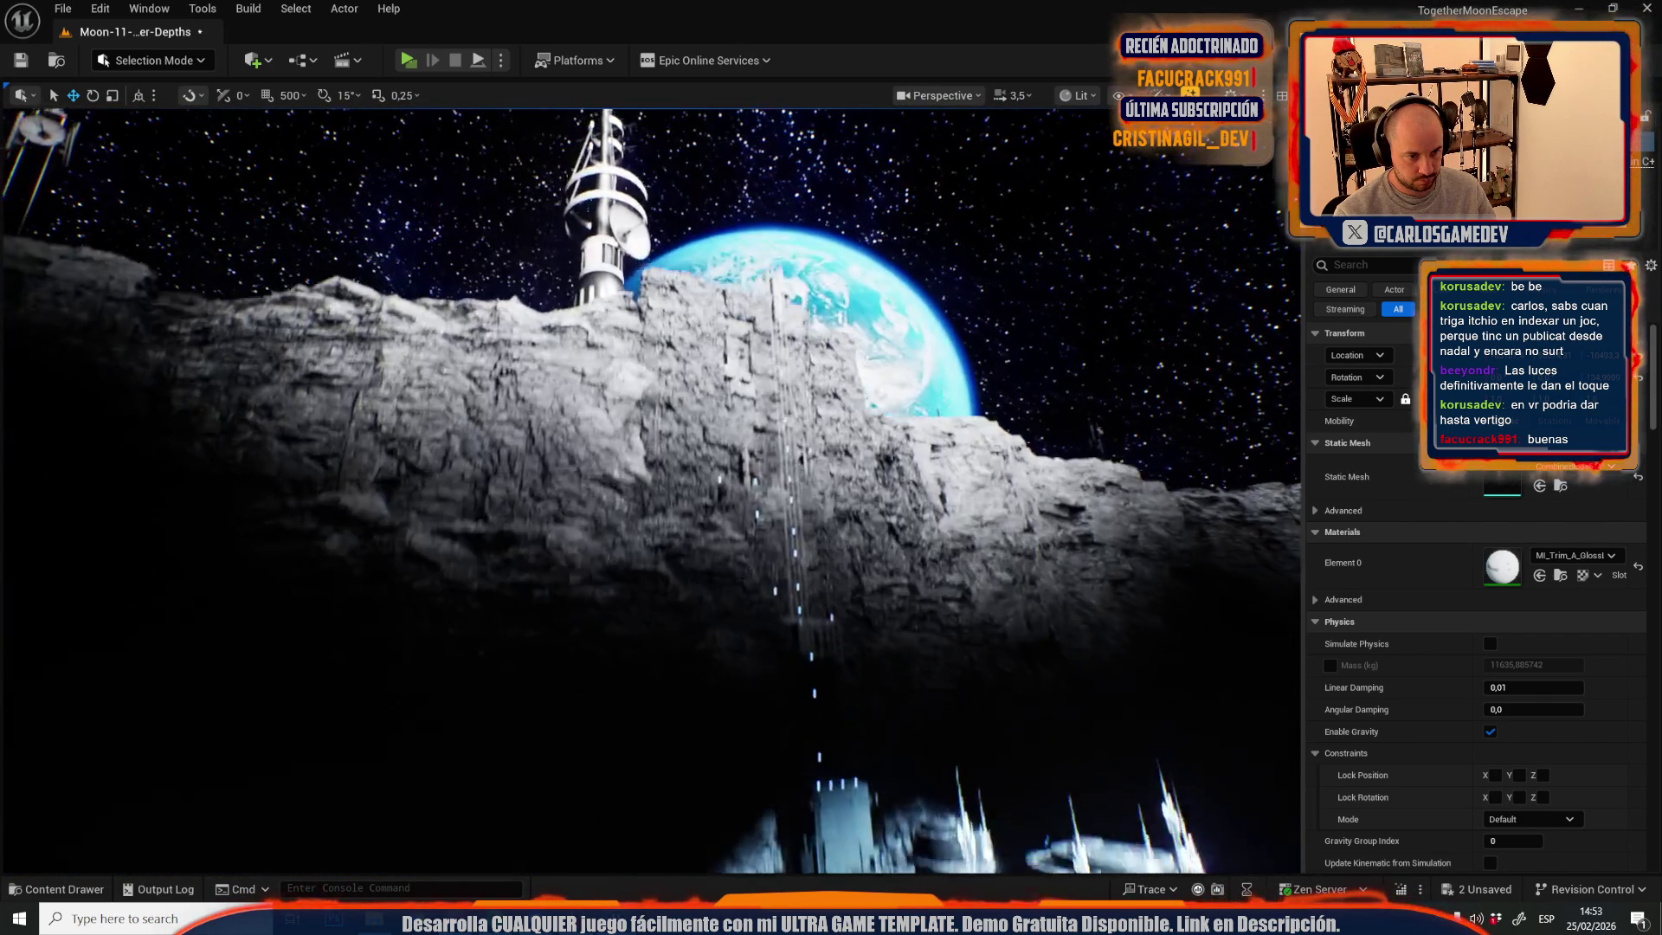
pyautogui.press('e')
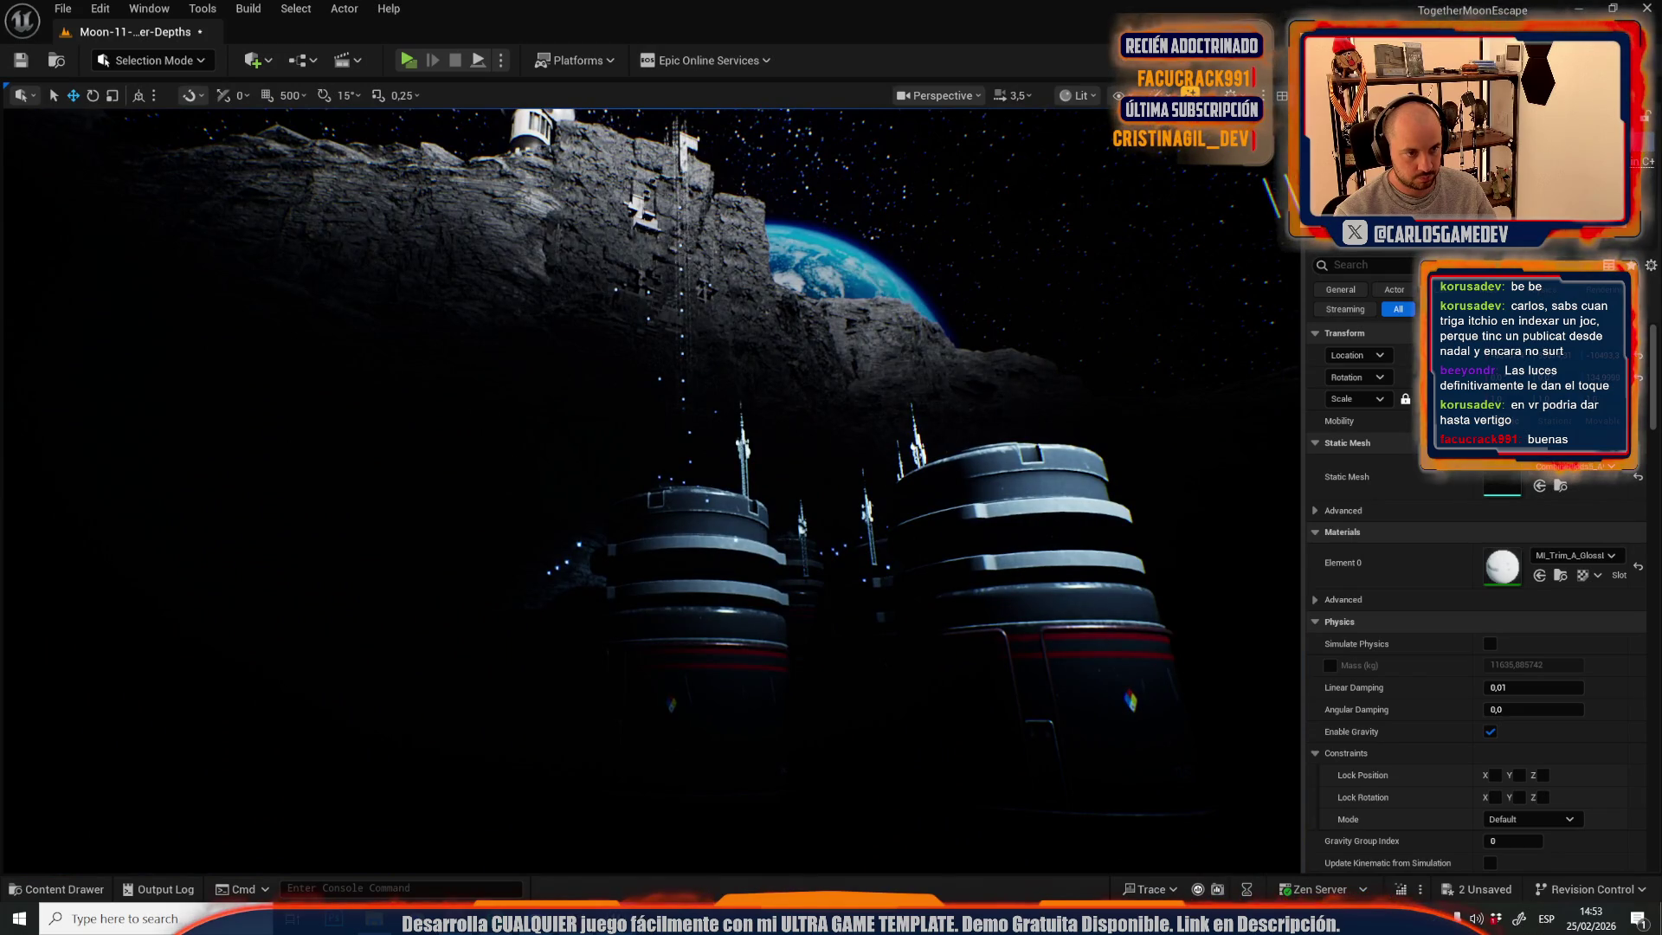
pyautogui.press('q')
pyautogui.press('q')
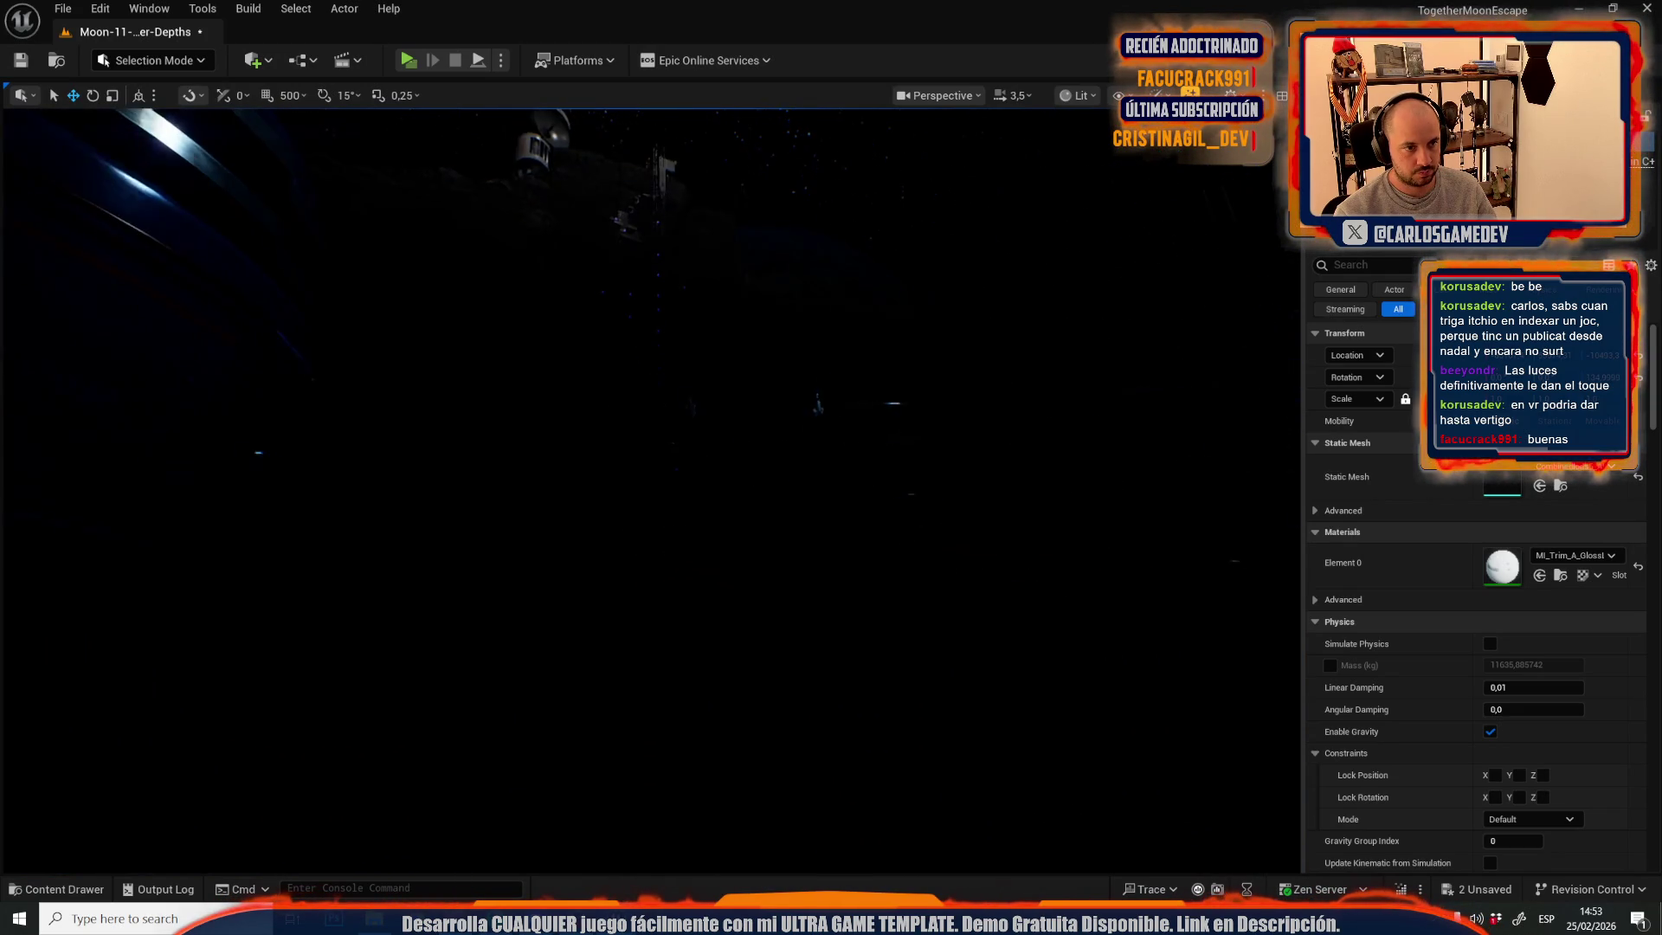
pyautogui.scroll(-2, 651, 490)
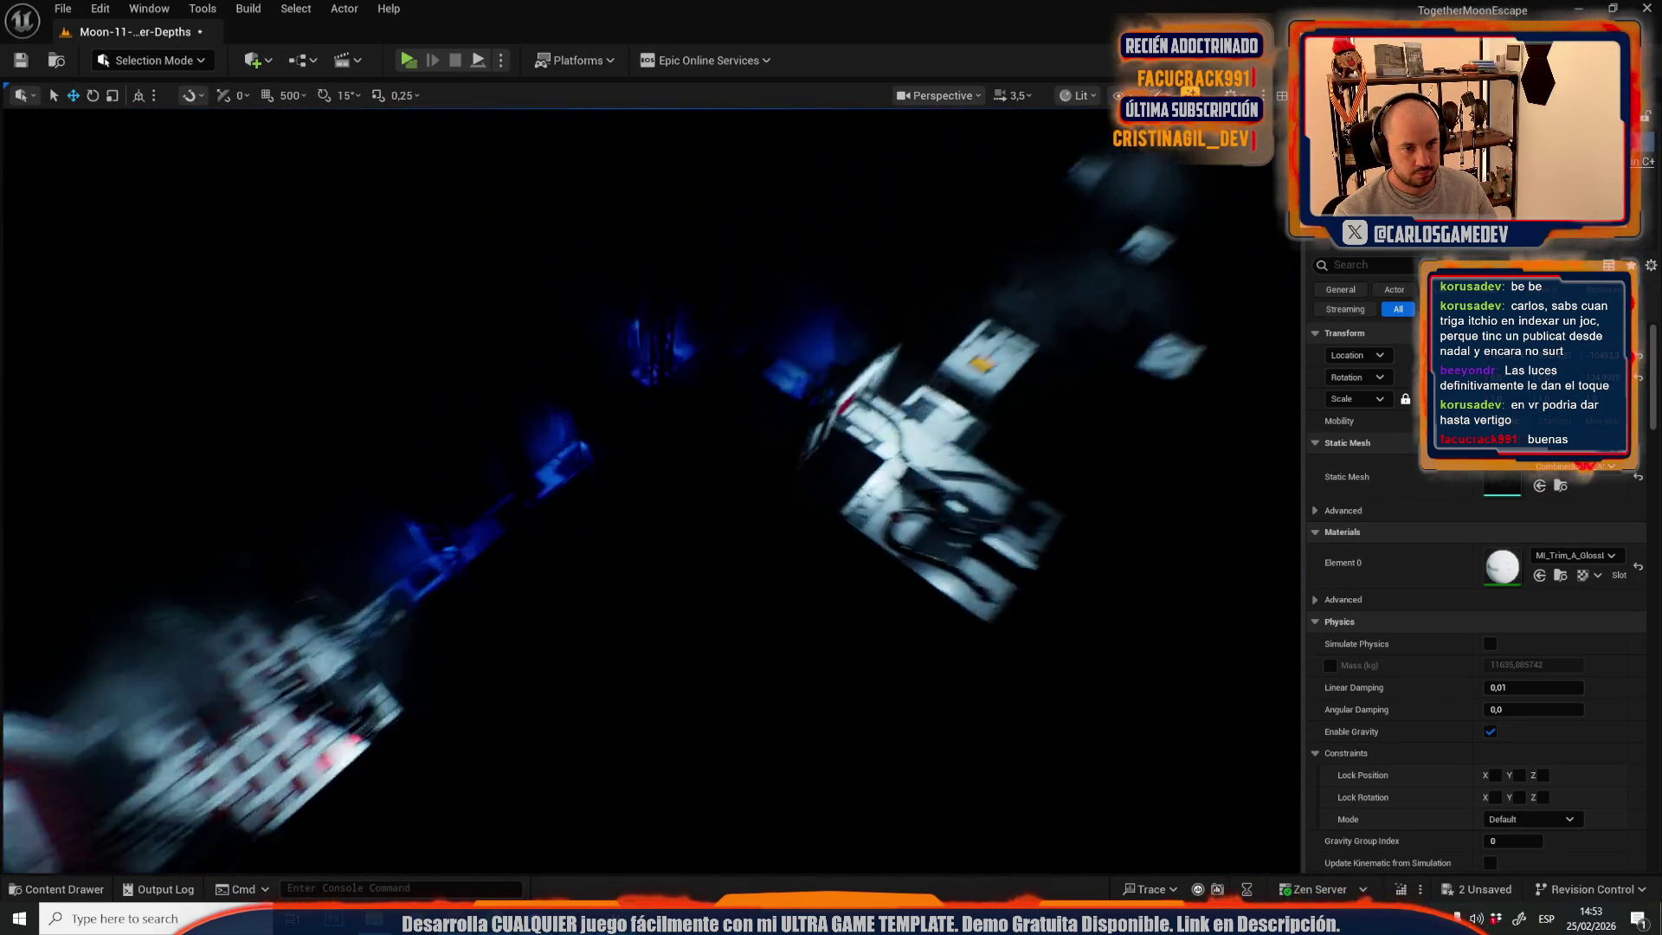
pyautogui.press('w')
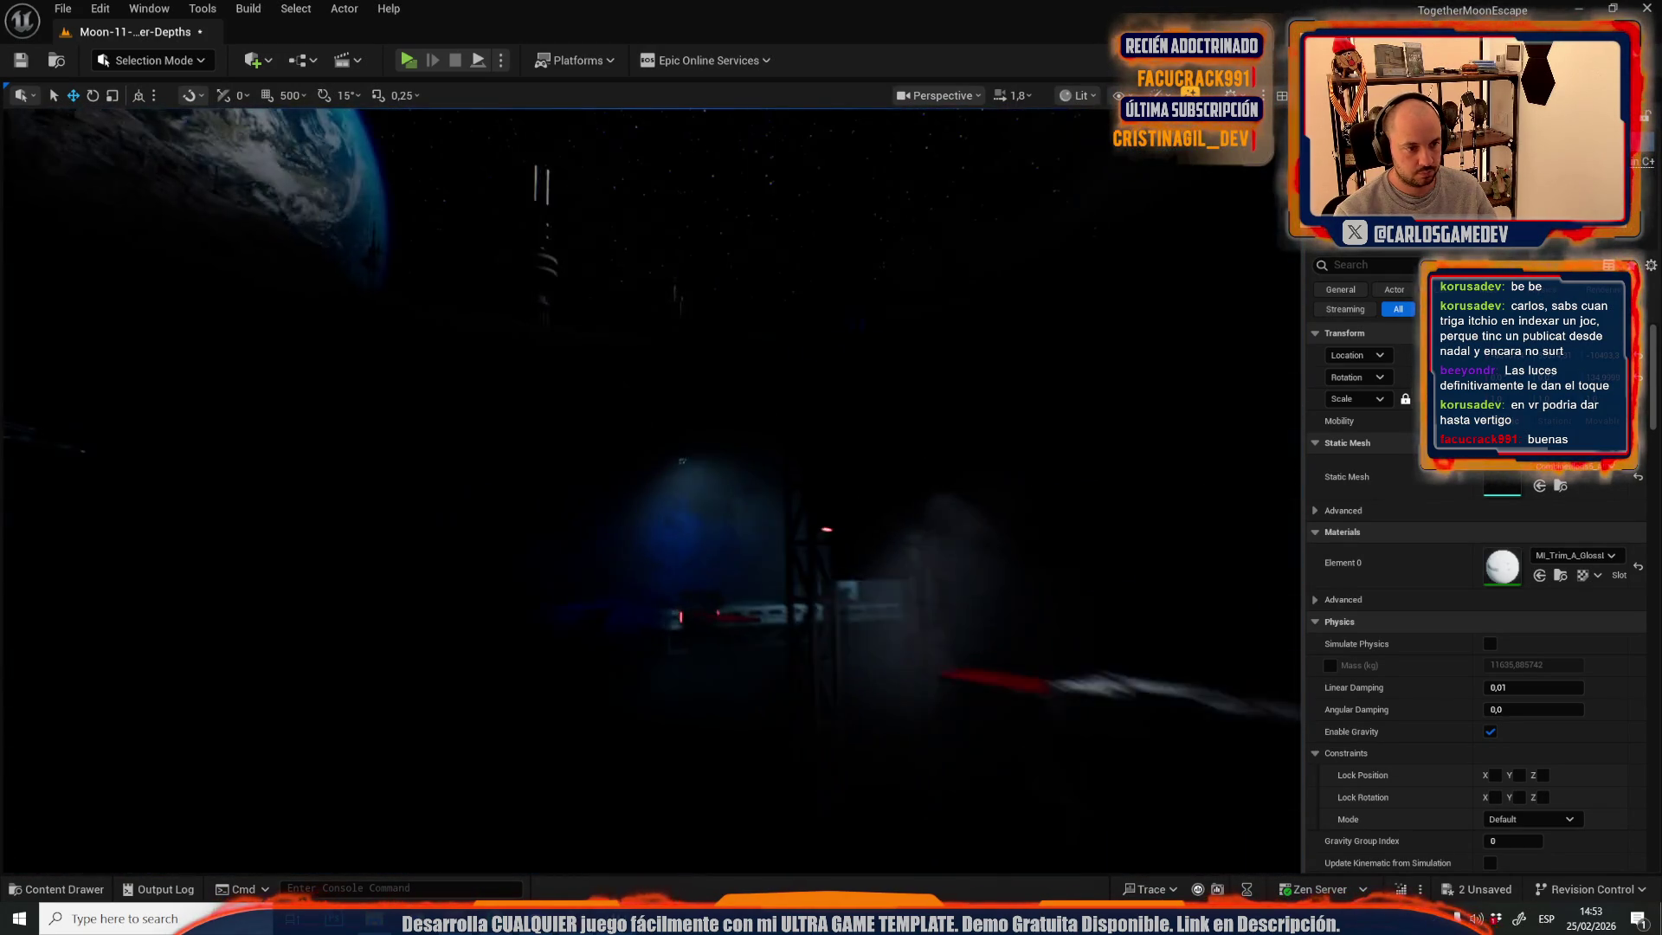
pyautogui.scroll(-2, 651, 490)
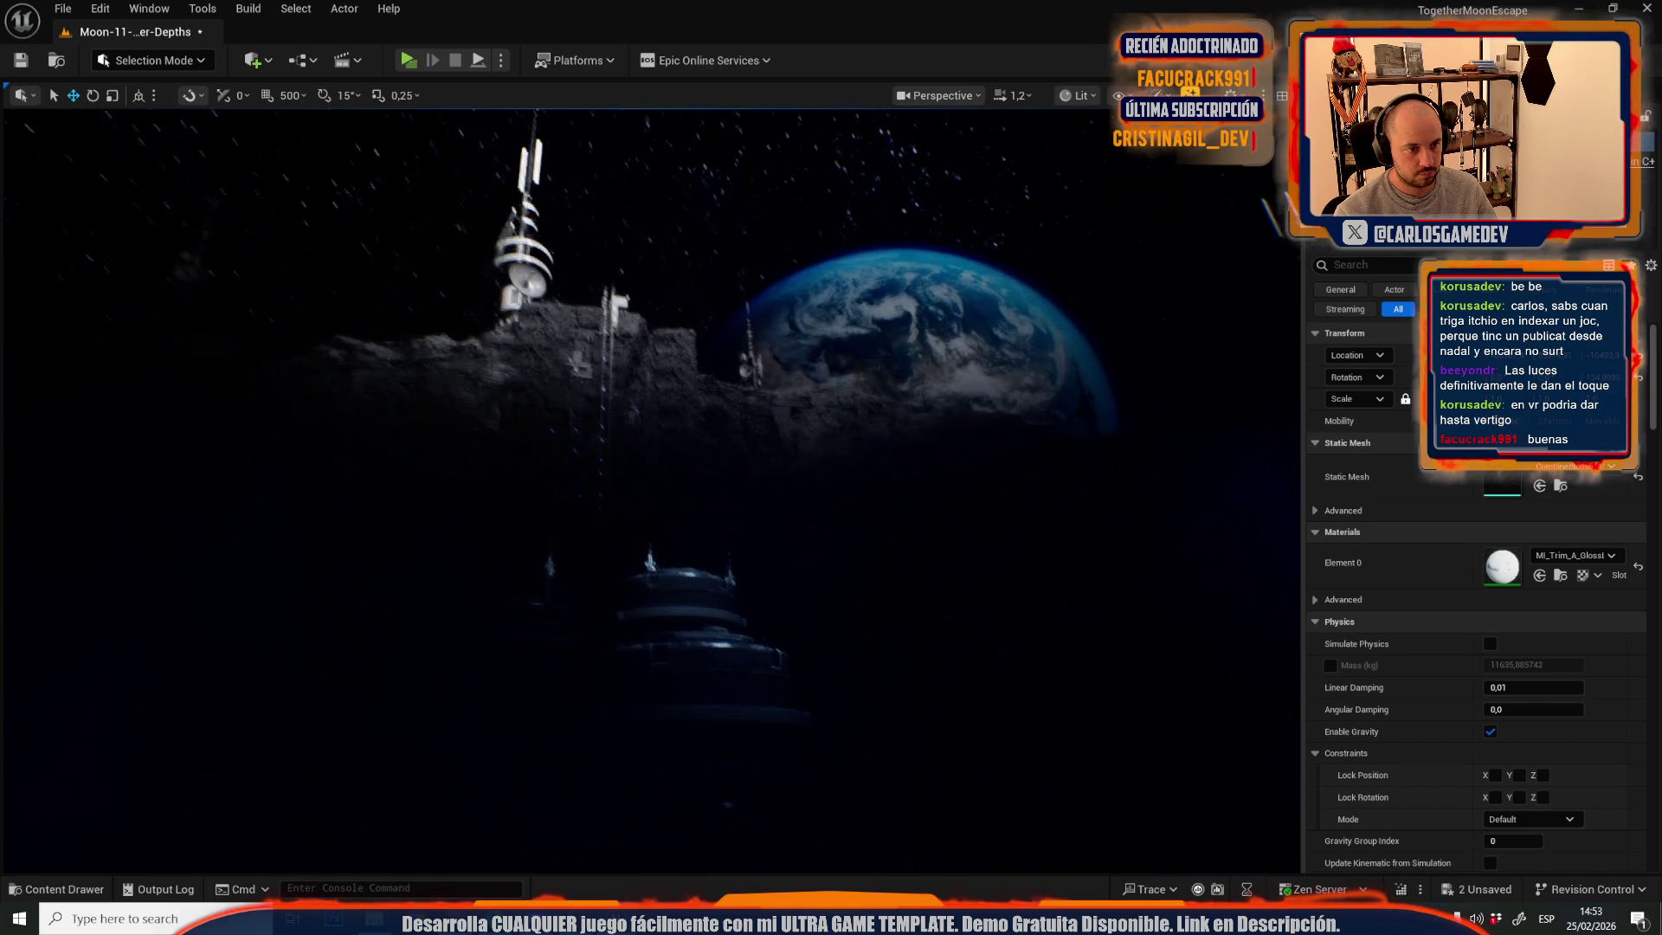
pyautogui.scroll(2, 760, 559)
pyautogui.press('w')
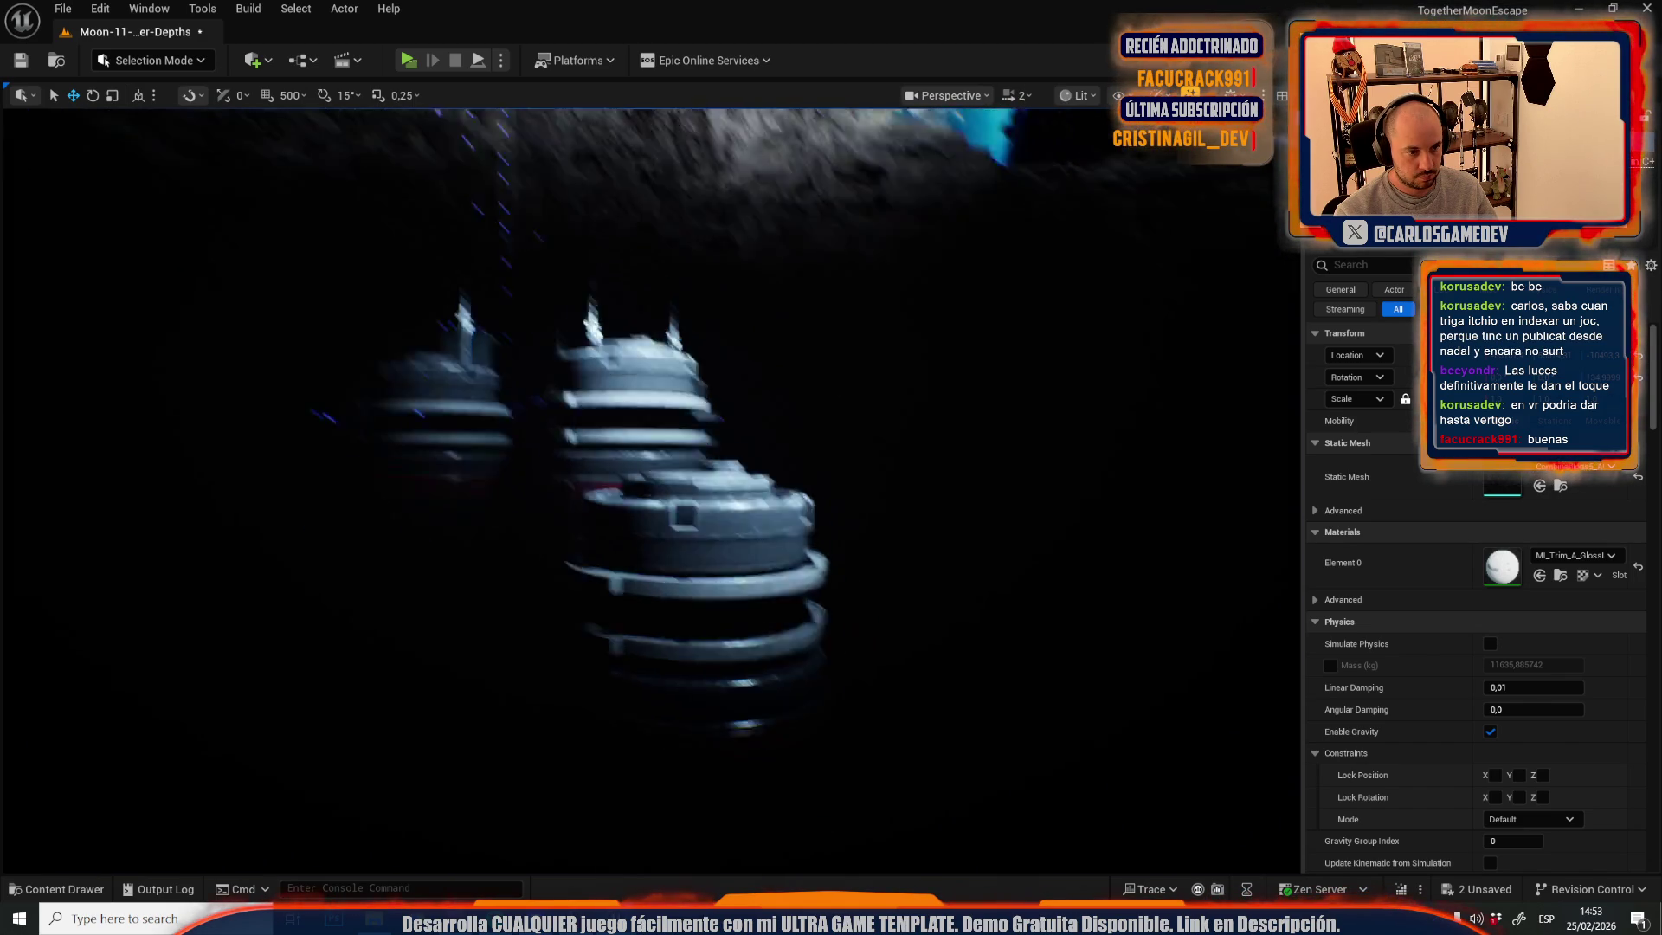
# - Fly back from the cave wall to the station modules and delete the front cylinder module
pyautogui.click(312, 397)
pyautogui.scroll(1, 651, 490)
pyautogui.press('s')
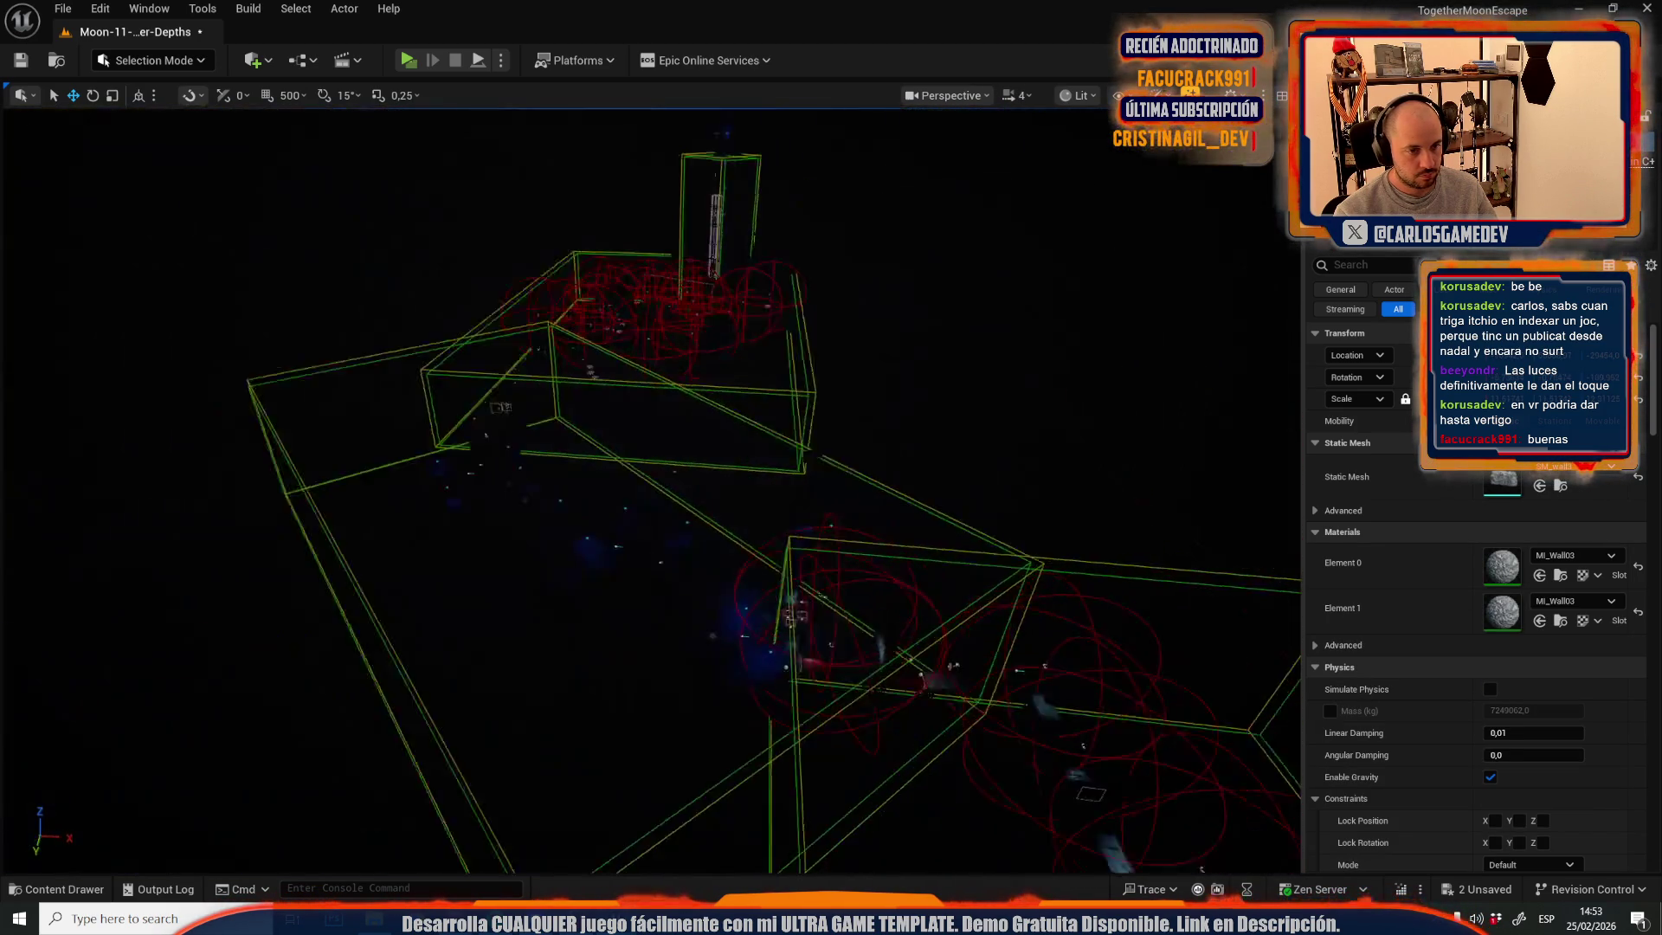
pyautogui.press('w')
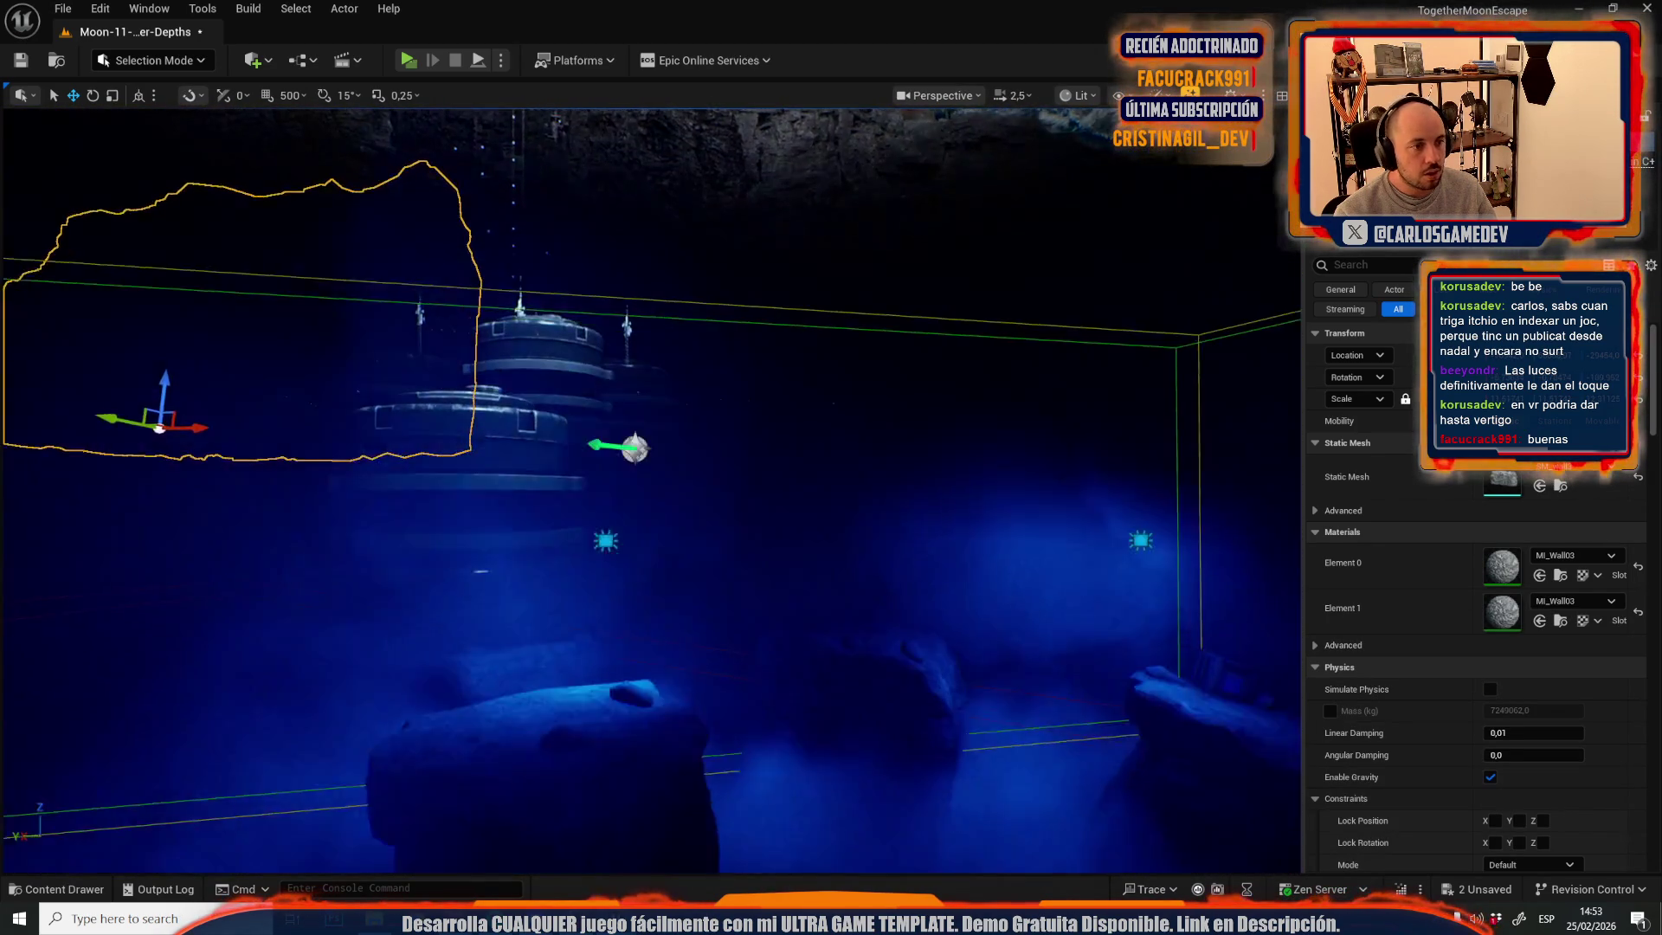
pyautogui.scroll(-2, 651, 490)
pyautogui.press('w')
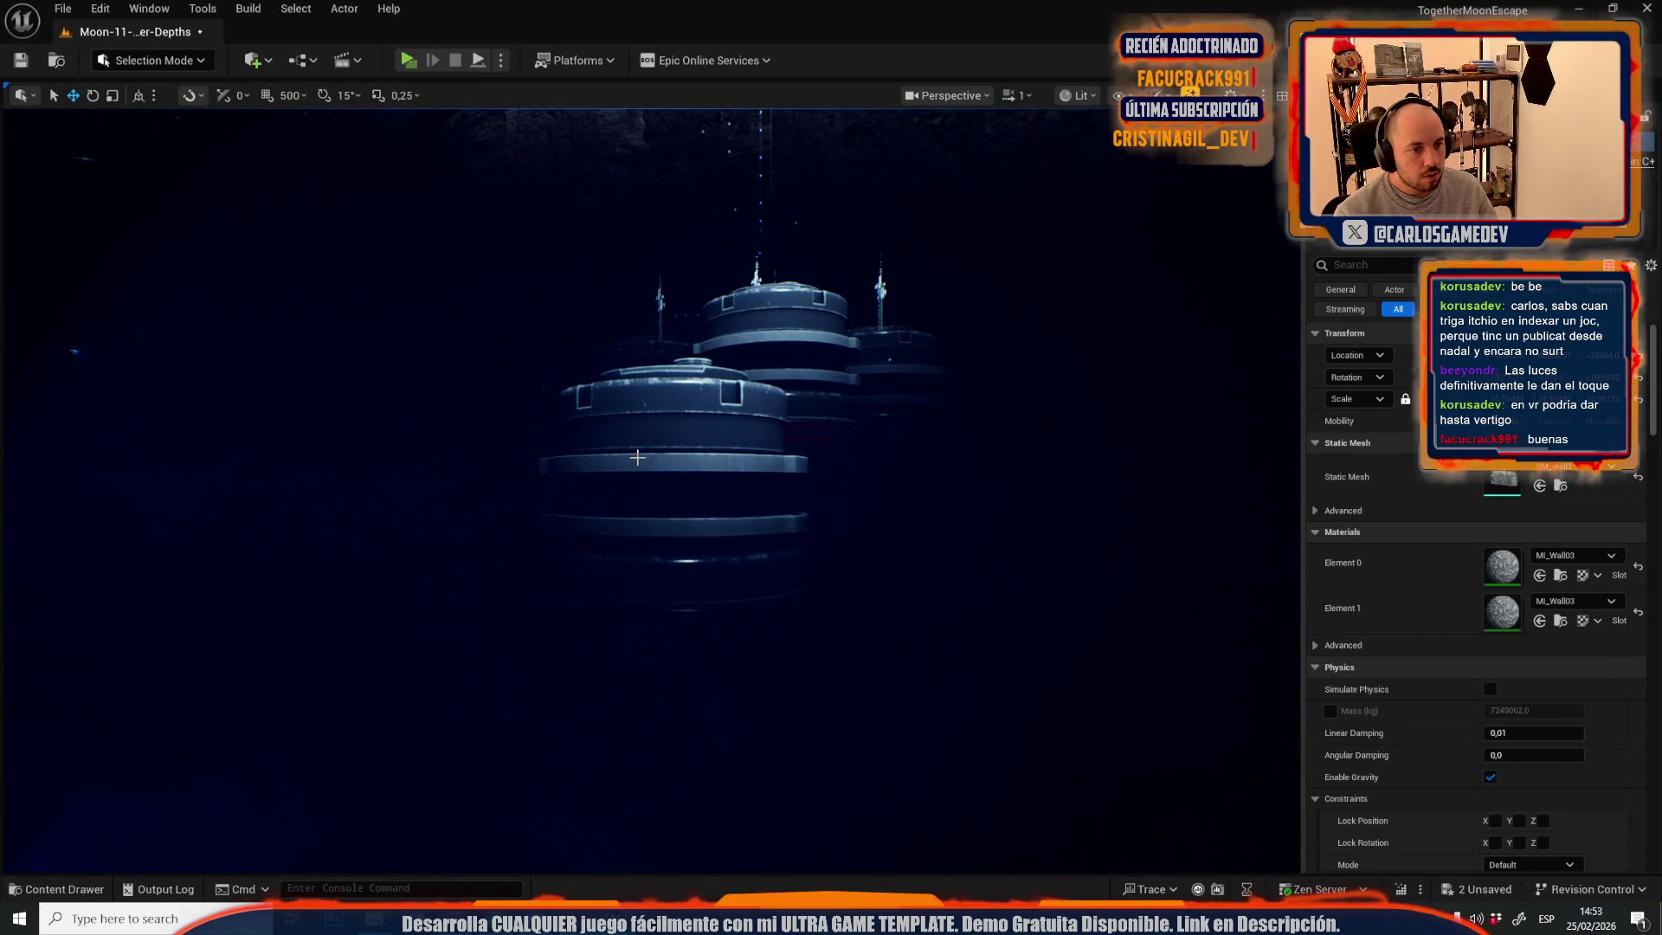
pyautogui.click(637, 457)
pyautogui.press('Delete')
# - Undo and redo the deletion twice, leaving the front cylinder module deleted
pyautogui.press('d')
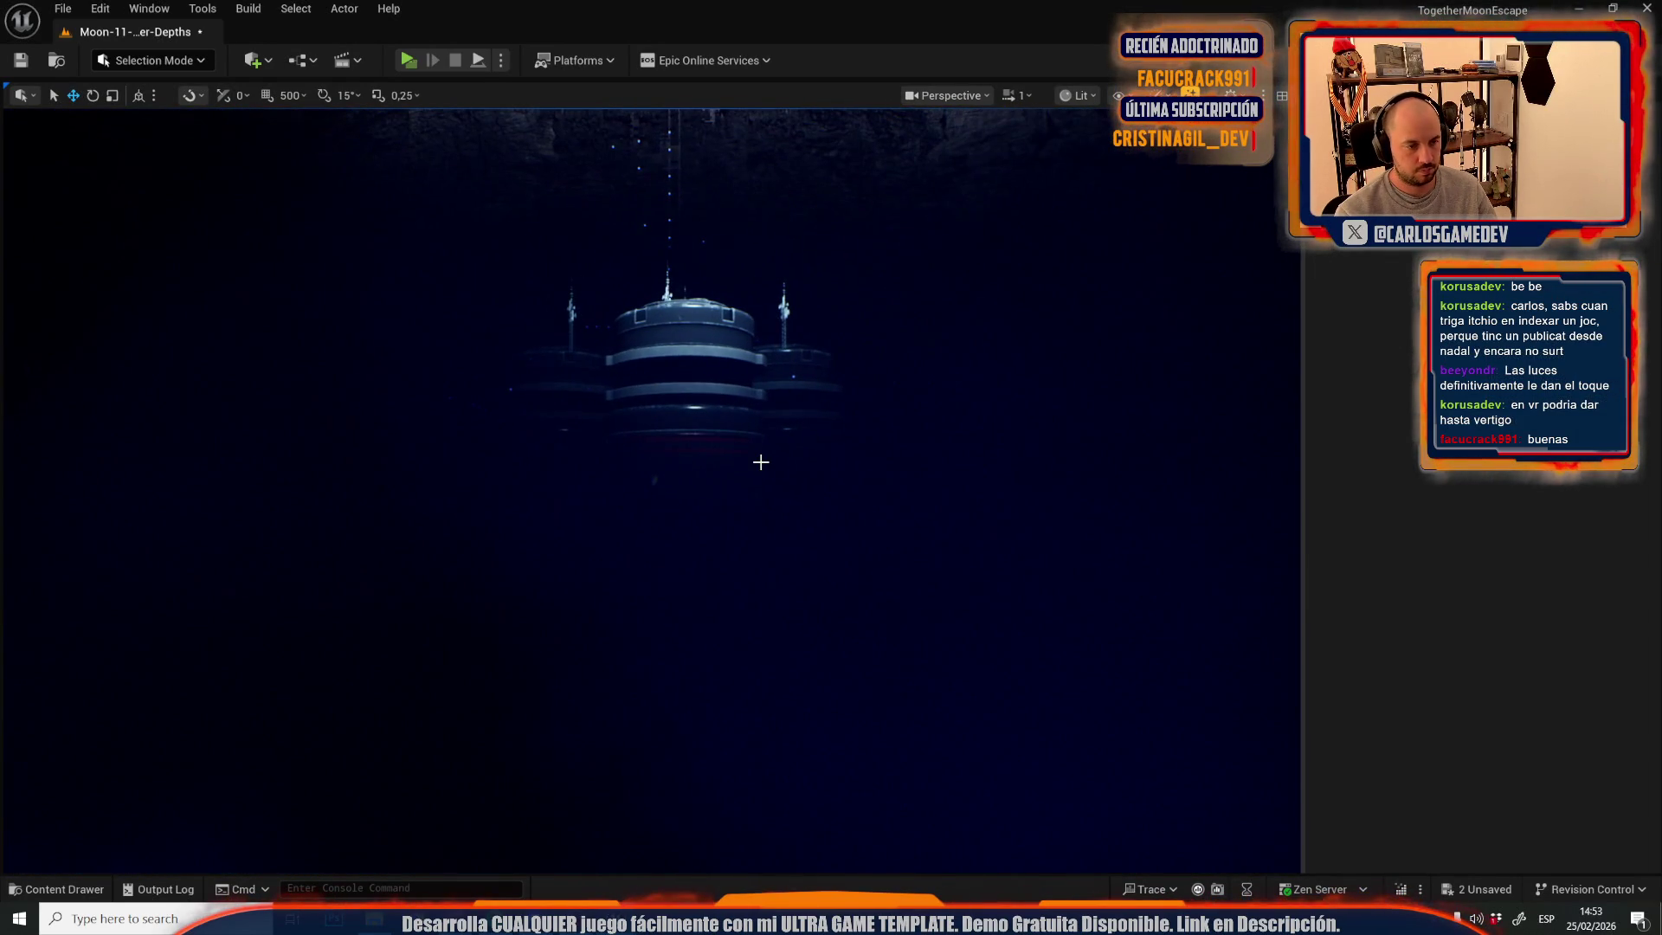
pyautogui.hotkey('ctrl', 'z')
pyautogui.press('Delete')
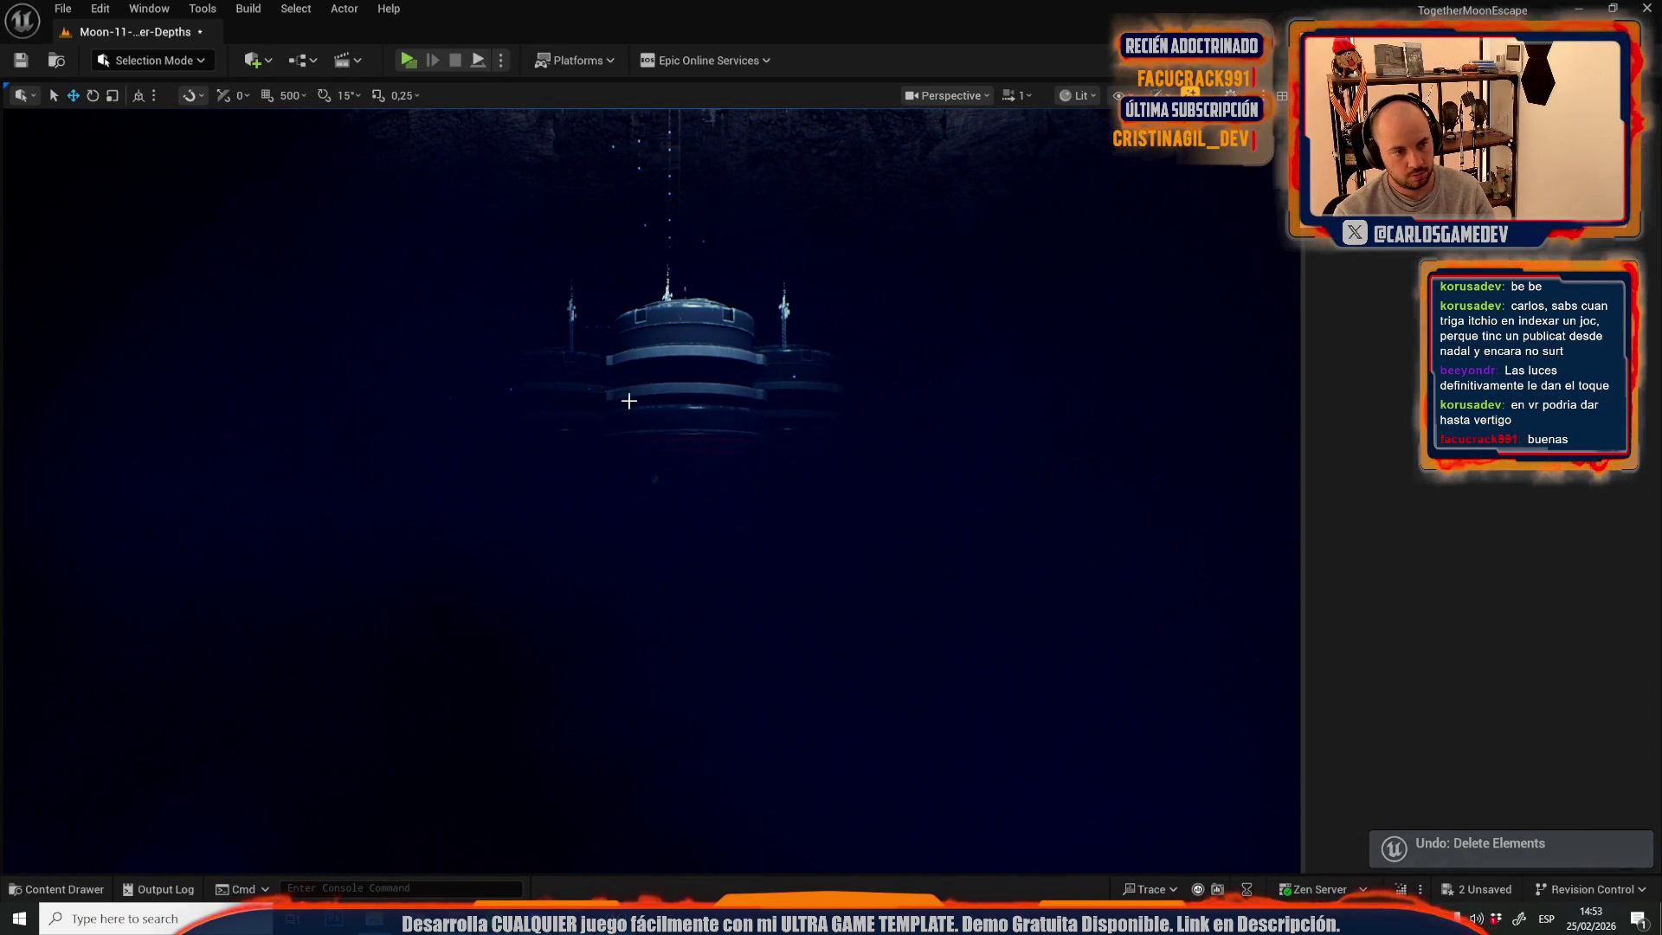
pyautogui.hotkey('ctrl', 'z')
pyautogui.press('Delete')
# - Drag the module behind it lower in the crater, then check its antennas
pyautogui.click(680, 403)
pyautogui.moveTo(683, 481)
pyautogui.mouseDown()
pyautogui.moveTo(688, 675)
pyautogui.moveTo(688, 554)
pyautogui.moveTo(690, 649)
pyautogui.moveTo(695, 566)
pyautogui.mouseUp()
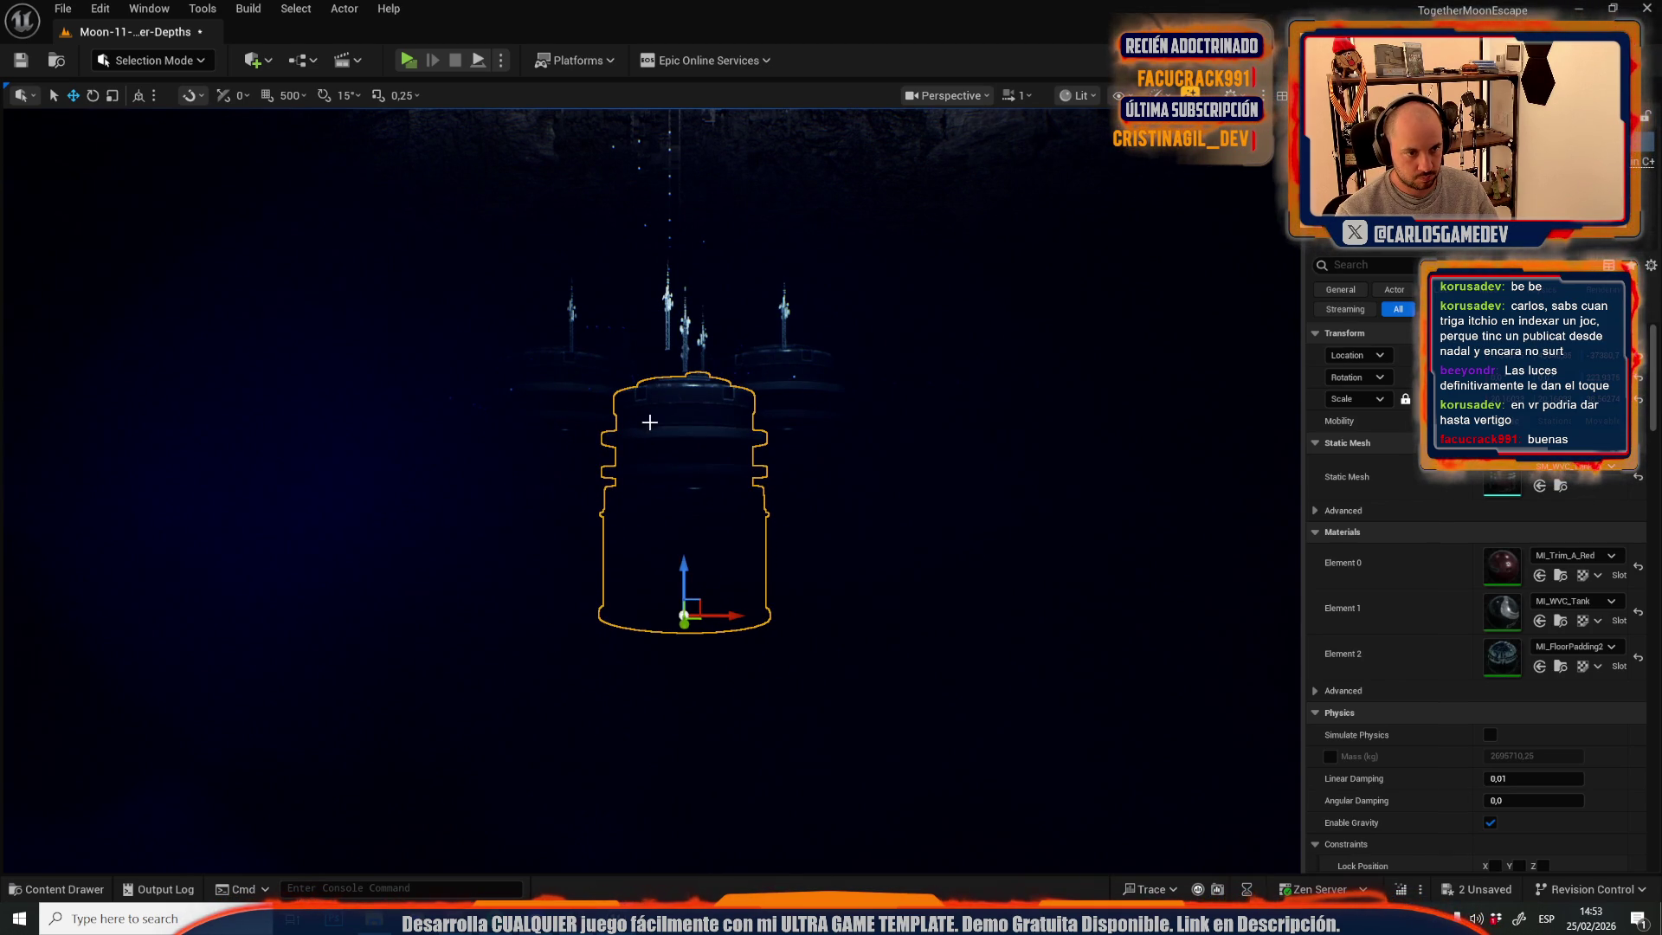
pyautogui.click(666, 300)
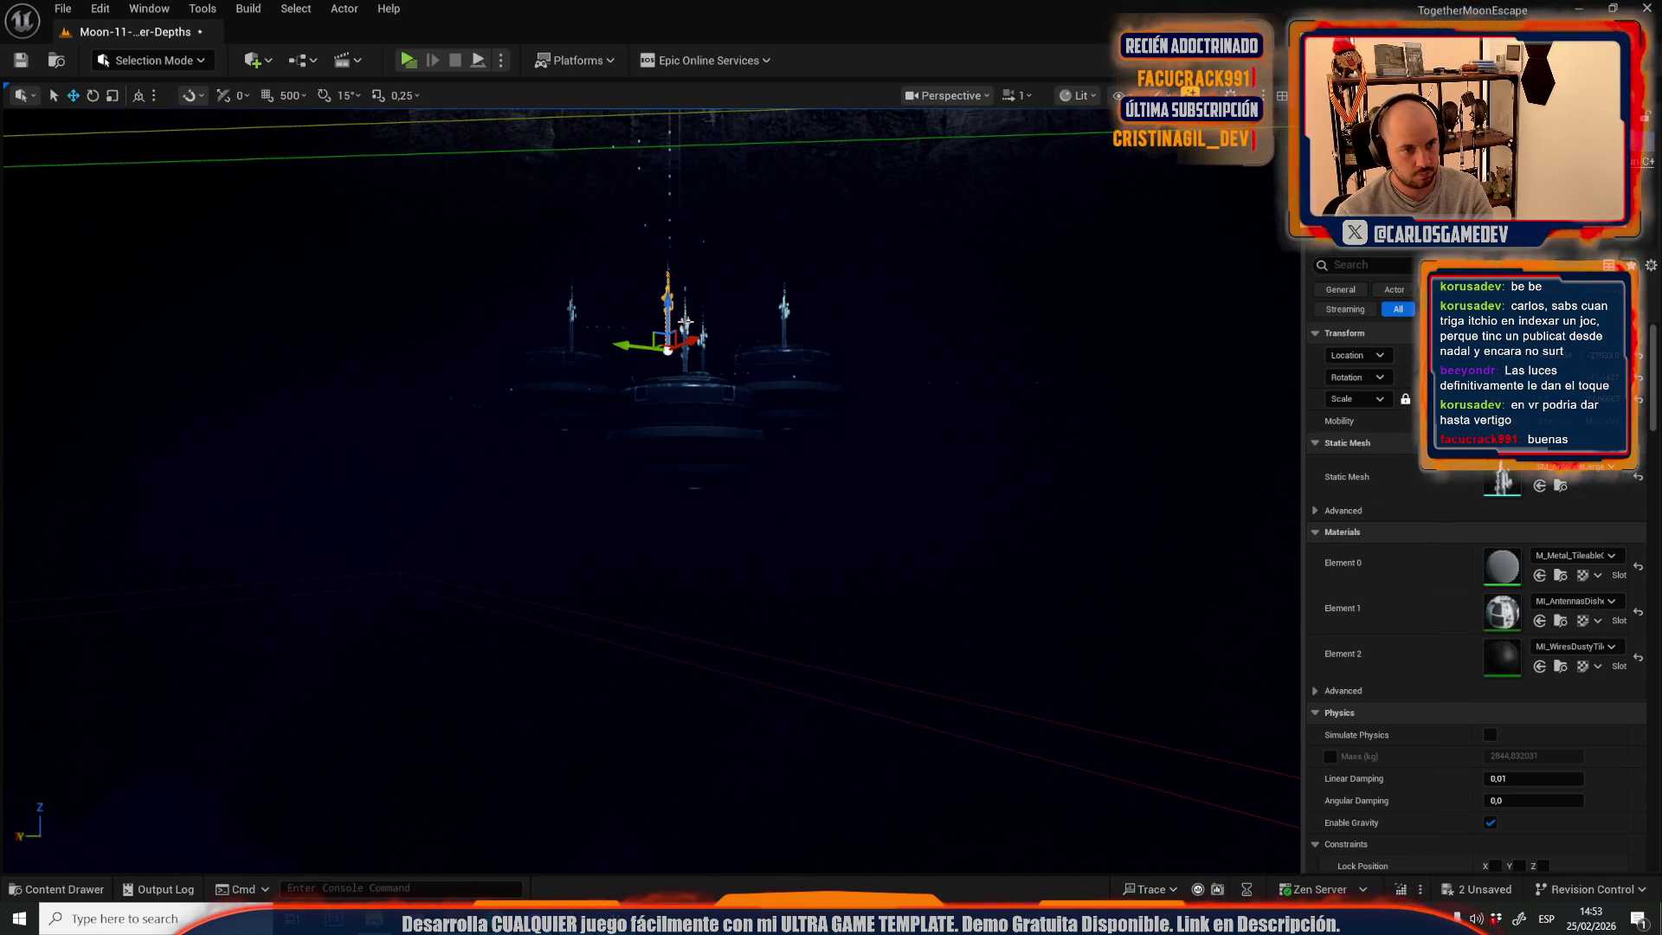
pyautogui.click(685, 322)
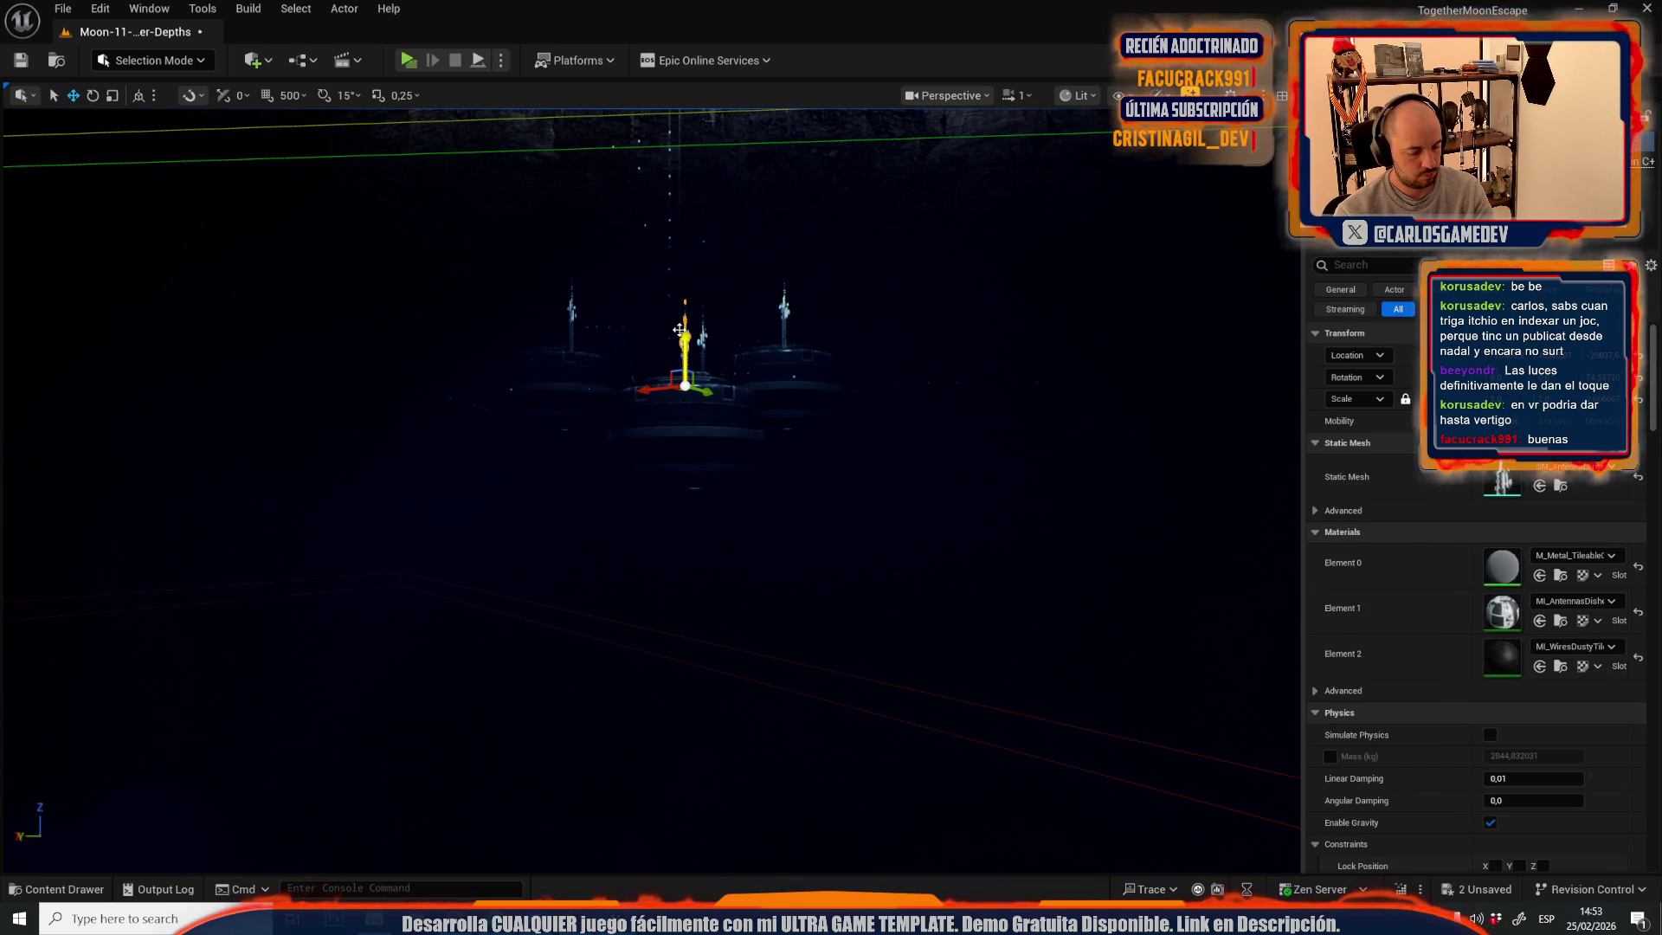
pyautogui.click(702, 365)
pyautogui.scroll(5, 689, 350)
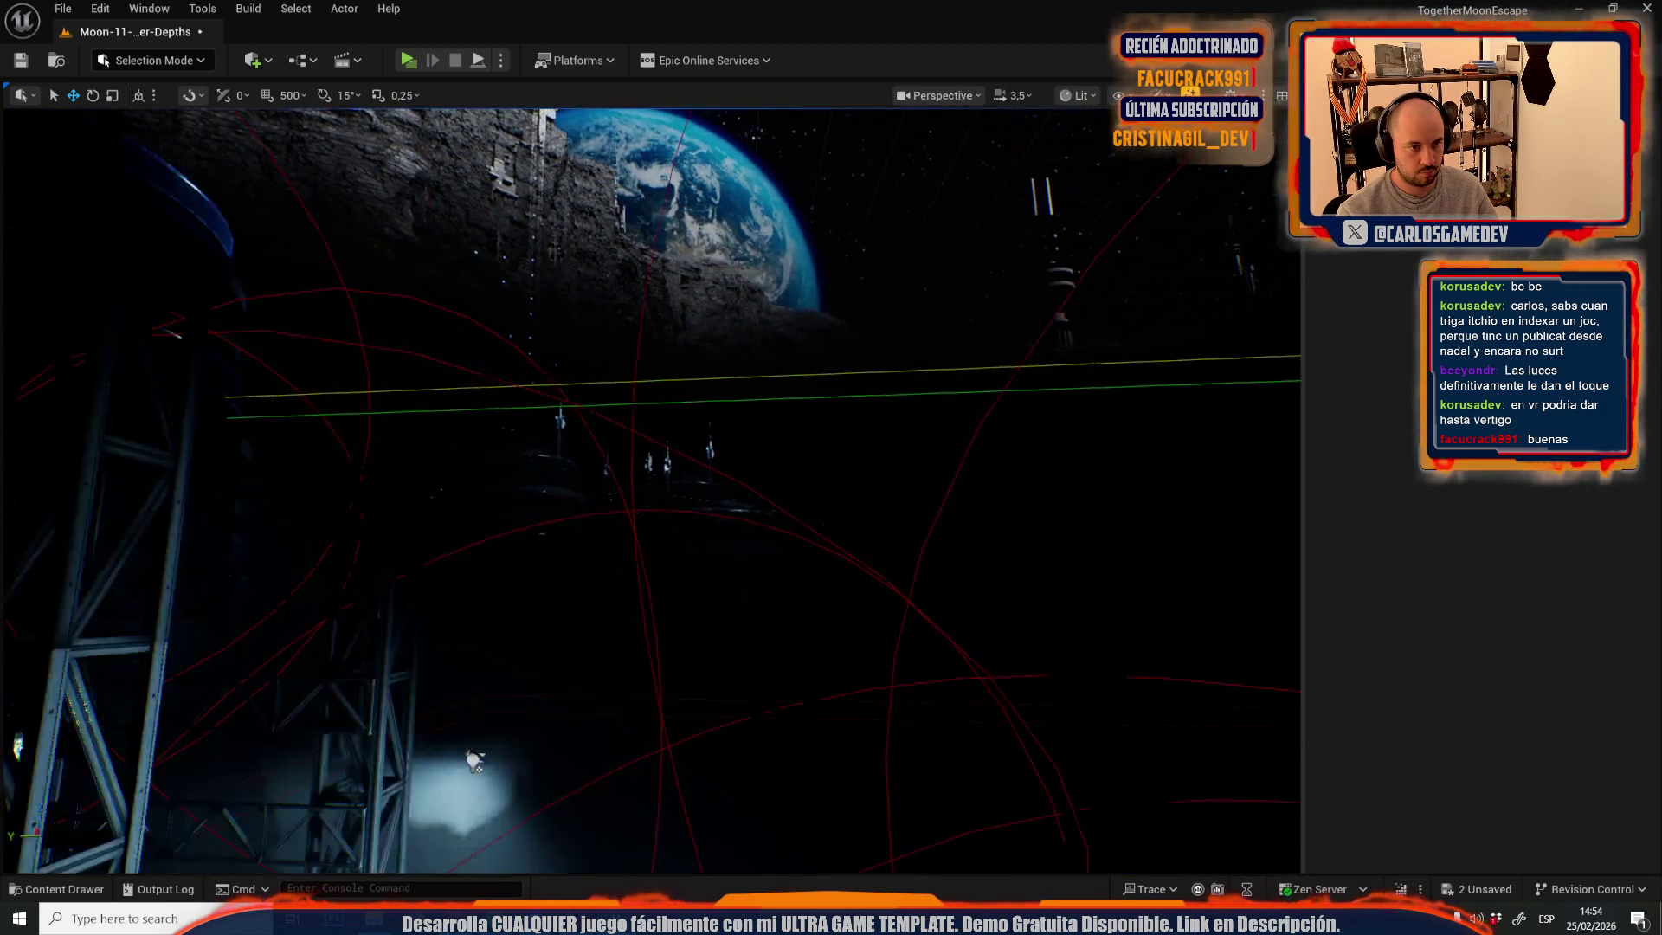
# - Fly up toward the moon base, update texture streaming data, and frame the selected spotlight
pyautogui.scroll(-3, 651, 490)
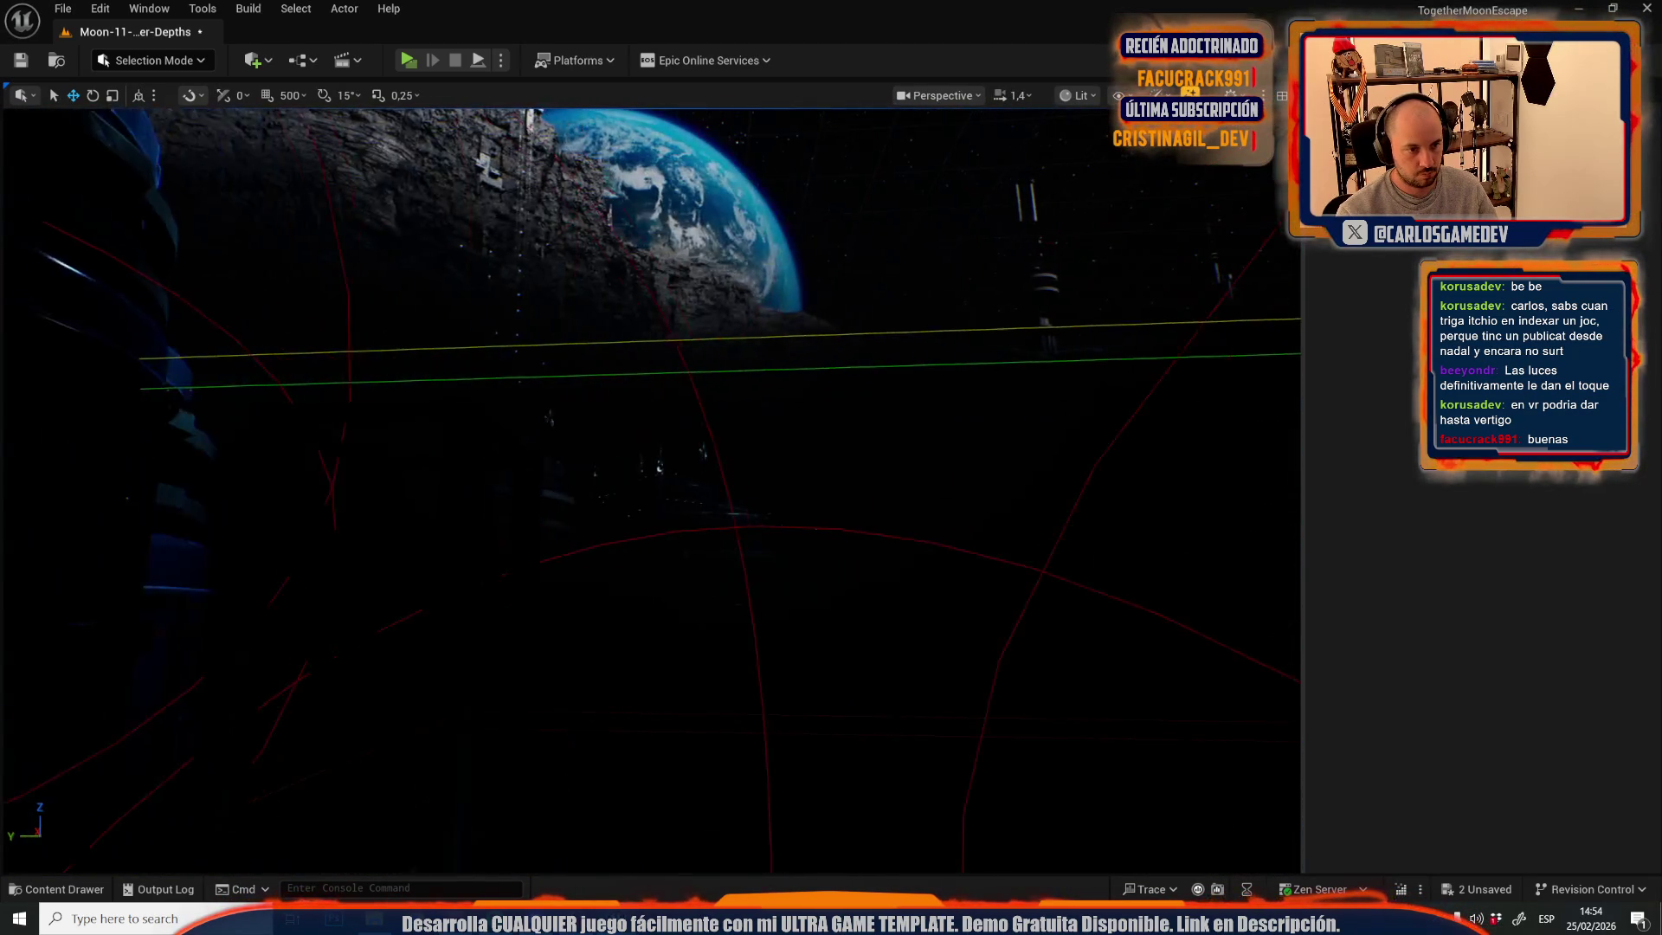
pyautogui.scroll(-1, 651, 490)
pyautogui.scroll(3, 651, 490)
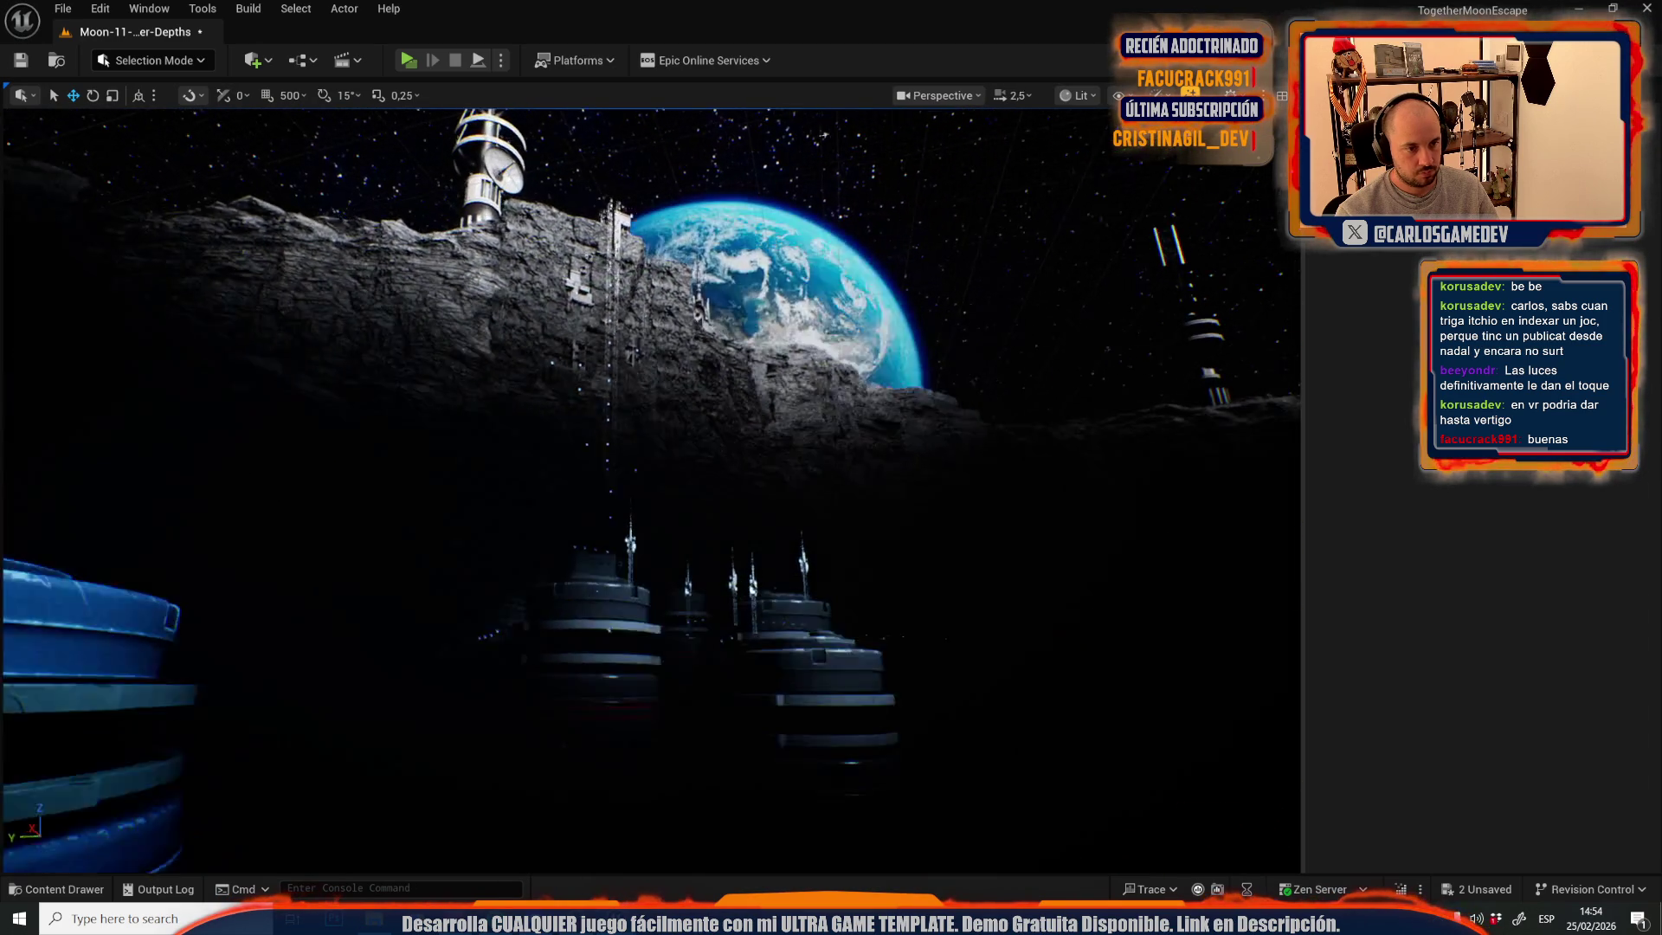
pyautogui.scroll(1, 651, 489)
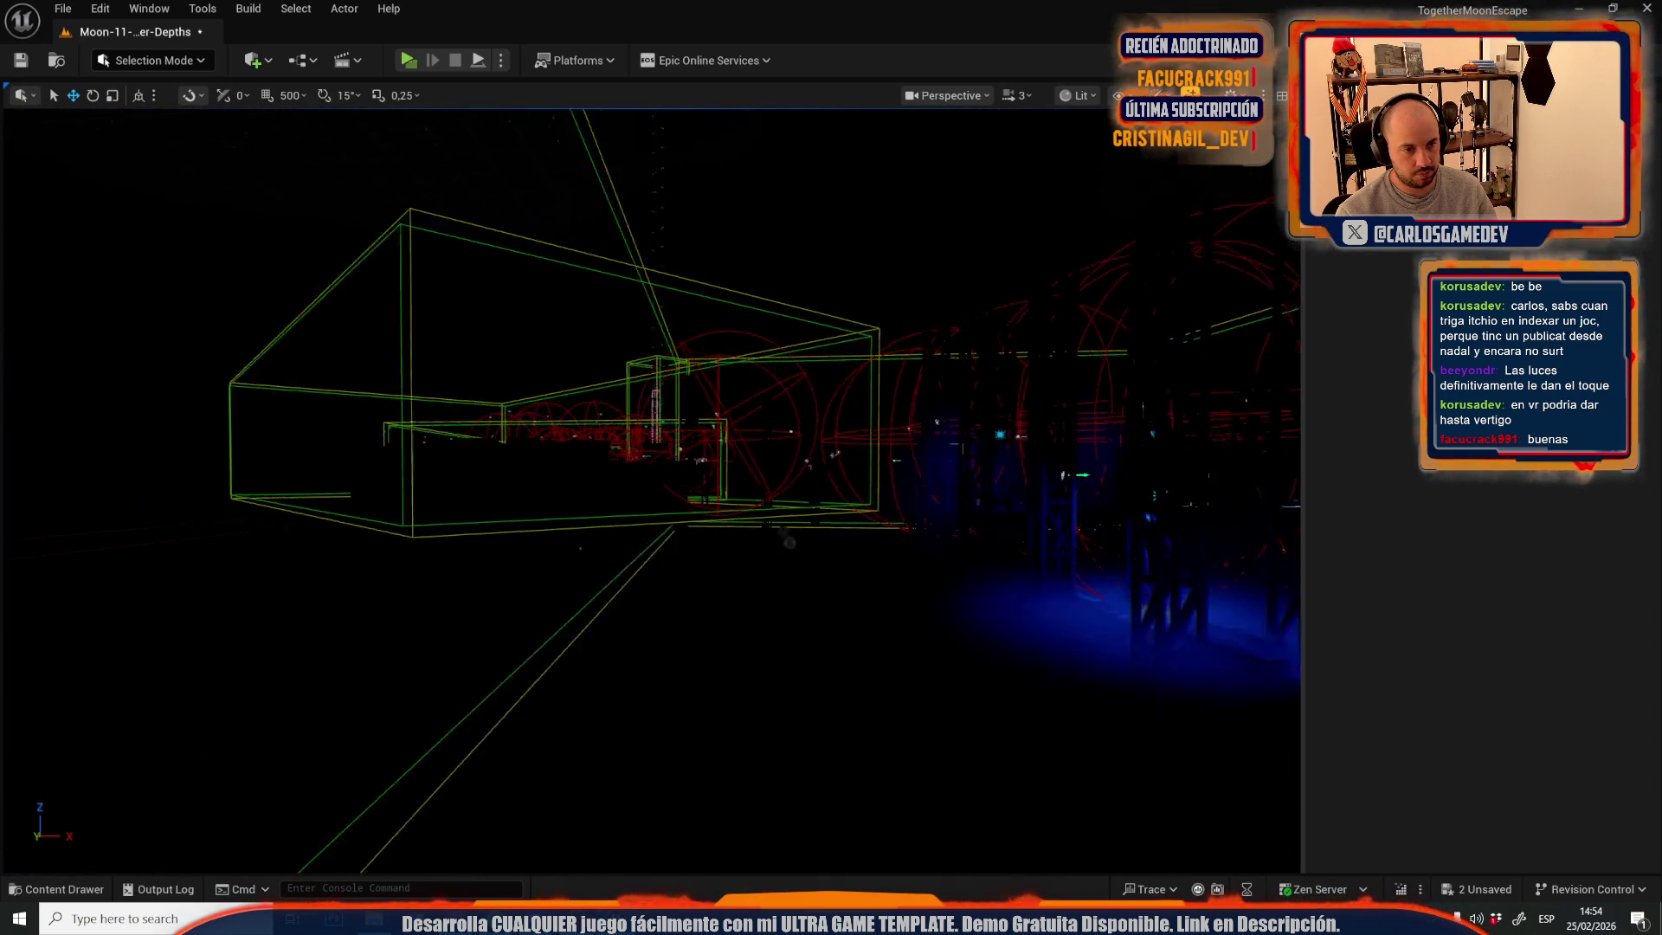
pyautogui.scroll(-1, 651, 490)
pyautogui.scroll(-2, 650, 485)
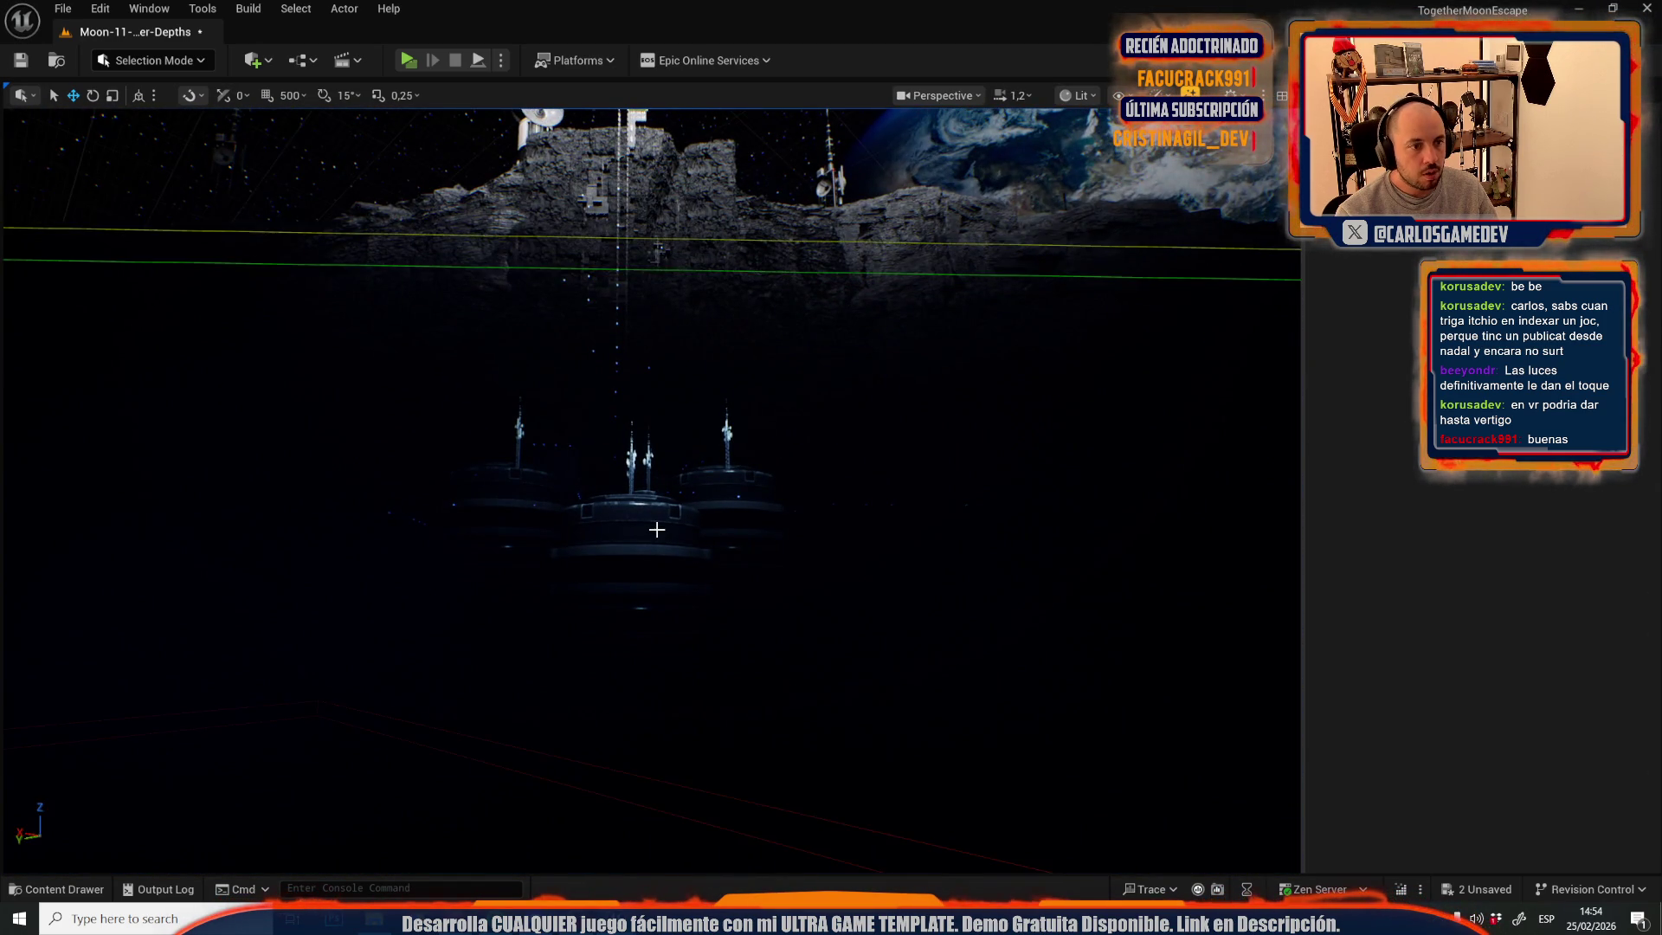
pyautogui.press('e')
pyautogui.scroll(2, 699, 633)
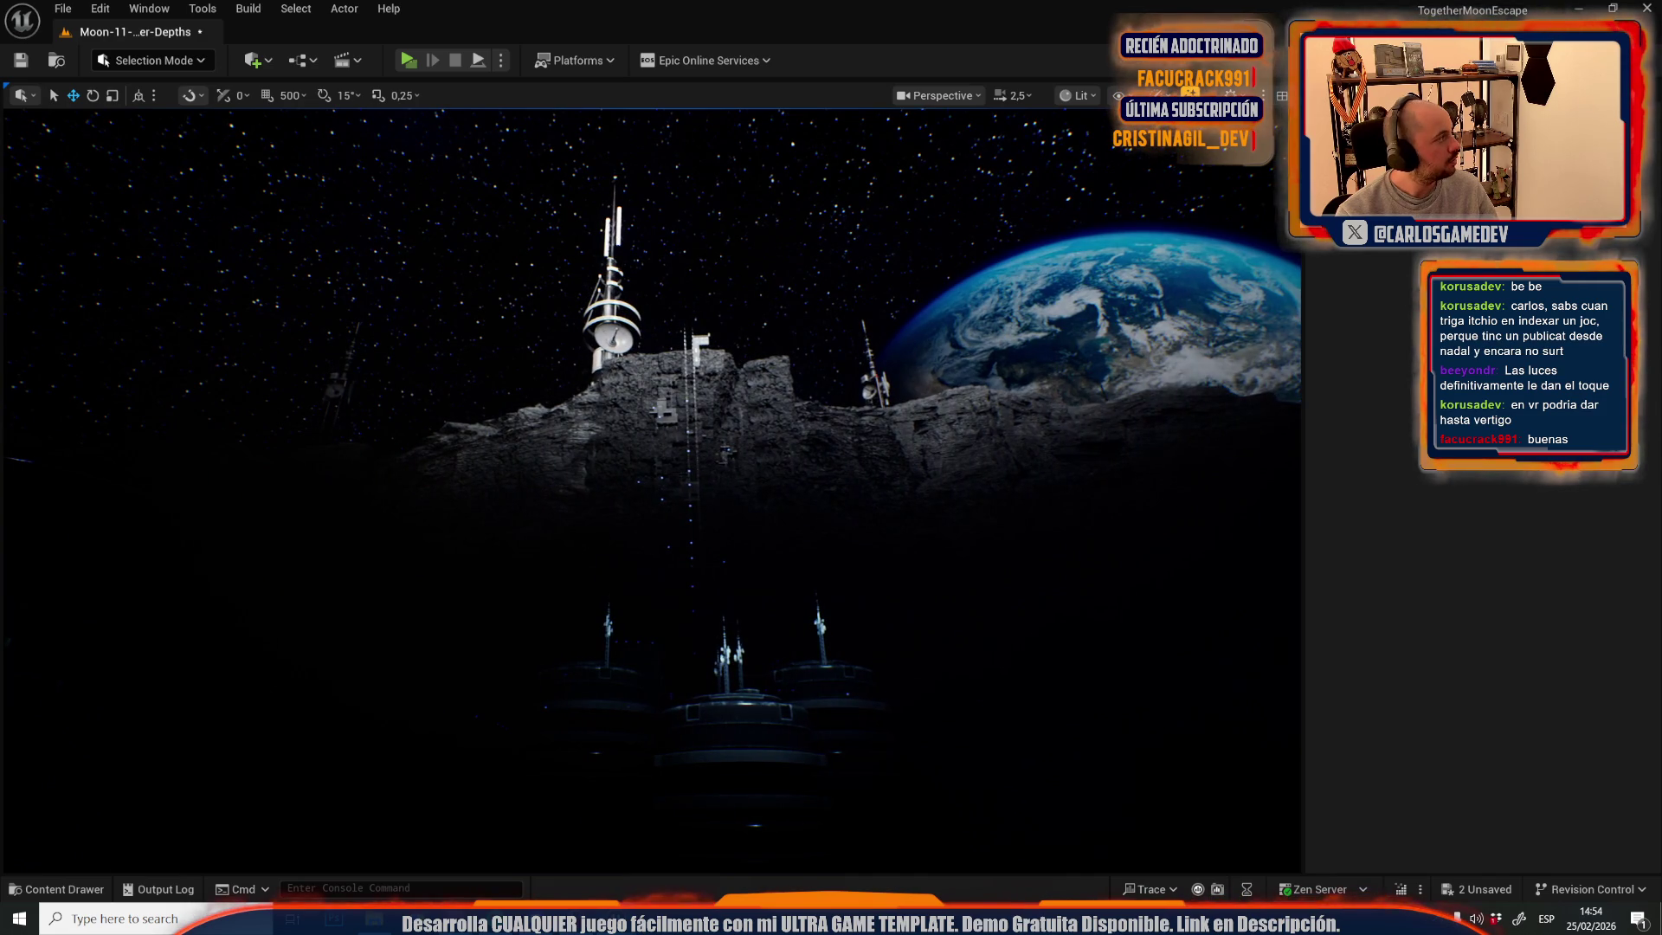
pyautogui.hotkey('ctrl', 's')
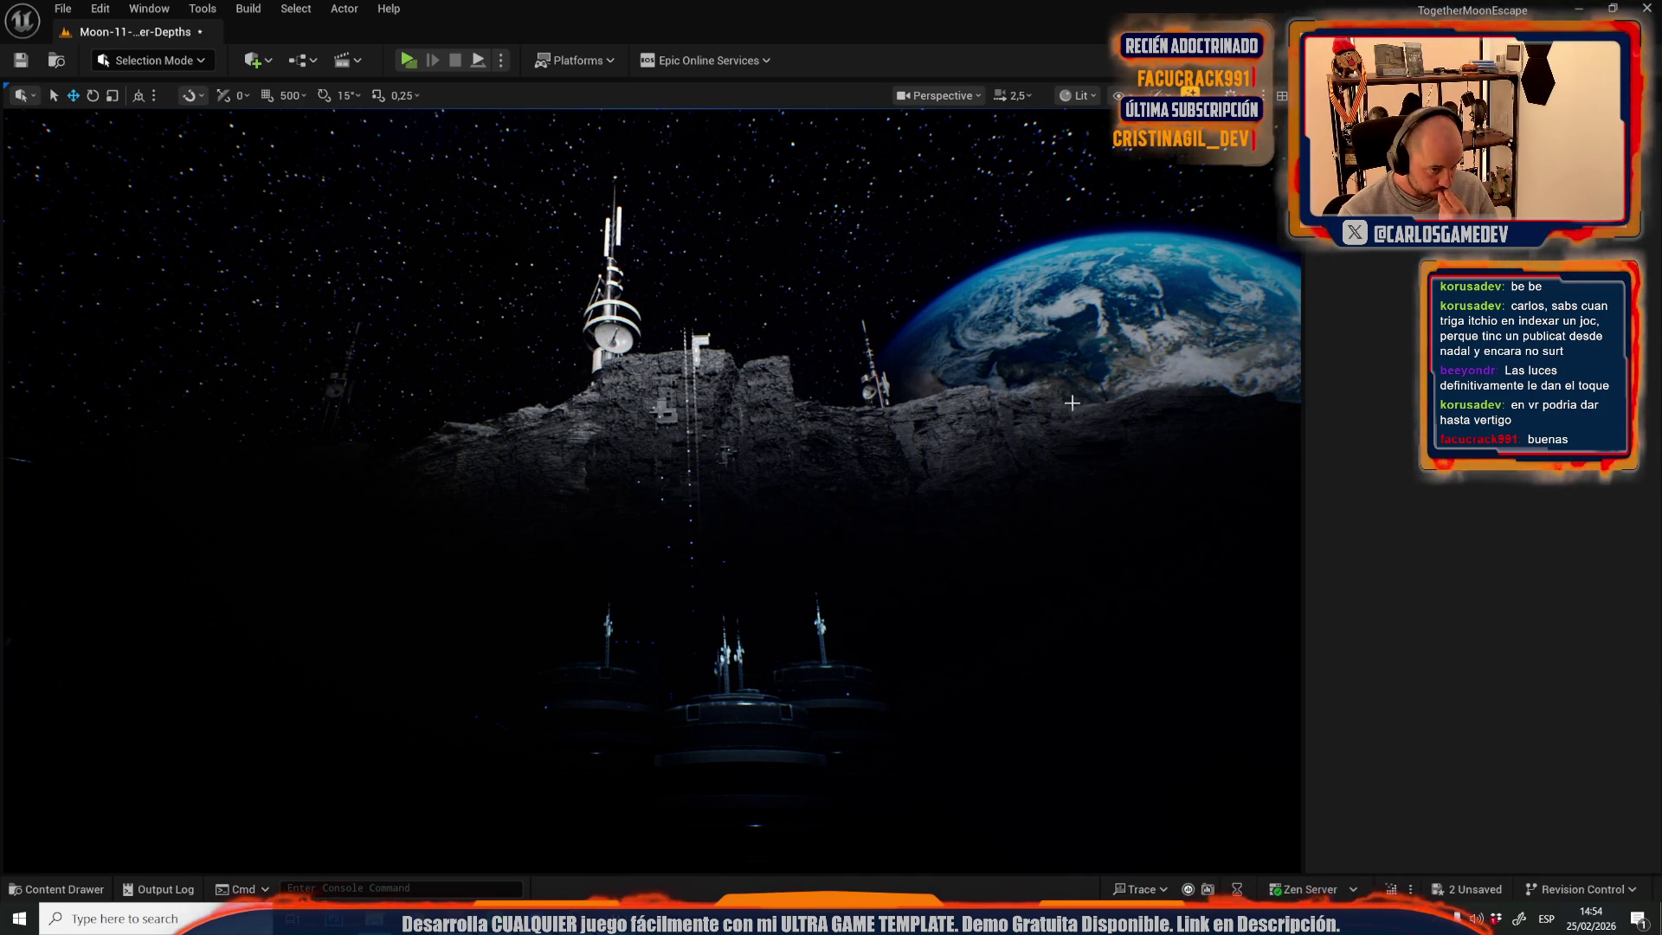
pyautogui.moveTo(739, 457); pyautogui.dragTo(684, 463)
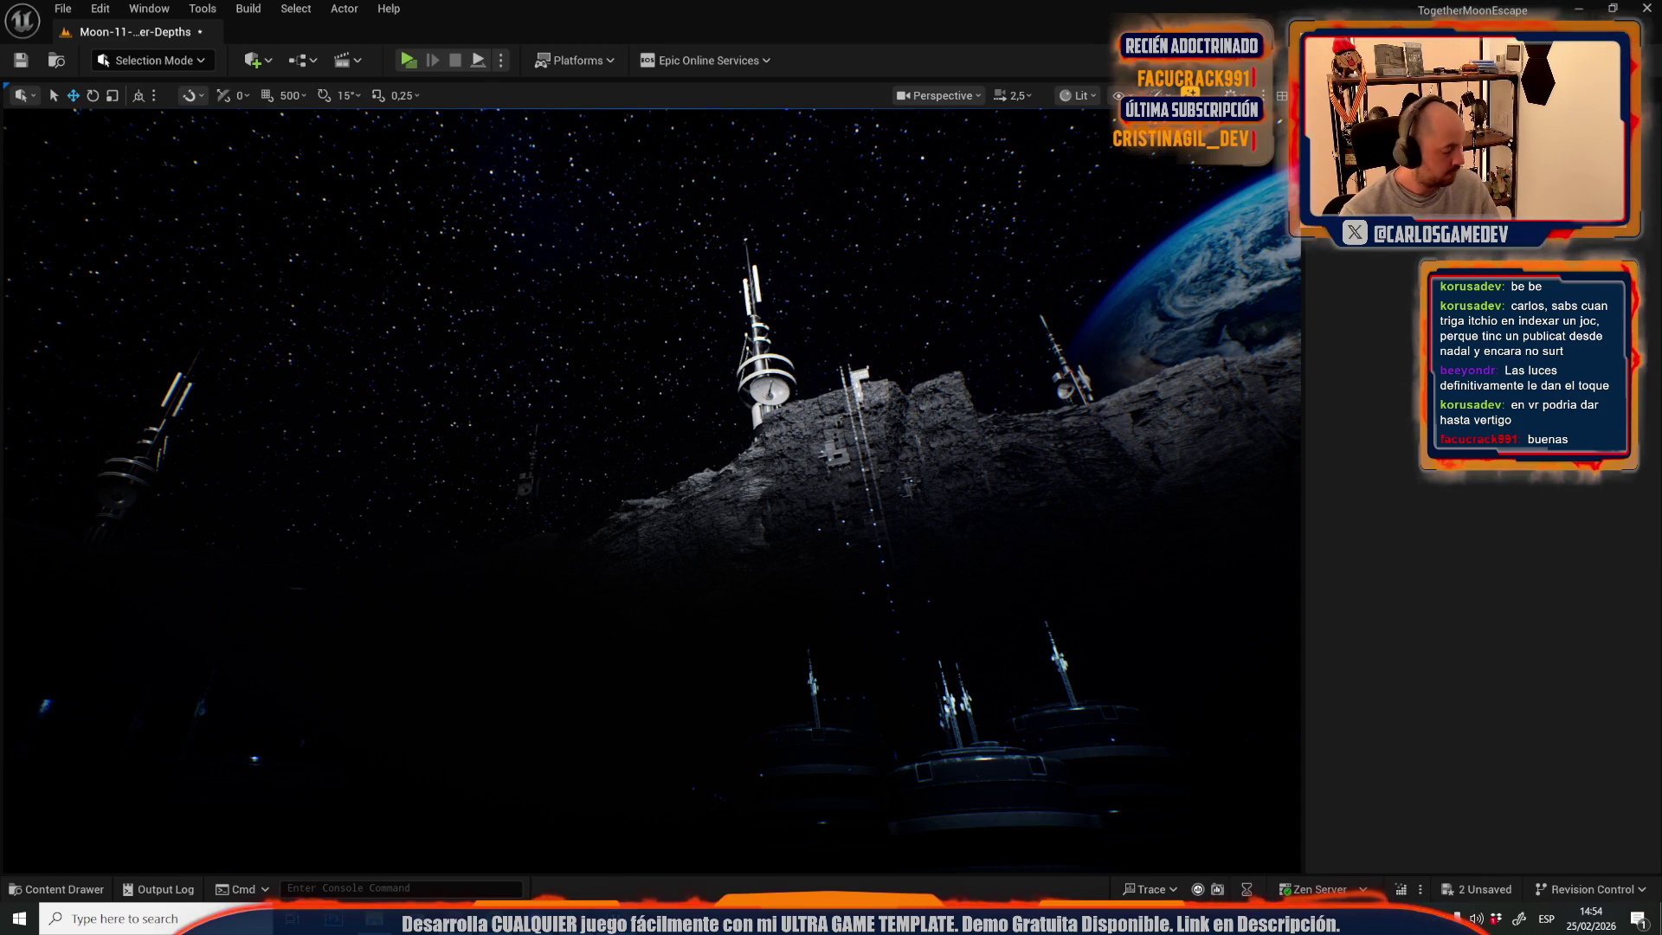
pyautogui.press('f')
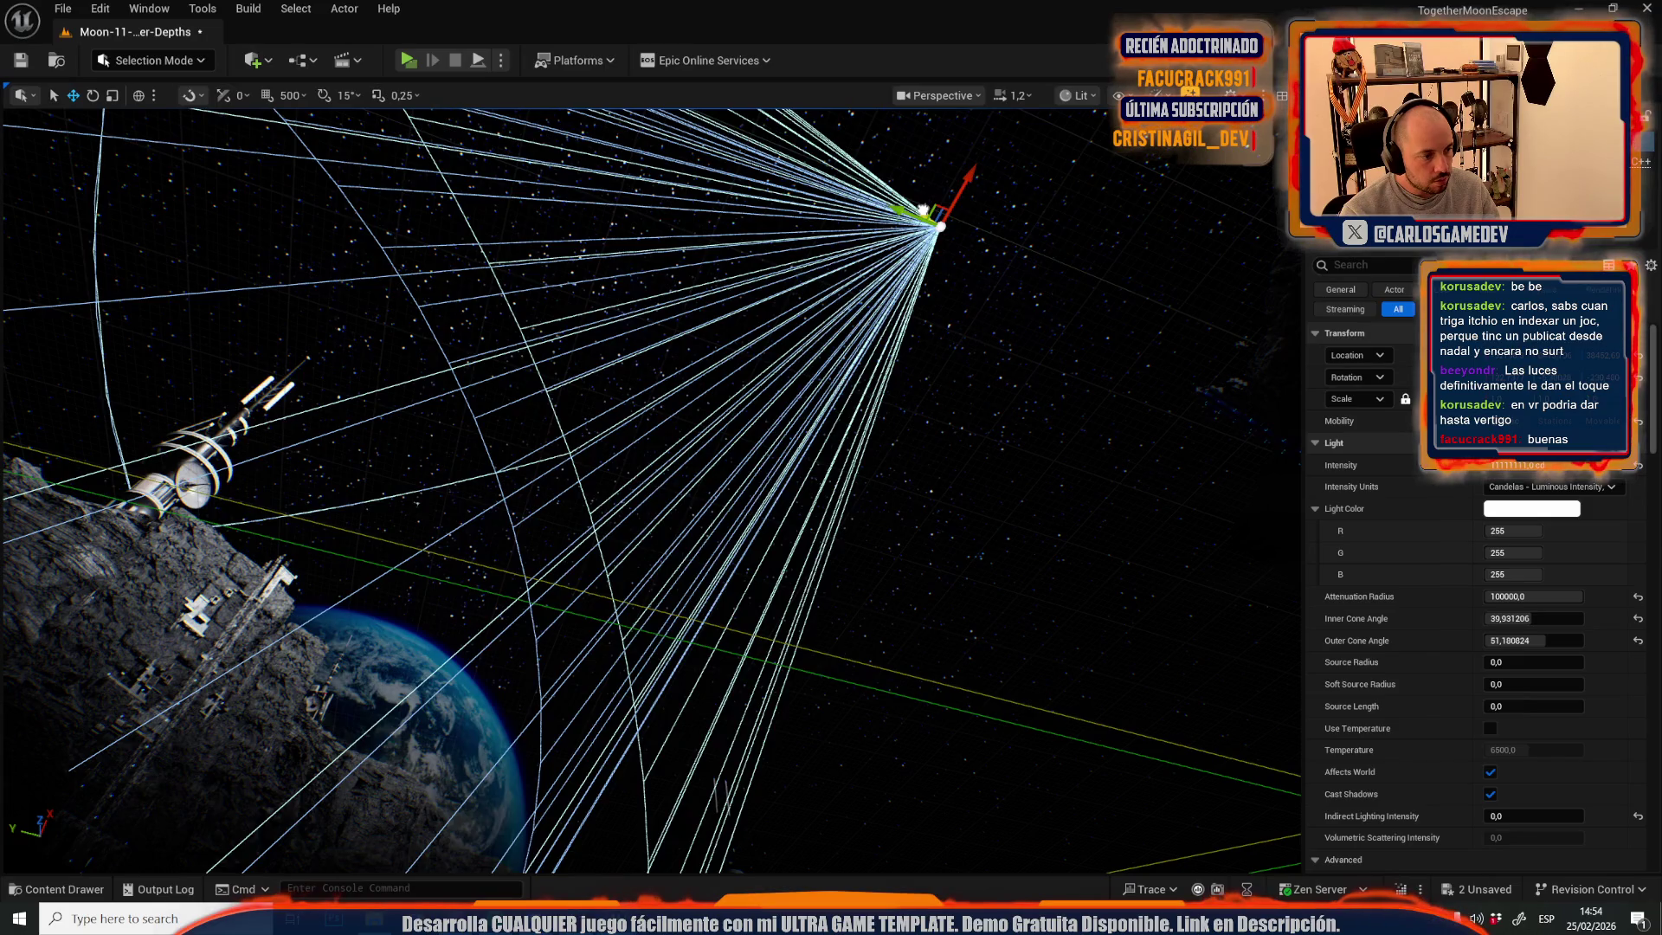
pyautogui.moveTo(770, 383); pyautogui.dragTo(770, 383)
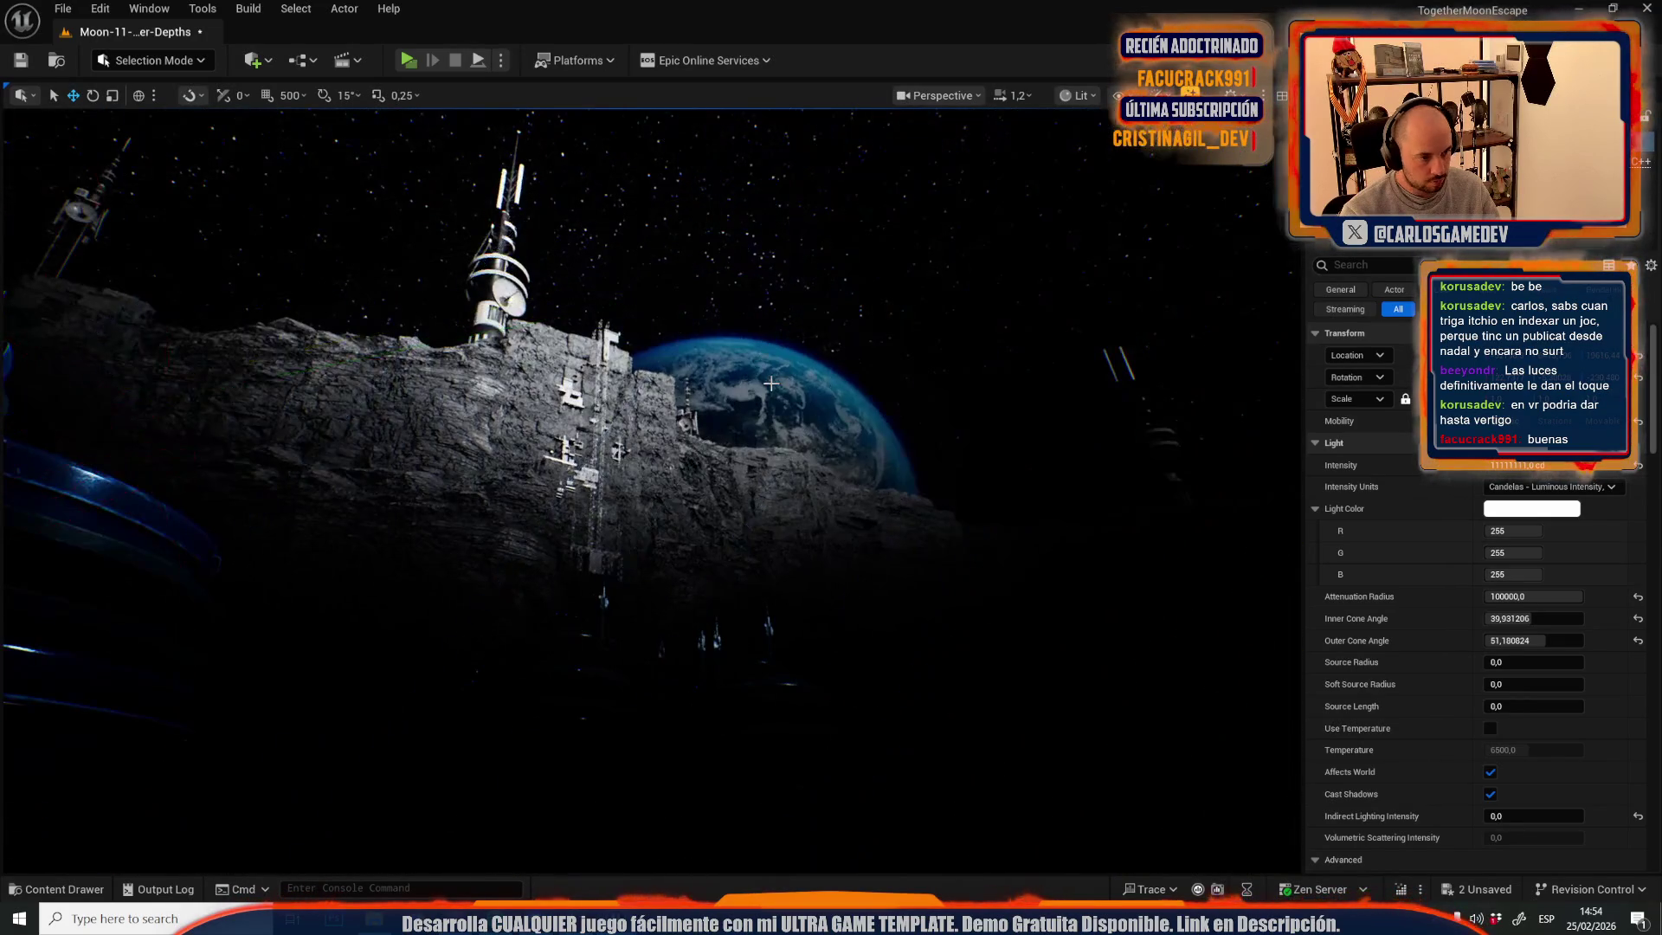
pyautogui.scroll(2, 779, 414)
pyautogui.press('w')
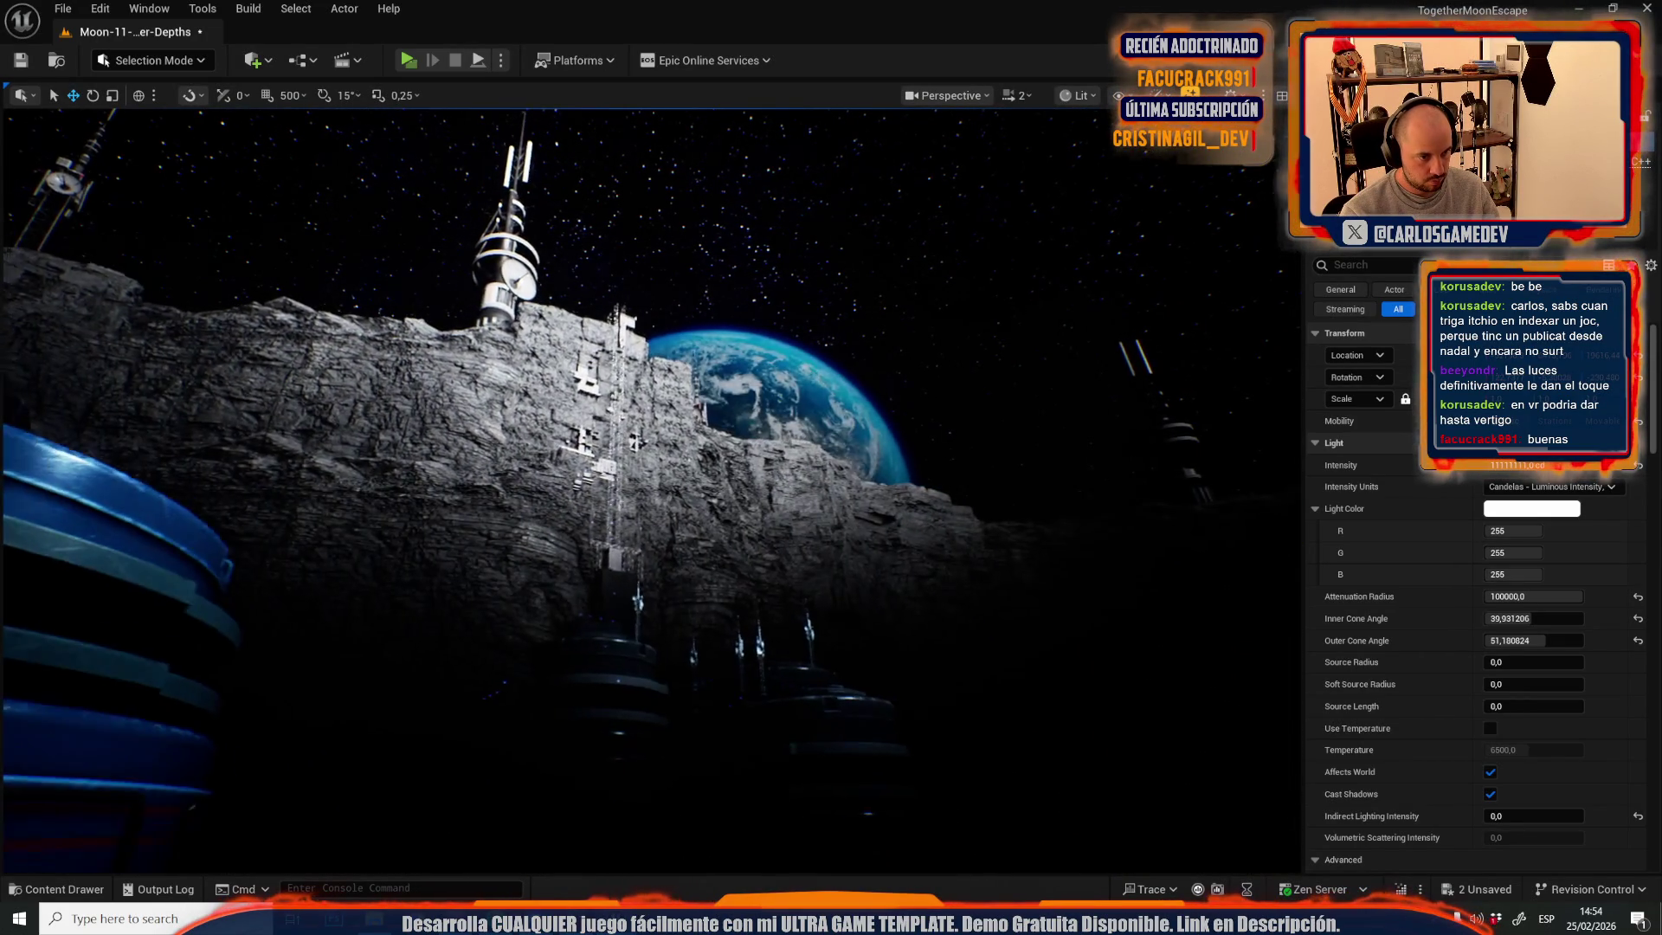
pyautogui.press('s')
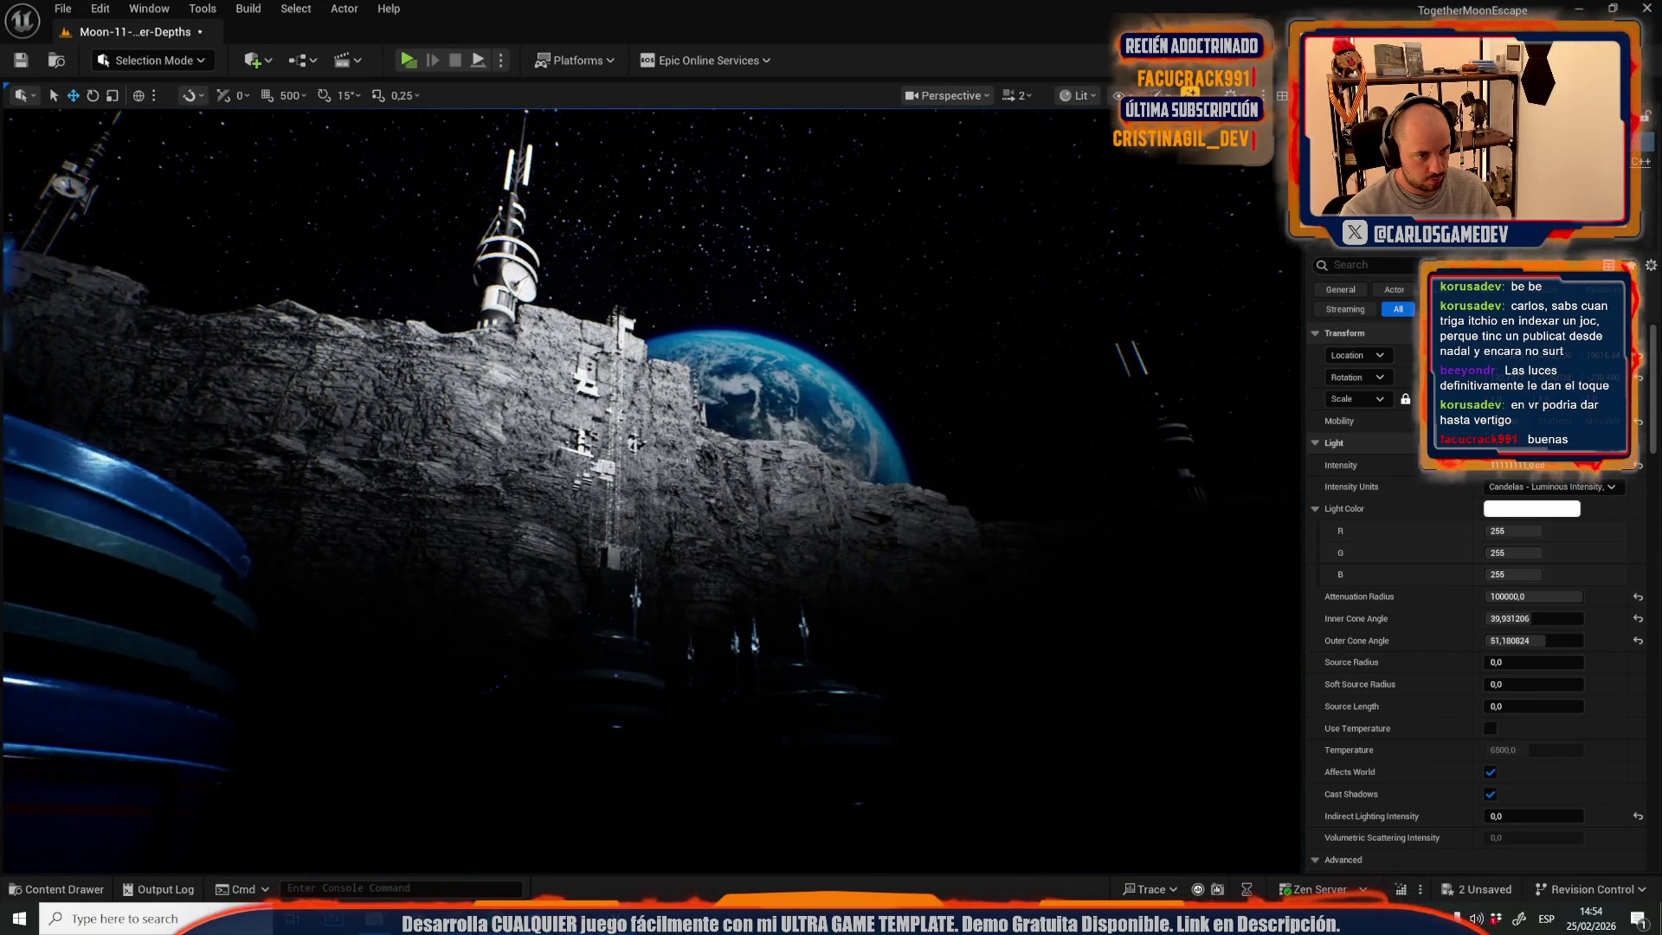
pyautogui.hotkey('ctrl', 'z')
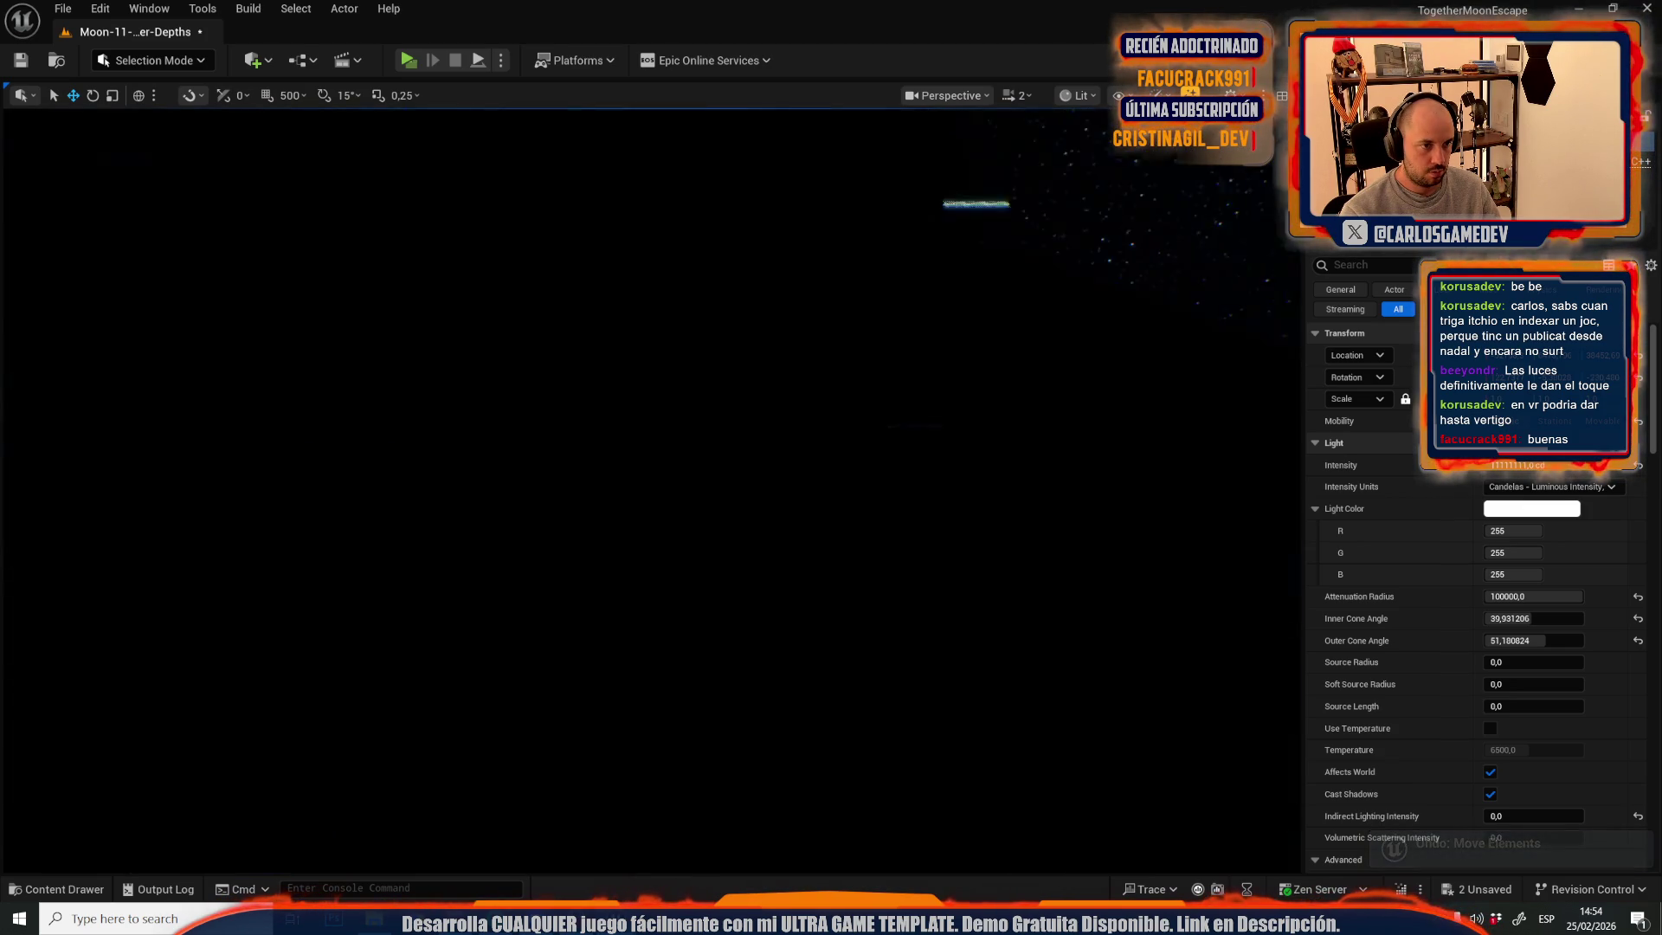
pyautogui.scroll(2, 651, 490)
pyautogui.press('w')
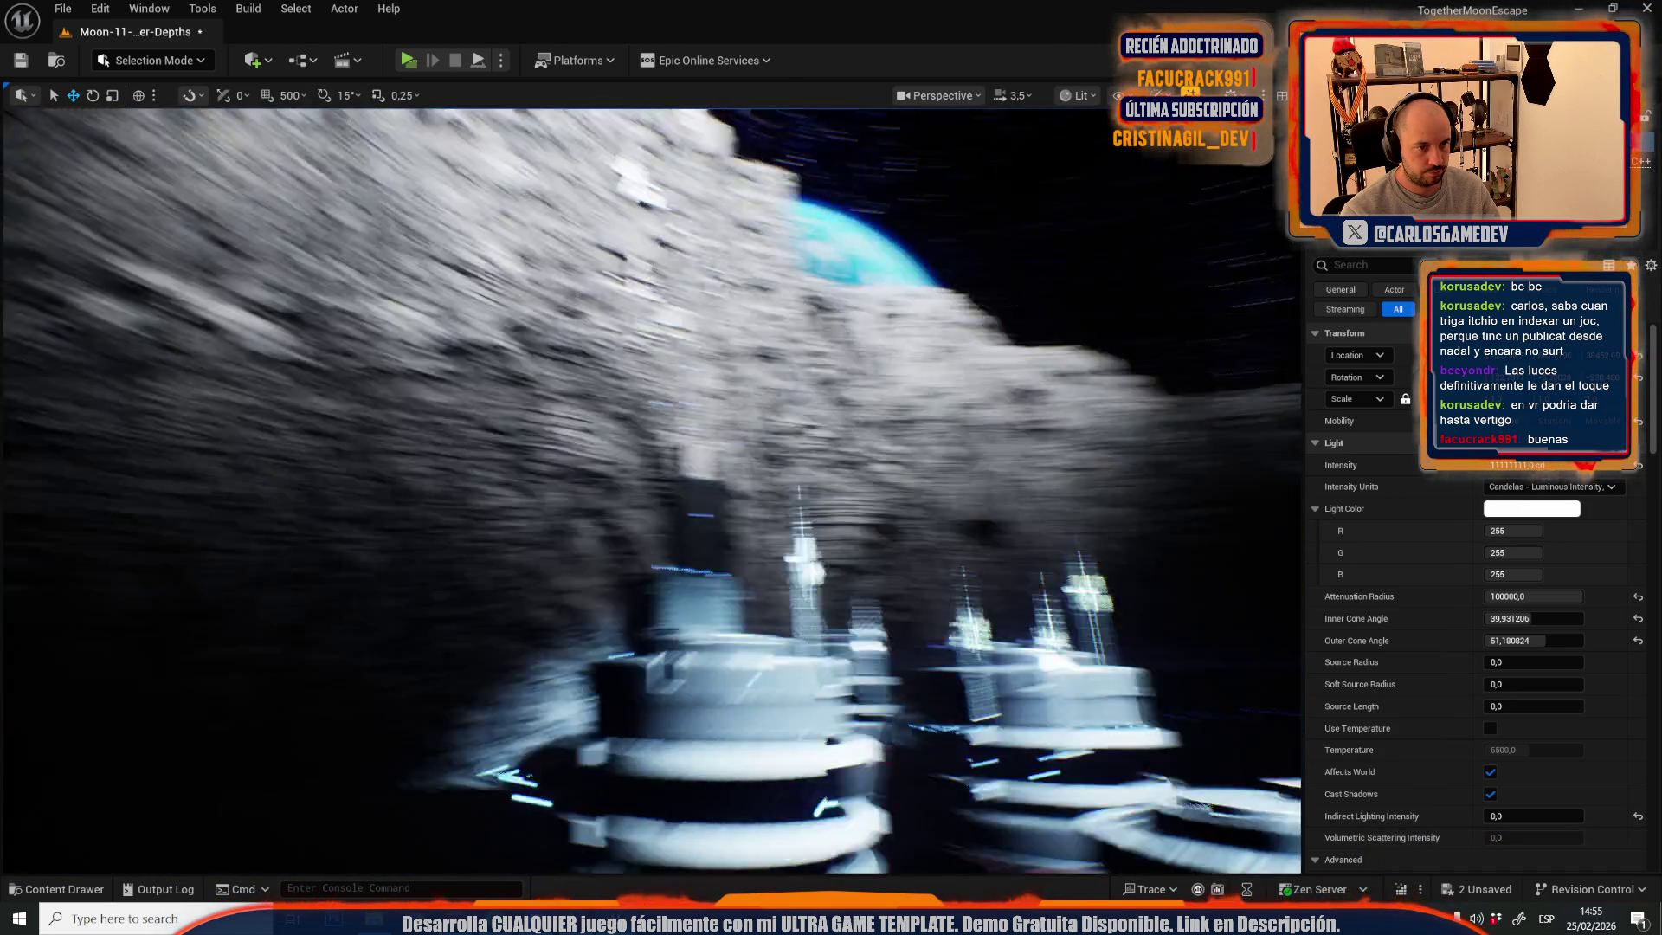
pyautogui.press('s')
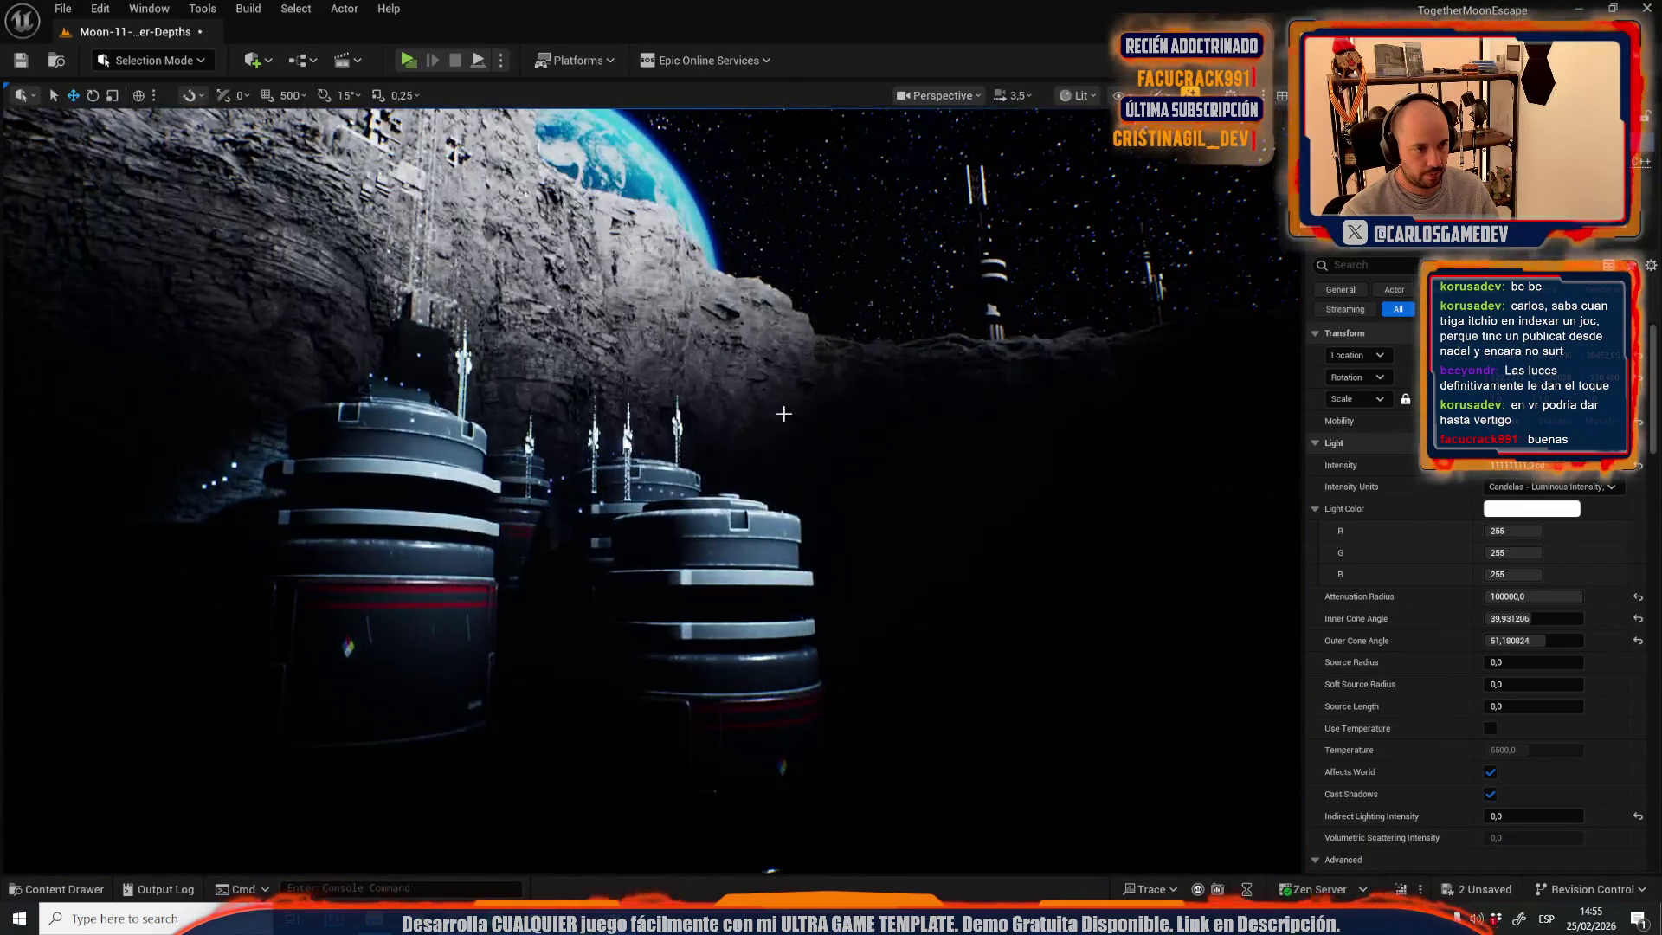
pyautogui.press('g')
pyautogui.press('f')
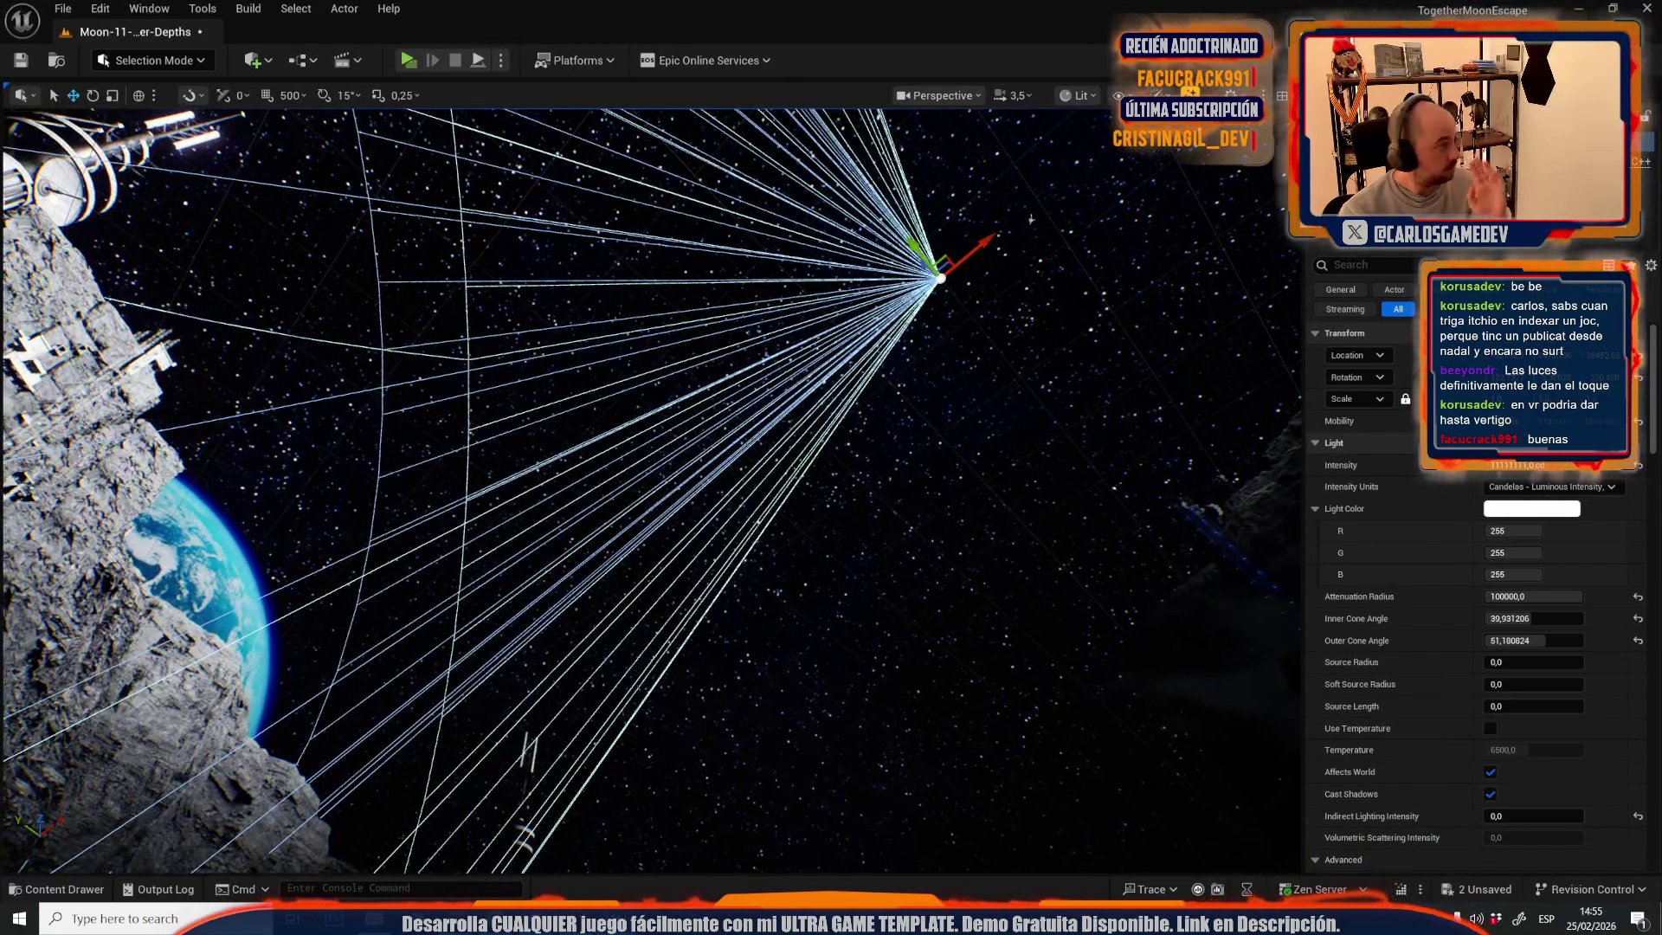
pyautogui.moveTo(1030, 219); pyautogui.dragTo(975, 204)
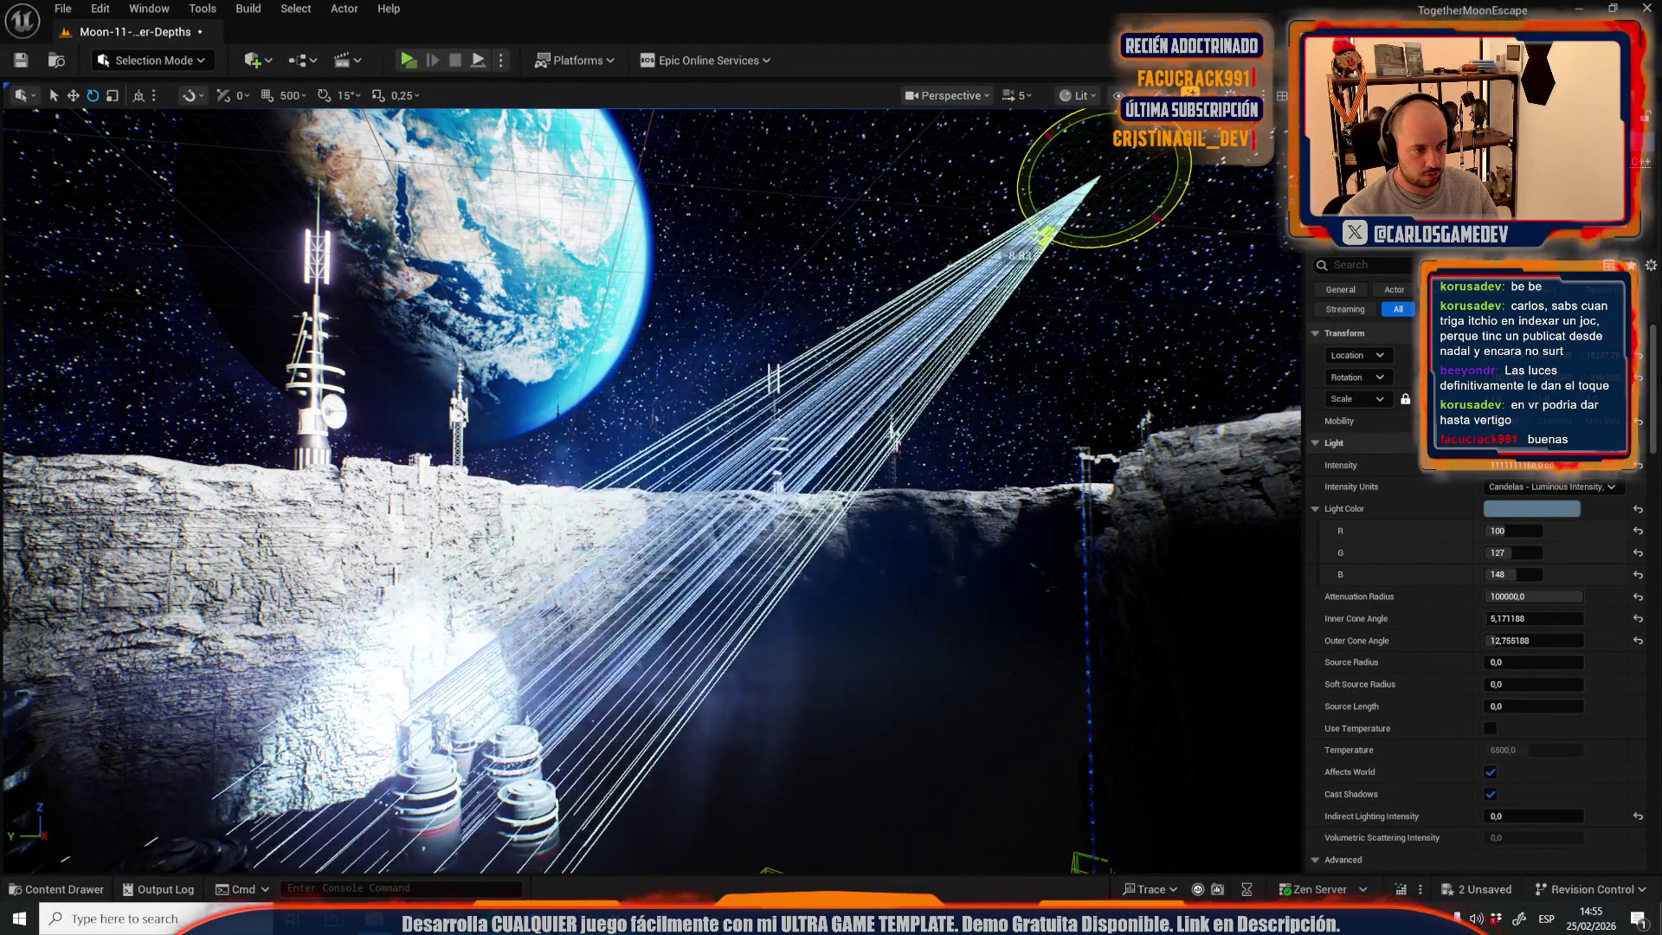
pyautogui.moveTo(1030, 219); pyautogui.dragTo(1030, 219)
pyautogui.scroll(-2, 1030, 219)
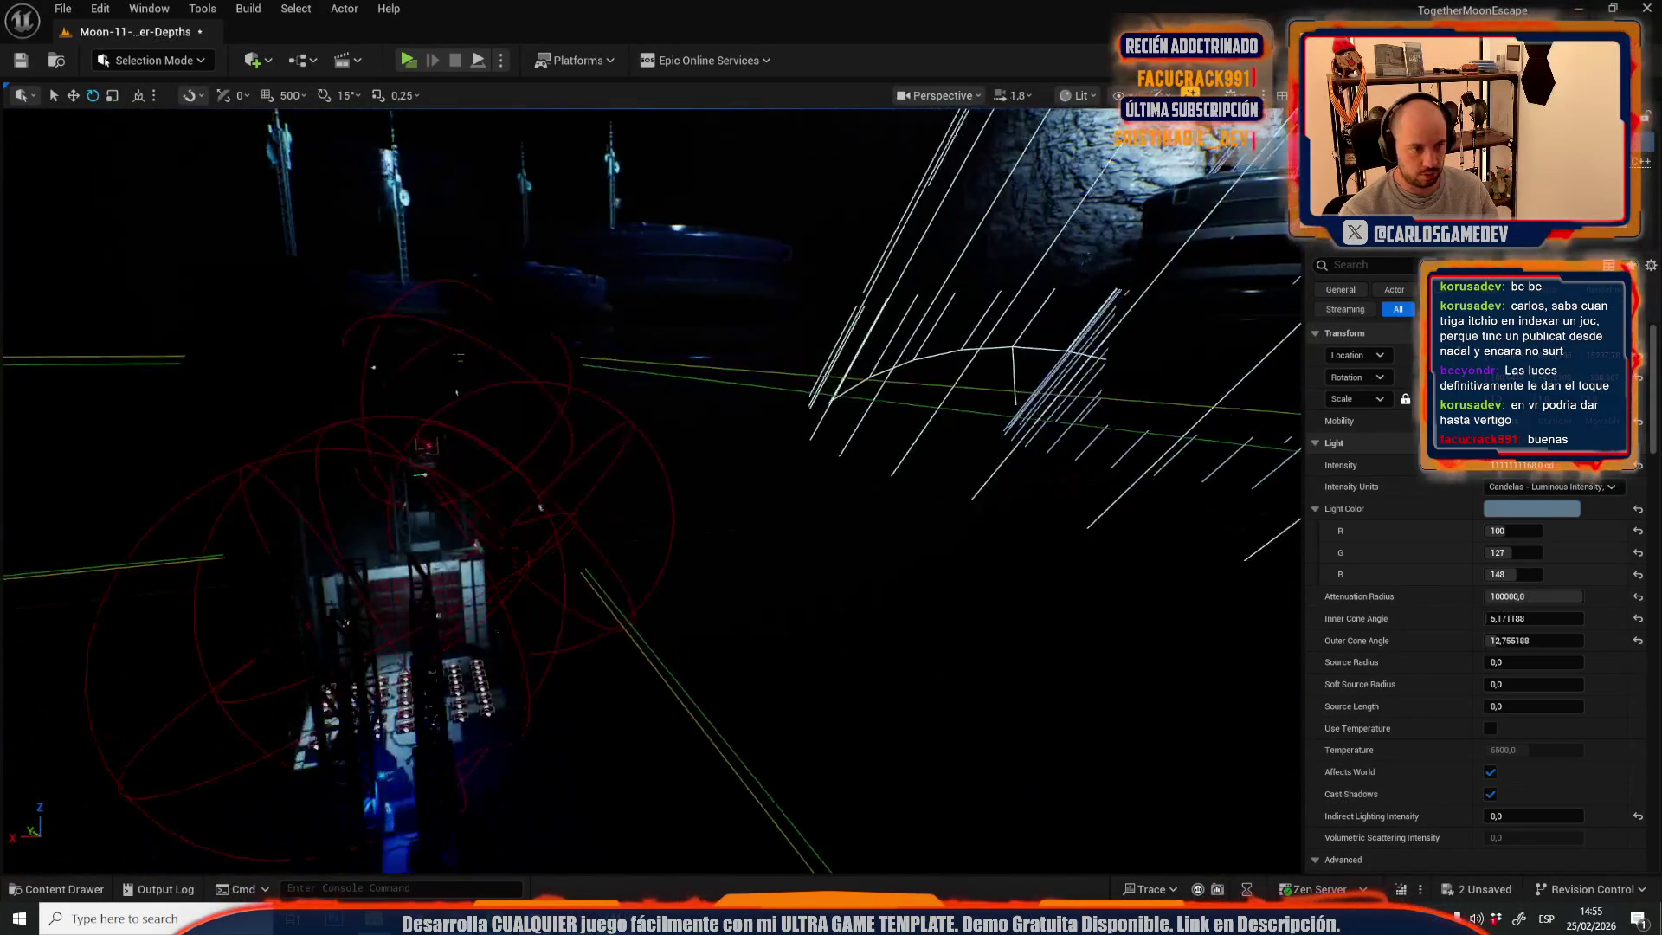
pyautogui.scroll(-2, 774, 188)
pyautogui.moveTo(774, 188); pyautogui.dragTo(774, 188)
pyautogui.moveTo(787, 253)
pyautogui.mouseDown()
pyautogui.moveTo(1105, 245)
pyautogui.moveTo(1153, 262)
pyautogui.mouseUp()
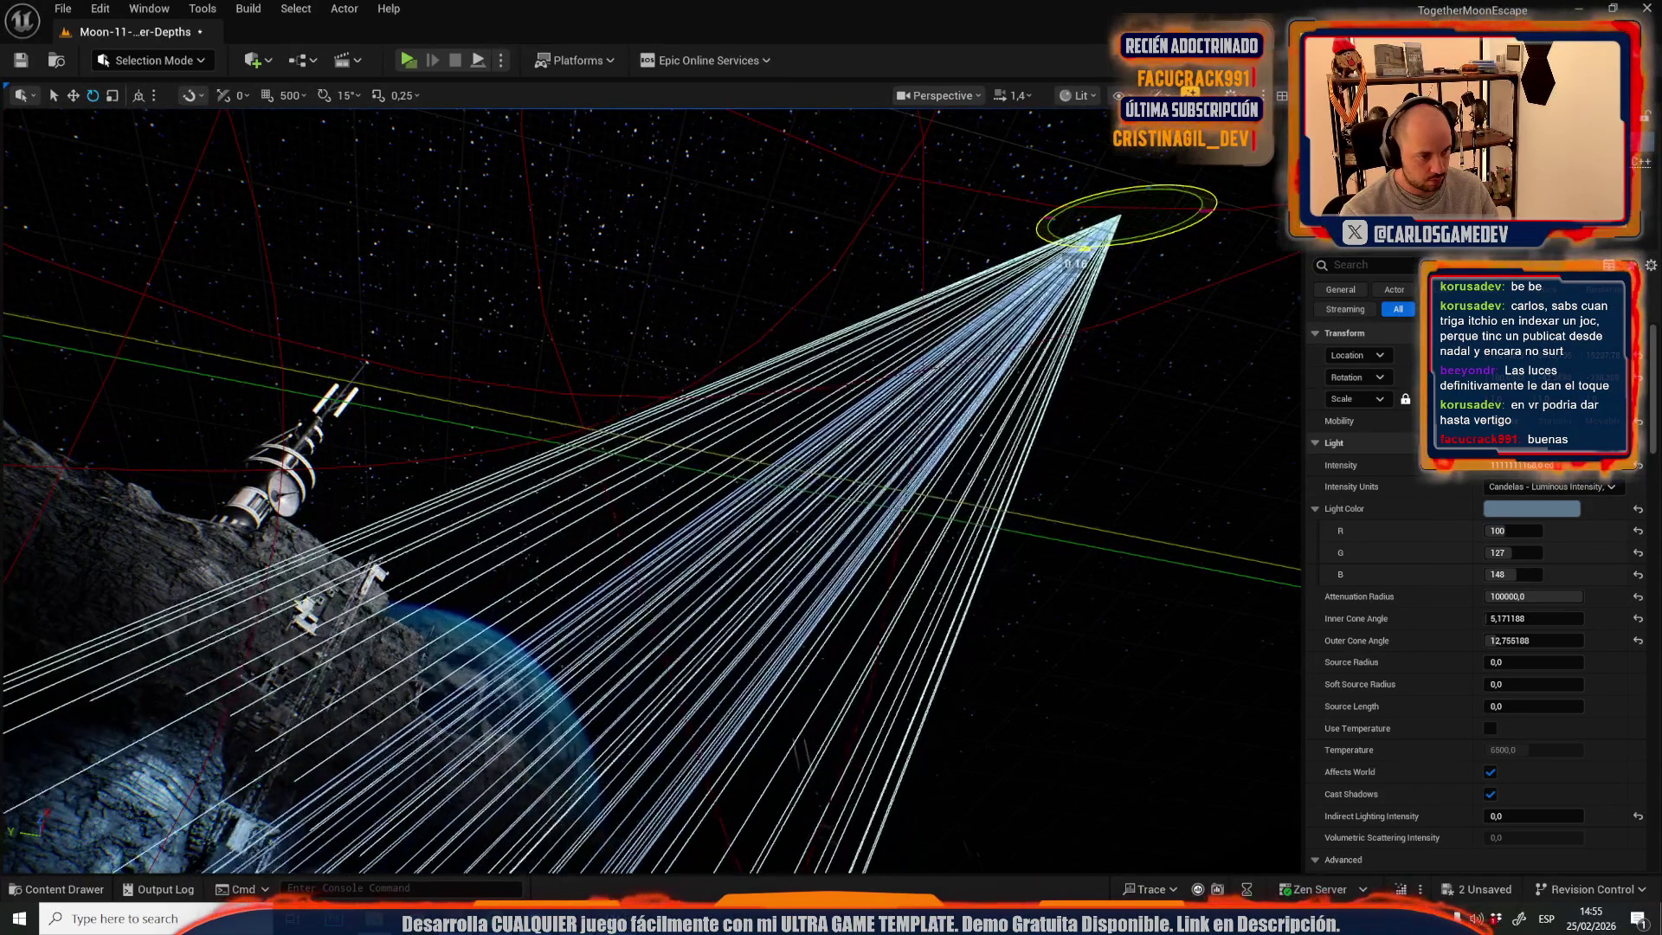
pyautogui.moveTo(950, 383); pyautogui.dragTo(950, 383)
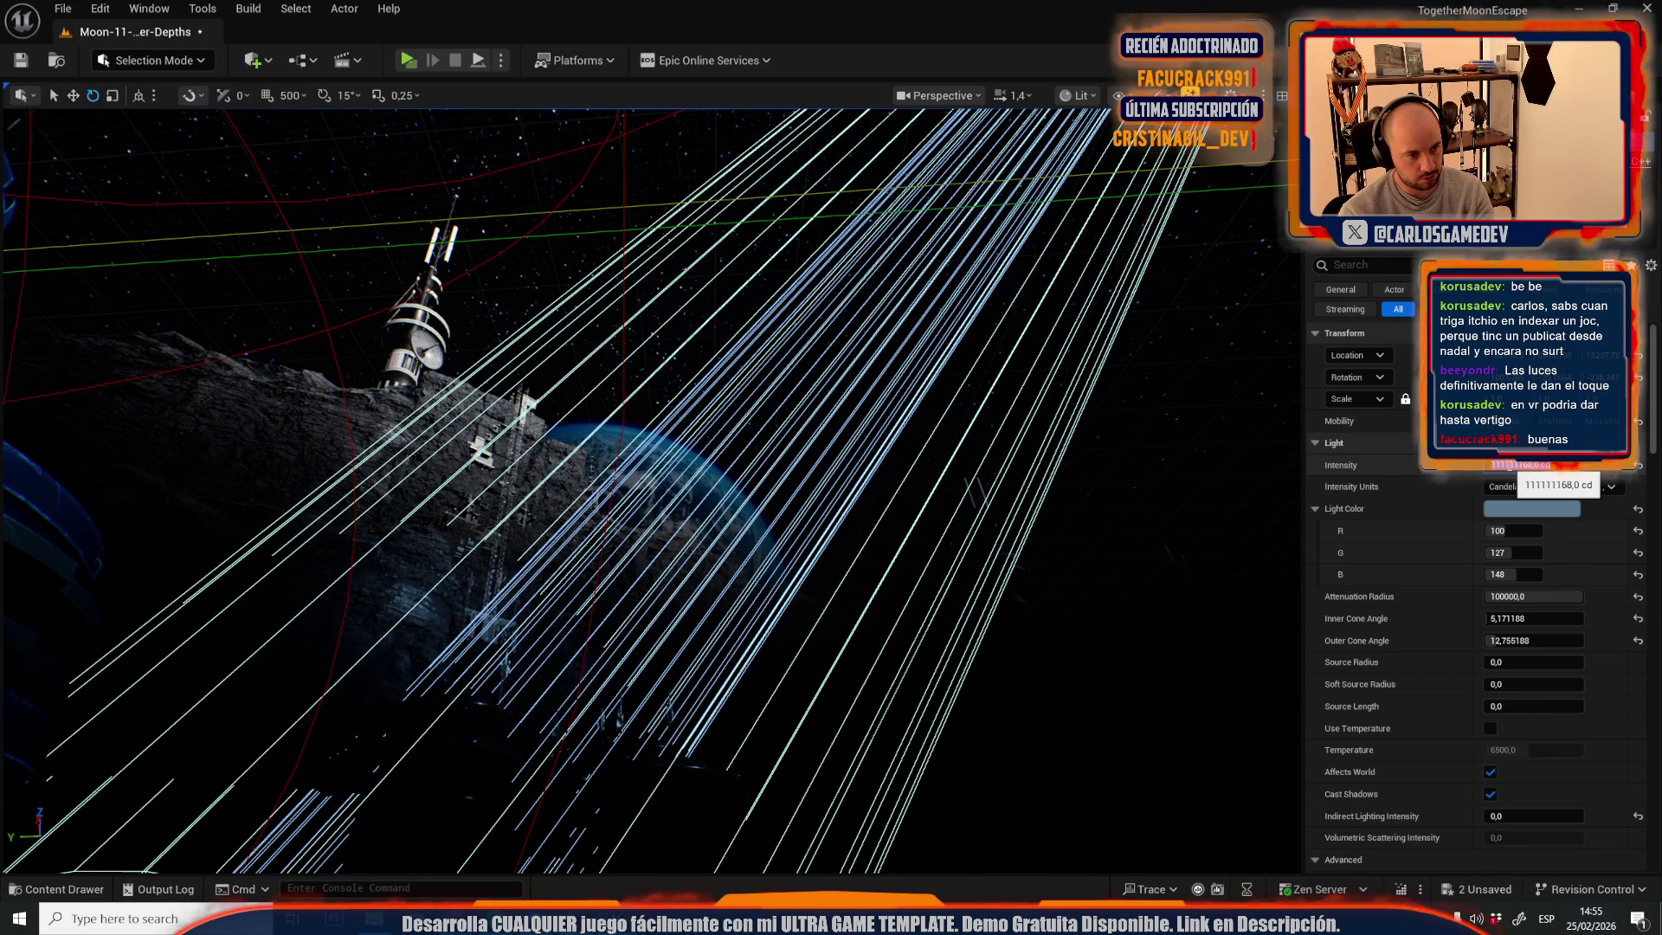
pyautogui.moveTo(612, 564); pyautogui.dragTo(612, 563)
# - Fly out to a lit view of the cliff and select the cylinders' glowing Niagara effect
pyautogui.scroll(1, 612, 564)
pyautogui.scroll(-3, 612, 563)
pyautogui.scroll(1, 612, 564)
pyautogui.scroll(-2, 612, 563)
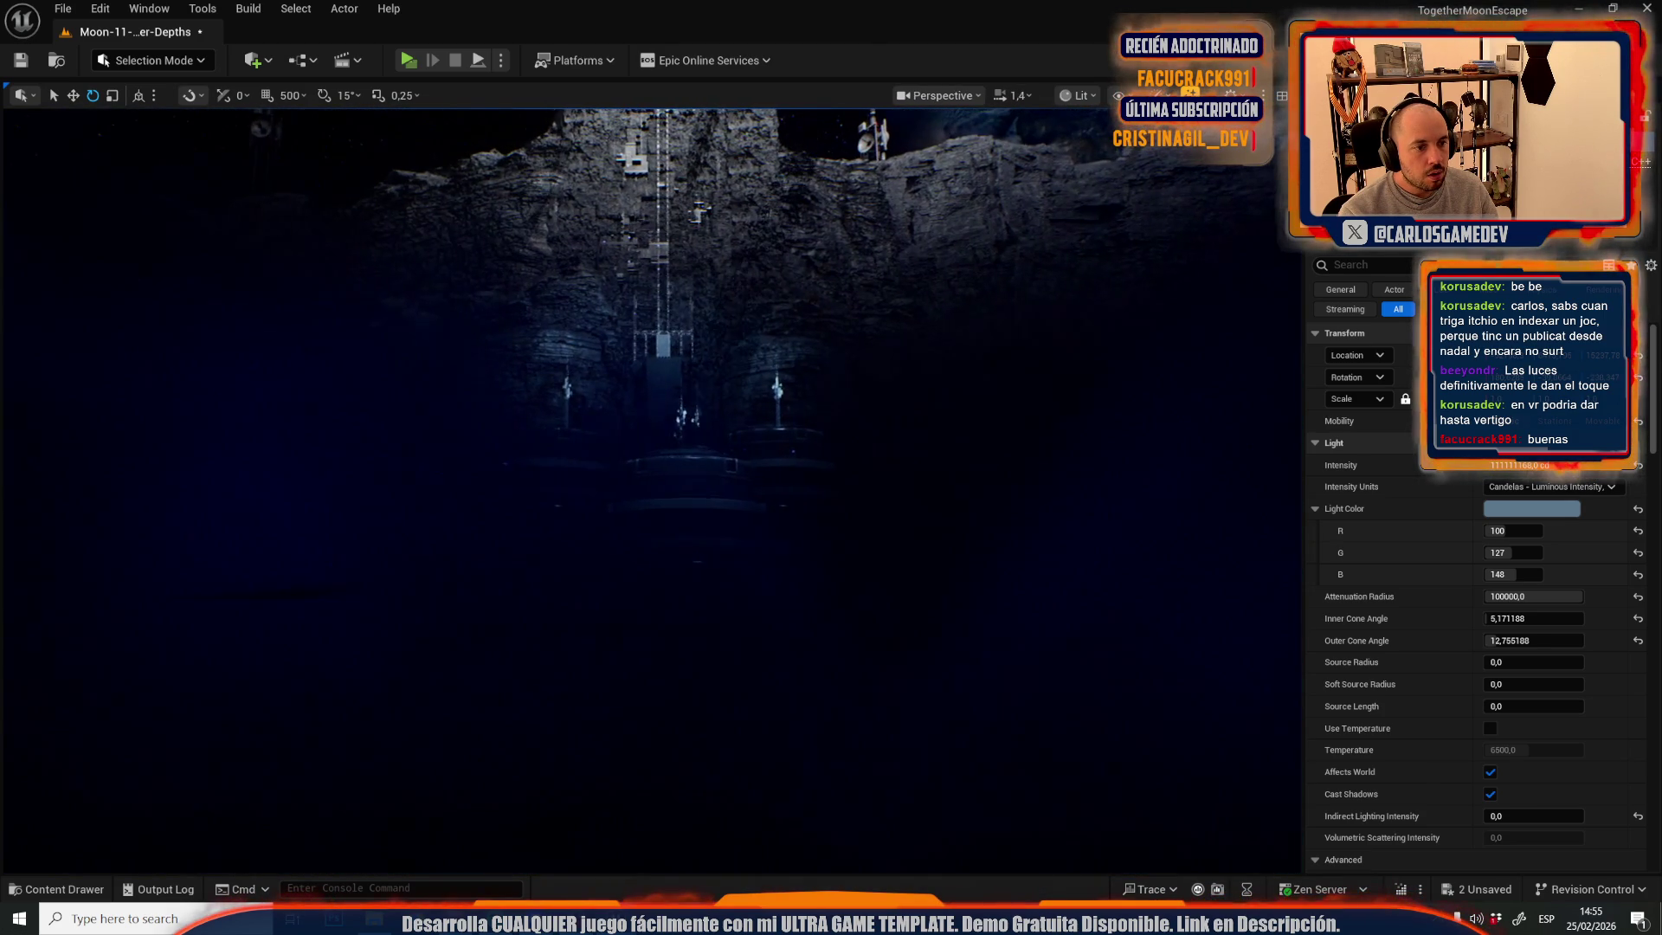
pyautogui.scroll(3, 628, 573)
pyautogui.moveTo(628, 573)
pyautogui.mouseDown()
pyautogui.moveTo(801, 459)
pyautogui.moveTo(726, 417)
pyautogui.moveTo(523, 377)
pyautogui.mouseUp()
pyautogui.click(827, 437)
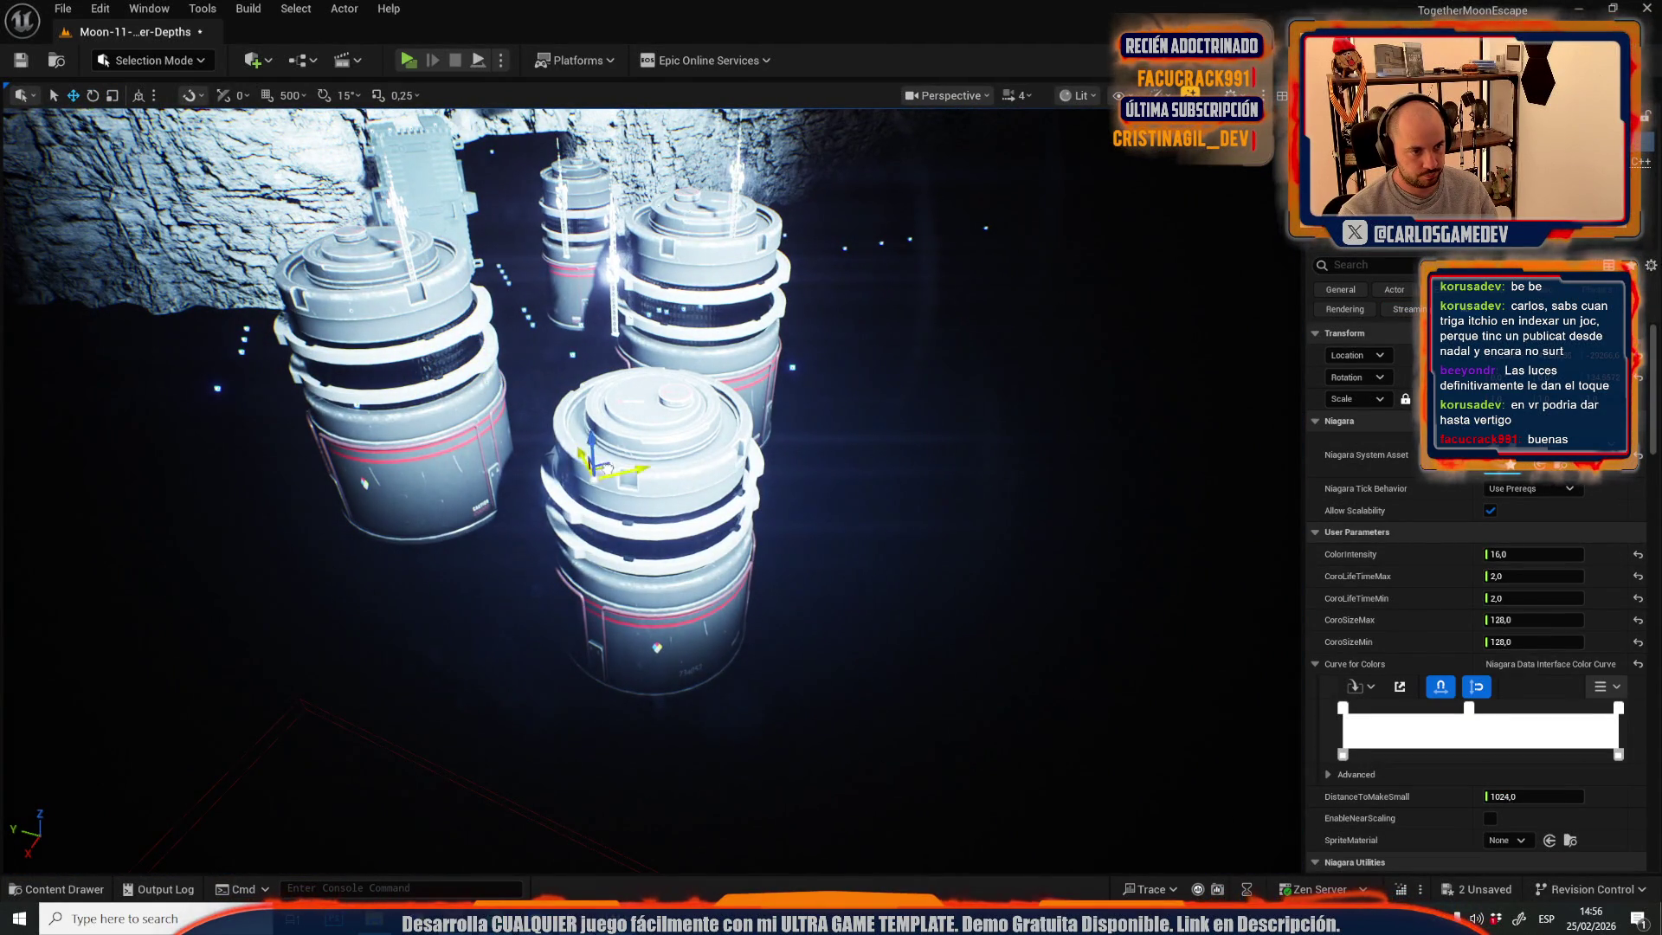
# - Set the Niagara effect's ColorIntensity to 64 and return to a close-up of the lit cylinders
pyautogui.moveTo(721, 489); pyautogui.dragTo(651, 160)
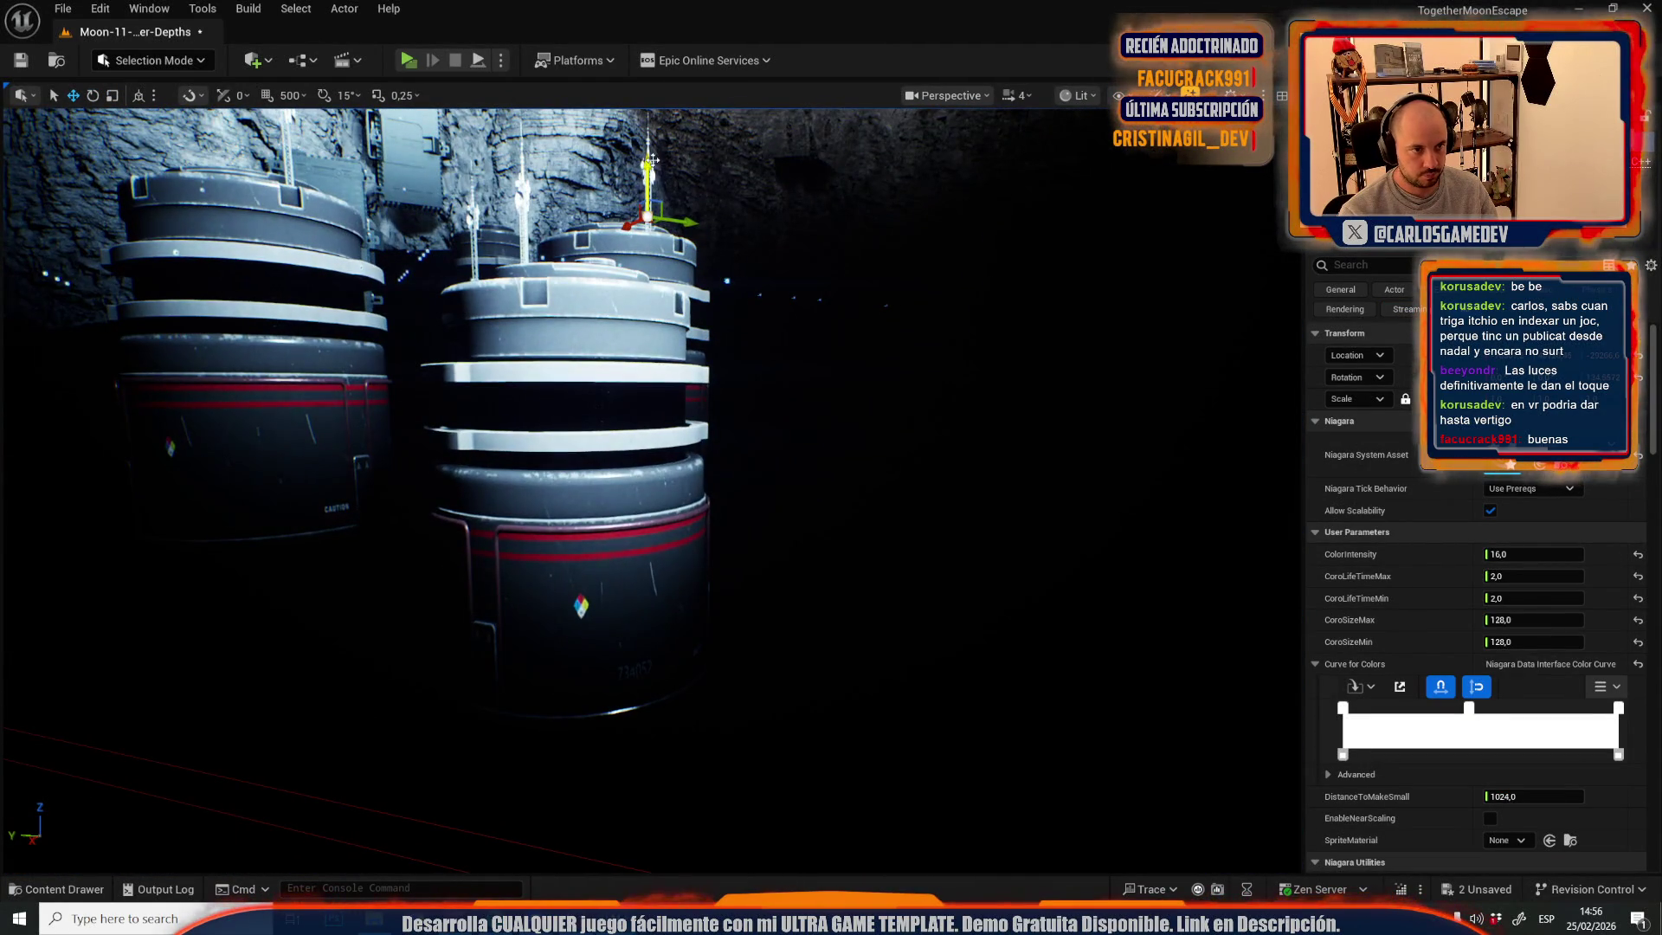
pyautogui.moveTo(659, 447); pyautogui.dragTo(651, 378)
pyautogui.scroll(-2, 652, 384)
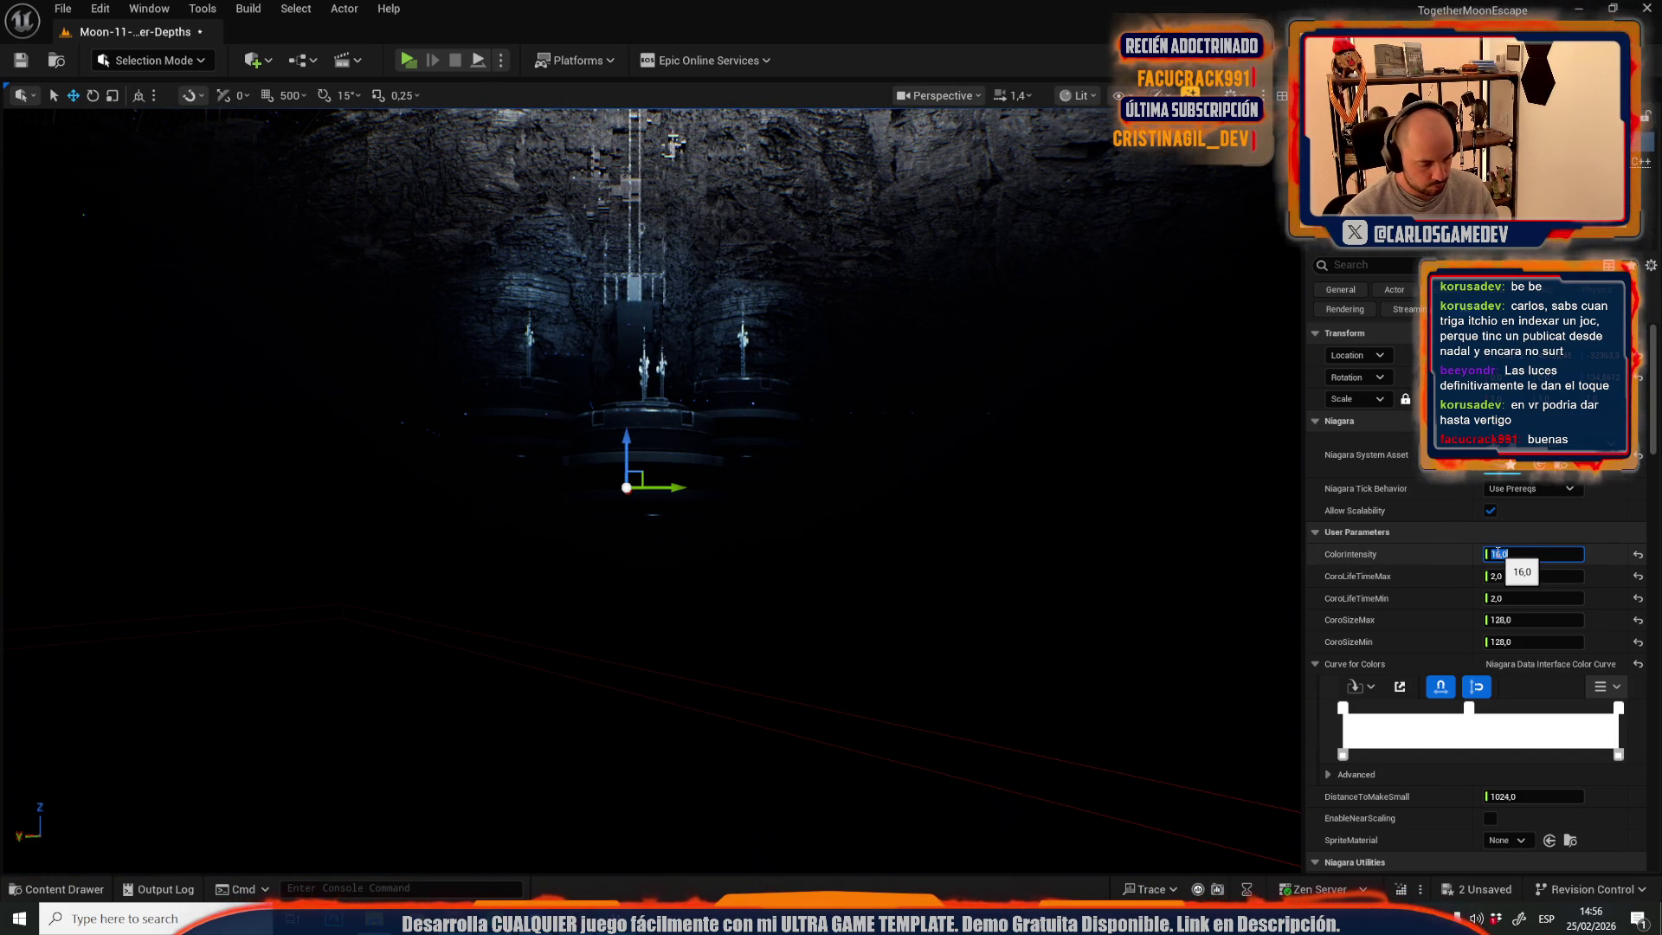
pyautogui.moveTo(1031, 557); pyautogui.dragTo(1027, 557)
pyautogui.moveTo(833, 508)
pyautogui.mouseDown()
pyautogui.moveTo(638, 671)
pyautogui.moveTo(811, 588)
pyautogui.mouseUp()
pyautogui.scroll(3, 784, 549)
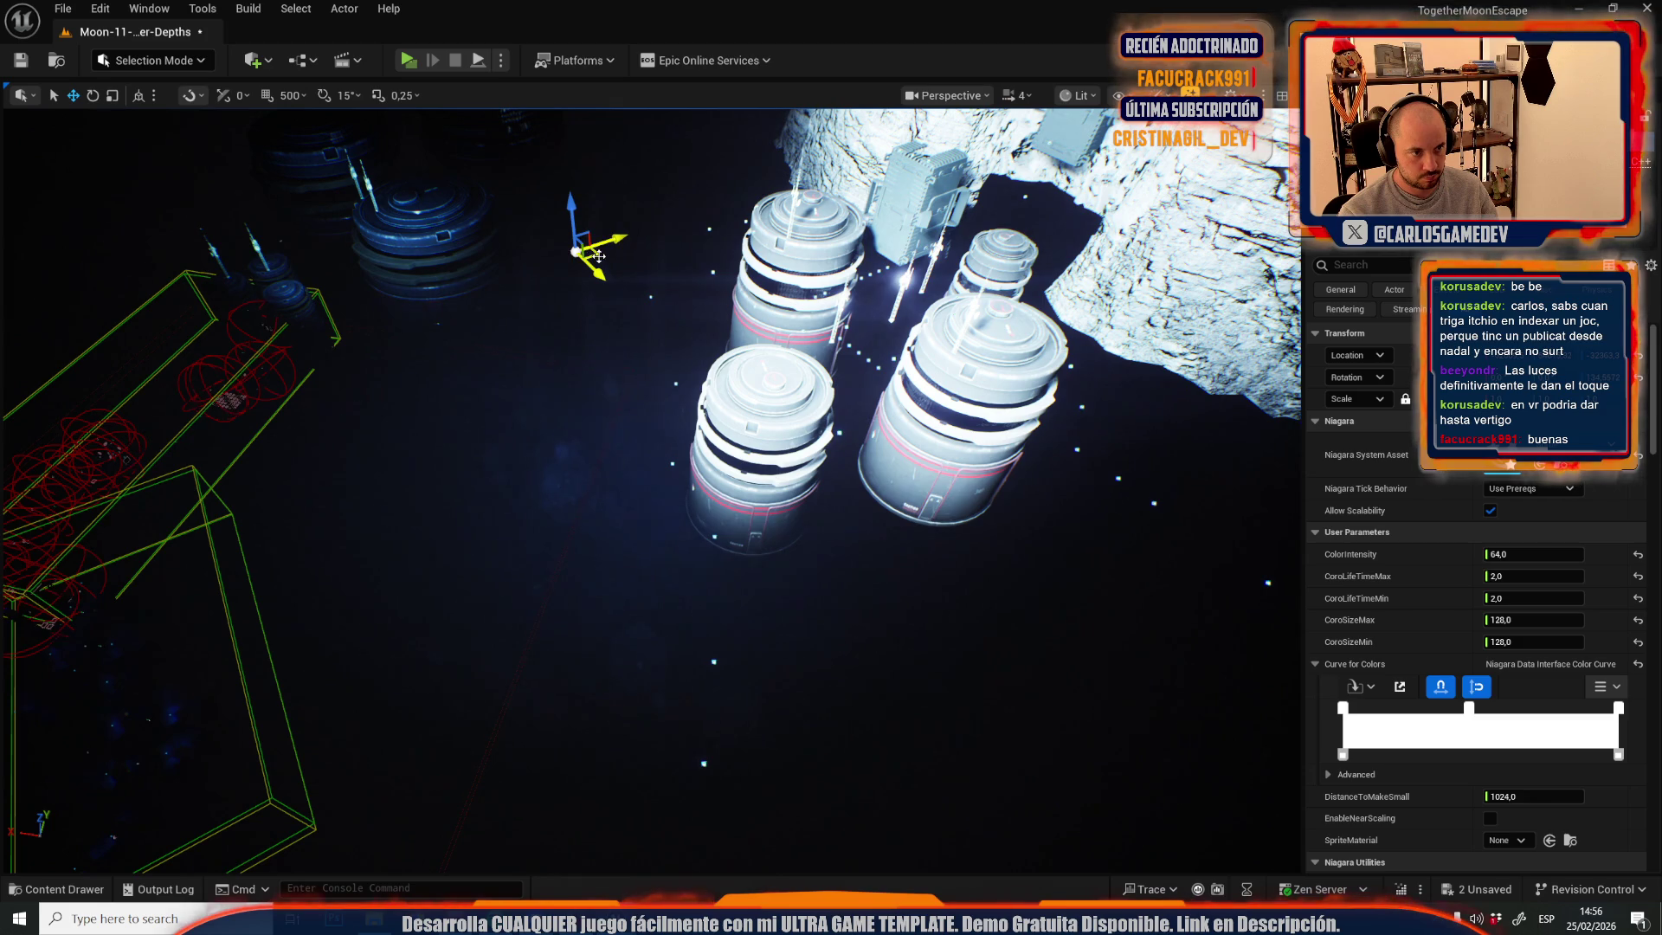
# - Pan across the cliff, structures and Earth, and deselect the Niagara effect
pyautogui.scroll(5, 561, 257)
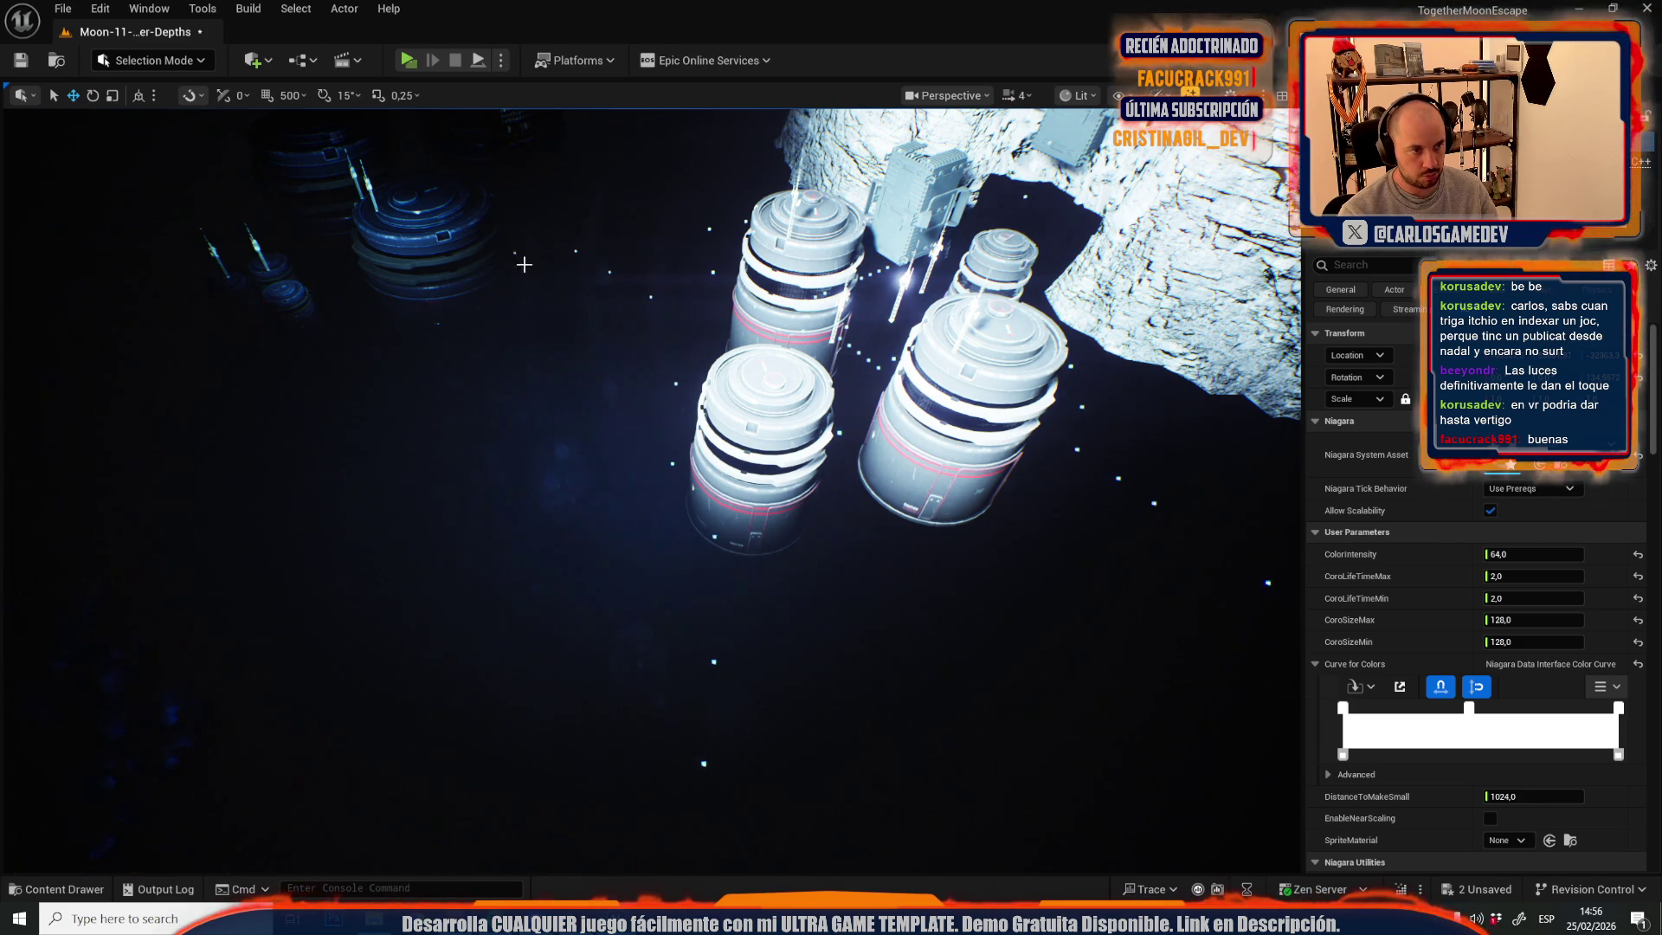
pyautogui.scroll(-1, 649, 485)
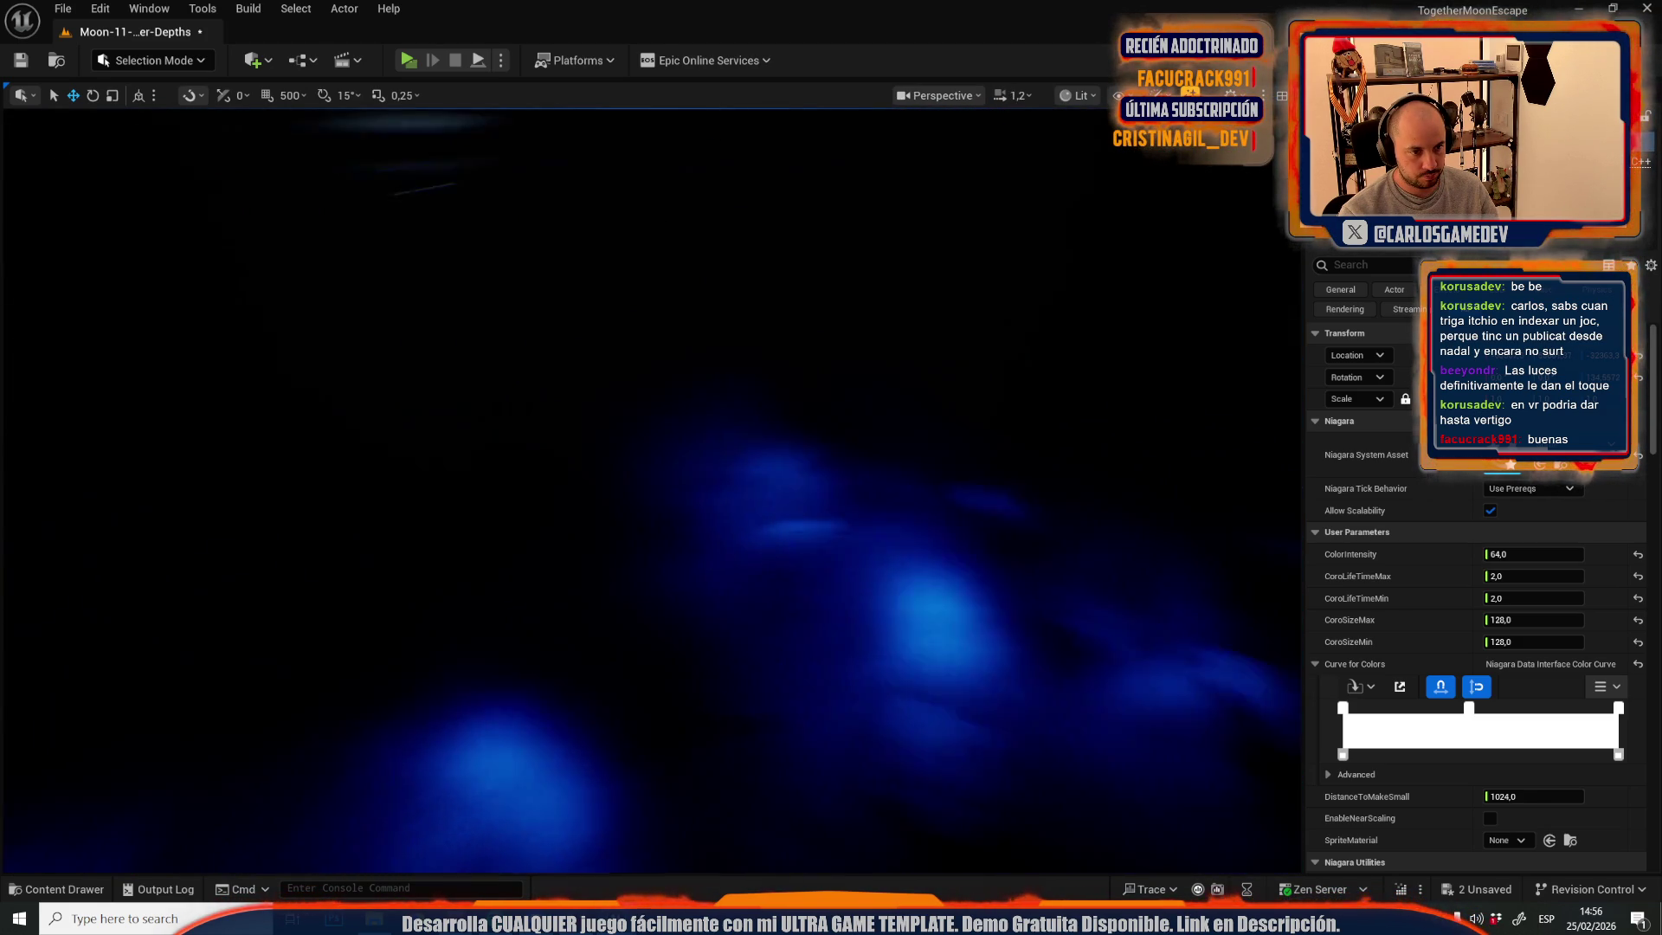
pyautogui.scroll(-2, 649, 485)
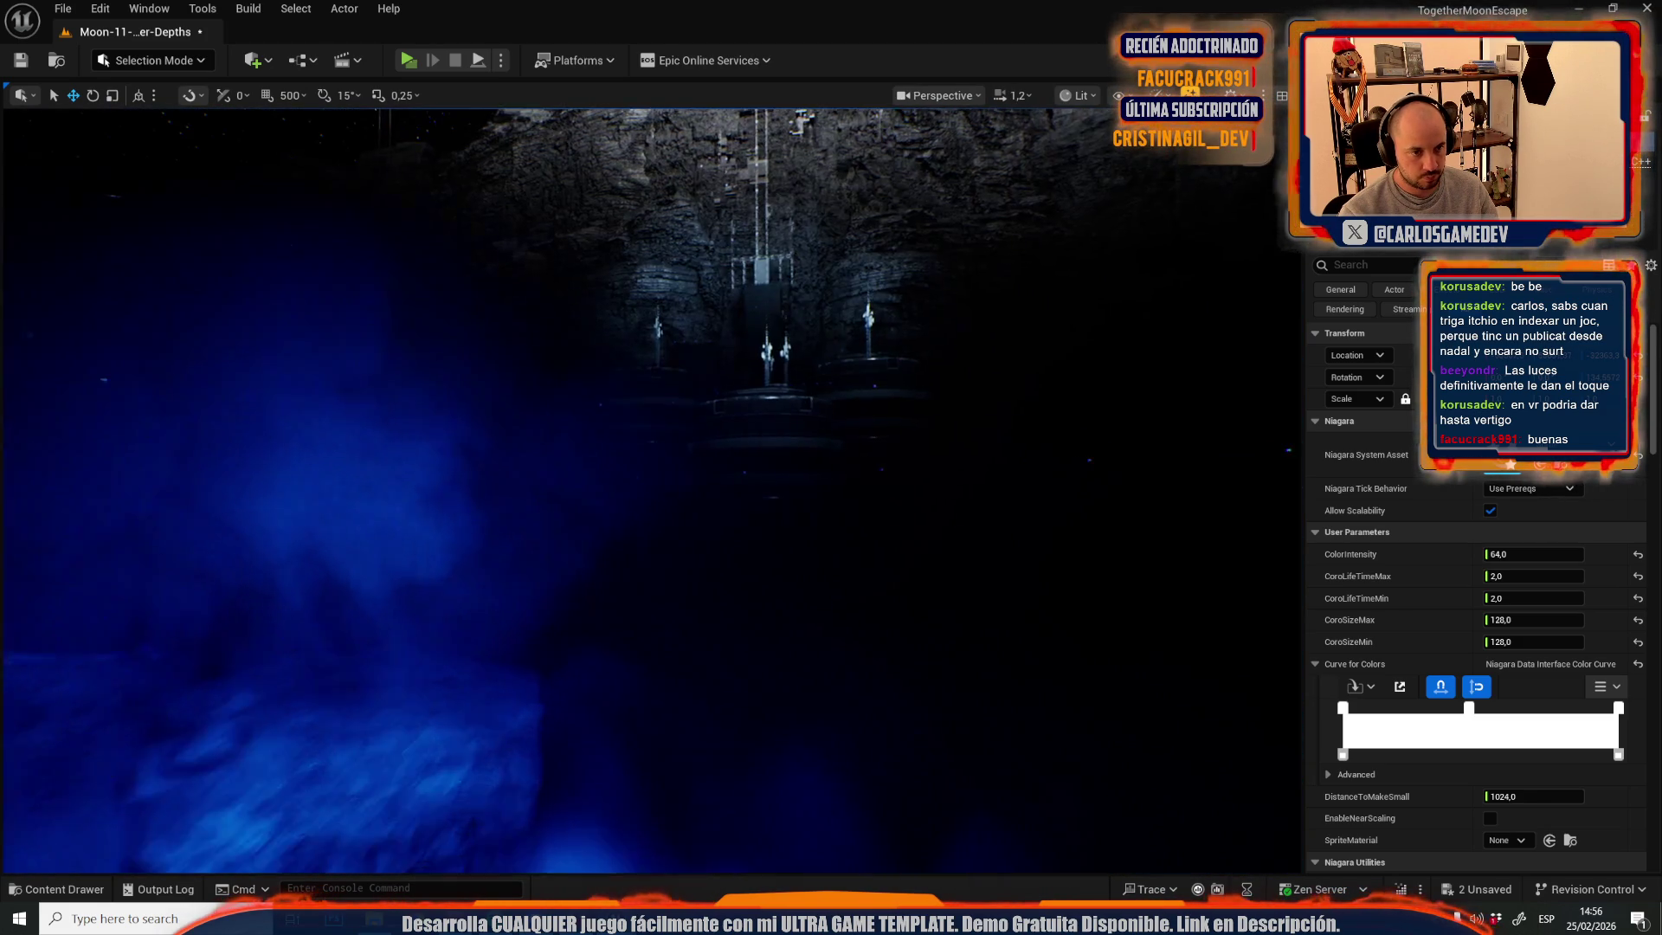
pyautogui.scroll(2, 649, 484)
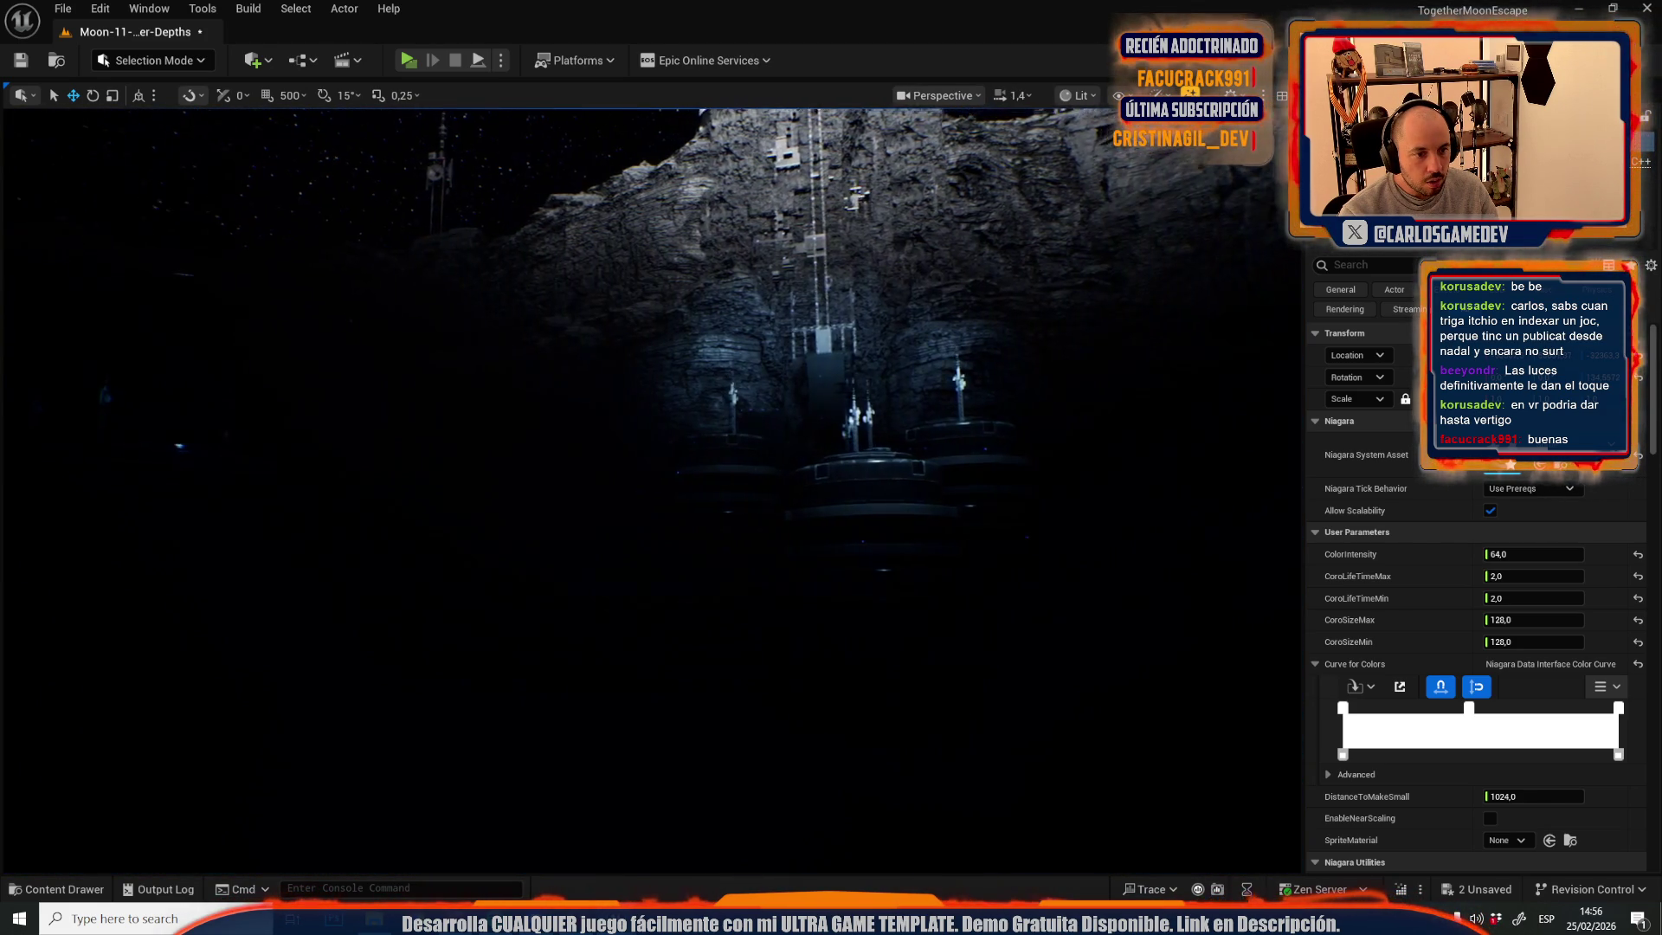
pyautogui.scroll(2, 649, 485)
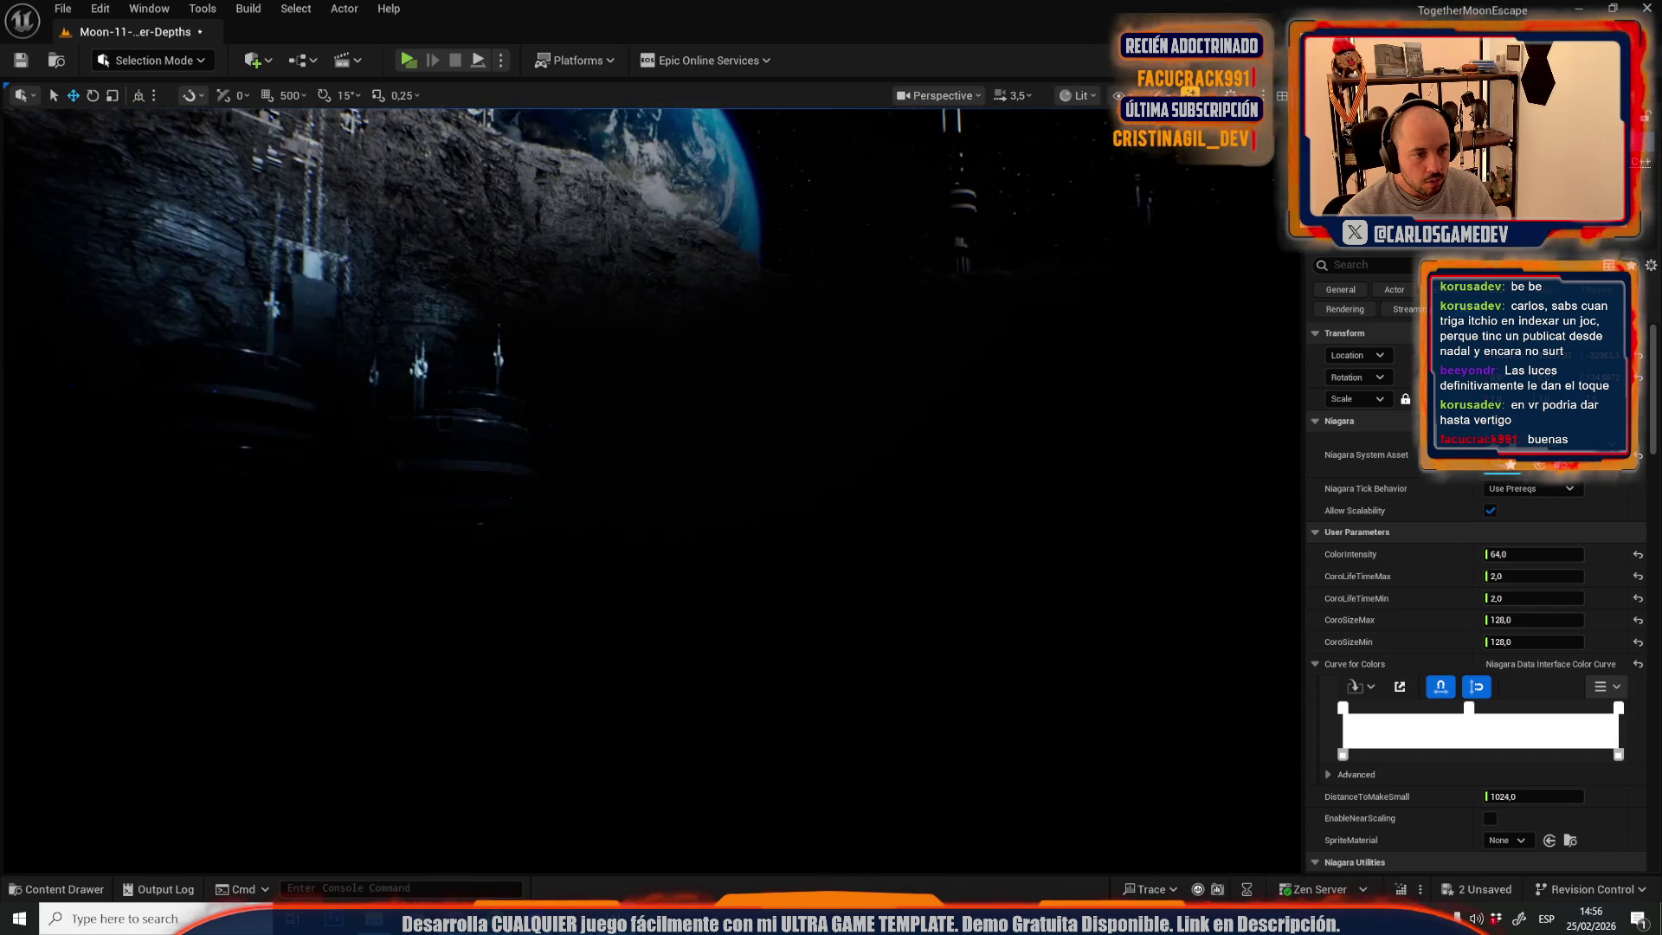
pyautogui.scroll(-2, 649, 485)
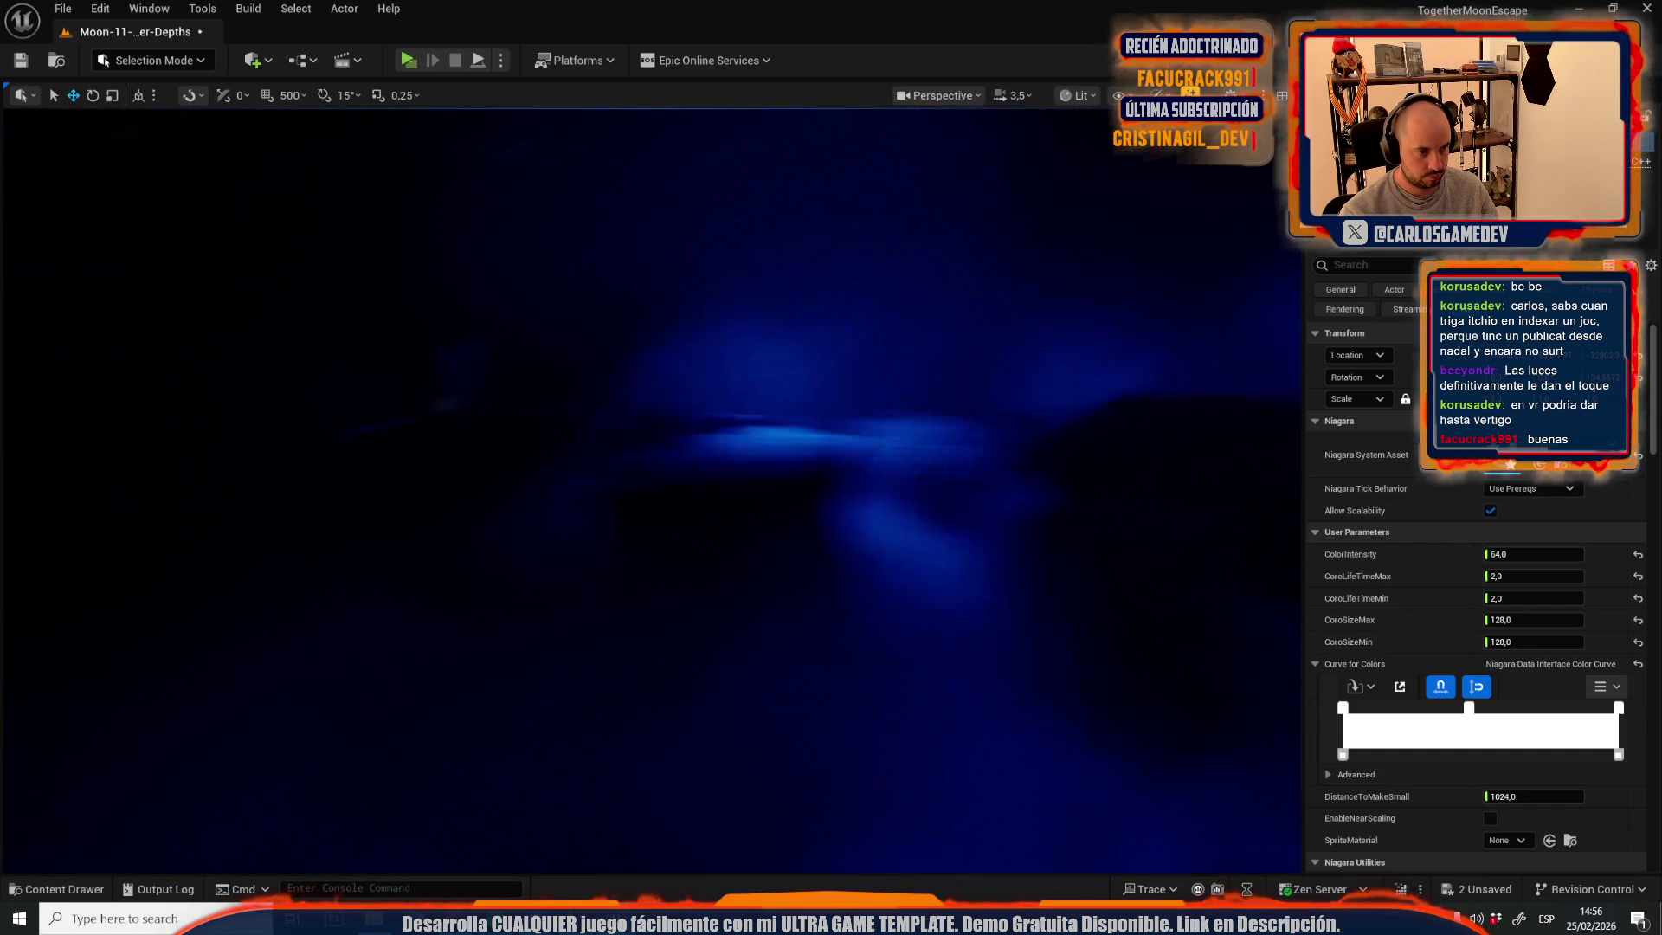
pyautogui.scroll(-1, 649, 484)
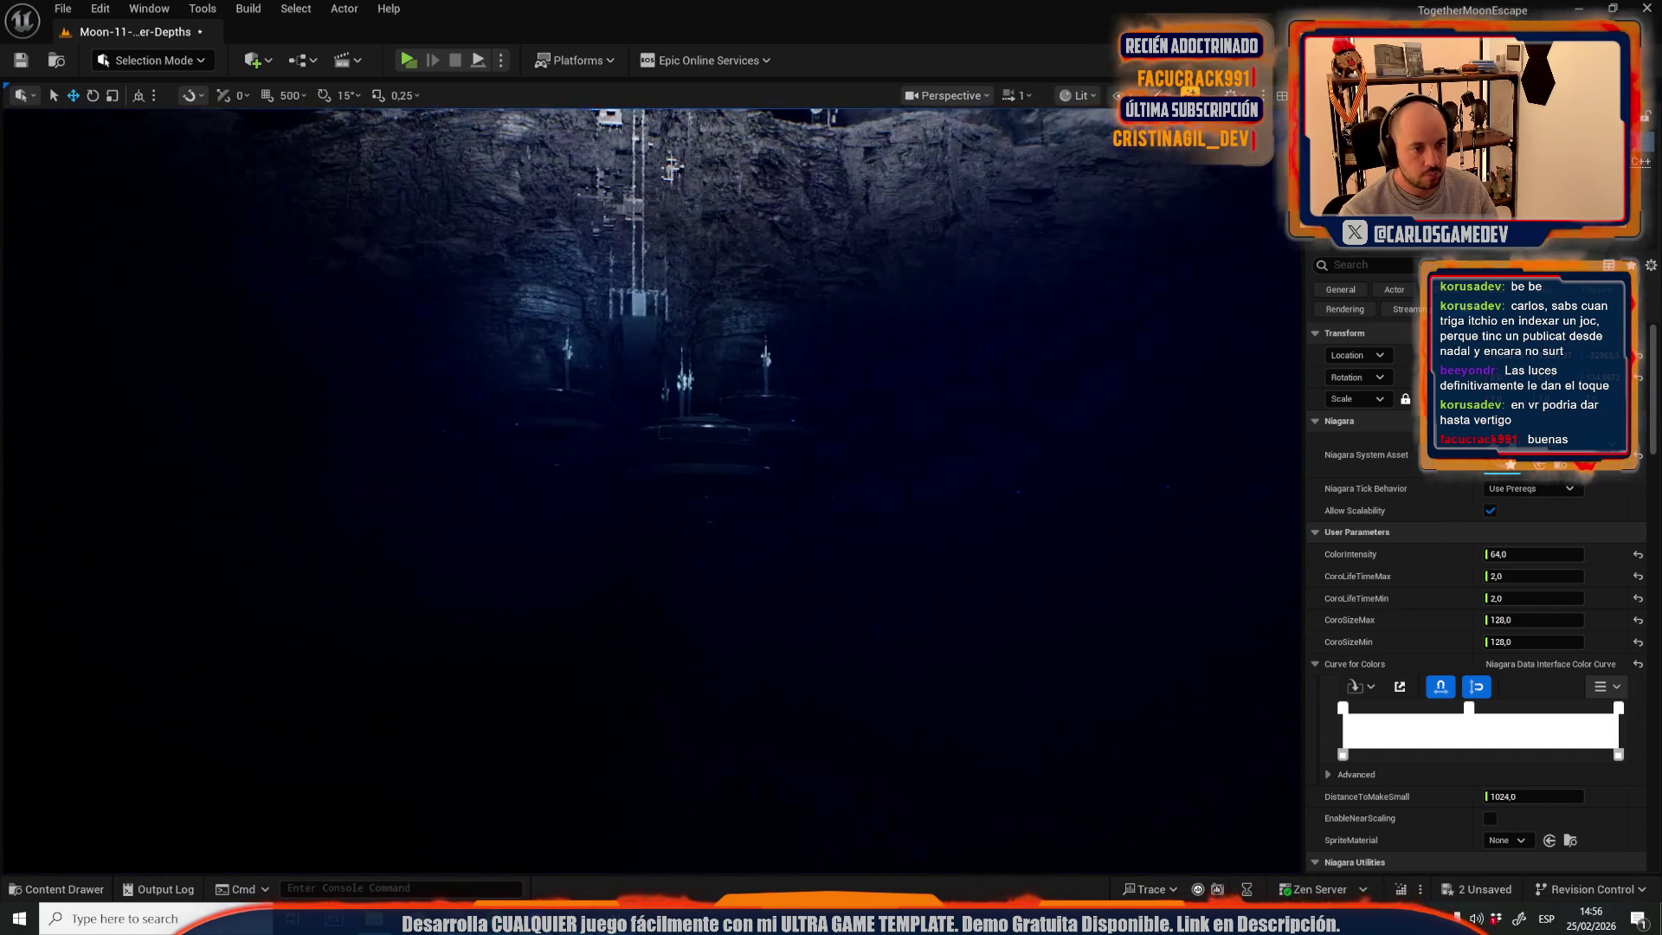
pyautogui.press('a')
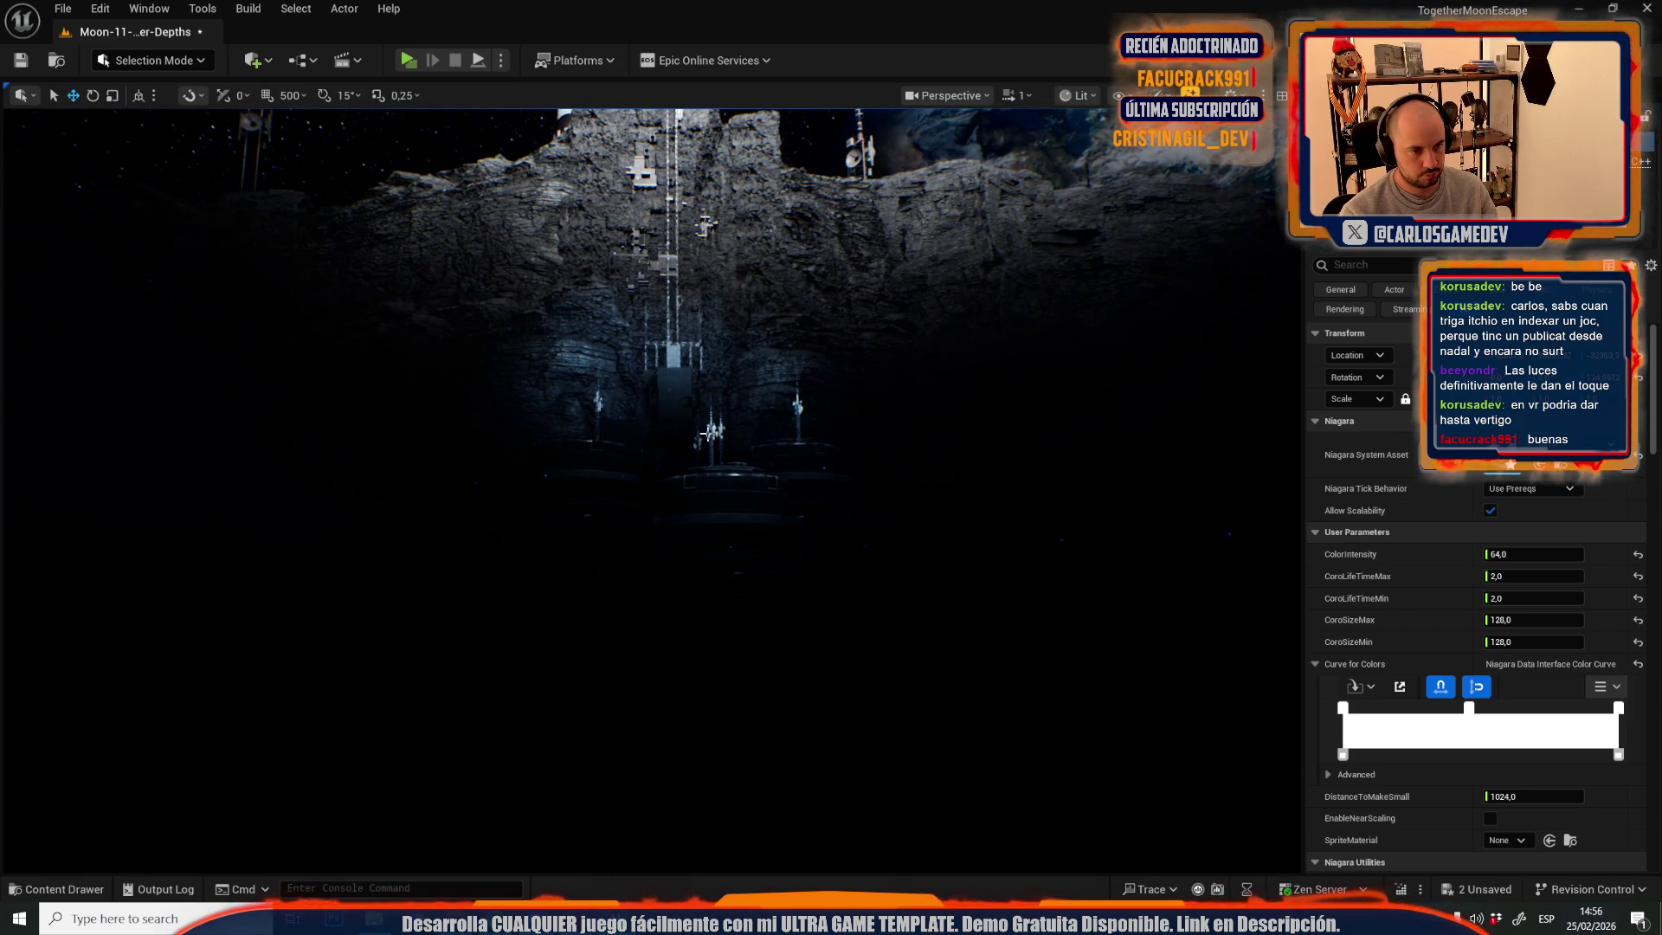
pyautogui.click(703, 414)
# - Fly through the lamp-lit cave to frame the rock tower, then open the Content Drawer and Save All
pyautogui.scroll(4, 784, 432)
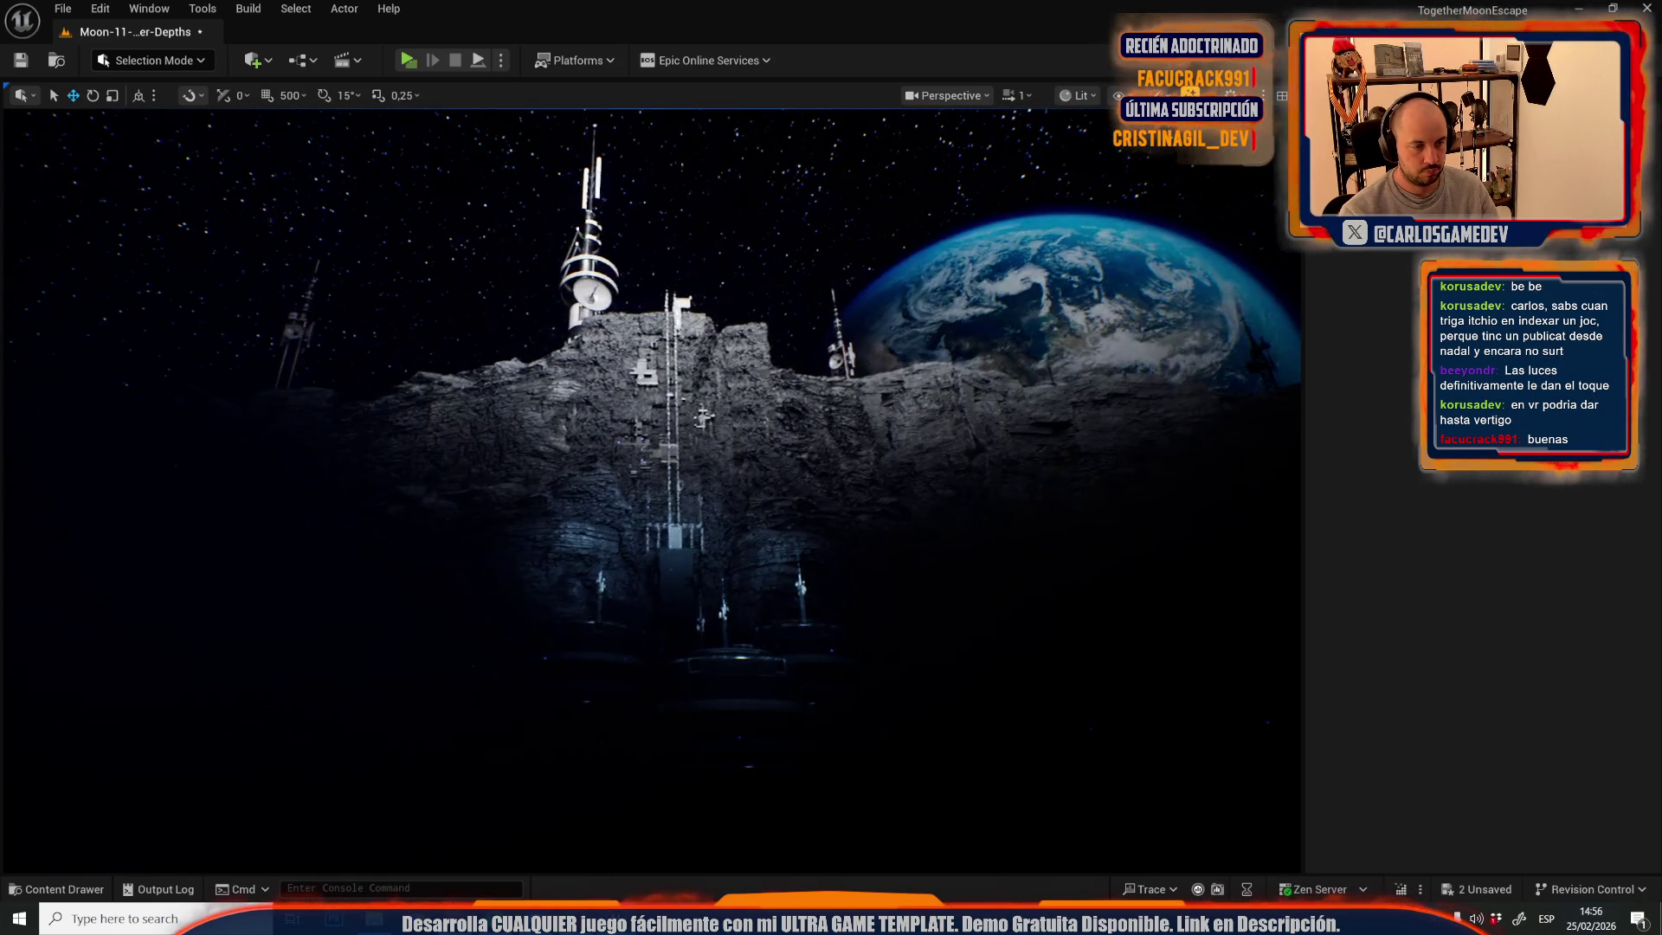
pyautogui.scroll(-4, 649, 489)
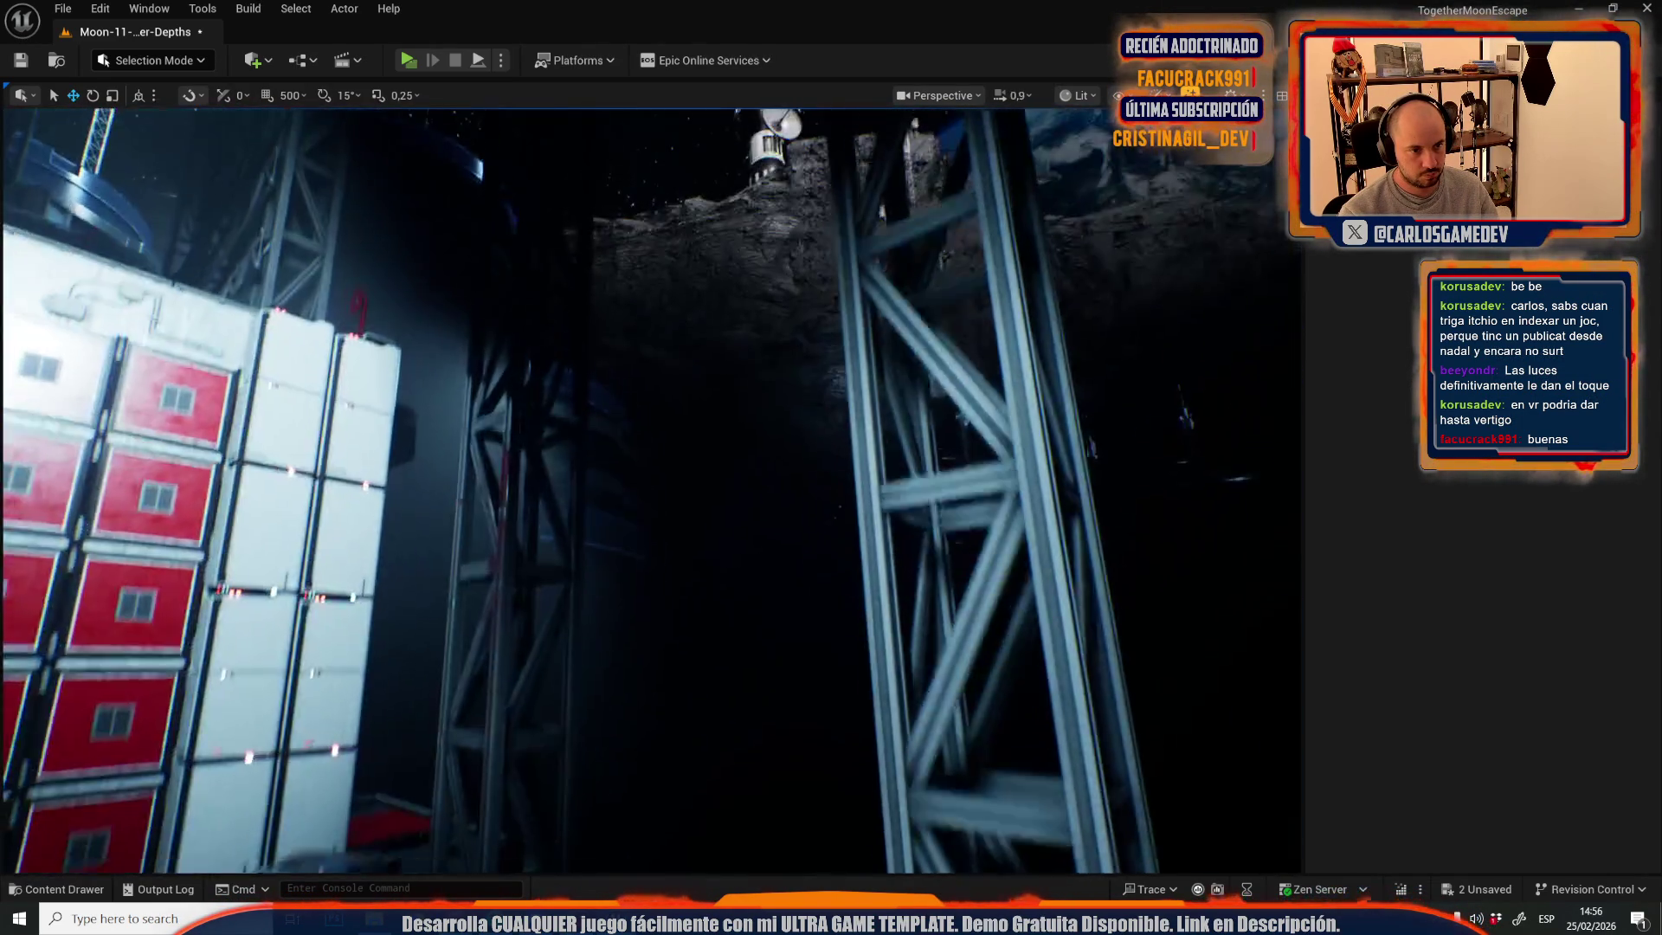
pyautogui.press('w')
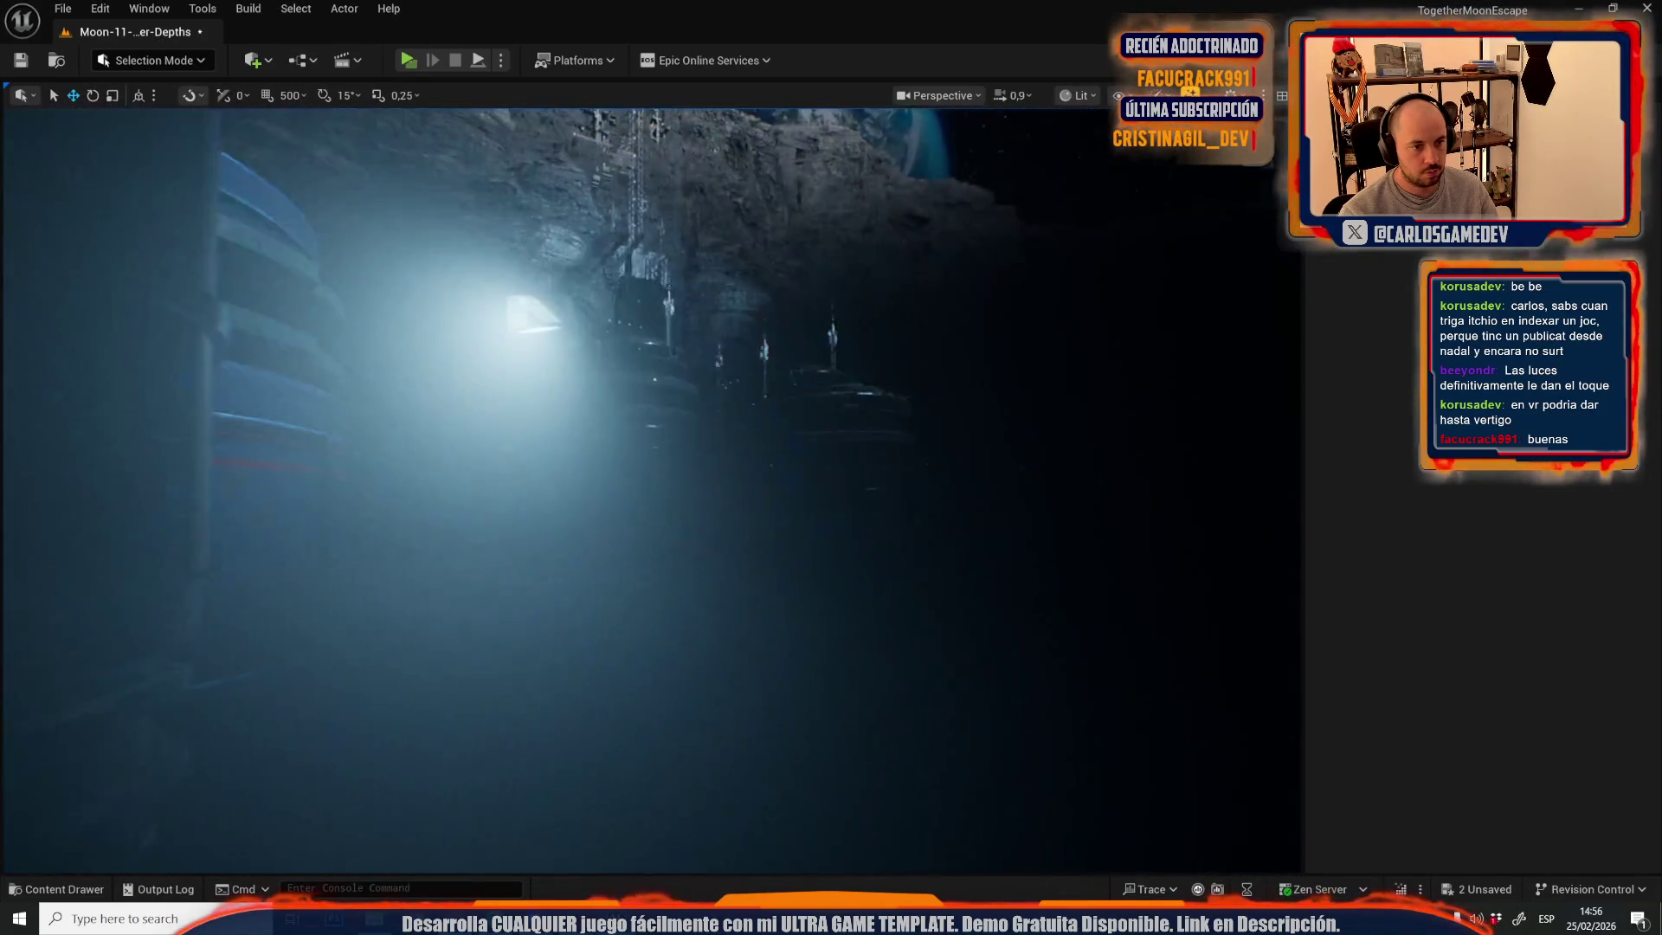
pyautogui.scroll(-1, 654, 491)
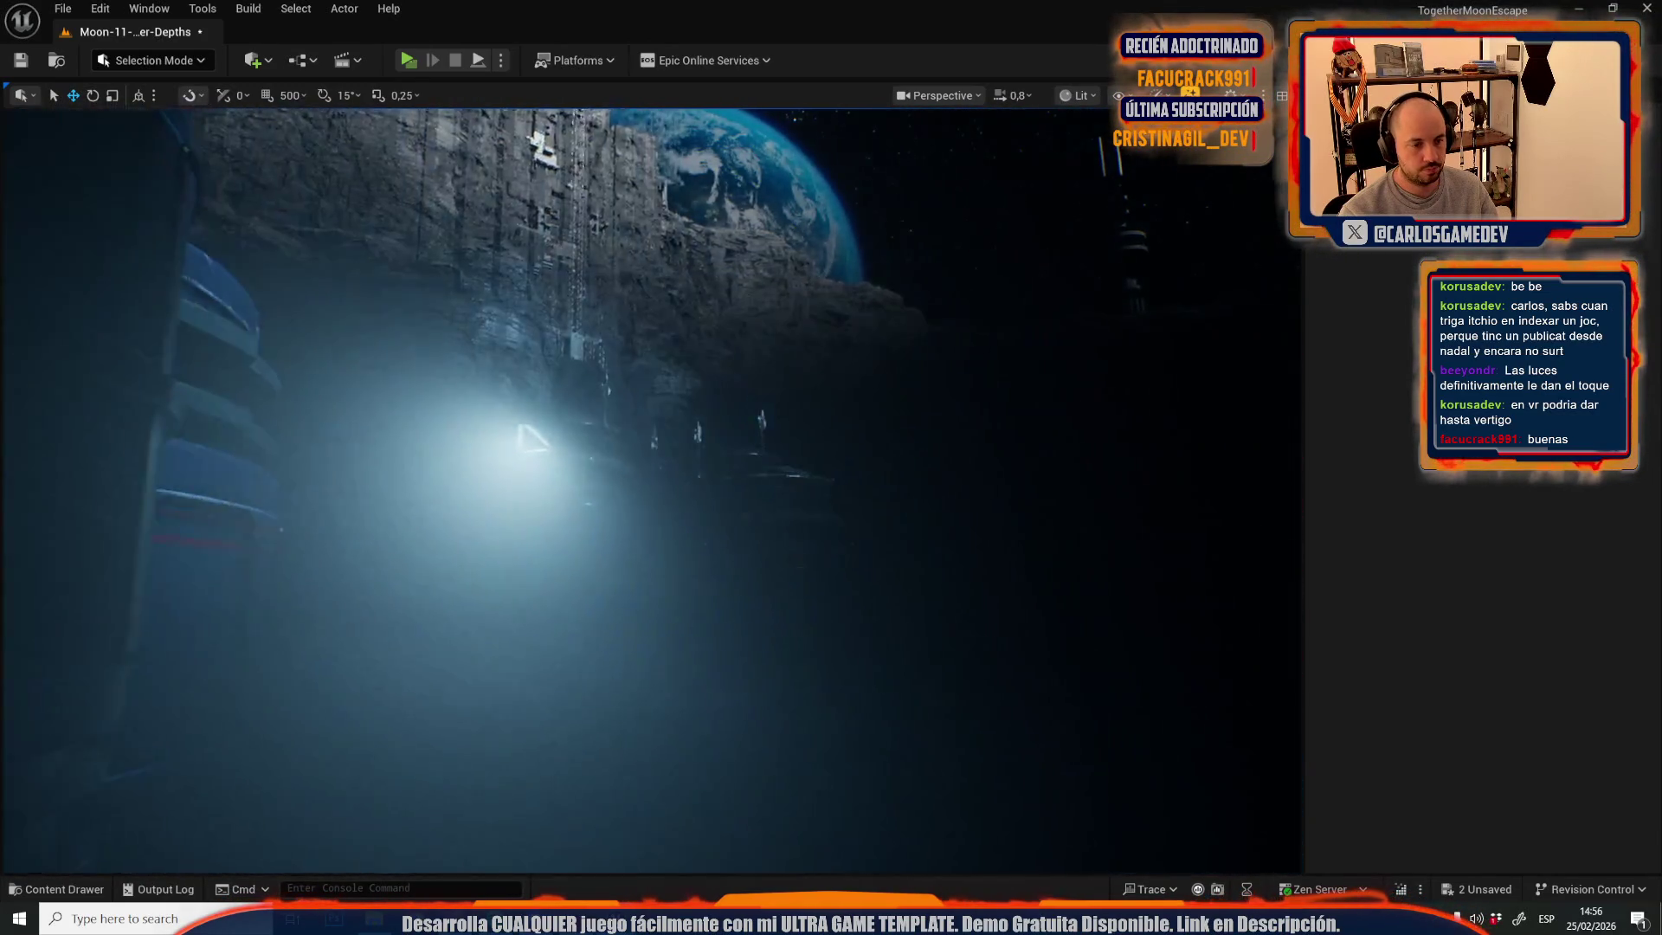
pyautogui.press('w')
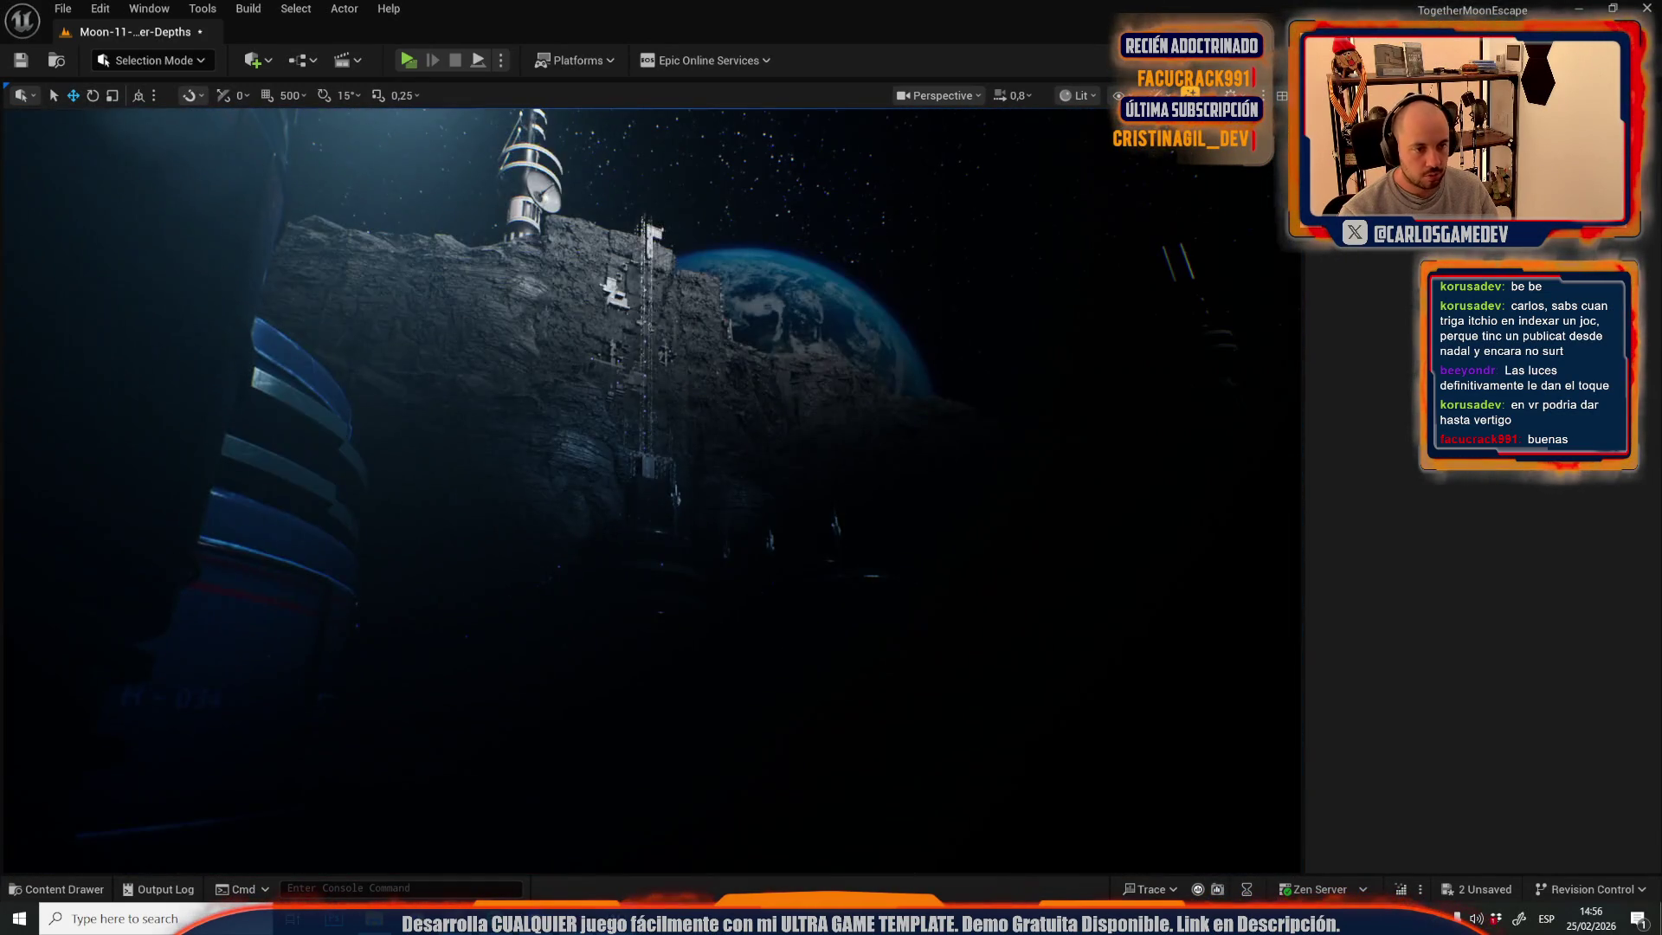
pyautogui.press('w')
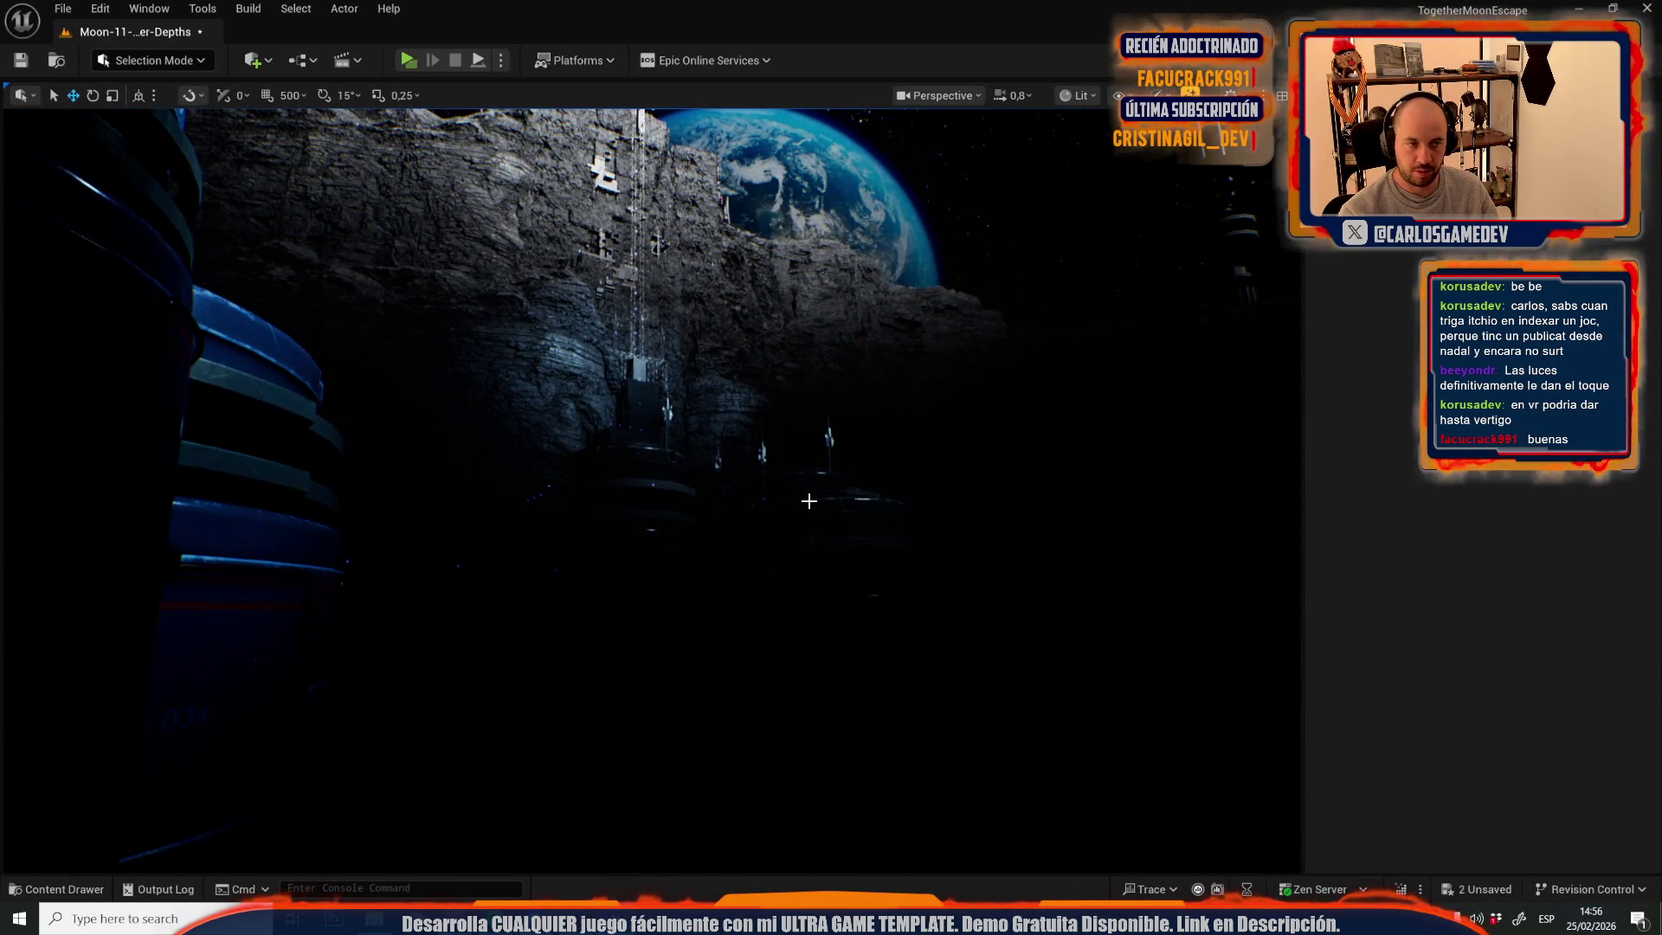
pyautogui.press('s')
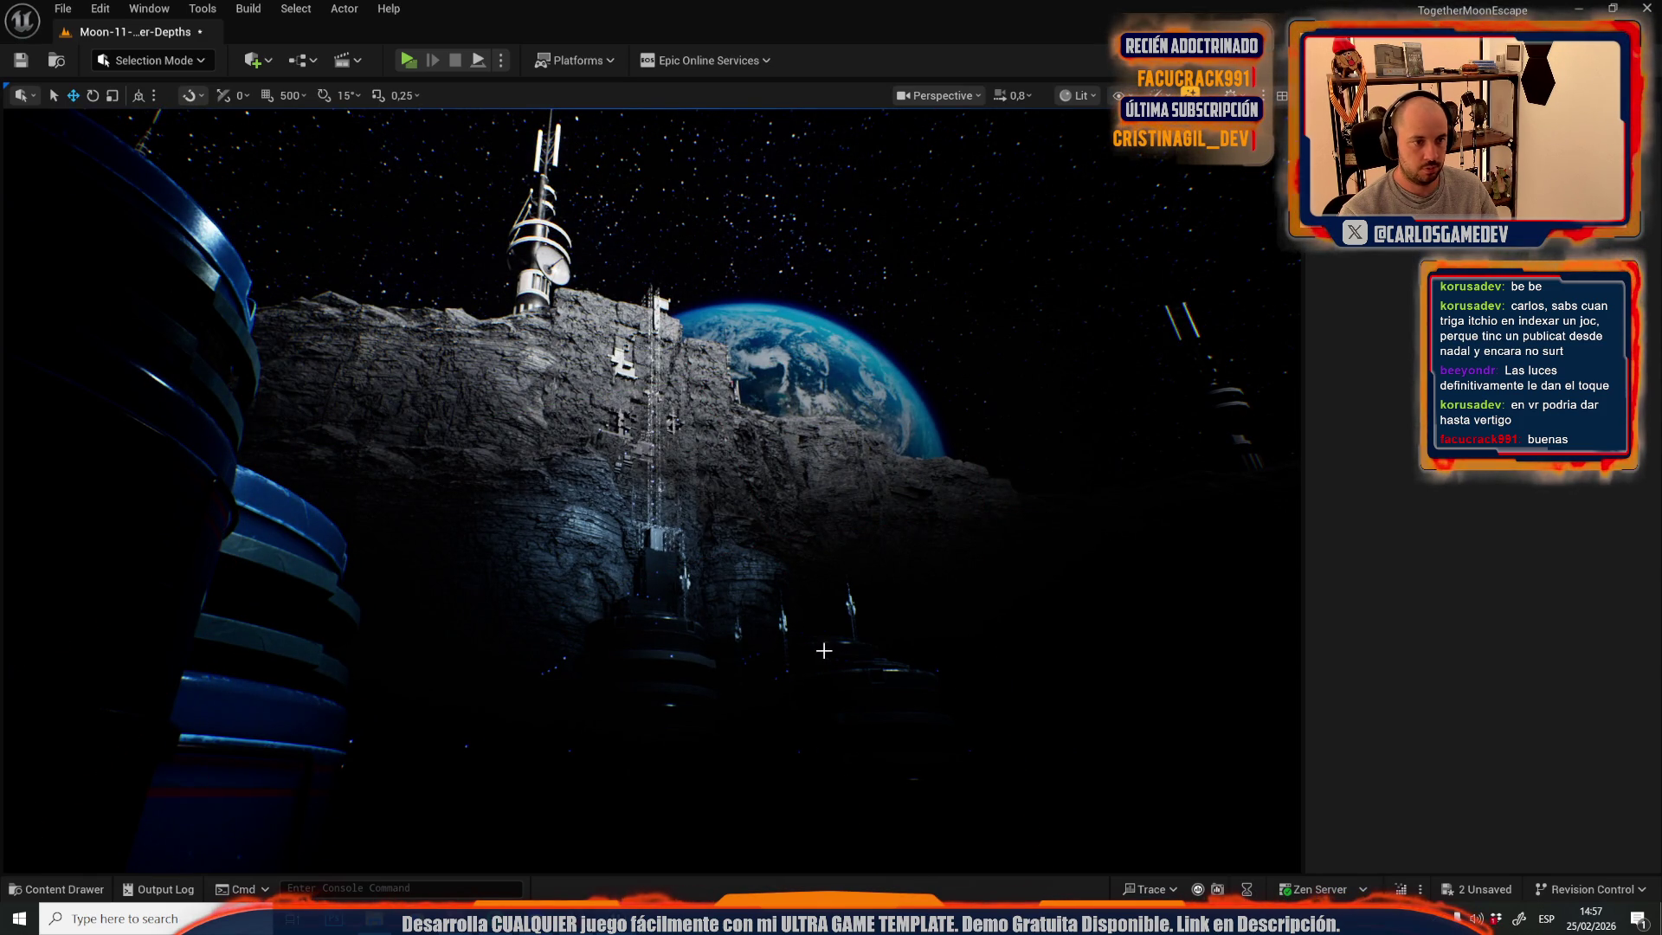
pyautogui.hotkey('ctrl', 'space')
pyautogui.click(540, 477)
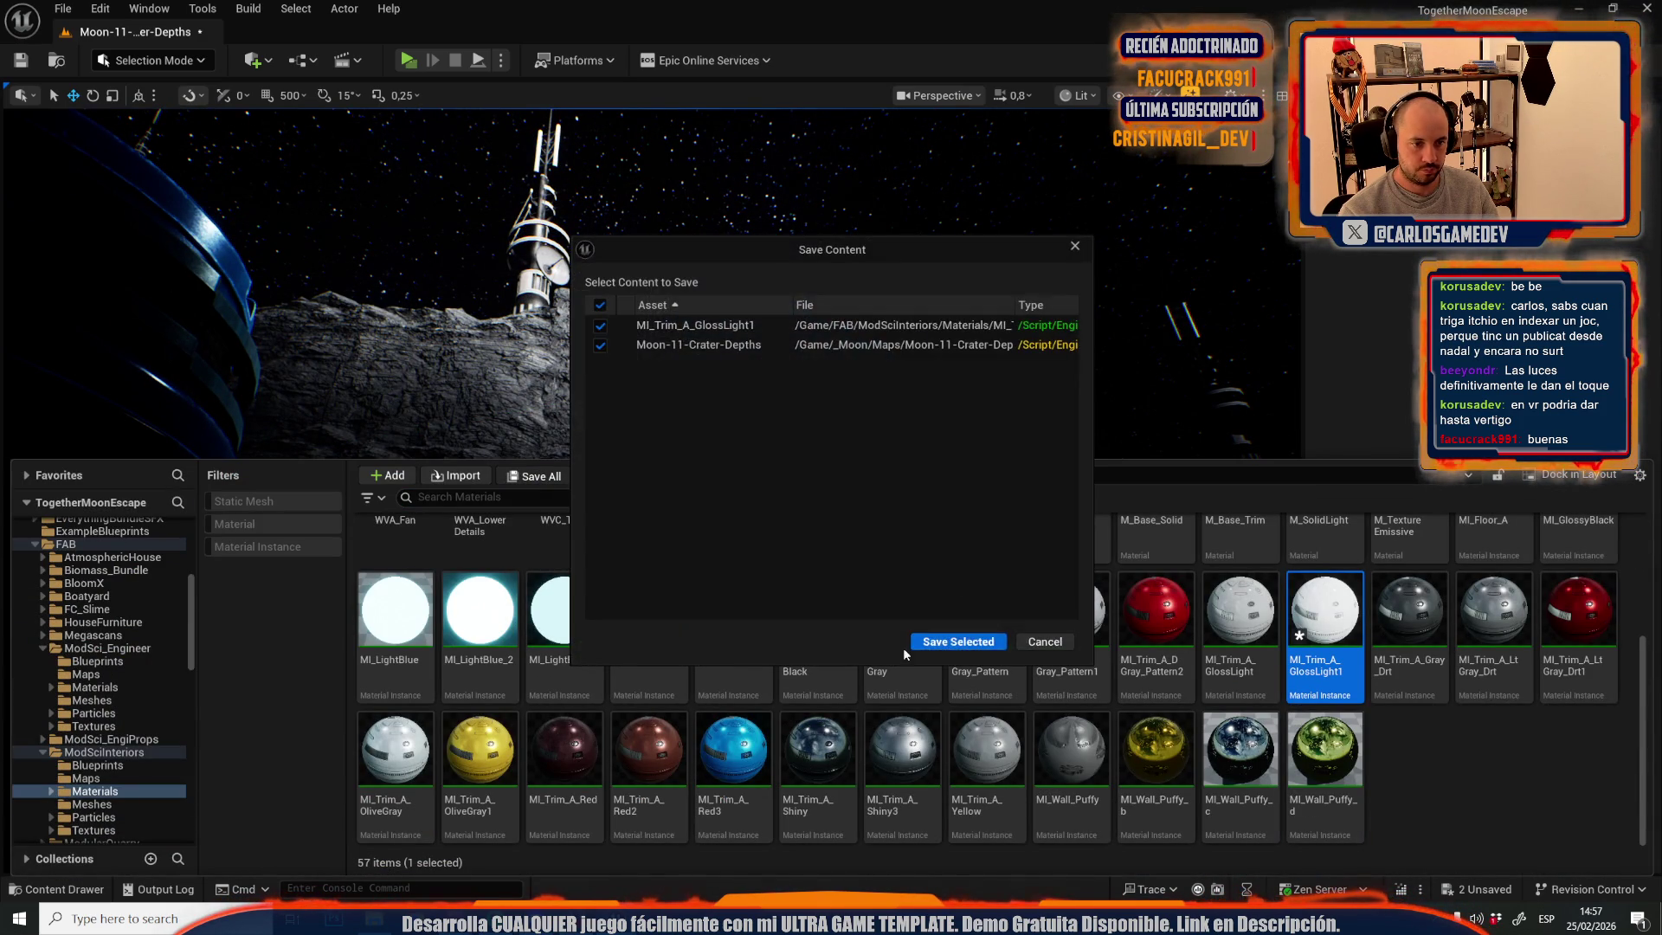
# - Save MI_Trim_A_GlossLight1 and the Moon-11-Crater-Depths map, then close the Content Drawer
pyautogui.click(935, 641)
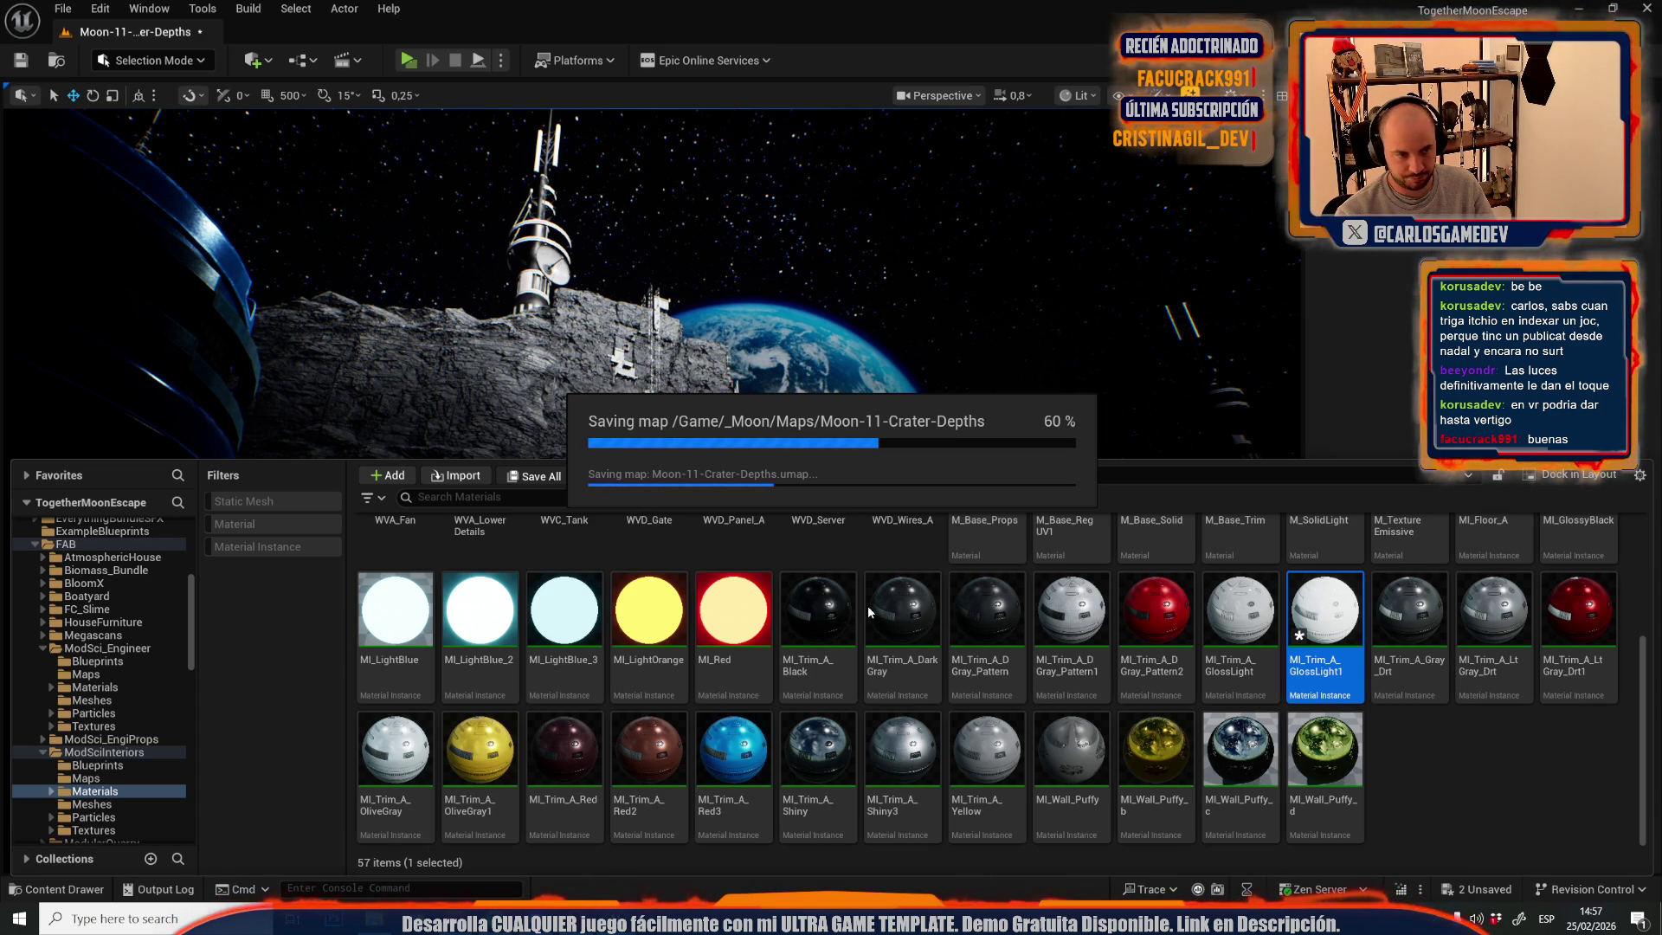
pyautogui.hotkey('ctrl', 'space')
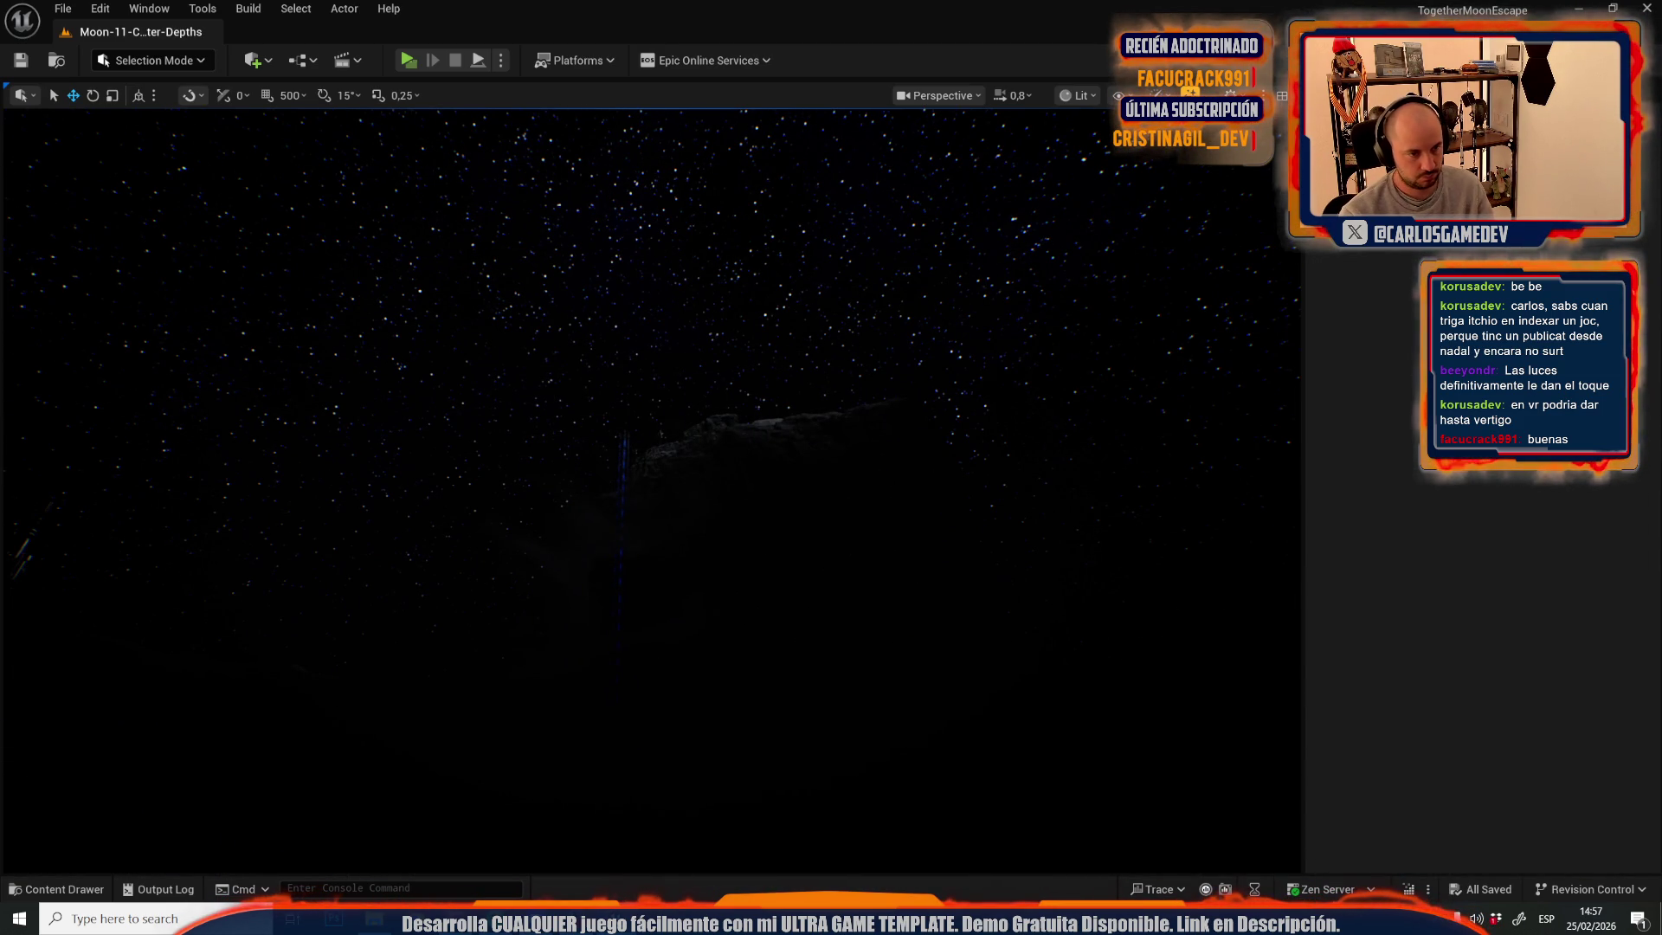
# - Fly past the lit truss tower to the red-lit dish and down toward the blue tanks
pyautogui.press('w')
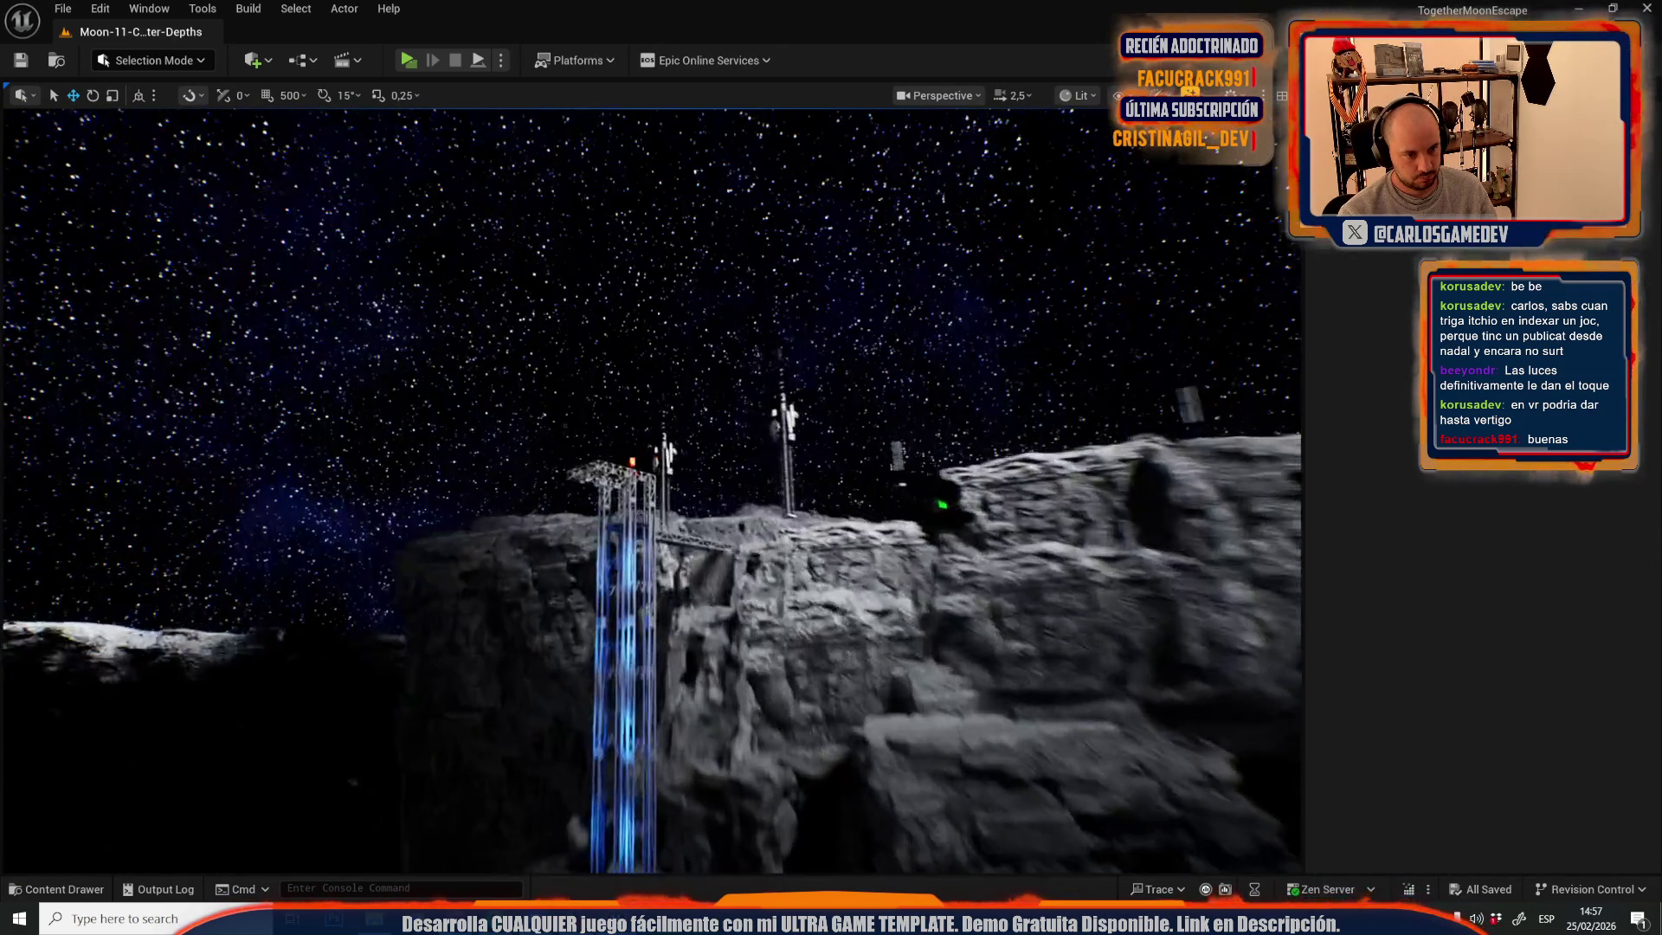
pyautogui.scroll(1, 651, 490)
pyautogui.press('w')
pyautogui.scroll(-2, 651, 490)
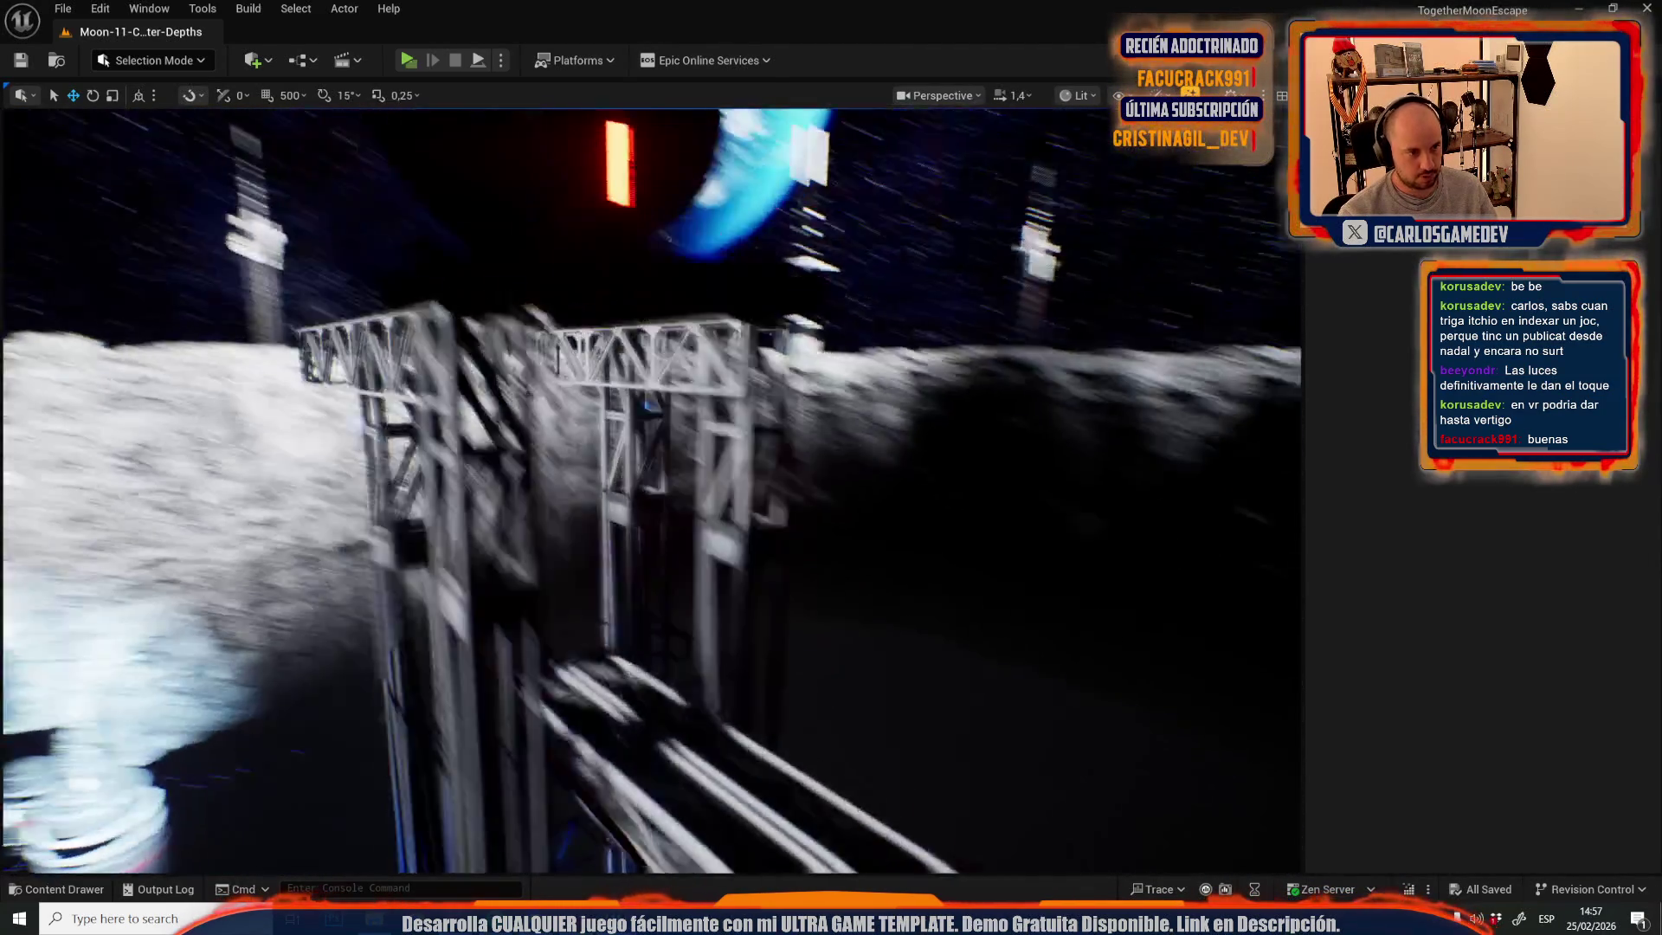
pyautogui.press('w')
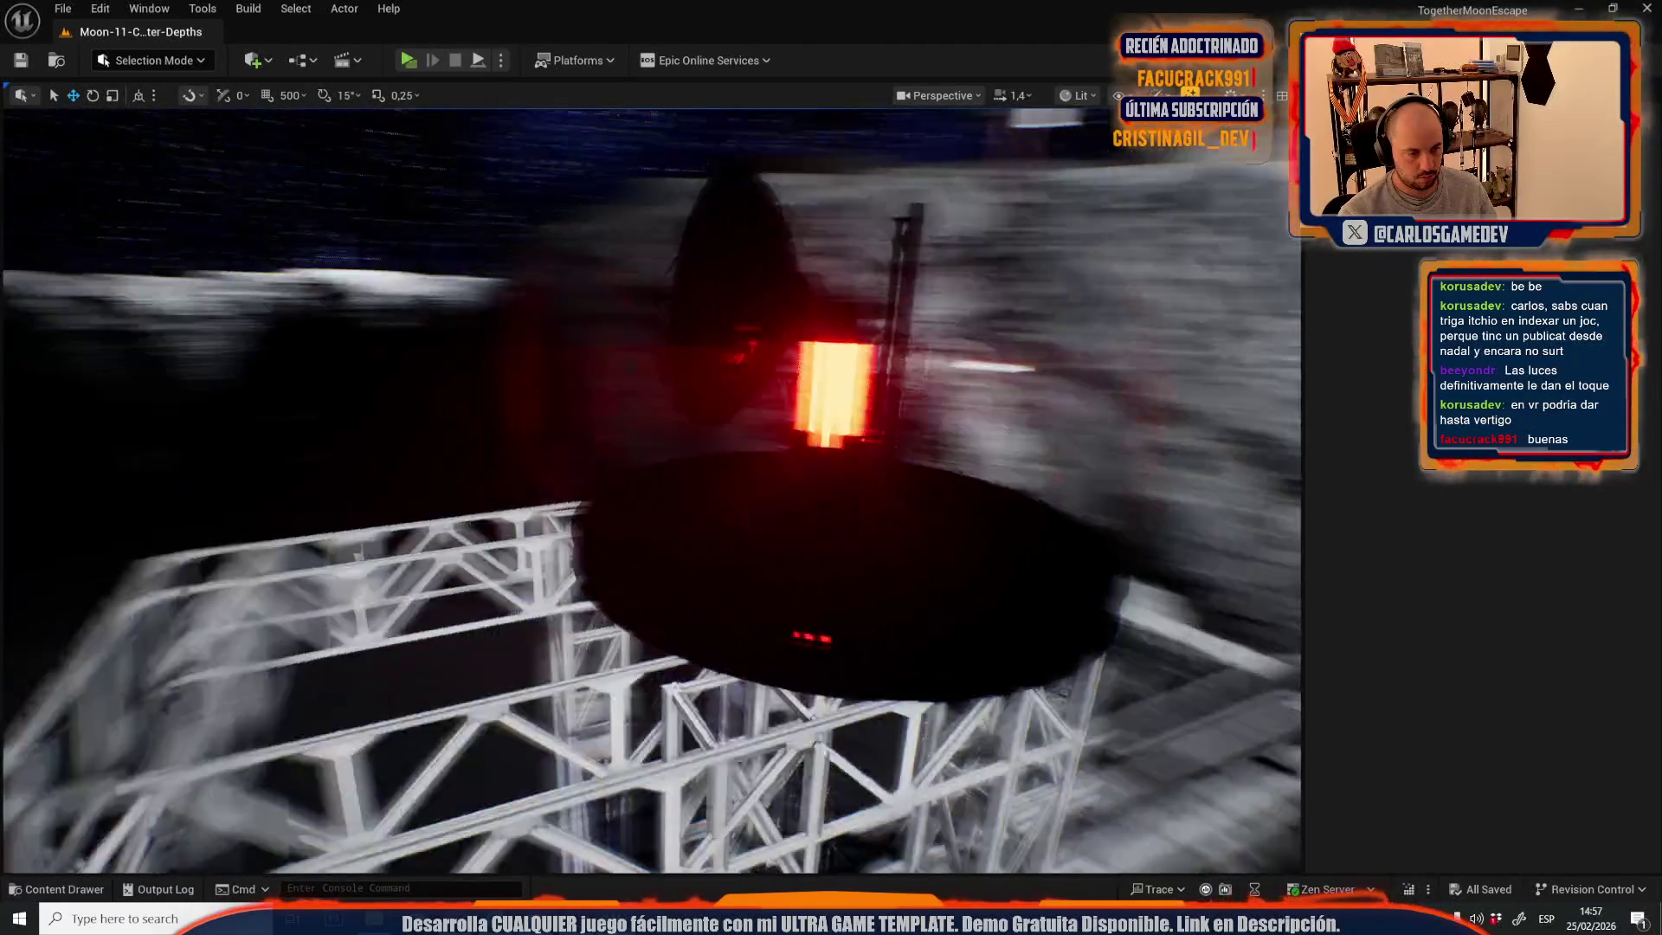
pyautogui.press('w')
pyautogui.scroll(4, 651, 490)
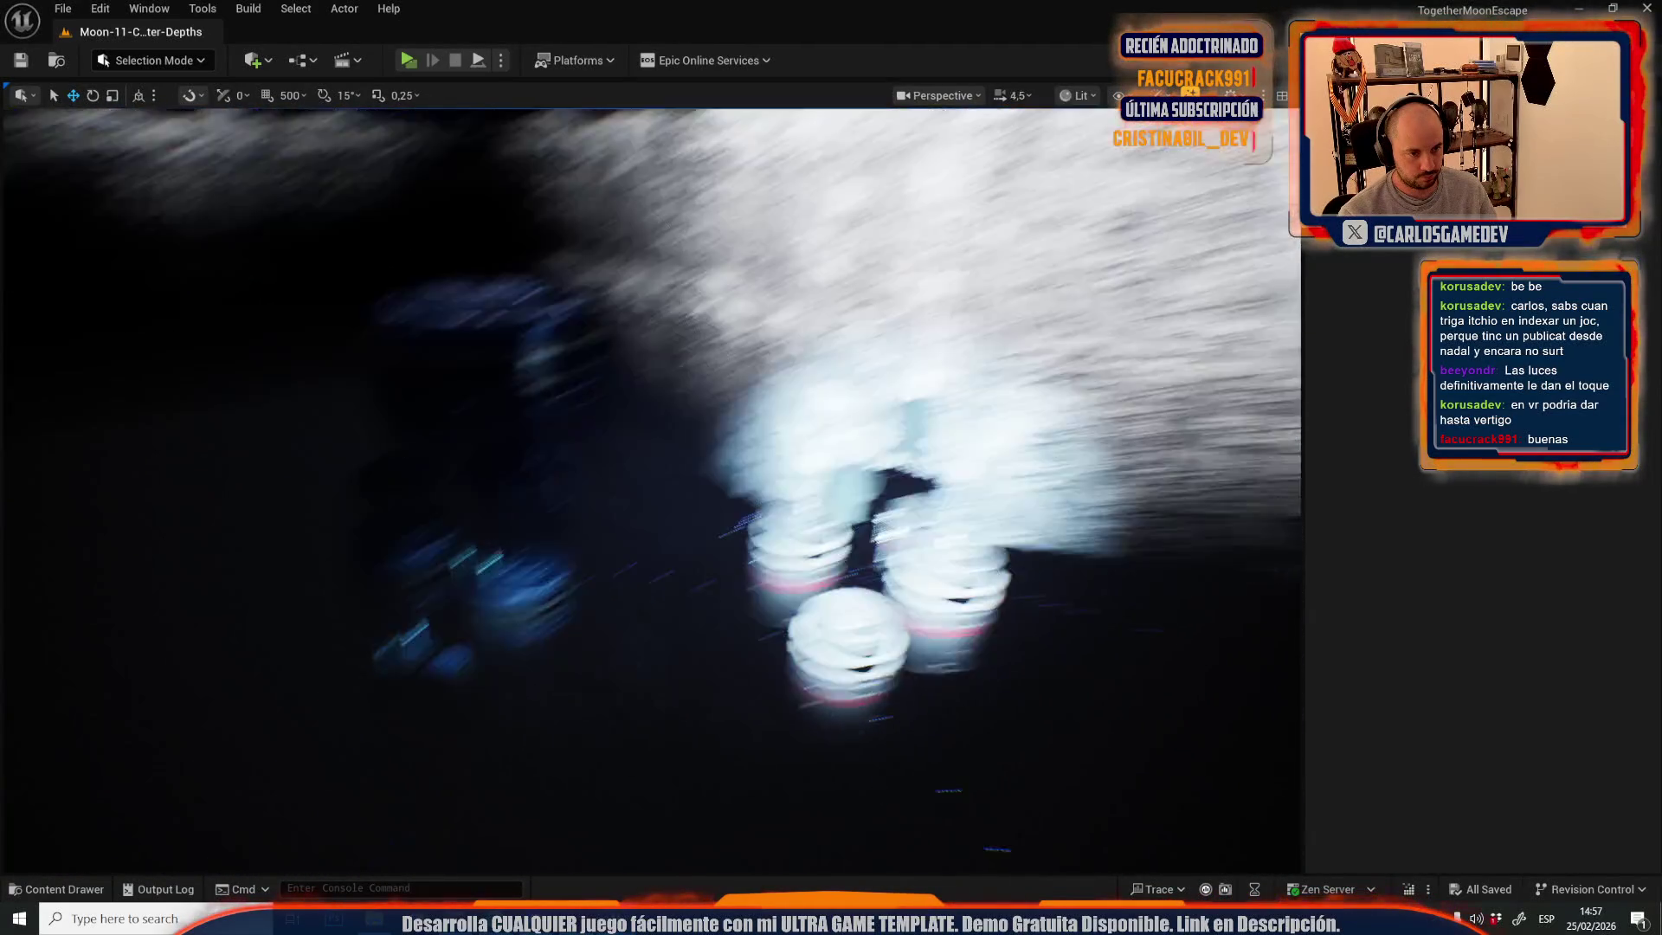
# - Return to the cliffs with Earth behind and open the Build menu
pyautogui.press('w')
pyautogui.scroll(-4, 651, 490)
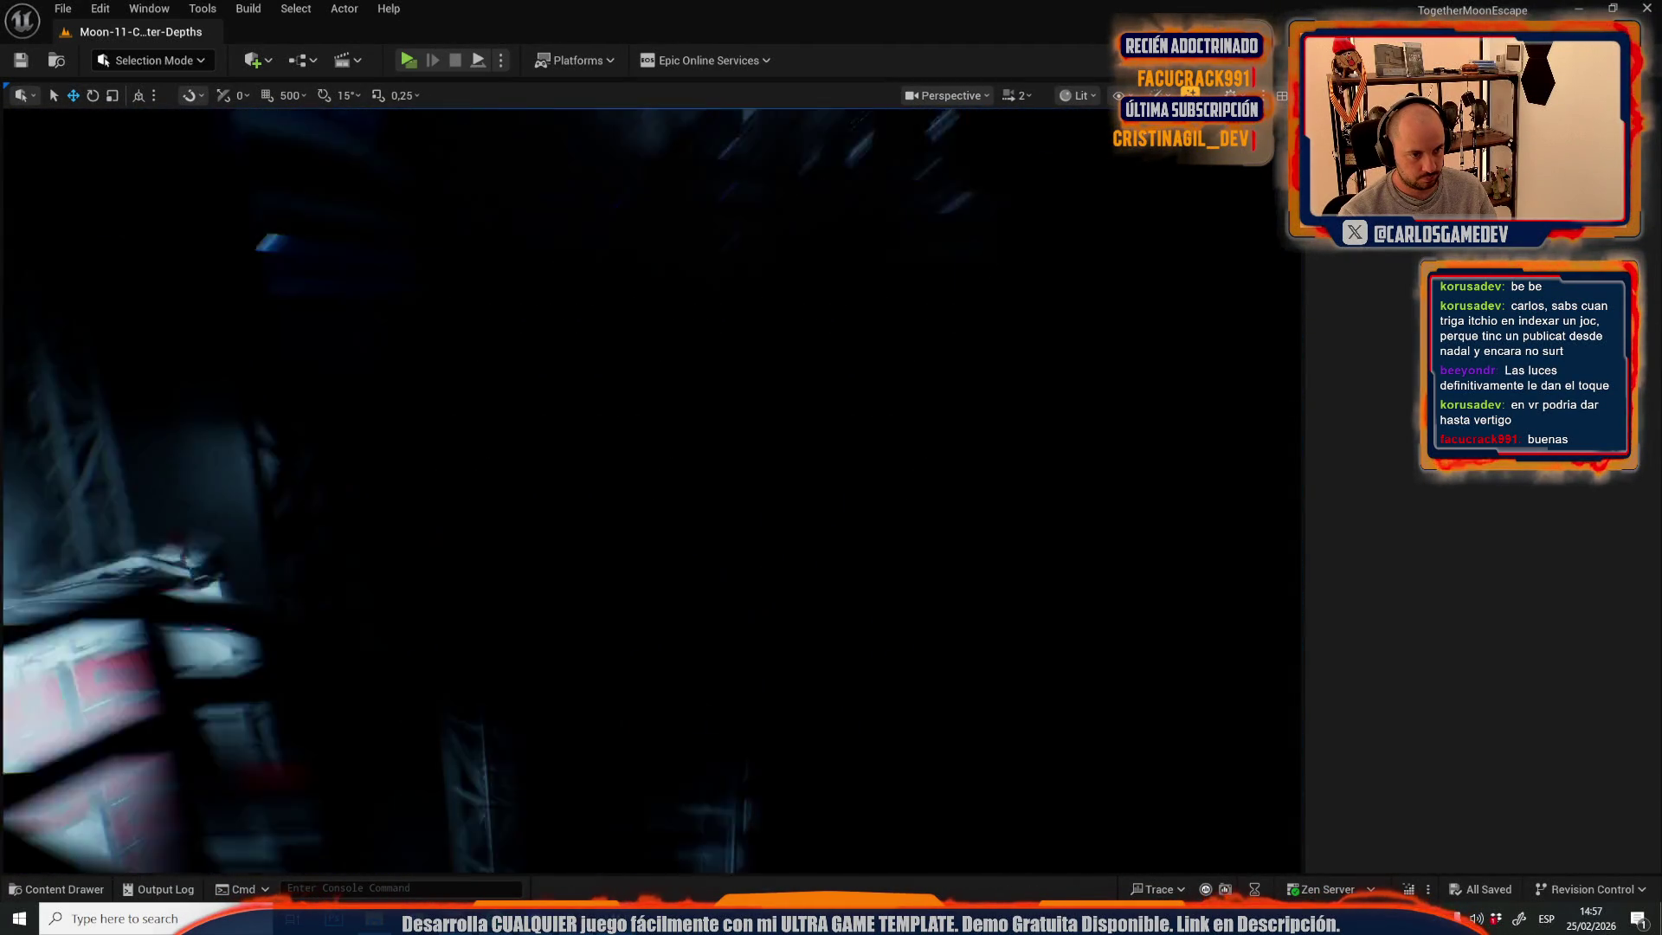
pyautogui.press('w')
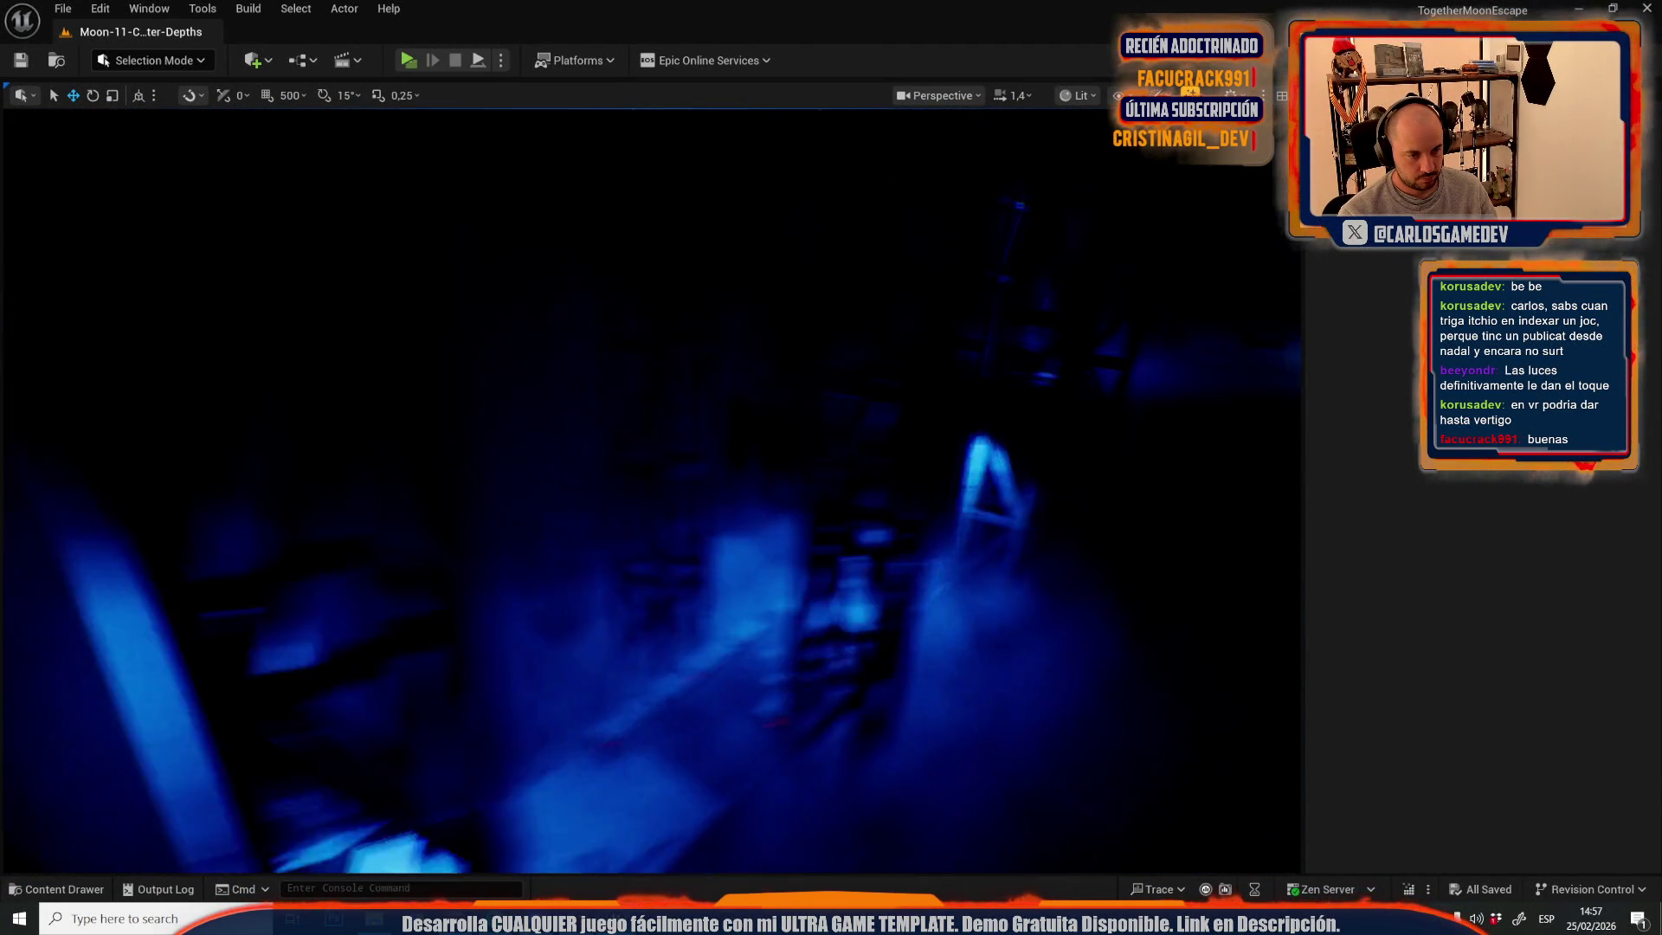
pyautogui.press('s')
pyautogui.scroll(-1, 651, 490)
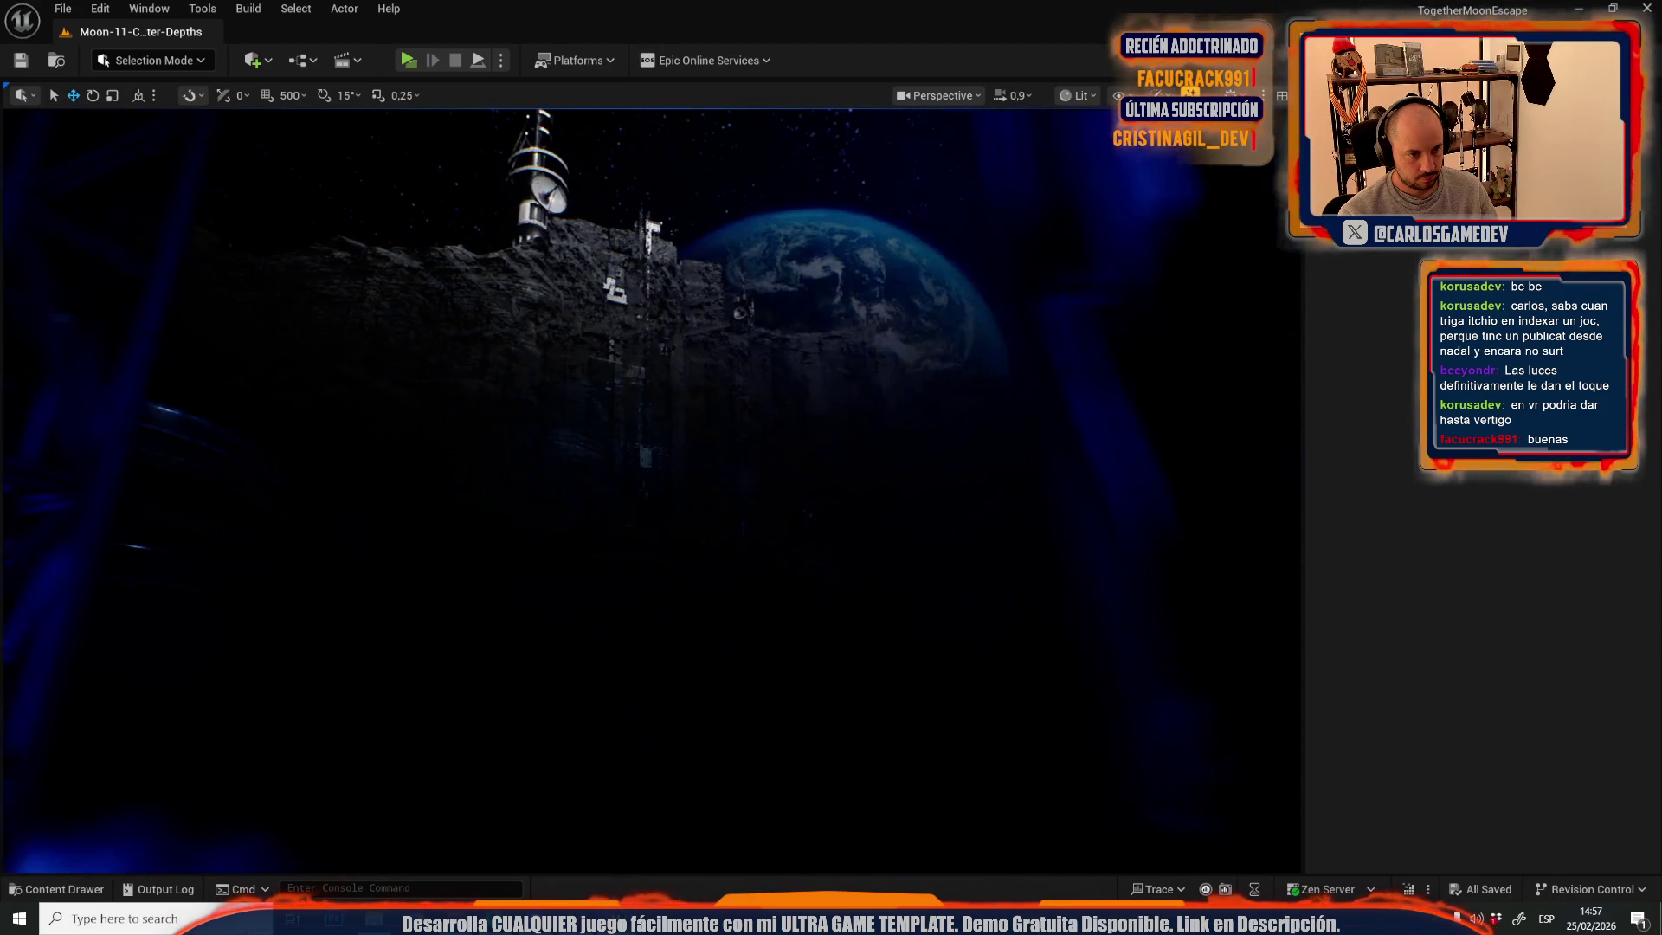
pyautogui.press('w')
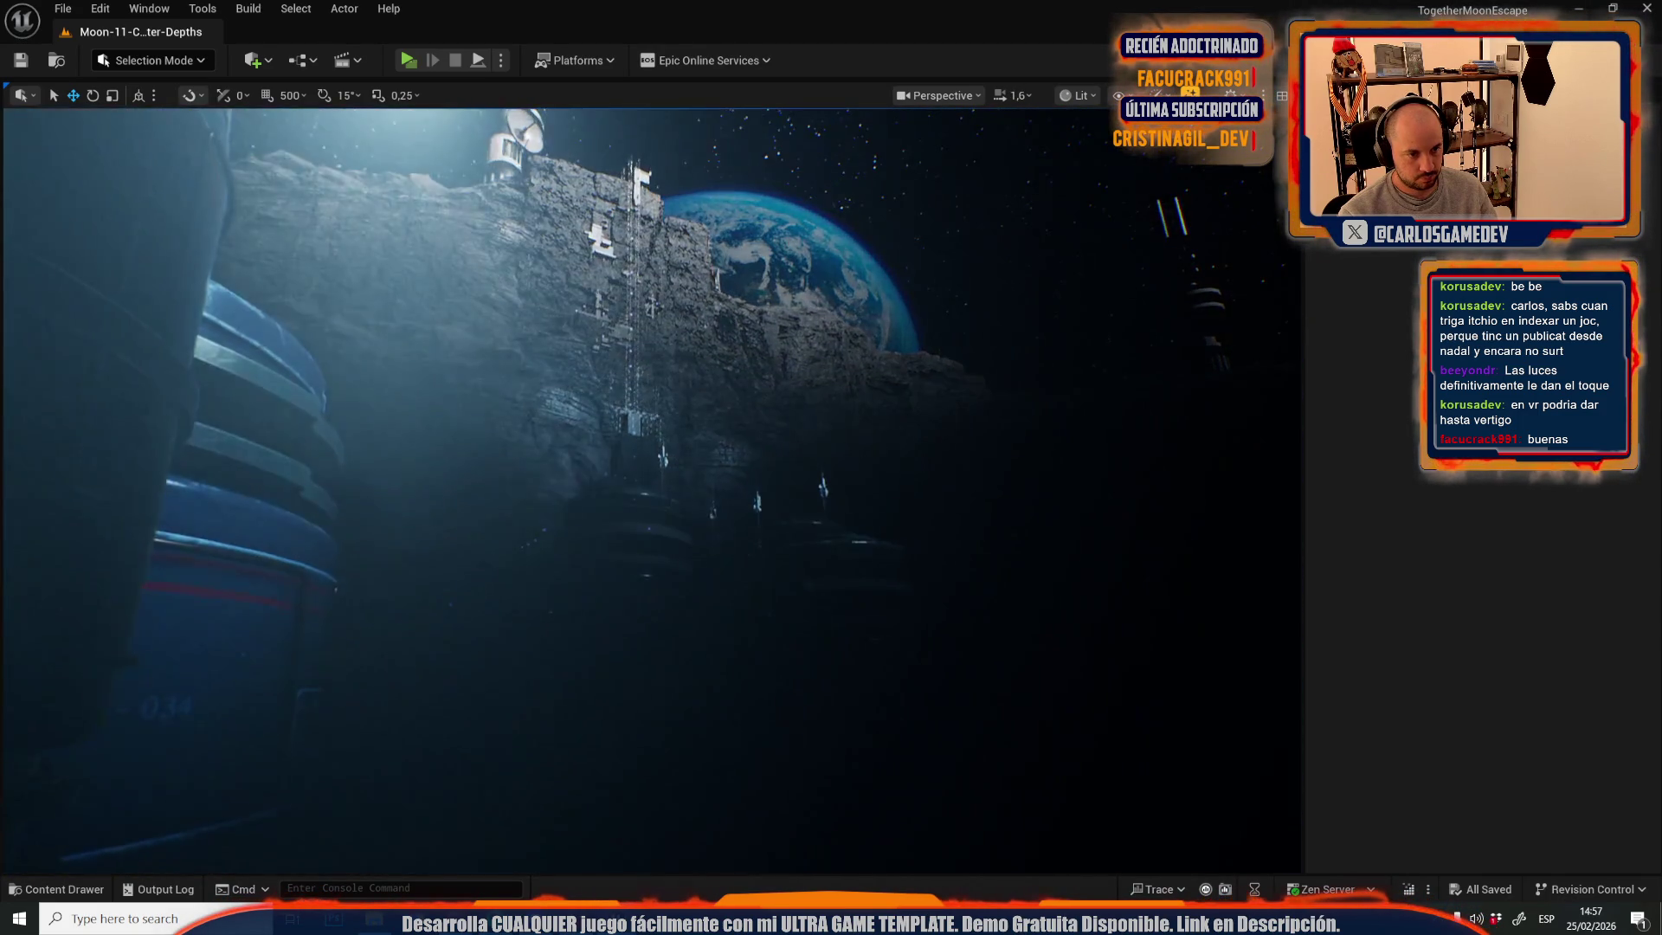
pyautogui.press('a')
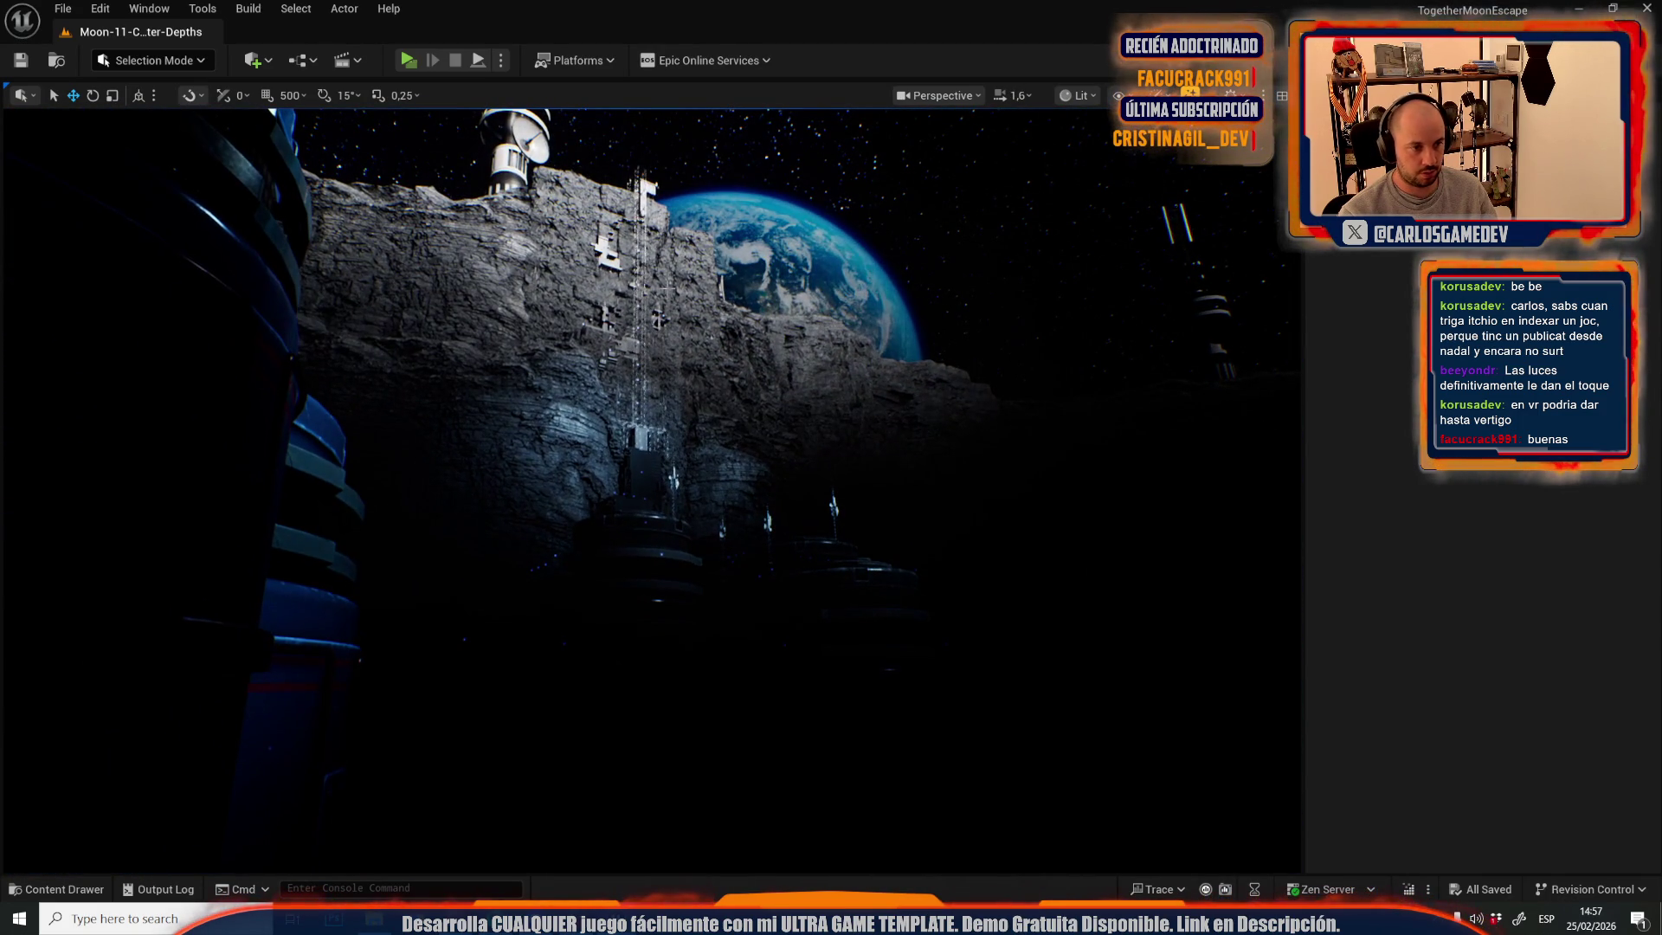
pyautogui.click(251, 9)
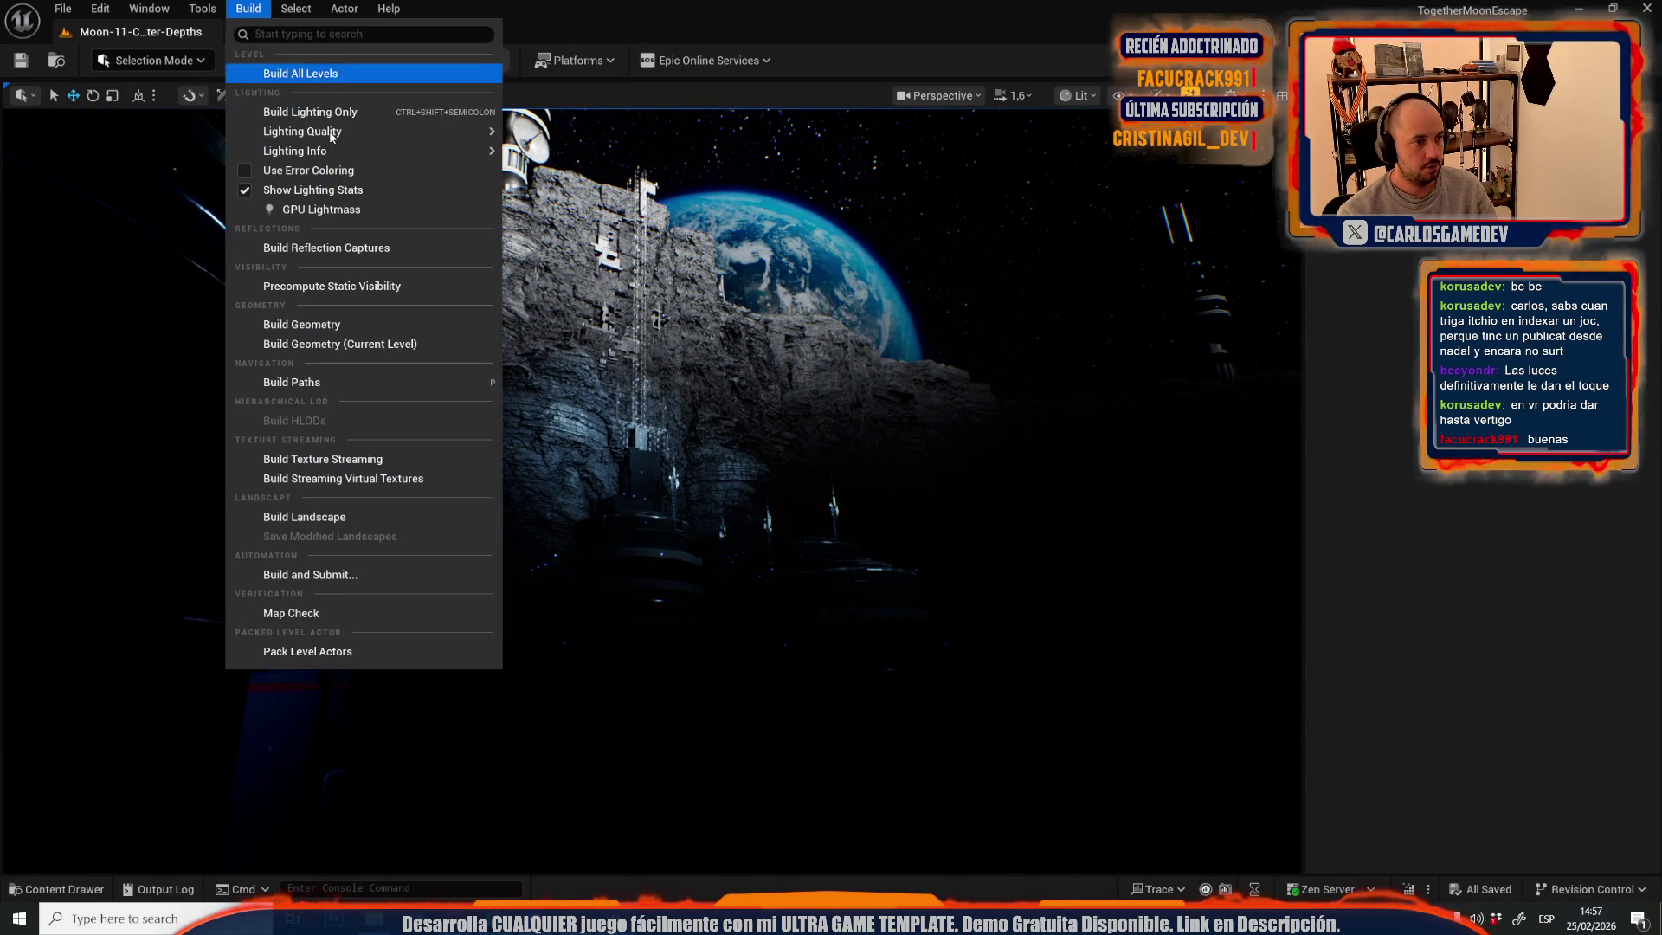
# - Open GPU Lightmass and turn off realtime viewport updates to bake lighting at full speed
pyautogui.click(355, 211)
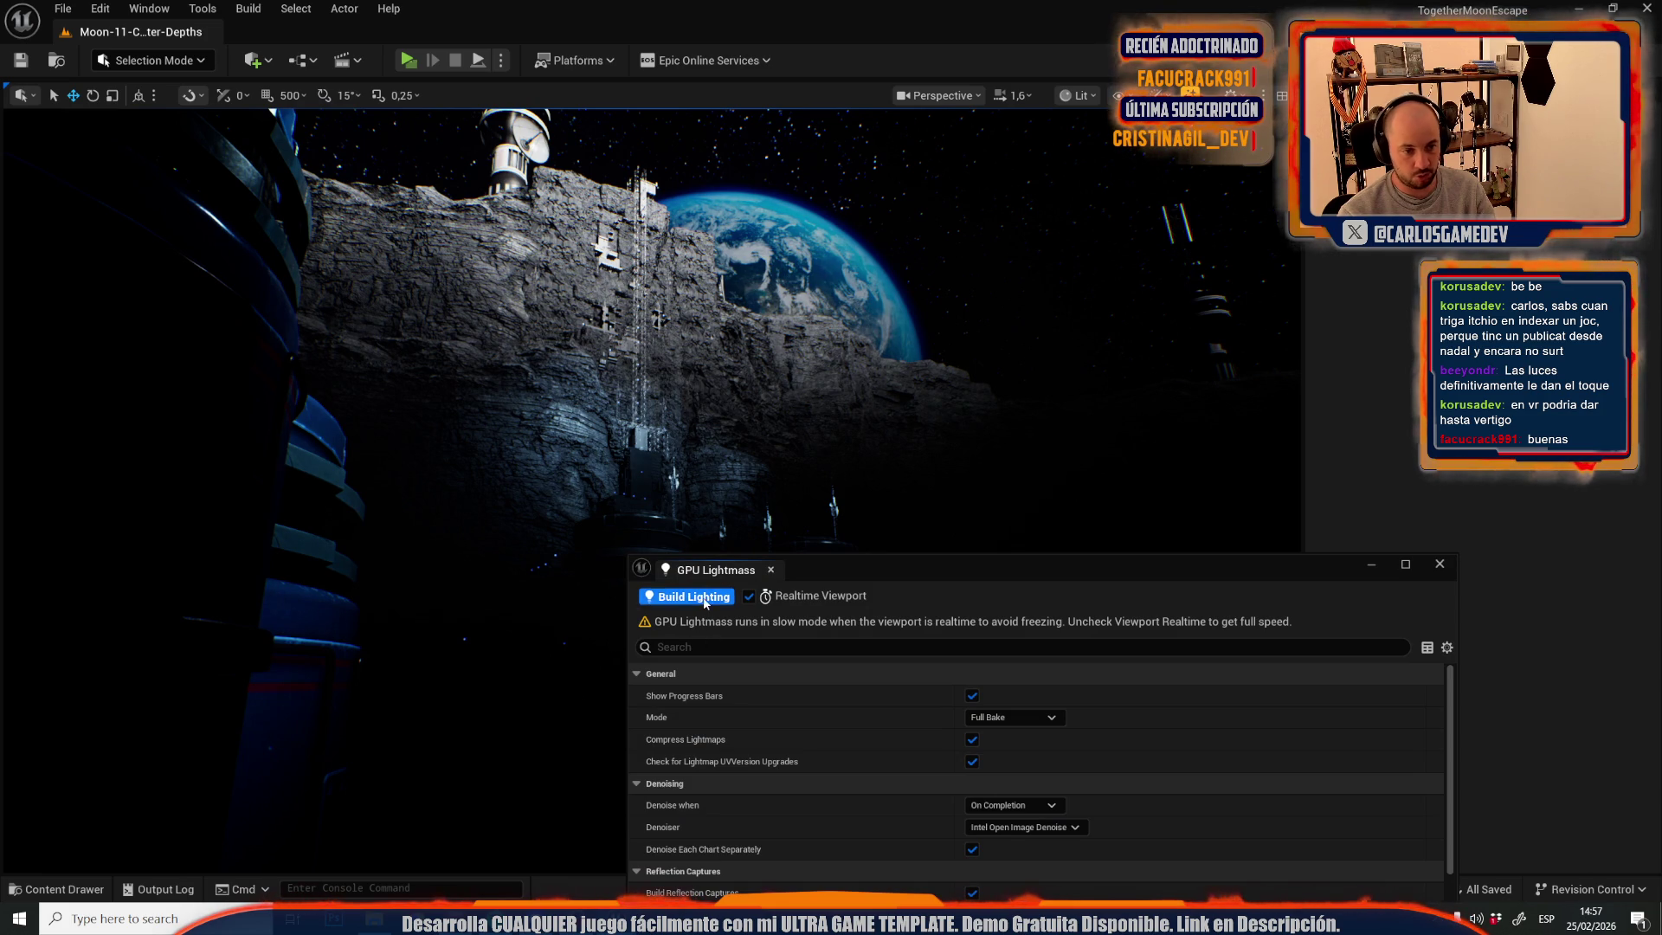
pyautogui.click(752, 597)
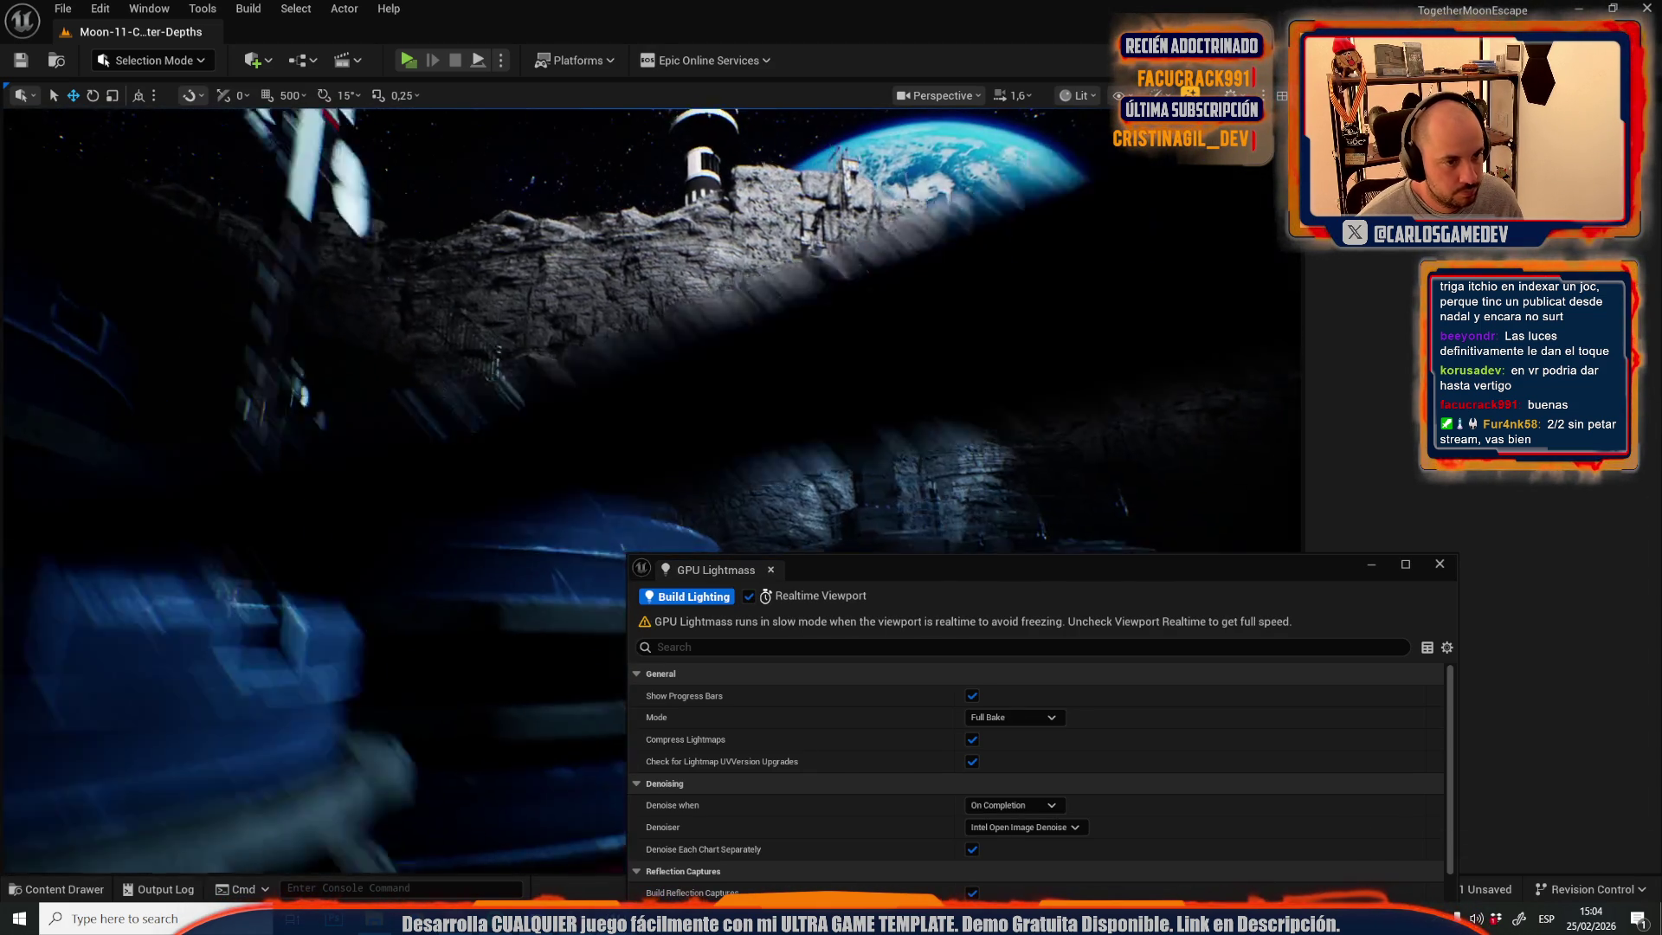
# - Save the Moon-11-Crater-Depths_BuiltData lighting asset via Save All, then select a scene mesh
pyautogui.hotkey('ctrl', 'space')
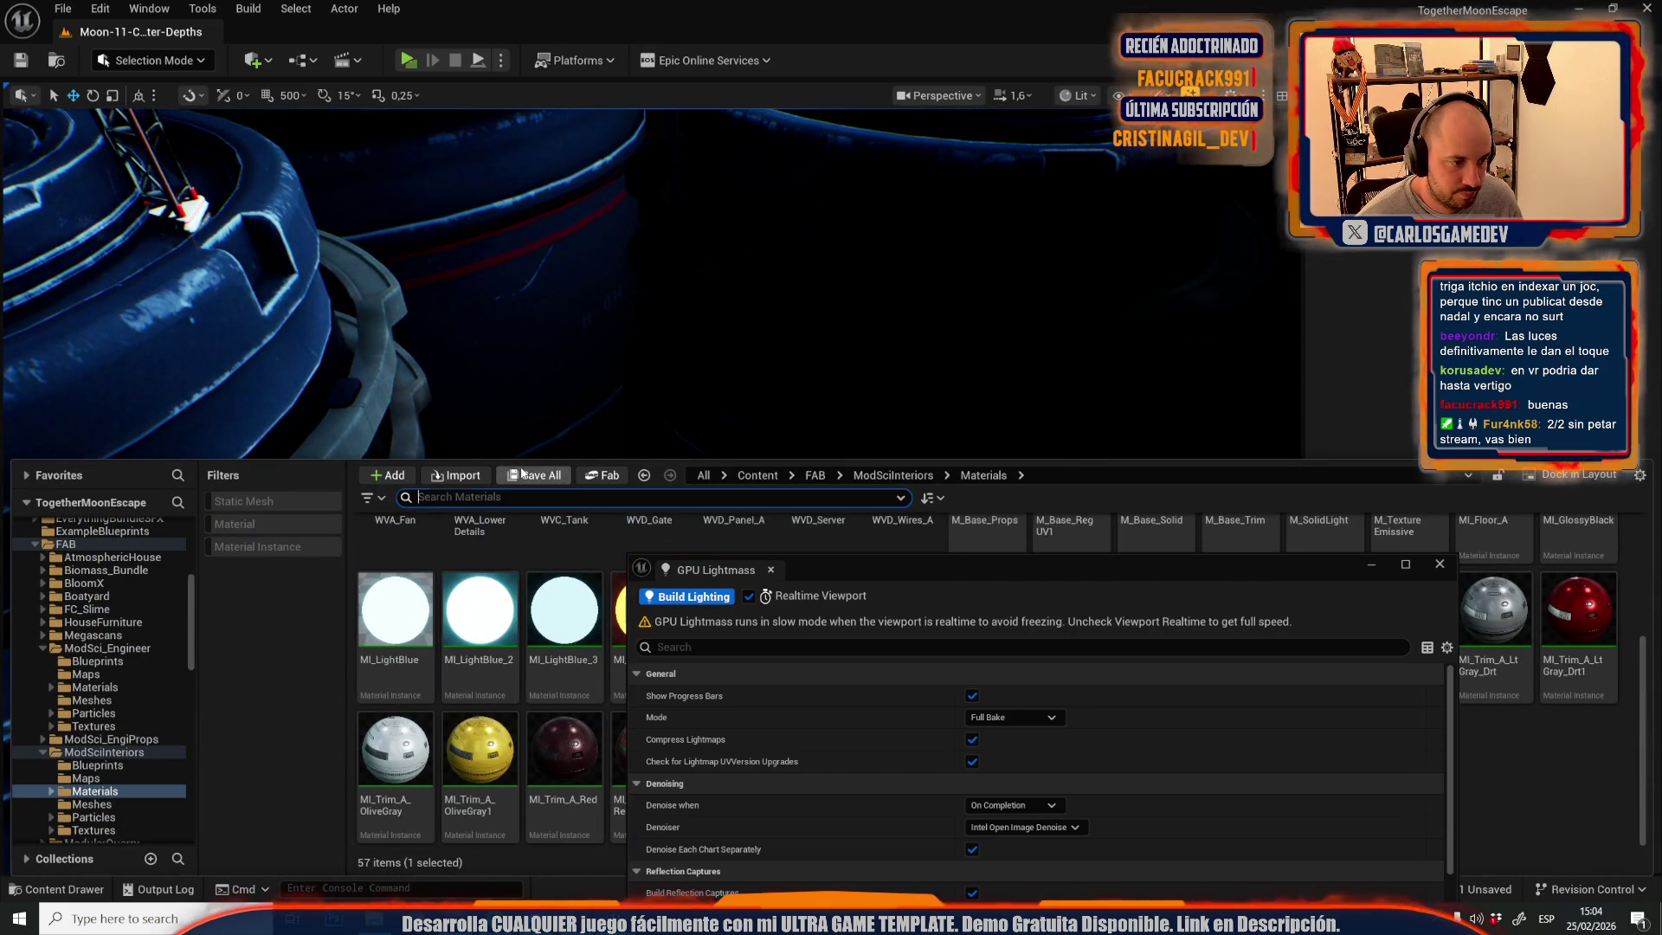
pyautogui.click(523, 474)
pyautogui.click(958, 642)
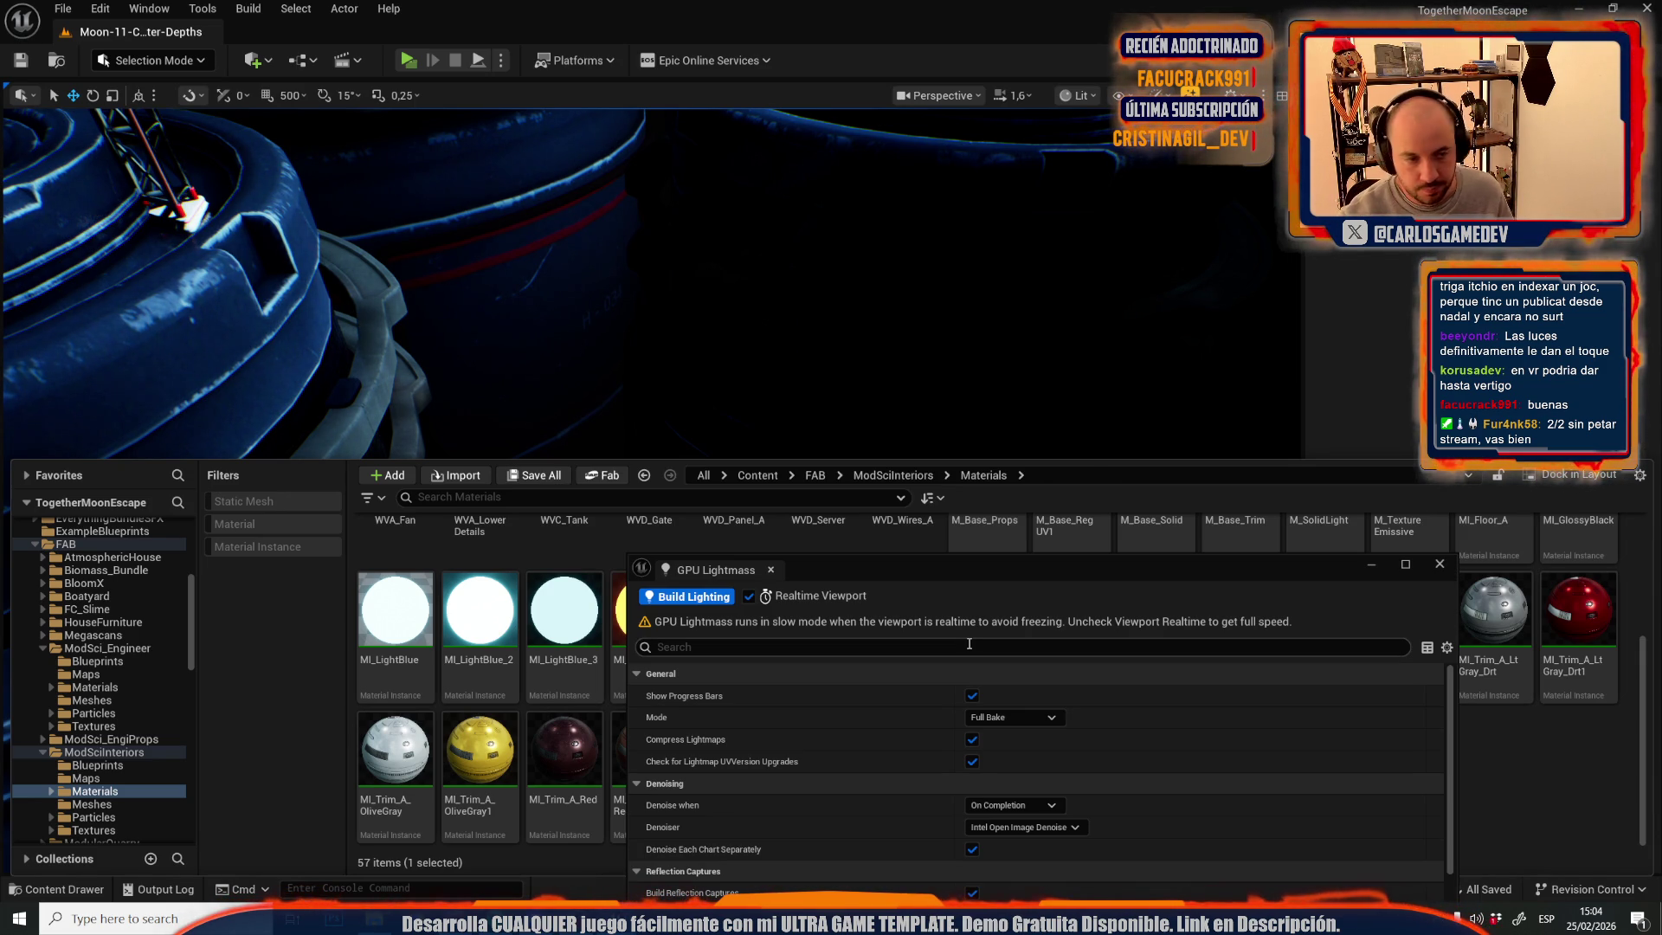
pyautogui.click(716, 296)
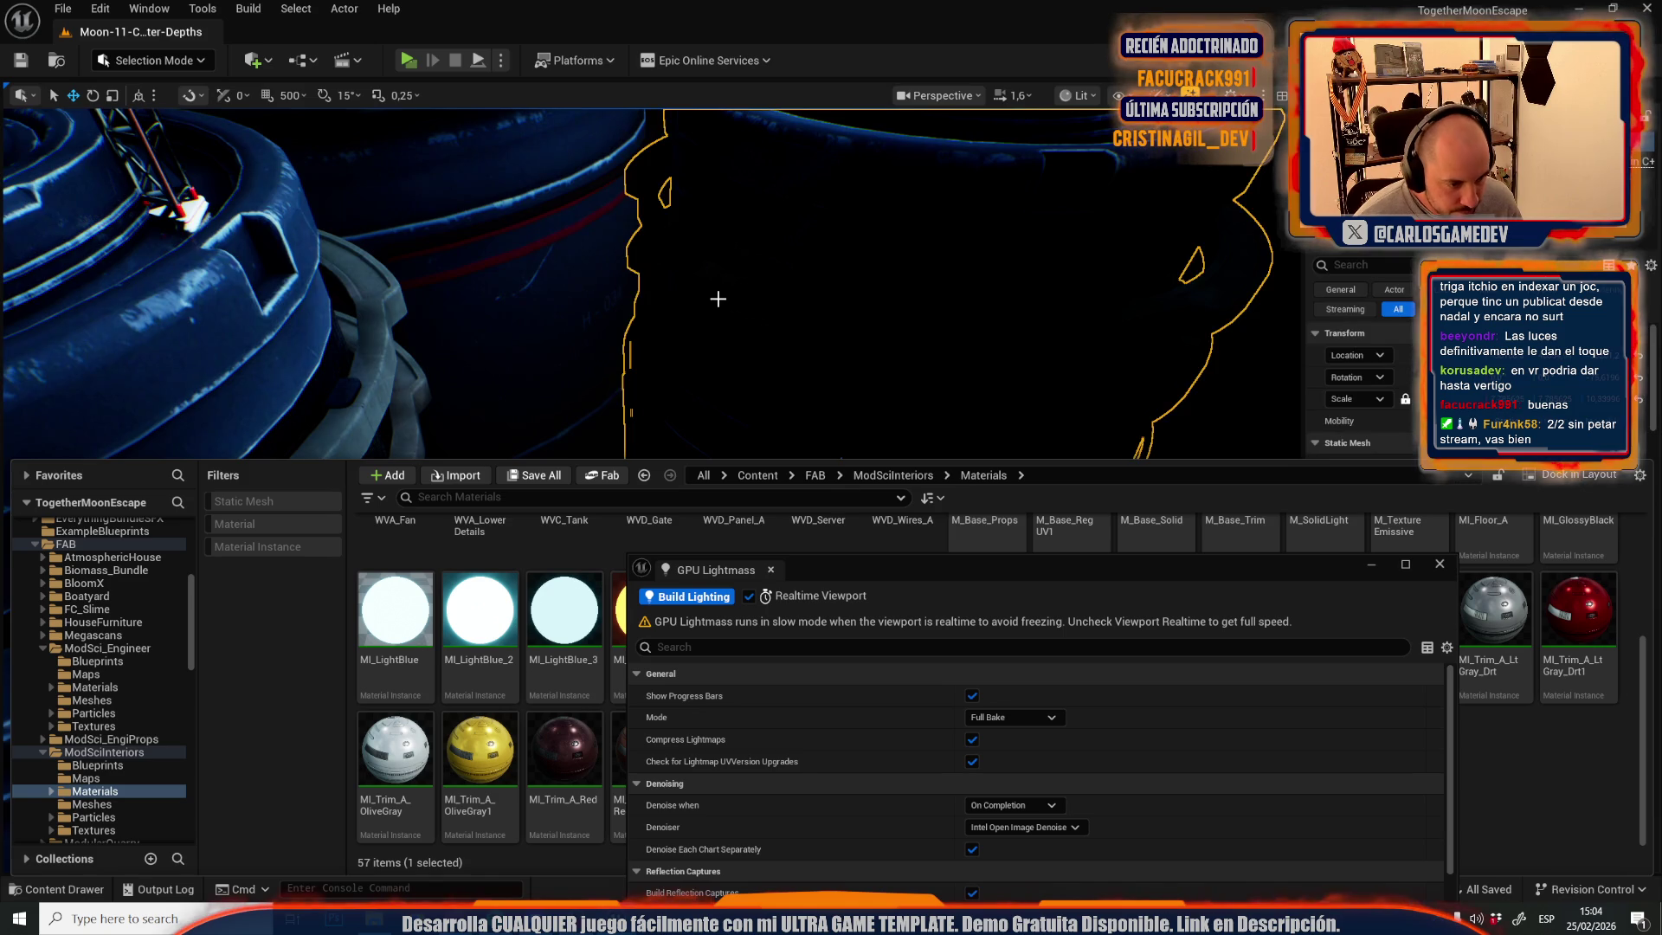
# - Frame the selected mesh, then orbit out to inspect the moon wall, Earth and foggy trusses
pyautogui.press('f')
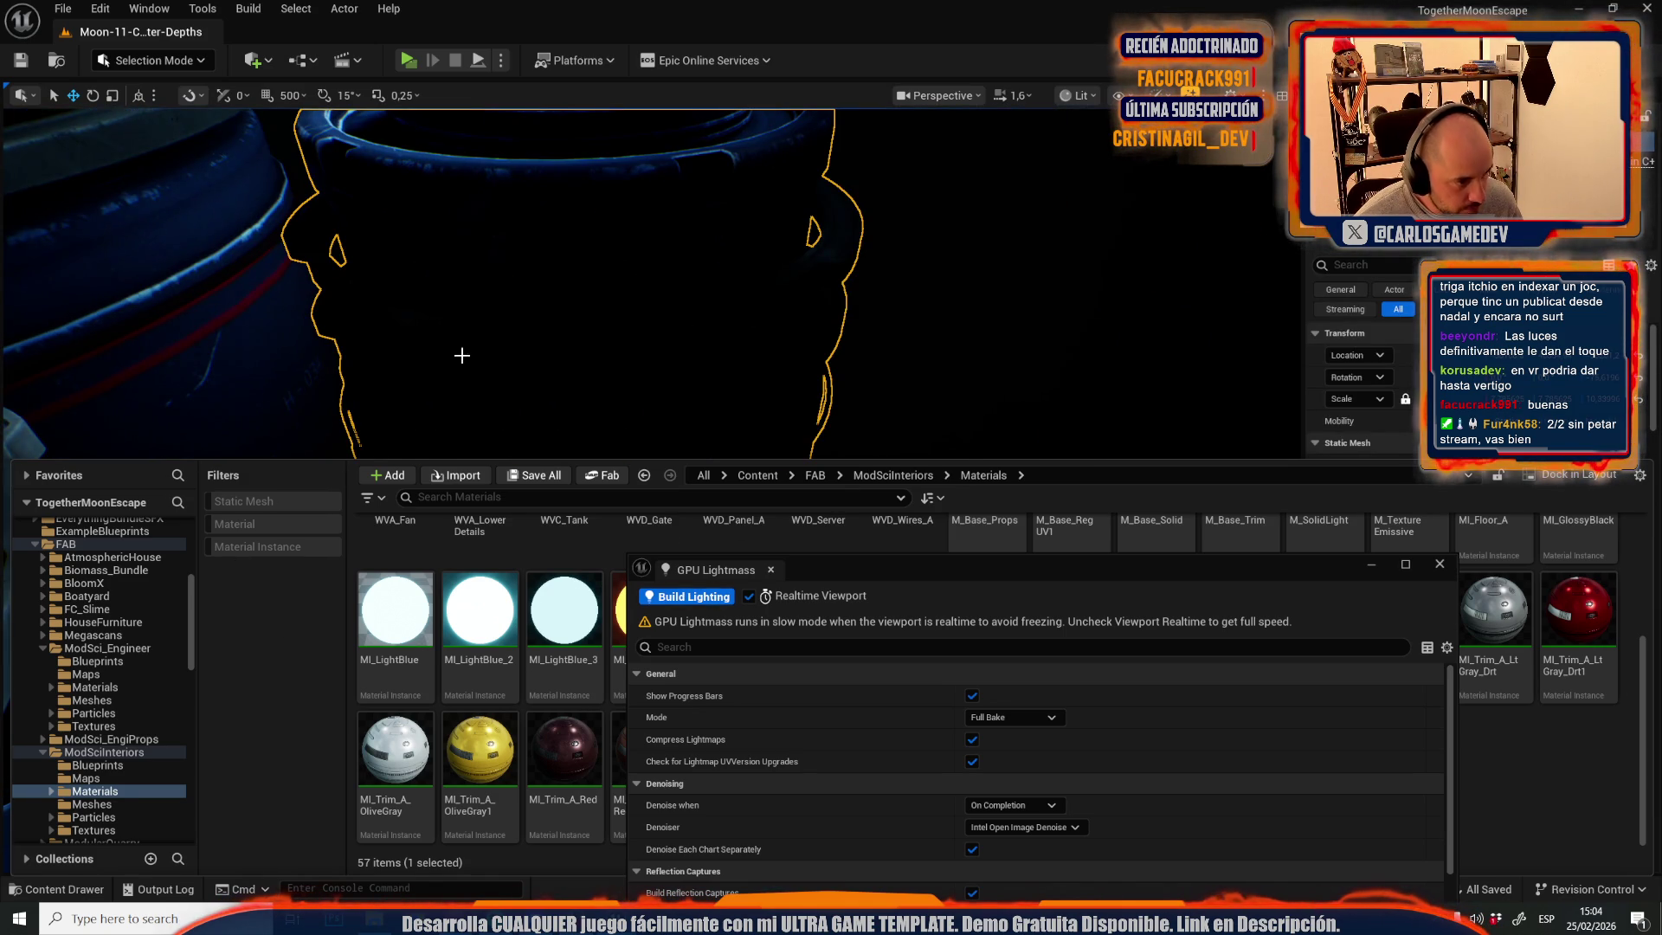
pyautogui.moveTo(461, 355); pyautogui.dragTo(464, 344)
pyautogui.moveTo(908, 583); pyautogui.dragTo(887, 585)
pyautogui.scroll(-1, 886, 584)
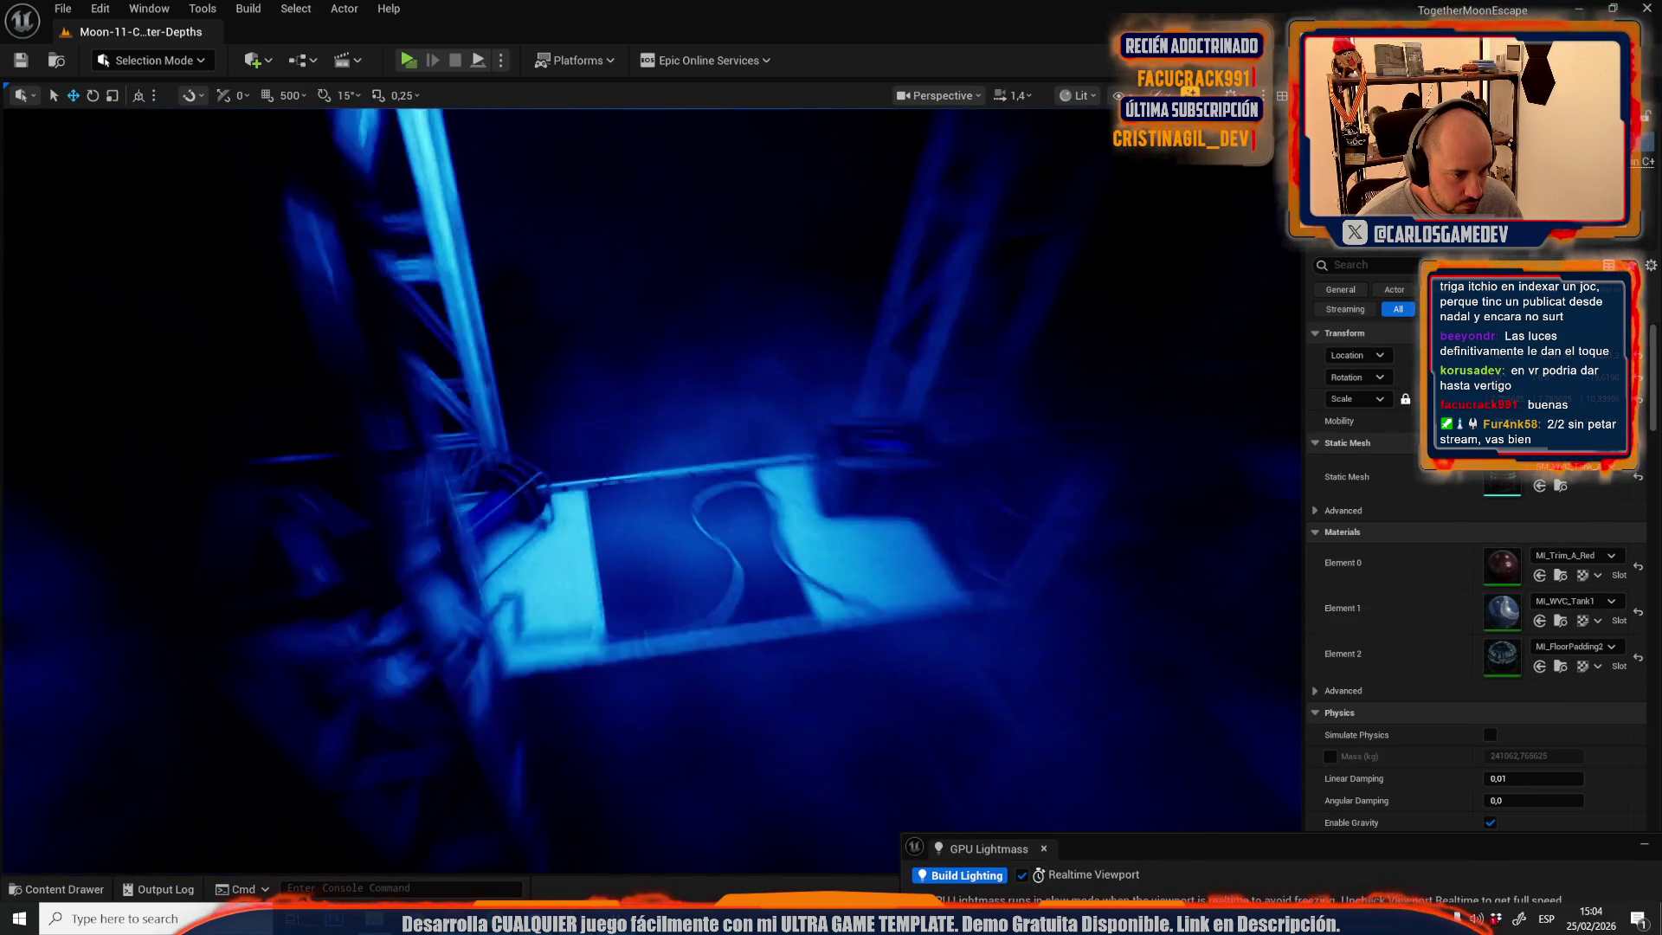
pyautogui.scroll(-2, 652, 491)
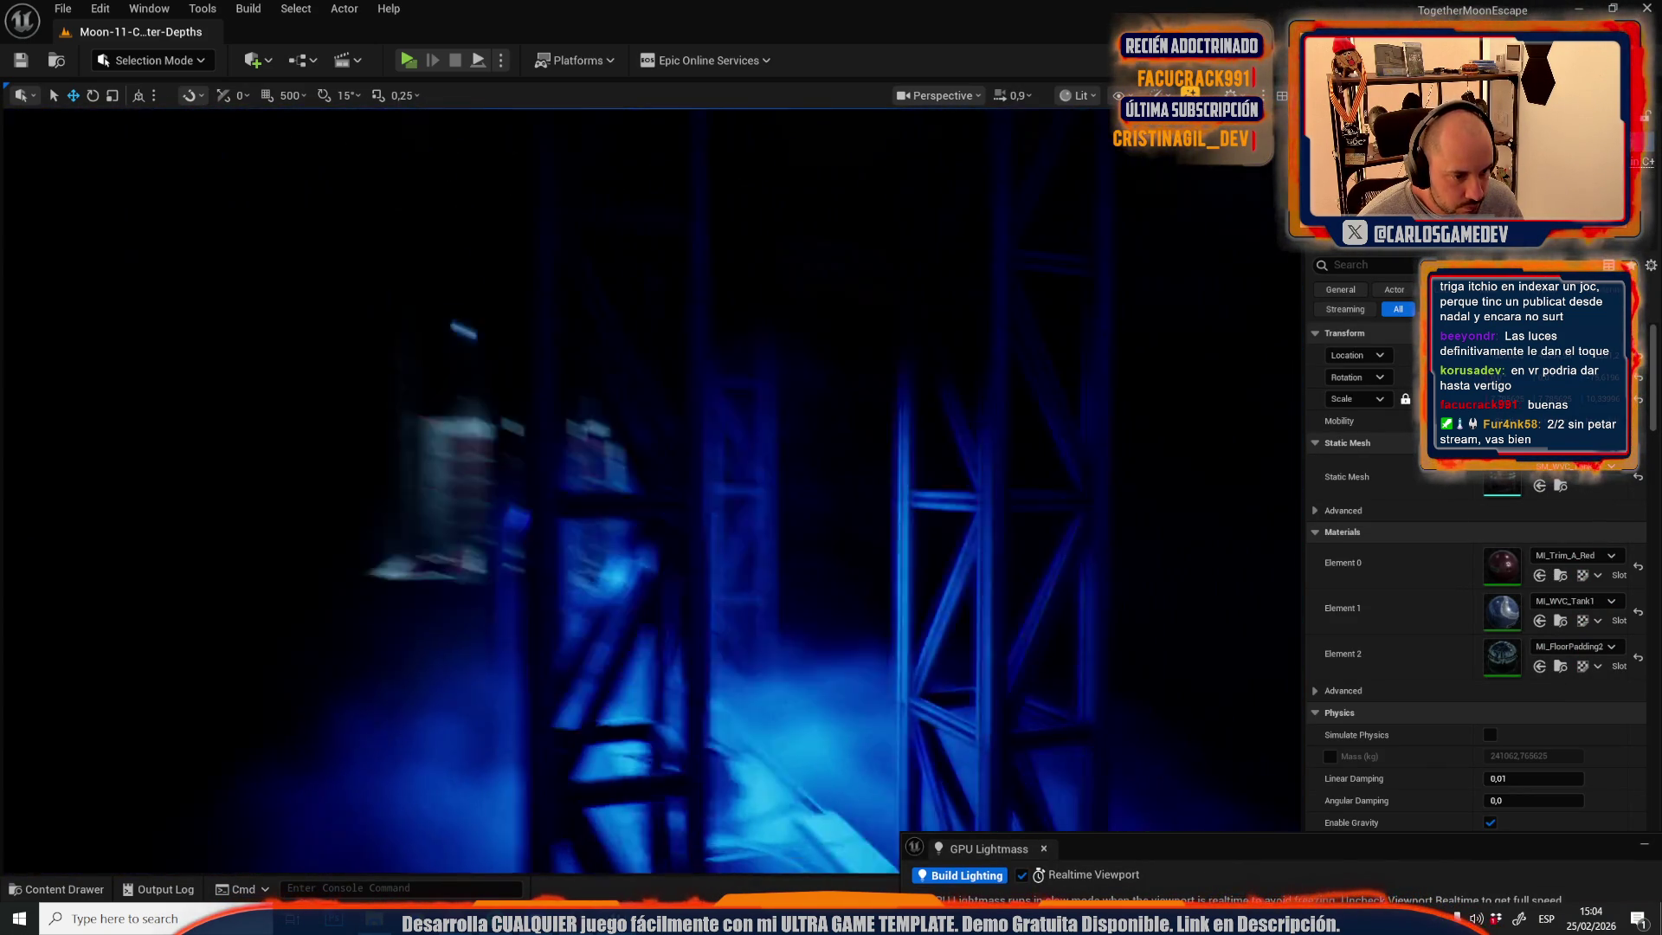
pyautogui.moveTo(652, 491); pyautogui.dragTo(714, 431)
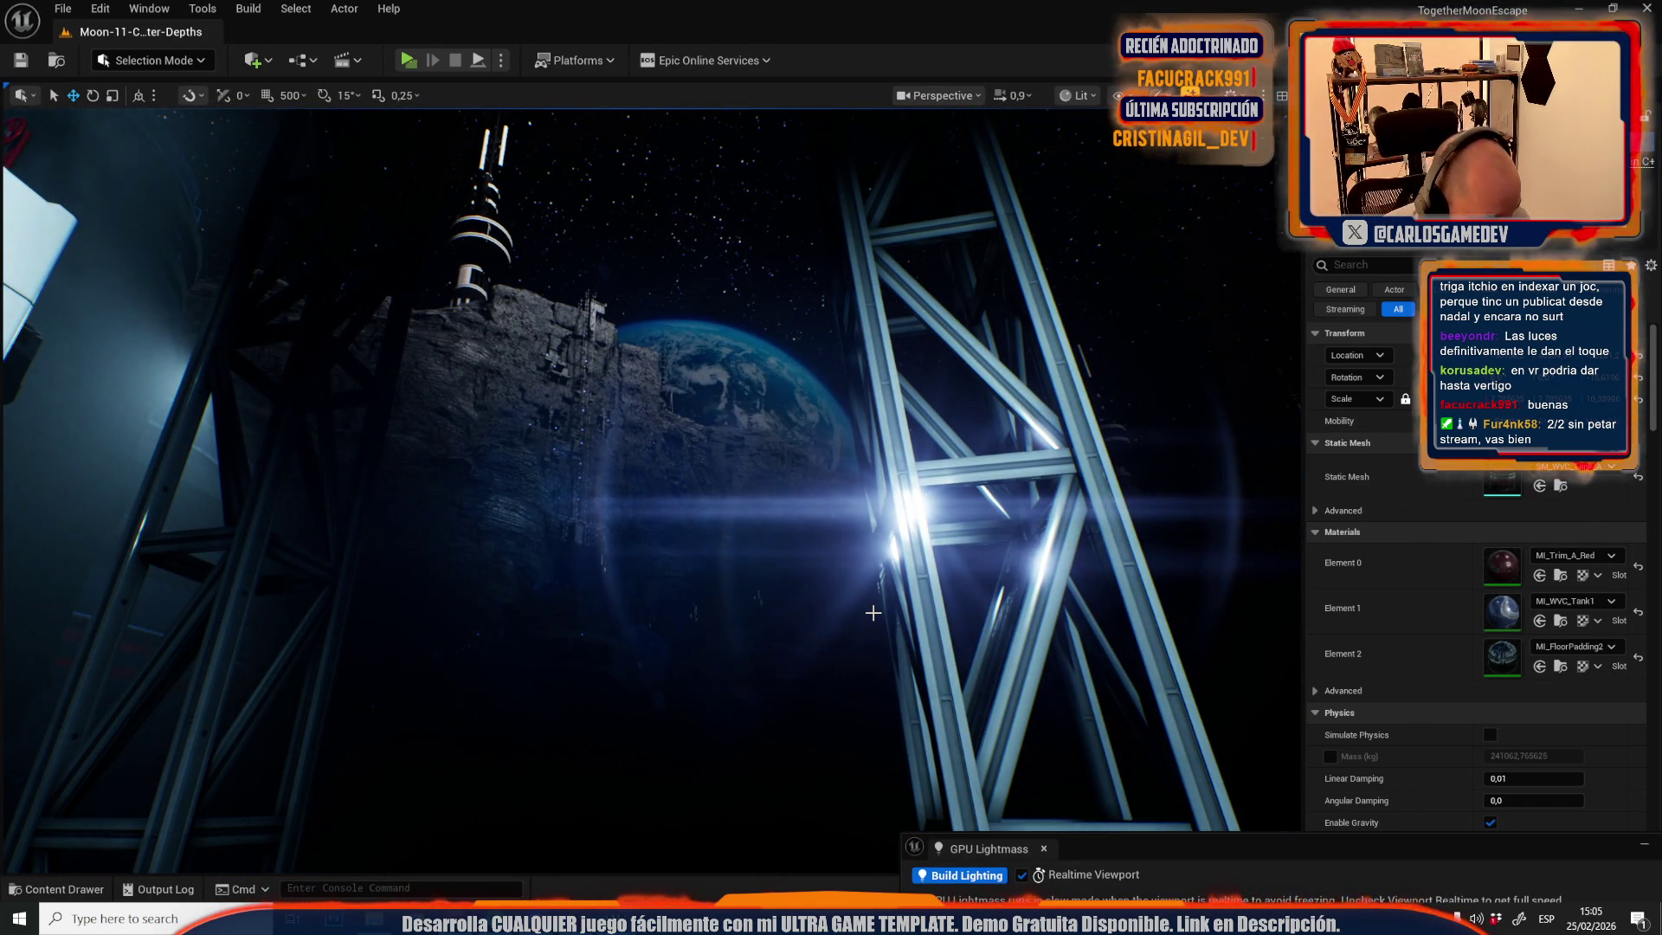
pyautogui.scroll(1, 829, 587)
pyautogui.moveTo(829, 587)
pyautogui.mouseDown()
pyautogui.moveTo(818, 576)
pyautogui.moveTo(779, 619)
pyautogui.moveTo(779, 595)
pyautogui.mouseUp()
pyautogui.scroll(2, 797, 606)
pyautogui.scroll(-2, 779, 619)
pyautogui.scroll(-2, 779, 609)
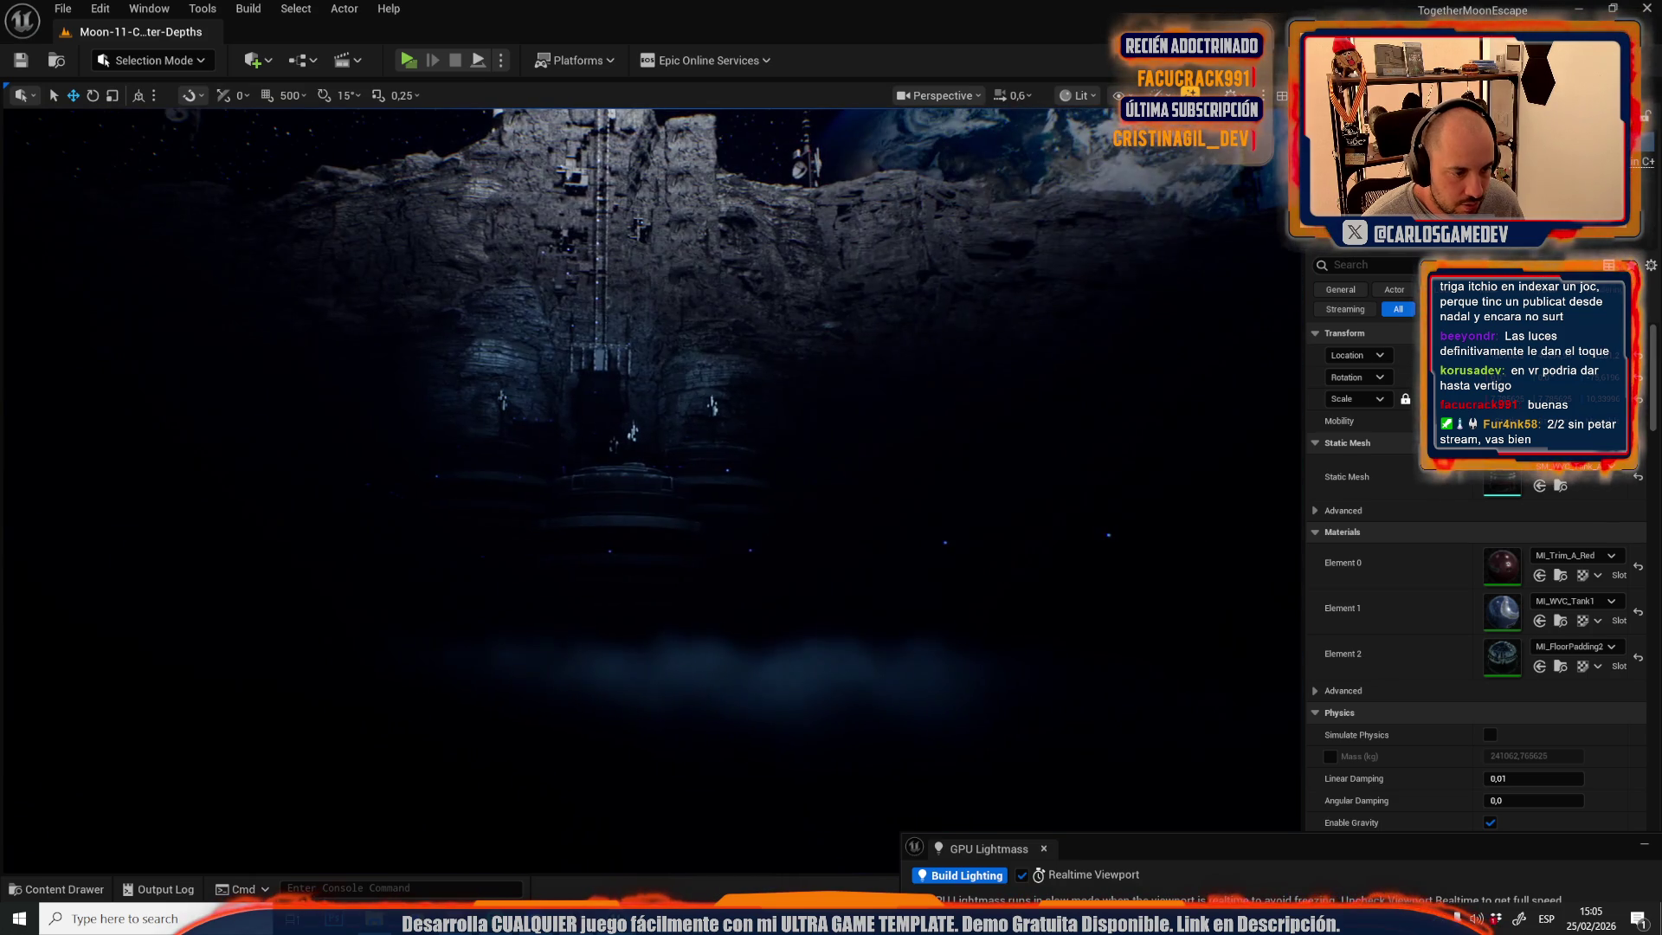
# - Select the black unlit floor plane Plane3, inspect it up close, then face the lit cliff
pyautogui.click(770, 681)
pyautogui.scroll(3, 769, 681)
pyautogui.moveTo(770, 681); pyautogui.dragTo(769, 643)
pyautogui.scroll(-2, 769, 670)
pyautogui.scroll(3, 770, 655)
pyautogui.moveTo(696, 530); pyautogui.dragTo(696, 530)
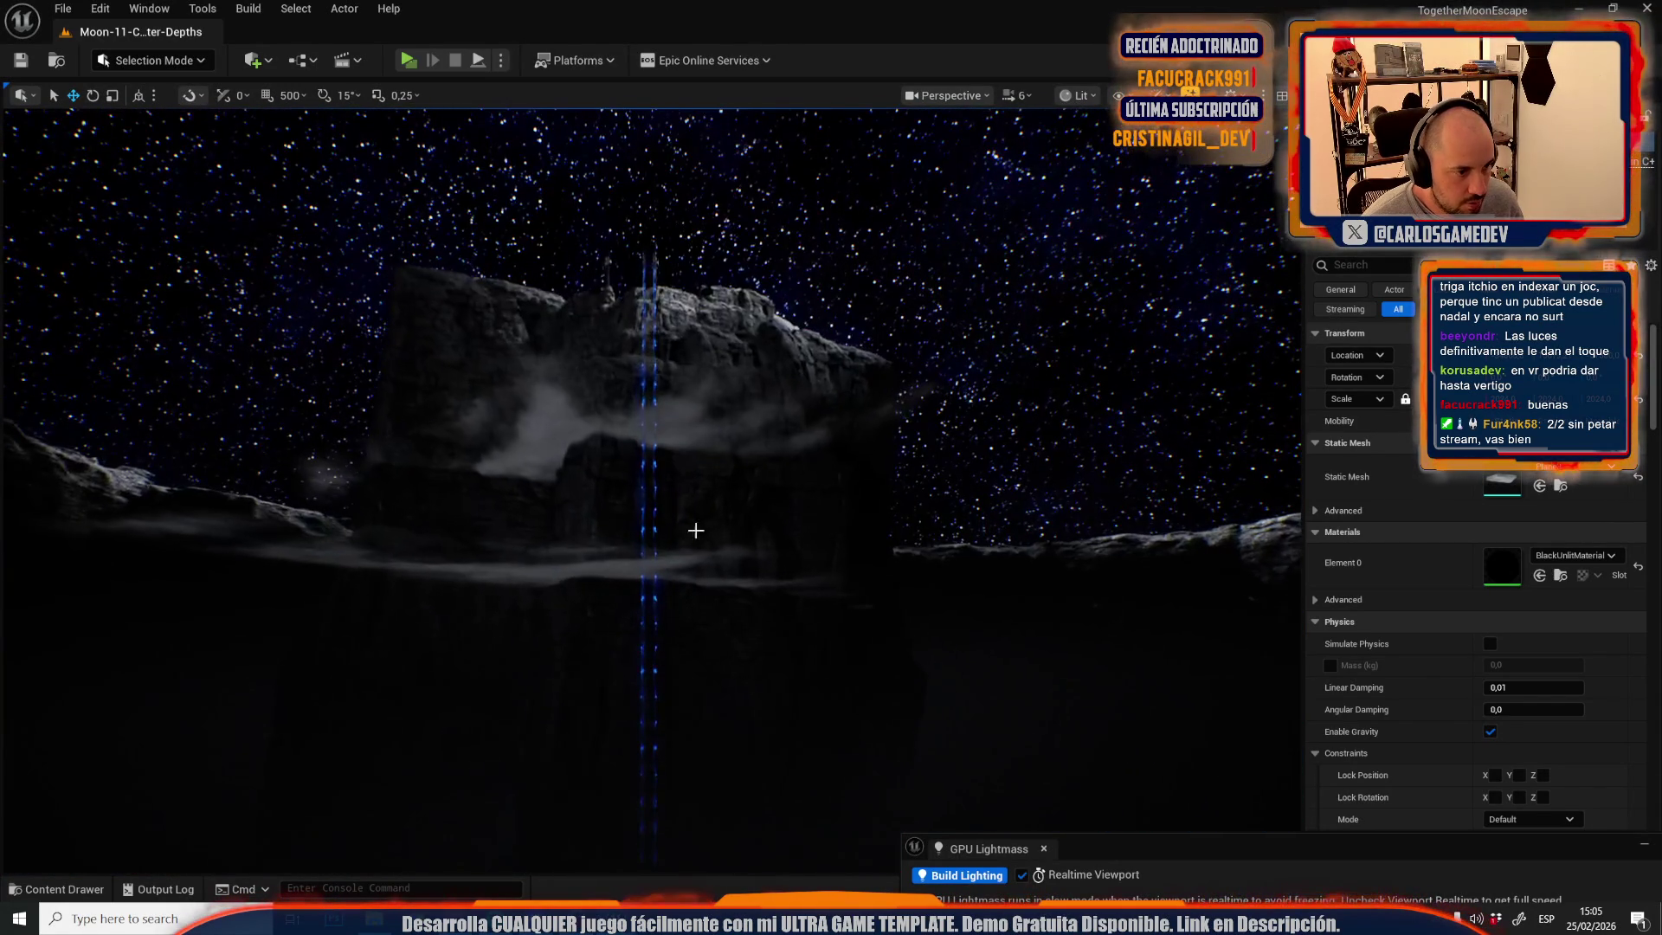
# - Select the large Easyfog plane and undo the accidental scale reset
pyautogui.click(541, 422)
pyautogui.click(541, 423)
pyautogui.moveTo(619, 479)
pyautogui.mouseDown()
pyautogui.moveTo(663, 446)
pyautogui.moveTo(660, 404)
pyautogui.mouseUp()
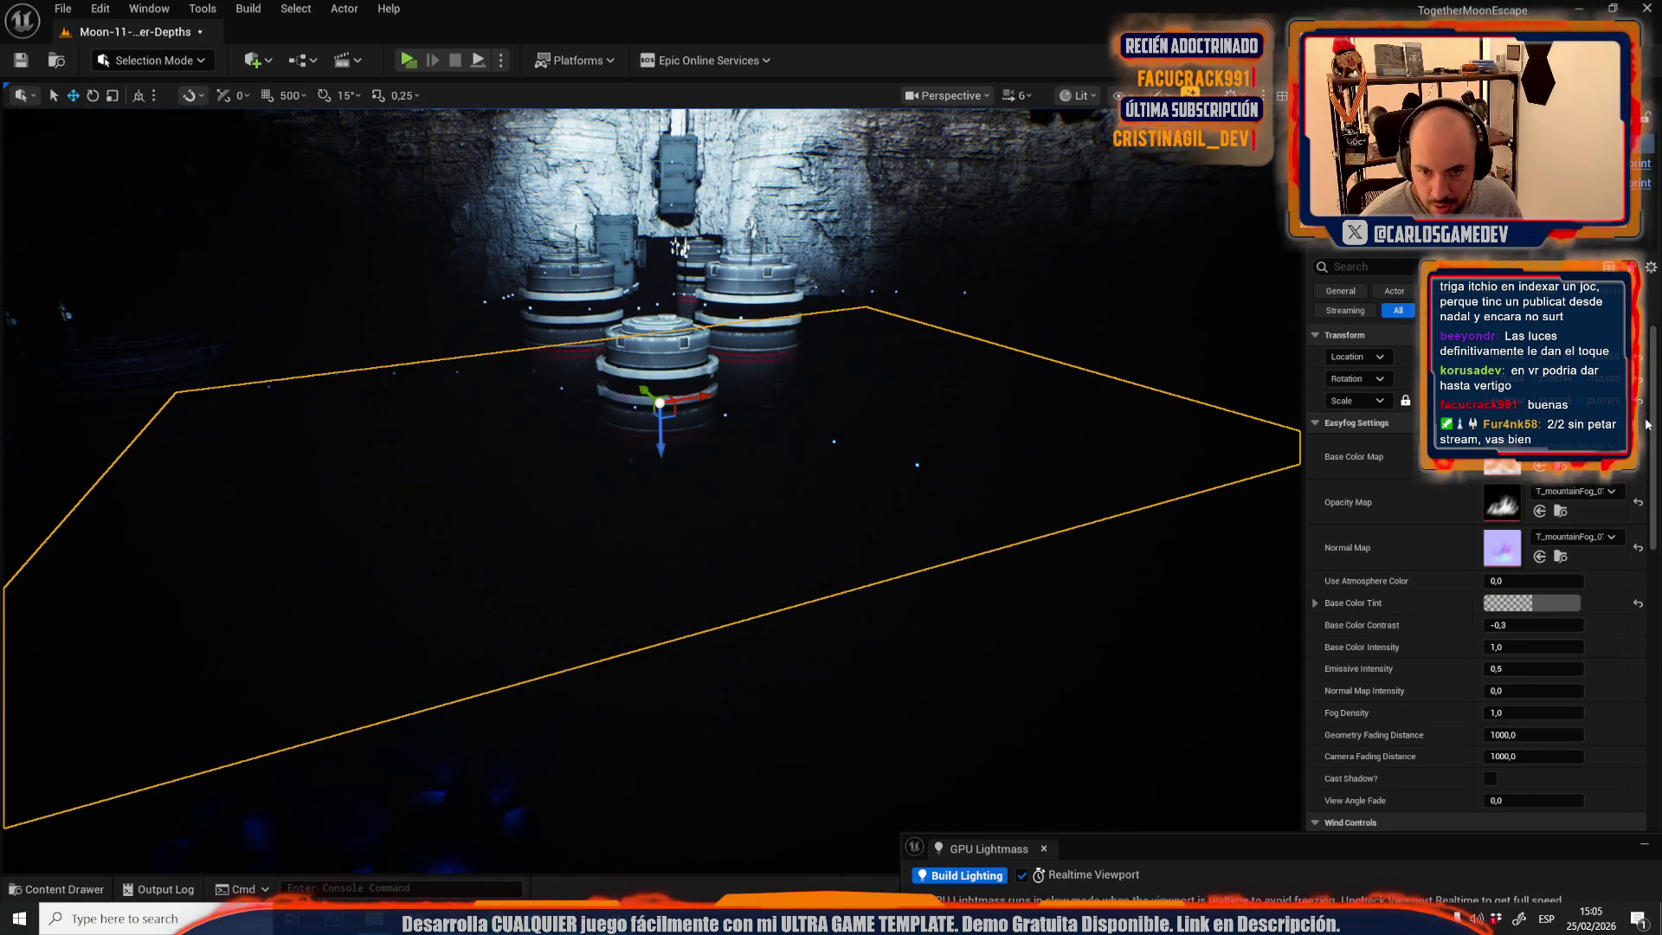
pyautogui.click(1638, 403)
pyautogui.hotkey('ctrl', 'z')
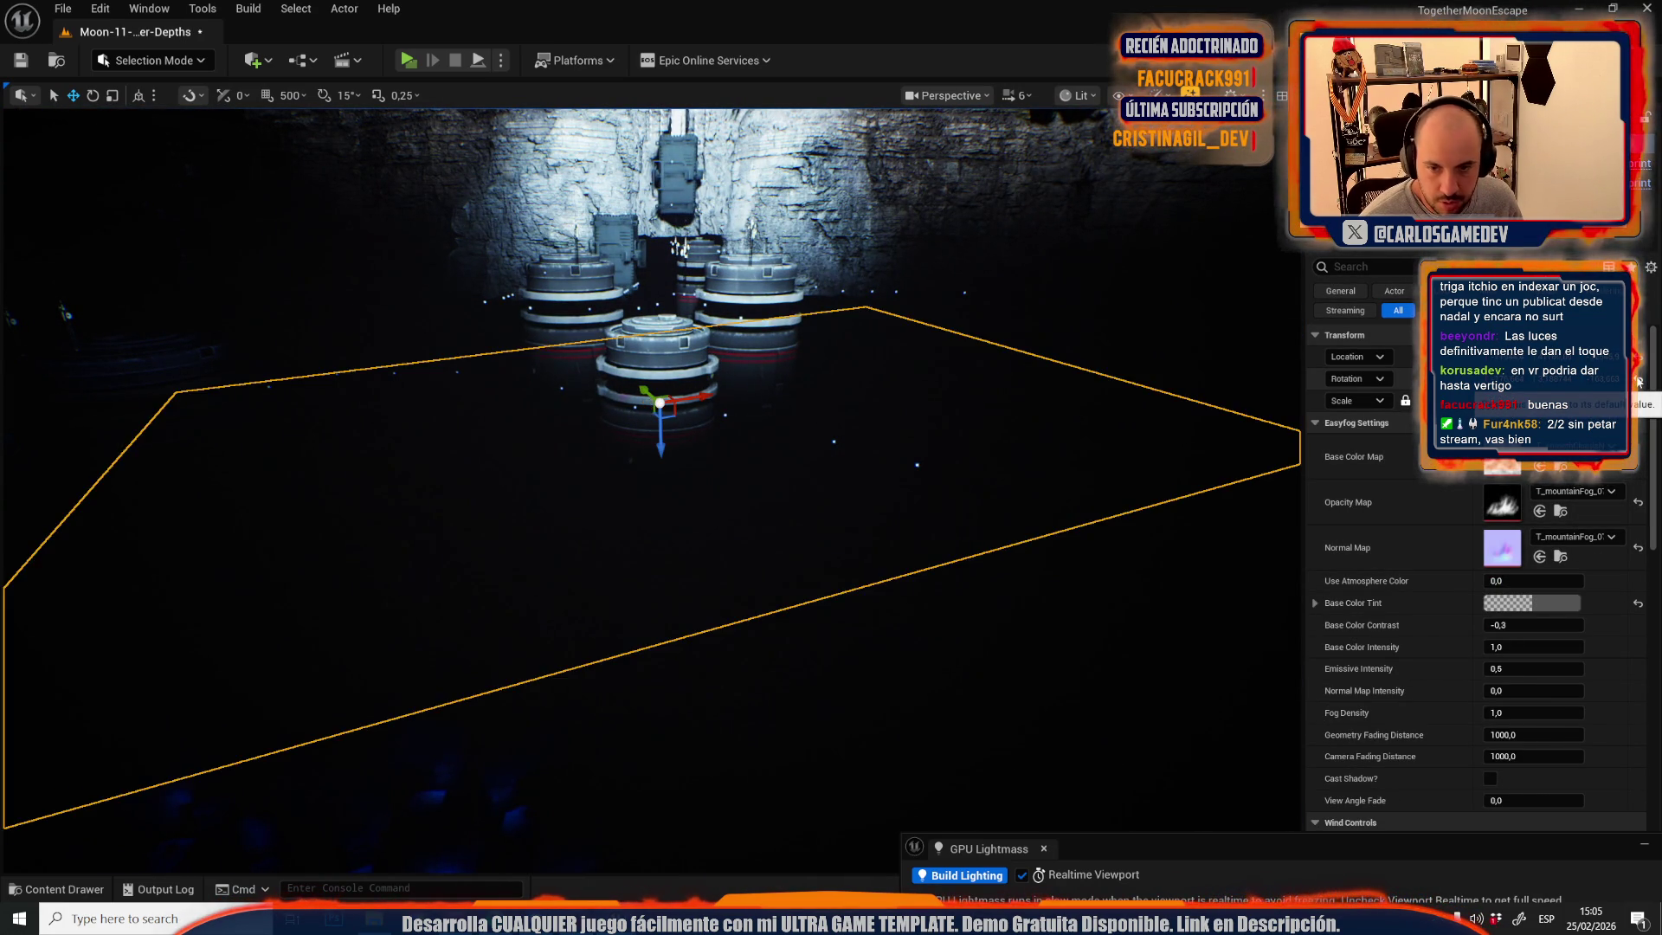
# - Rotate the Easyfog plane 90° so it stands upright in front of the cliff base
pyautogui.press('f')
pyautogui.press('e')
pyautogui.moveTo(926, 396)
pyautogui.mouseDown()
pyautogui.moveTo(894, 453)
pyautogui.moveTo(866, 252)
pyautogui.mouseUp()
pyautogui.press('e')
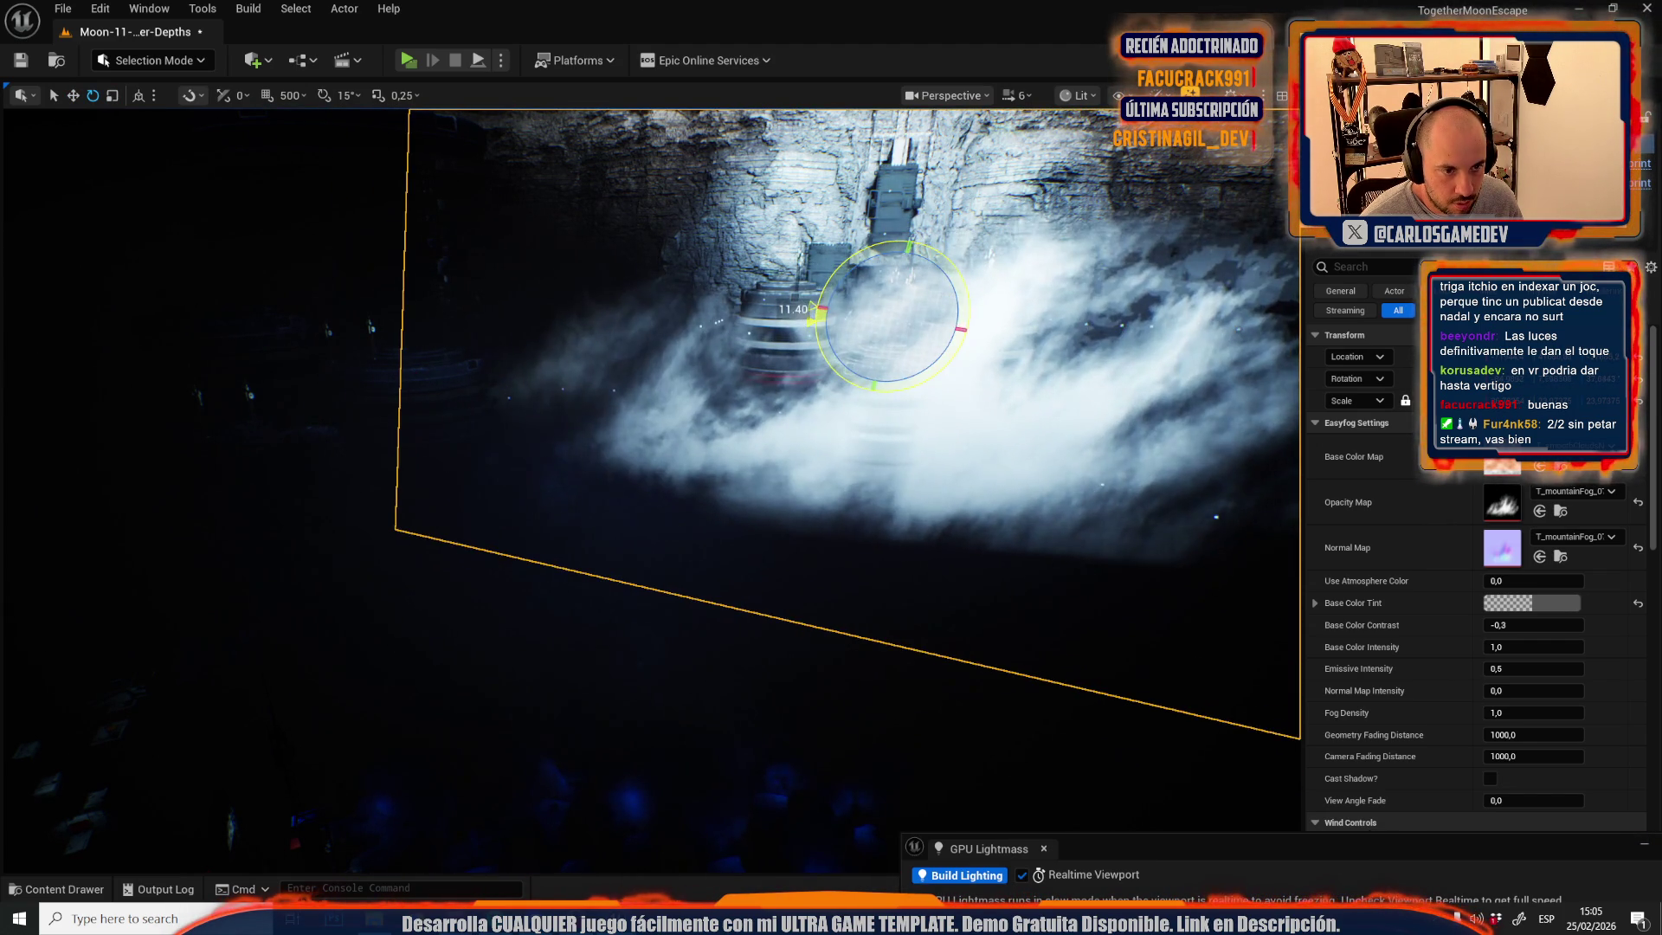
pyautogui.scroll(-3, 865, 247)
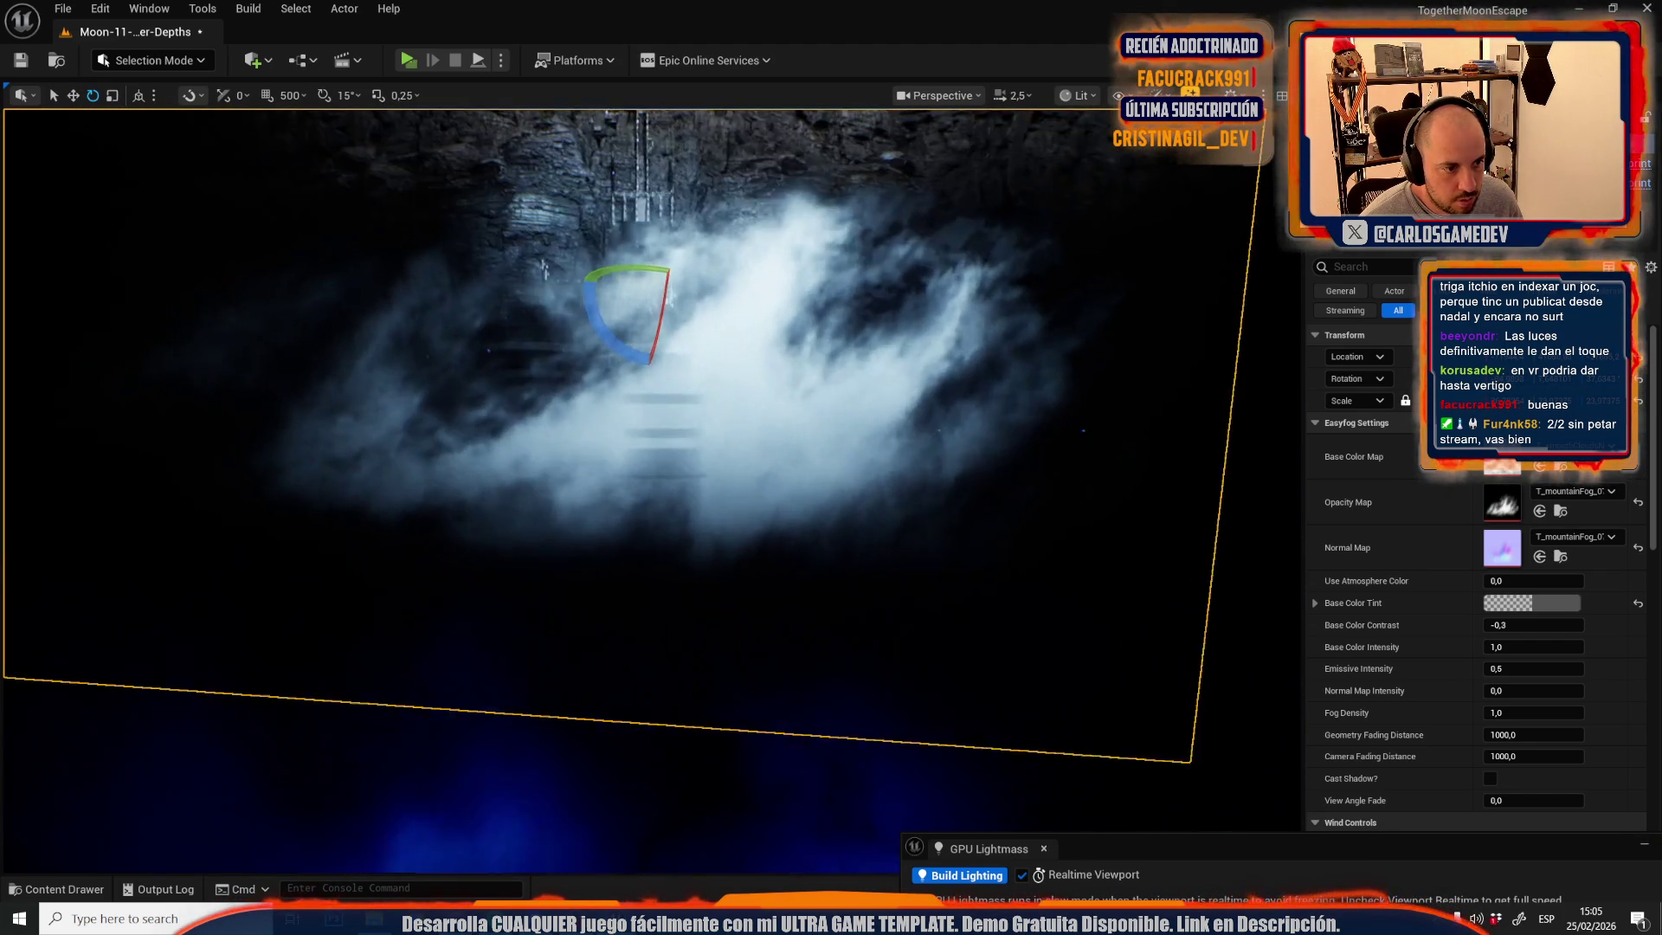
pyautogui.press('w')
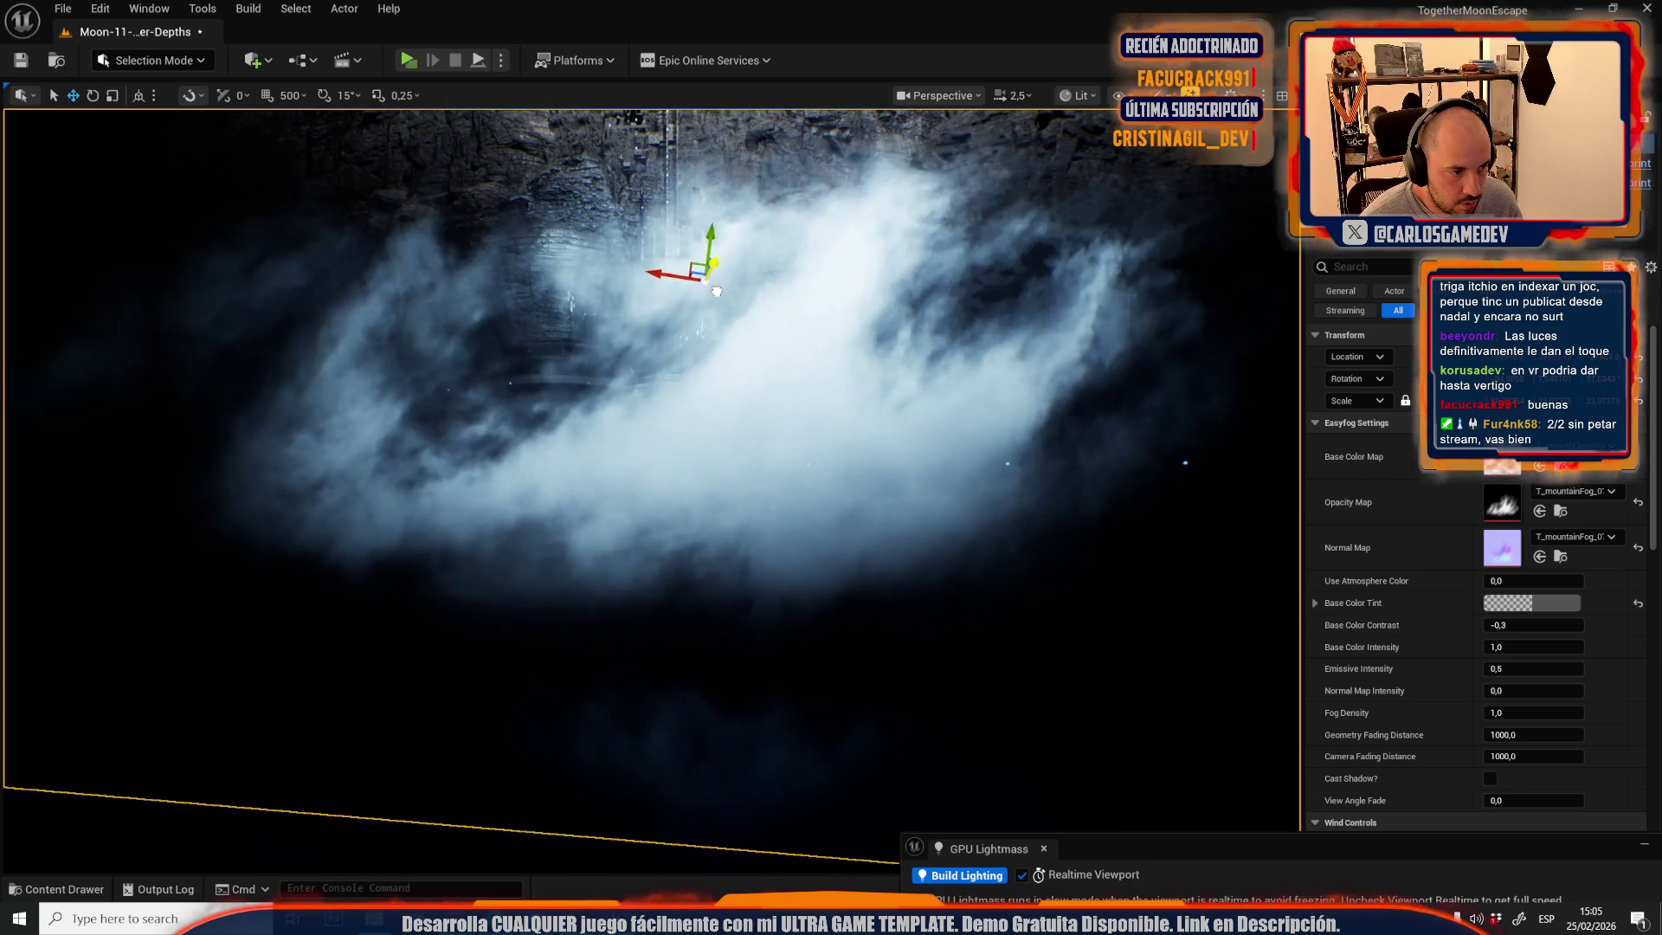
pyautogui.scroll(-5, 747, 428)
# - Check the fog in Unlit view mode, then return the viewport to Lit
pyautogui.hotkey('alt', '3')
pyautogui.moveTo(747, 427); pyautogui.dragTo(955, 179)
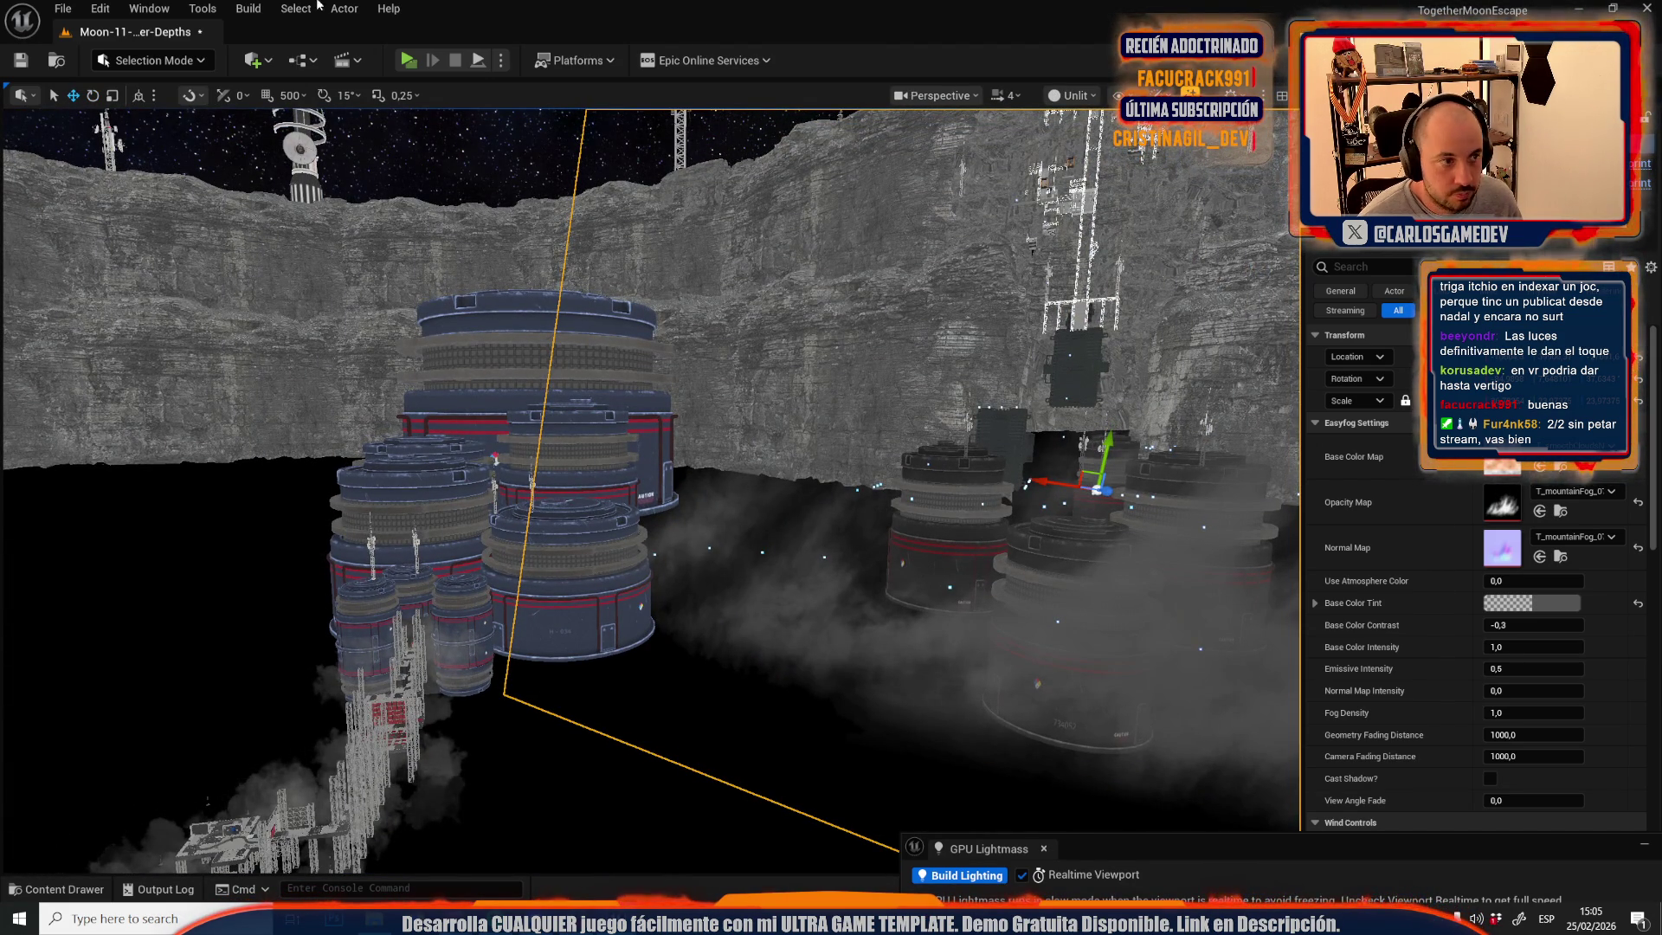
pyautogui.click(1071, 95)
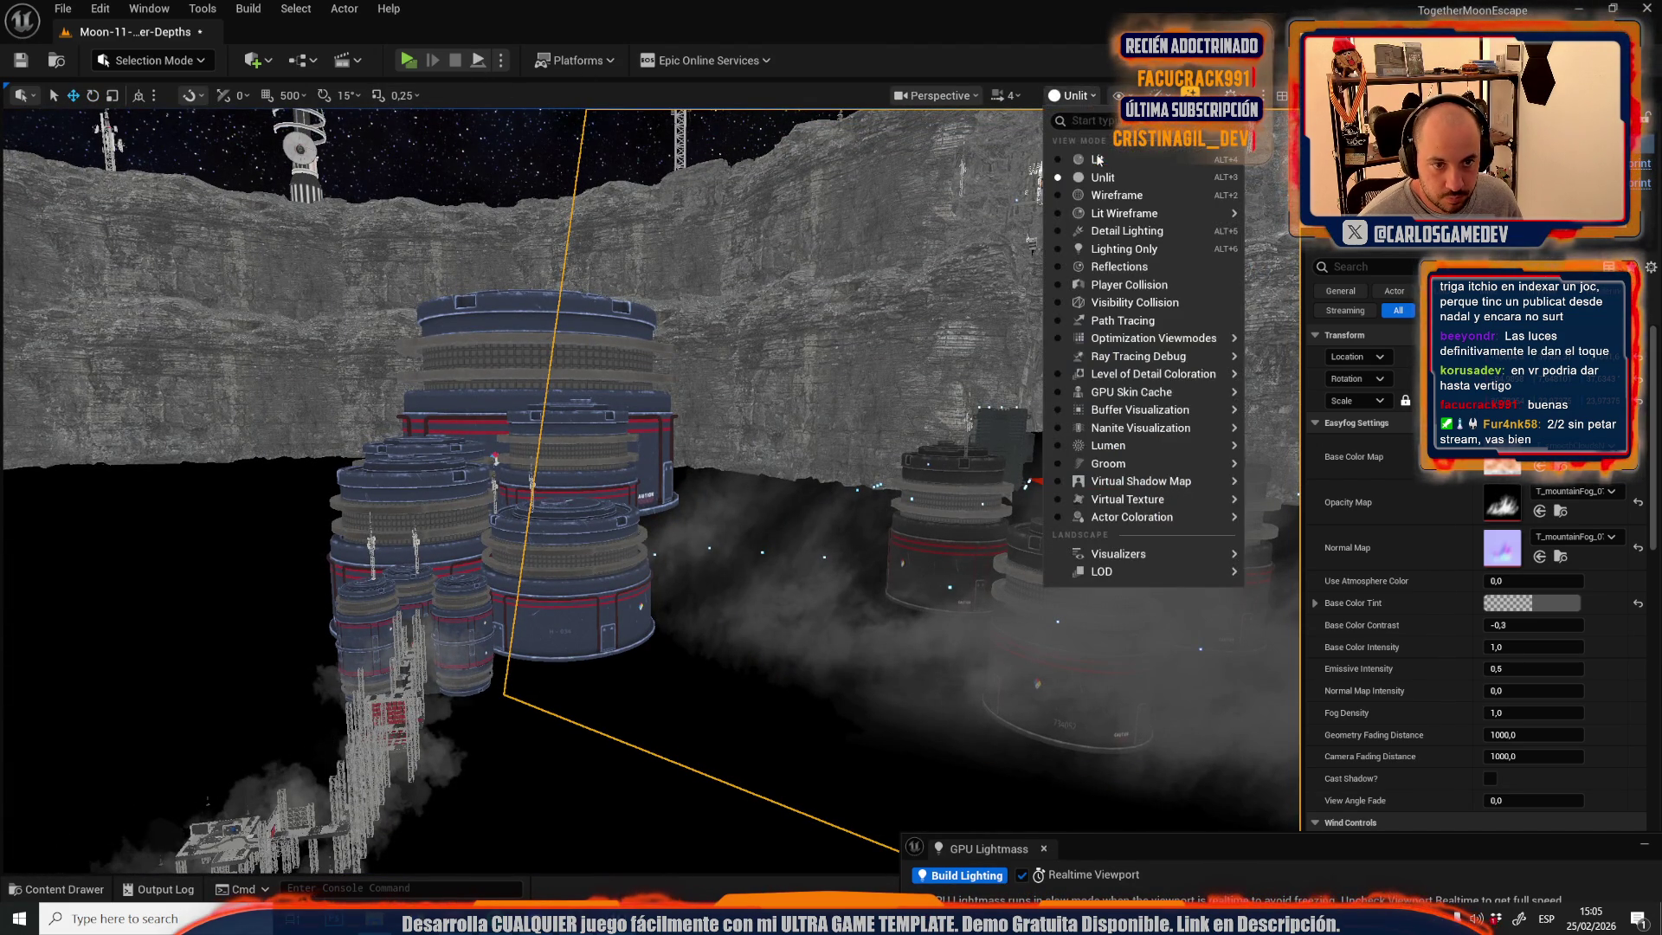
pyautogui.click(1156, 130)
pyautogui.press('f')
pyautogui.scroll(-4, 651, 490)
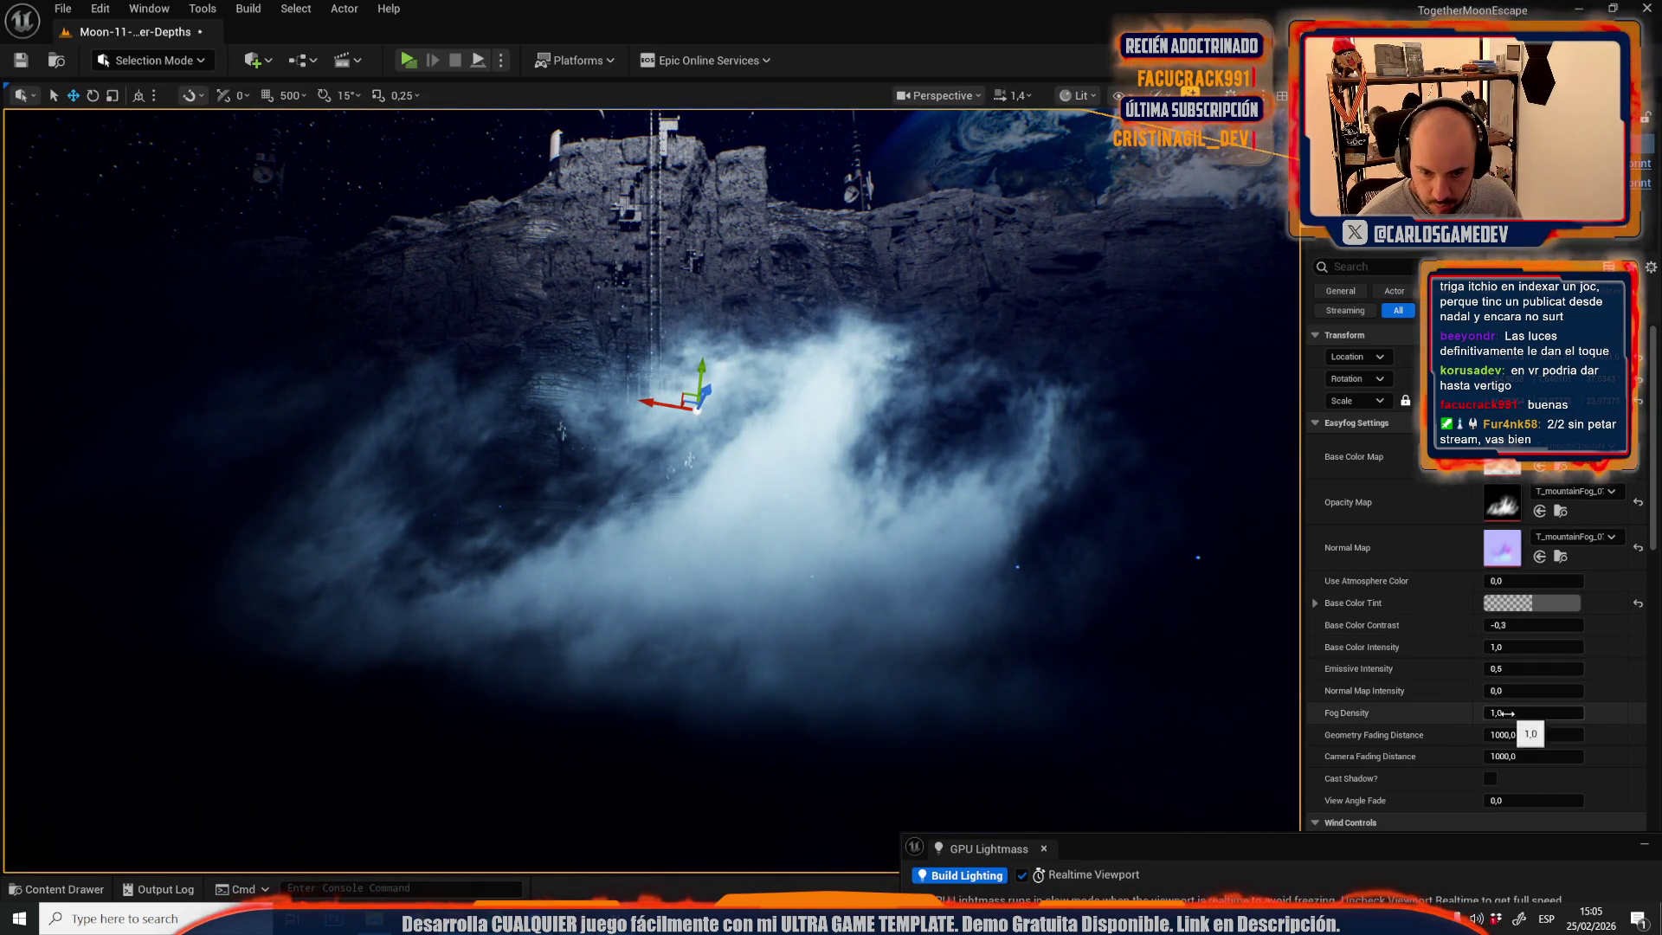
pyautogui.click(1533, 712)
pyautogui.write(',4')
# - Thin the Easyfog's Fog Density to 0,2
pyautogui.press('Return')
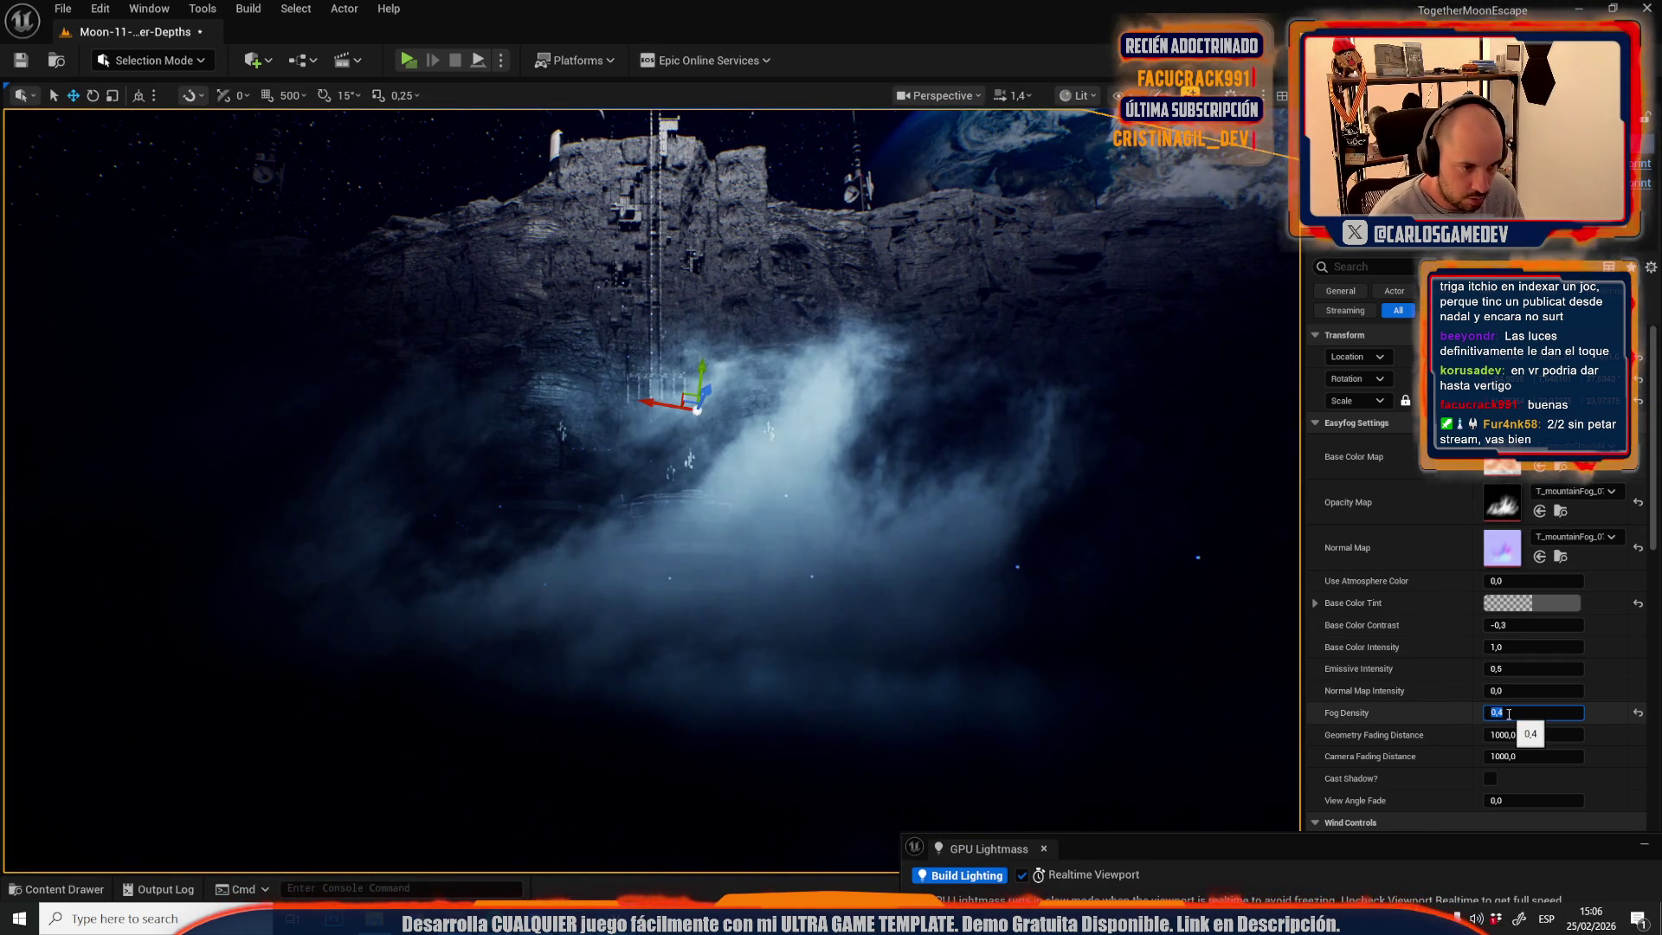
pyautogui.write('2')
pyautogui.press('Return')
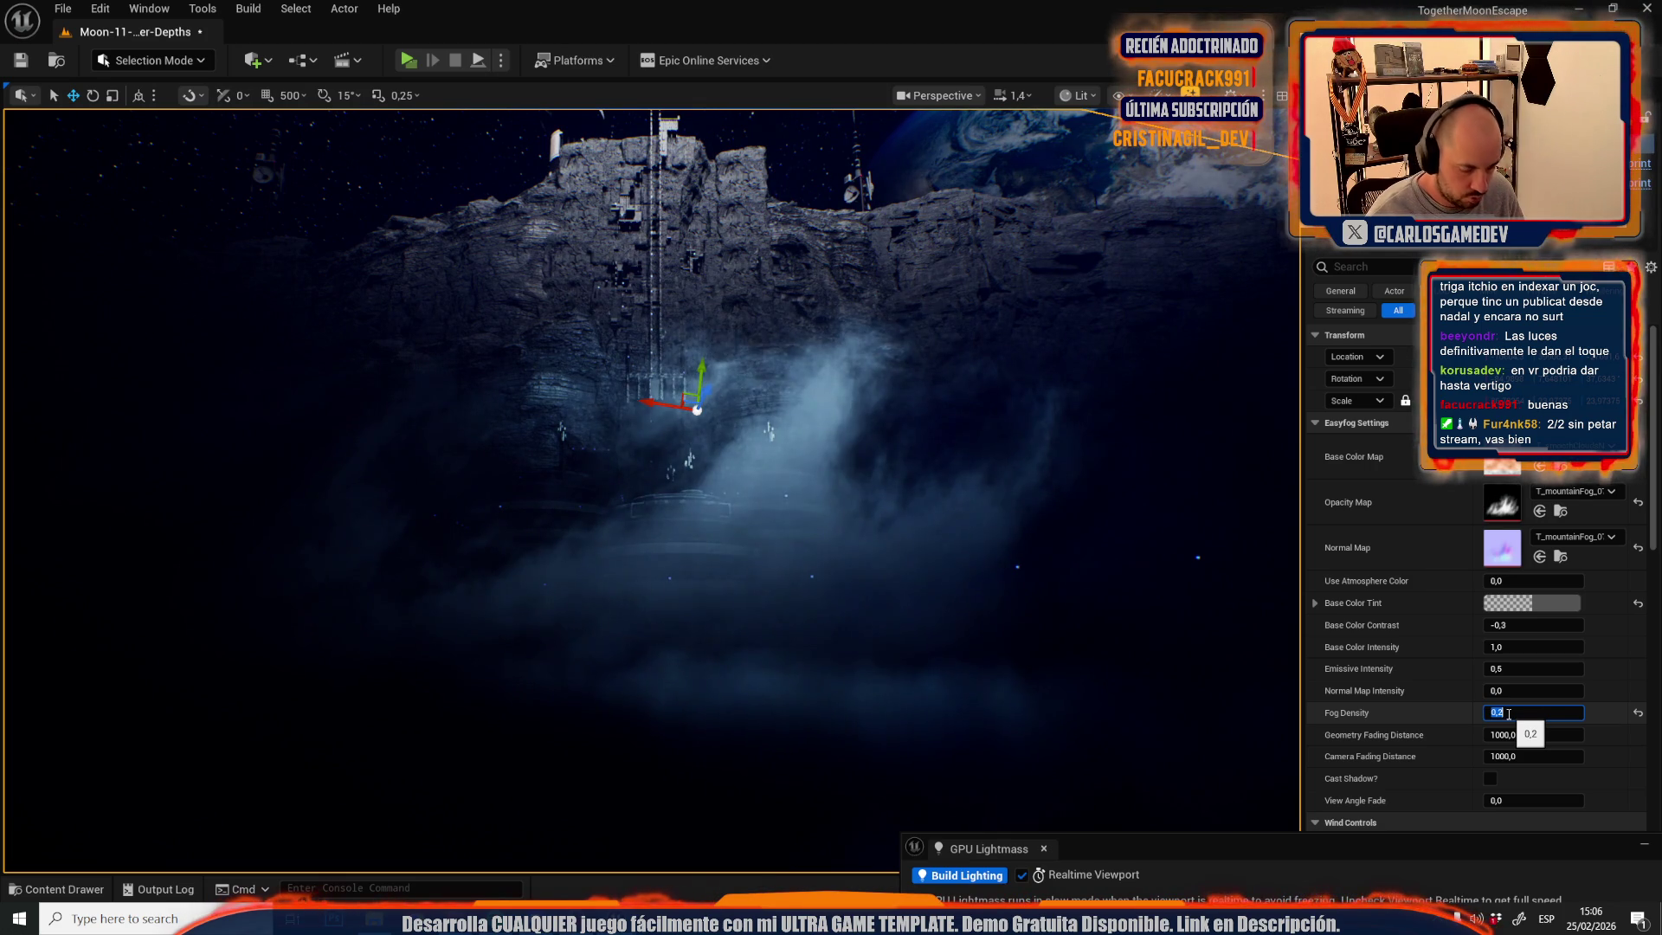
# - Darken the fog's Base Color Tint to almost black in the colour picker
pyautogui.click(1537, 605)
pyautogui.click(1404, 635)
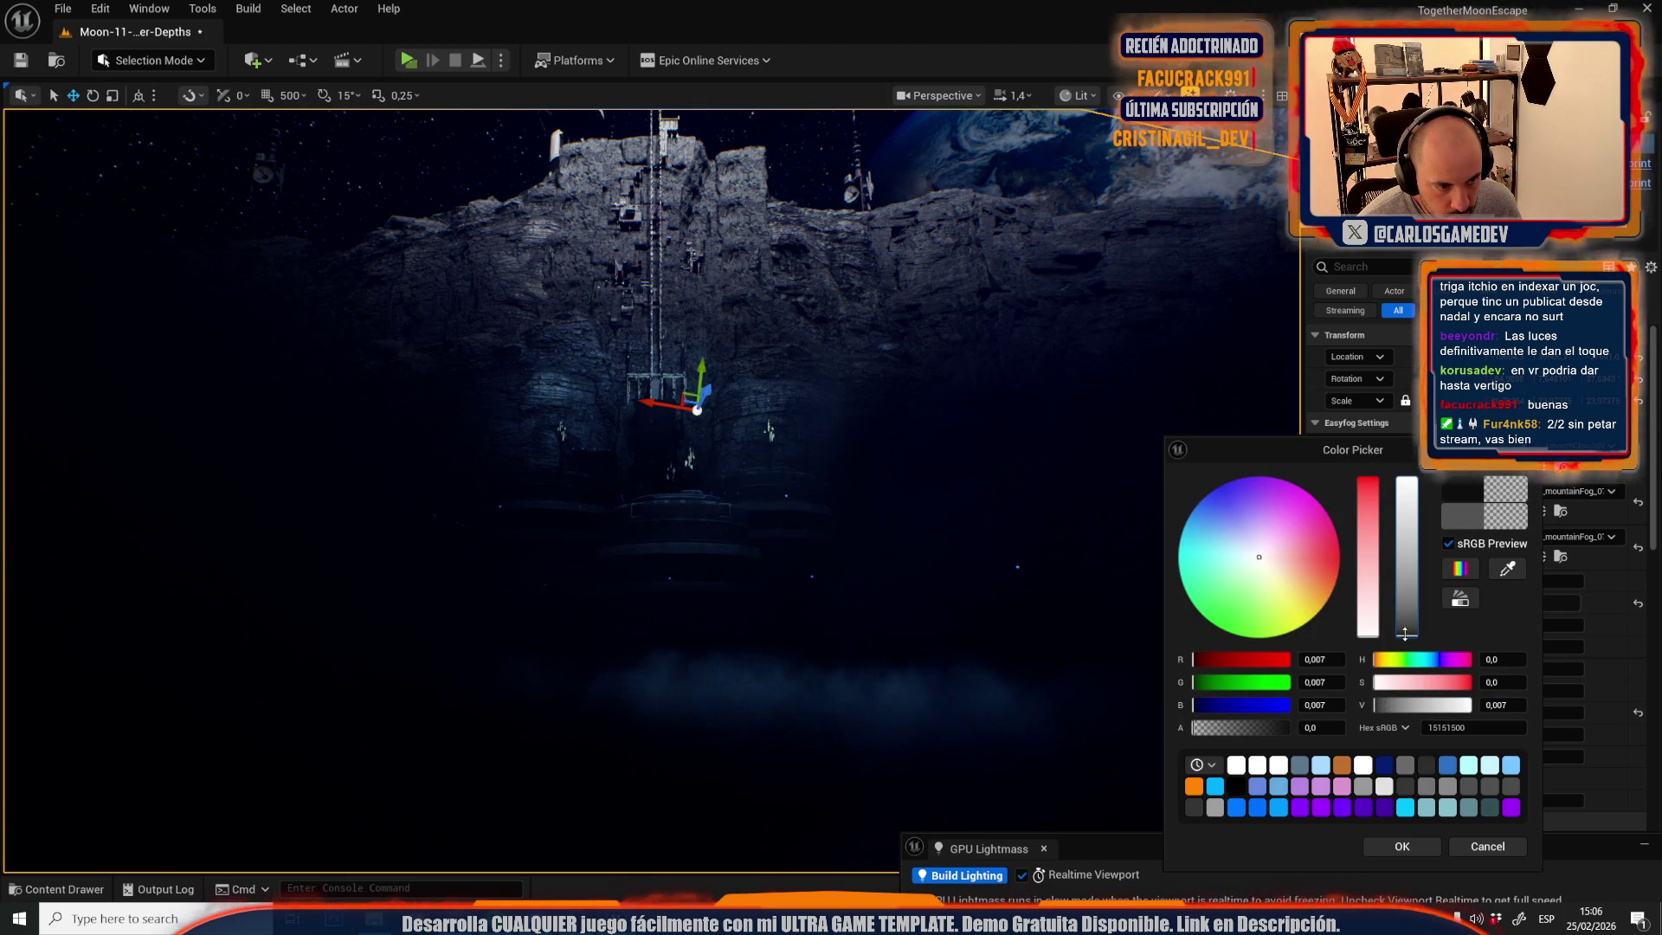
pyautogui.click(1405, 632)
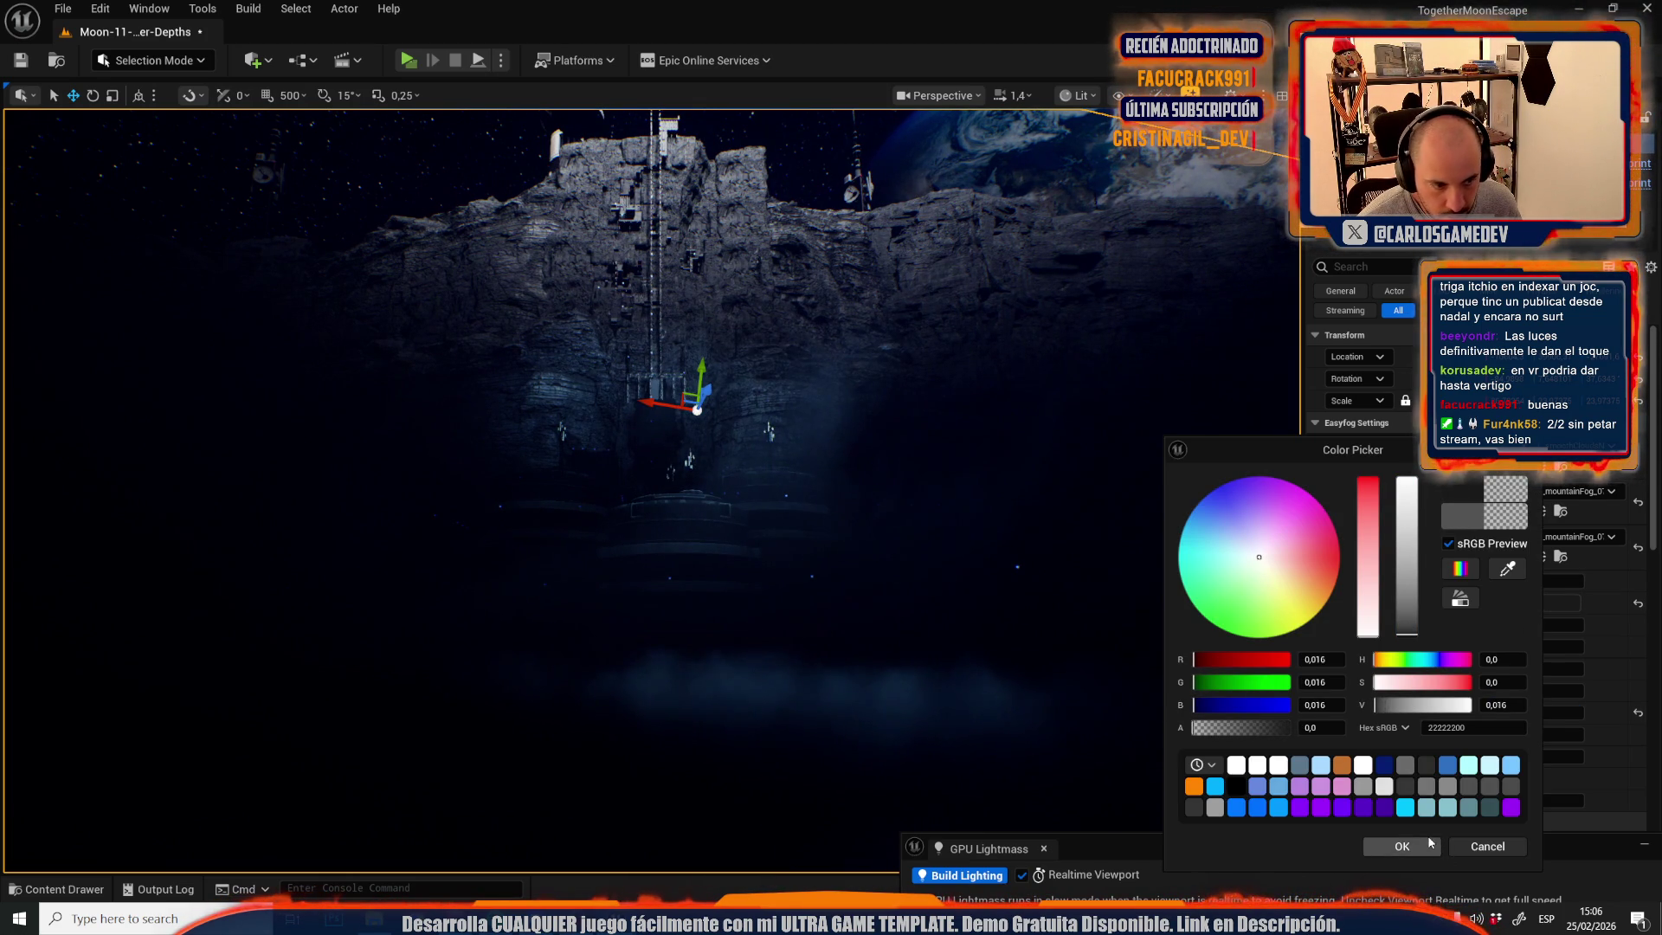
pyautogui.click(1401, 848)
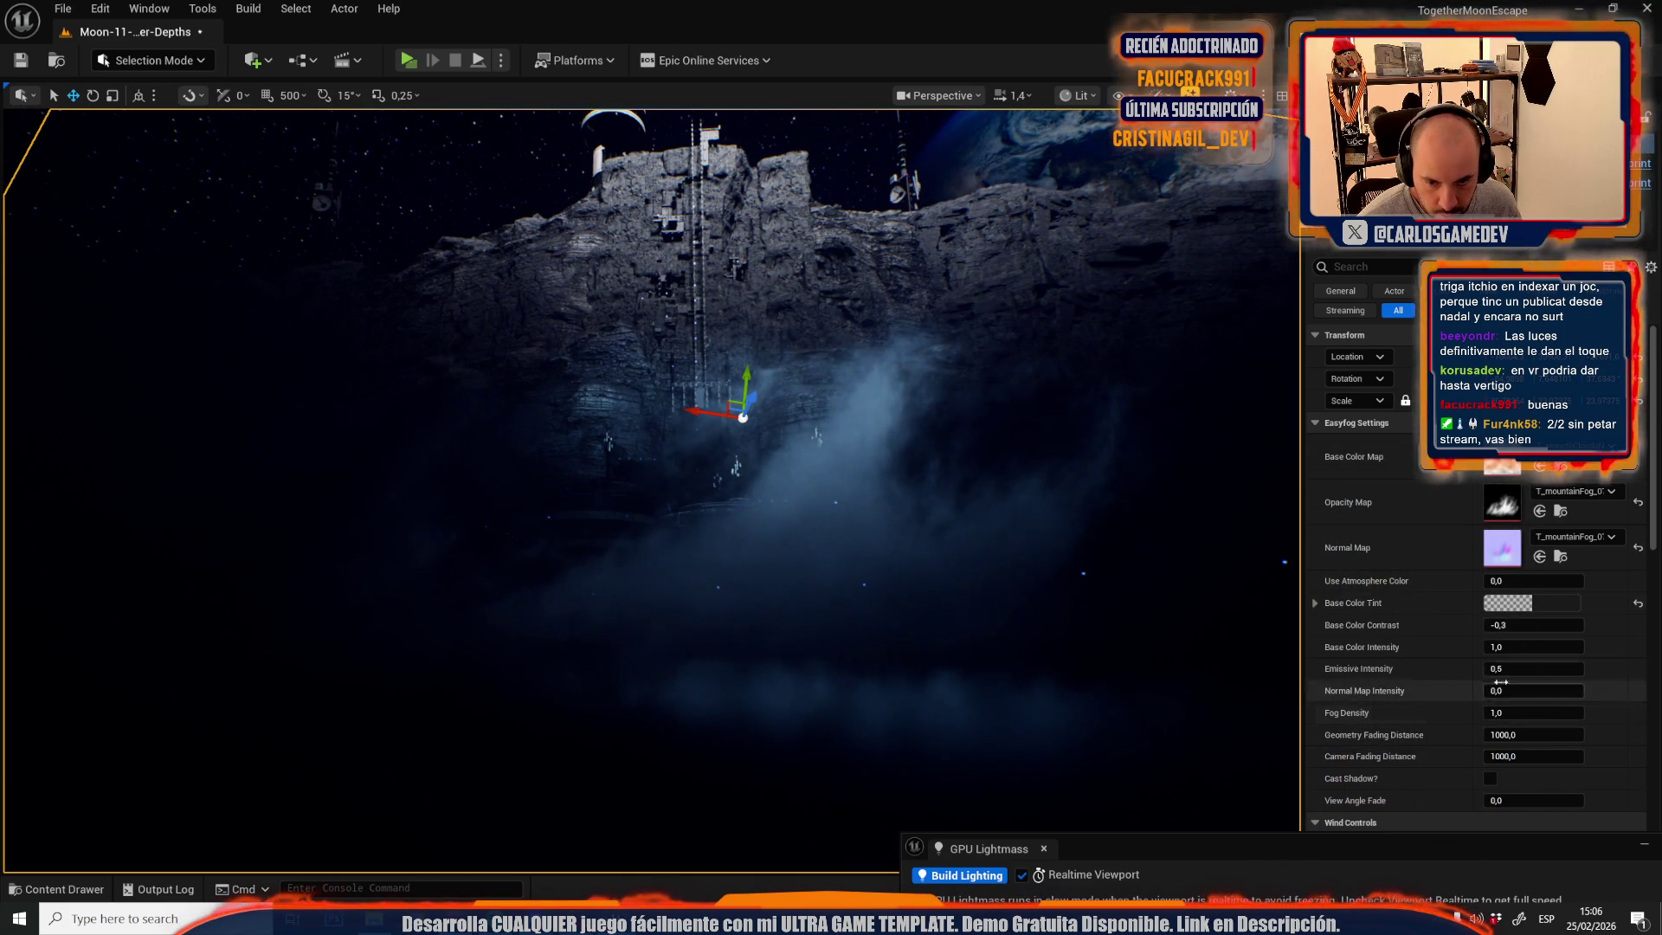
# - Lower the Base Color Tint value to 0,001 (hex 03030300) and confirm
pyautogui.click(1551, 602)
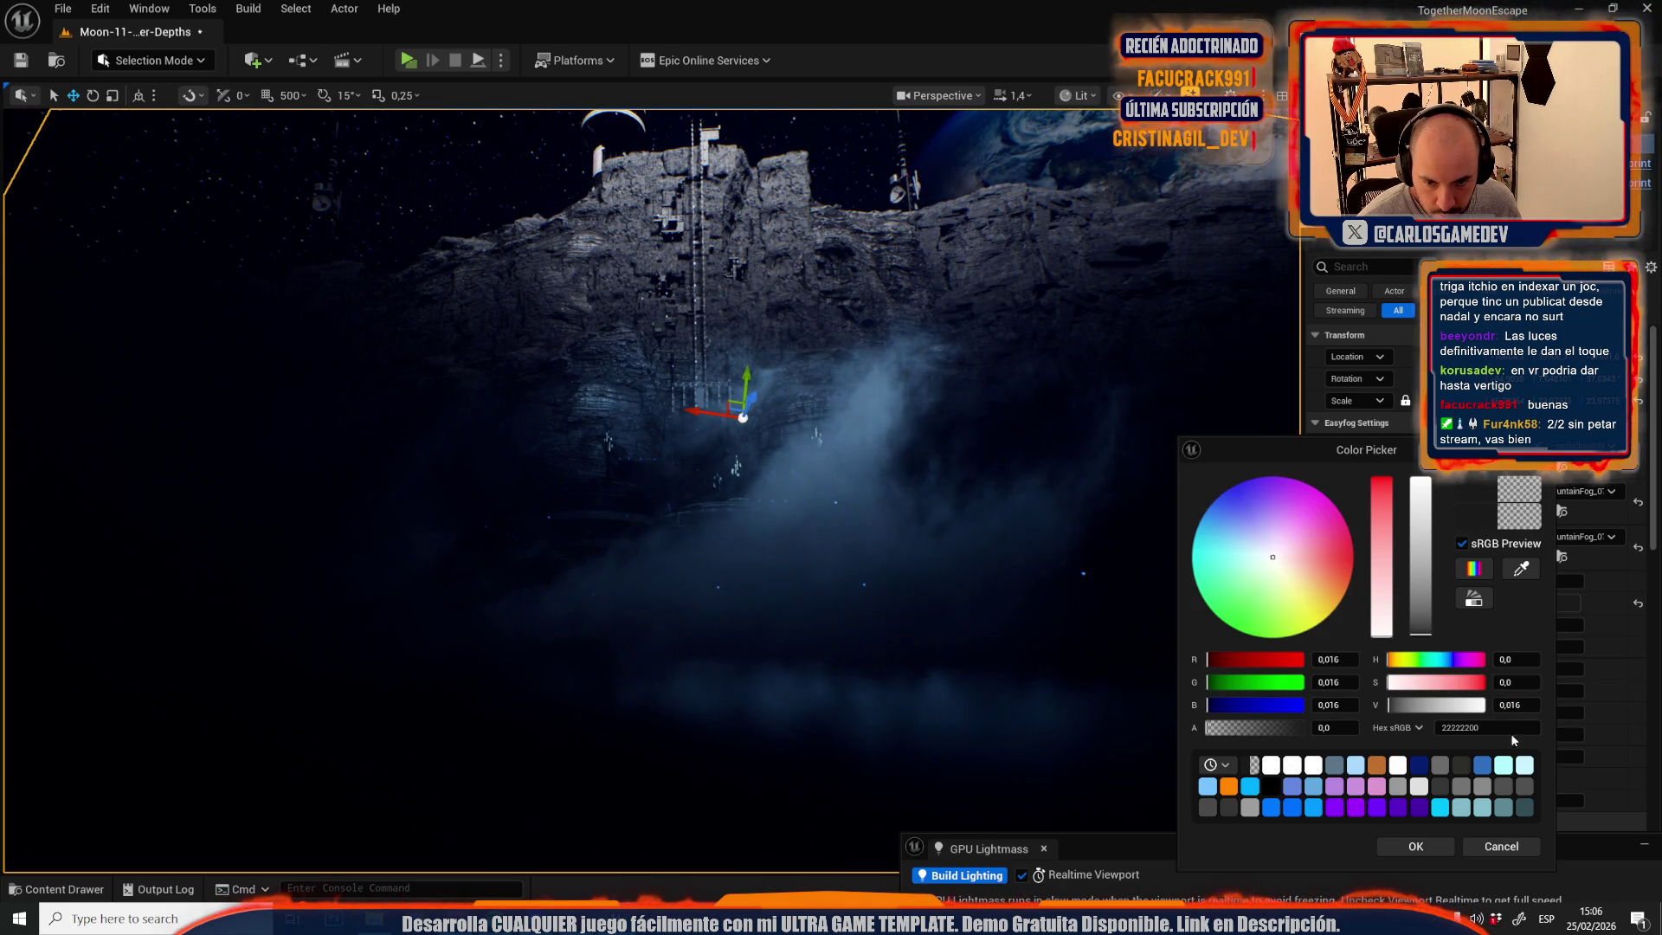
pyautogui.click(1416, 637)
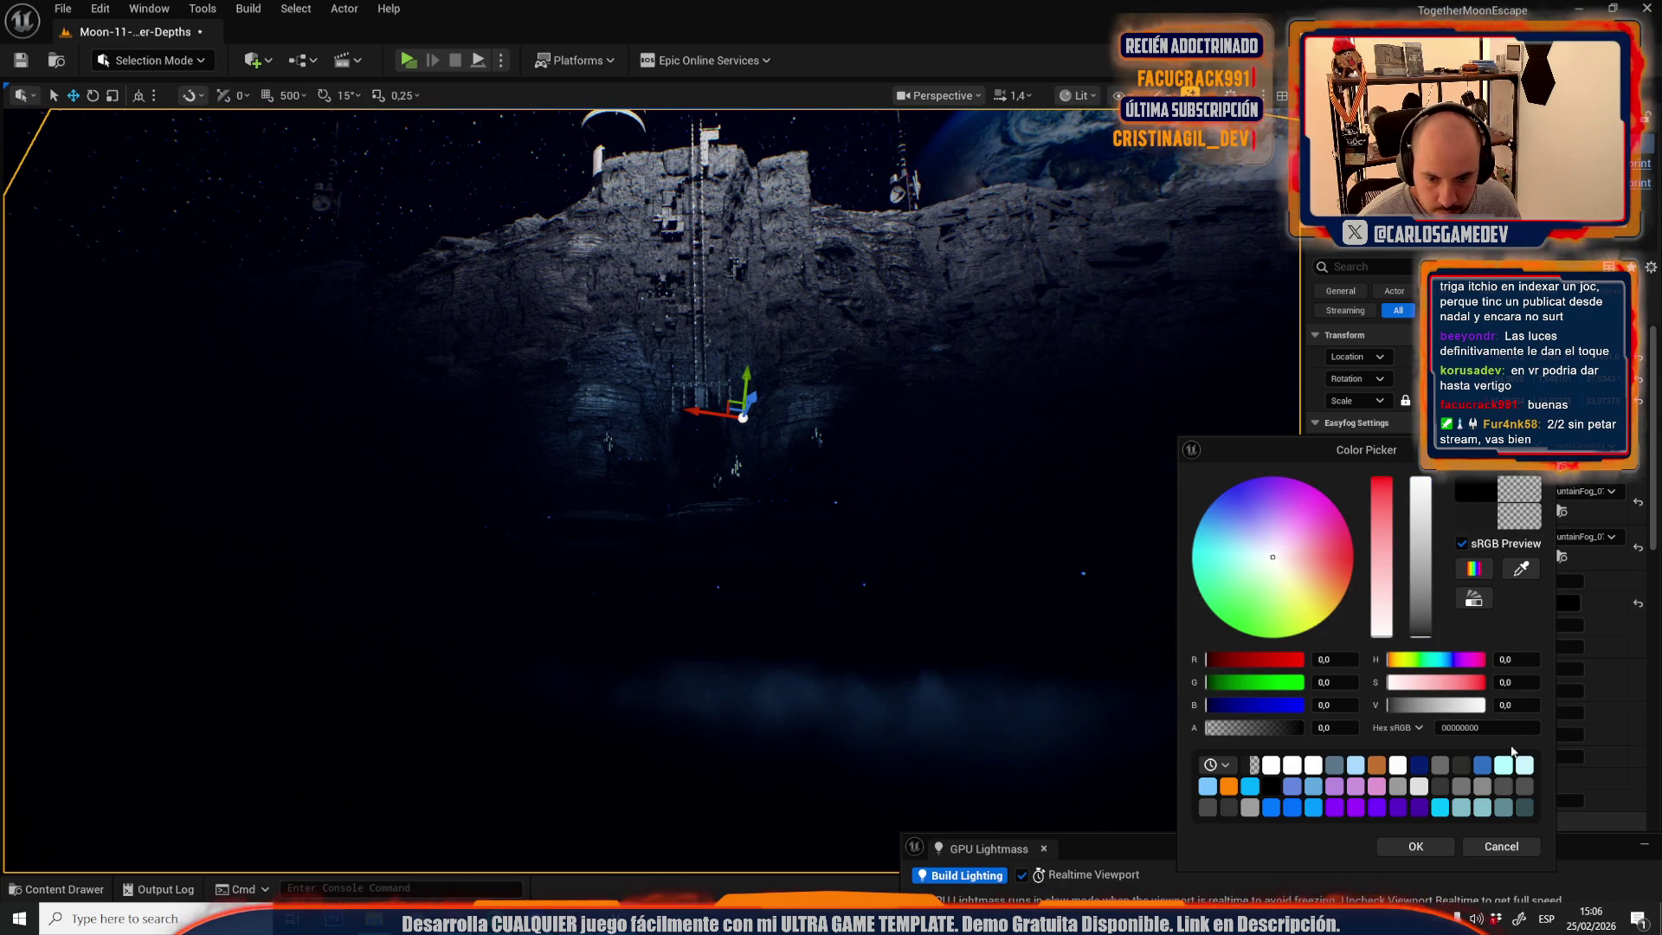
pyautogui.press('Return')
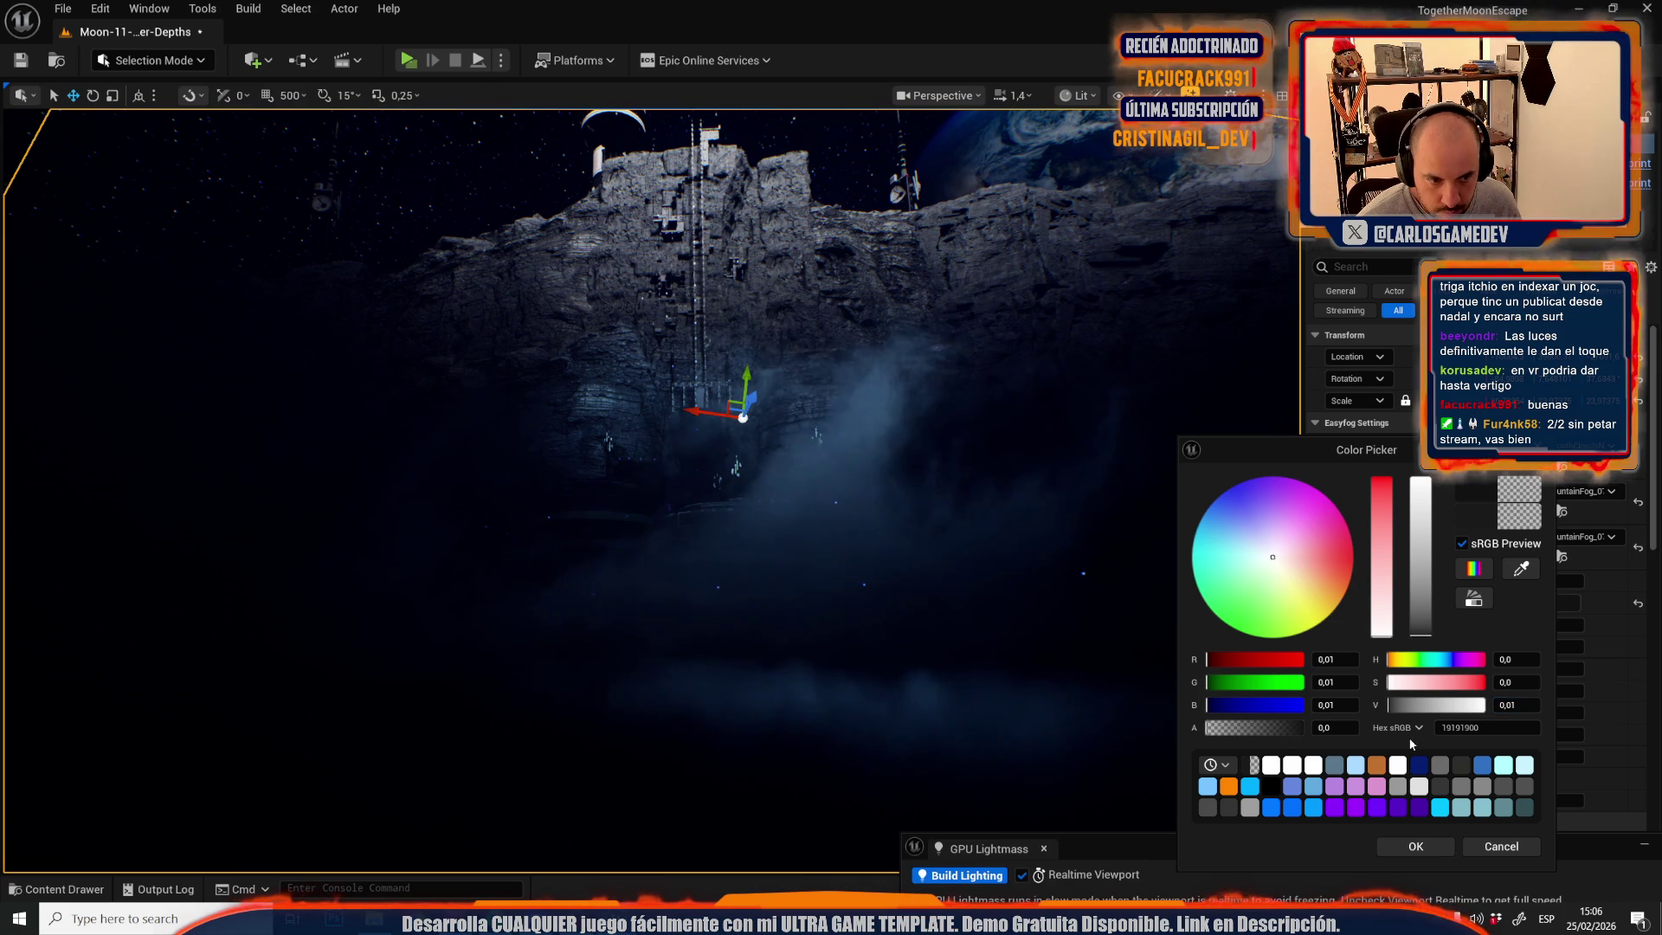
pyautogui.press('BackSpace')
pyautogui.press('Return')
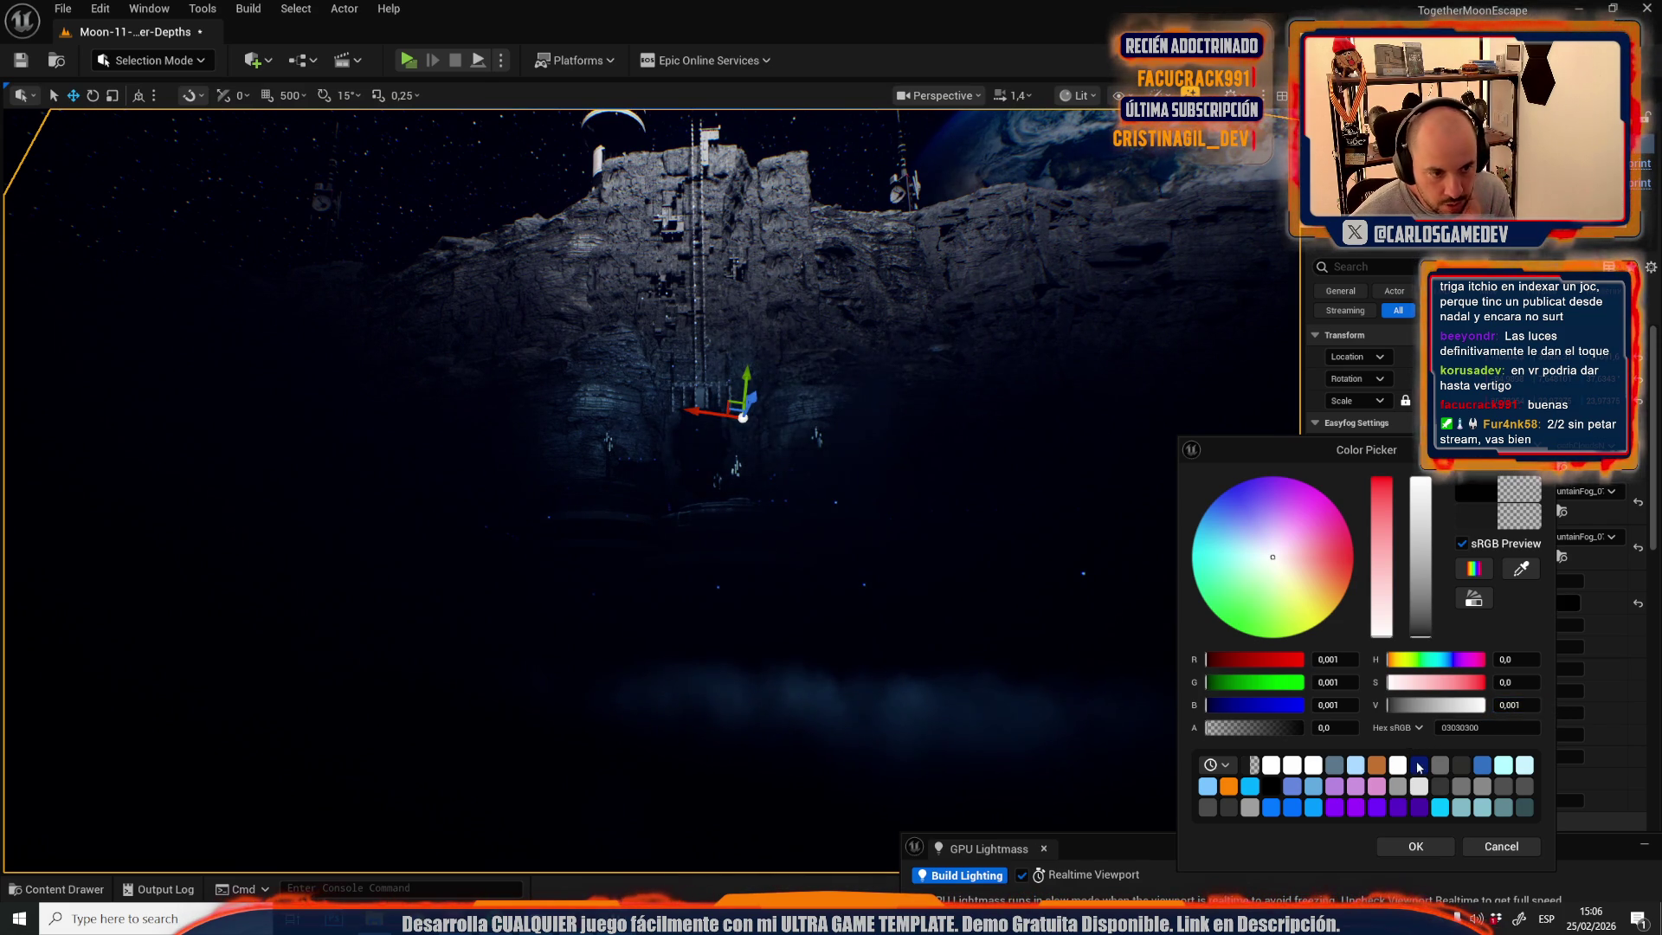
pyautogui.click(1441, 845)
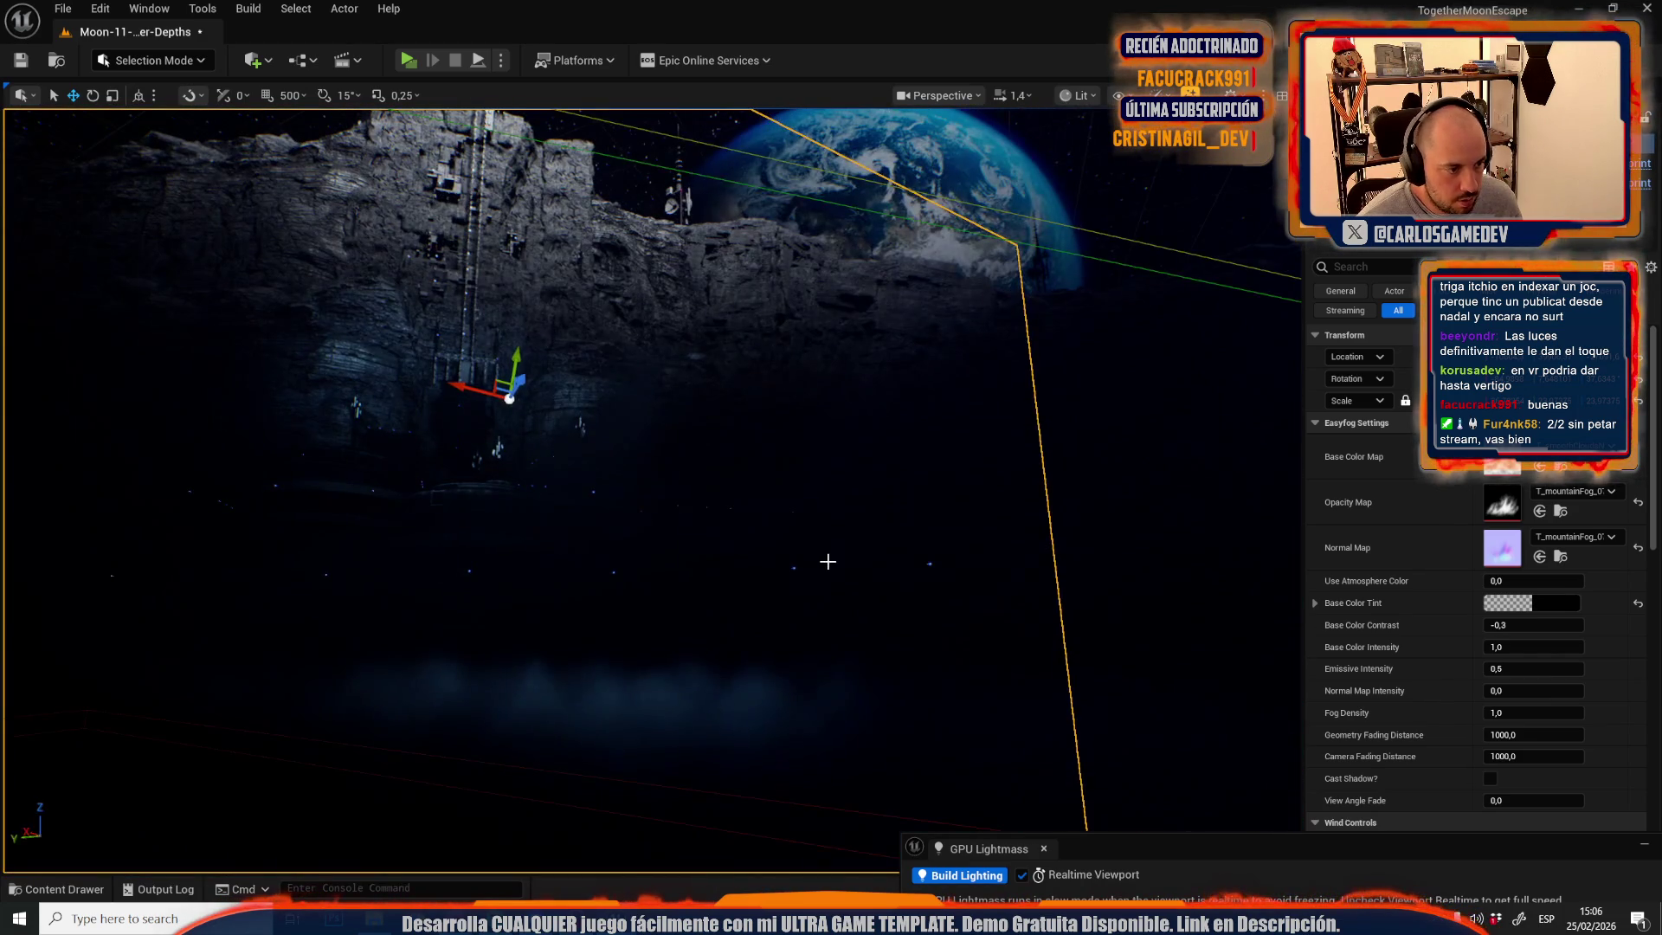
# - Set the Easyfog's Fog Density to 0,7 and look over the result
pyautogui.click(1524, 712)
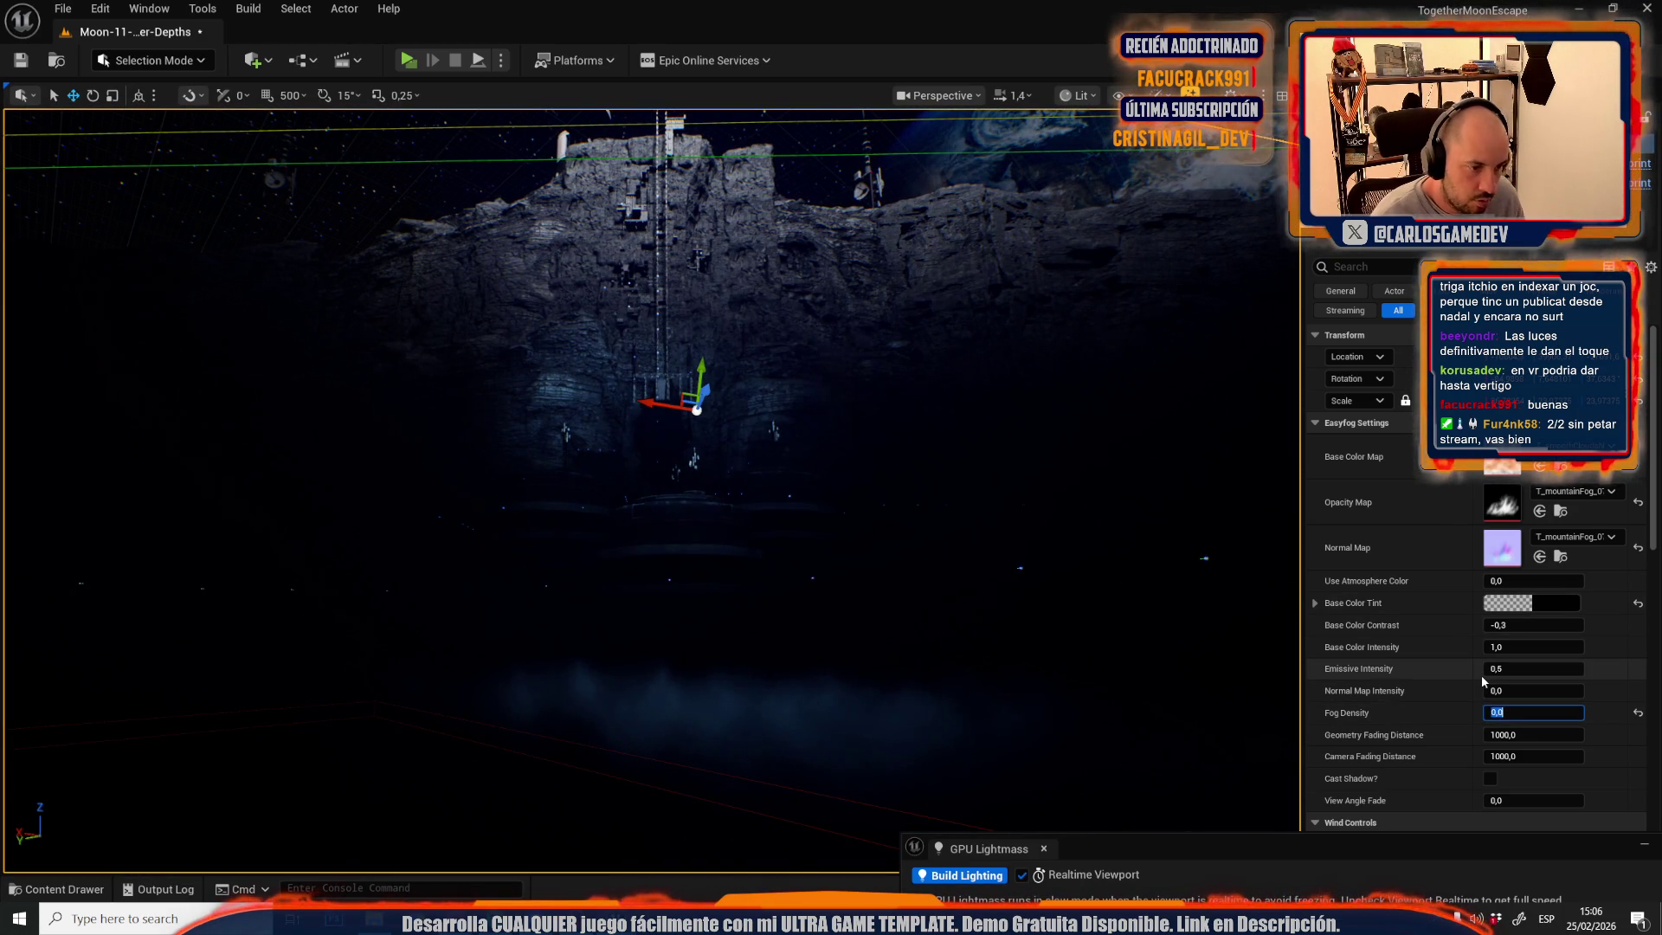
pyautogui.write(',')
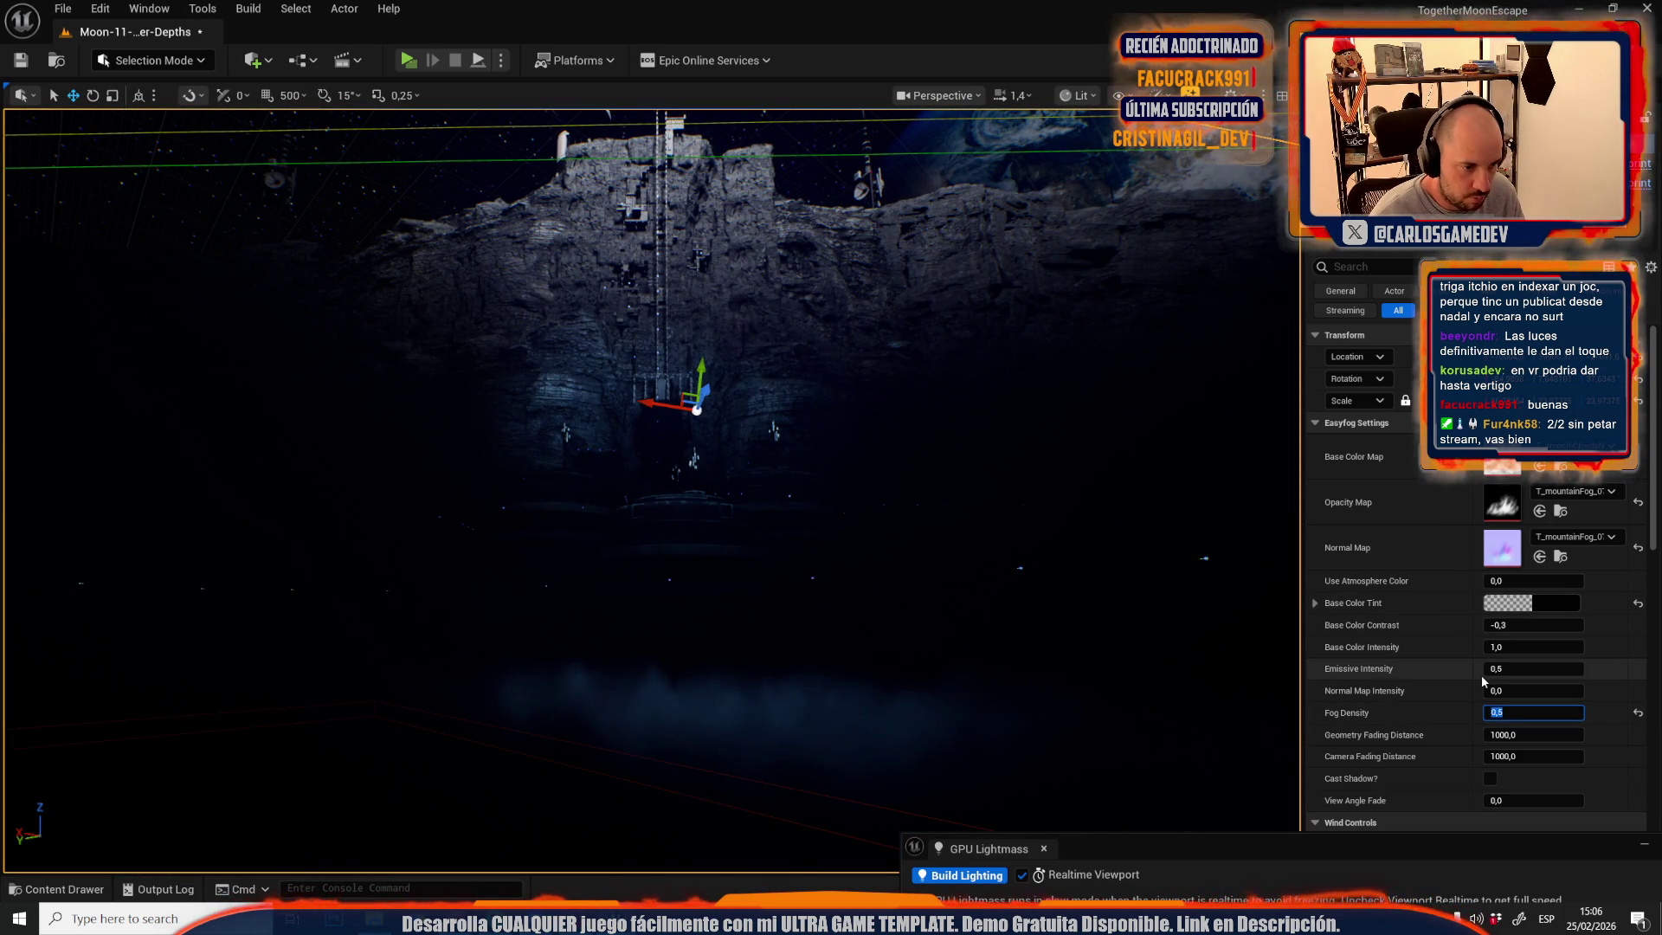
pyautogui.write('7')
pyautogui.moveTo(1024, 623); pyautogui.dragTo(1024, 623)
pyautogui.scroll(2, 652, 491)
pyautogui.scroll(-2, 652, 490)
pyautogui.scroll(2, 652, 490)
# - Fly down to the base and select the Niagara particle system
pyautogui.moveTo(650, 614); pyautogui.dragTo(651, 614)
pyautogui.scroll(1, 650, 614)
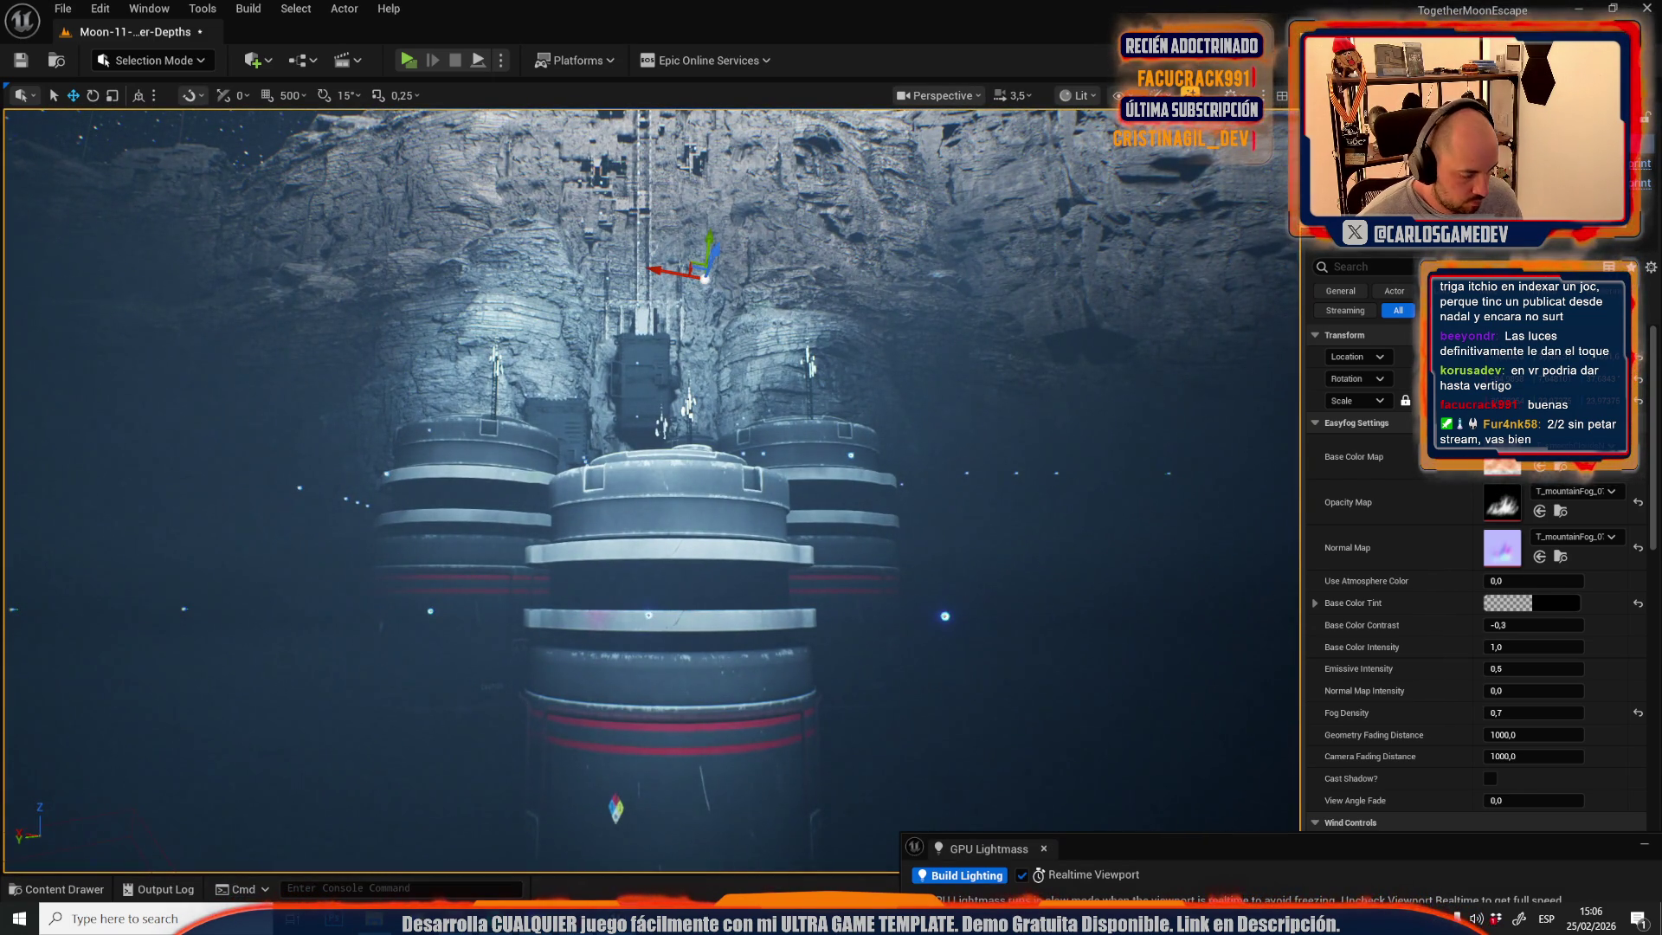
pyautogui.click(649, 613)
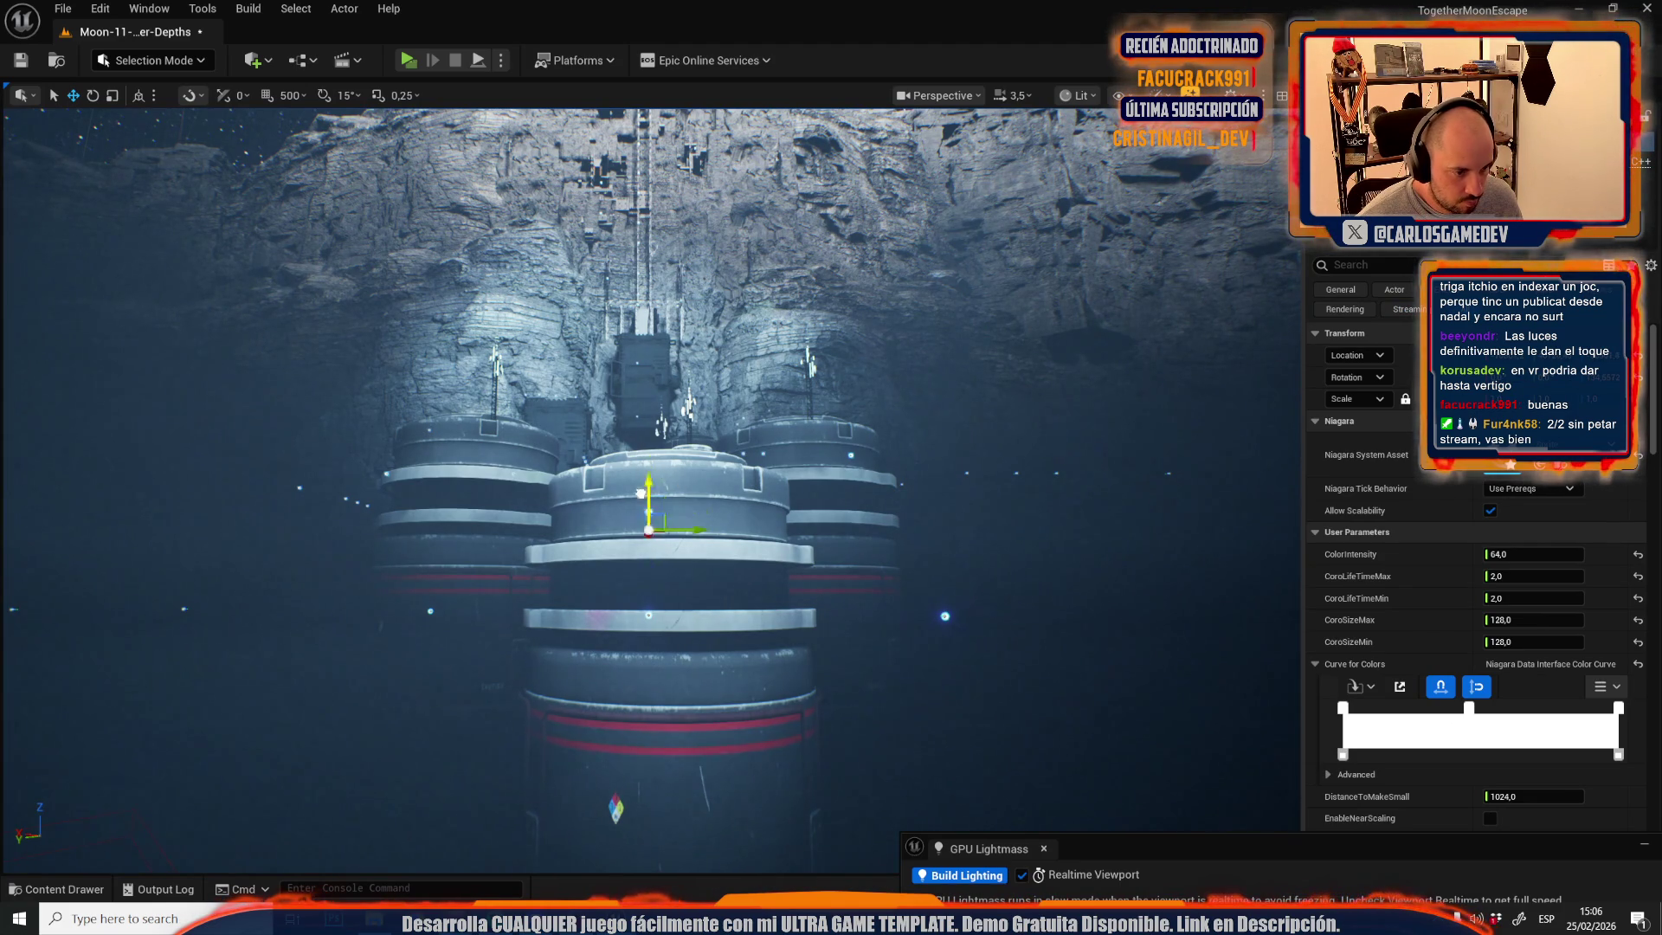
# - Drag the Niagara particle system out into the open cave
pyautogui.scroll(-5, 659, 778)
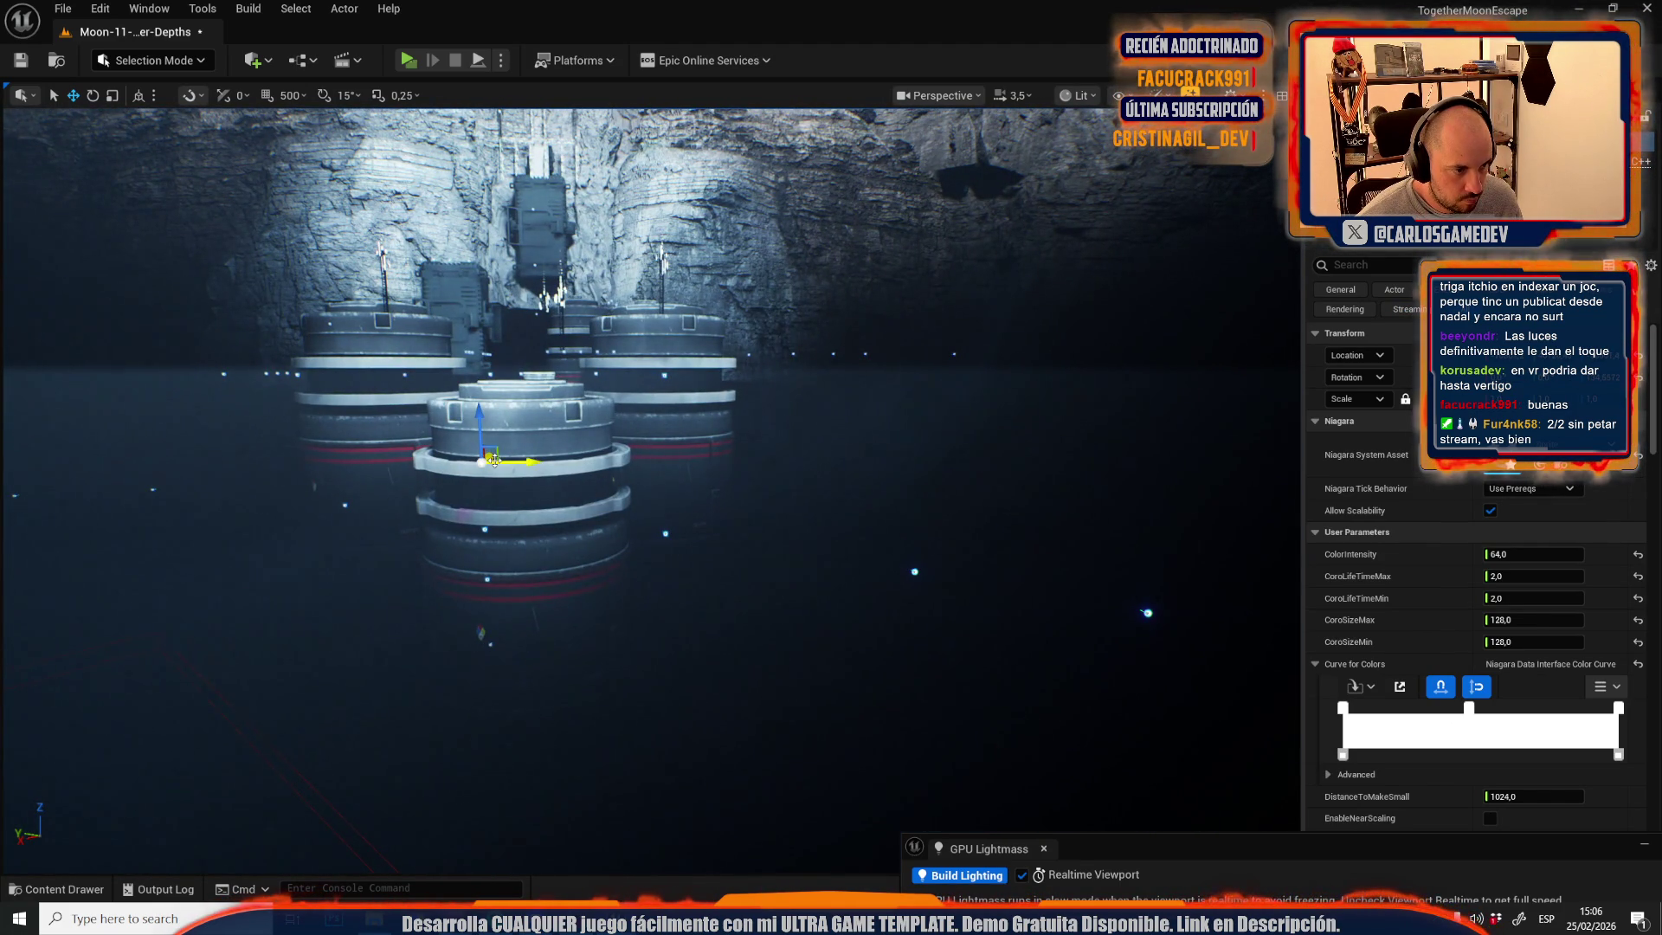
pyautogui.moveTo(477, 461)
pyautogui.mouseDown()
pyautogui.moveTo(772, 574)
pyautogui.moveTo(829, 466)
pyautogui.moveTo(973, 554)
pyautogui.moveTo(1023, 540)
pyautogui.moveTo(866, 497)
pyautogui.moveTo(544, 474)
pyautogui.mouseUp()
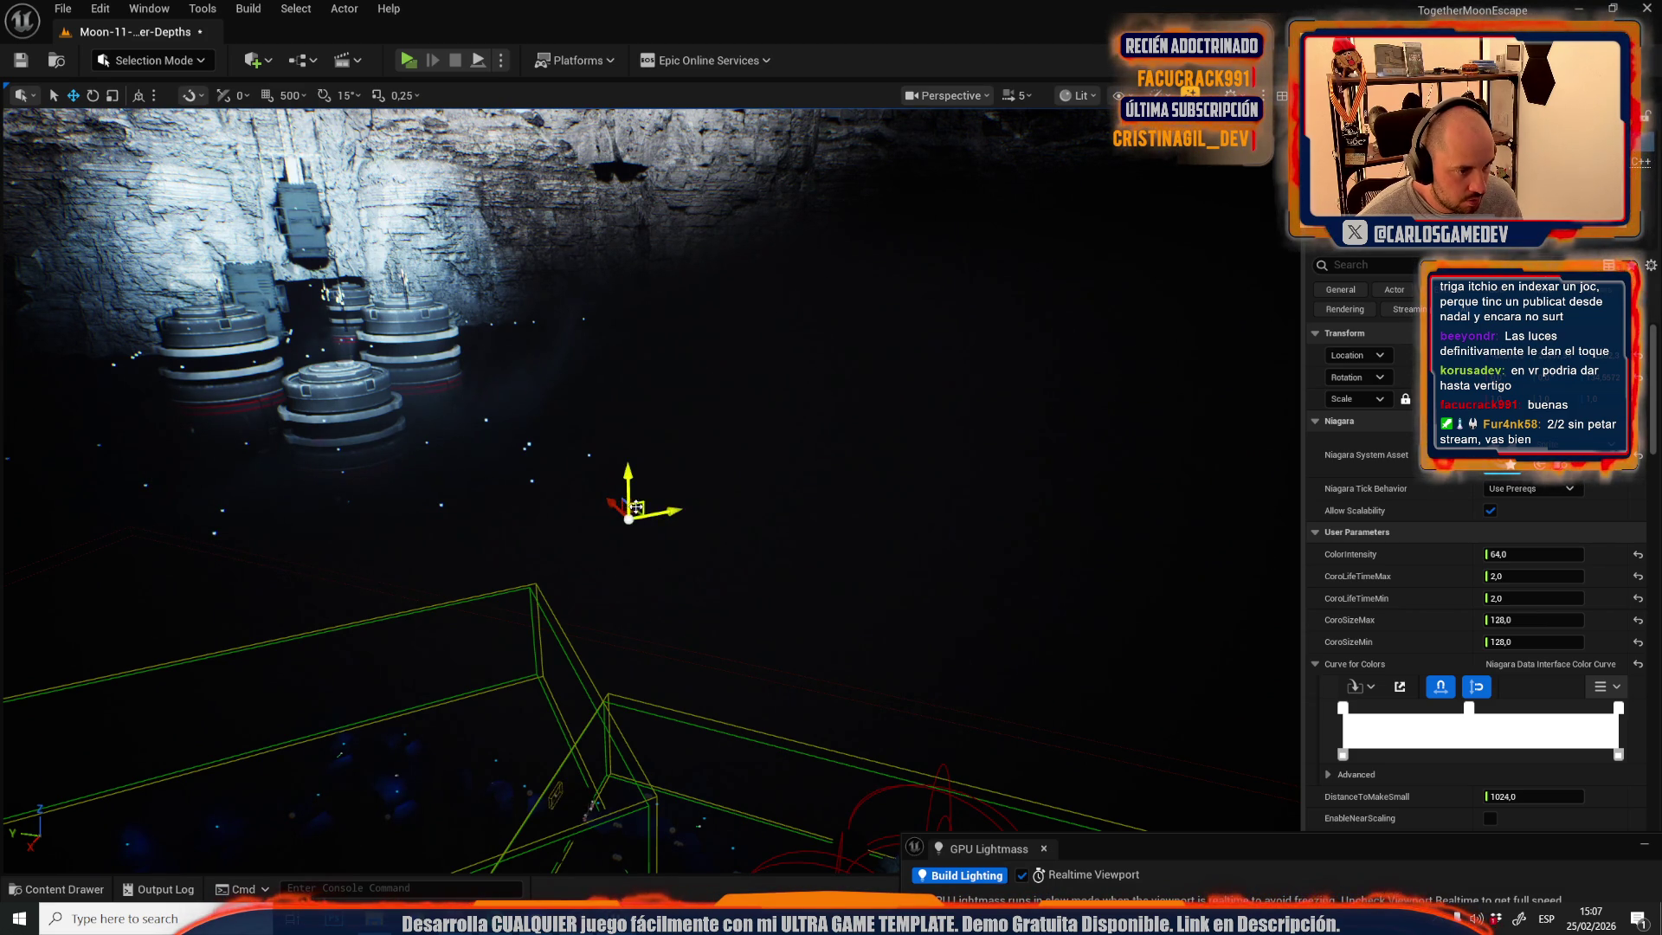
pyautogui.scroll(-1, 519, 624)
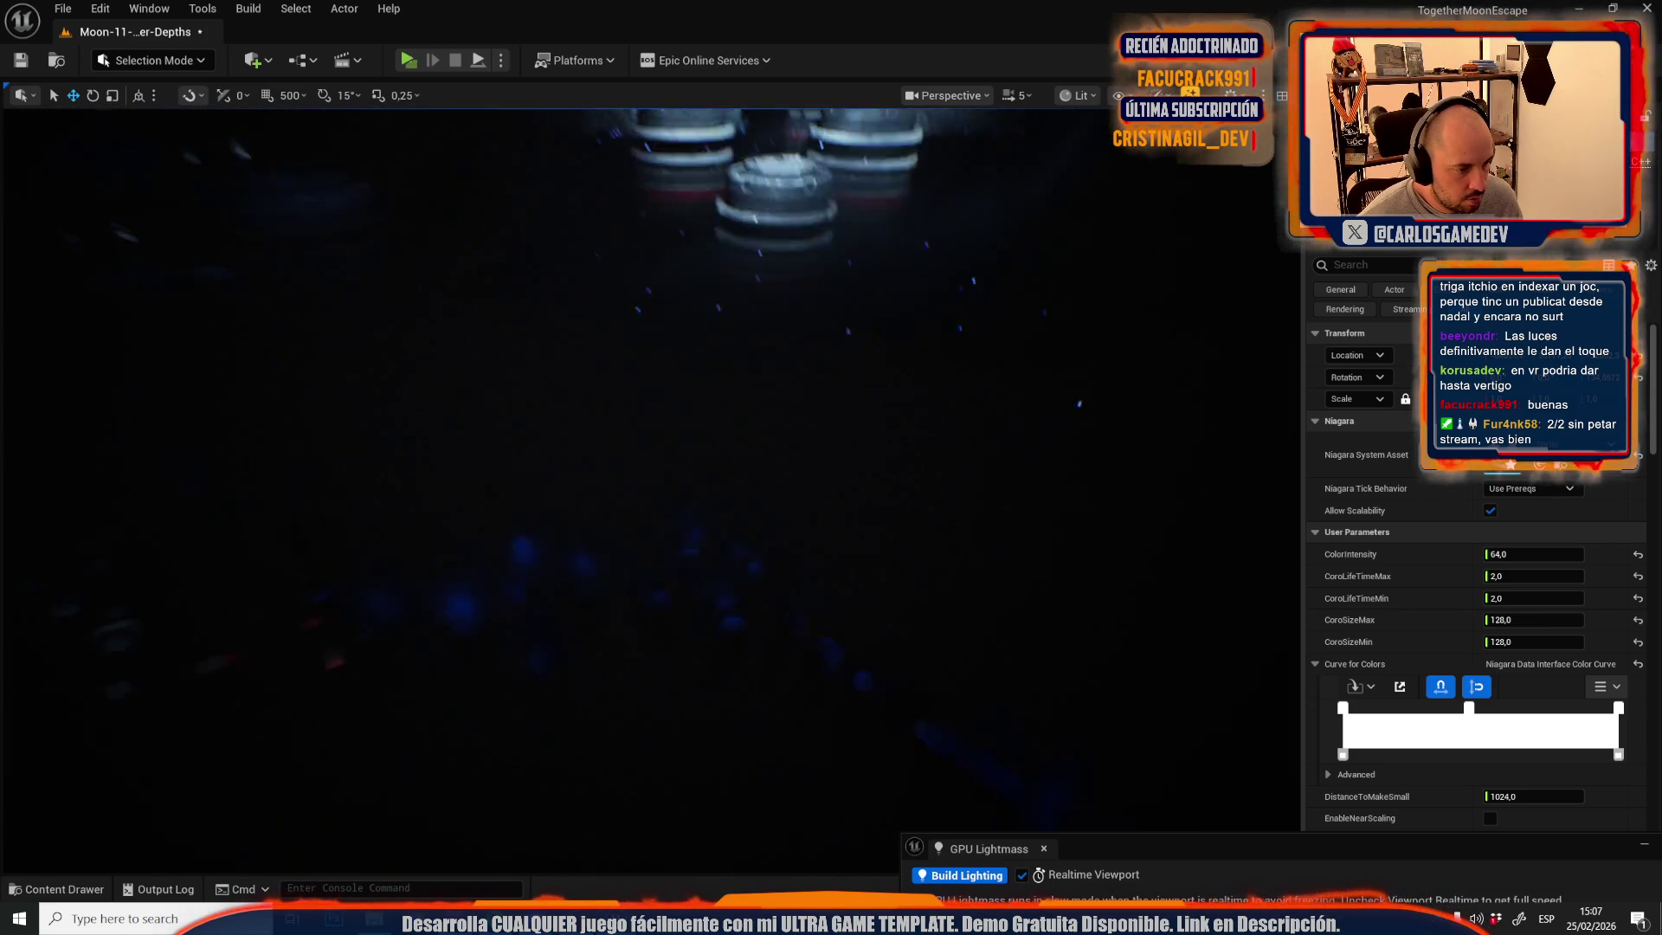
pyautogui.scroll(-1, 649, 484)
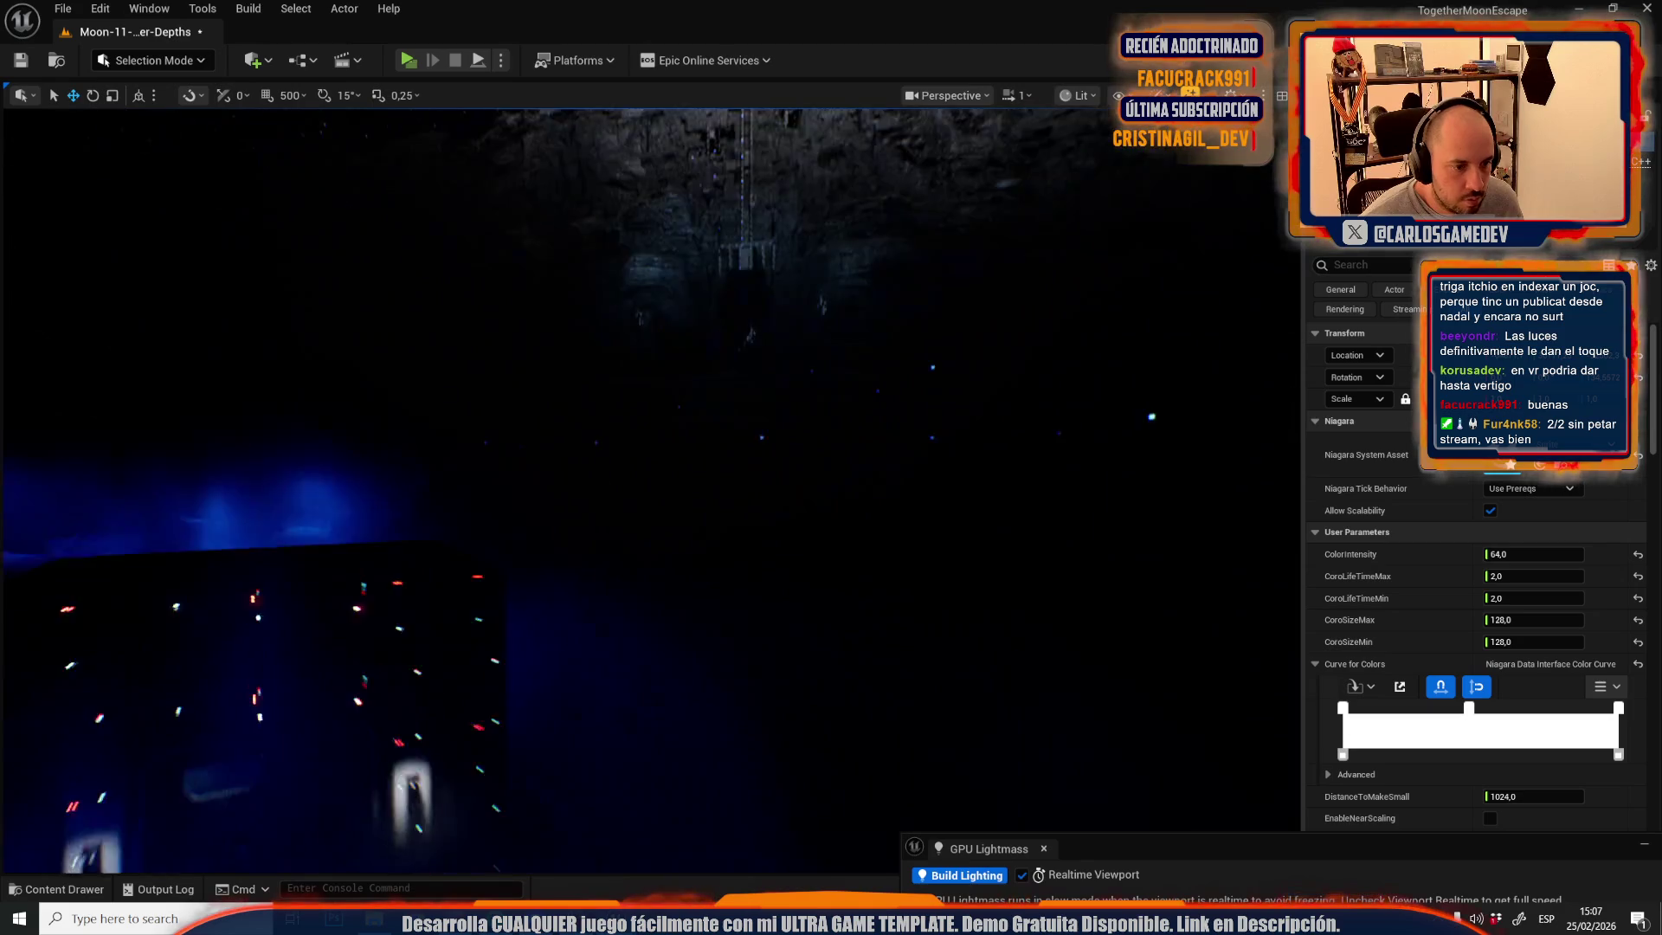
pyautogui.scroll(-1, 649, 485)
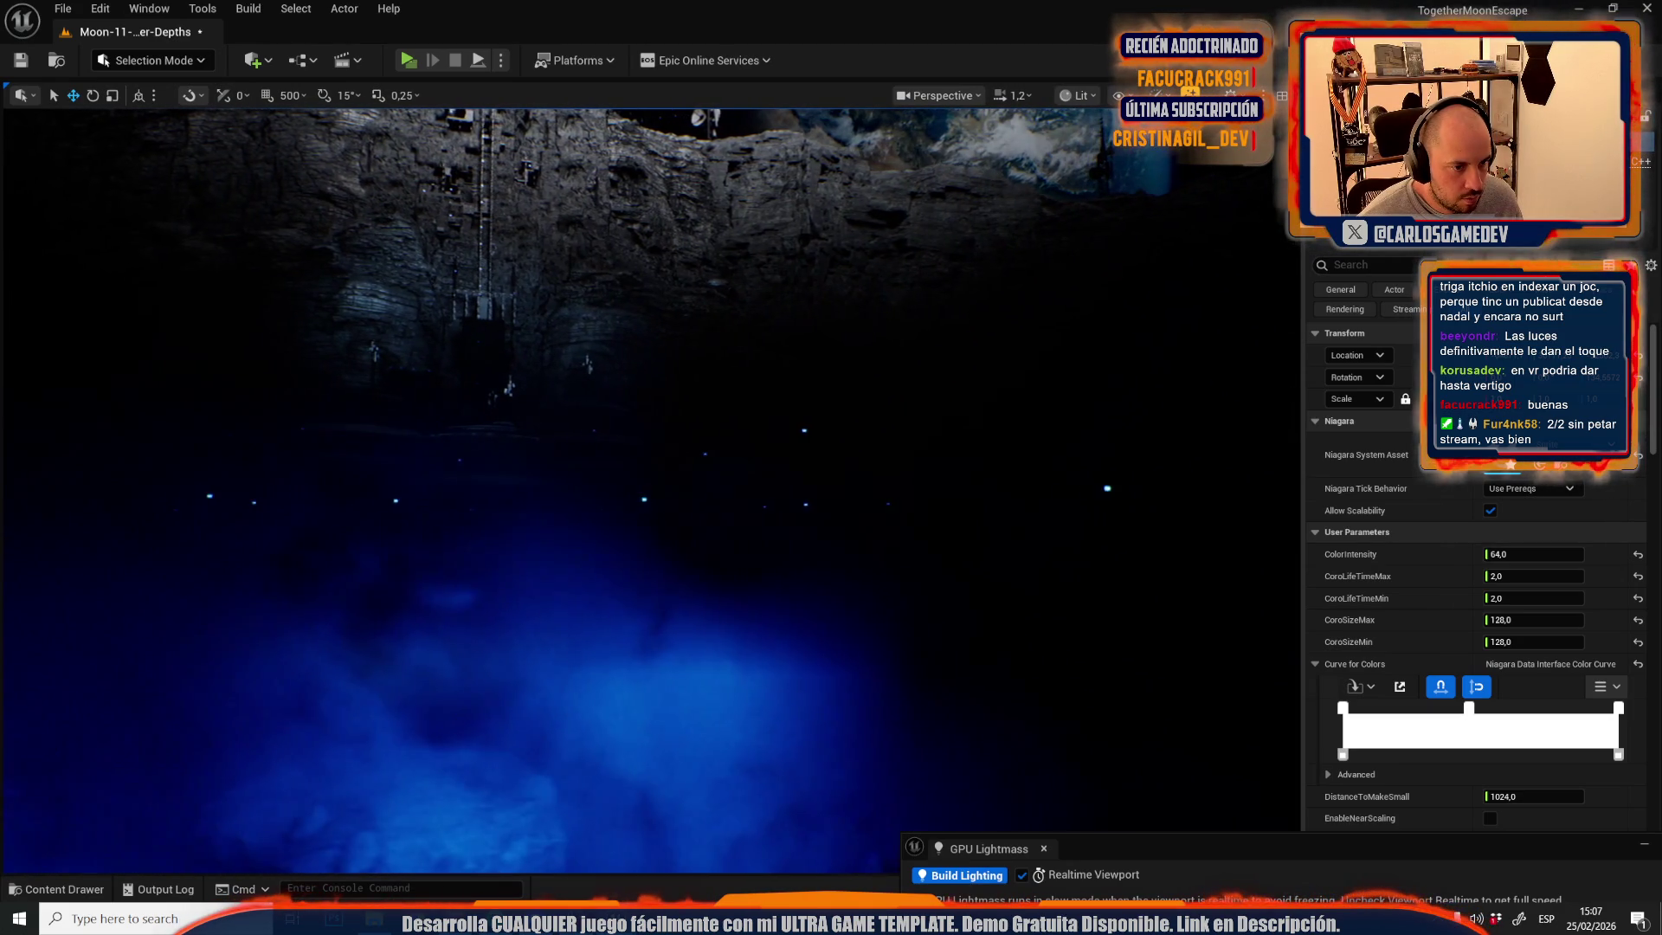
pyautogui.scroll(2, 808, 463)
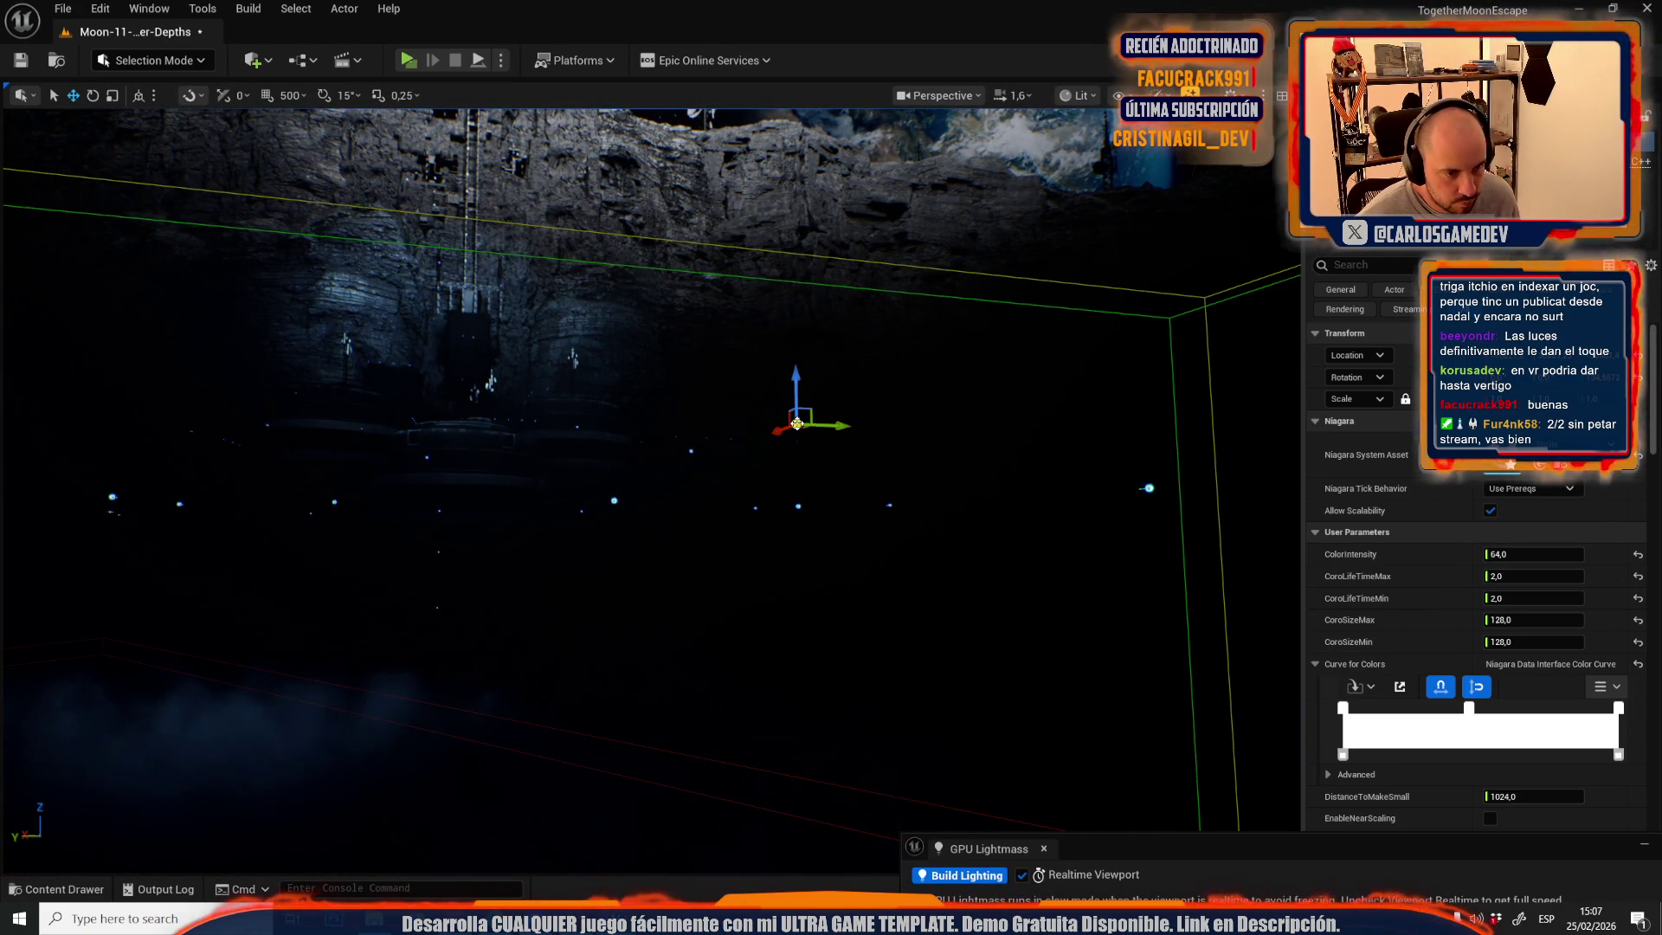
# - Reselect the particle system and move it far to the left, away from the canisters
pyautogui.click(745, 506)
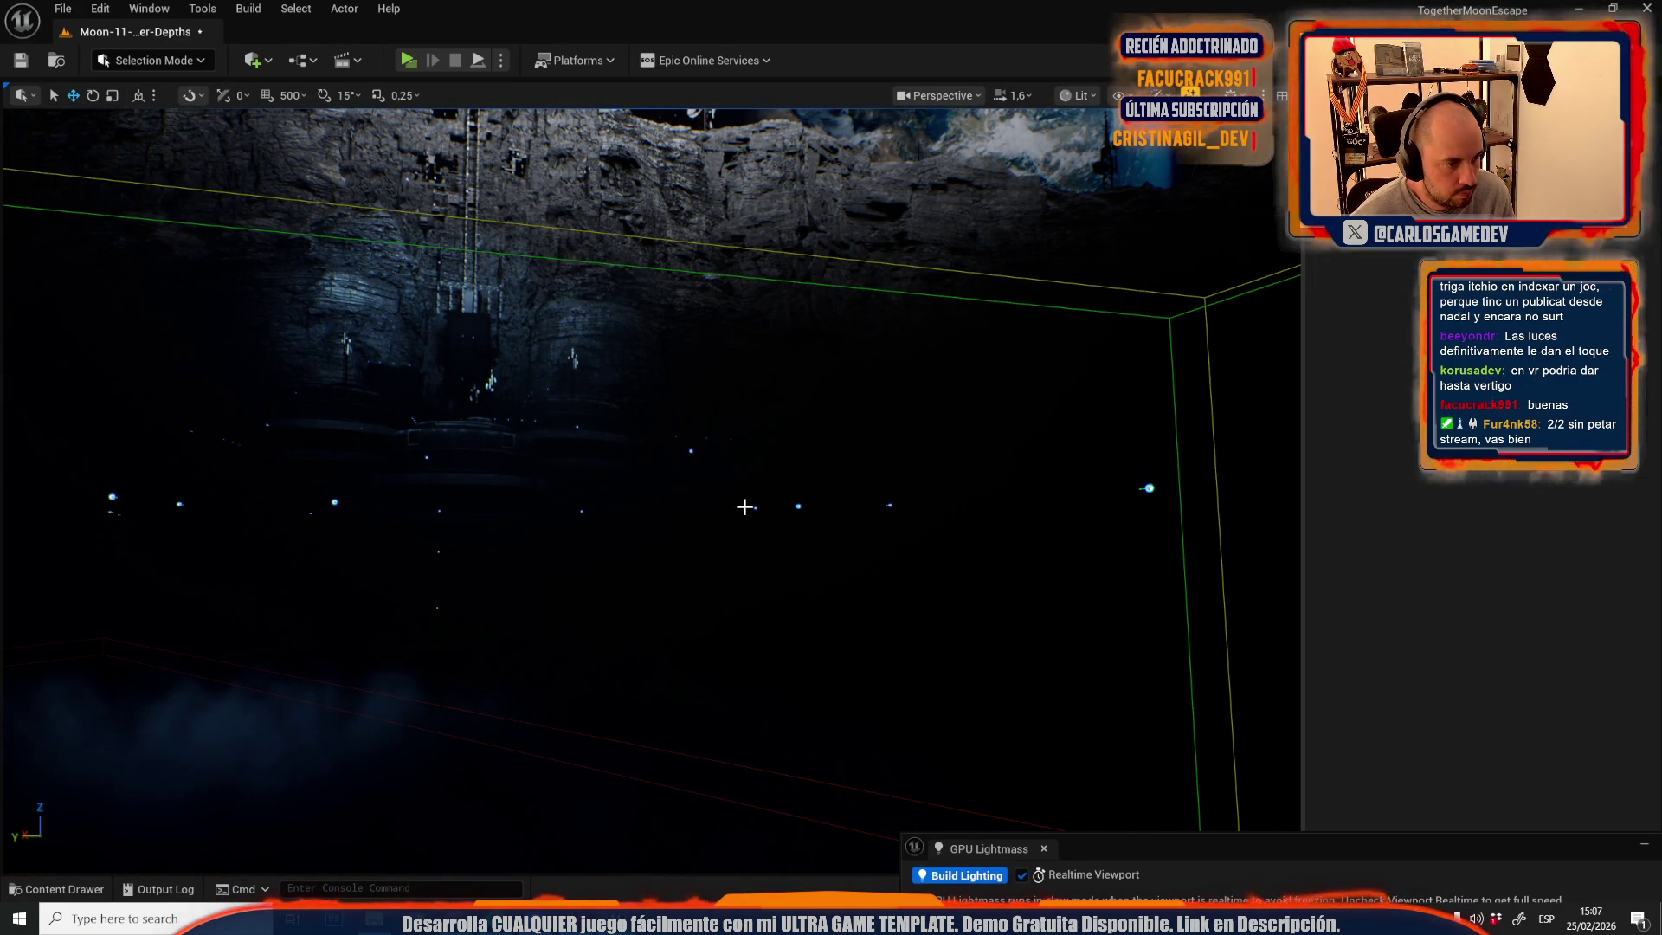
pyautogui.scroll(-1, 801, 445)
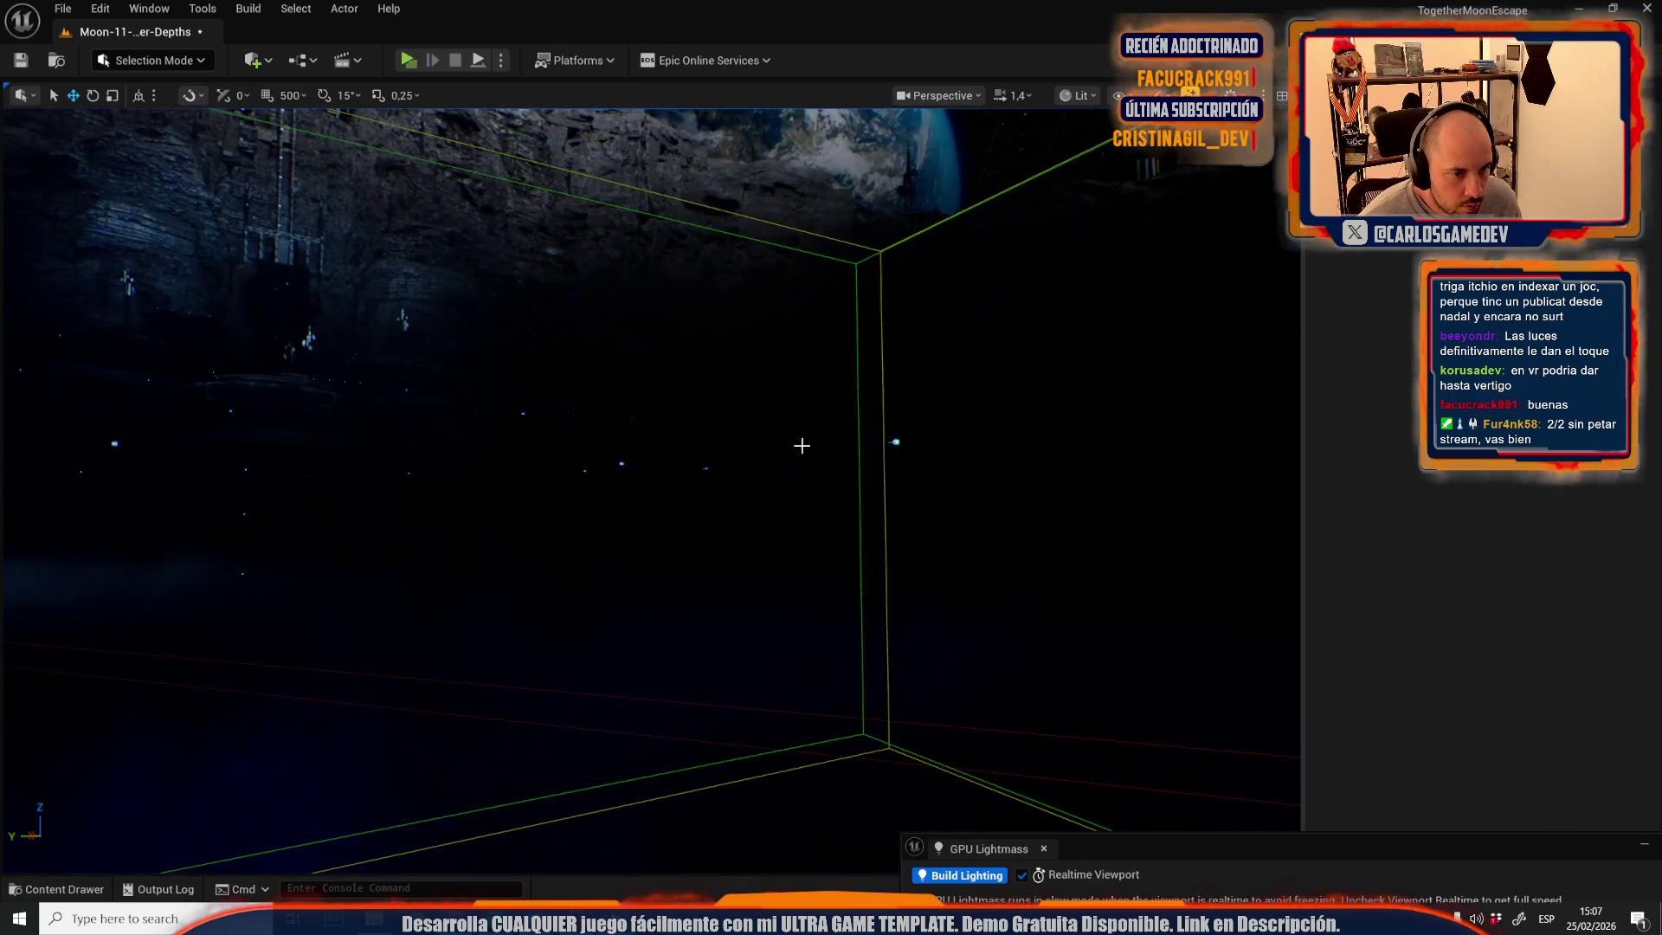
pyautogui.click(894, 441)
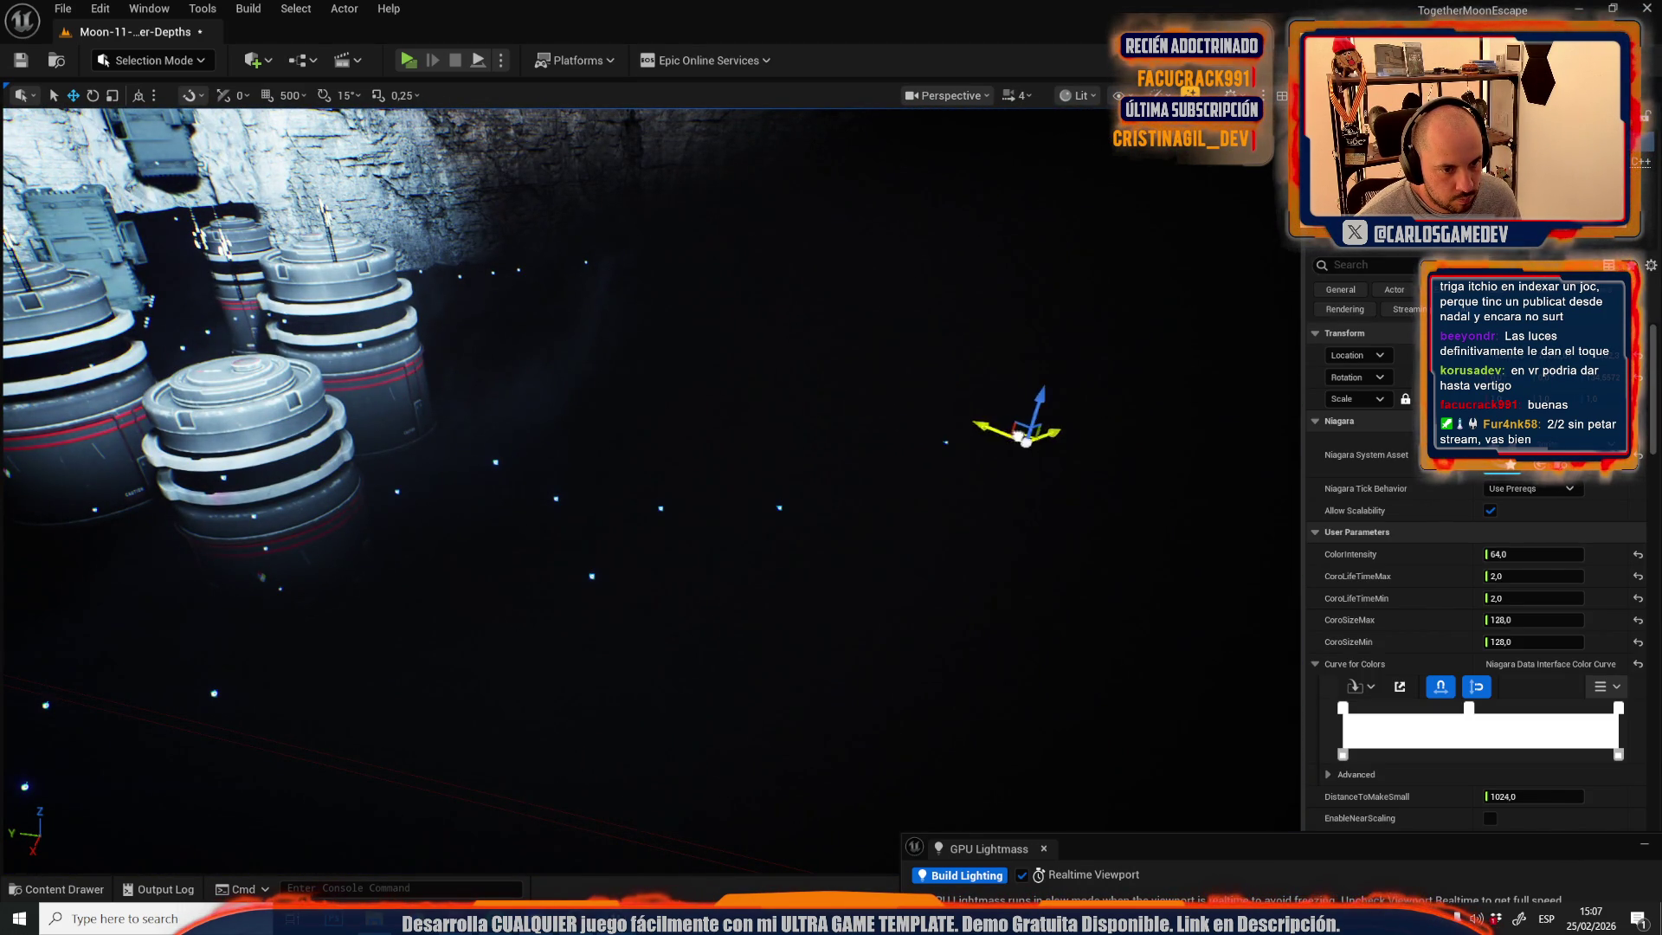
pyautogui.moveTo(718, 515); pyautogui.dragTo(96, 575)
pyautogui.press('f')
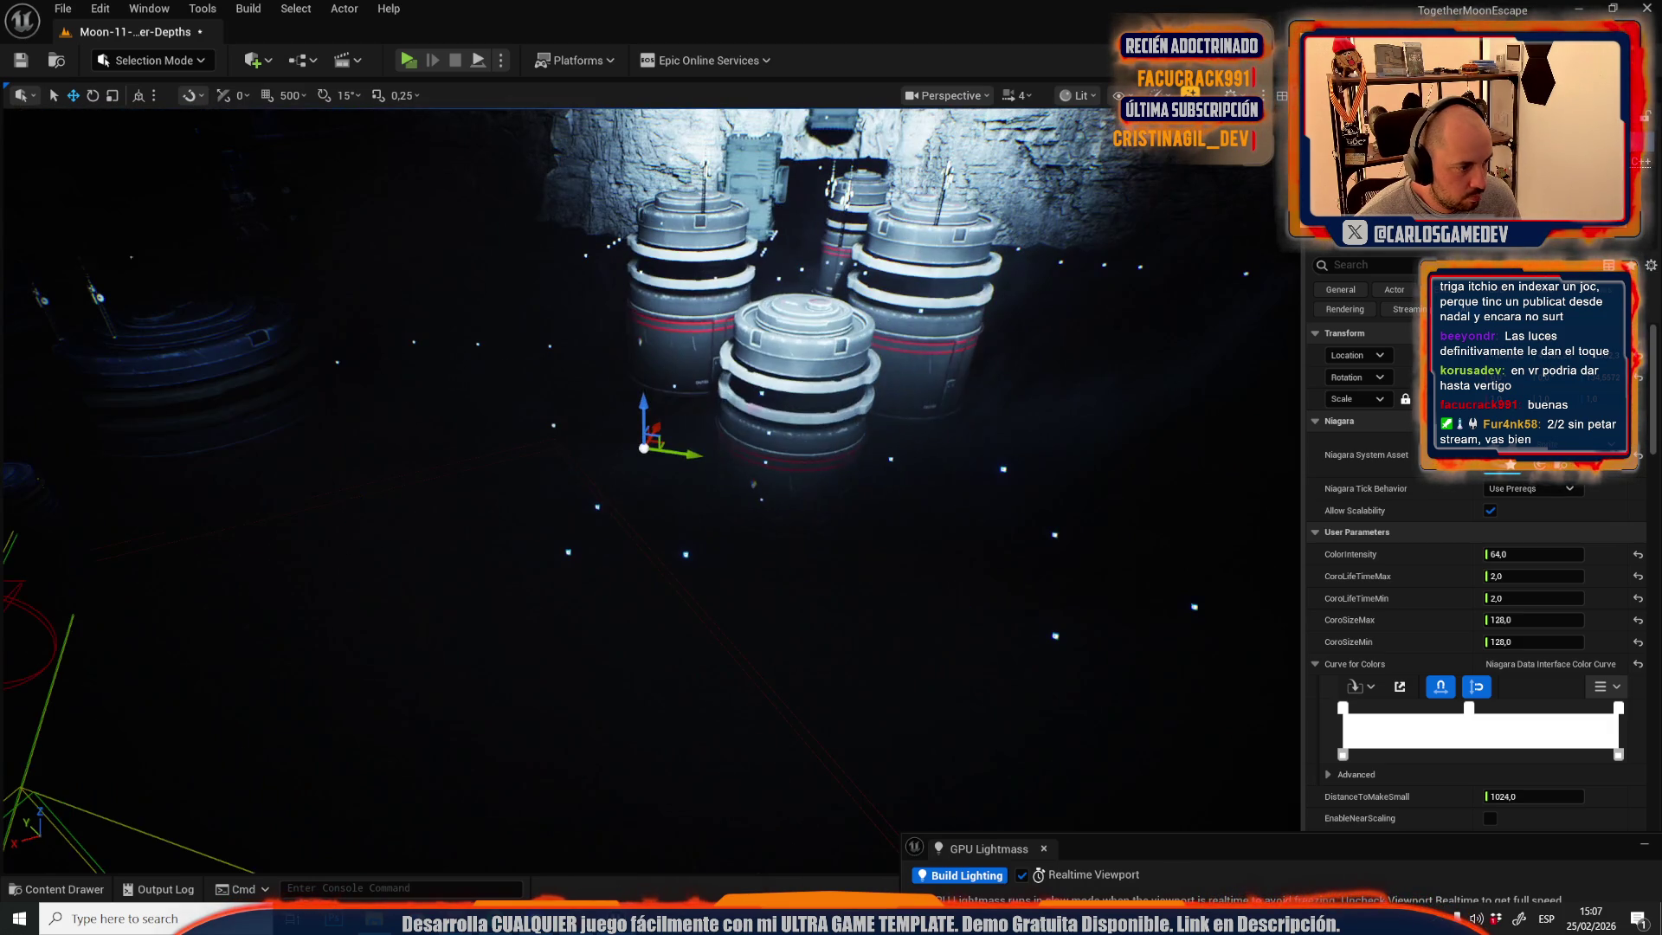
# - Orbit and fly around the cave to review the particle system's new placement
pyautogui.moveTo(483, 446)
pyautogui.mouseDown()
pyautogui.moveTo(519, 419)
pyautogui.moveTo(472, 372)
pyautogui.mouseUp()
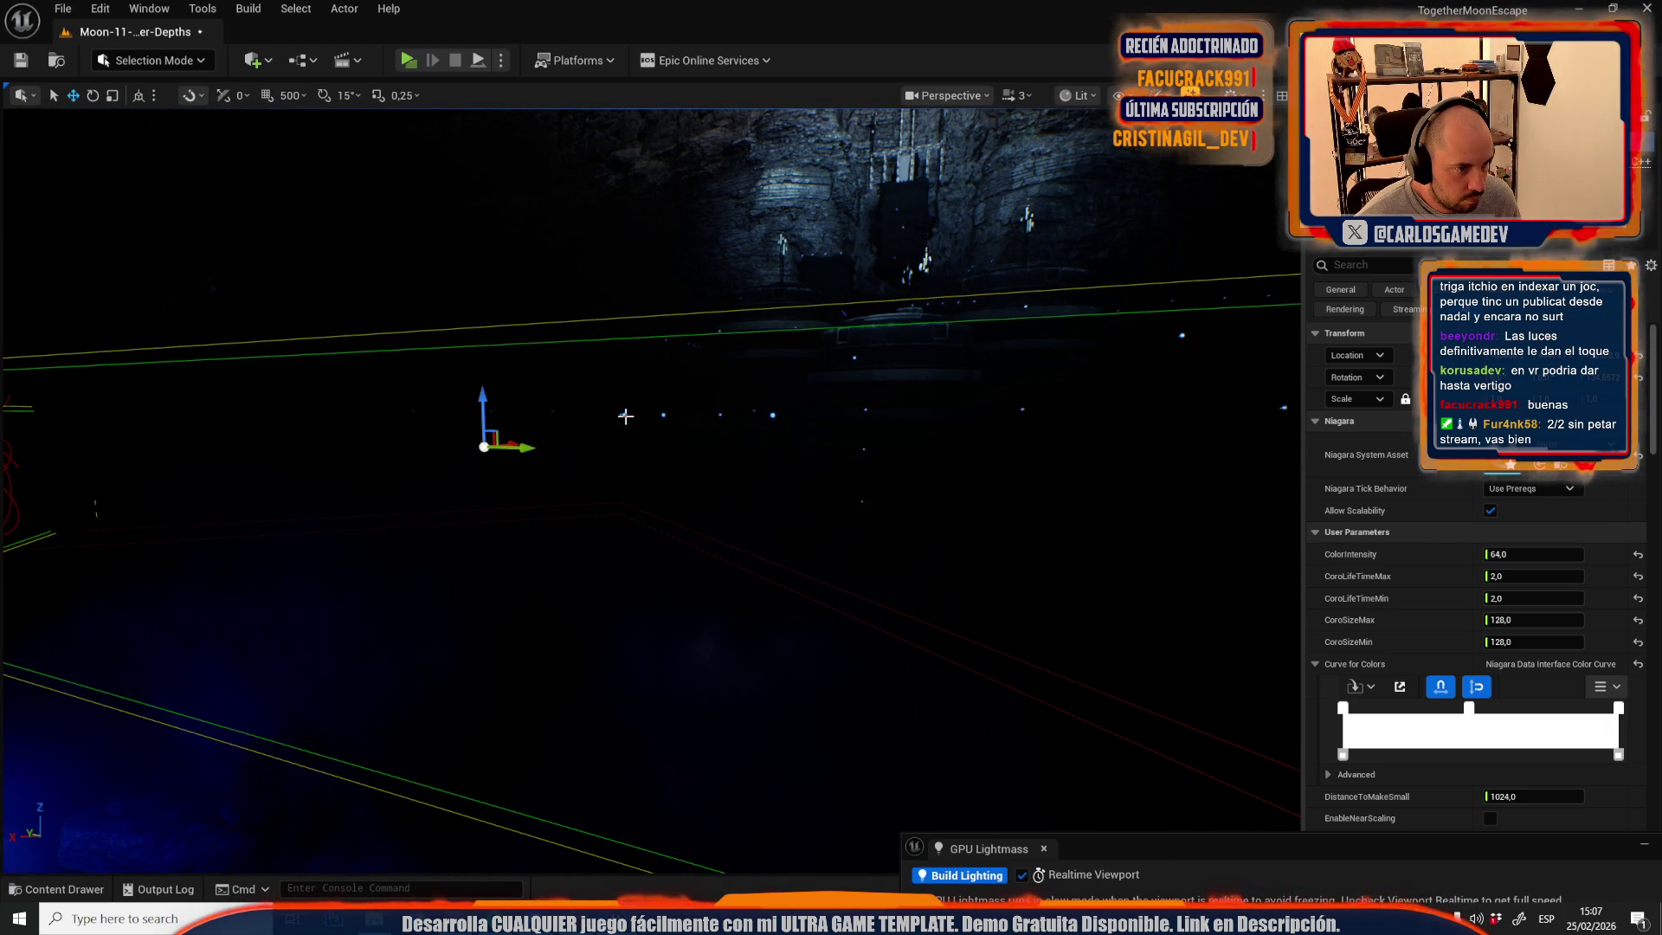
pyautogui.moveTo(625, 416); pyautogui.dragTo(626, 417)
pyautogui.moveTo(766, 406); pyautogui.dragTo(755, 417)
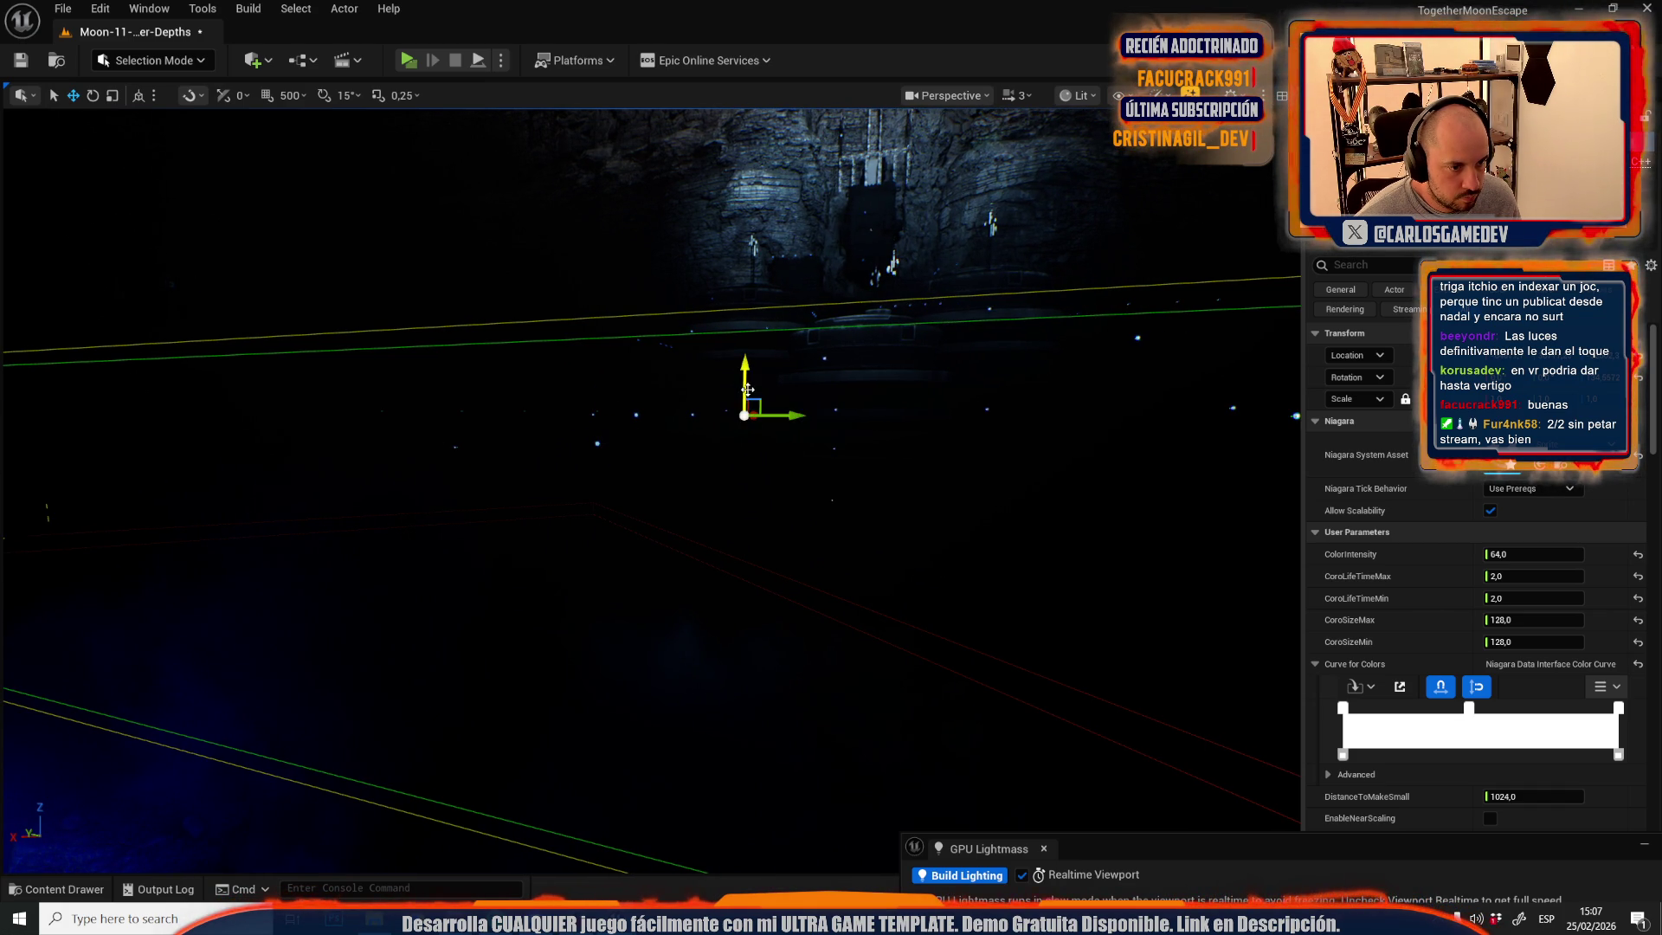
pyautogui.scroll(-3, 746, 437)
pyautogui.press('w')
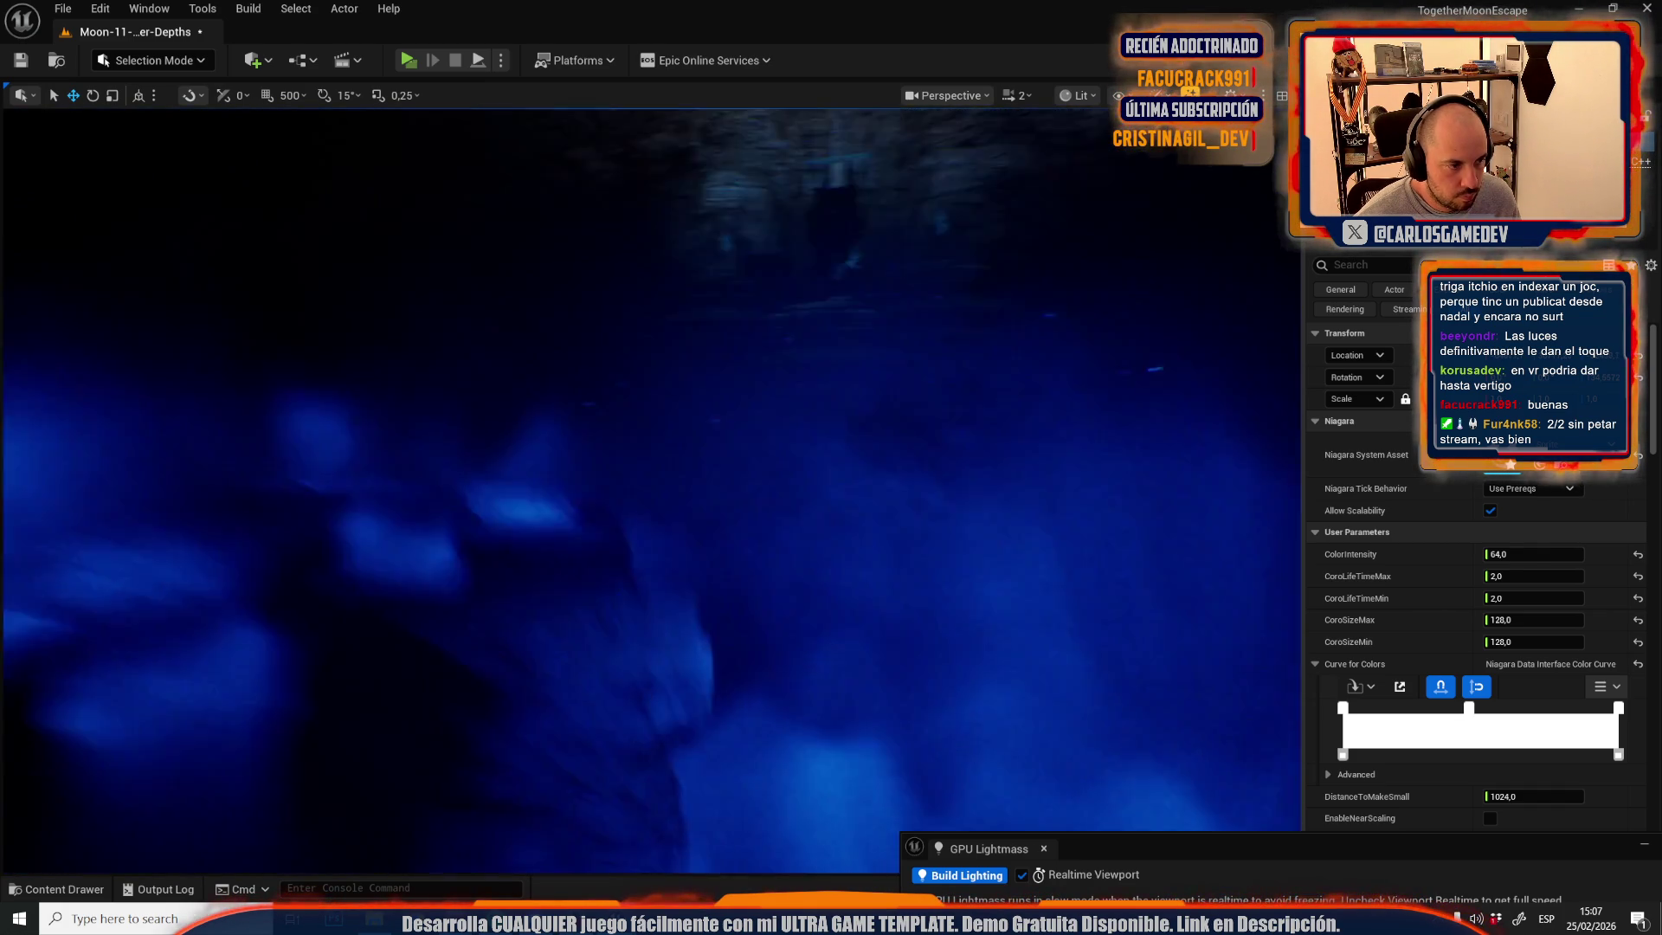
pyautogui.press('s')
pyautogui.scroll(-2, 746, 437)
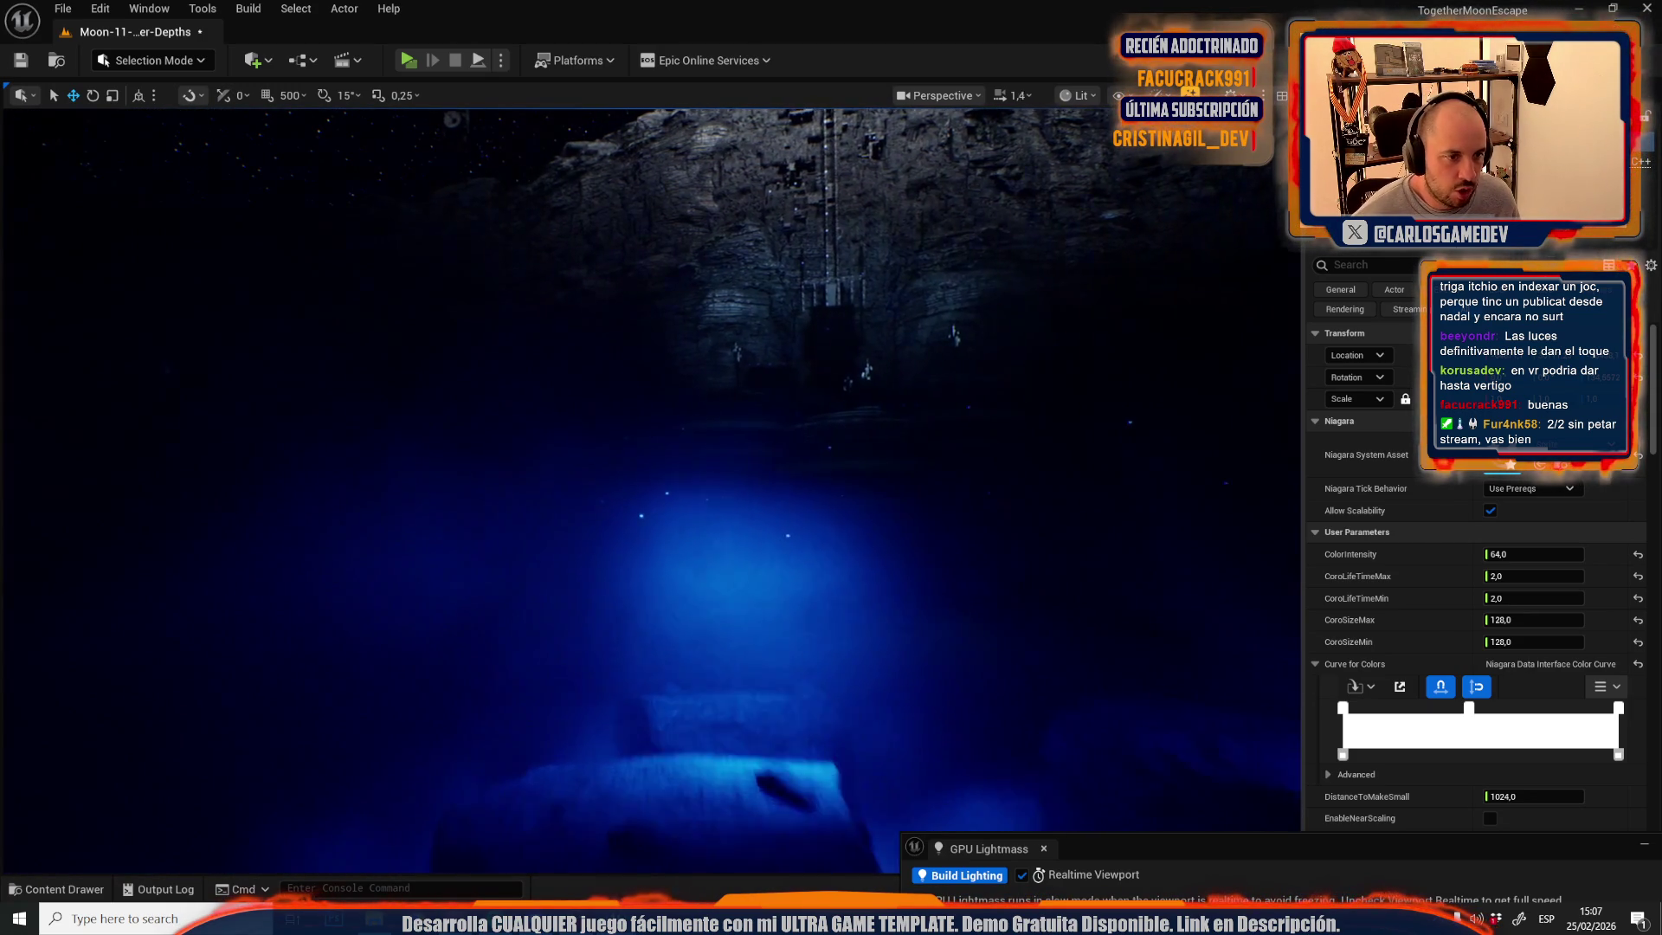
pyautogui.scroll(2, 640, 490)
pyautogui.press('w')
pyautogui.press('w')
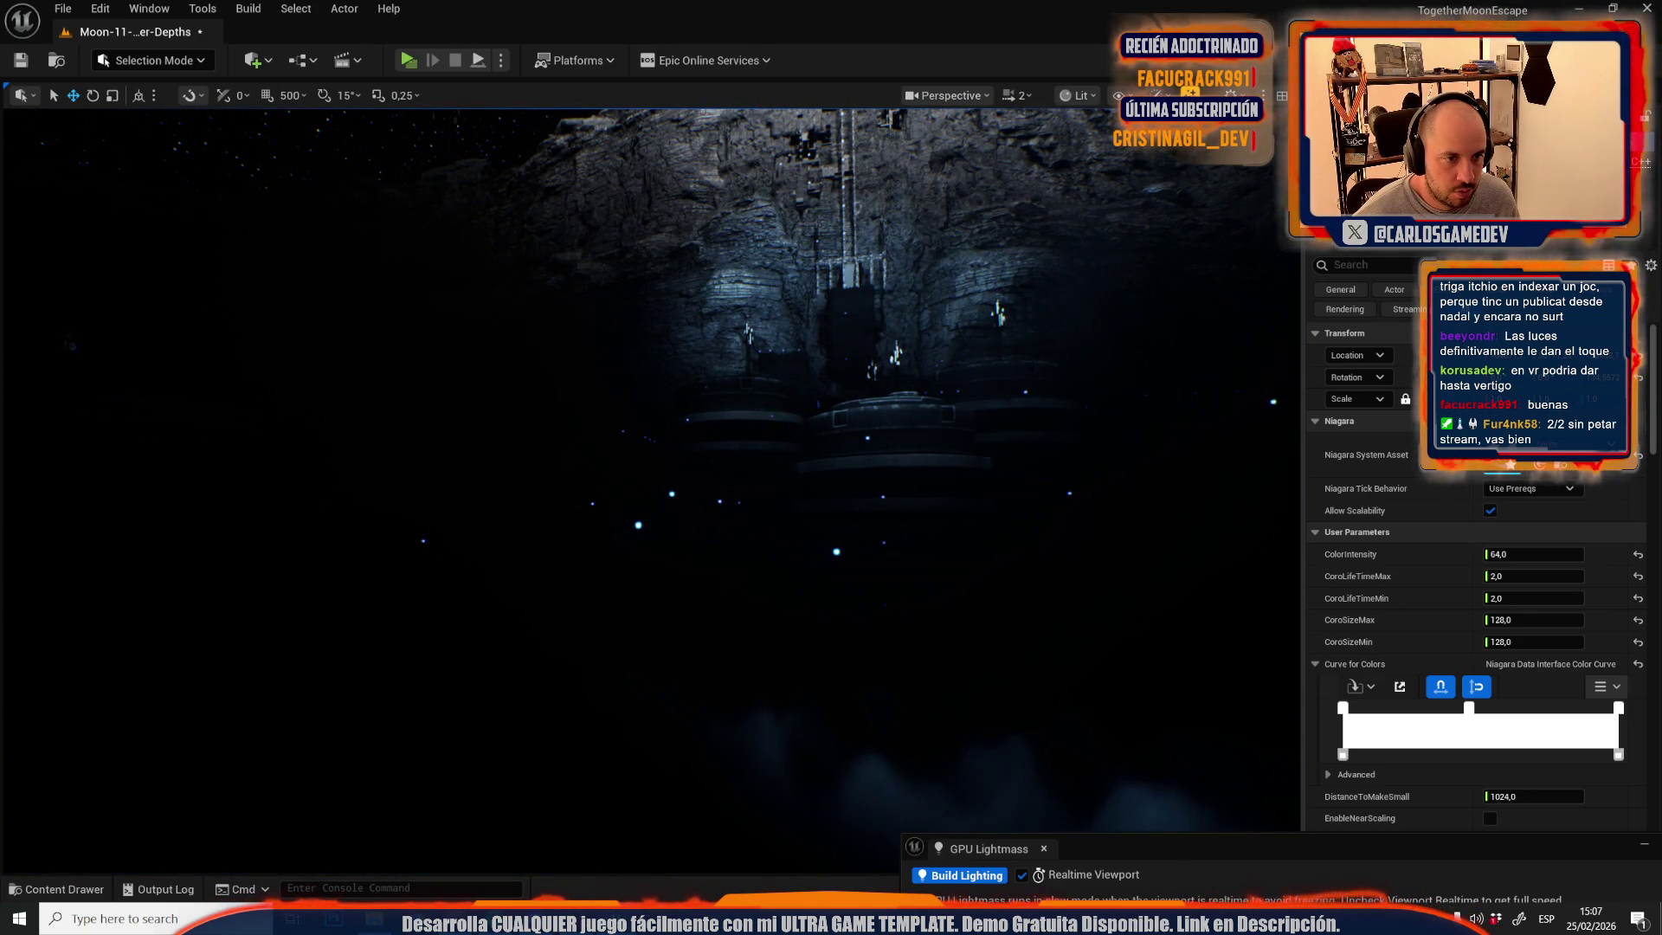
pyautogui.press('a')
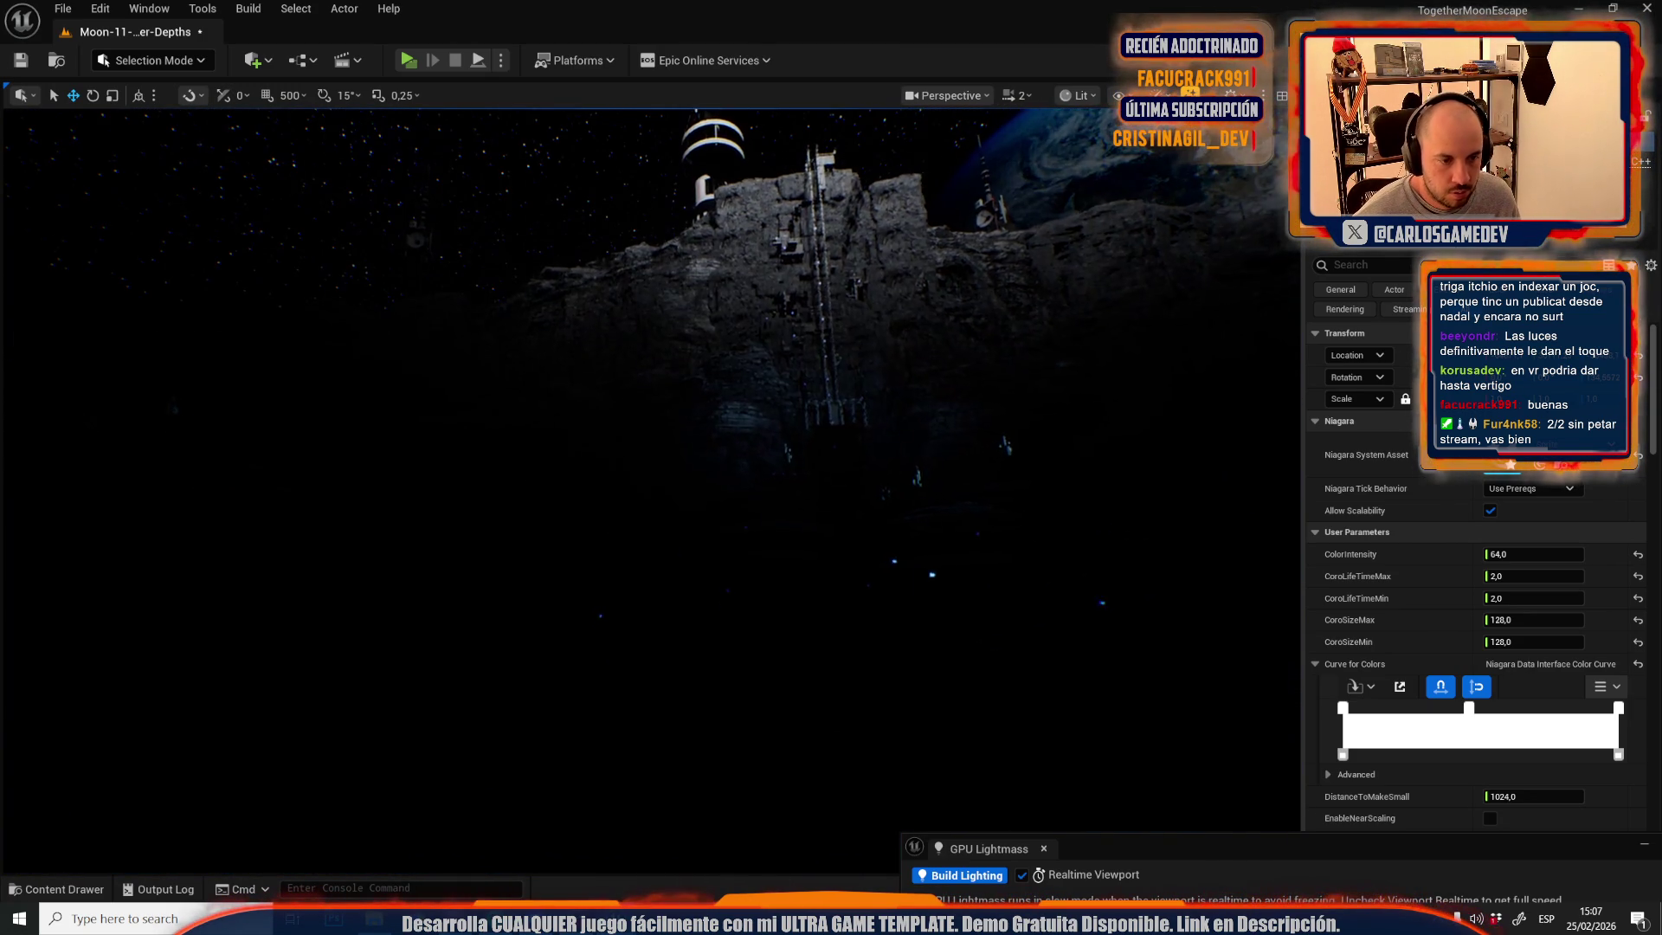
pyautogui.scroll(1, 649, 484)
pyautogui.click(724, 359)
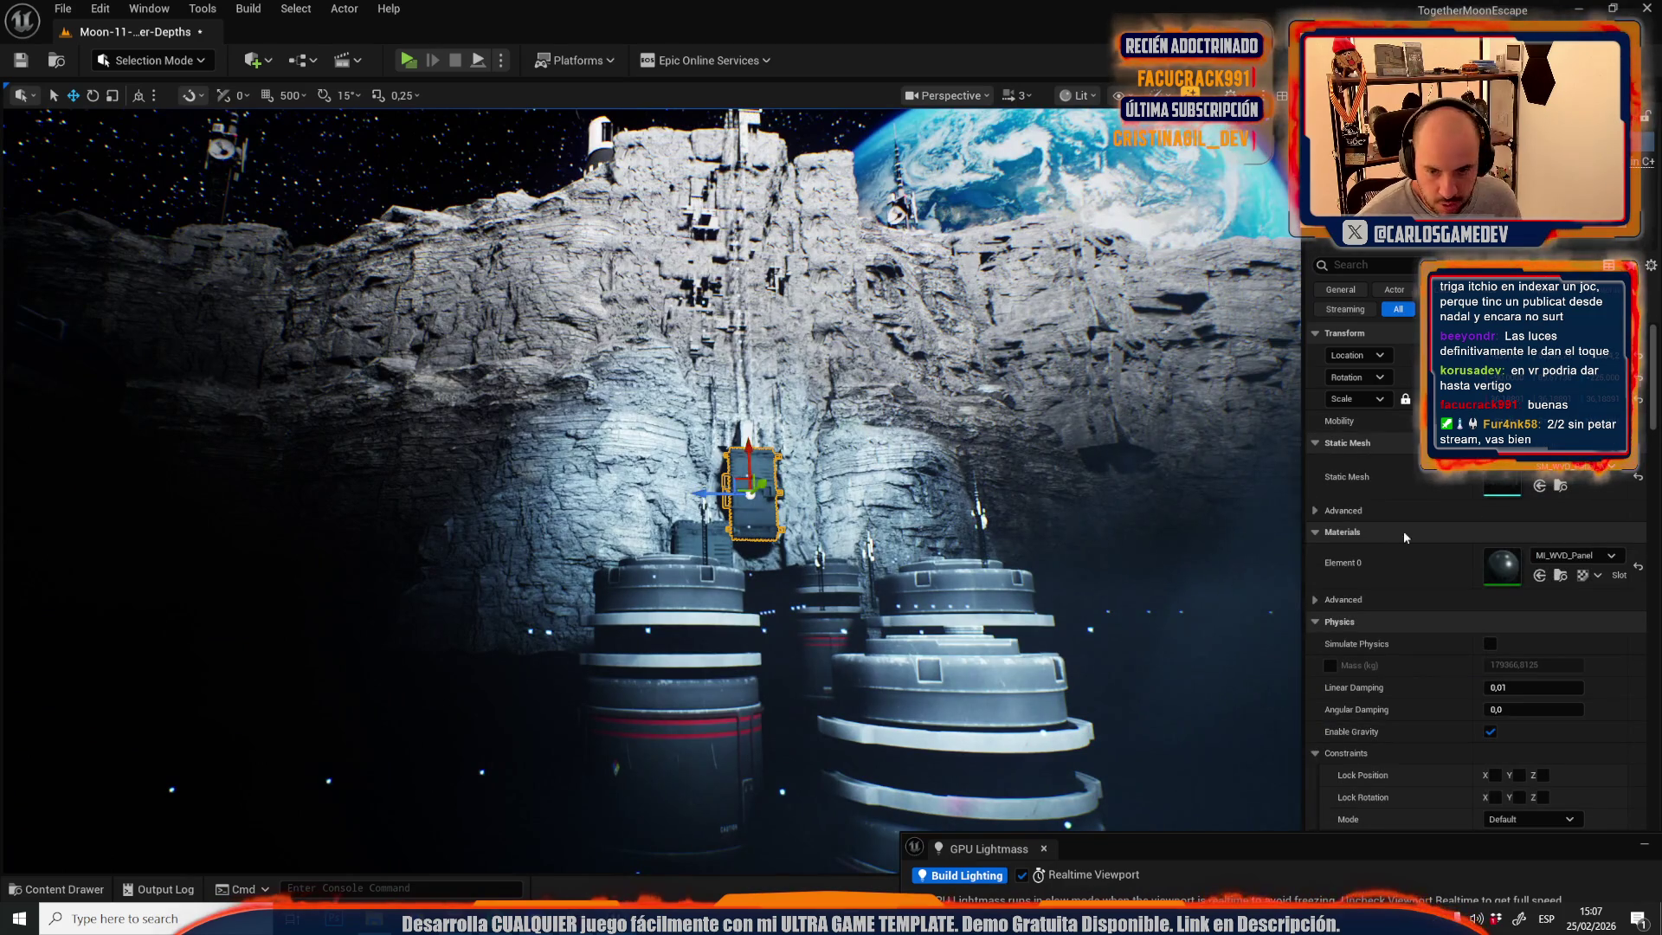
pyautogui.click(1563, 585)
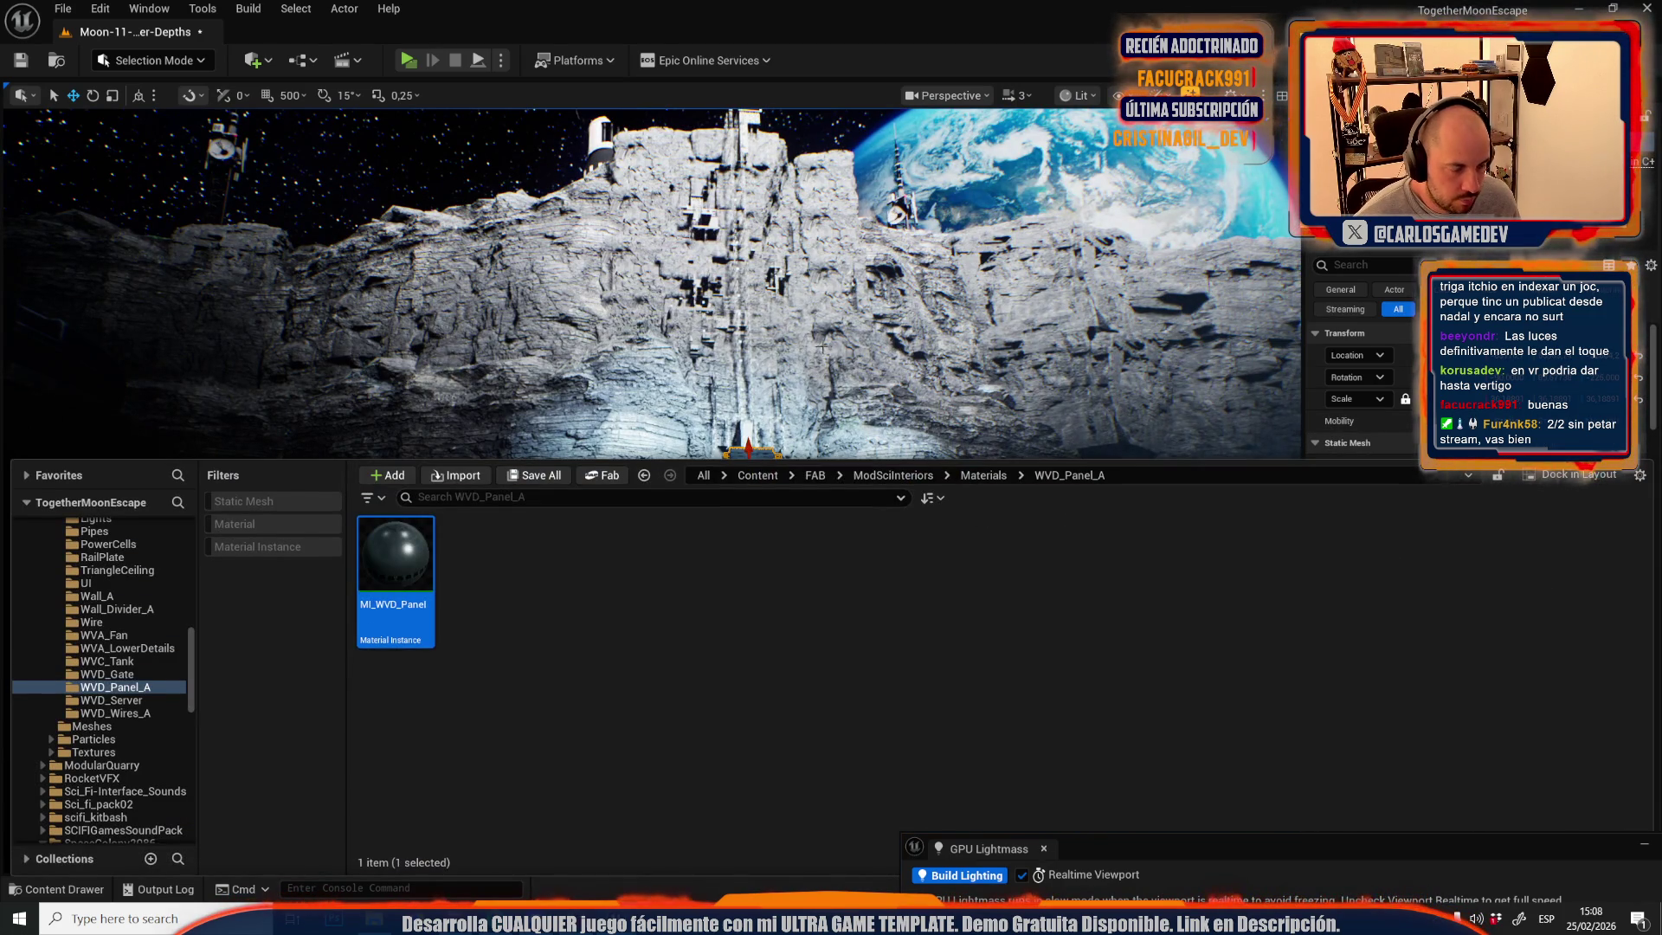
pyautogui.click(822, 347)
pyautogui.press('w')
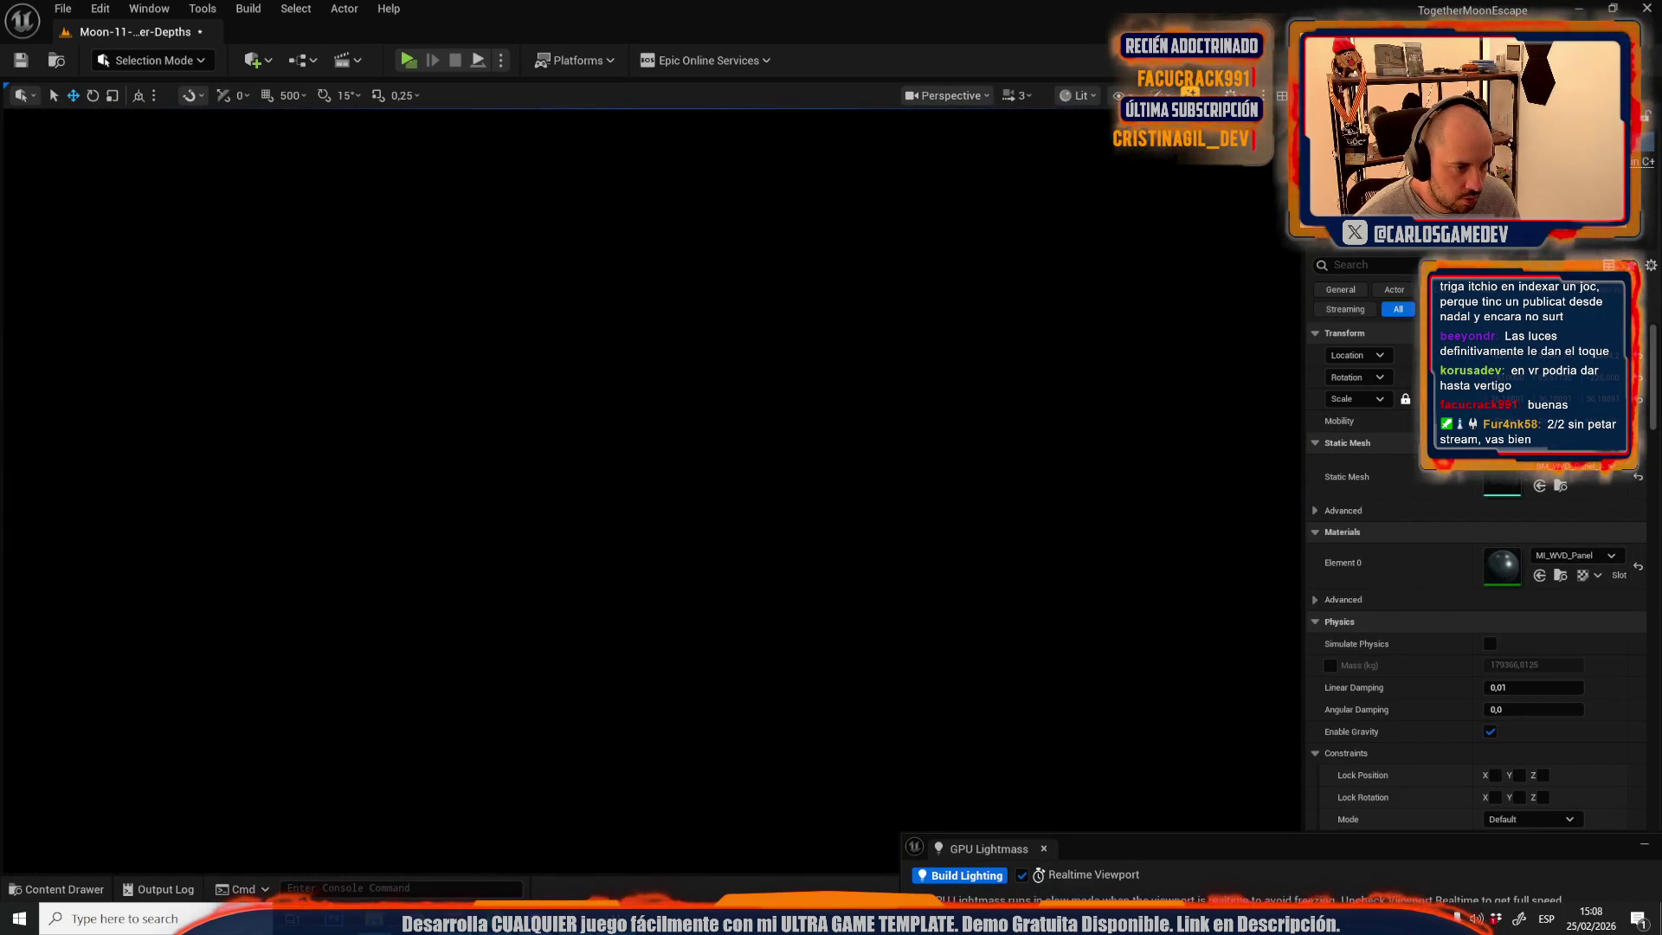
pyautogui.scroll(-2, 649, 484)
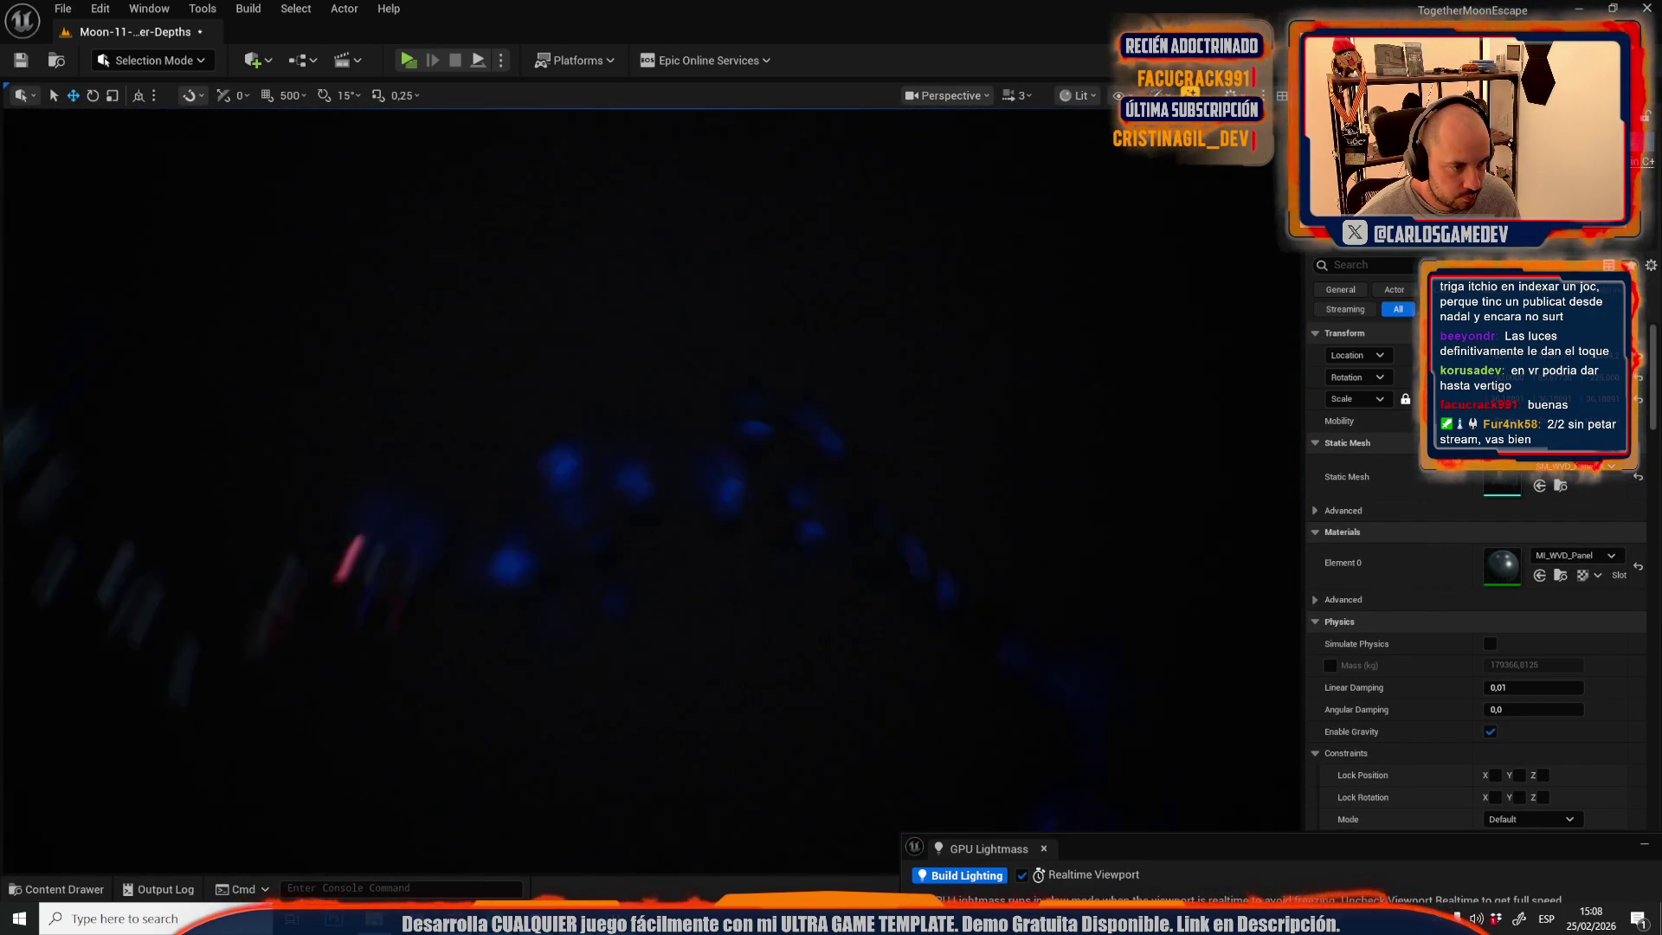
pyautogui.scroll(-1, 649, 485)
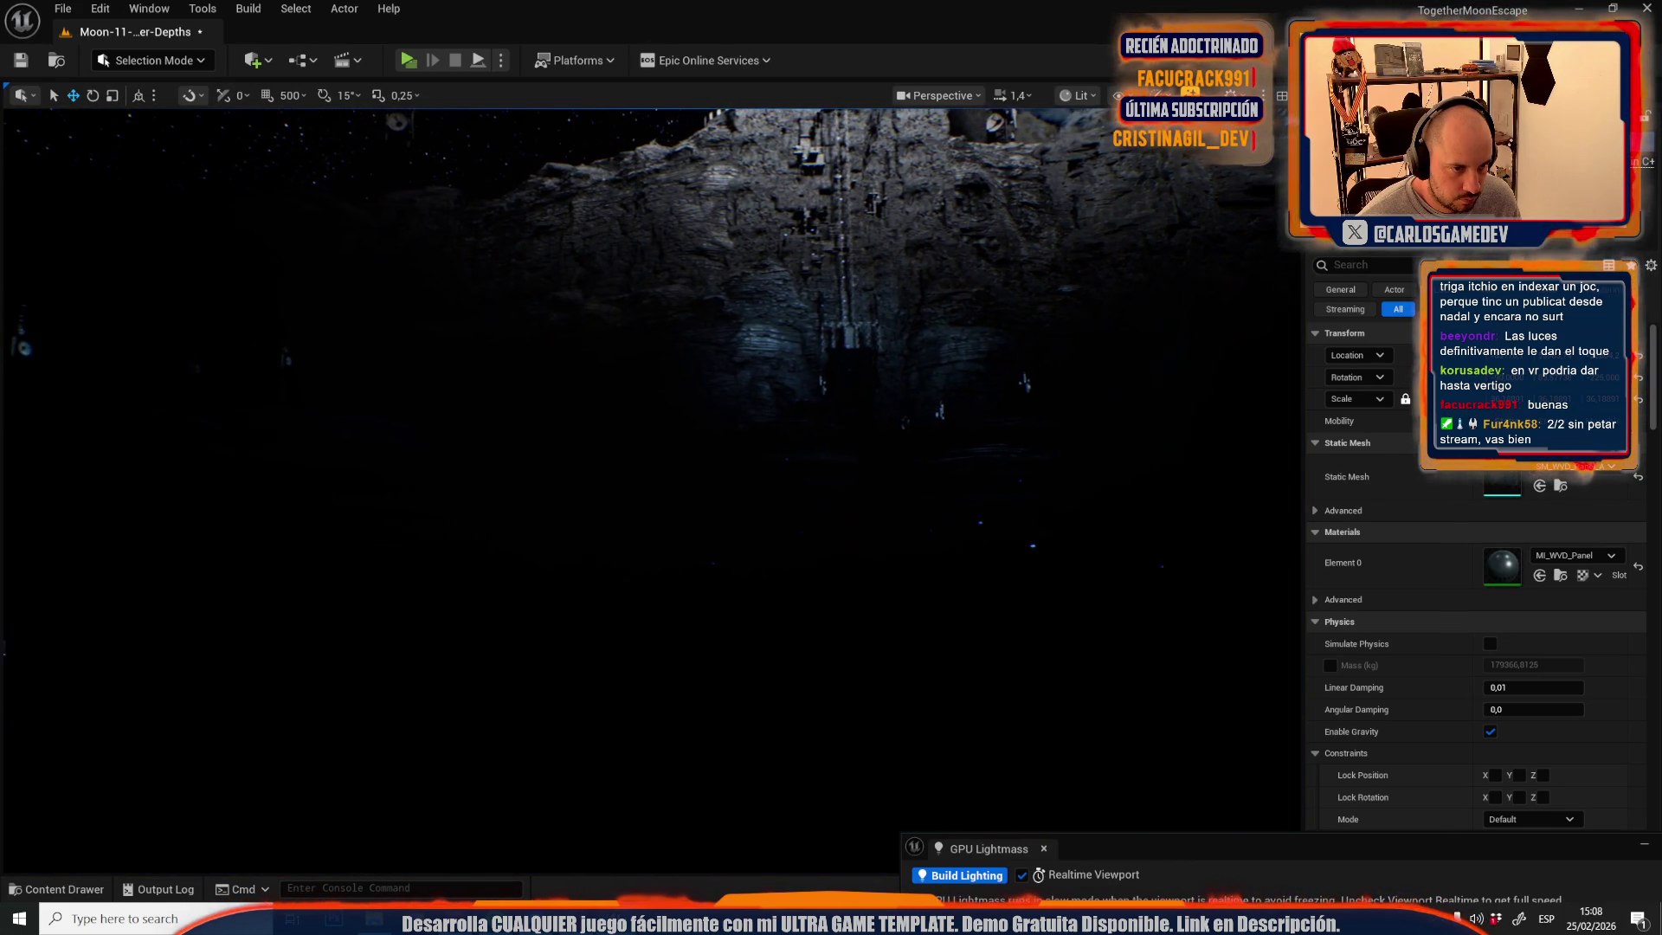
pyautogui.scroll(-3, 650, 485)
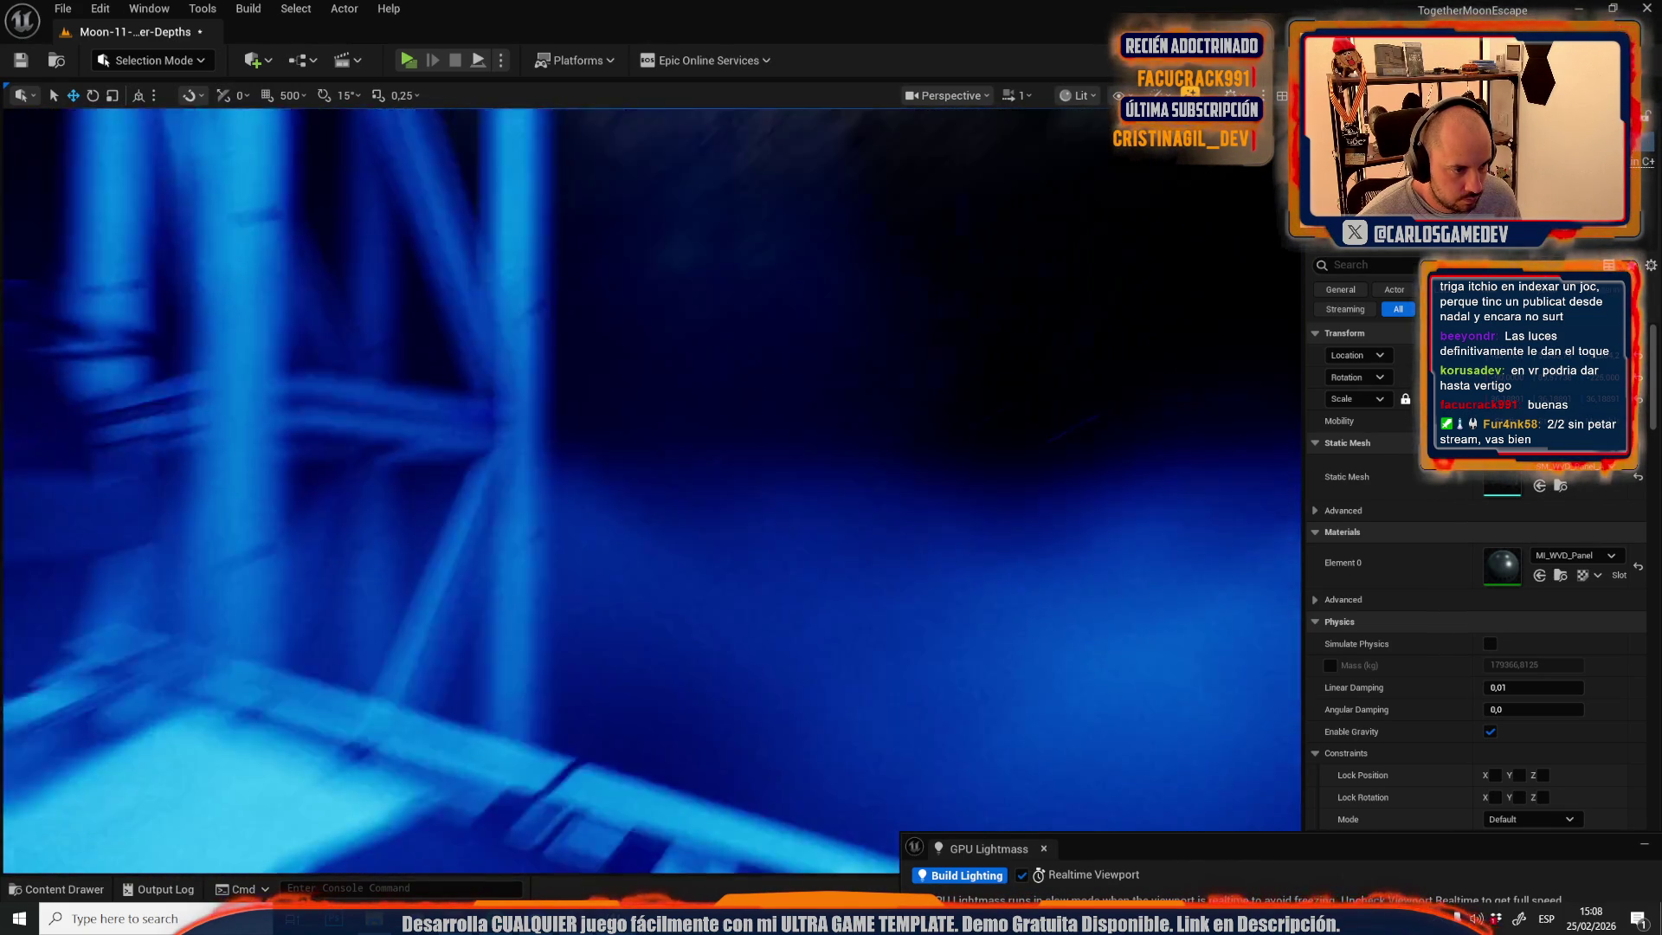
pyautogui.scroll(2, 650, 485)
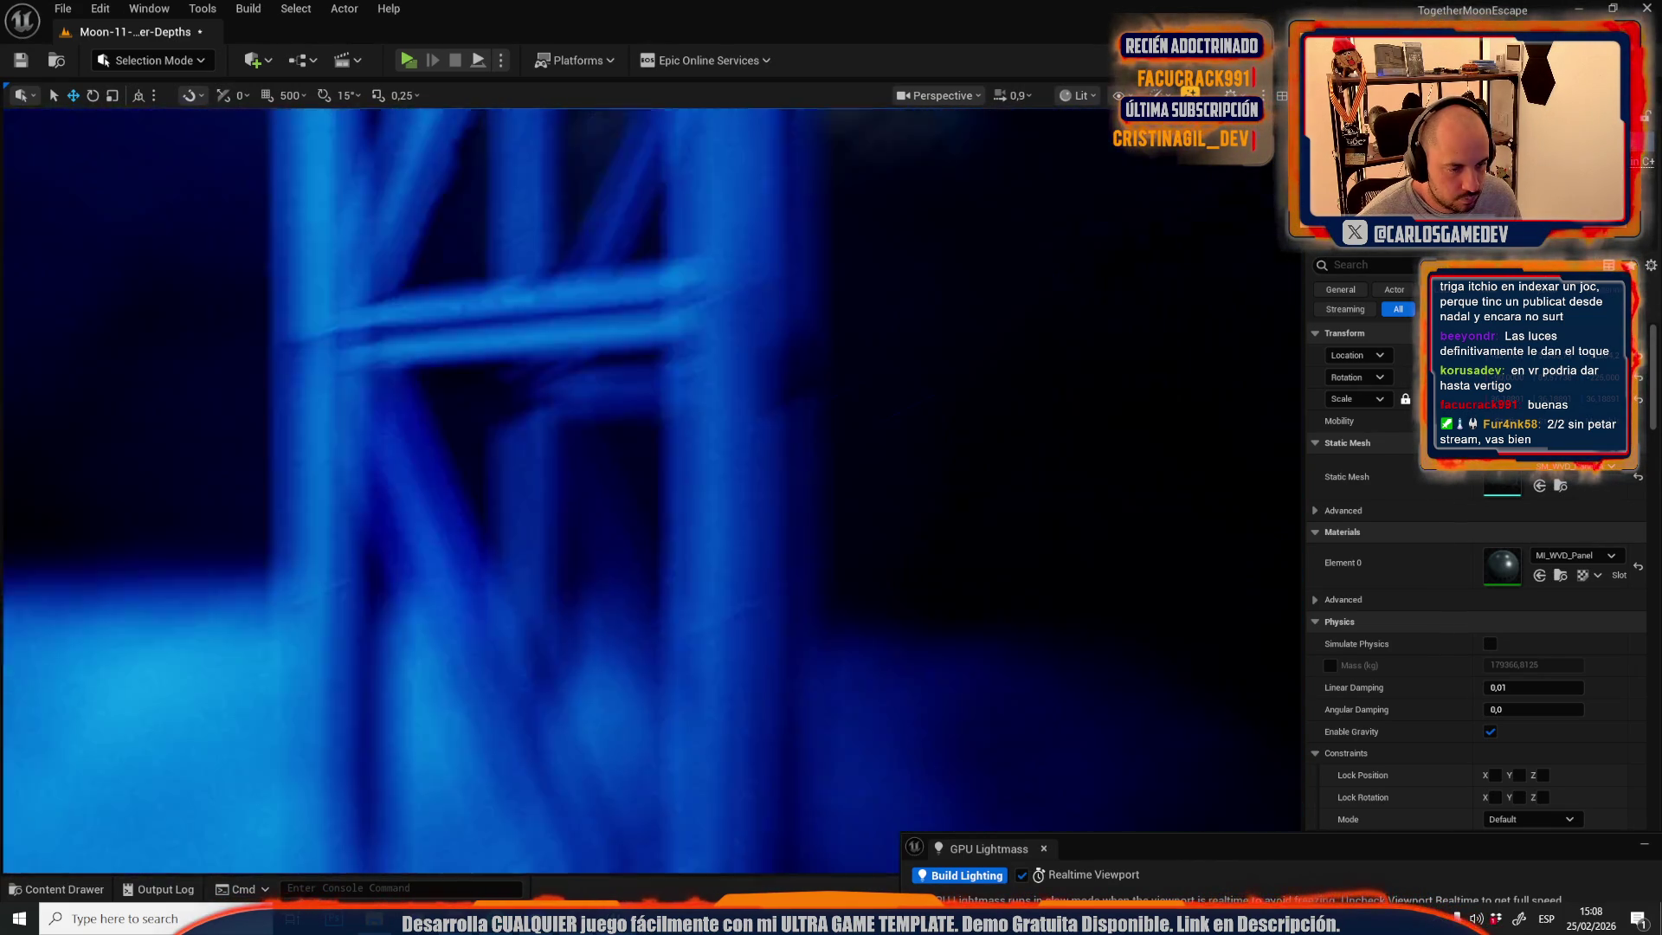
pyautogui.scroll(-2, 649, 485)
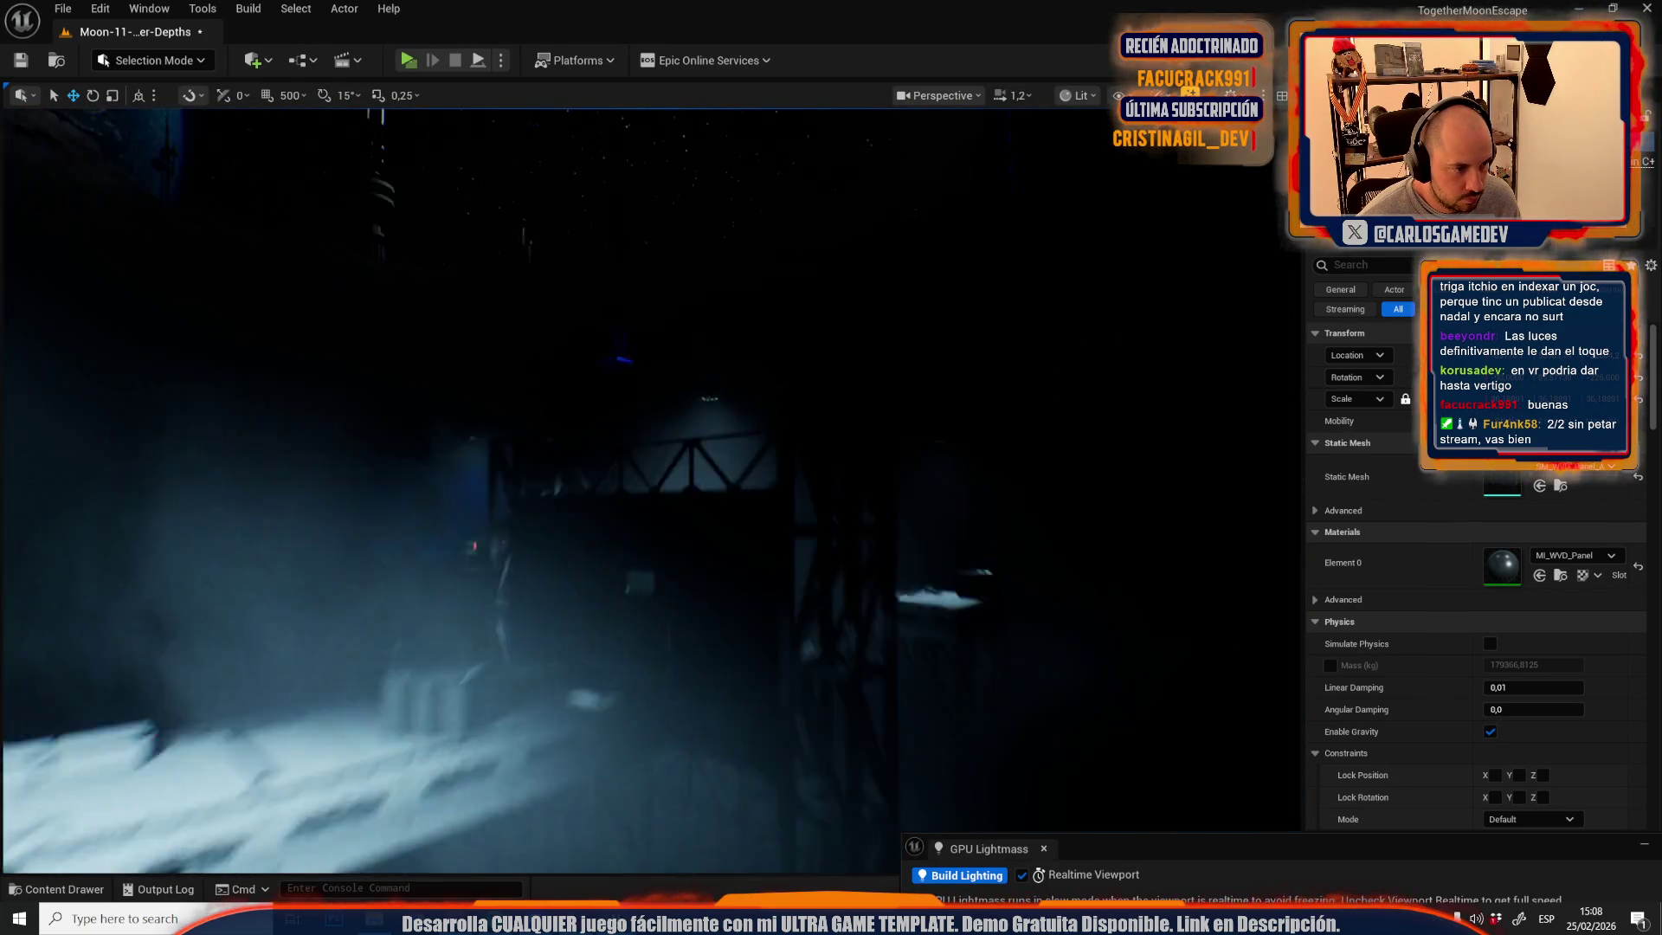
pyautogui.scroll(4, 649, 485)
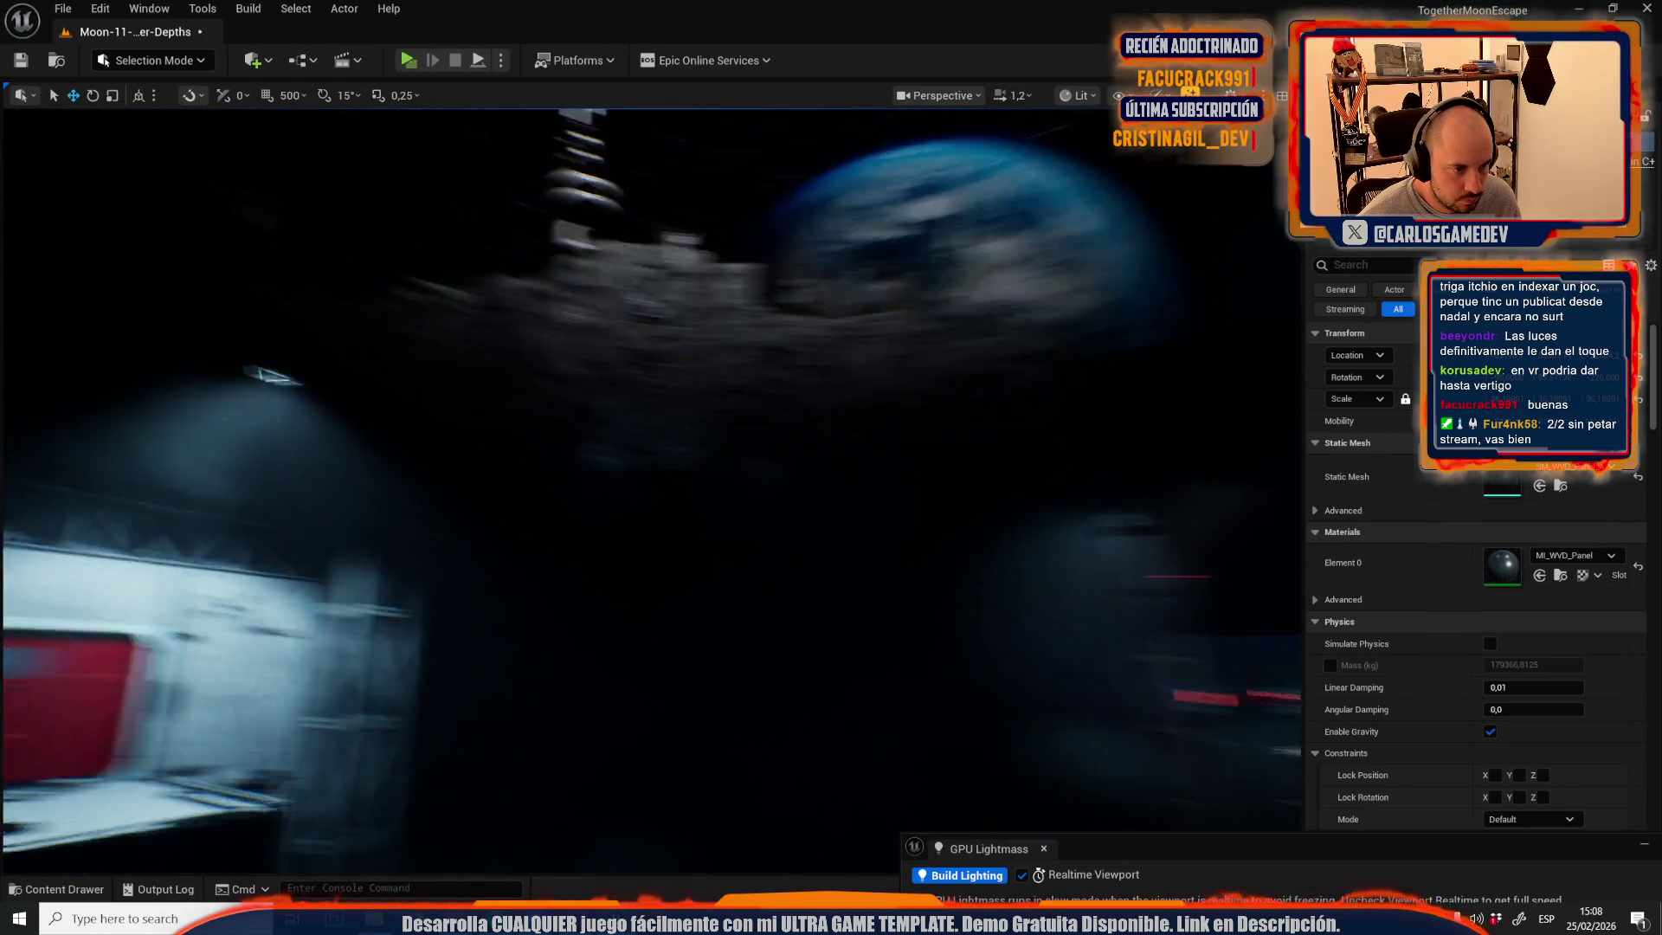
pyautogui.scroll(-4, 650, 484)
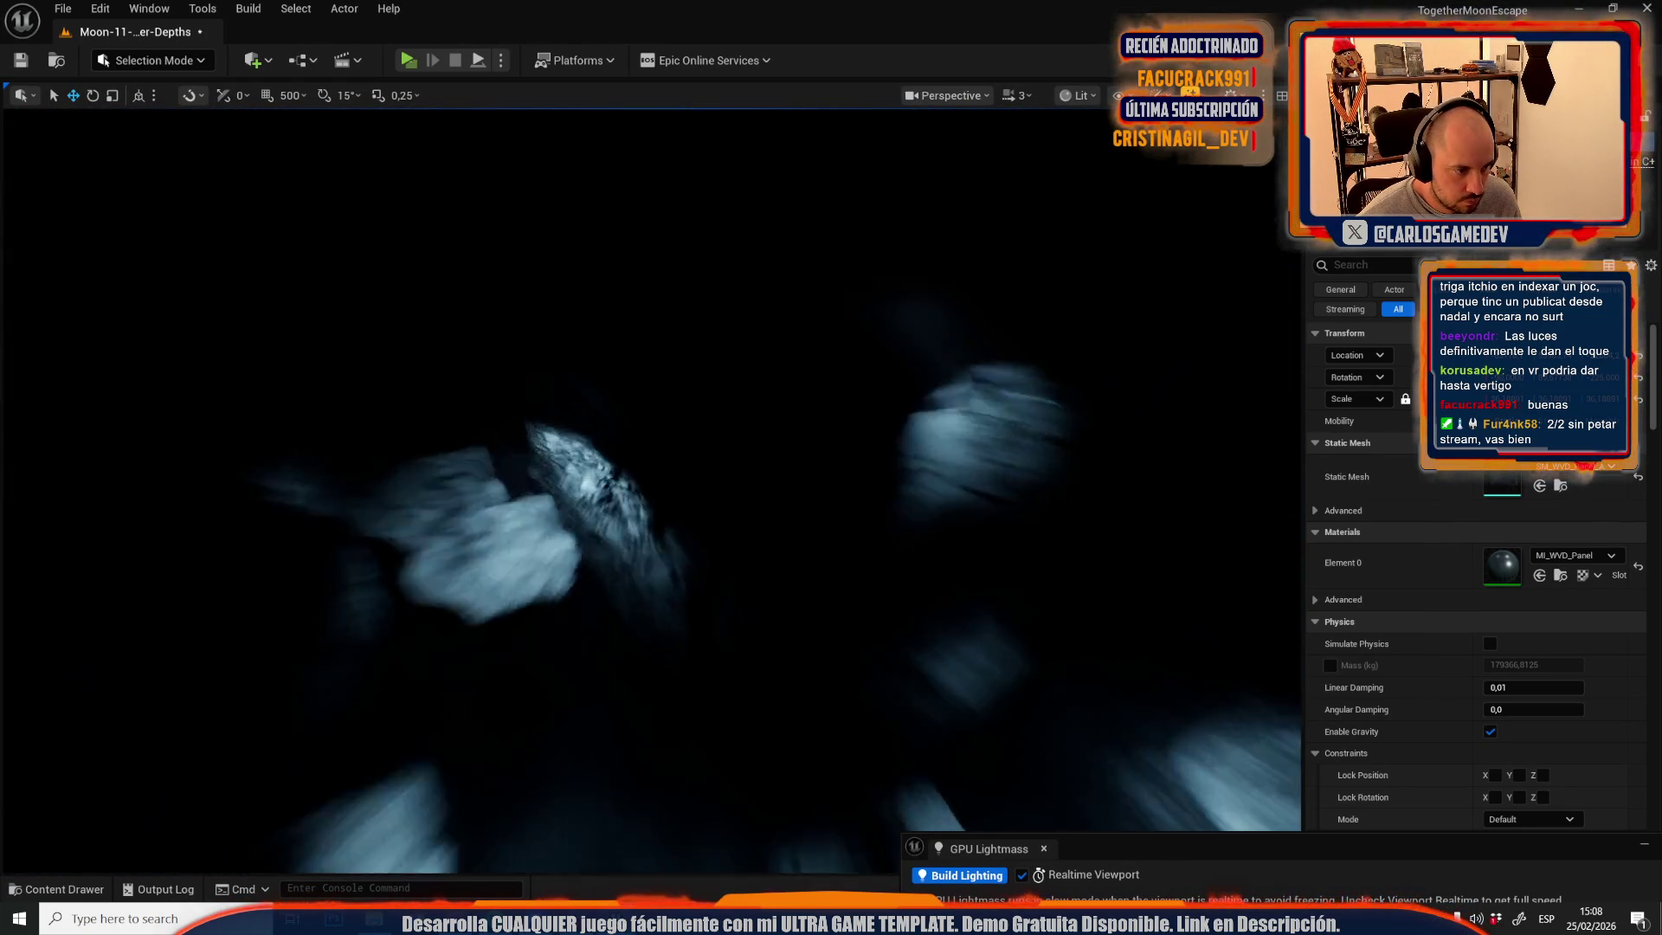
pyautogui.scroll(-1, 649, 485)
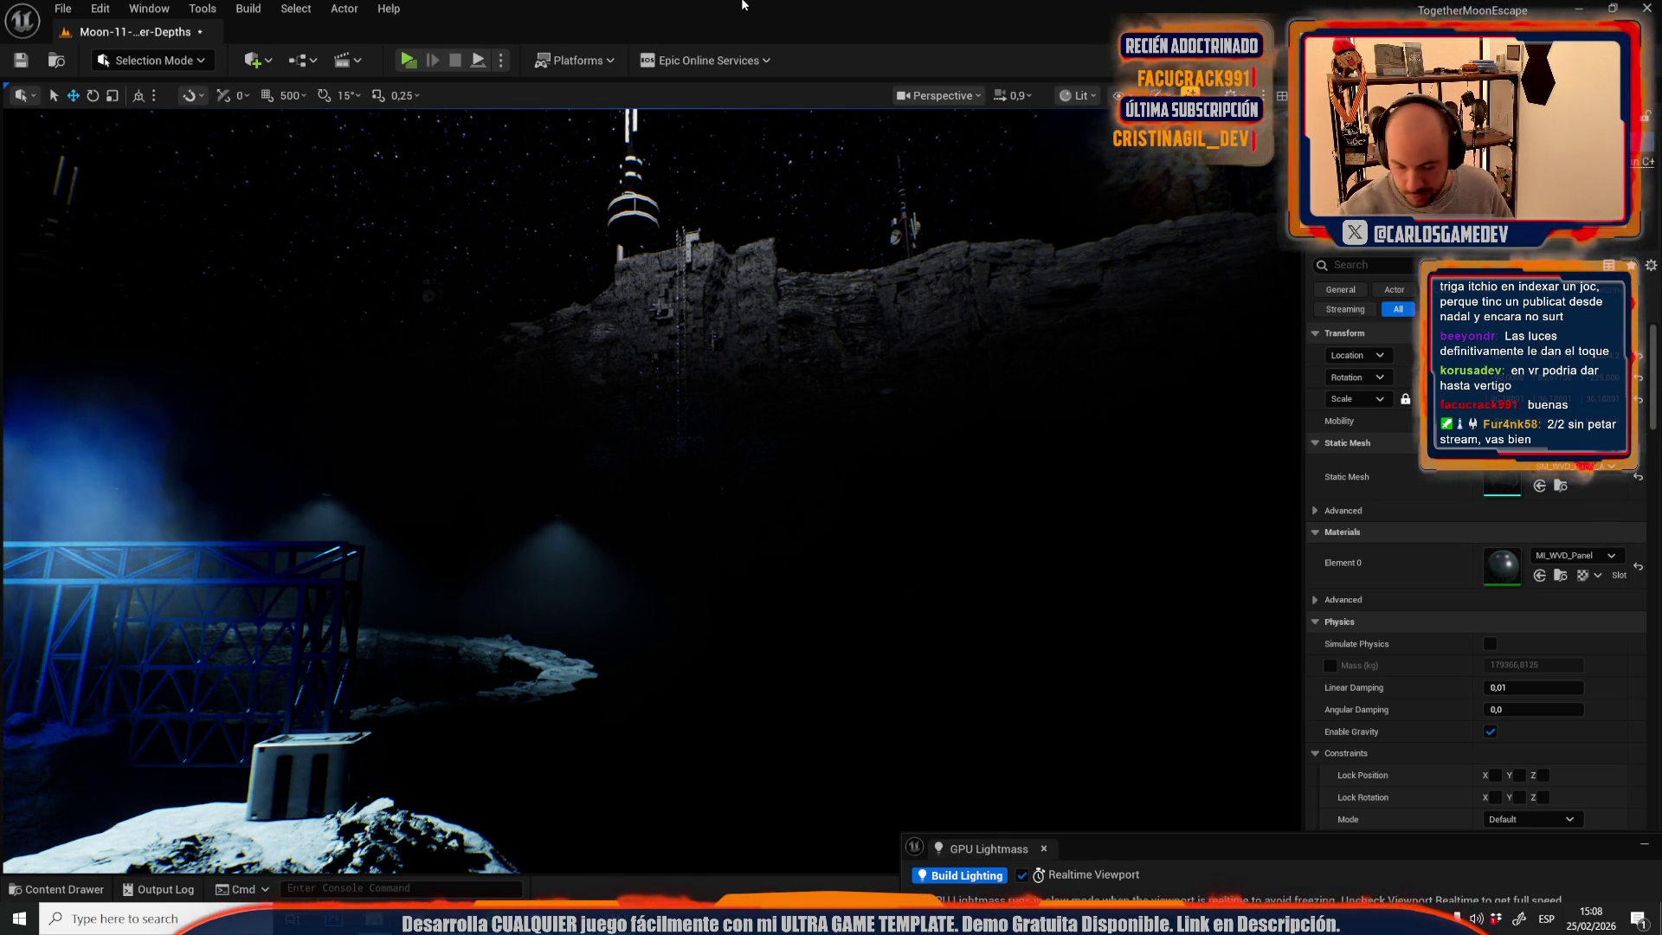
pyautogui.scroll(3, 649, 485)
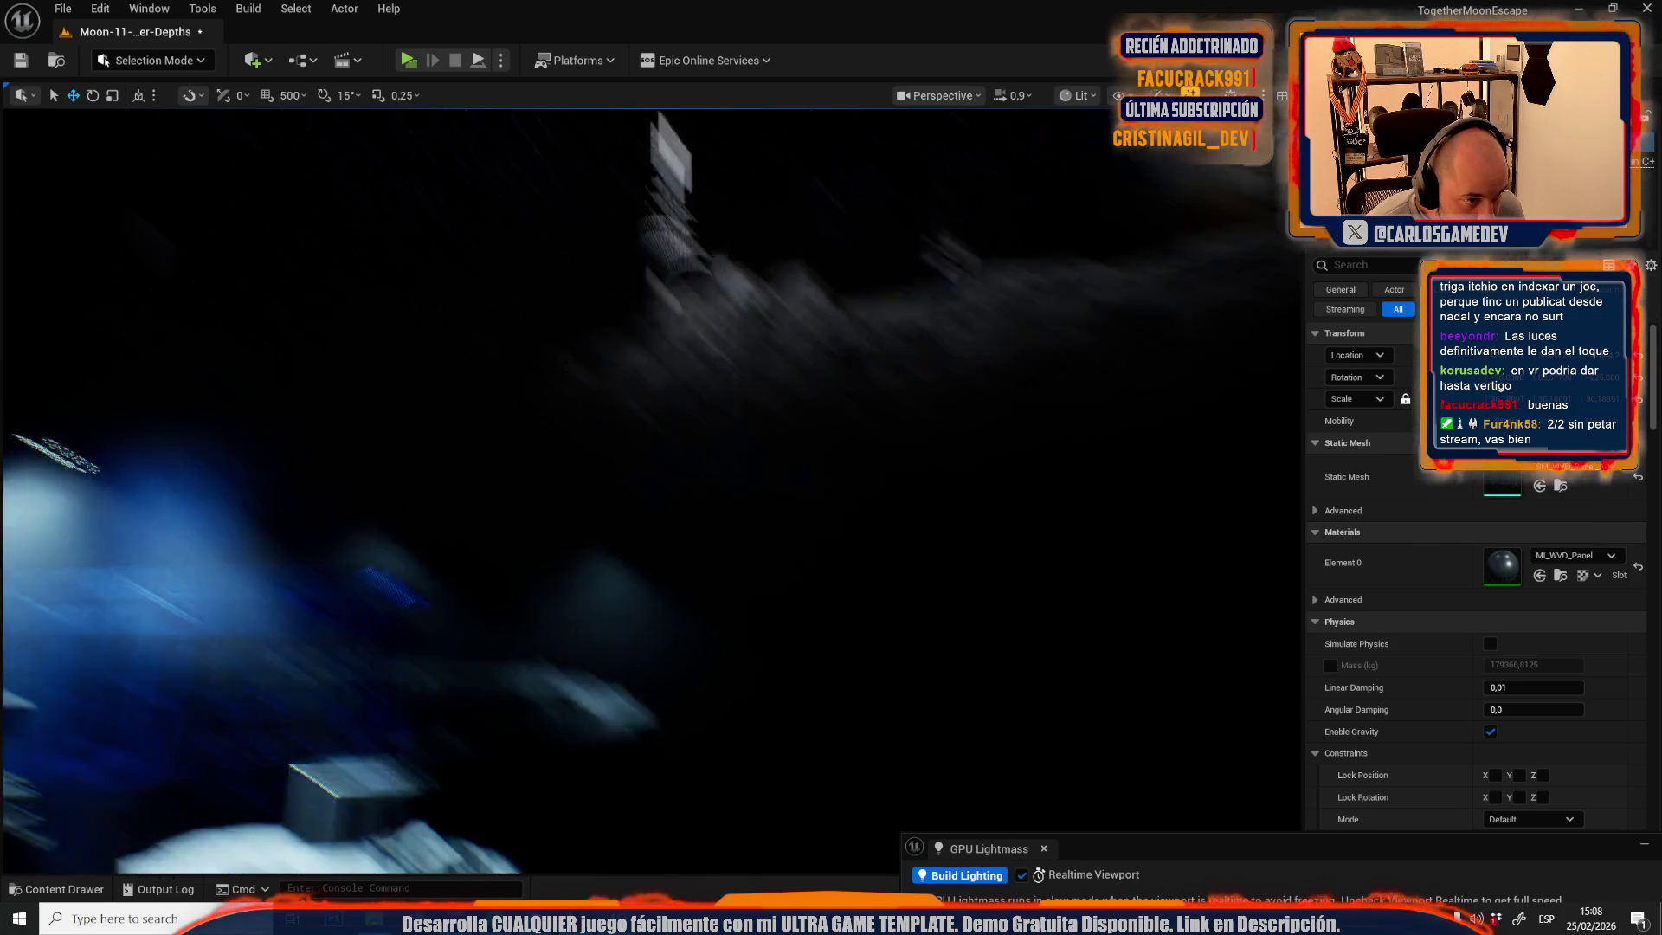
pyautogui.scroll(1, 794, 474)
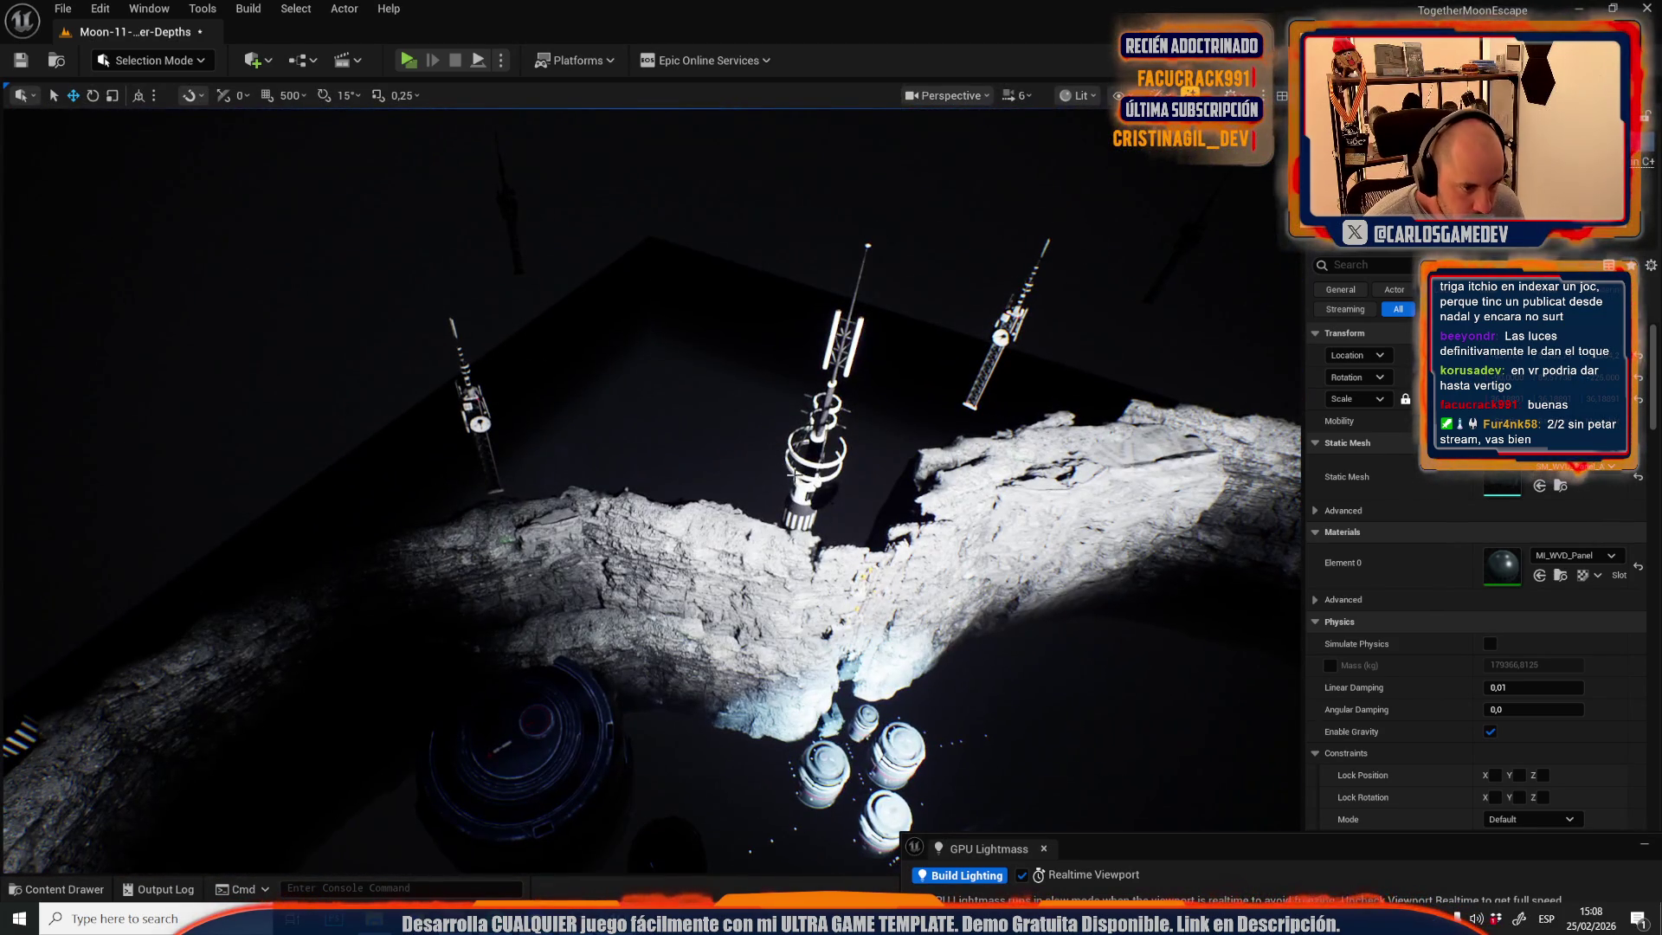
pyautogui.click(795, 475)
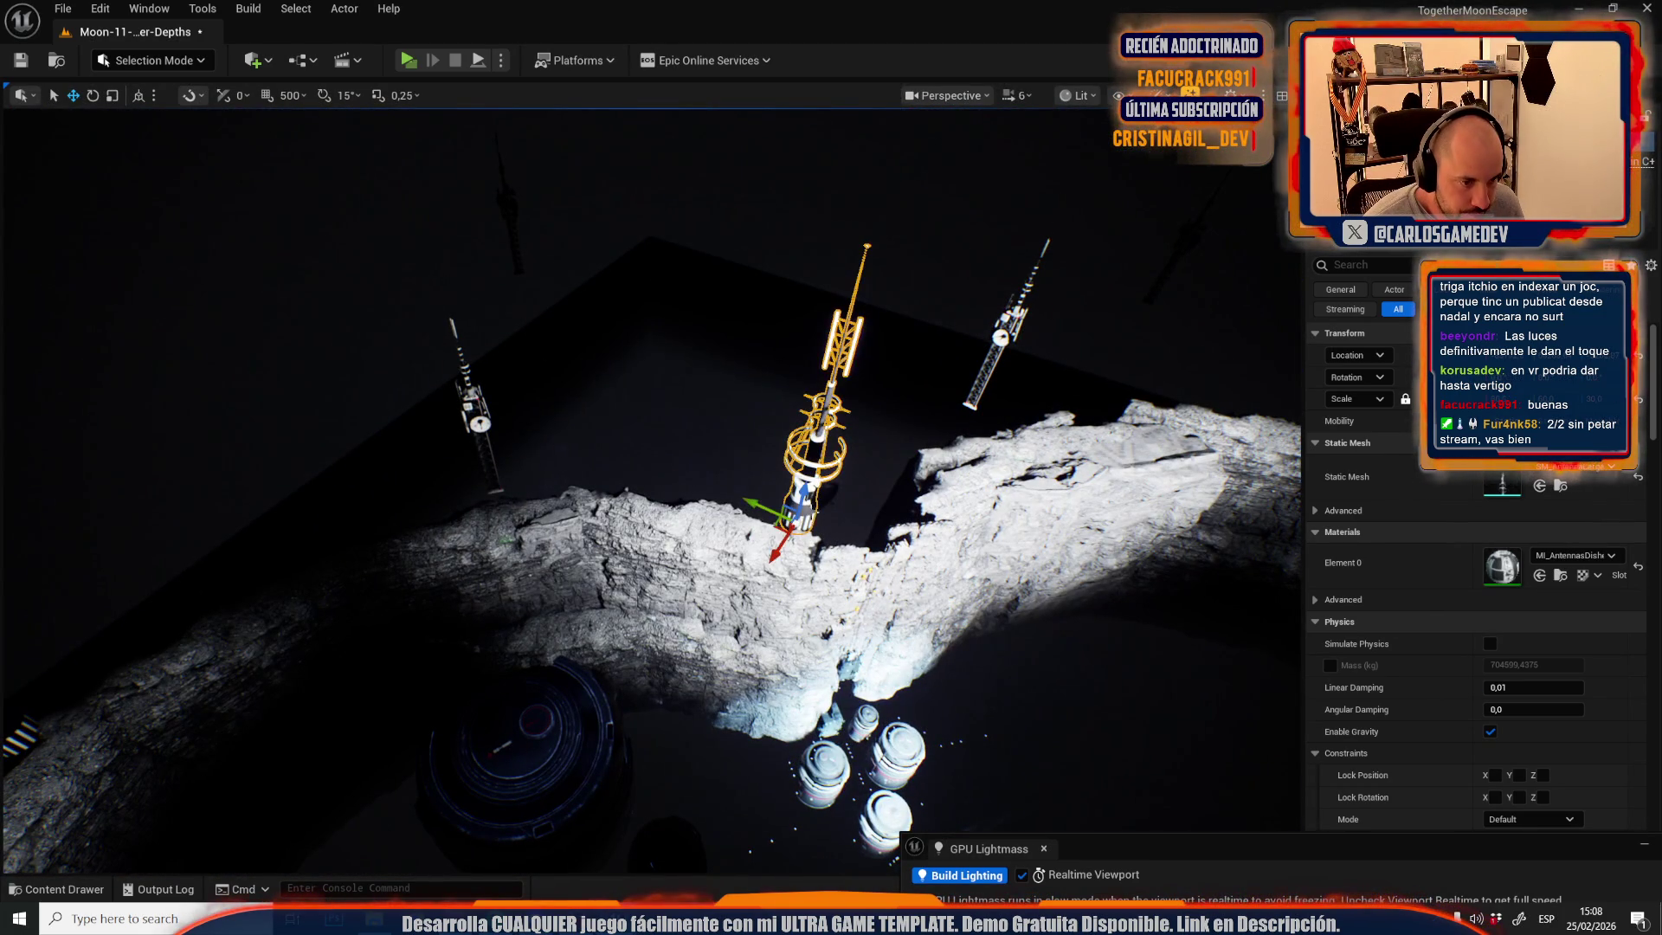
# - Drag the SM_AntennasLarge tower left to a new spot along the rock ridge
pyautogui.moveTo(781, 523)
pyautogui.mouseDown()
pyautogui.moveTo(640, 502)
pyautogui.moveTo(627, 516)
pyautogui.moveTo(779, 485)
pyautogui.mouseUp()
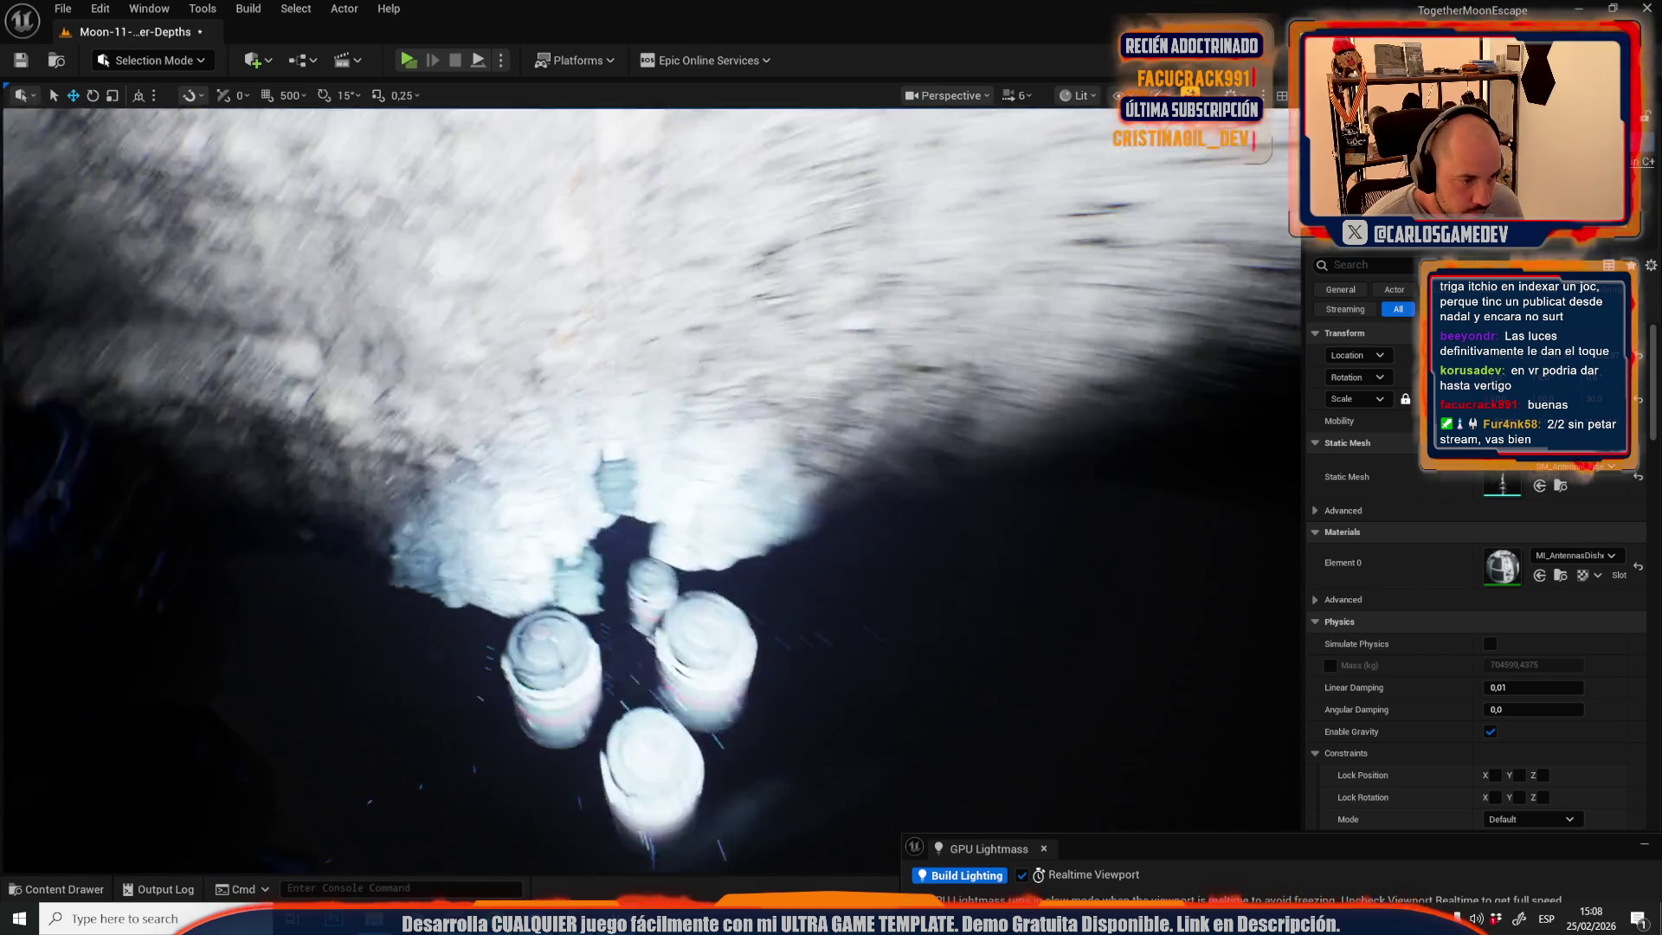
pyautogui.scroll(-5, 651, 489)
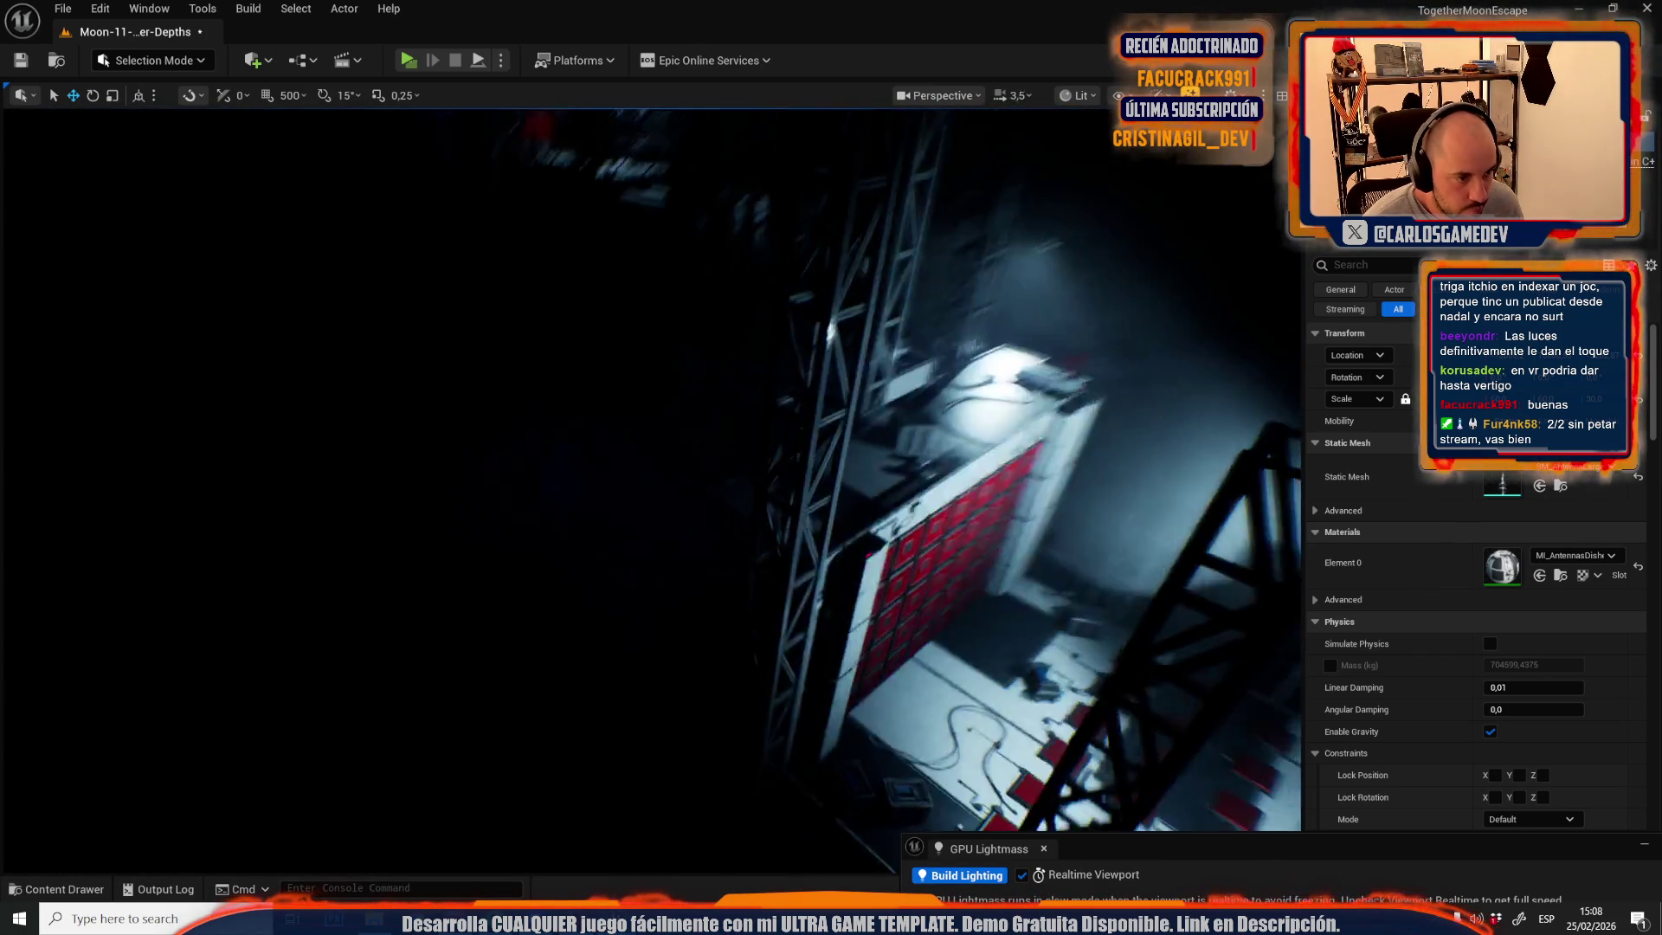
pyautogui.scroll(-2, 651, 490)
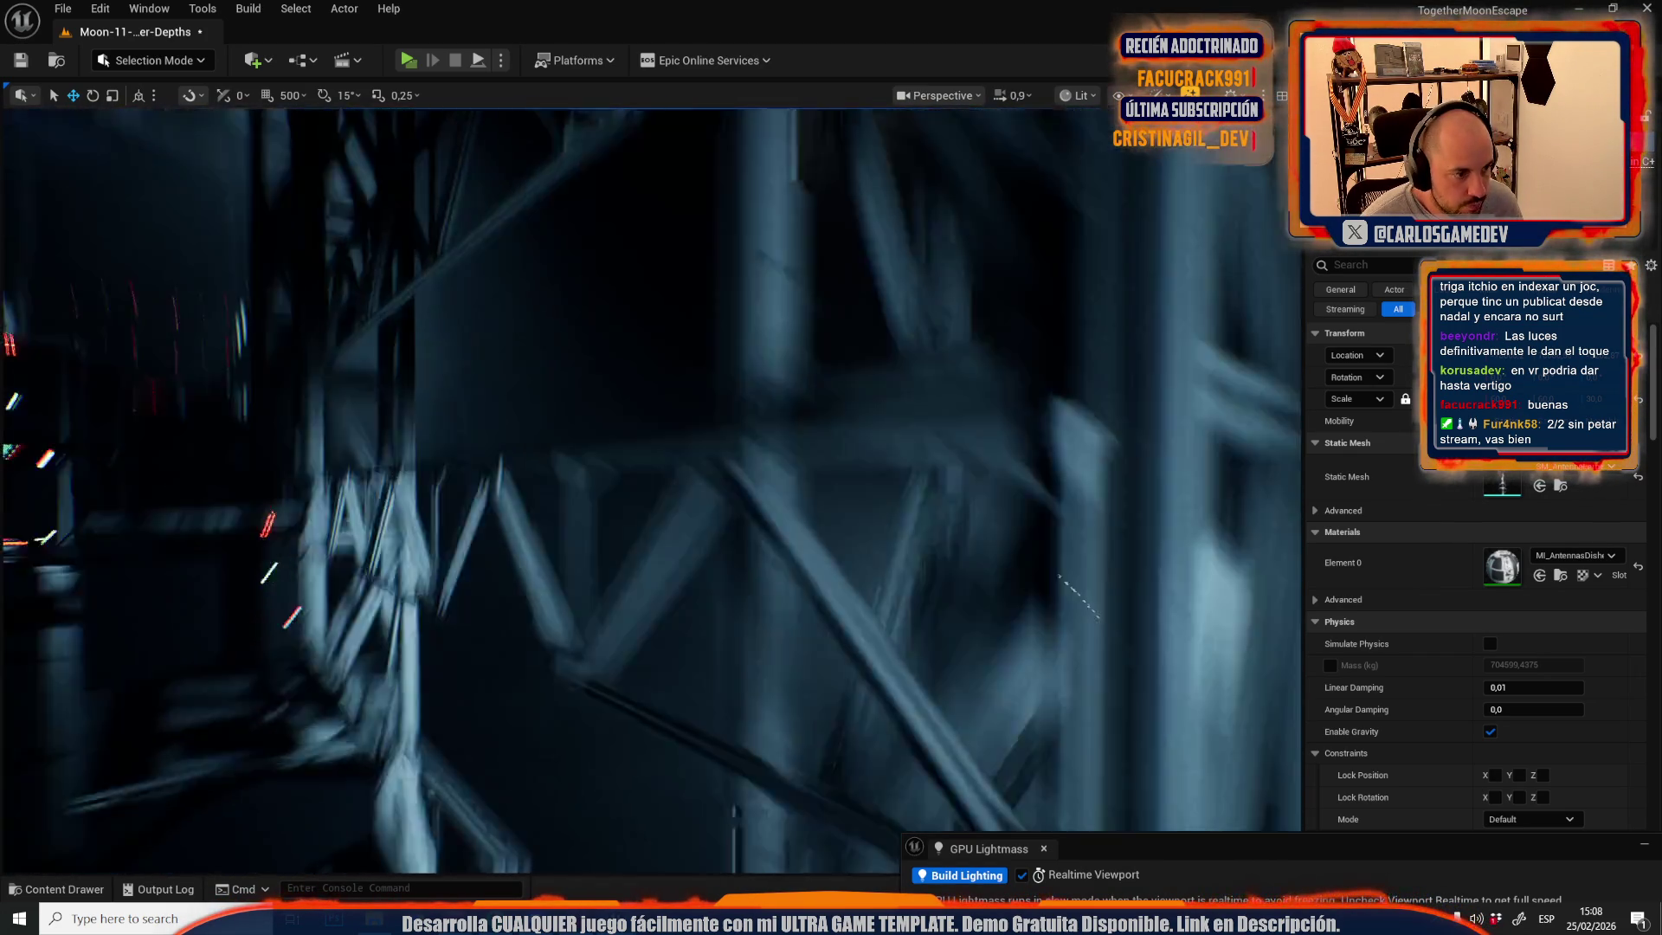
pyautogui.scroll(-1, 651, 490)
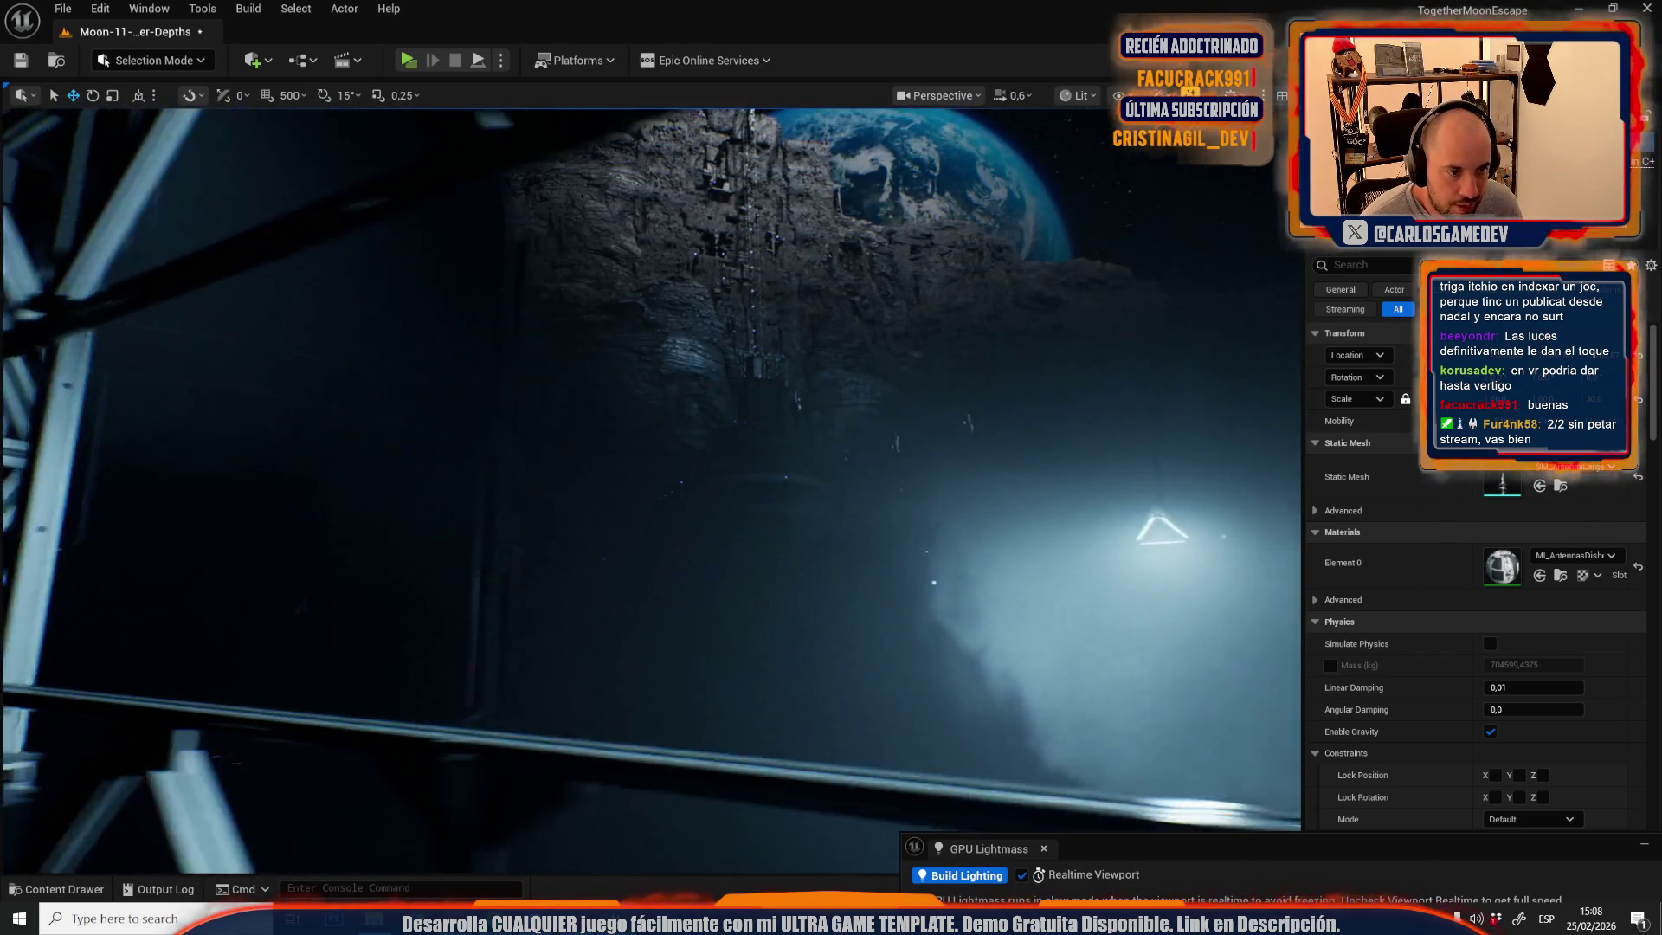
pyautogui.scroll(1, 627, 516)
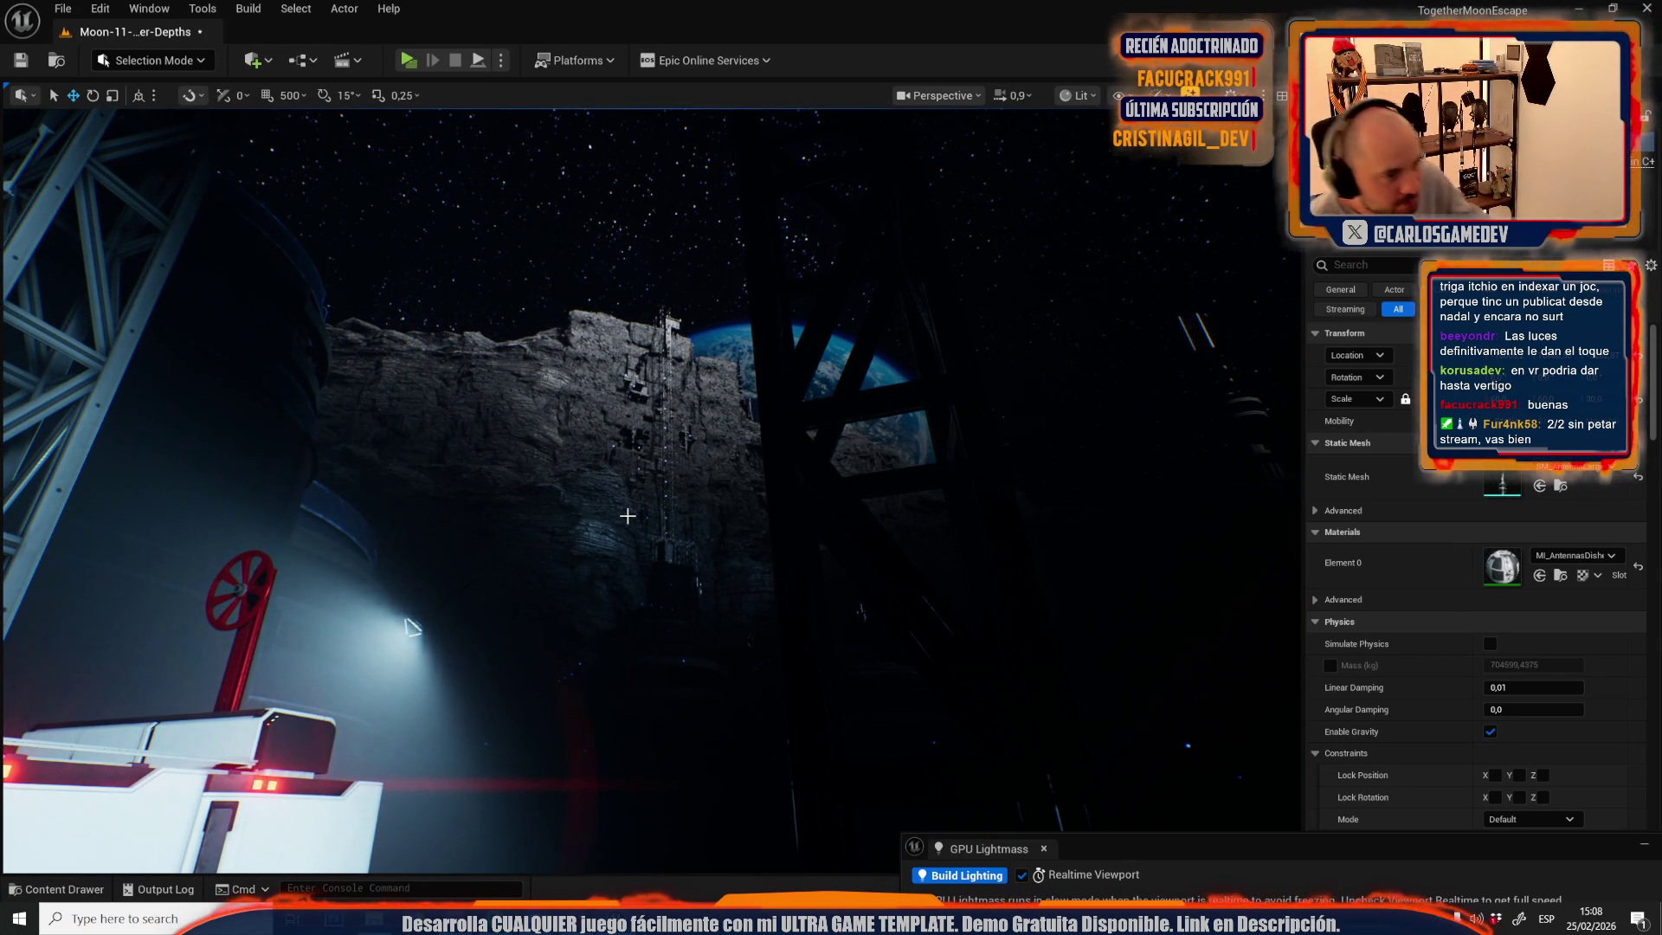
pyautogui.scroll(2, 628, 516)
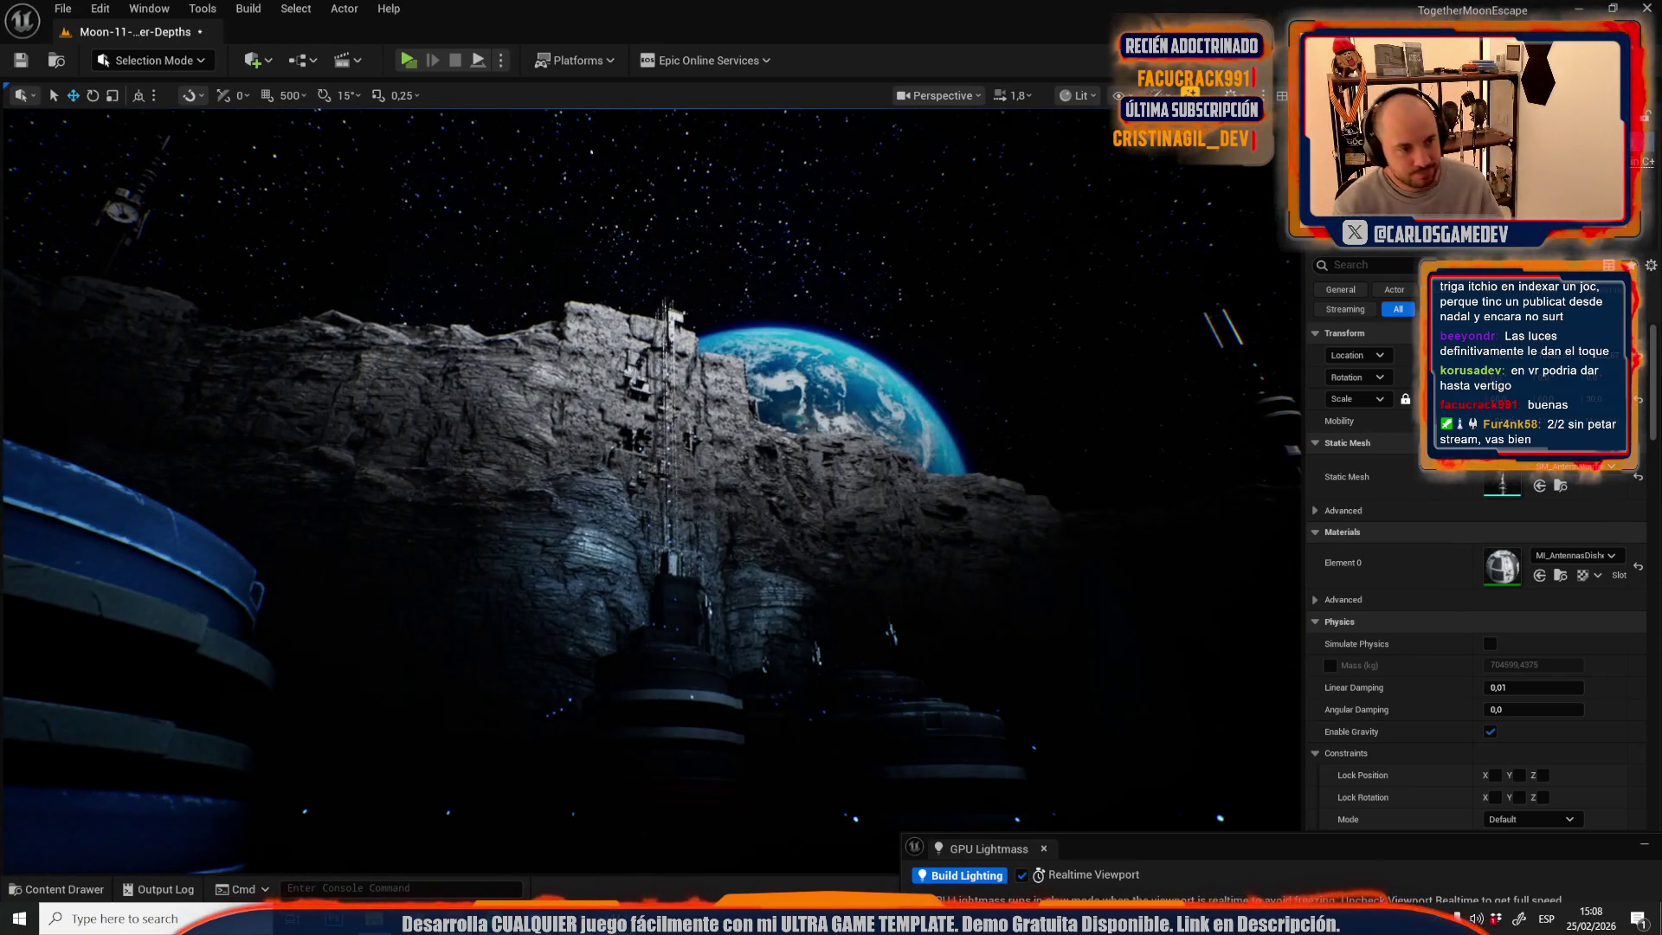
pyautogui.scroll(1, 628, 516)
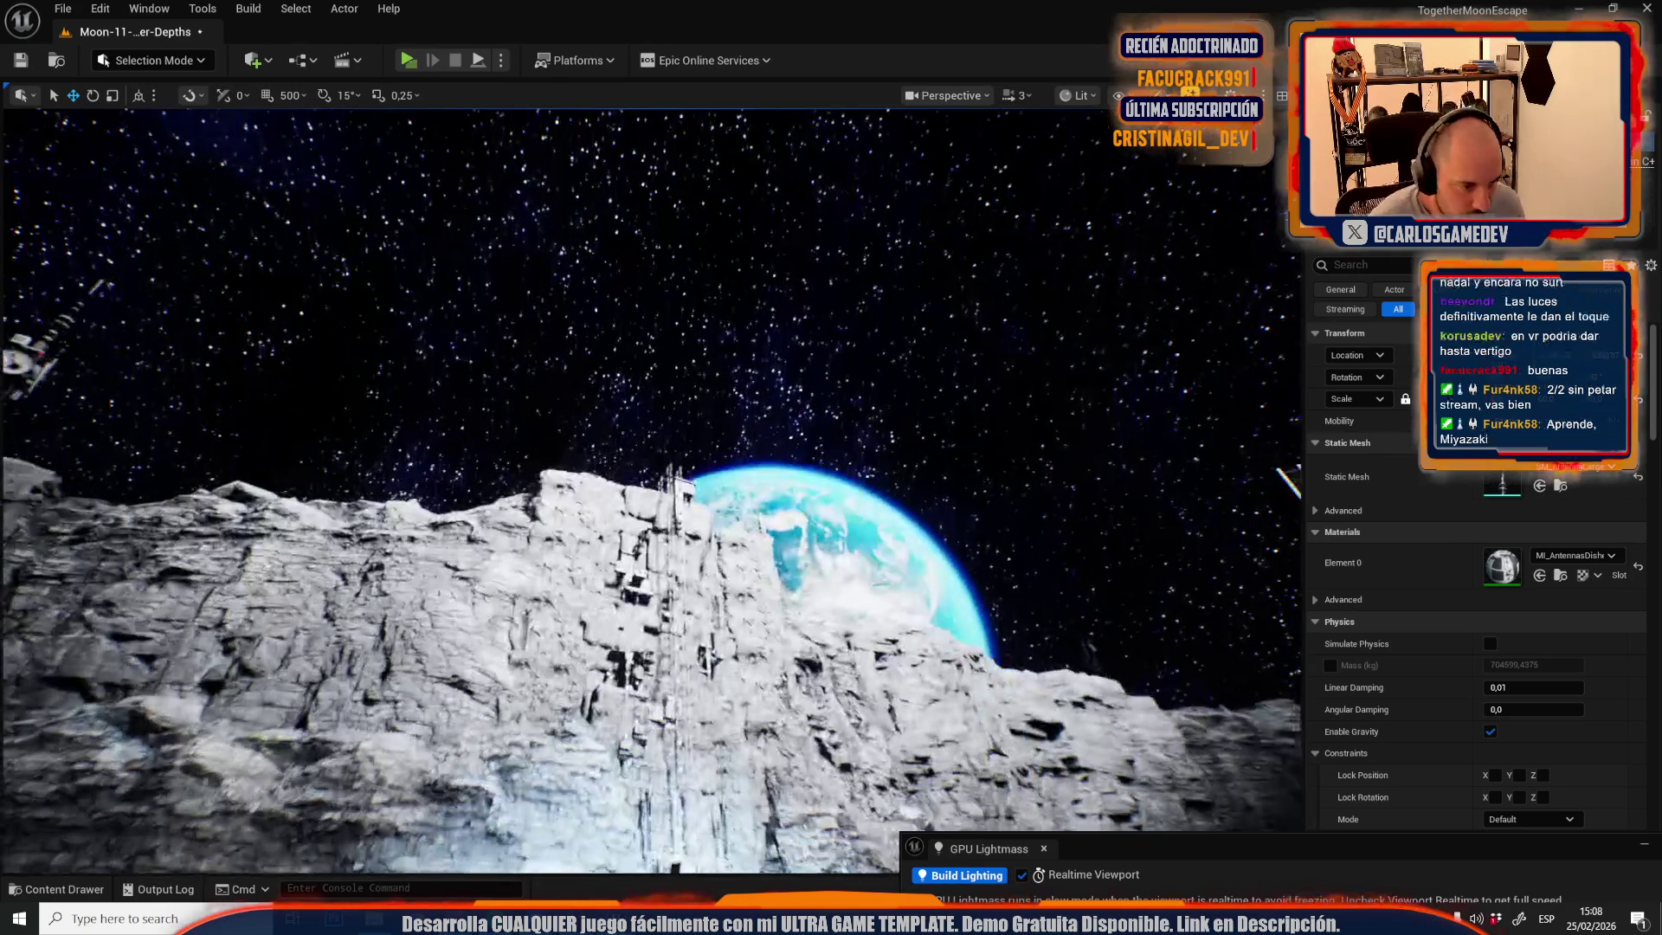
pyautogui.scroll(2, 628, 516)
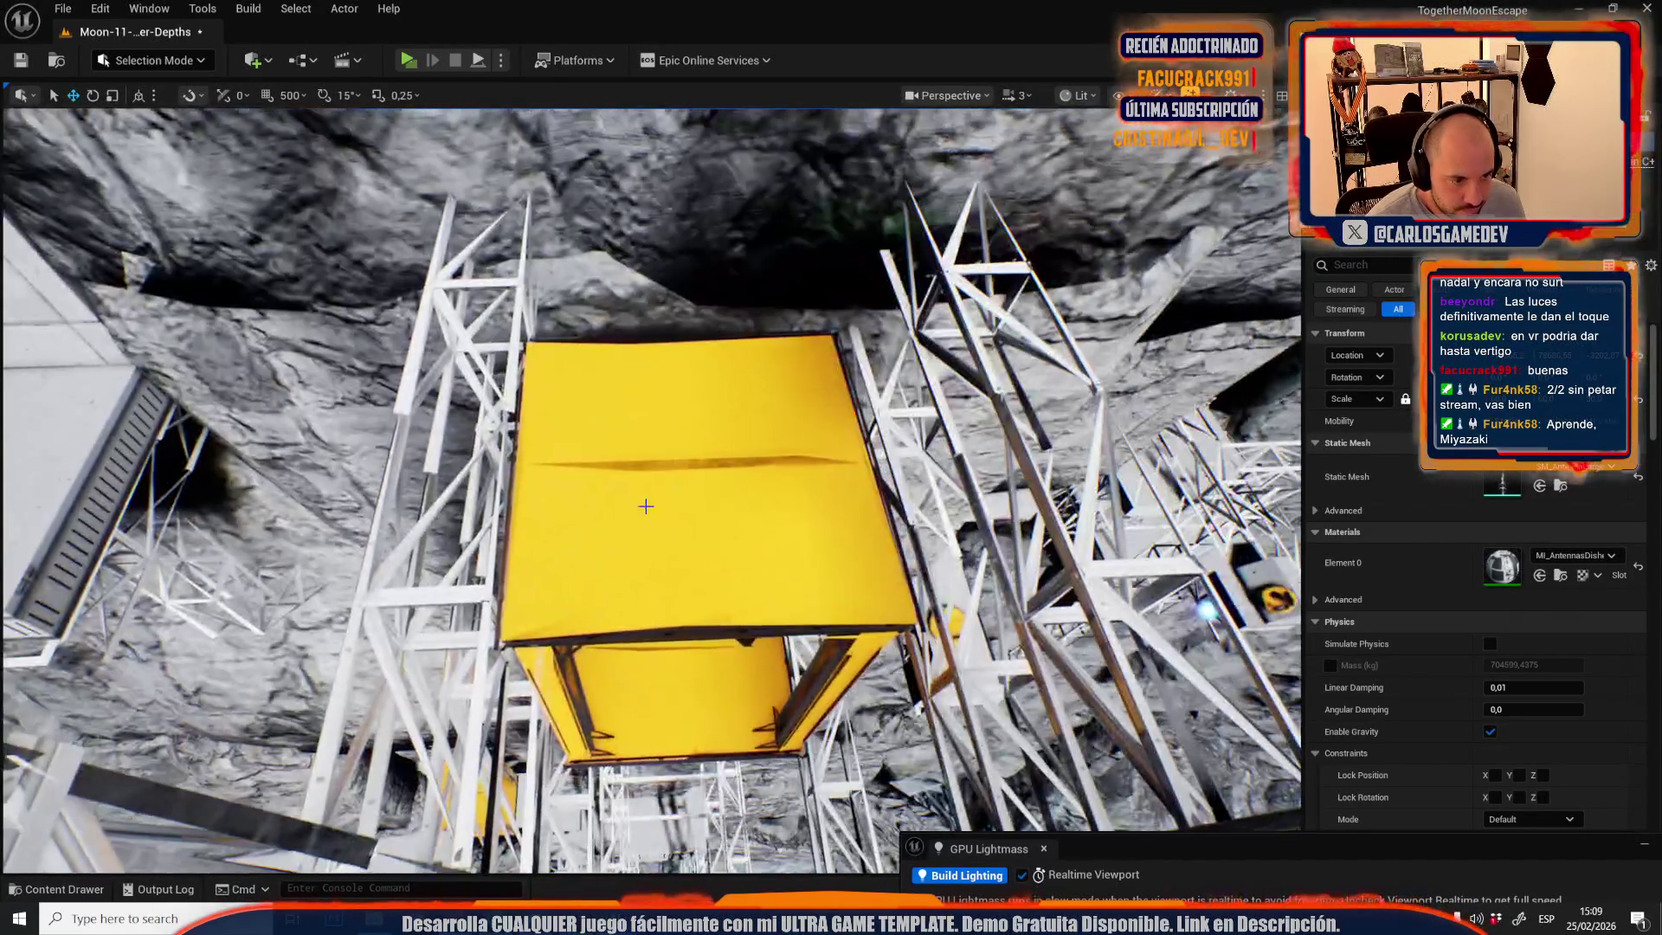
pyautogui.click(646, 506)
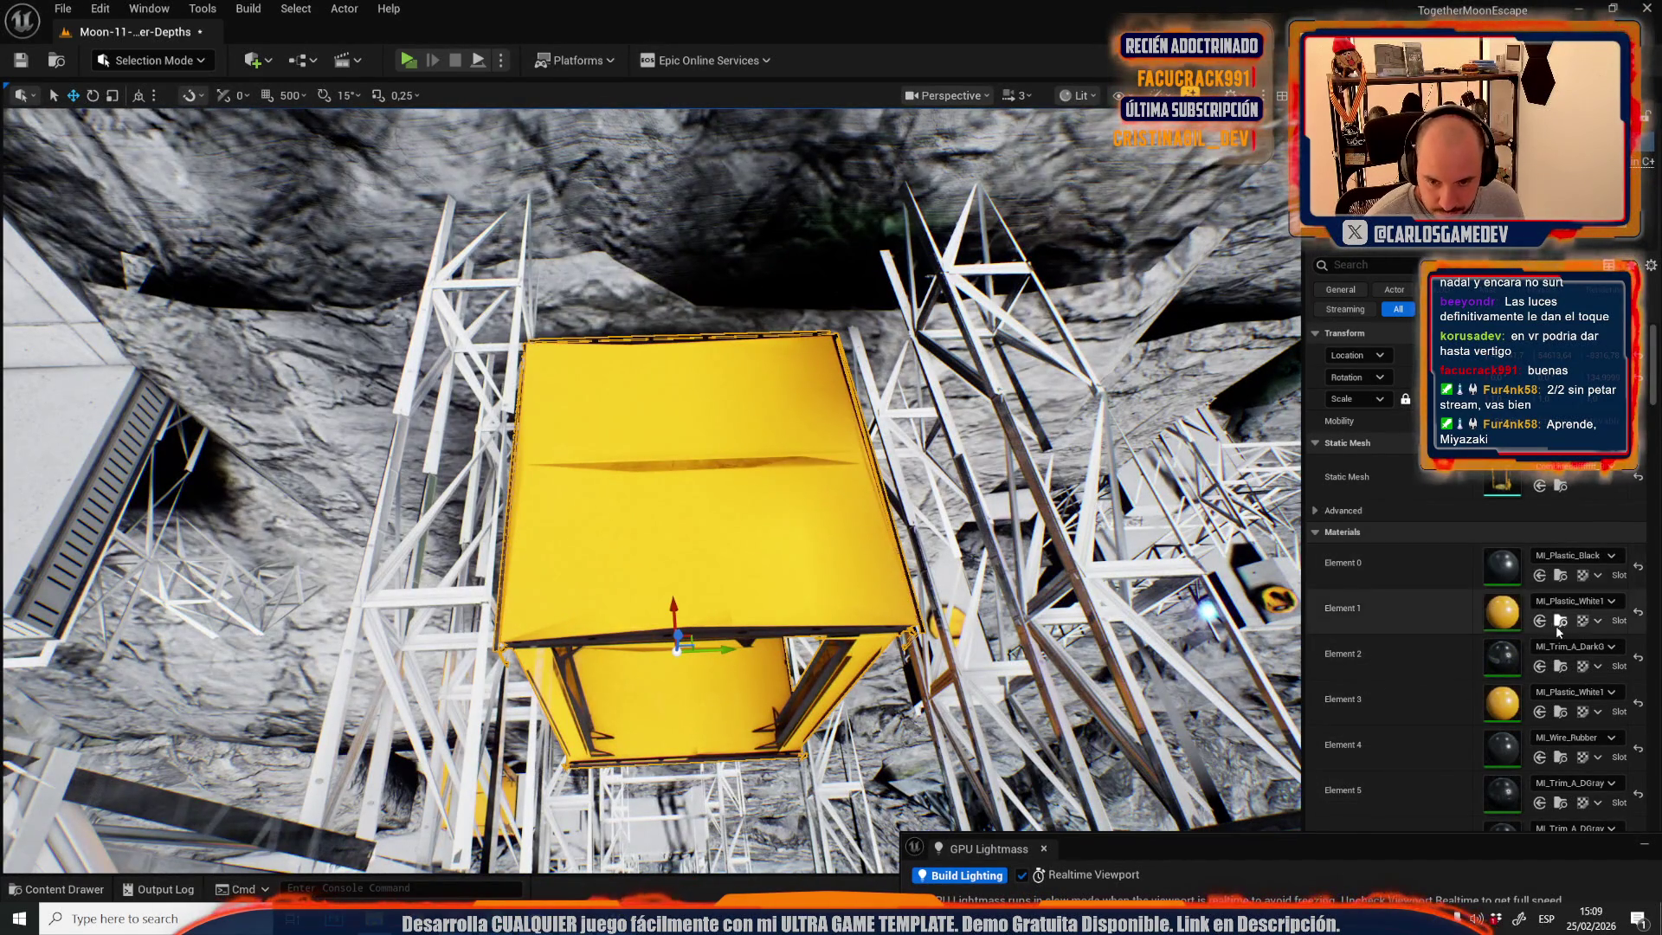
# - Duplicate the cage's plastic material in the Content Browser as a new material instance
pyautogui.click(1561, 620)
pyautogui.rightClick(1433, 718)
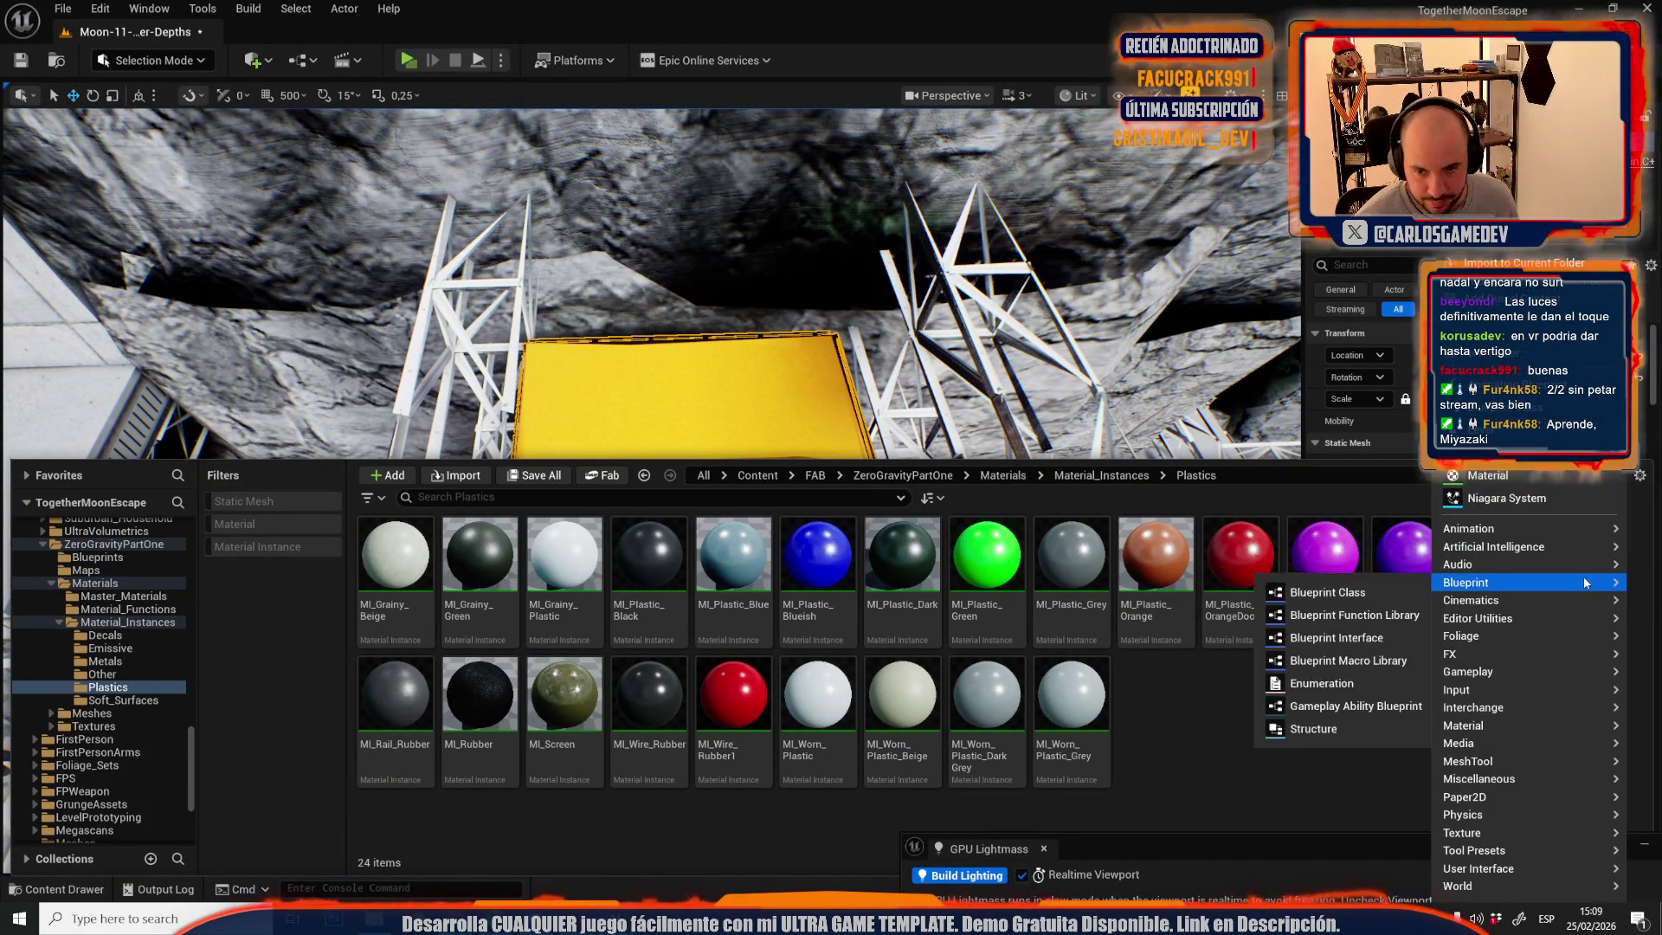
pyautogui.press('Escape')
pyautogui.rightClick(1527, 608)
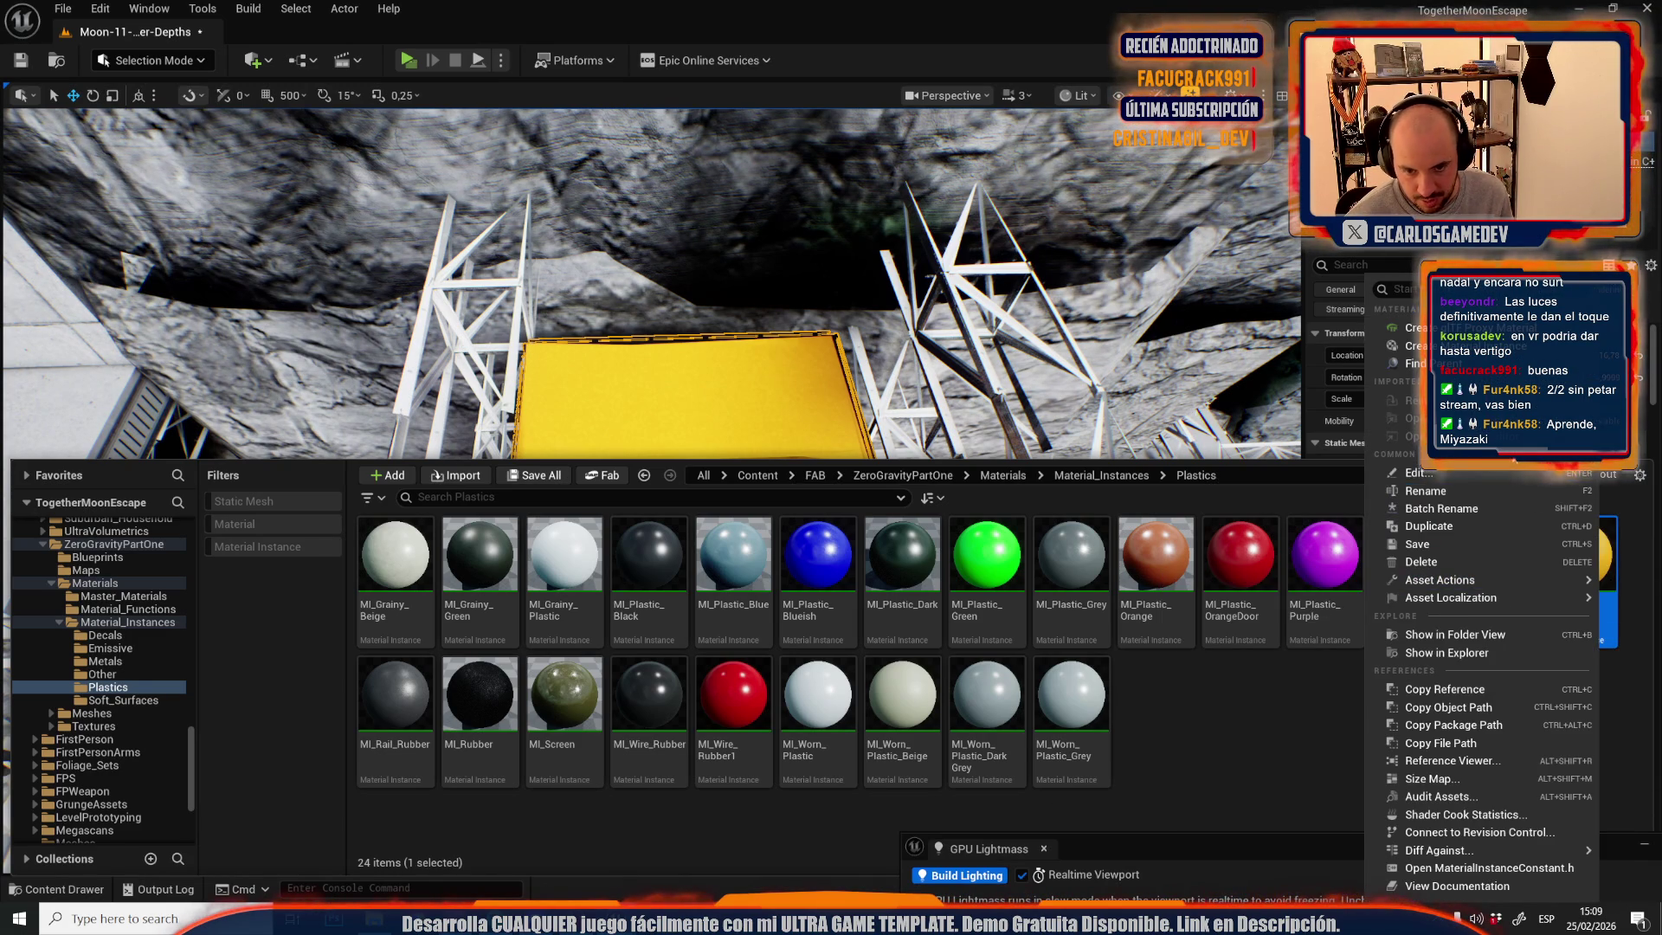
pyautogui.click(1428, 526)
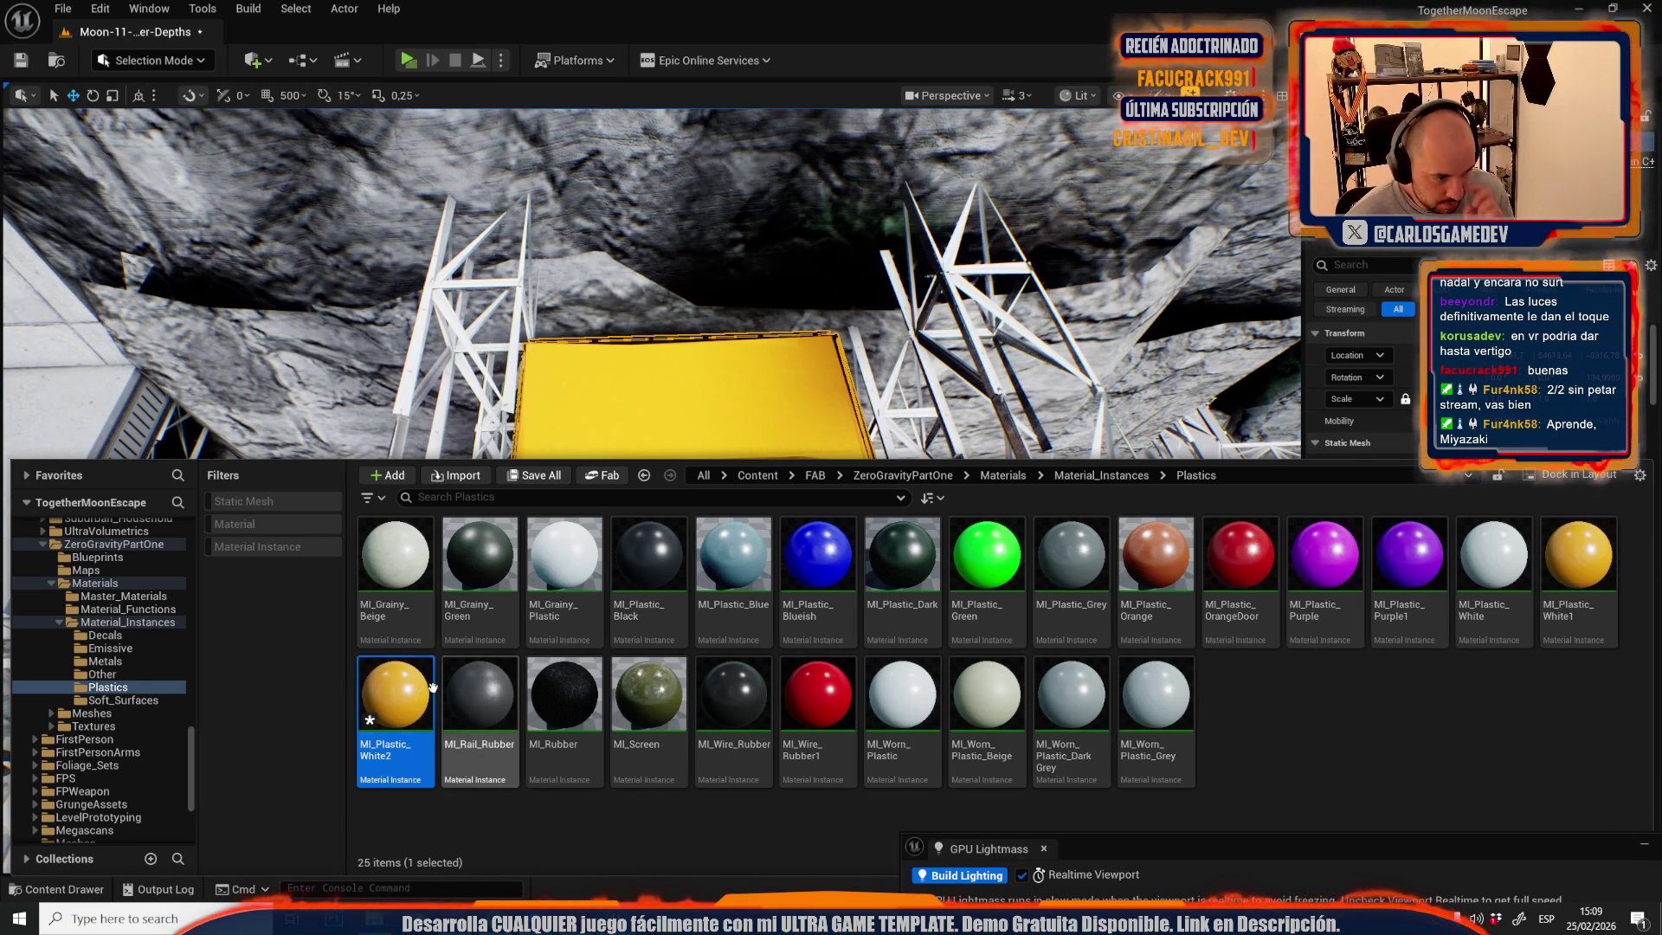
# - Assign MI_Plastic_White2 to the lift cage's Element 1, keeping Element 3 on MI_Plastic_White1
pyautogui.moveTo(625, 419); pyautogui.dragTo(757, 356)
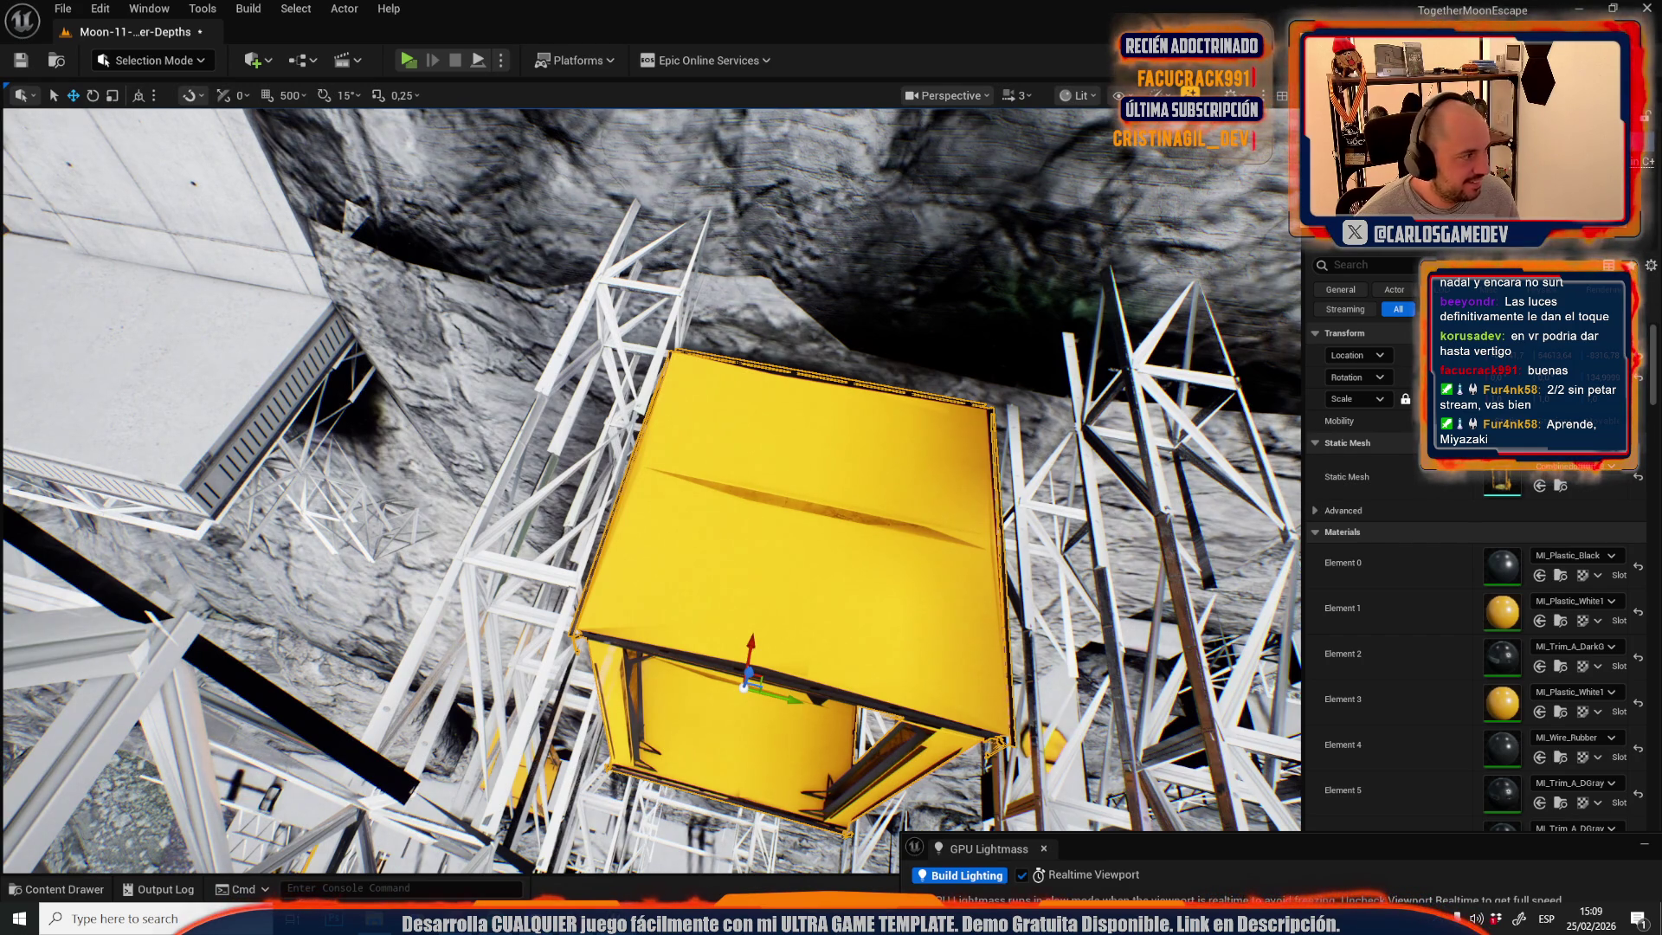
pyautogui.moveTo(330, 389); pyautogui.dragTo(394, 290)
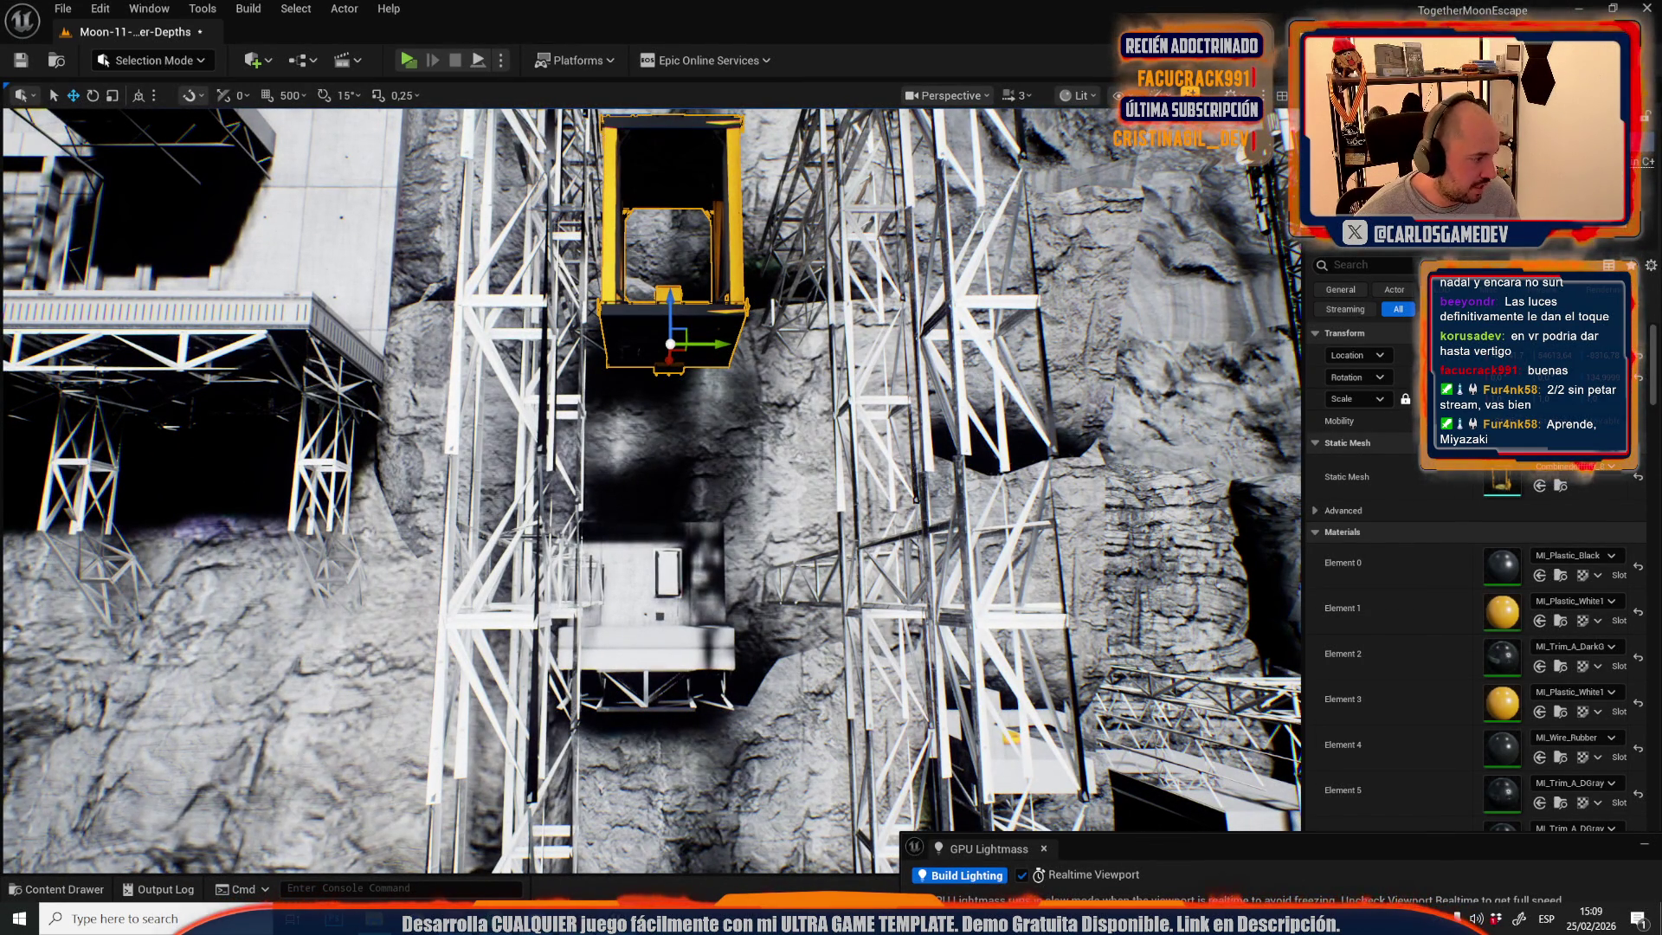
pyautogui.moveTo(635, 580); pyautogui.dragTo(625, 592)
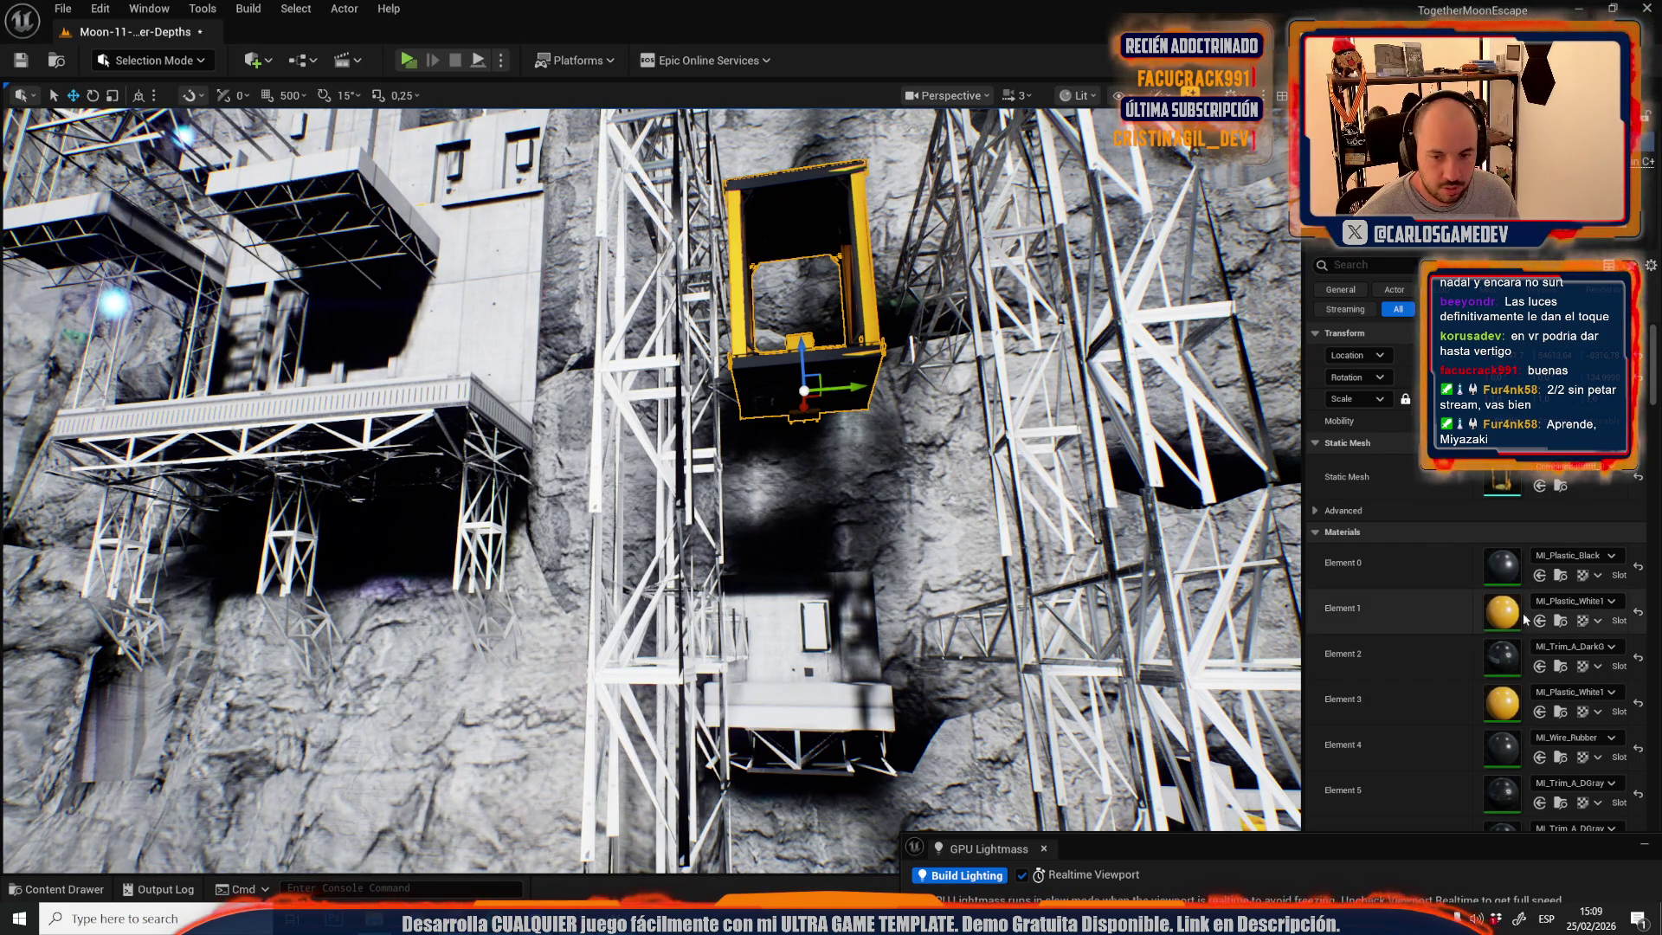
pyautogui.click(1639, 614)
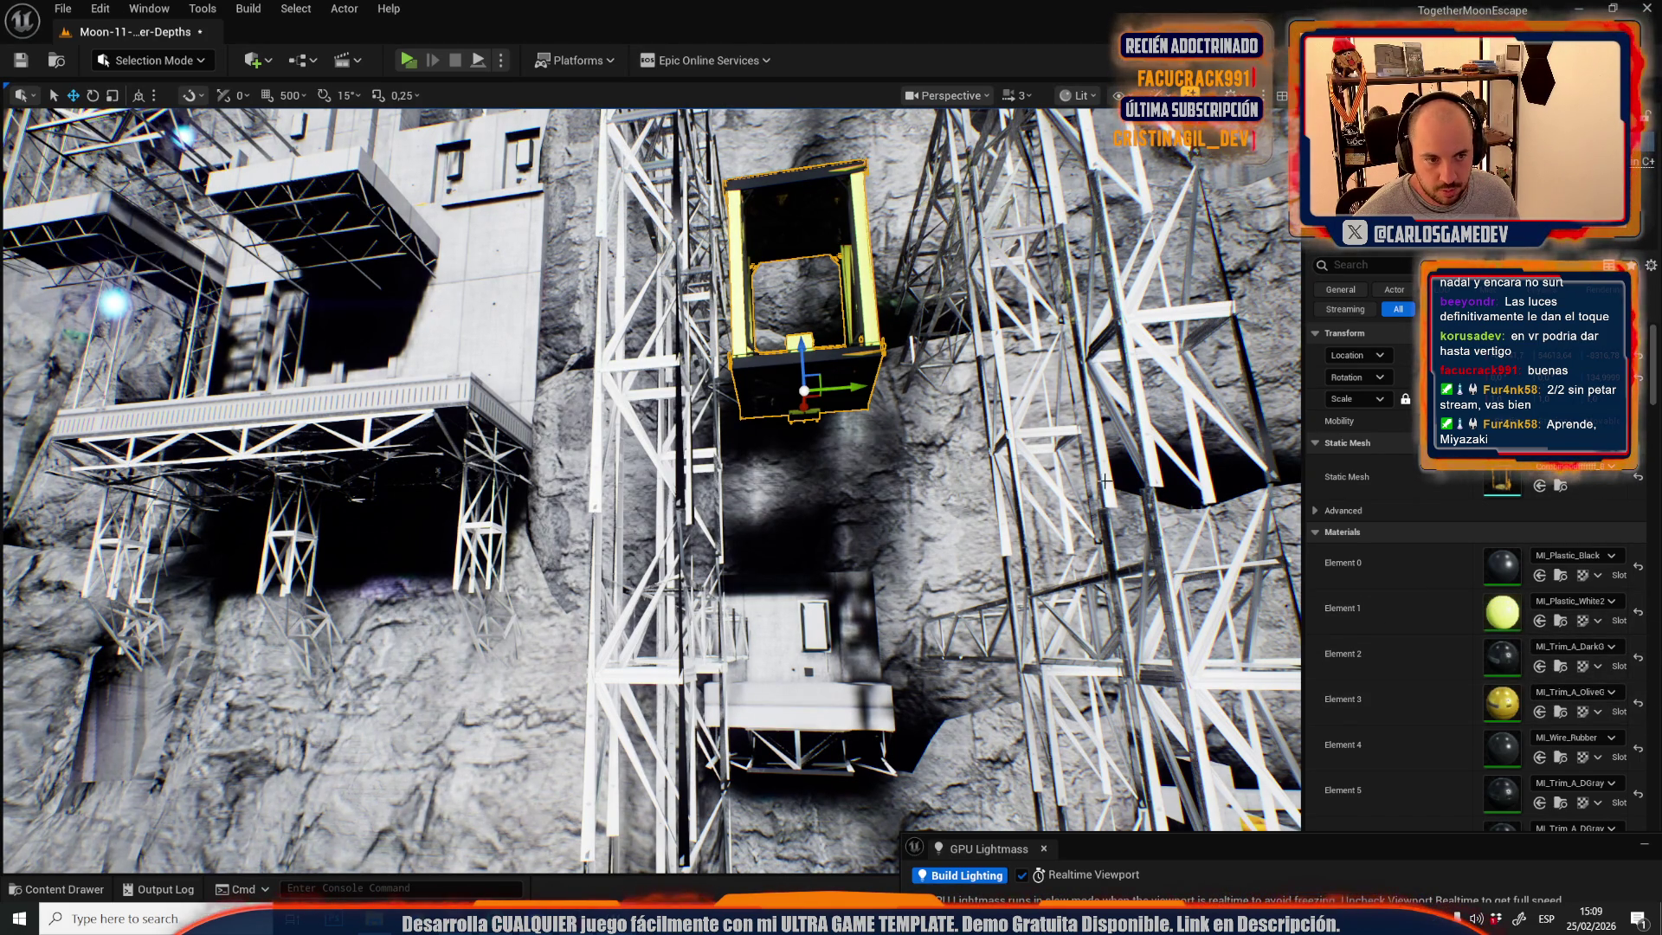
pyautogui.hotkey('ctrl', 'z')
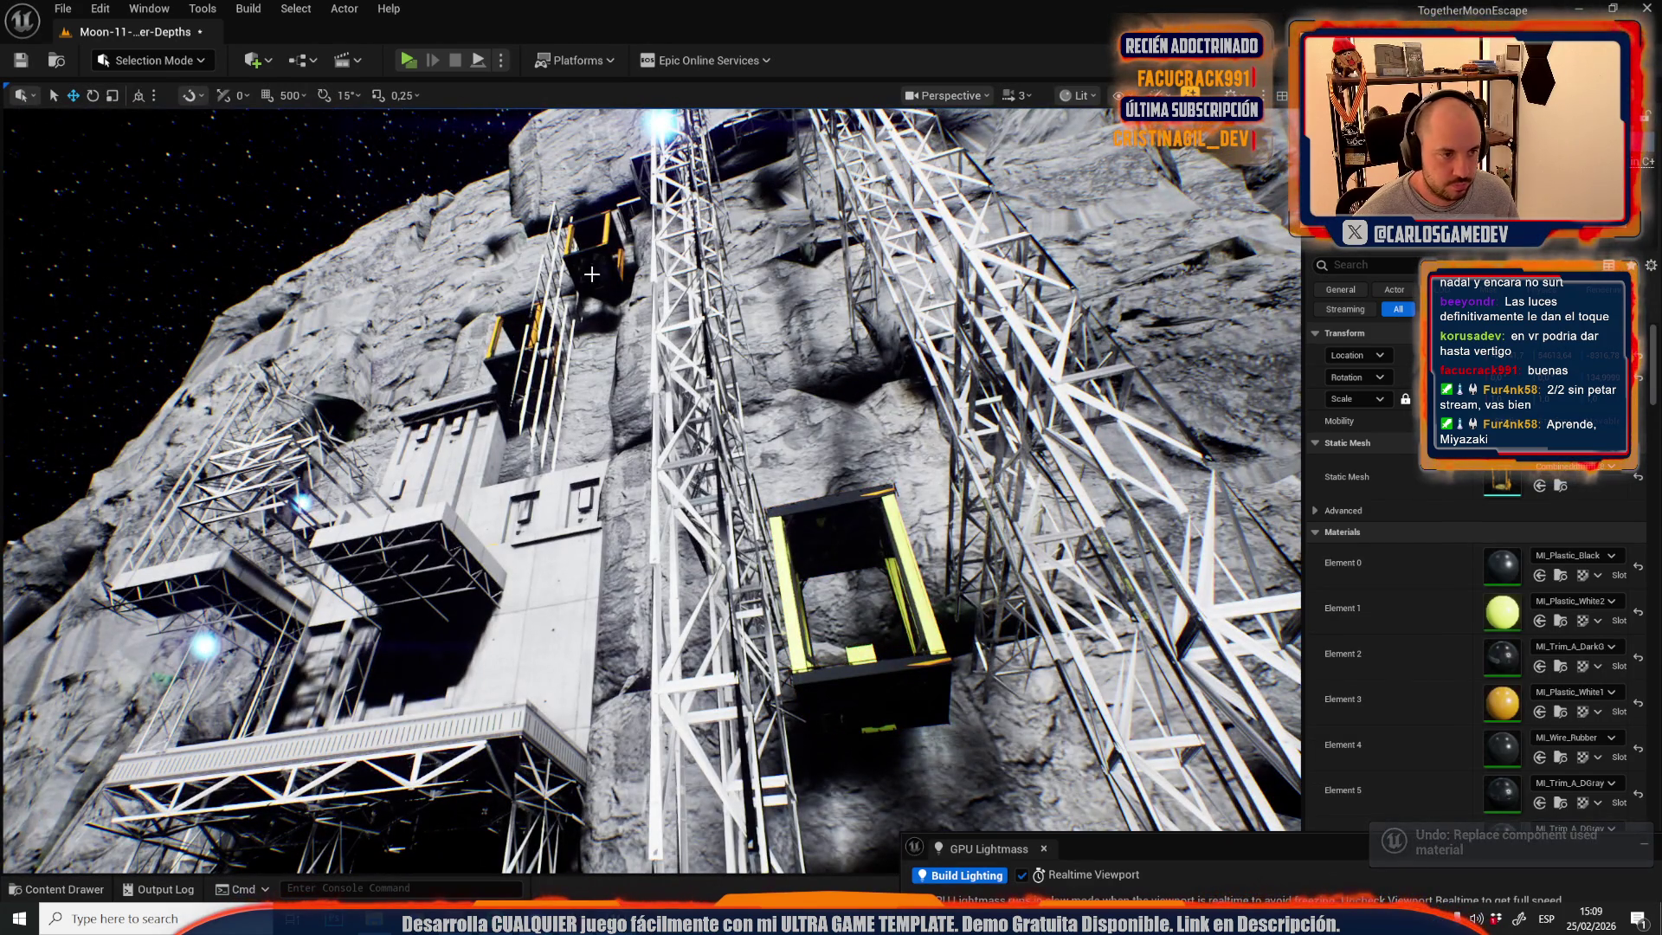
# - Give the upper lift cages MI_Plastic_White2 on Element 1 and Element 3
pyautogui.click(591, 274)
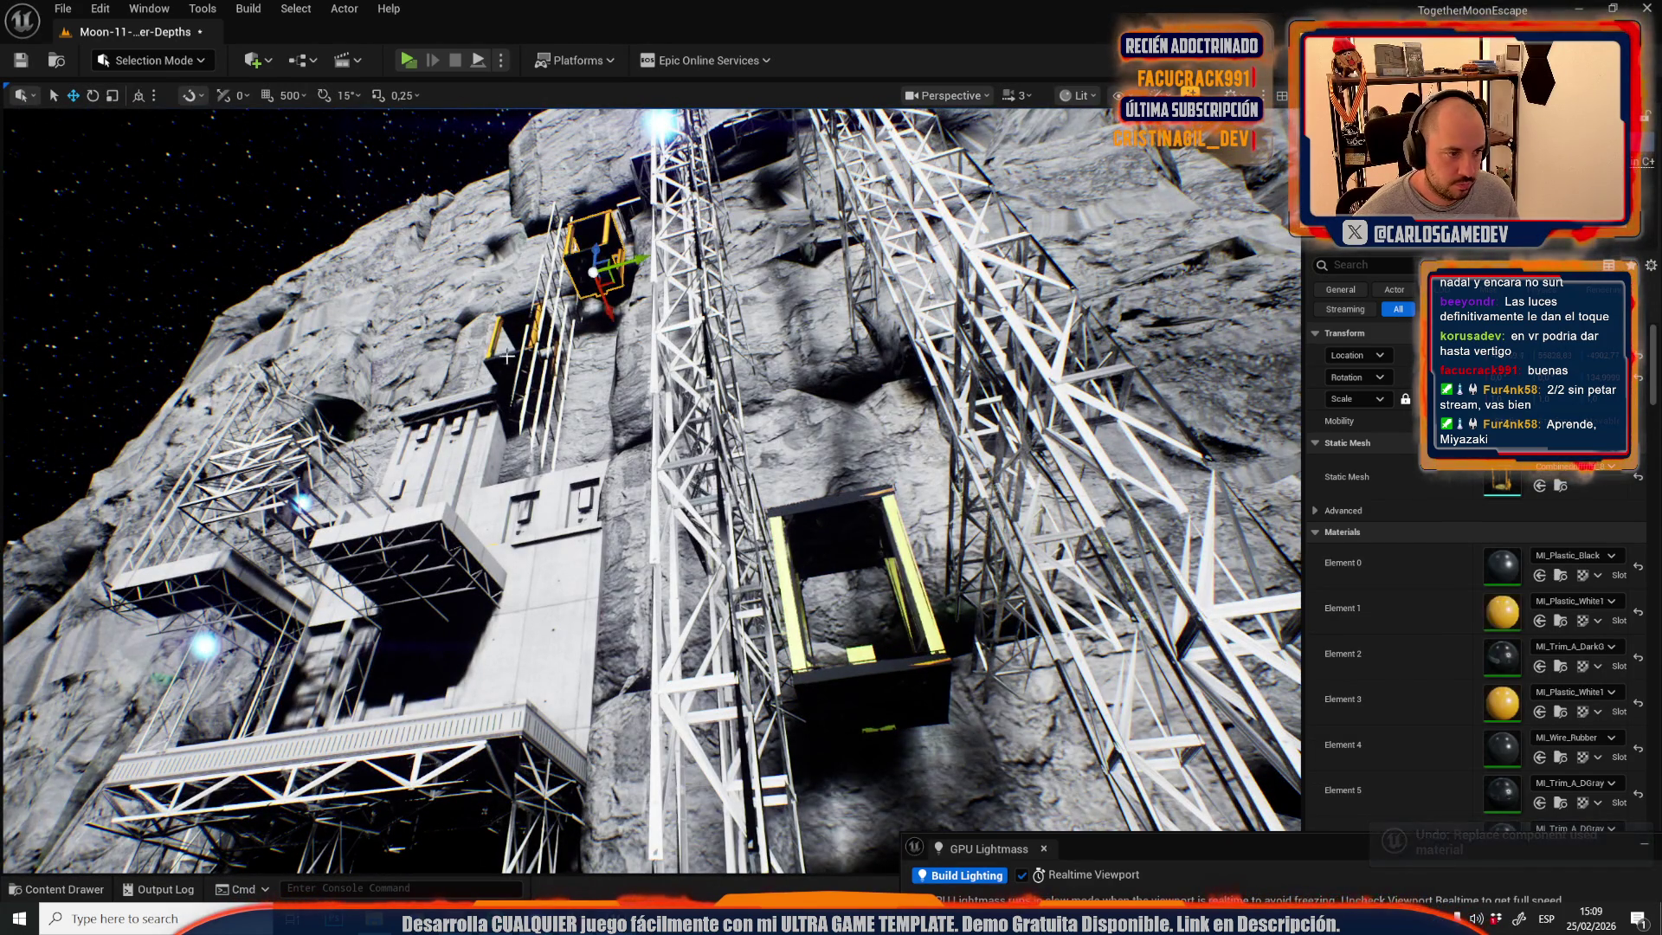
pyautogui.scroll(-2, 1525, 499)
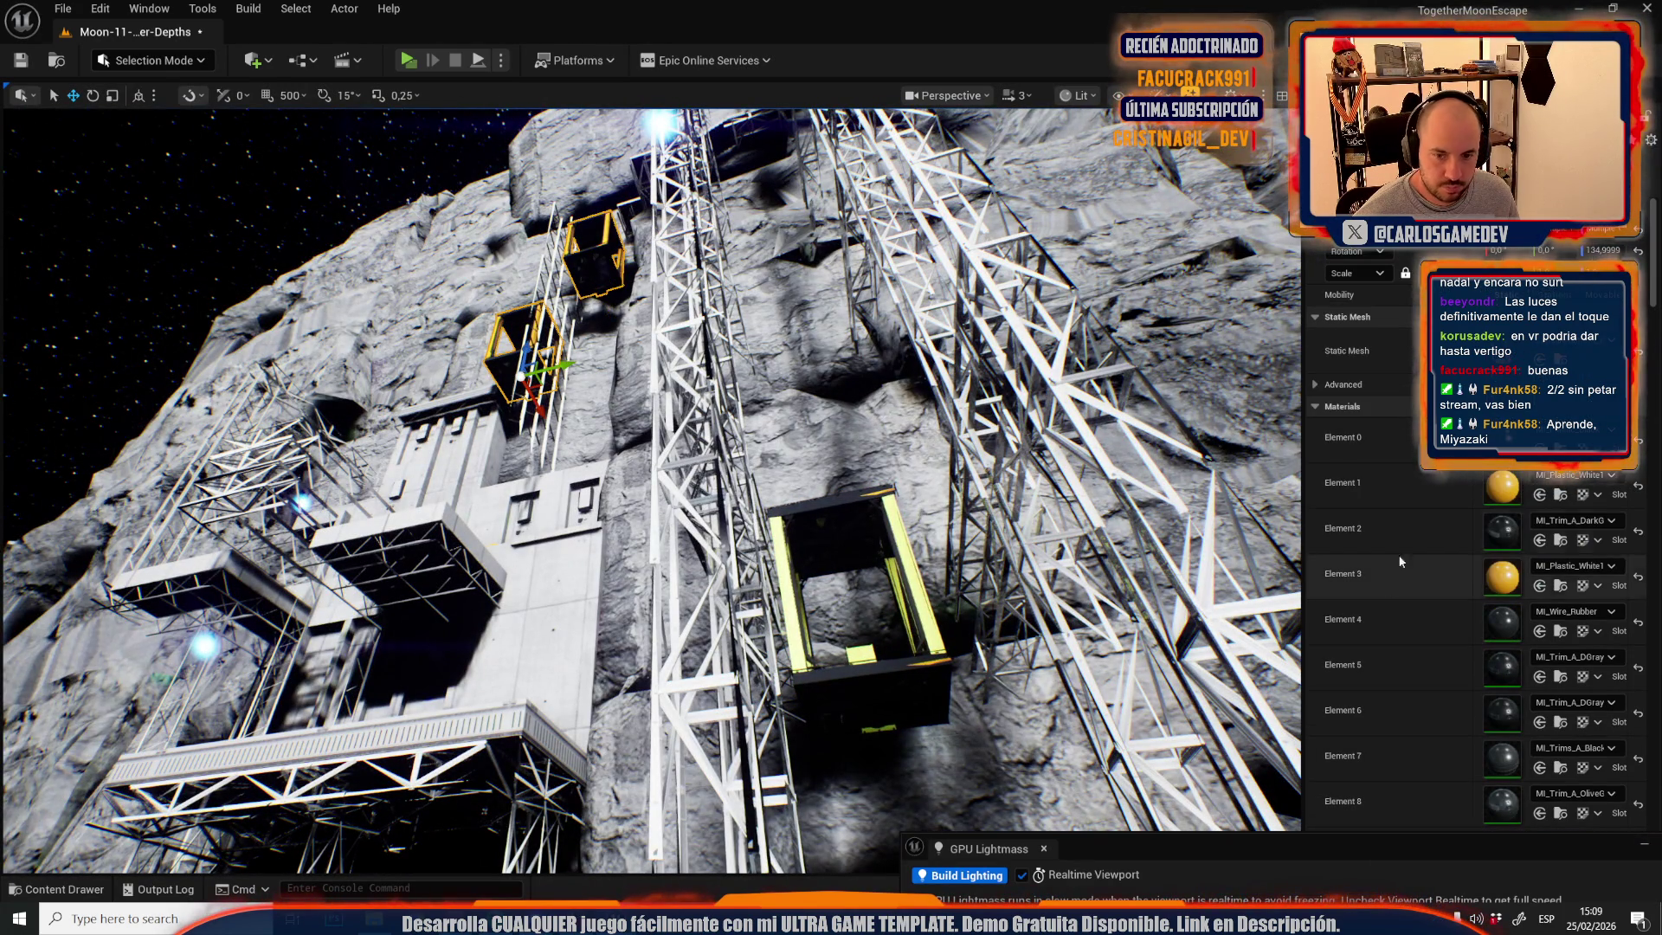
pyautogui.click(1539, 496)
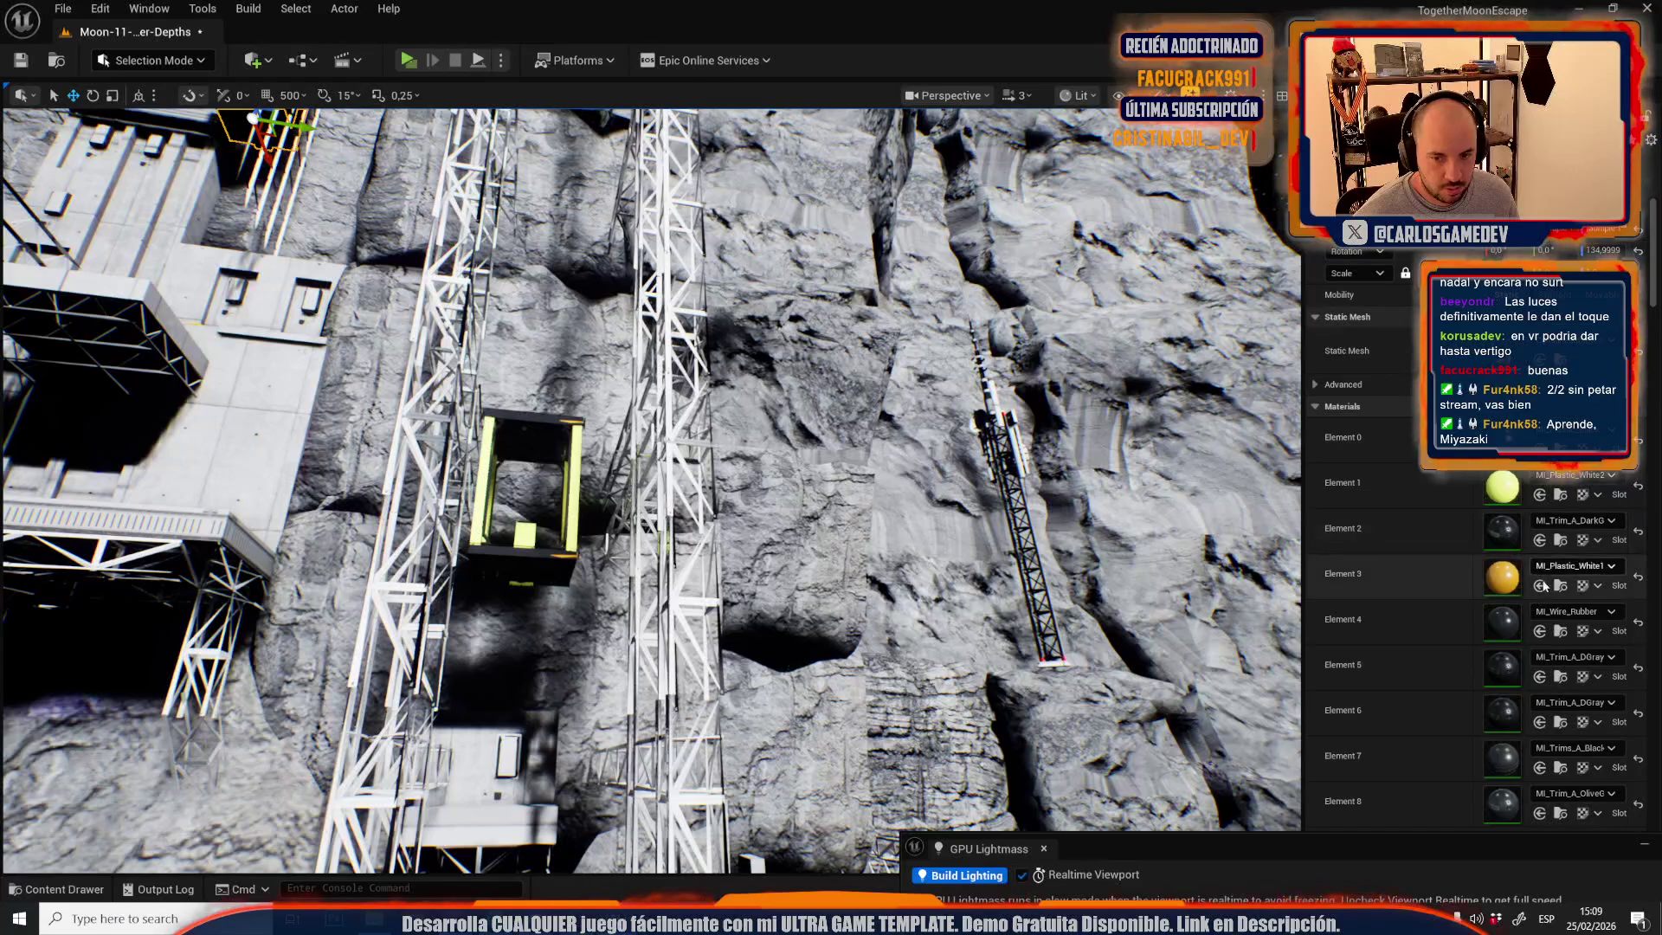
pyautogui.click(1539, 585)
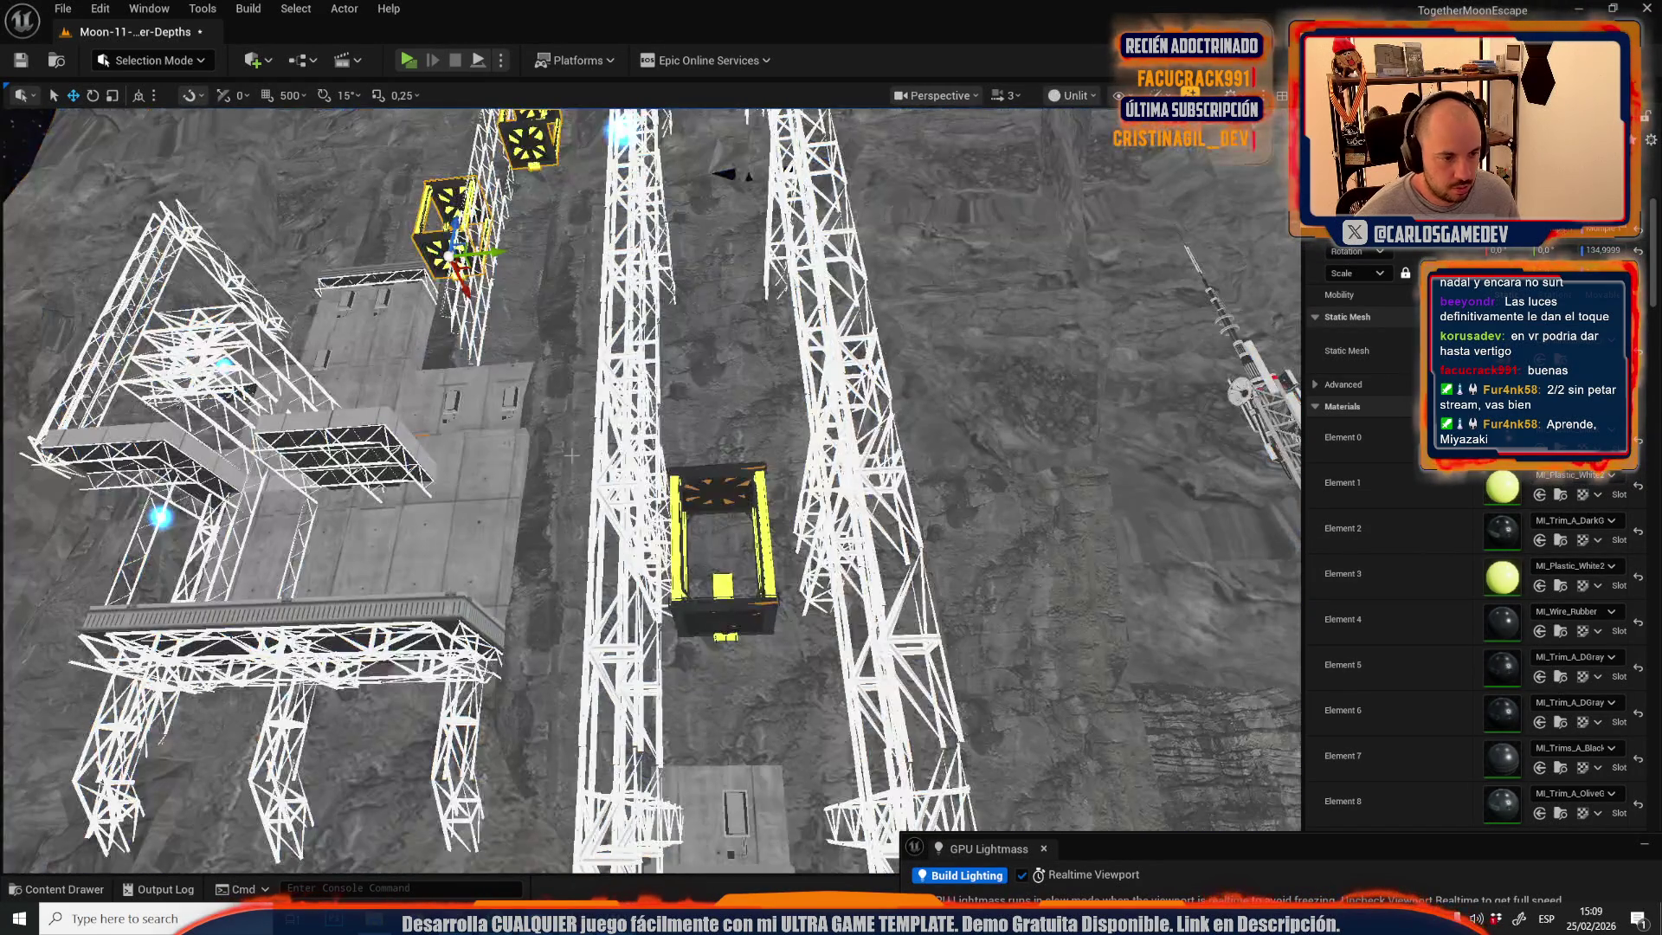
pyautogui.hotkey('ctrl', 'z')
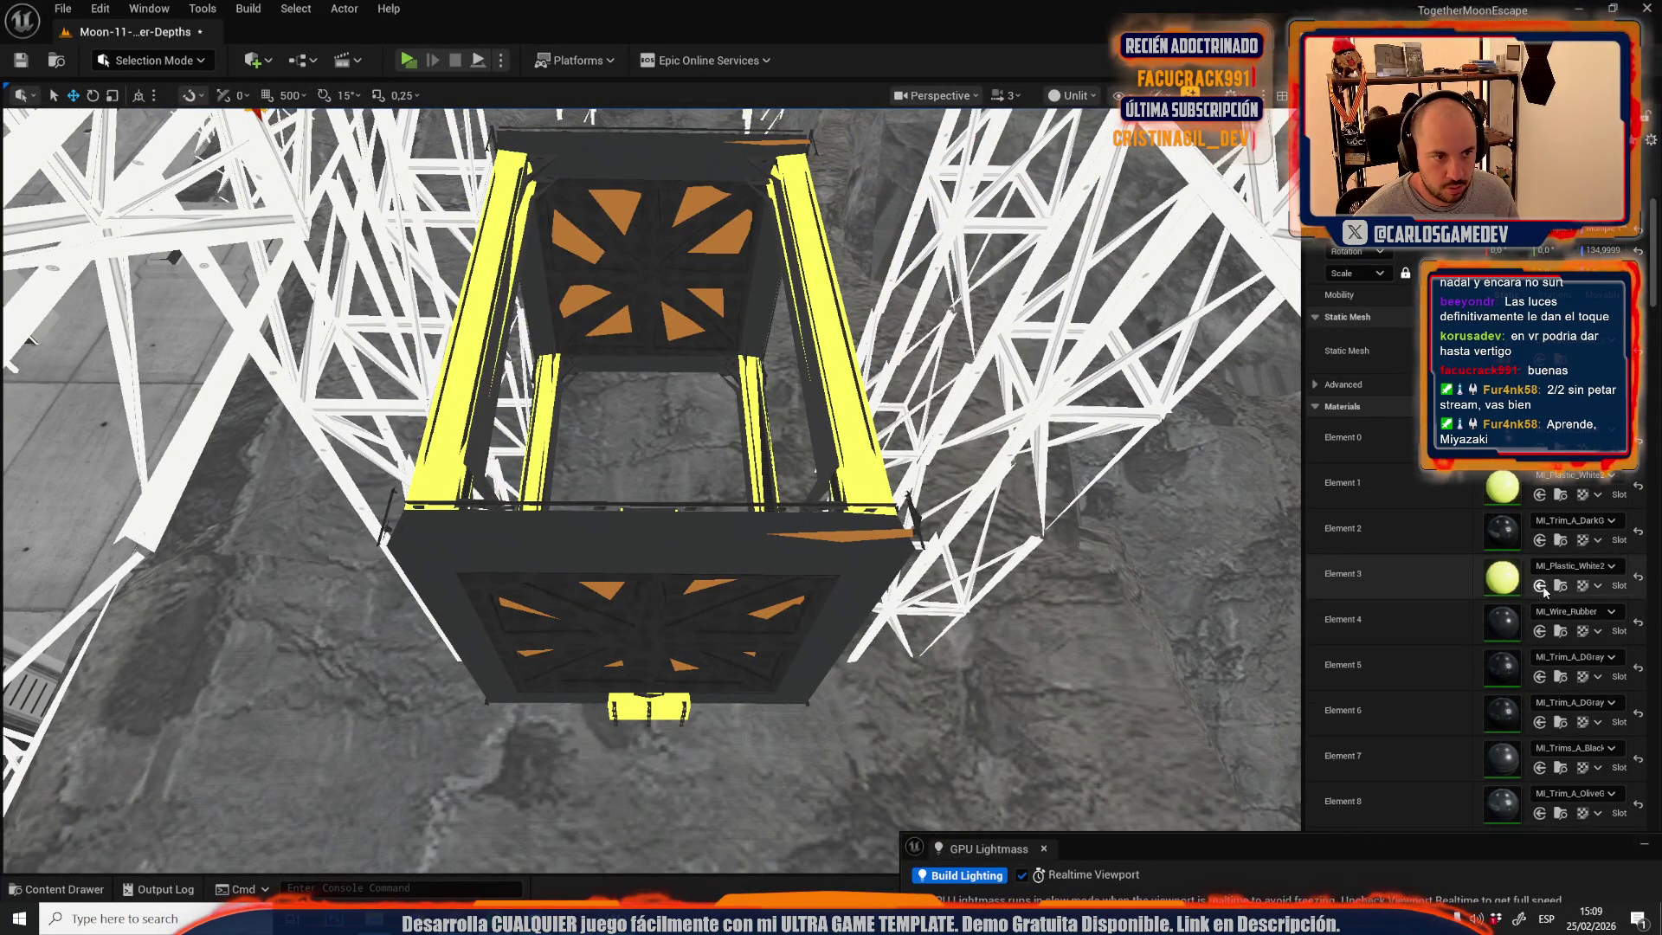
pyautogui.hotkey('ctrl', 'z')
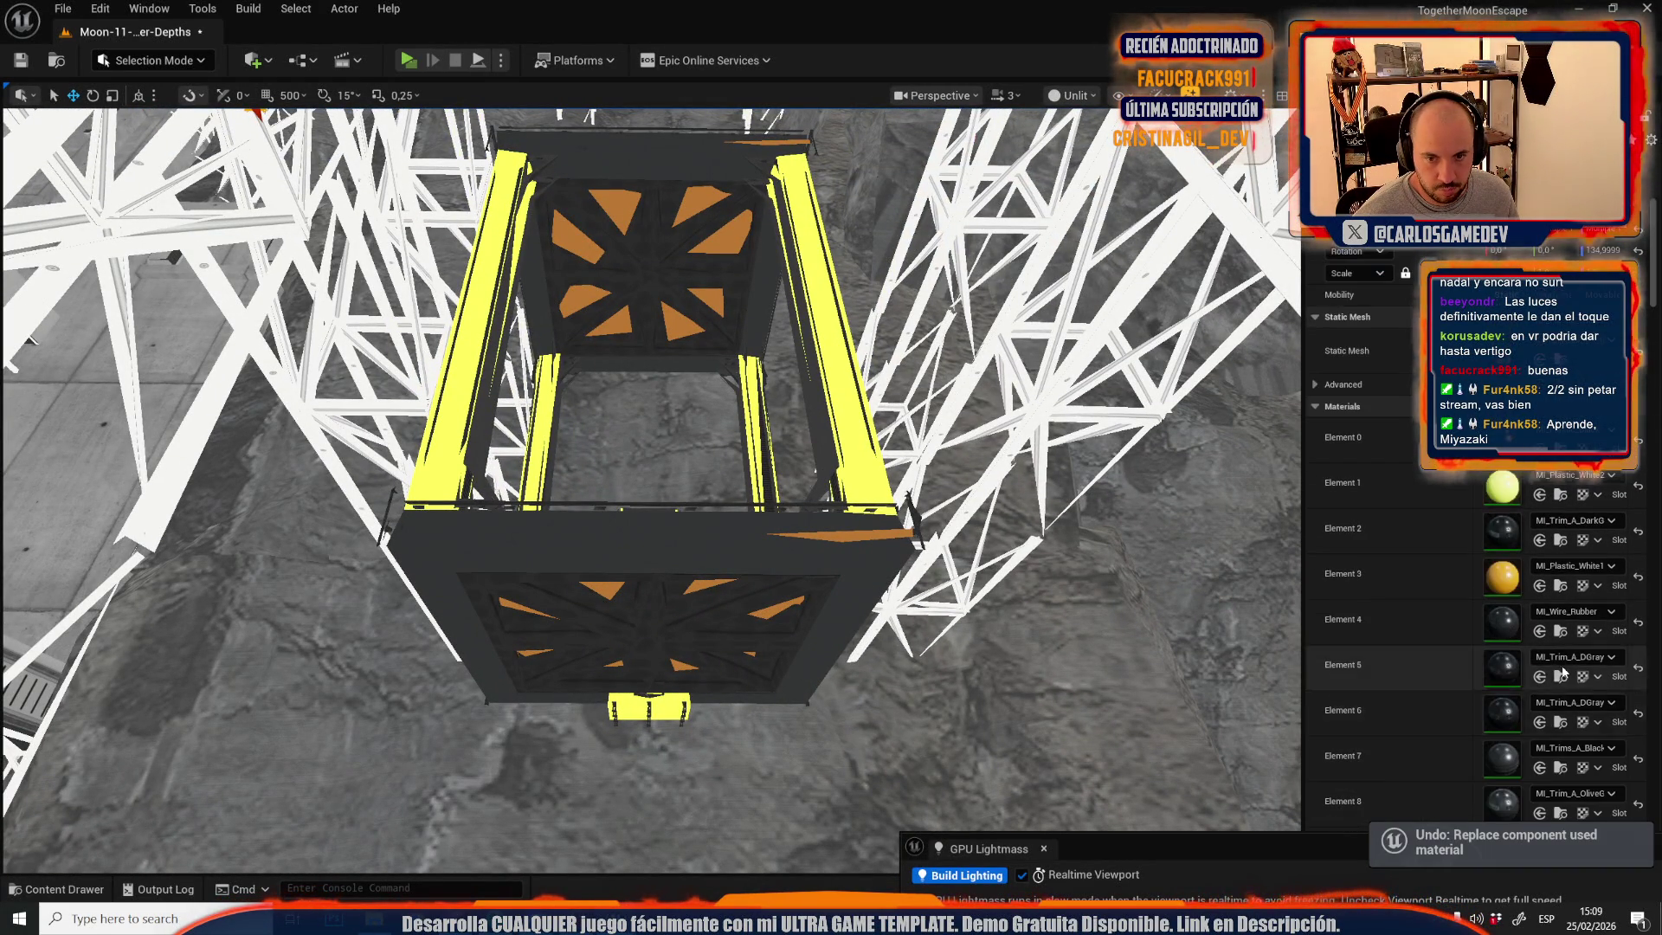
pyautogui.scroll(3, 1420, 692)
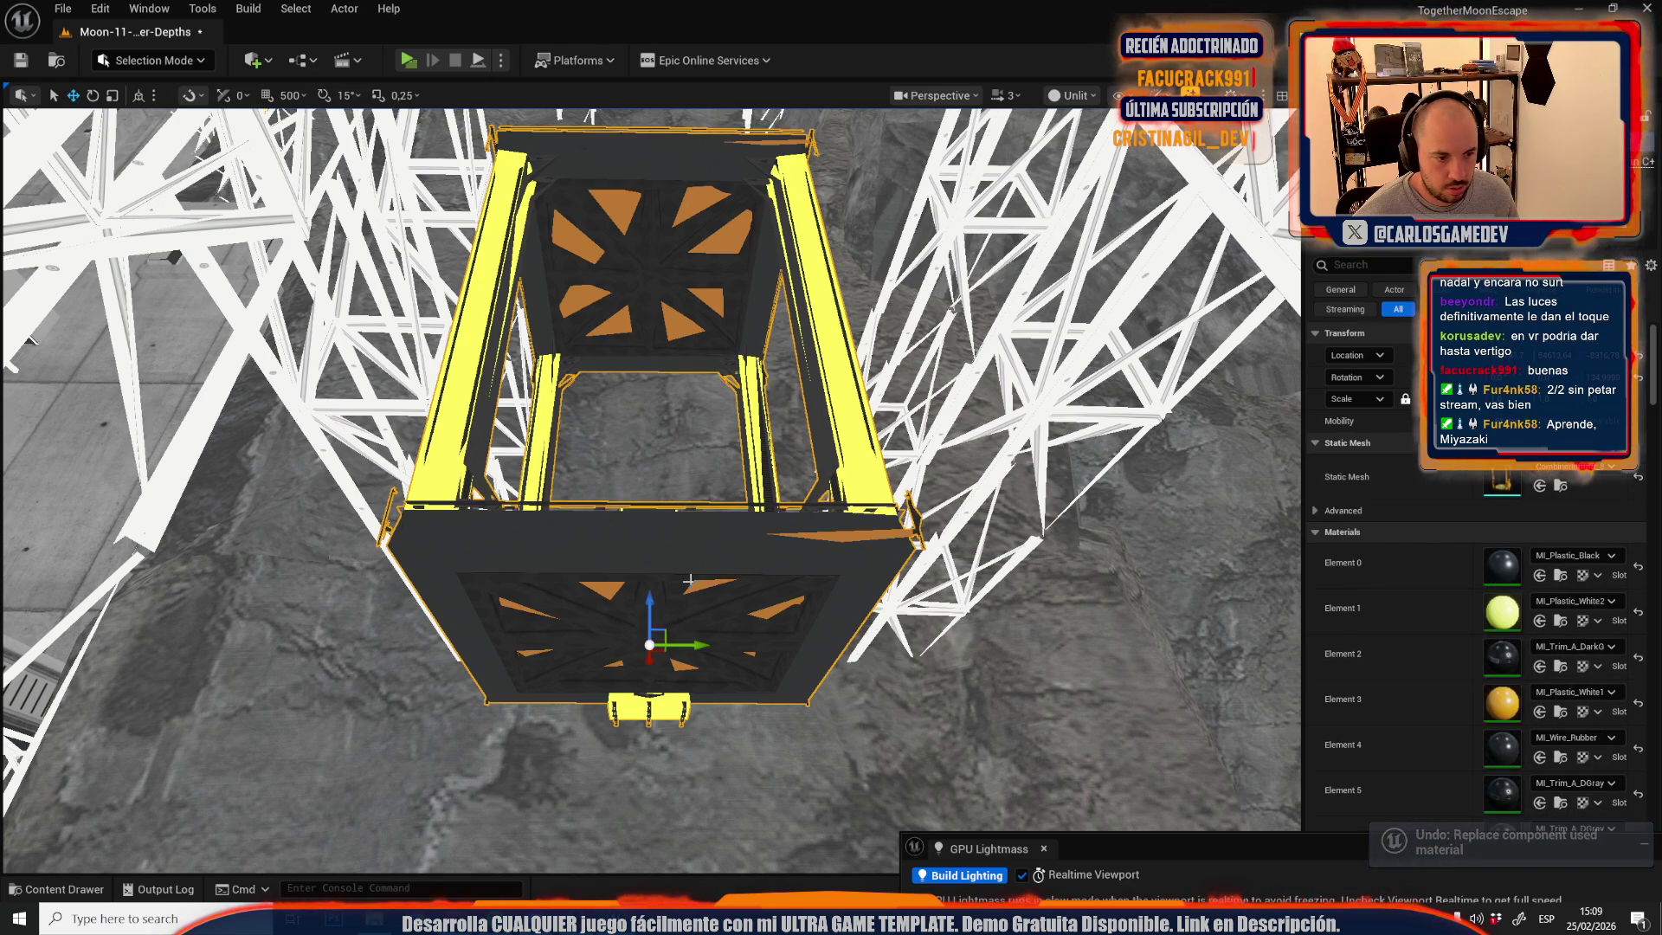
pyautogui.click(1540, 711)
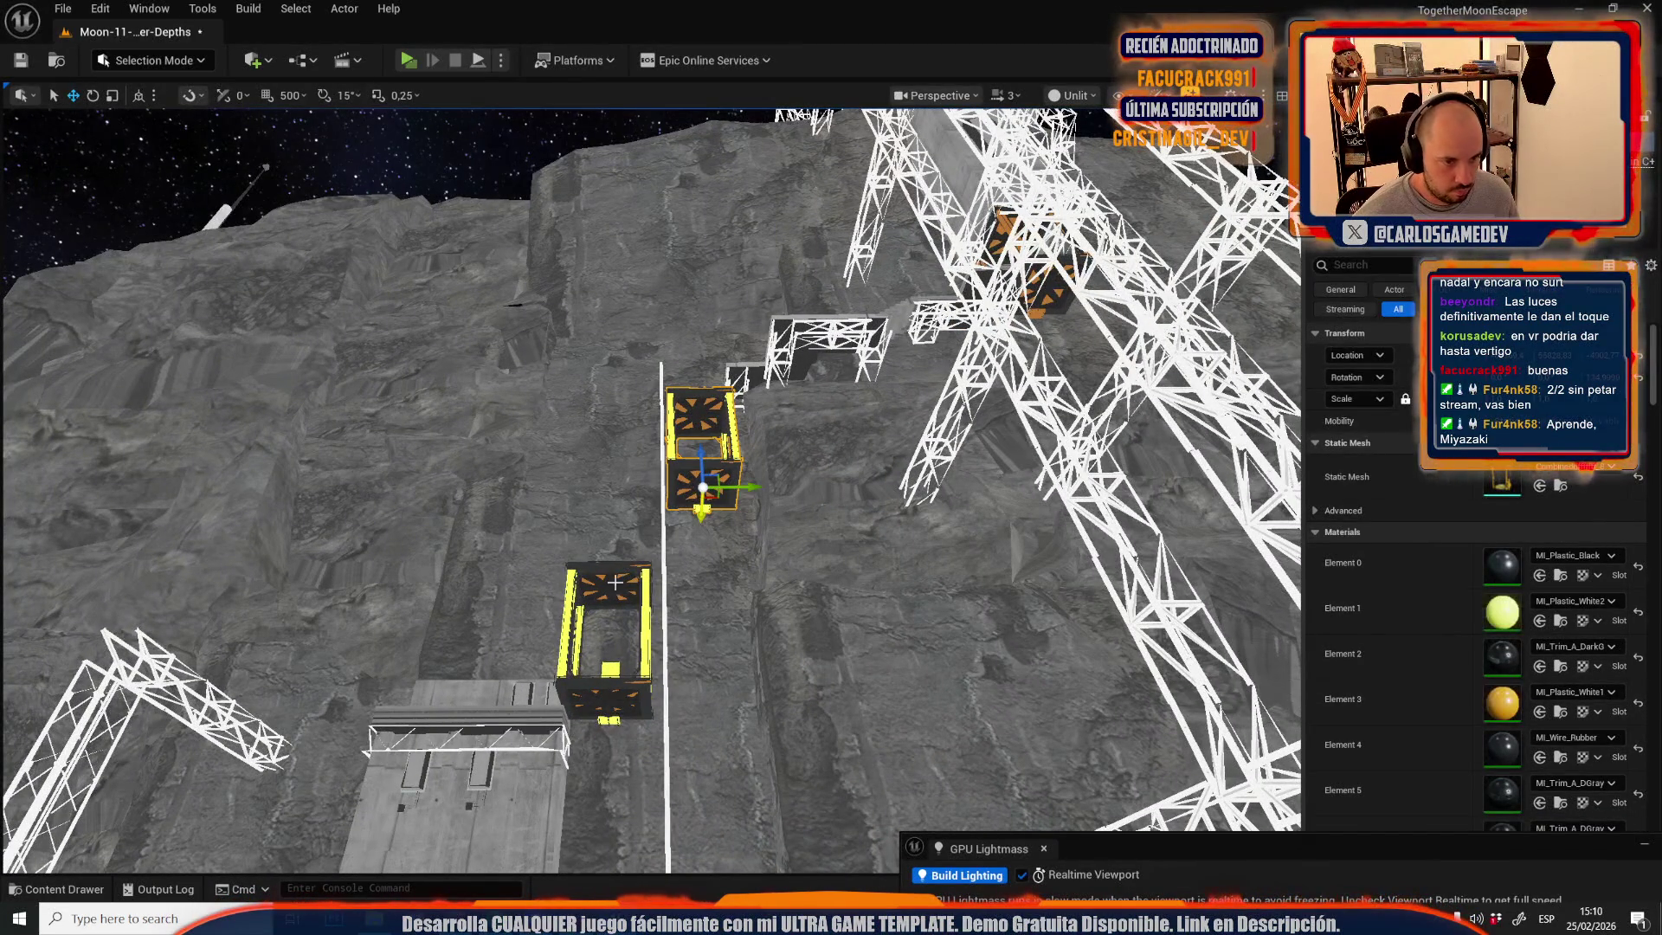
# - Apply MI_Plastic_White2 to the lower cabins' slots, then set the viewport to Lit
pyautogui.click(614, 583)
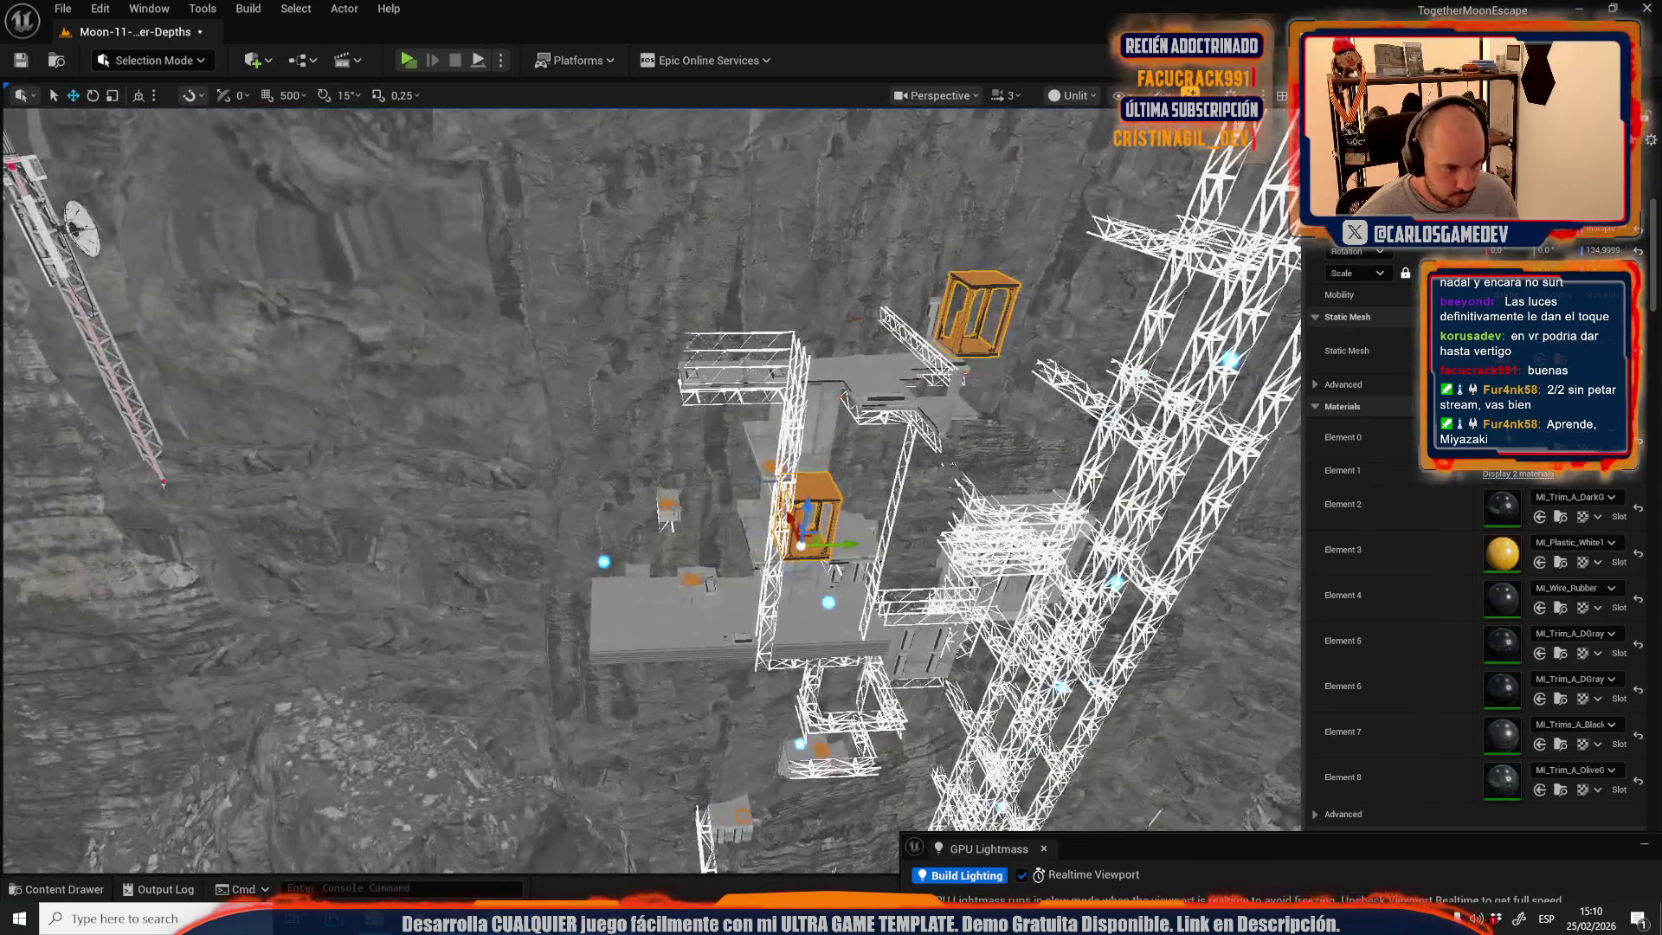
pyautogui.click(818, 744)
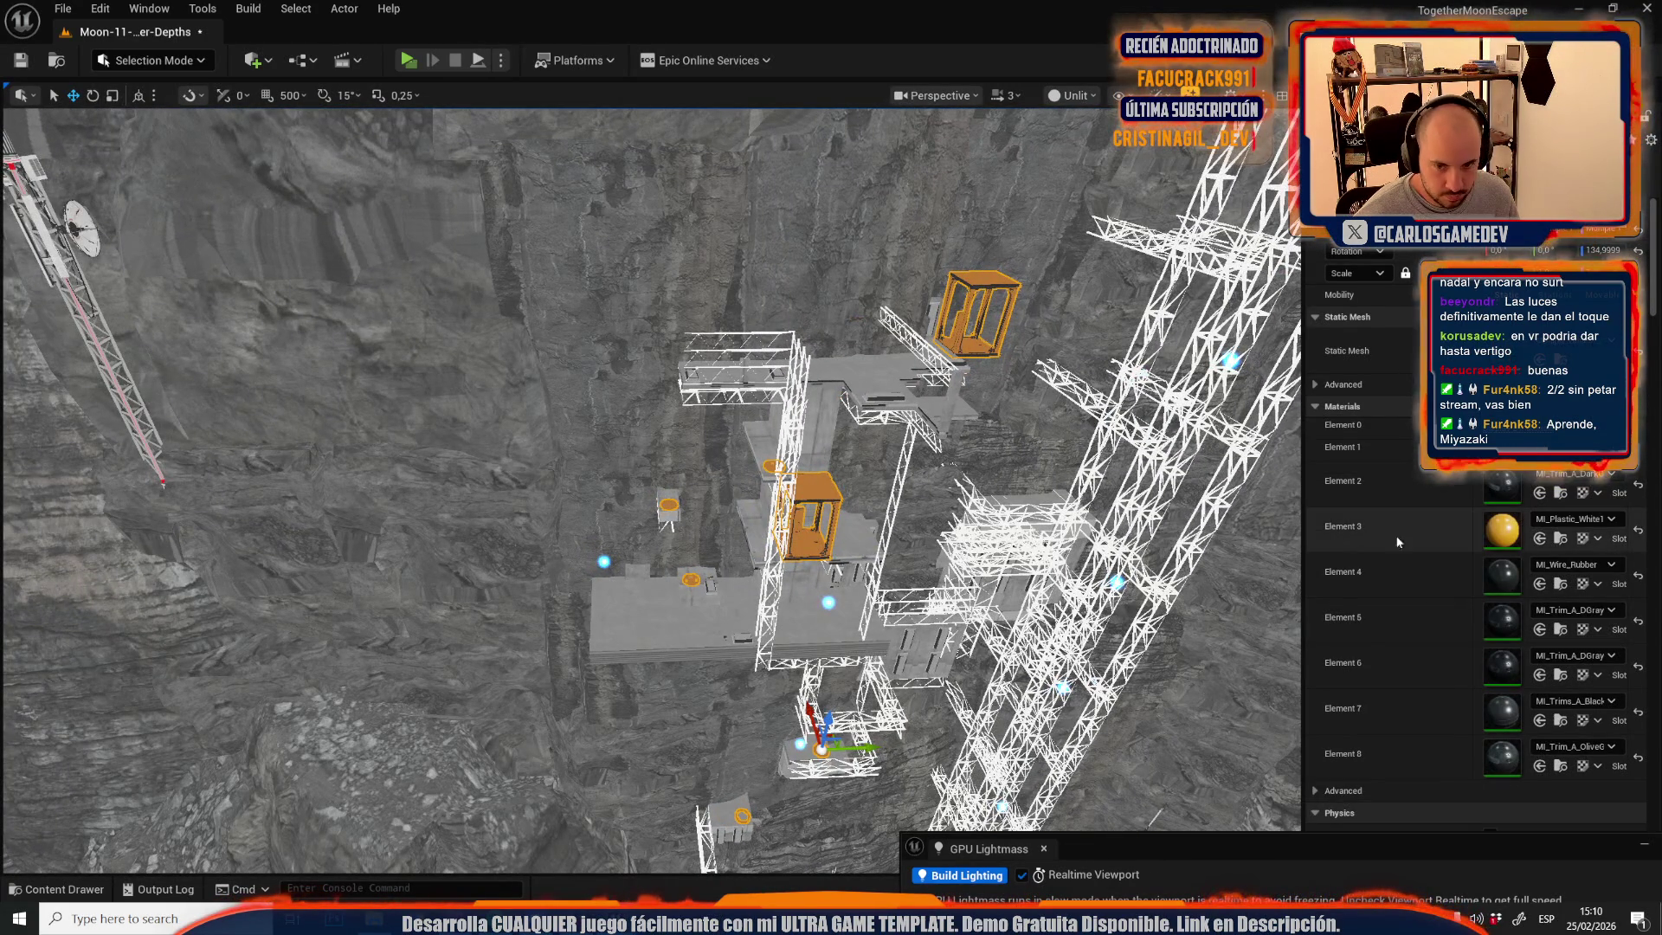
pyautogui.click(1540, 538)
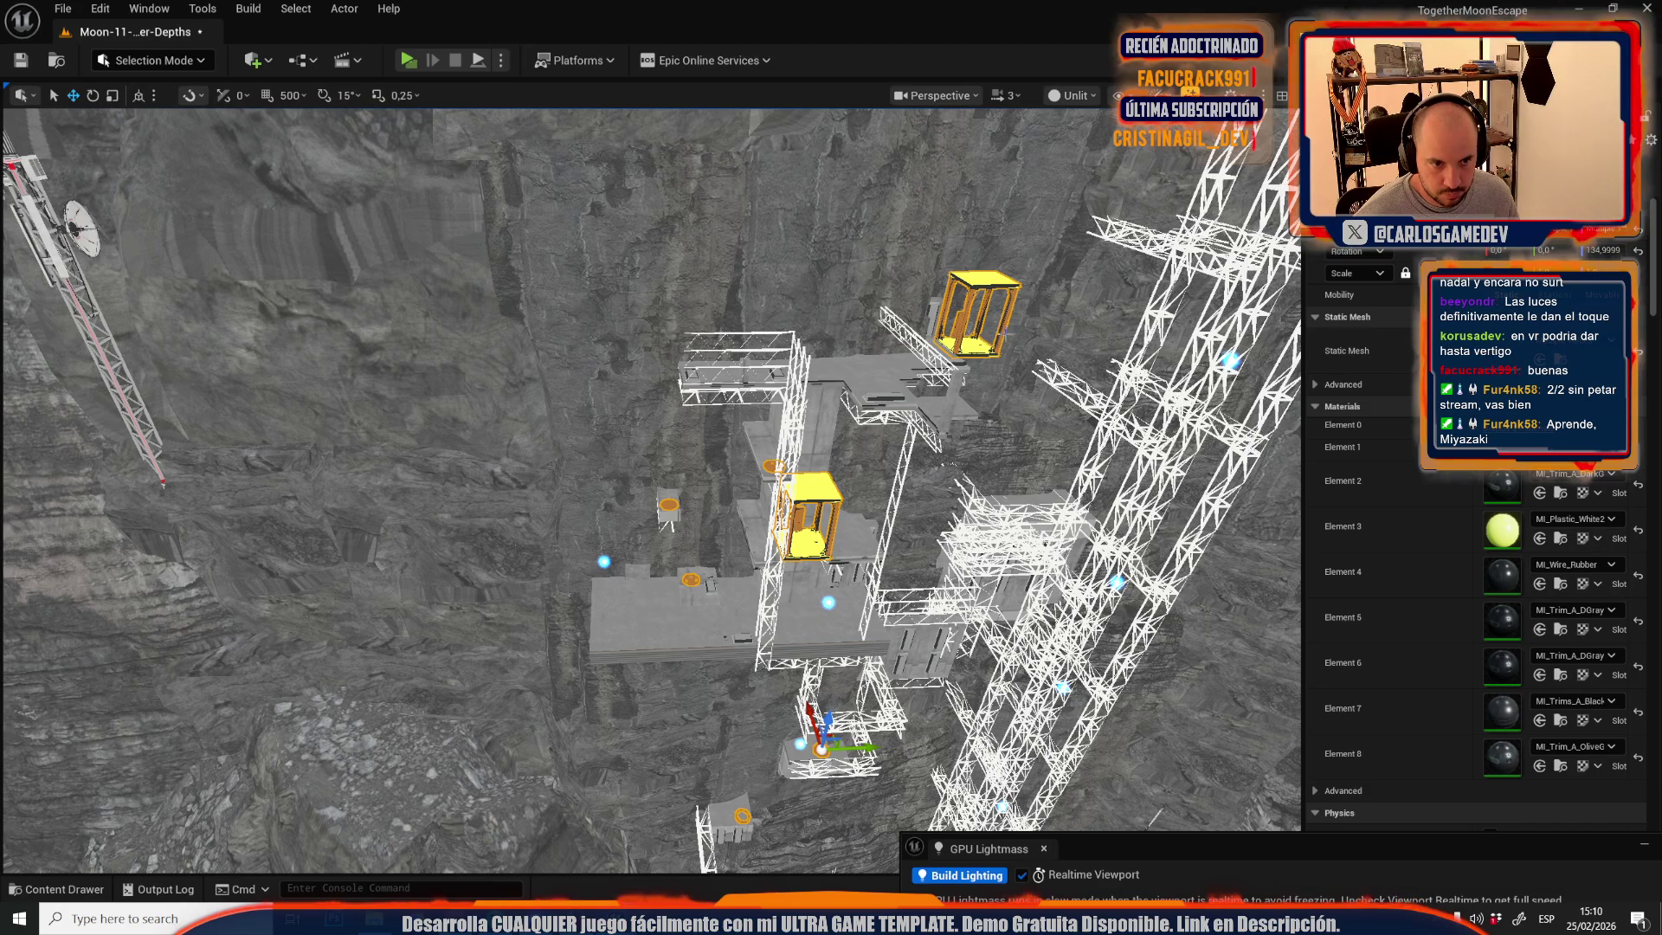
pyautogui.keyDown('ctrl'); pyautogui.click(805, 520); pyautogui.keyUp('ctrl')
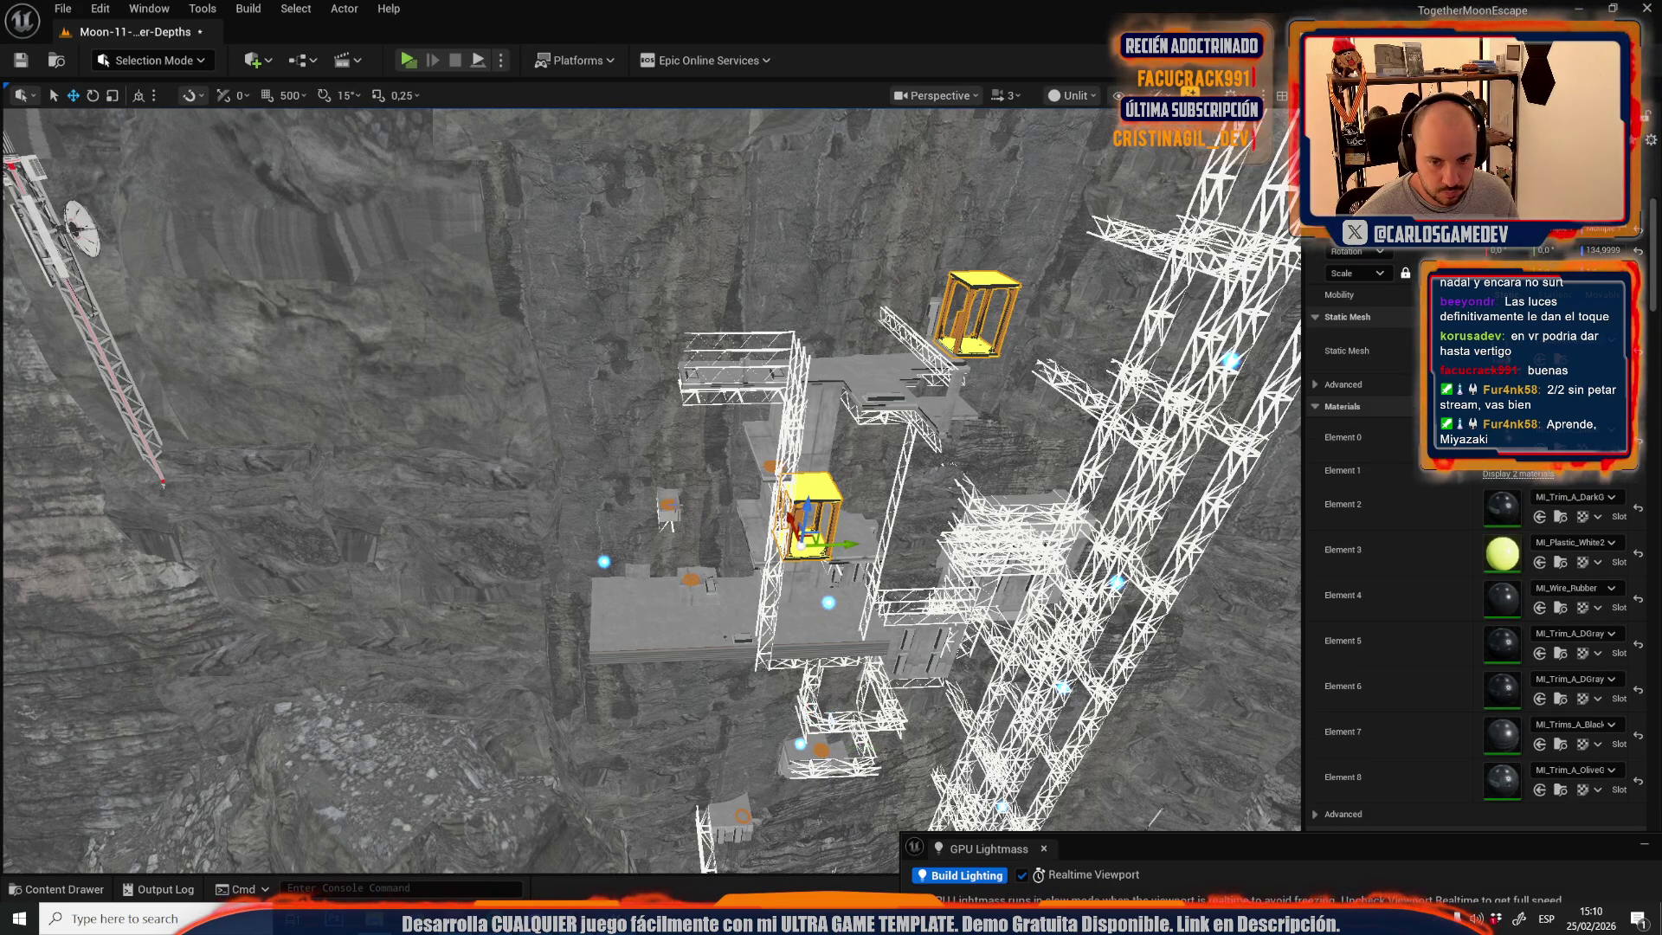
pyautogui.click(1540, 517)
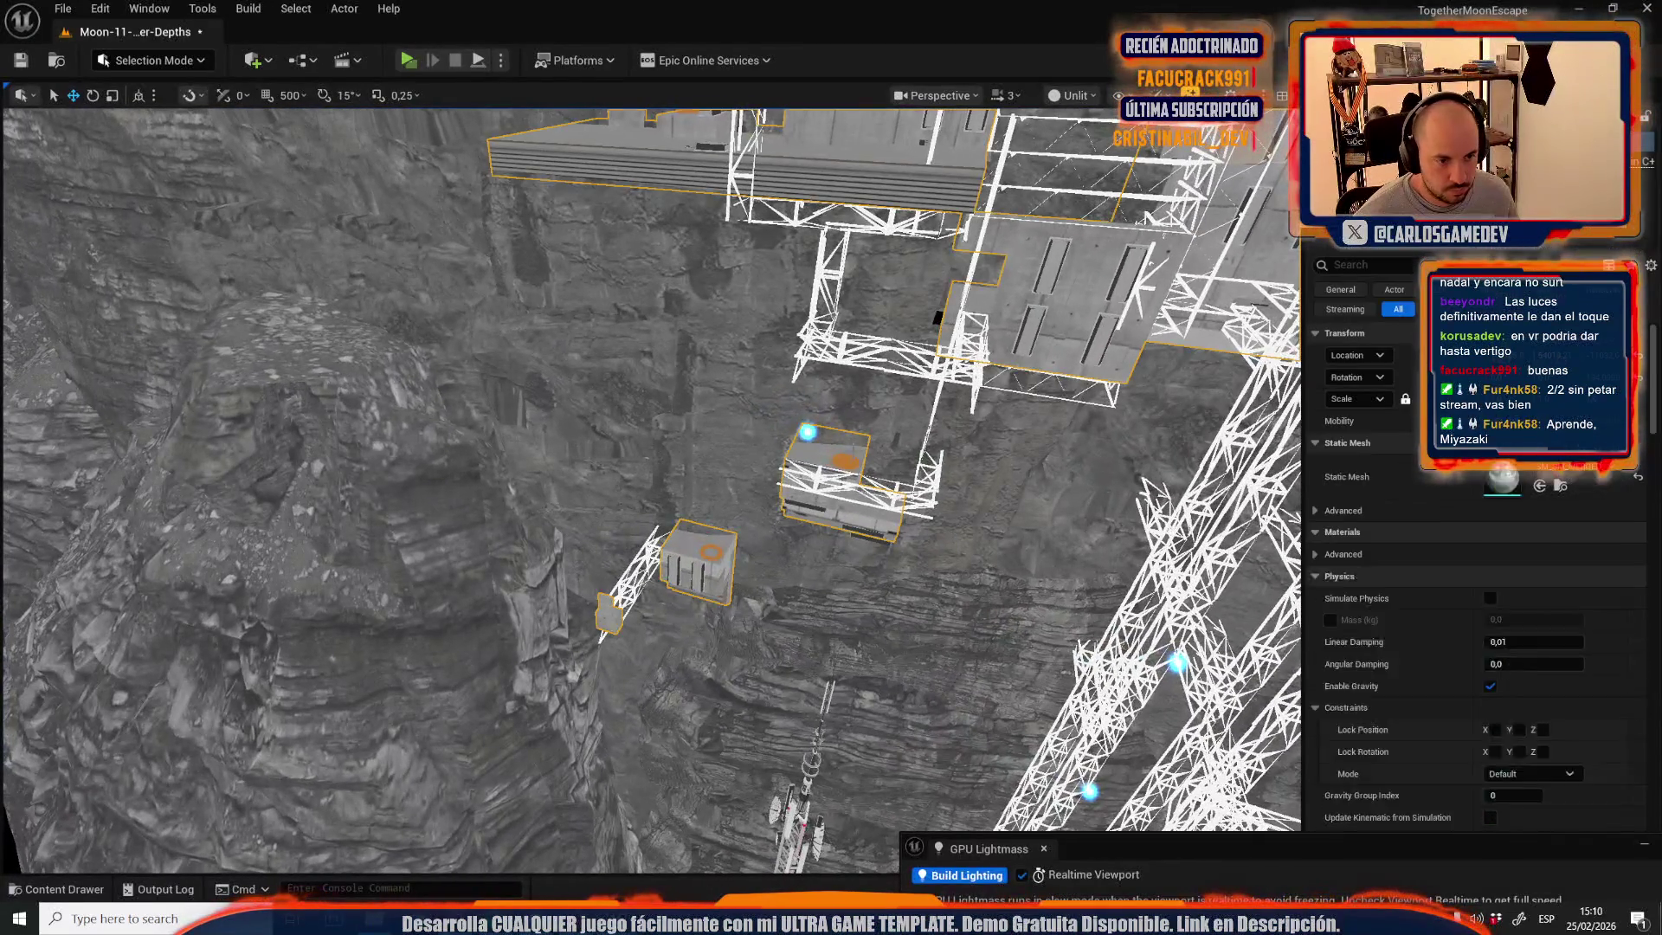
pyautogui.click(835, 480)
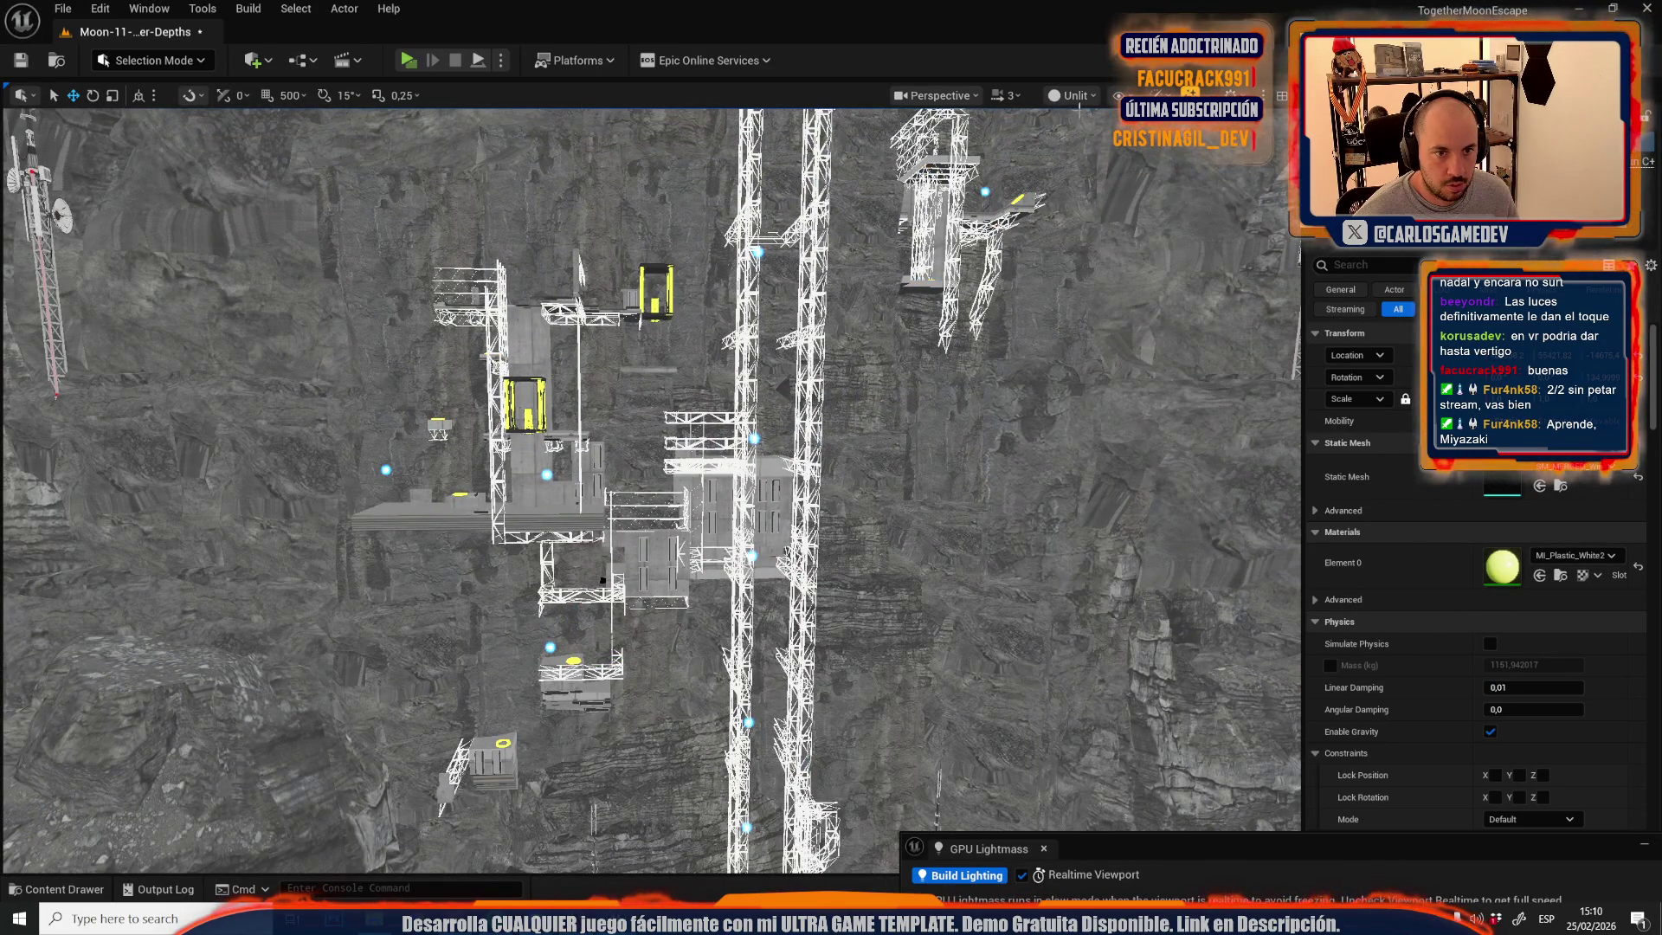
pyautogui.click(1071, 96)
pyautogui.click(1124, 162)
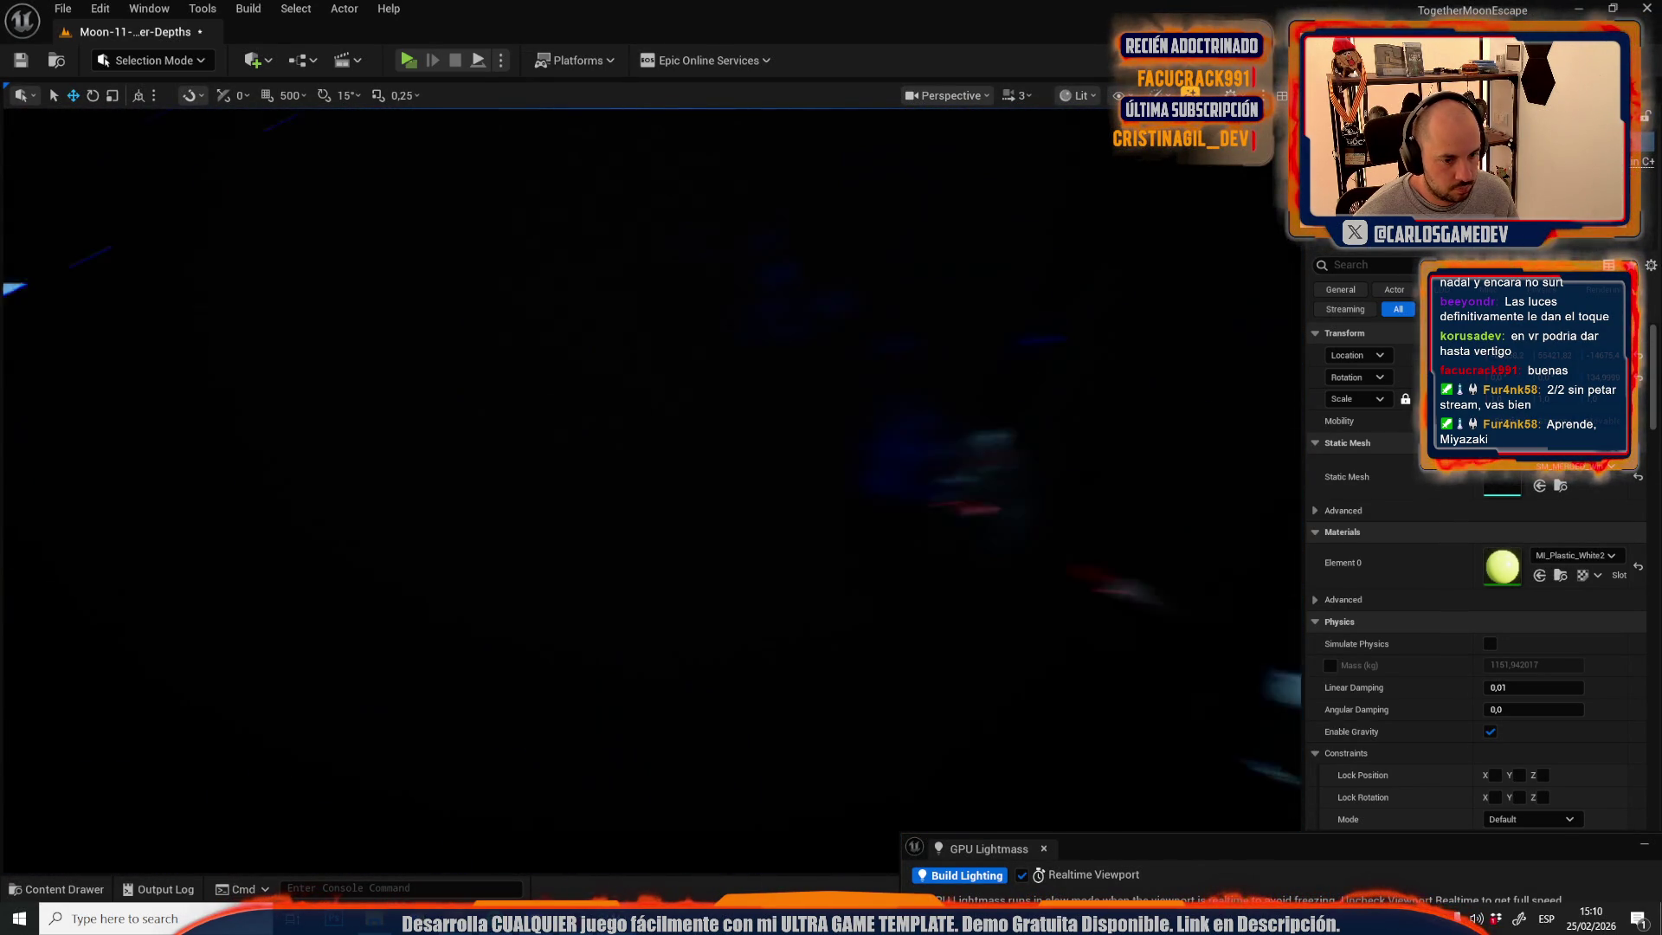
pyautogui.scroll(-2, 650, 490)
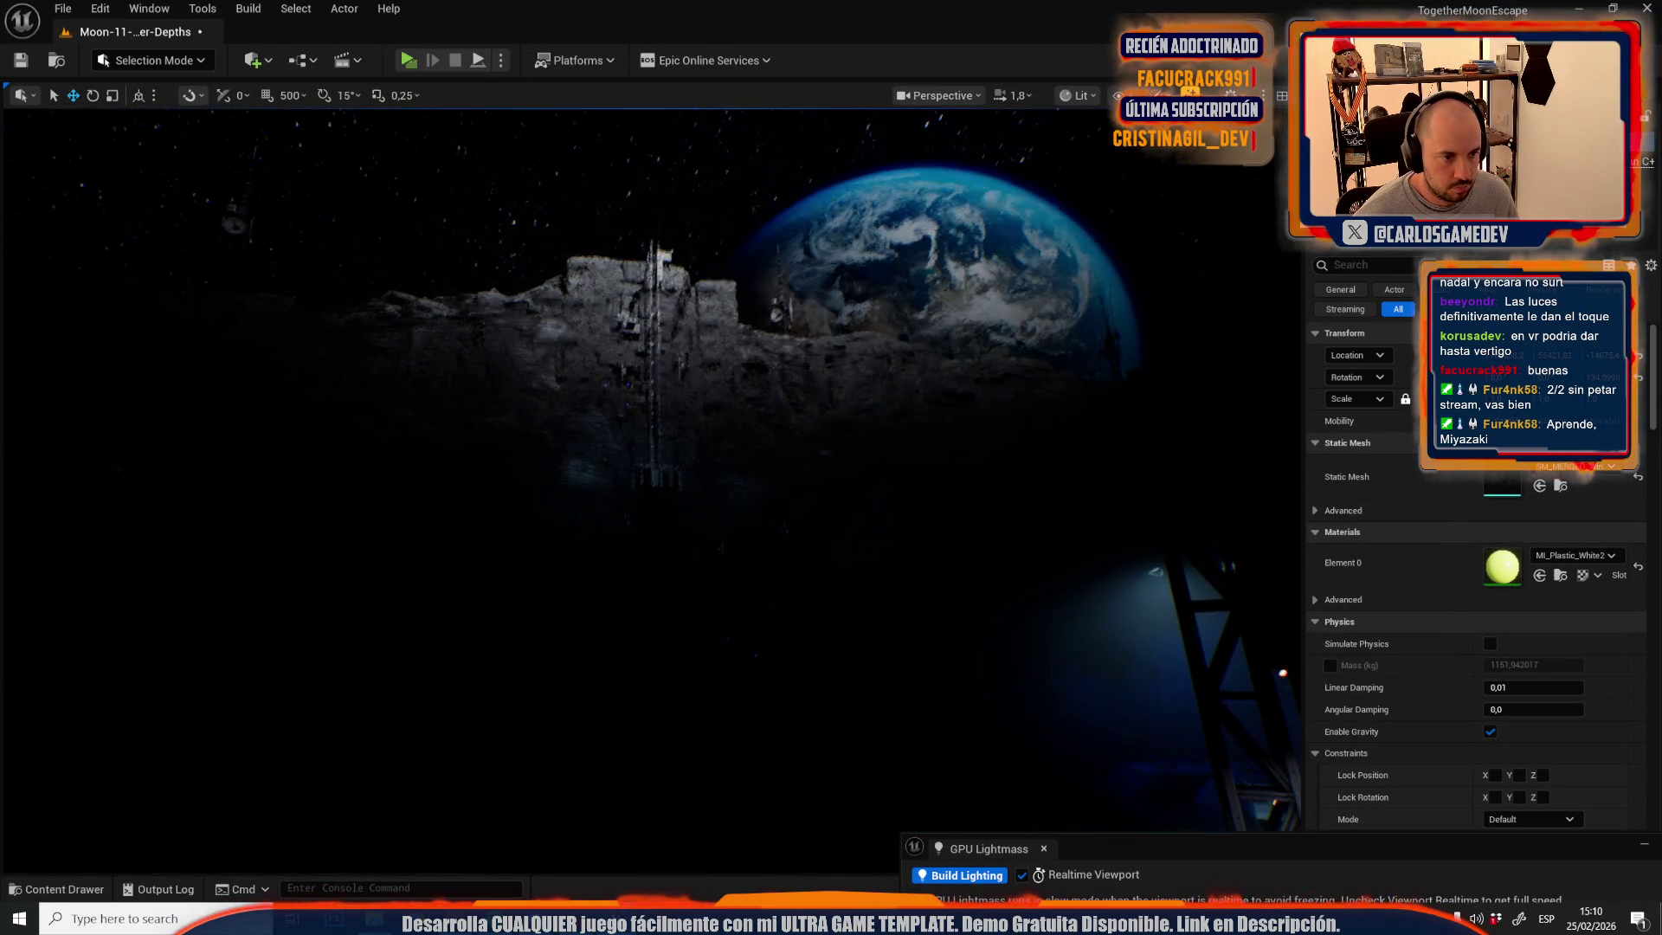
pyautogui.scroll(3, 662, 365)
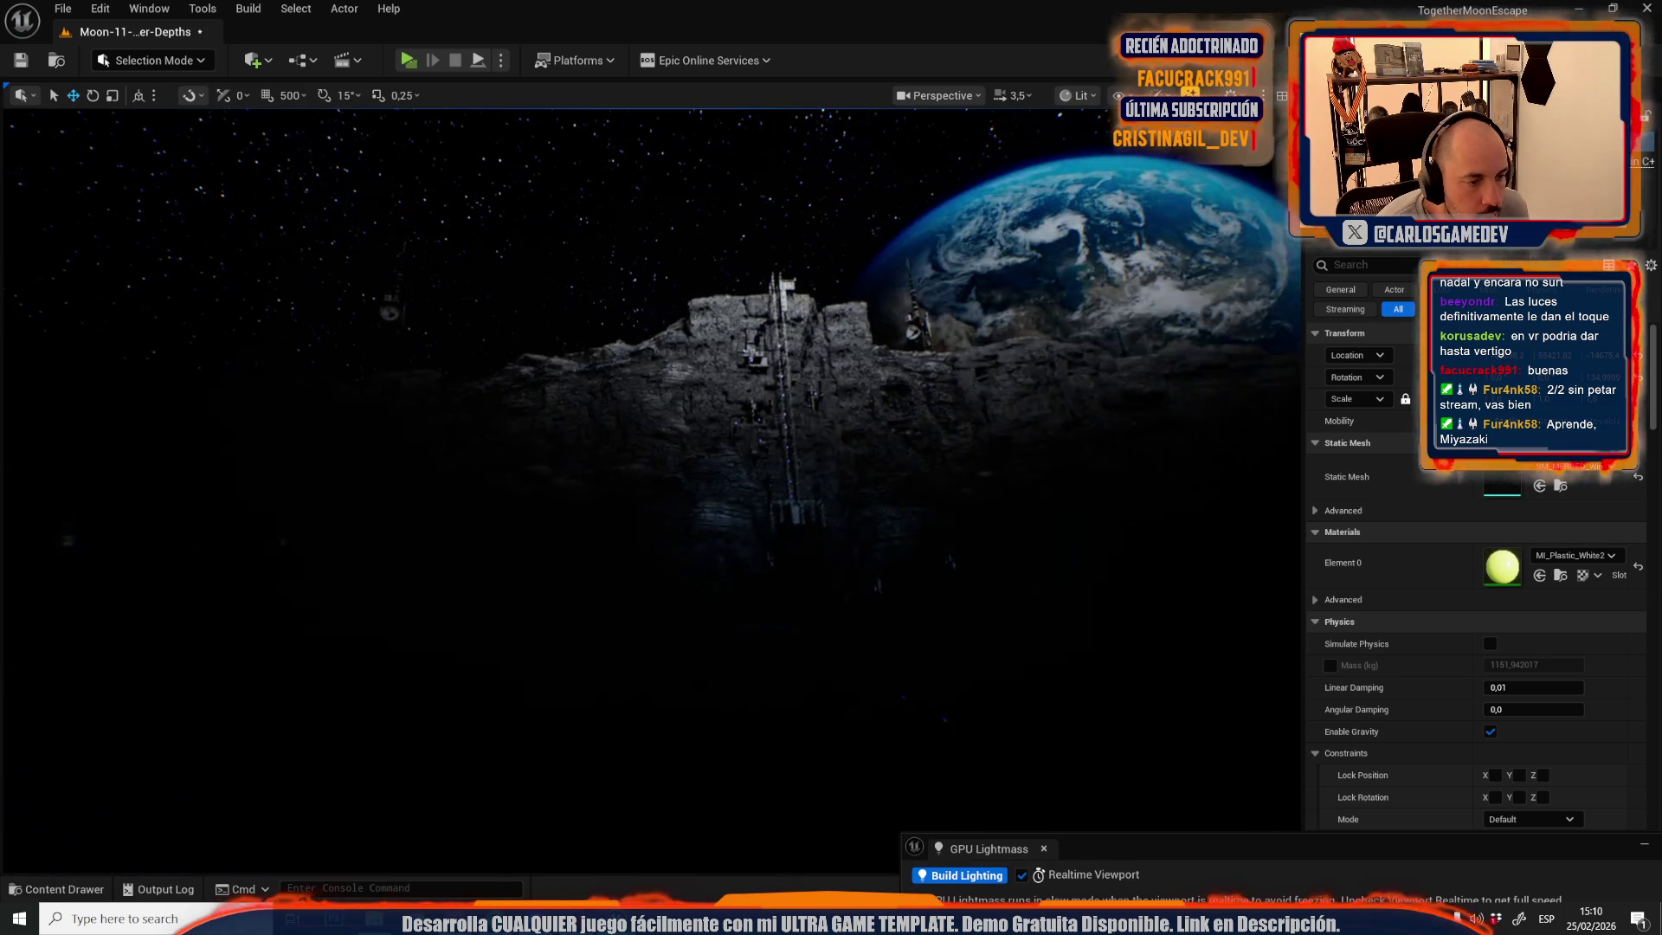
pyautogui.scroll(-3, 650, 490)
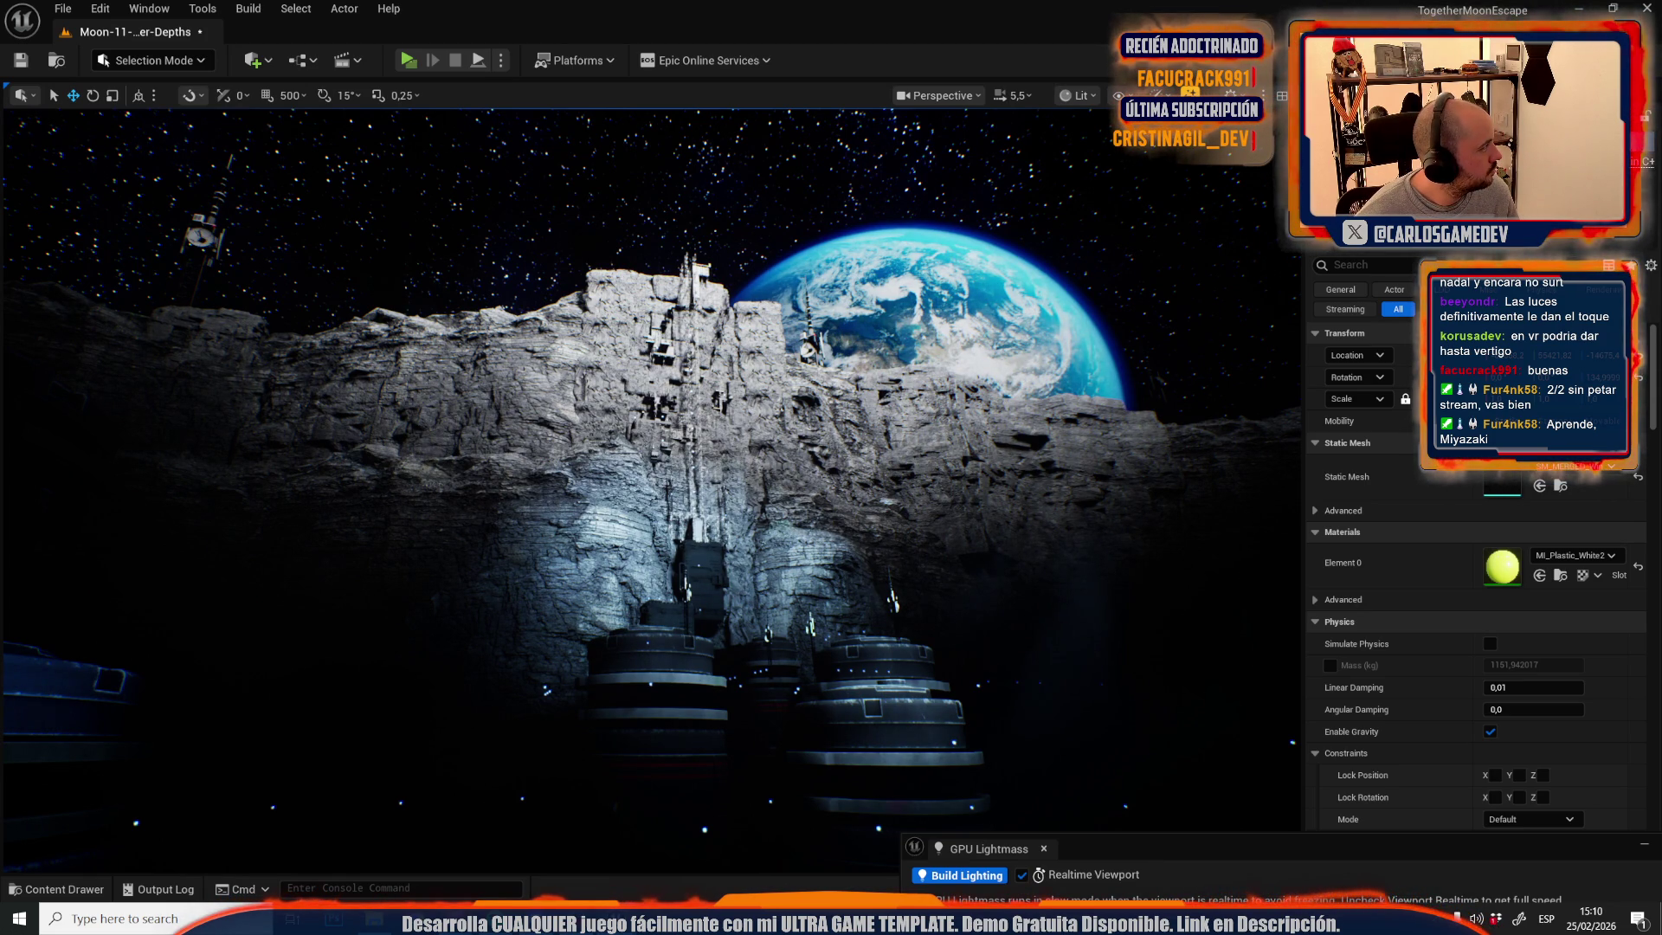
pyautogui.press('w')
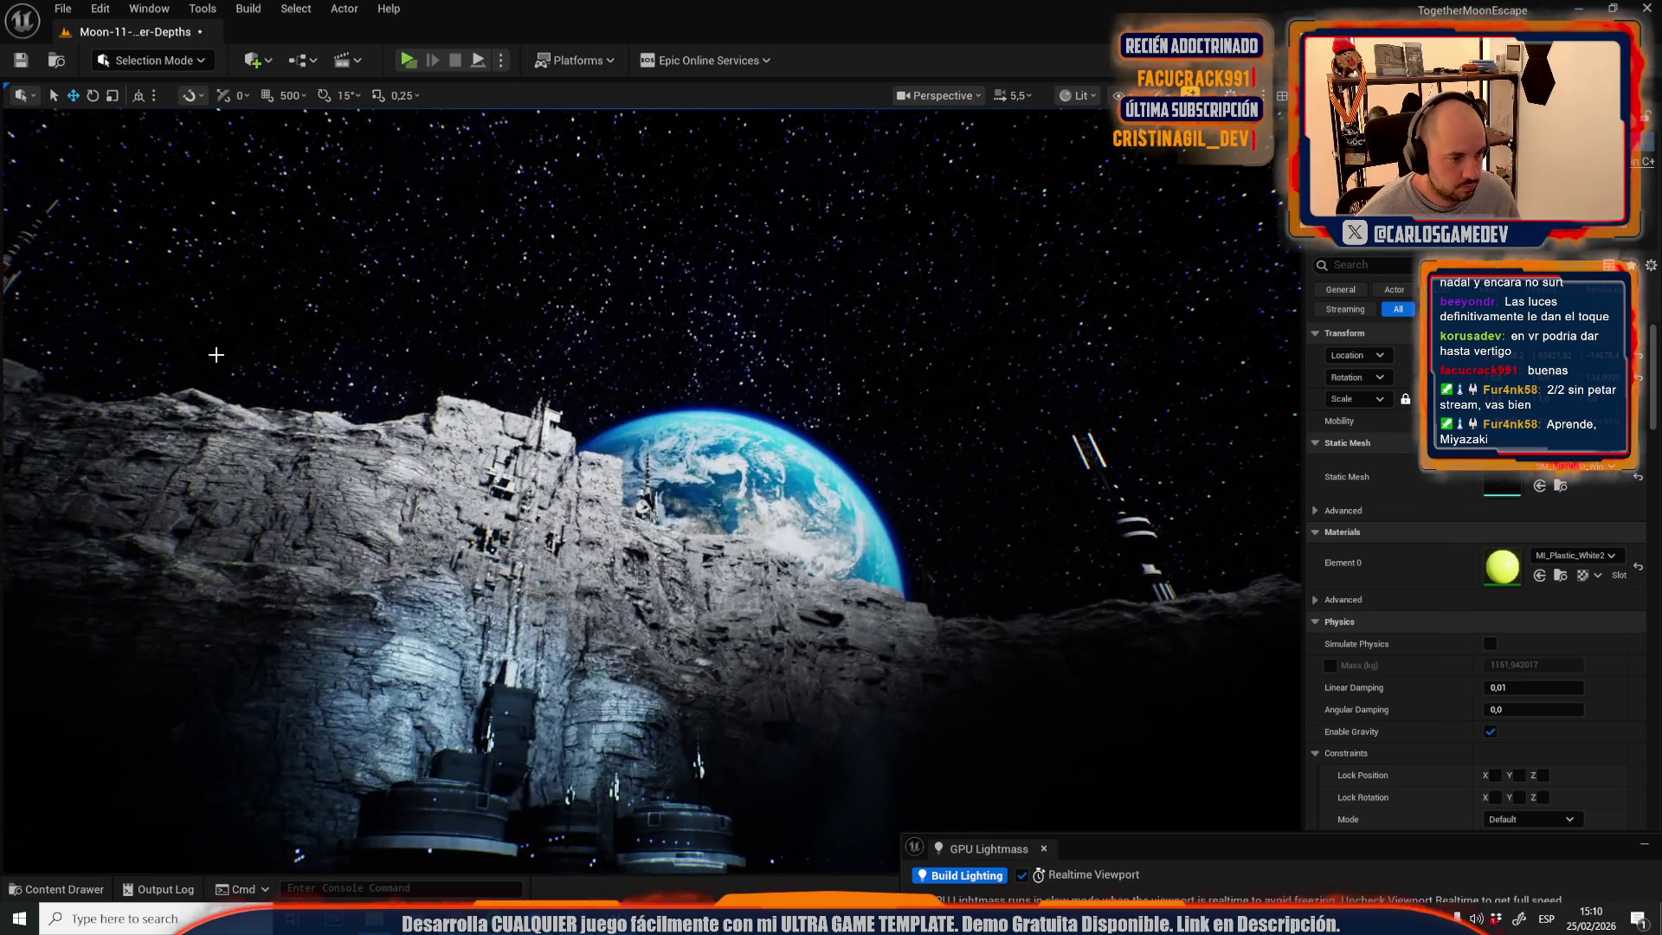
pyautogui.scroll(-1, 652, 491)
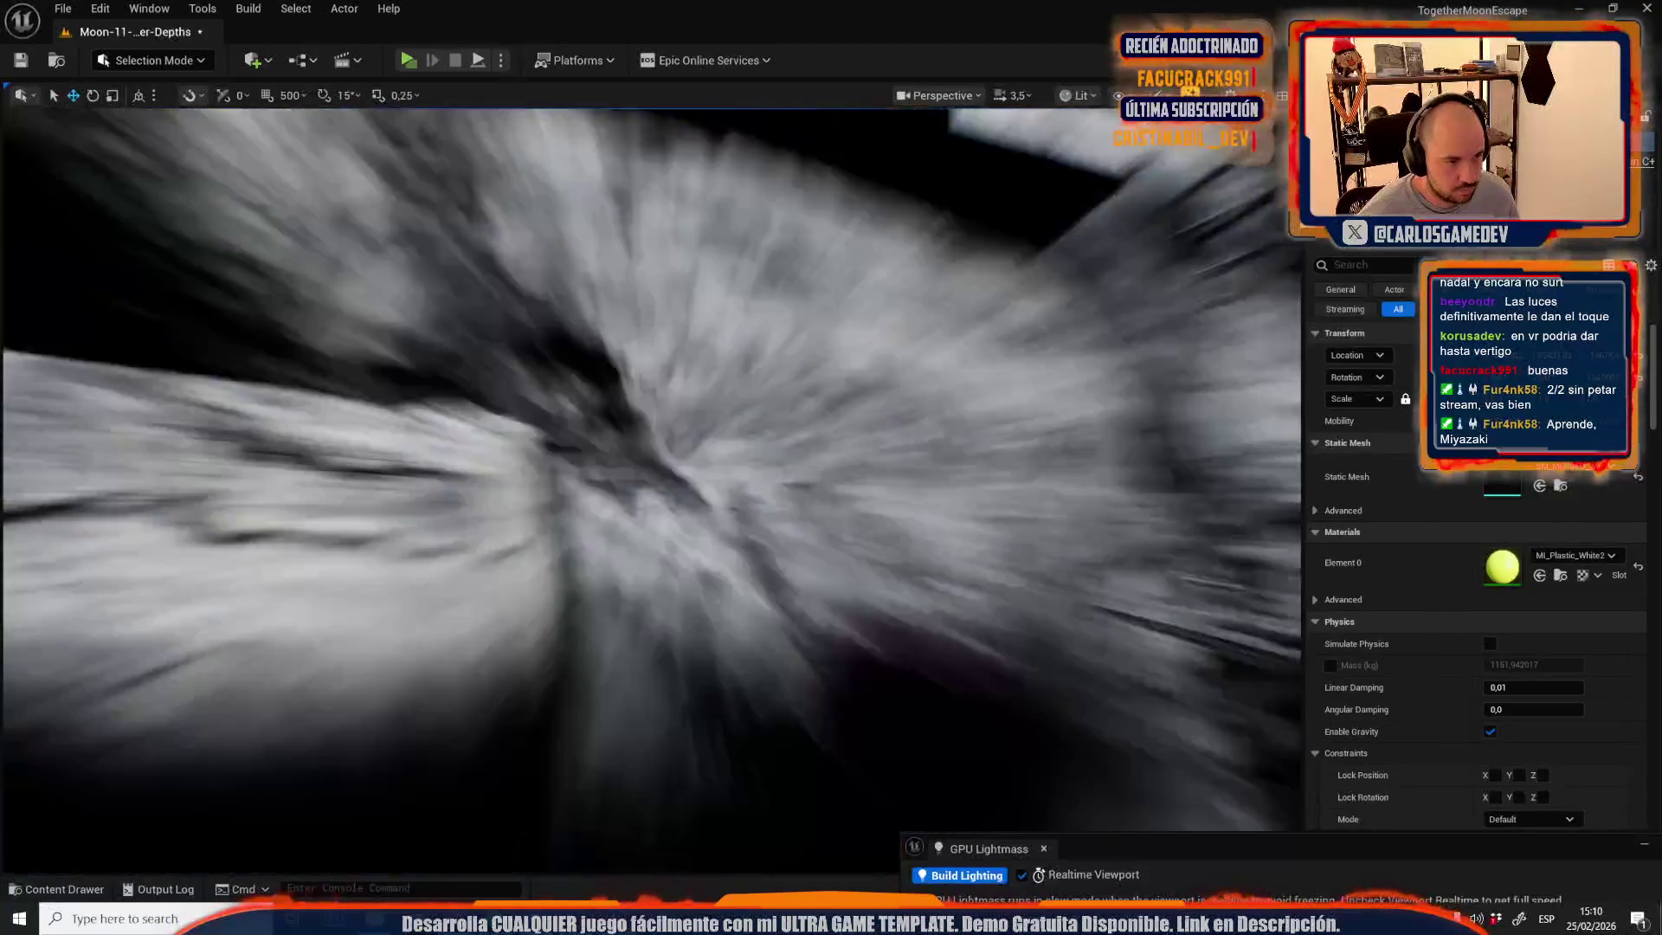
pyautogui.scroll(-3, 651, 491)
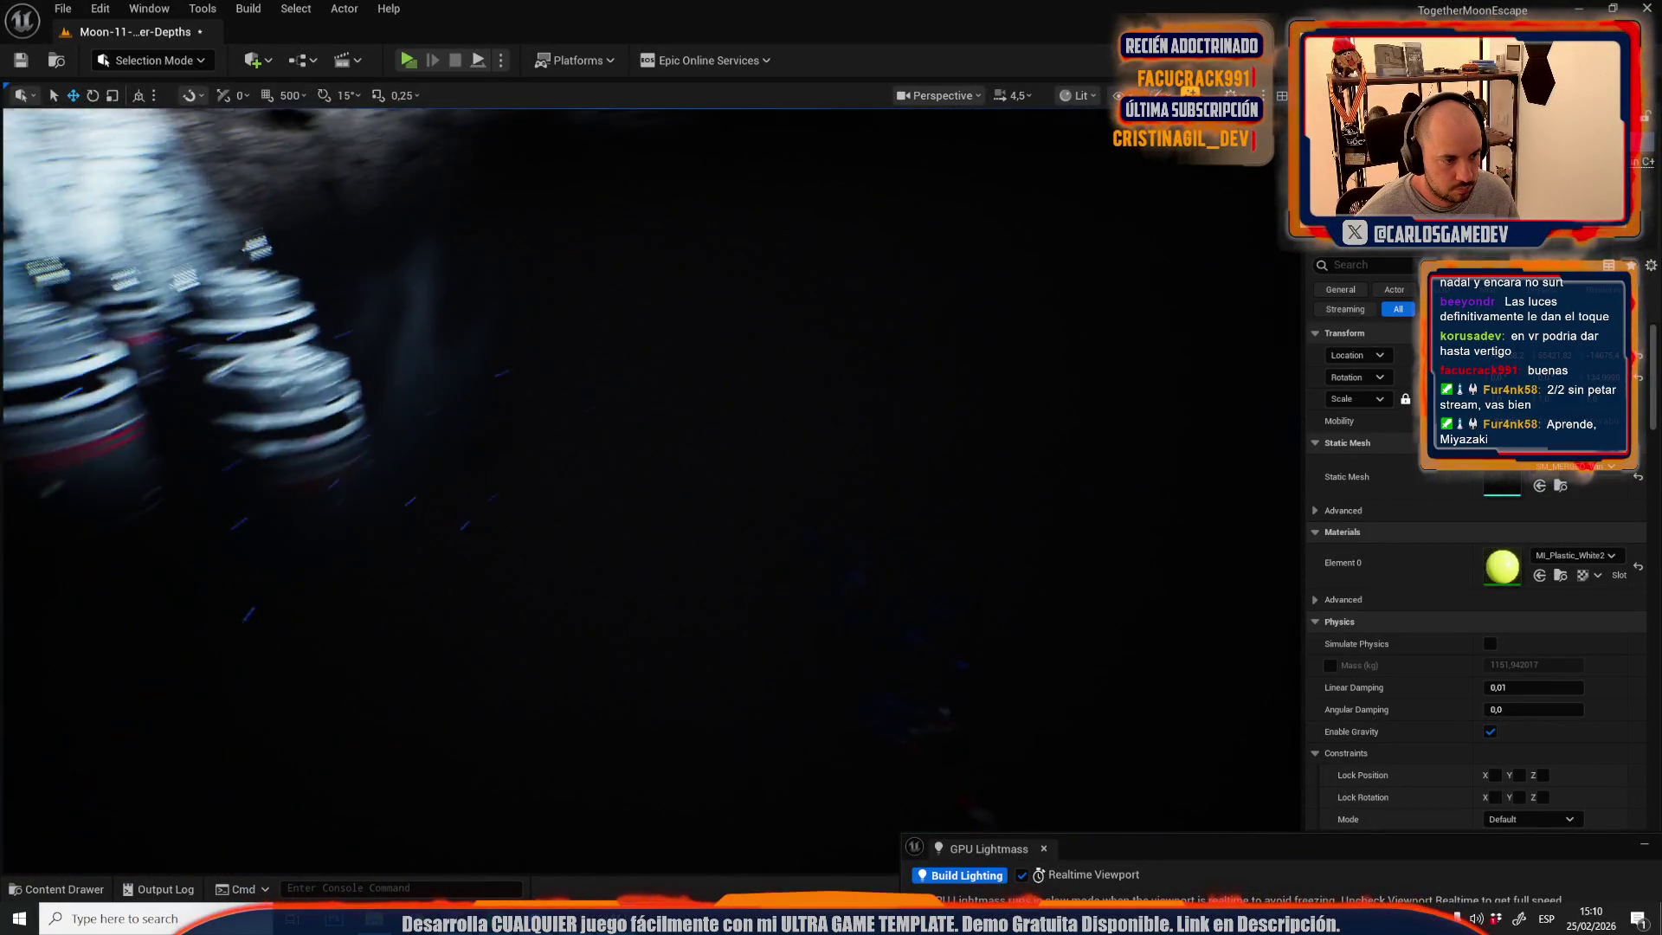
pyautogui.scroll(-2, 652, 491)
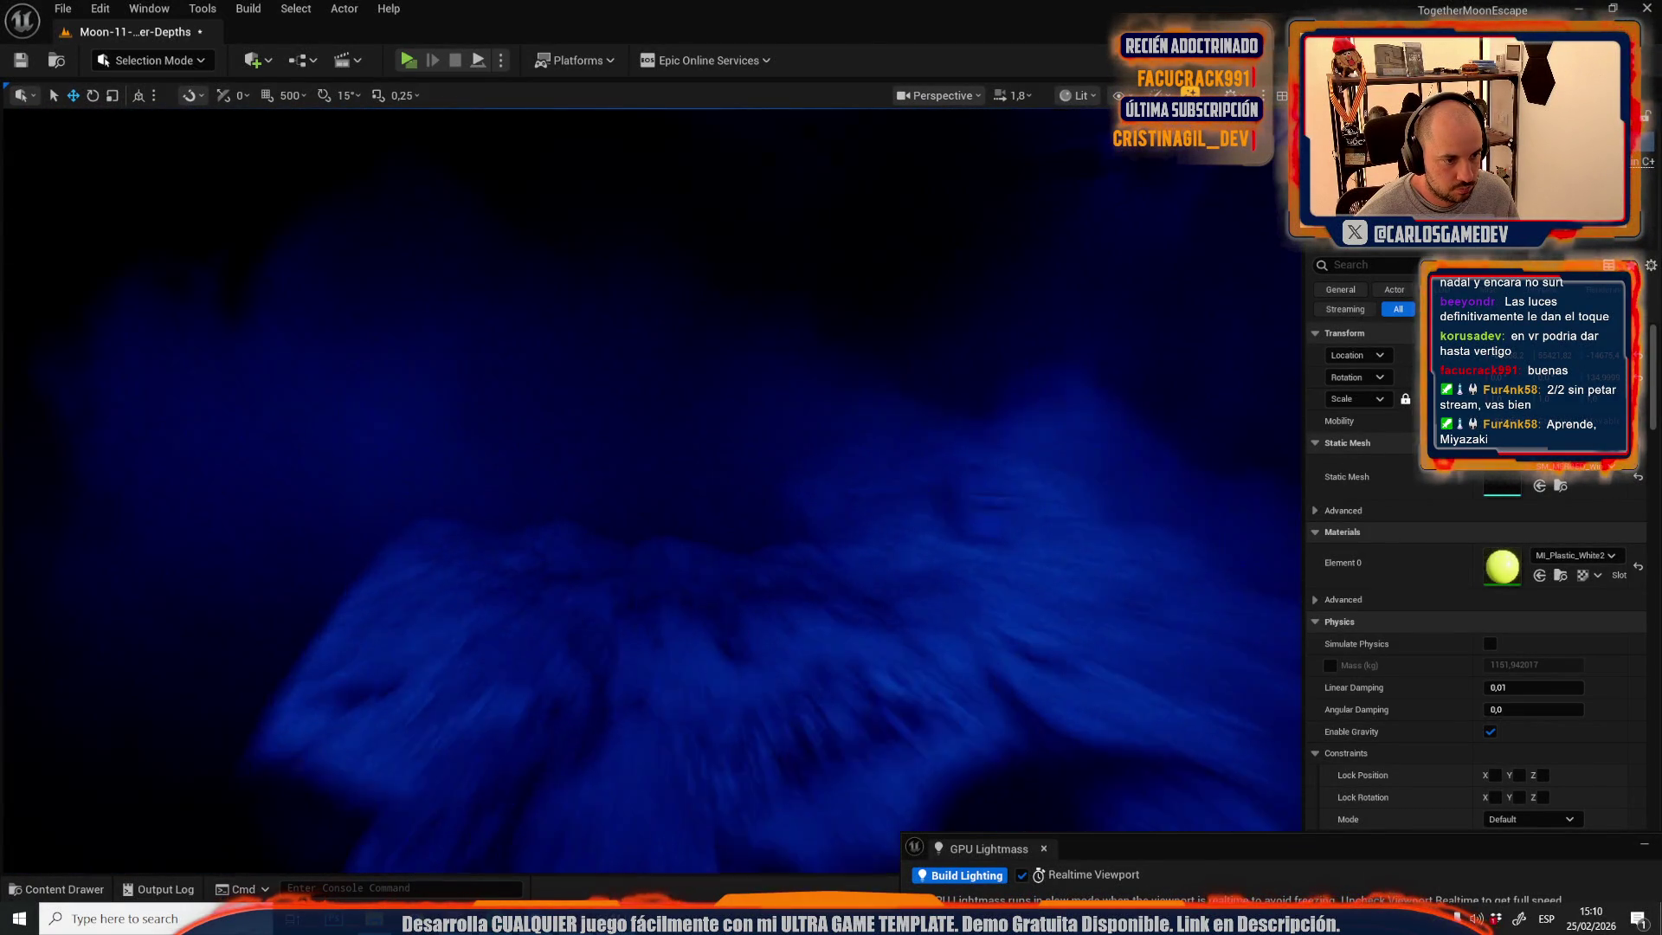
pyautogui.press('a')
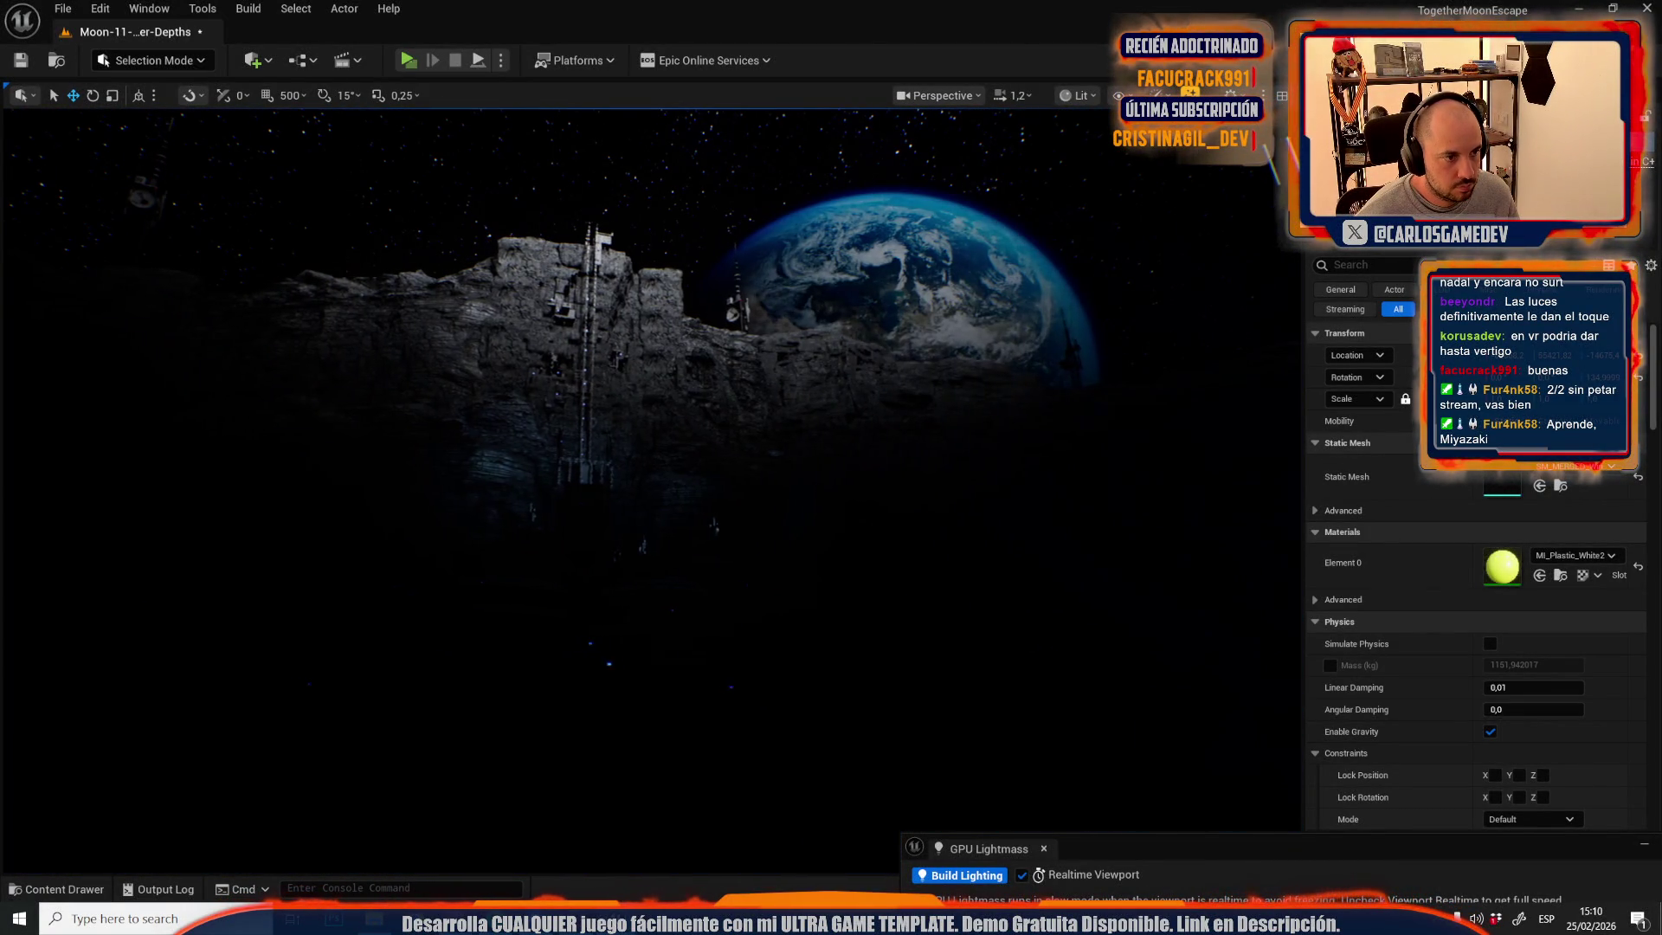
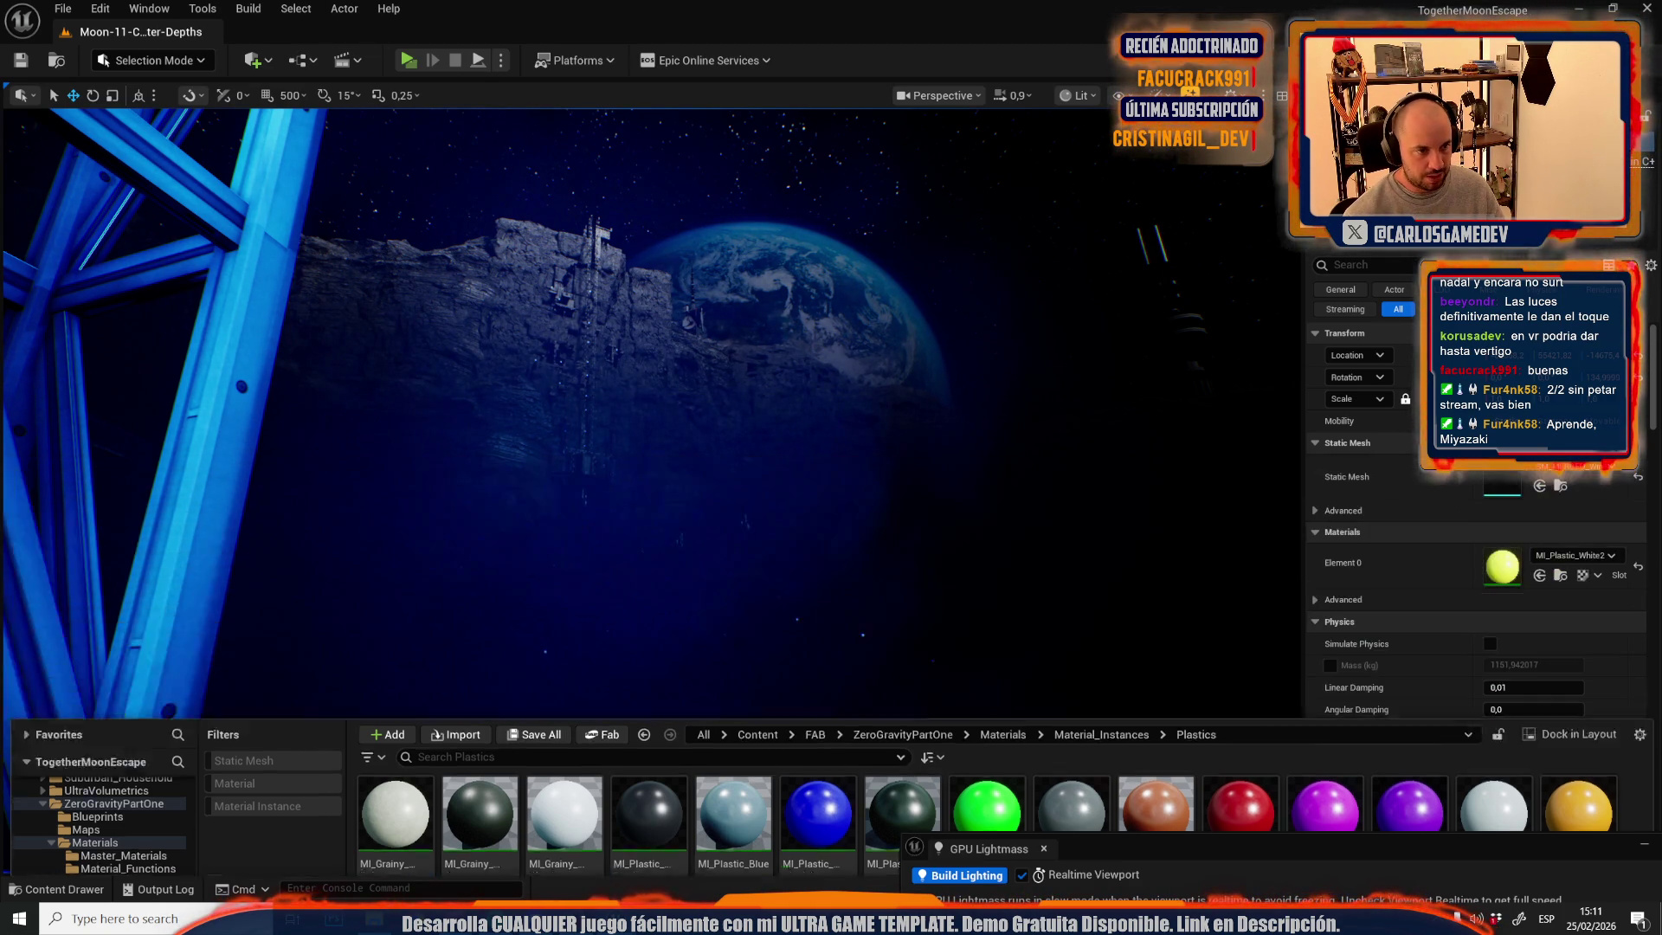
# - Collapse the Content Drawer and fly the viewport along the crater bridge
pyautogui.moveTo(705, 389); pyautogui.dragTo(663, 544)
pyautogui.scroll(4, 705, 390)
pyautogui.scroll(-2, 705, 390)
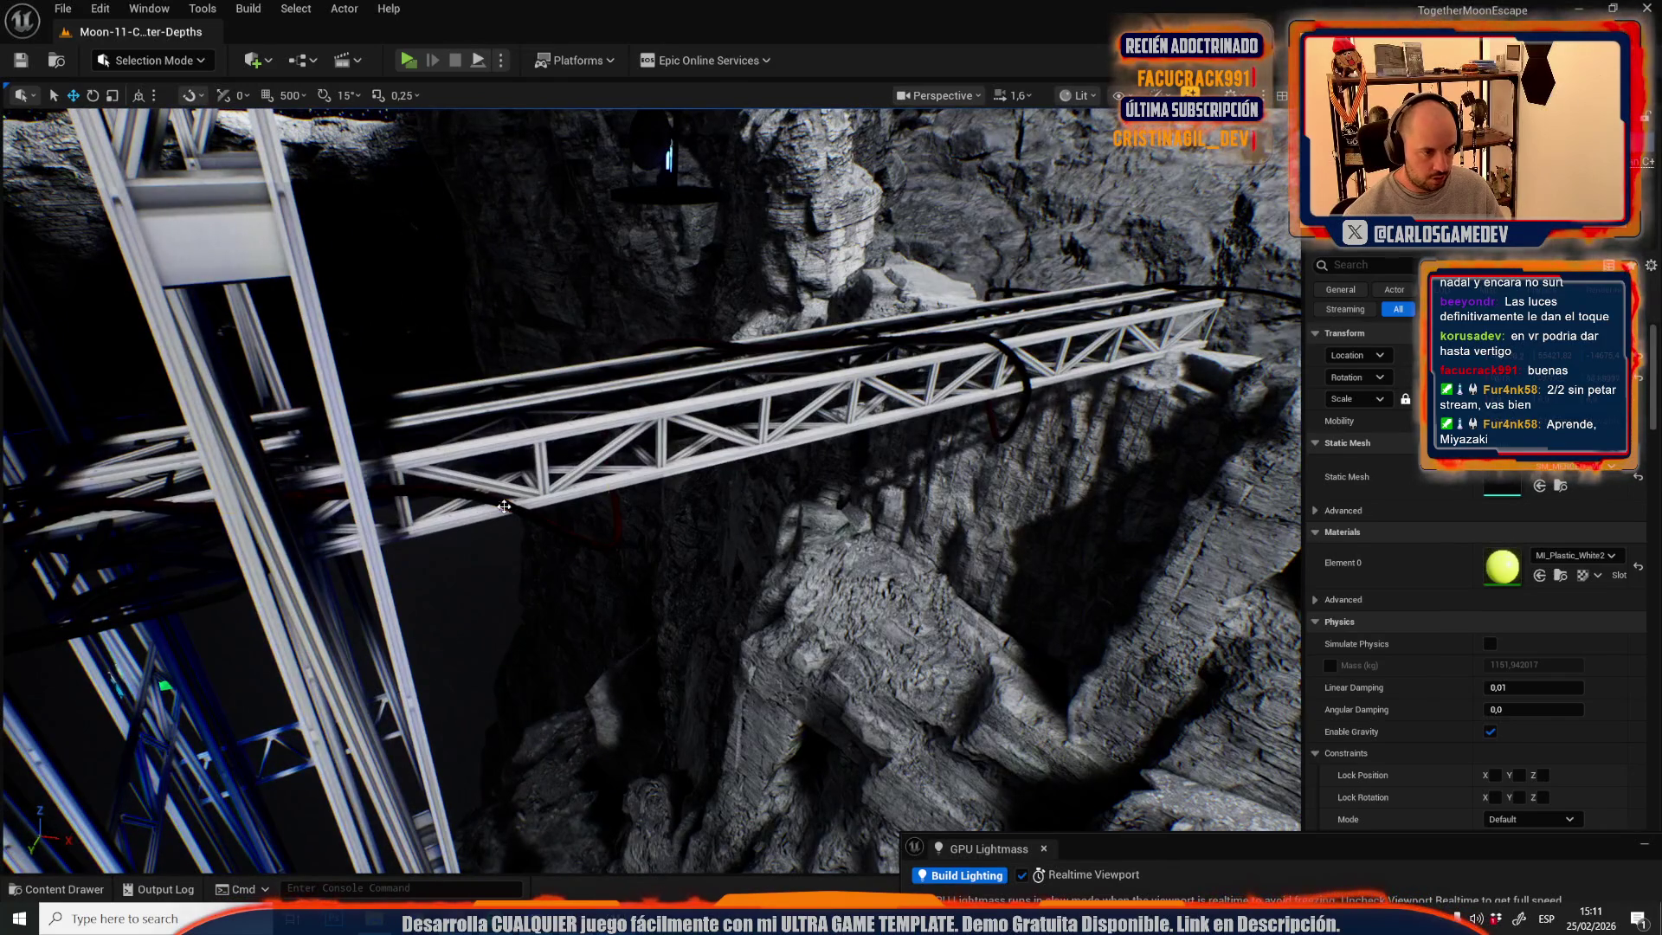
pyautogui.click(504, 506)
pyautogui.moveTo(504, 506); pyautogui.dragTo(676, 457)
pyautogui.press('Escape')
# - Switch the view mode to Unlit and select the bridge truss segments
pyautogui.hotkey('alt', '3')
pyautogui.scroll(2, 677, 457)
pyautogui.click(640, 554)
pyautogui.moveTo(640, 554); pyautogui.dragTo(575, 495)
pyautogui.click(593, 448)
pyautogui.moveTo(637, 549); pyautogui.dragTo(638, 552)
pyautogui.scroll(-2, 637, 551)
pyautogui.scroll(2, 637, 553)
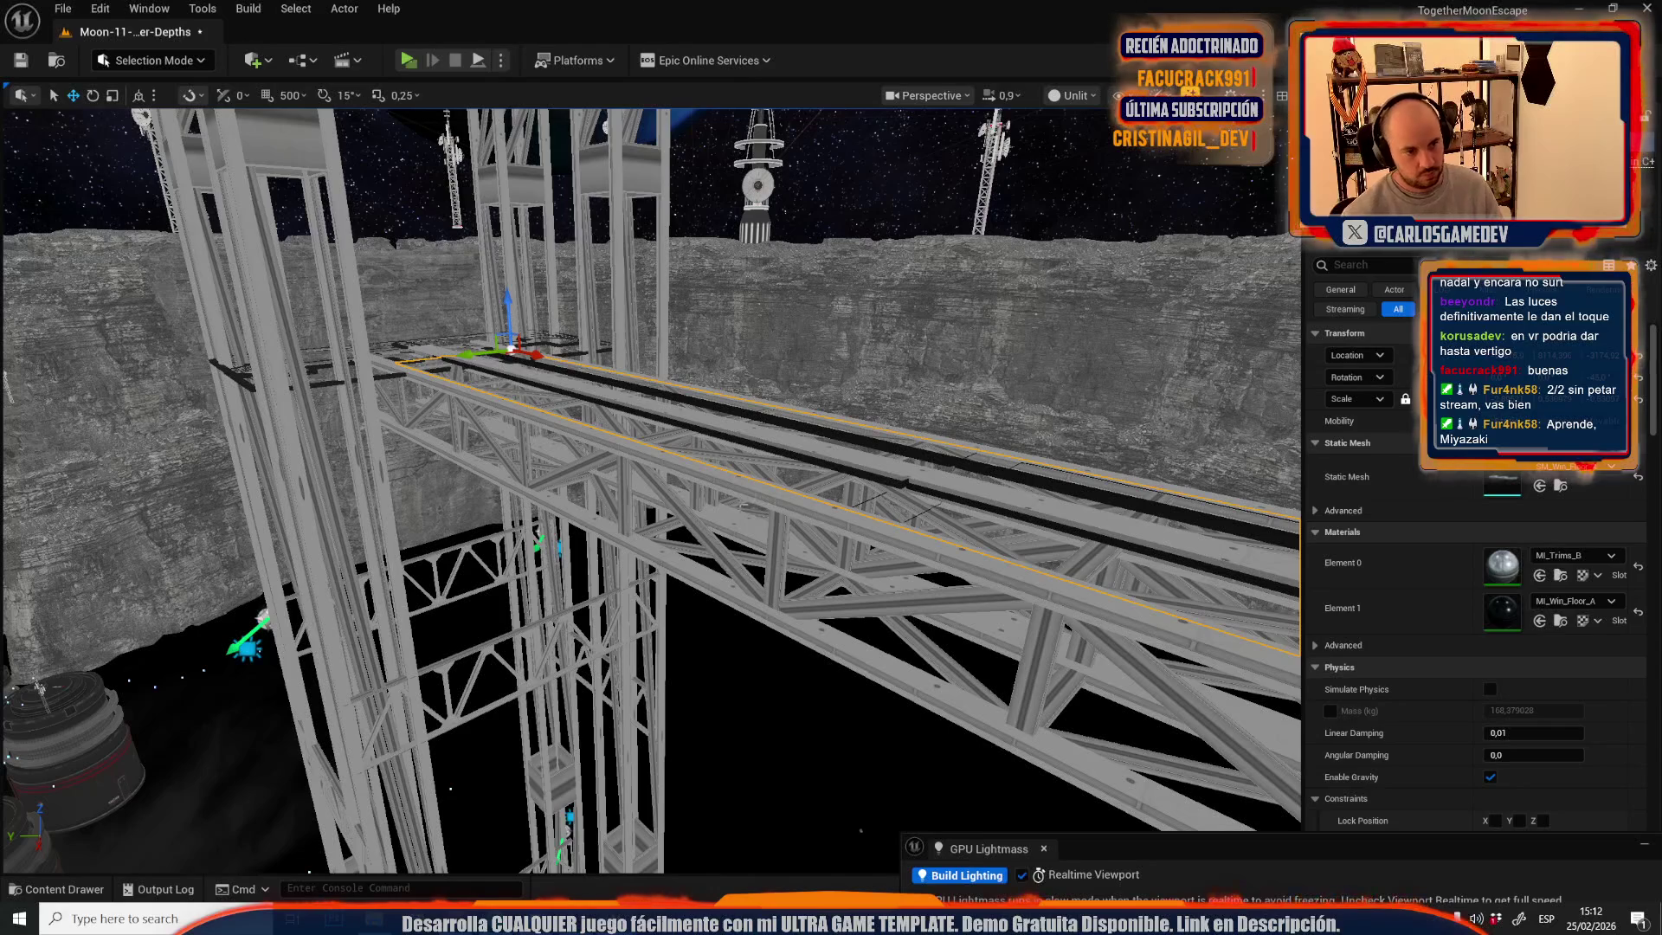
pyautogui.moveTo(805, 459); pyautogui.dragTo(805, 459)
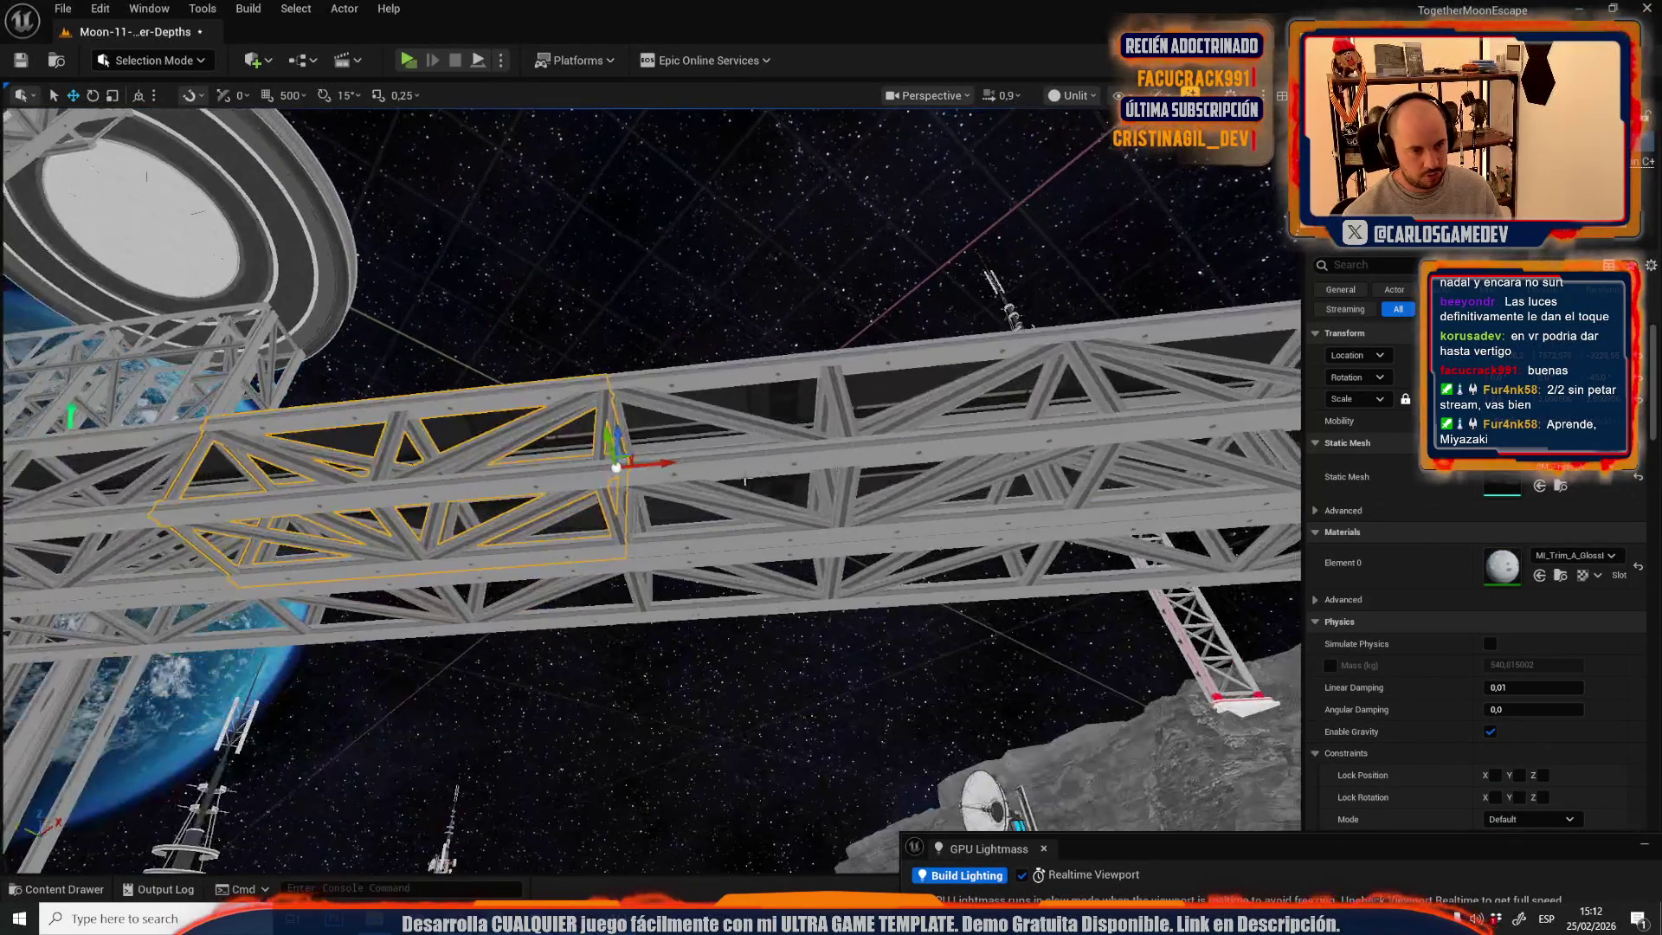
pyautogui.click(785, 404)
pyautogui.press('Escape')
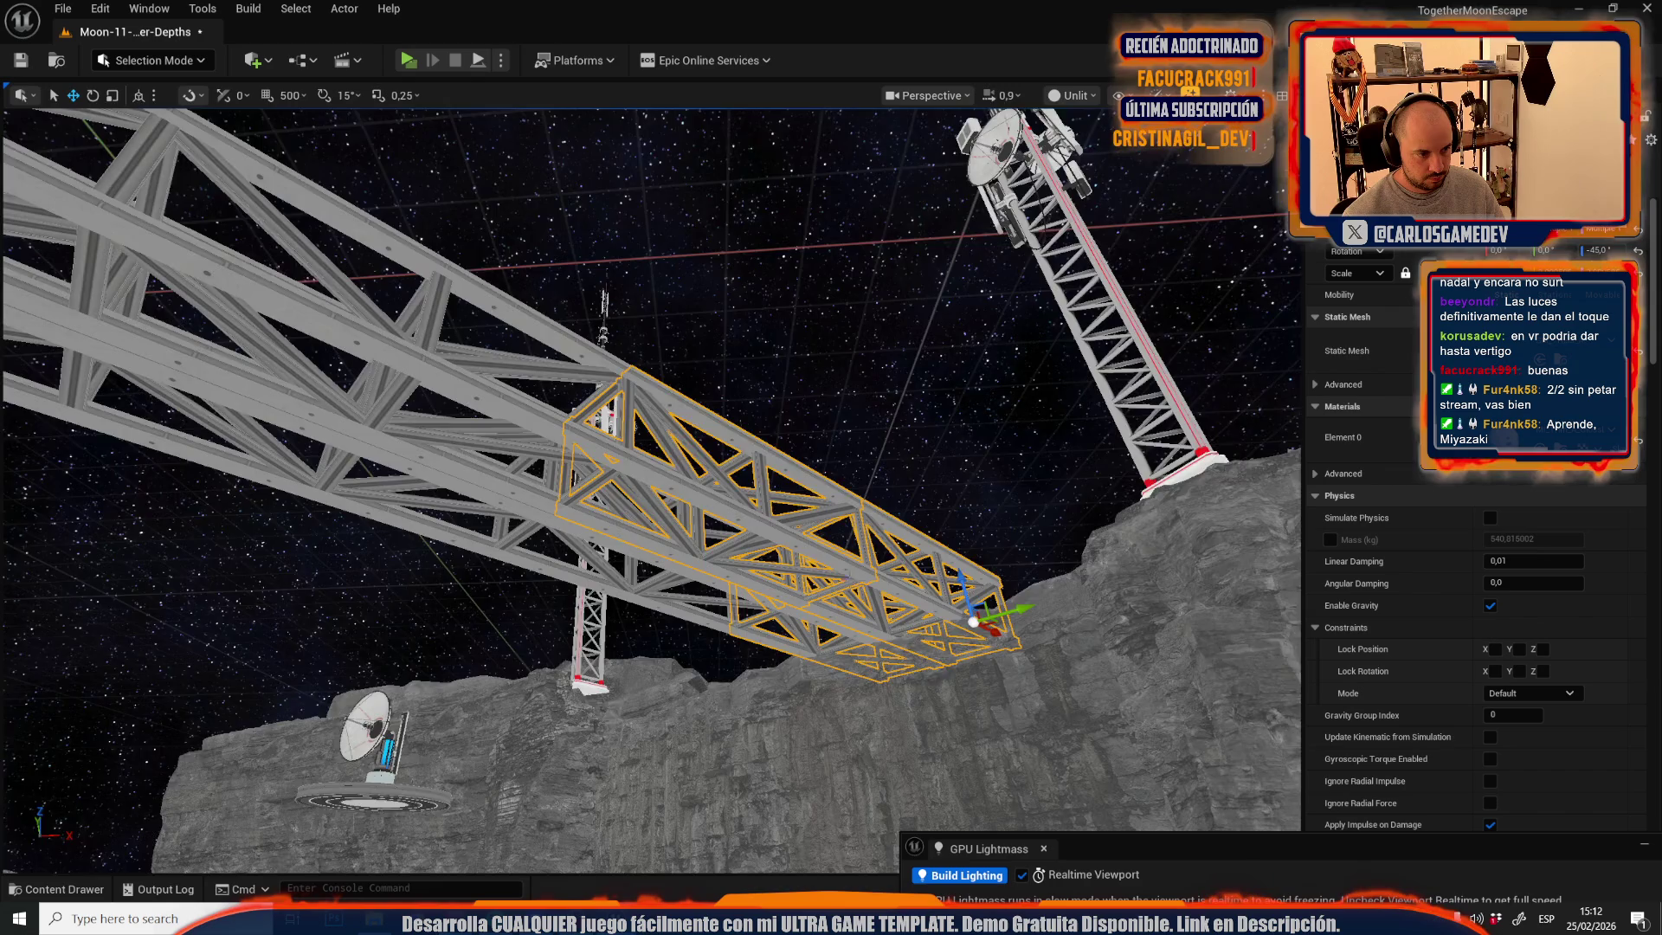
pyautogui.scroll(2, 651, 491)
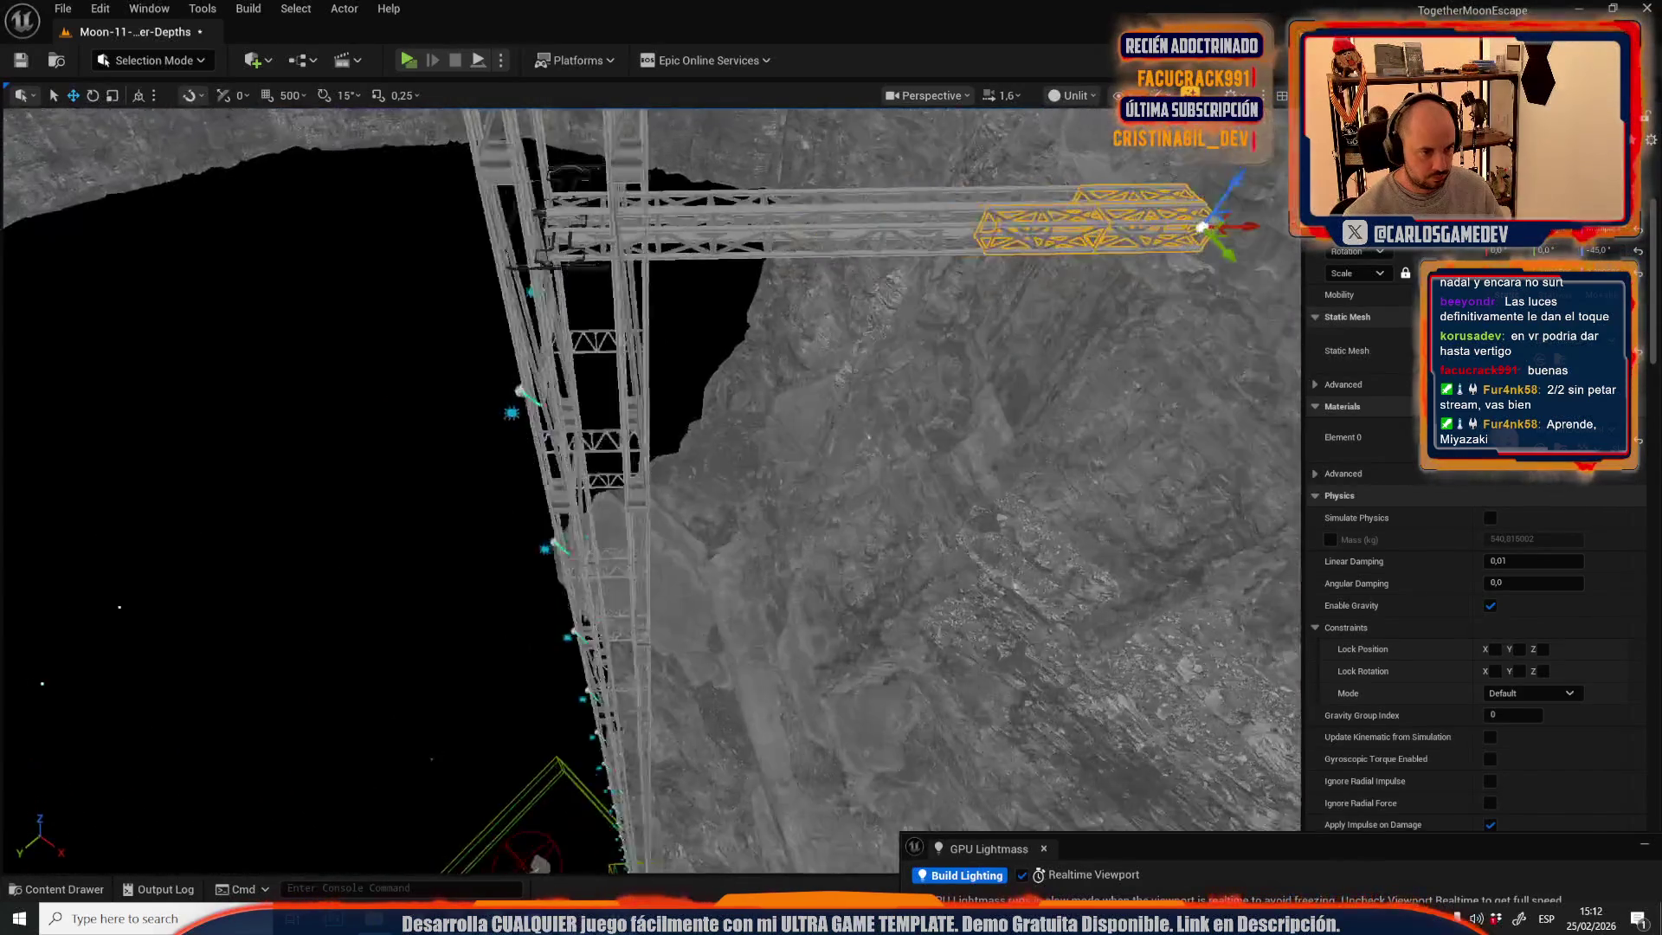
pyautogui.scroll(2, 651, 491)
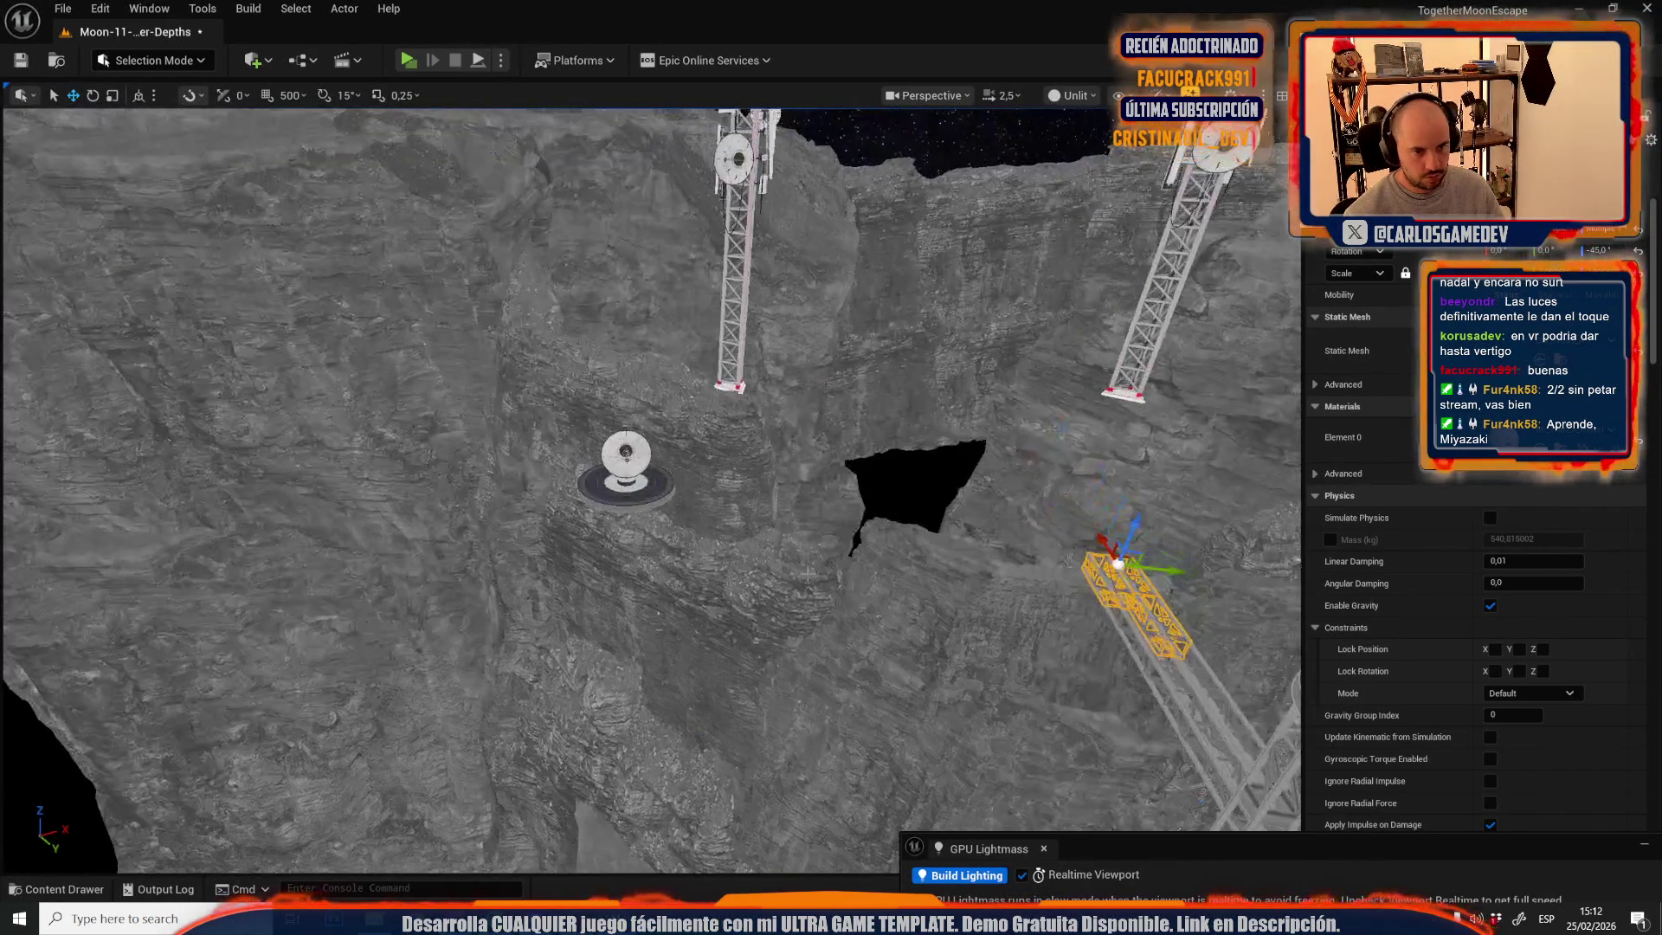
pyautogui.scroll(1, 807, 574)
pyautogui.scroll(-5, 641, 474)
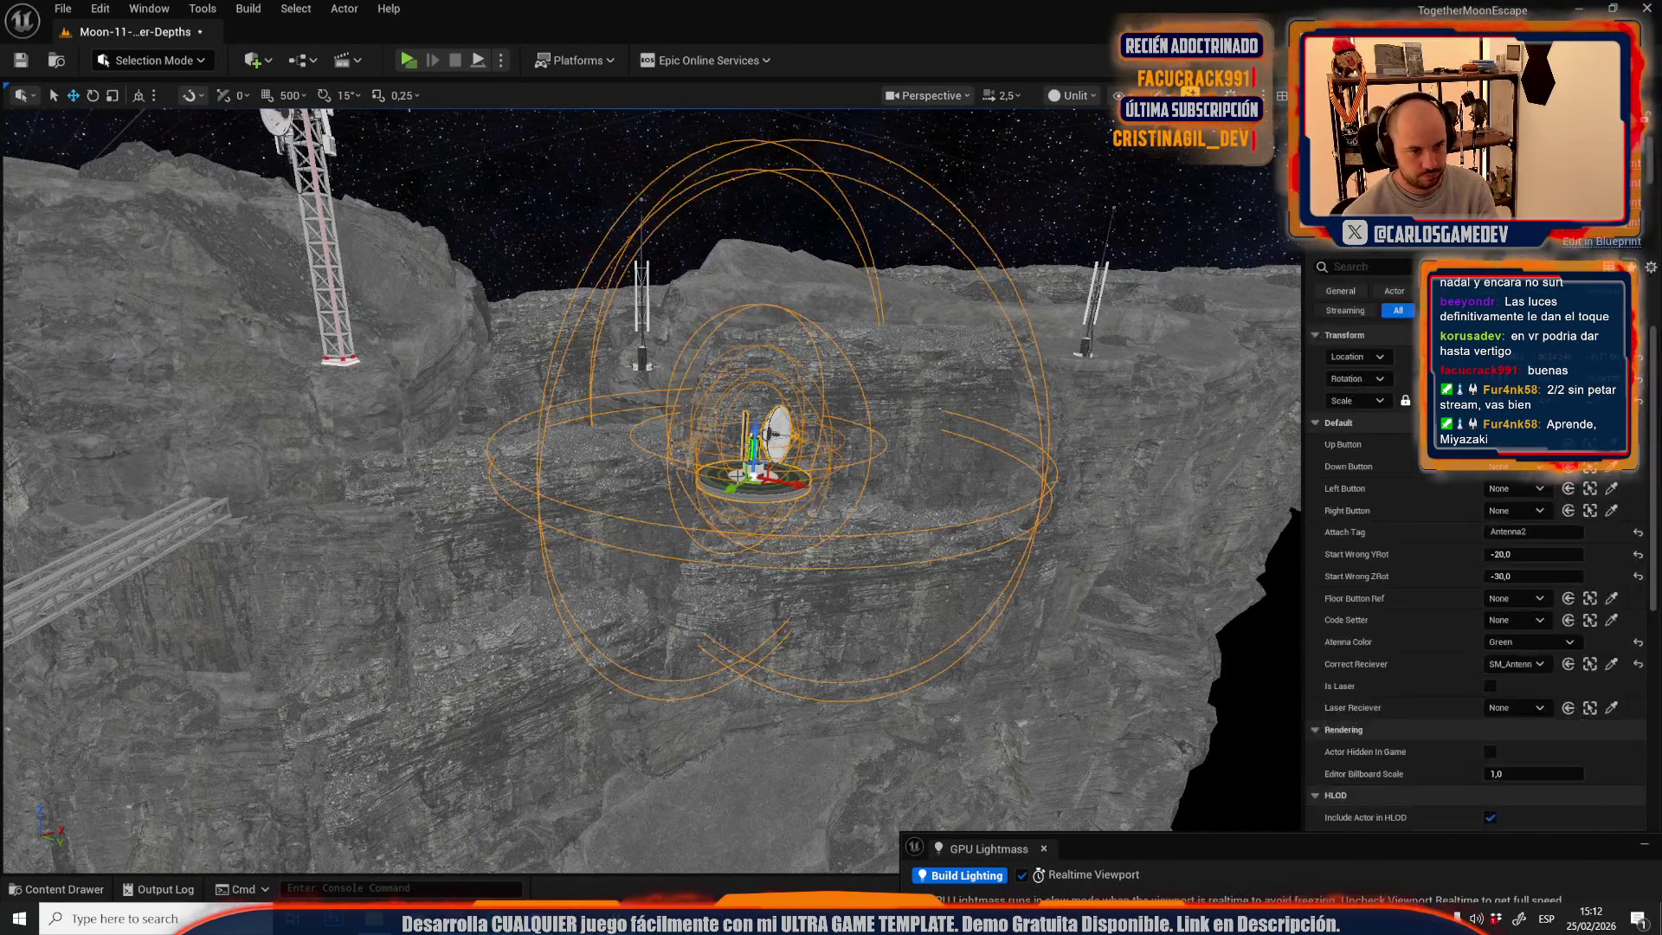
pyautogui.scroll(-2, 651, 491)
pyautogui.scroll(1, 651, 490)
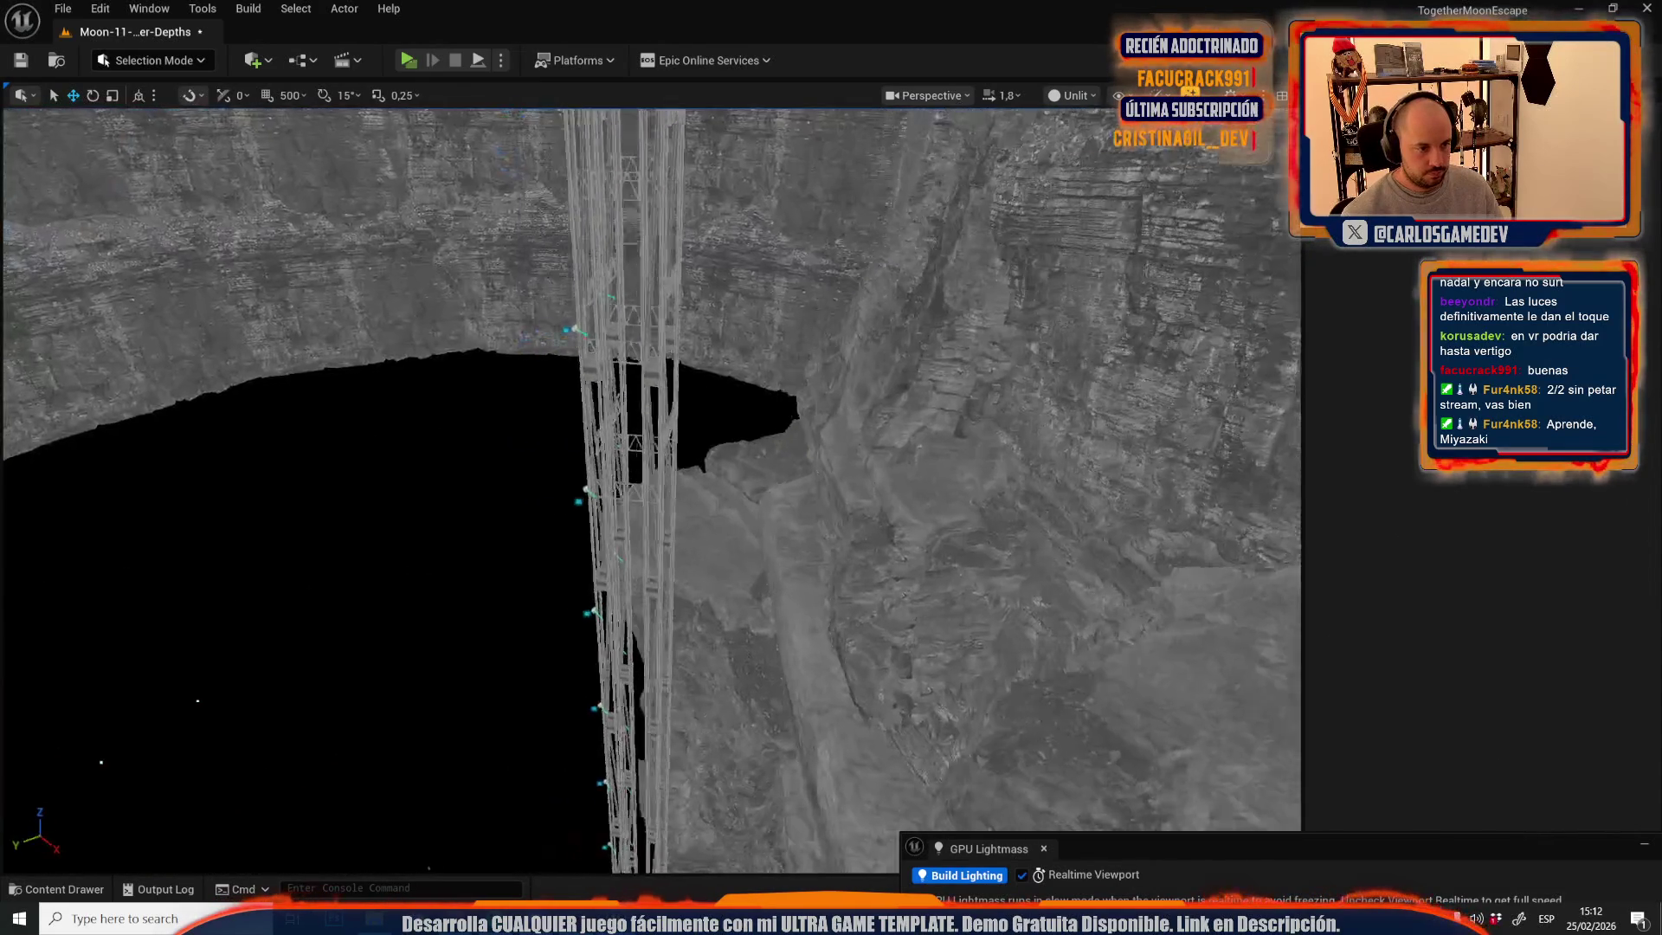
pyautogui.scroll(-2, 650, 491)
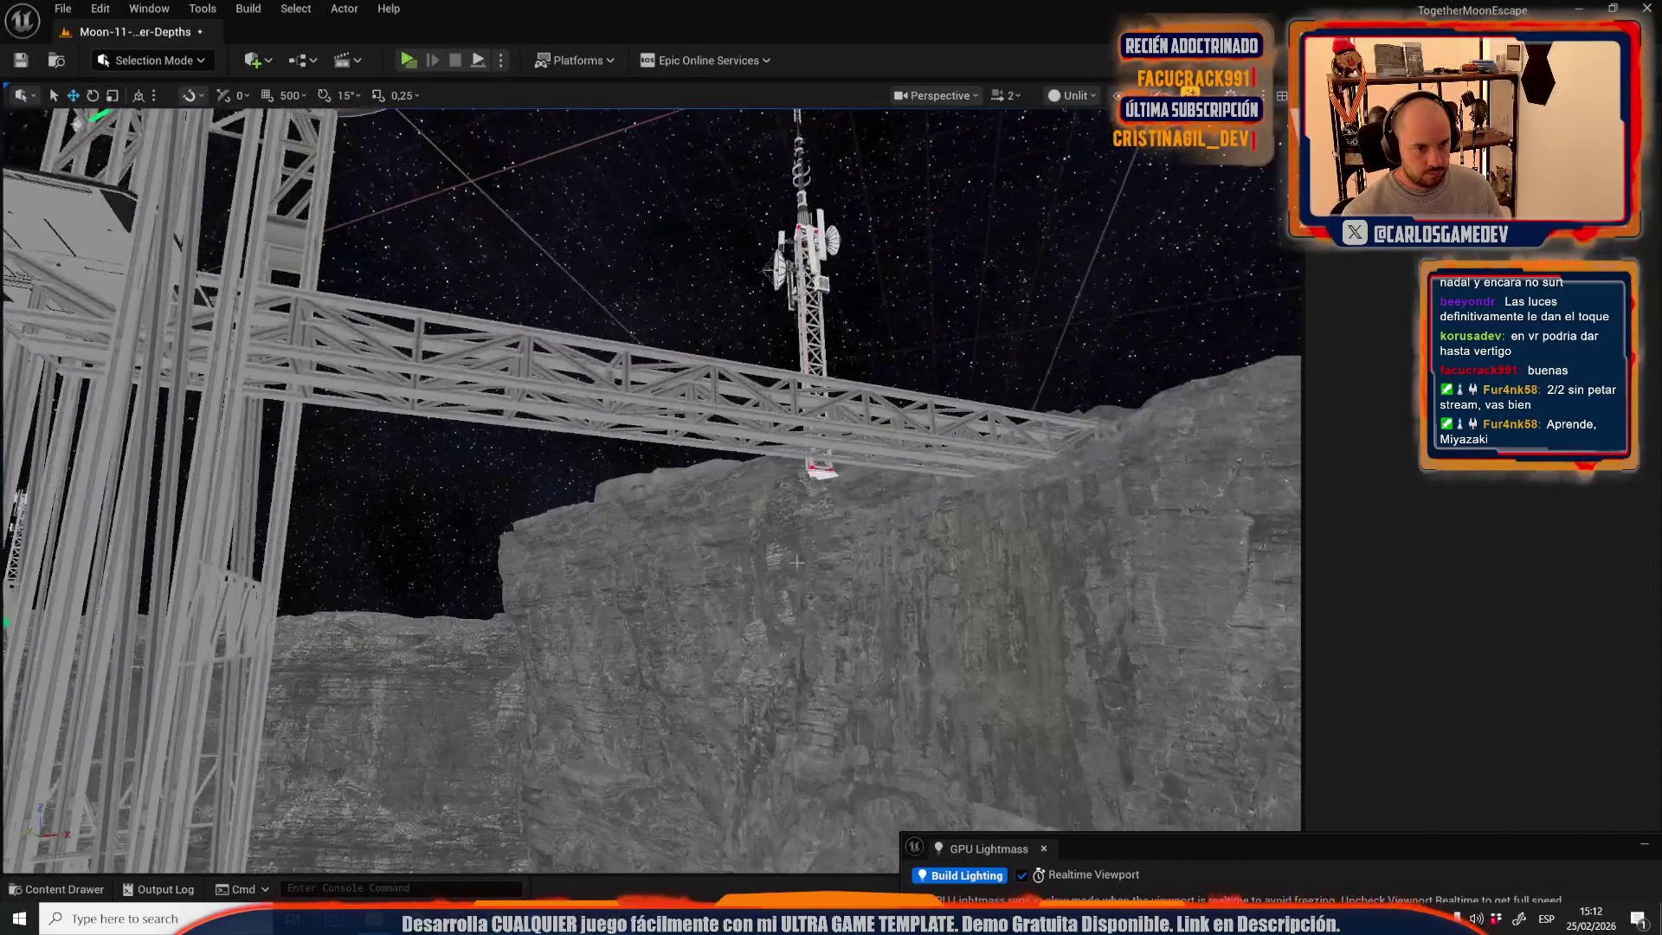
pyautogui.click(407, 363)
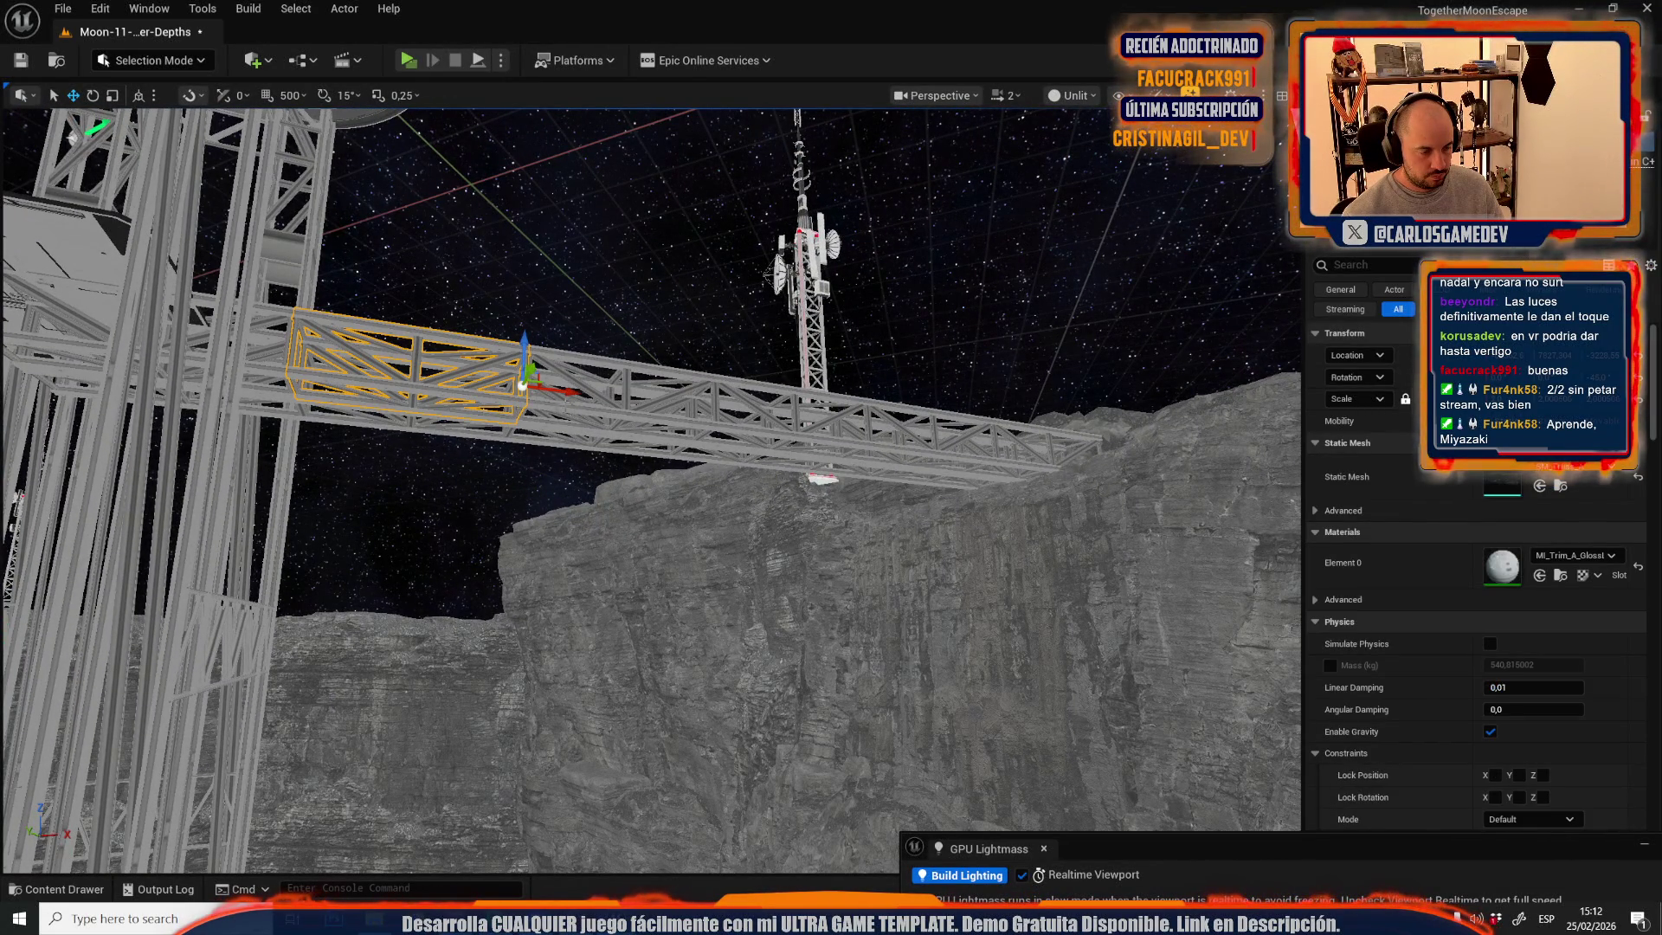
pyautogui.scroll(-3, 1472, 606)
pyautogui.scroll(-3, 697, 375)
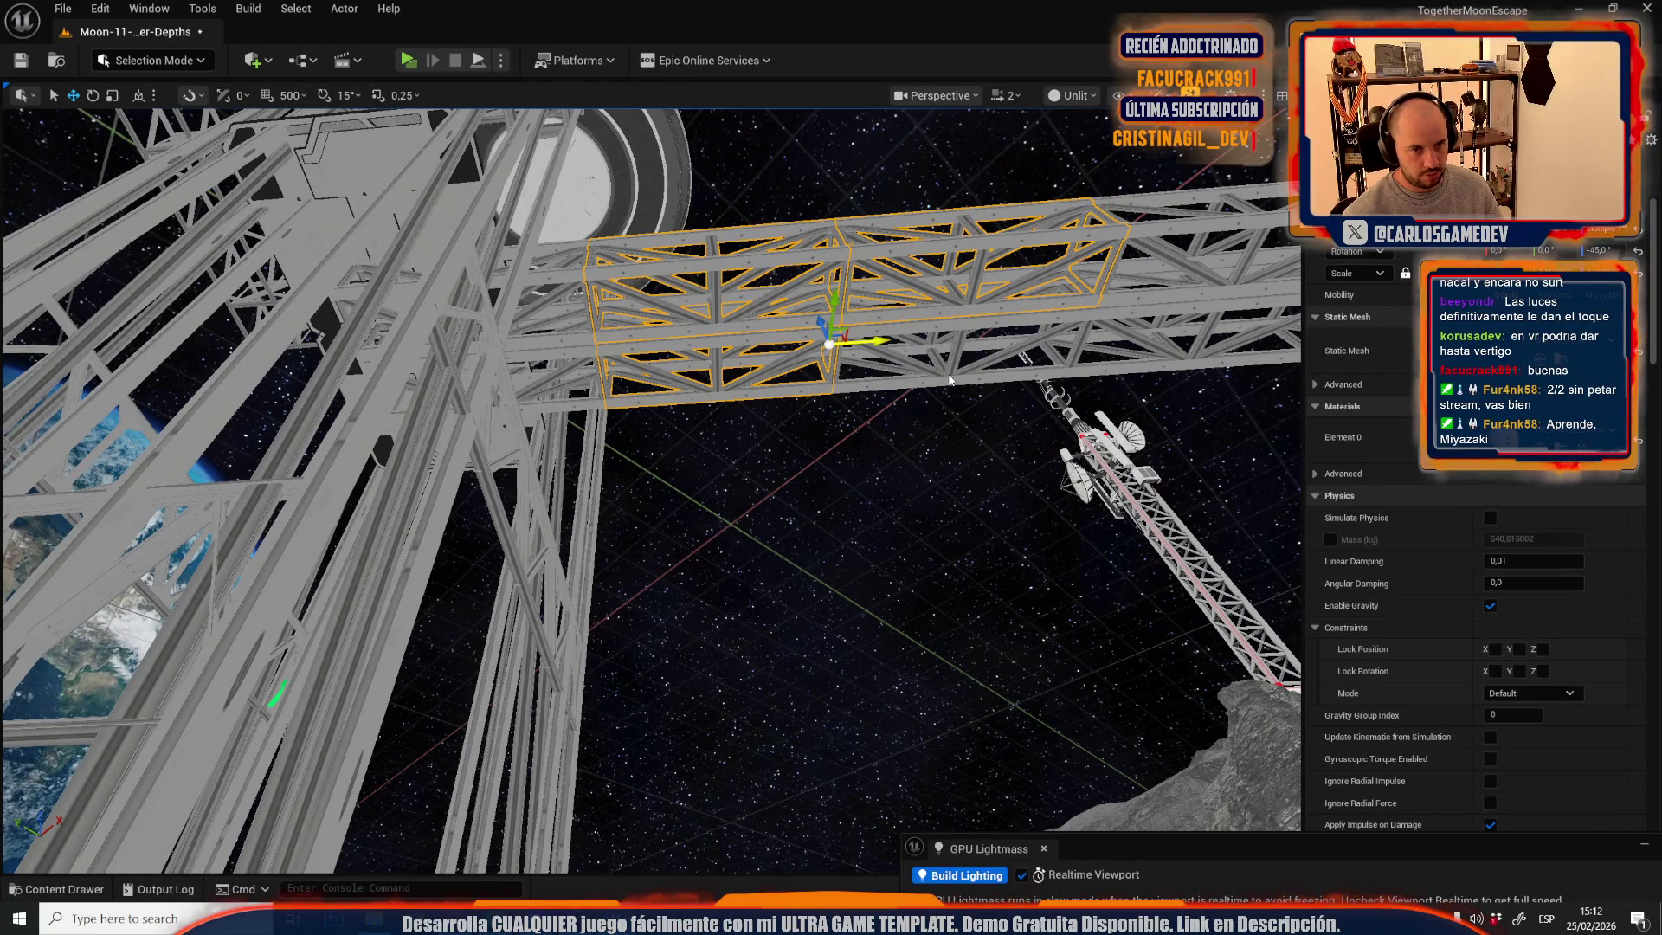
pyautogui.keyDown('ctrl'); pyautogui.click(1144, 368); pyautogui.keyUp('ctrl')
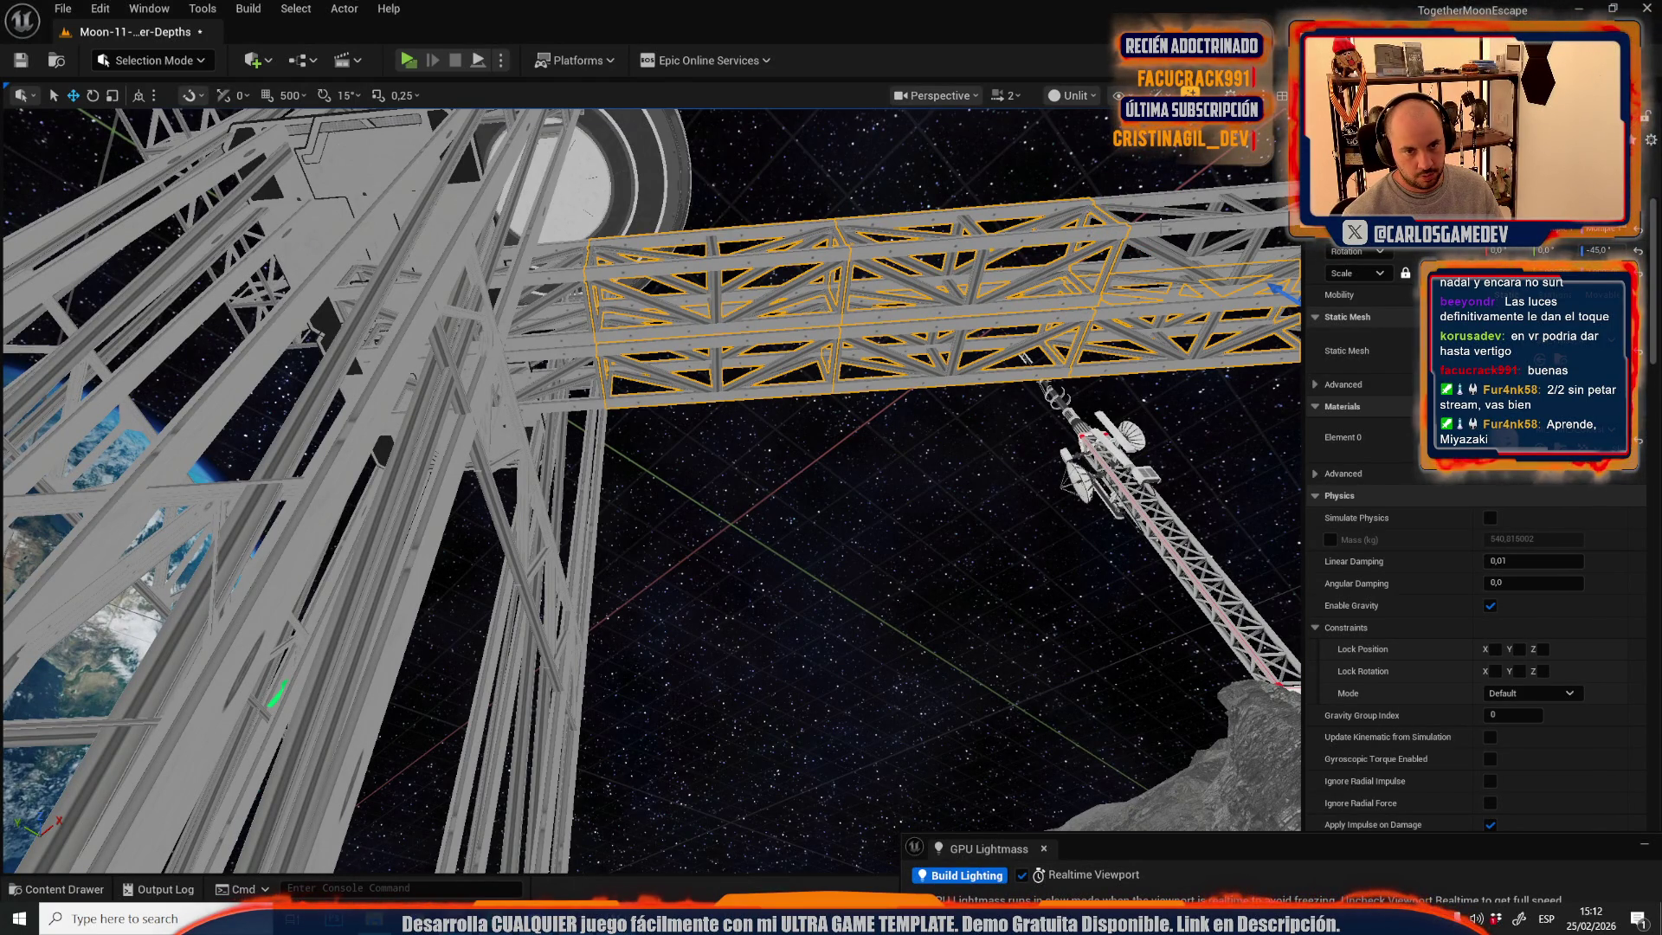
pyautogui.moveTo(1162, 232); pyautogui.dragTo(909, 277)
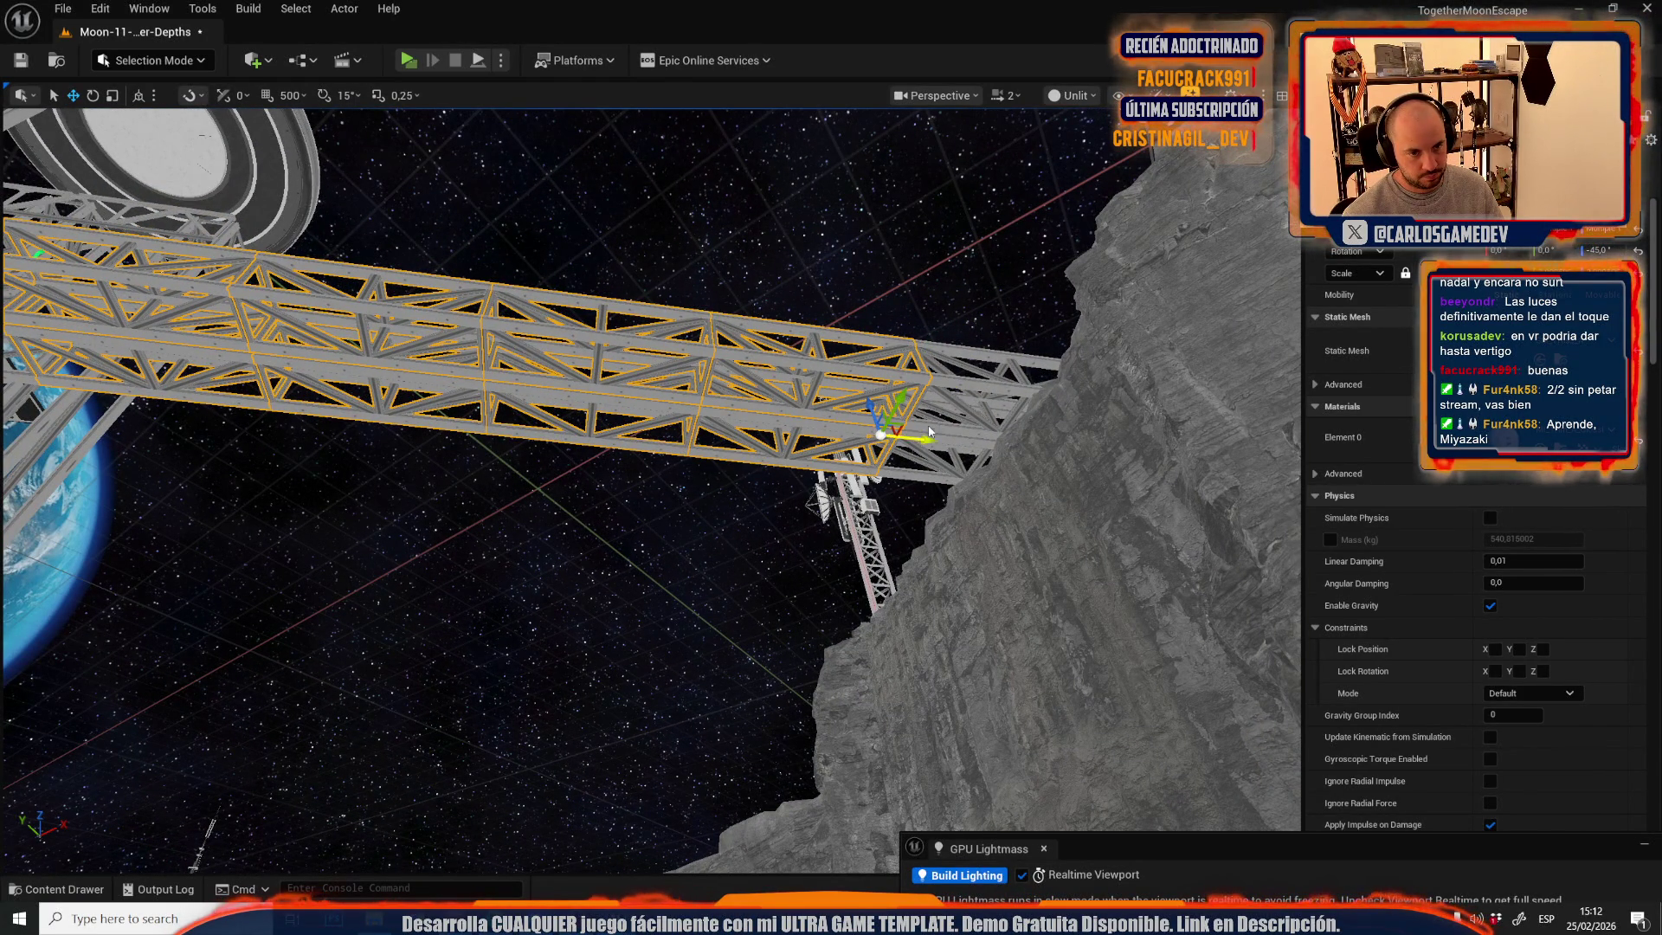
pyautogui.keyDown('ctrl'); pyautogui.click(935, 437); pyautogui.keyUp('ctrl')
pyautogui.moveTo(935, 446)
pyautogui.mouseDown()
pyautogui.moveTo(464, 365)
pyautogui.moveTo(520, 433)
pyautogui.moveTo(640, 481)
pyautogui.moveTo(667, 468)
pyautogui.mouseUp()
pyautogui.keyDown('ctrl'); pyautogui.click(481, 414); pyautogui.keyUp('ctrl')
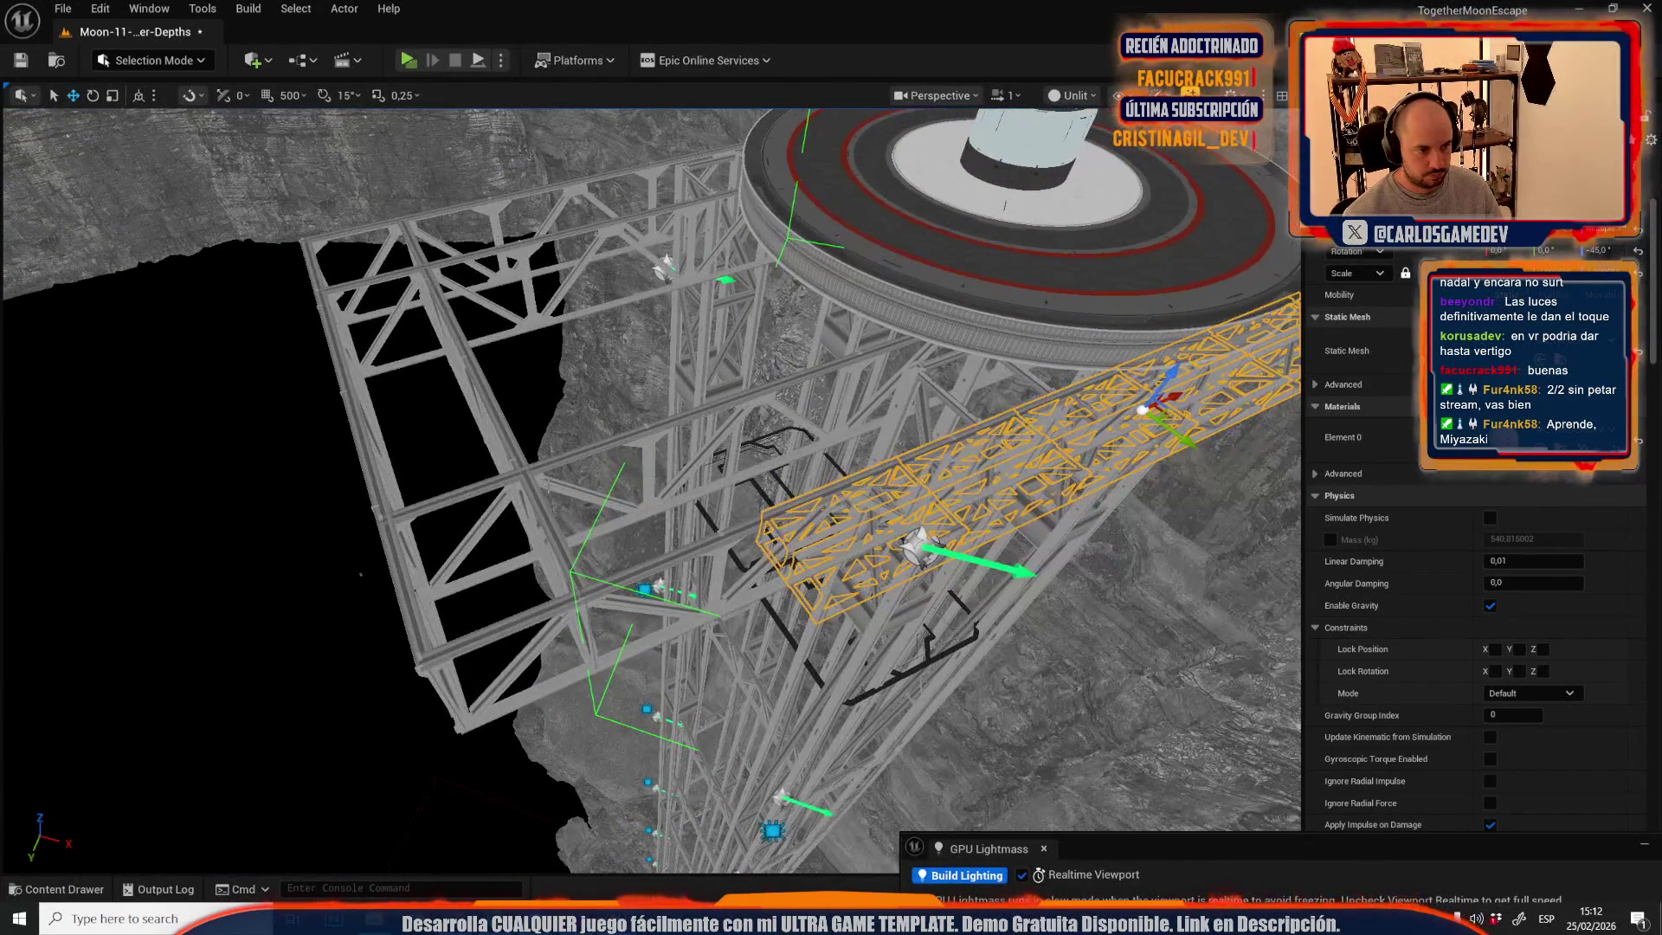
pyautogui.click(524, 459)
pyautogui.keyDown('ctrl'); pyautogui.click(528, 454); pyautogui.keyUp('ctrl')
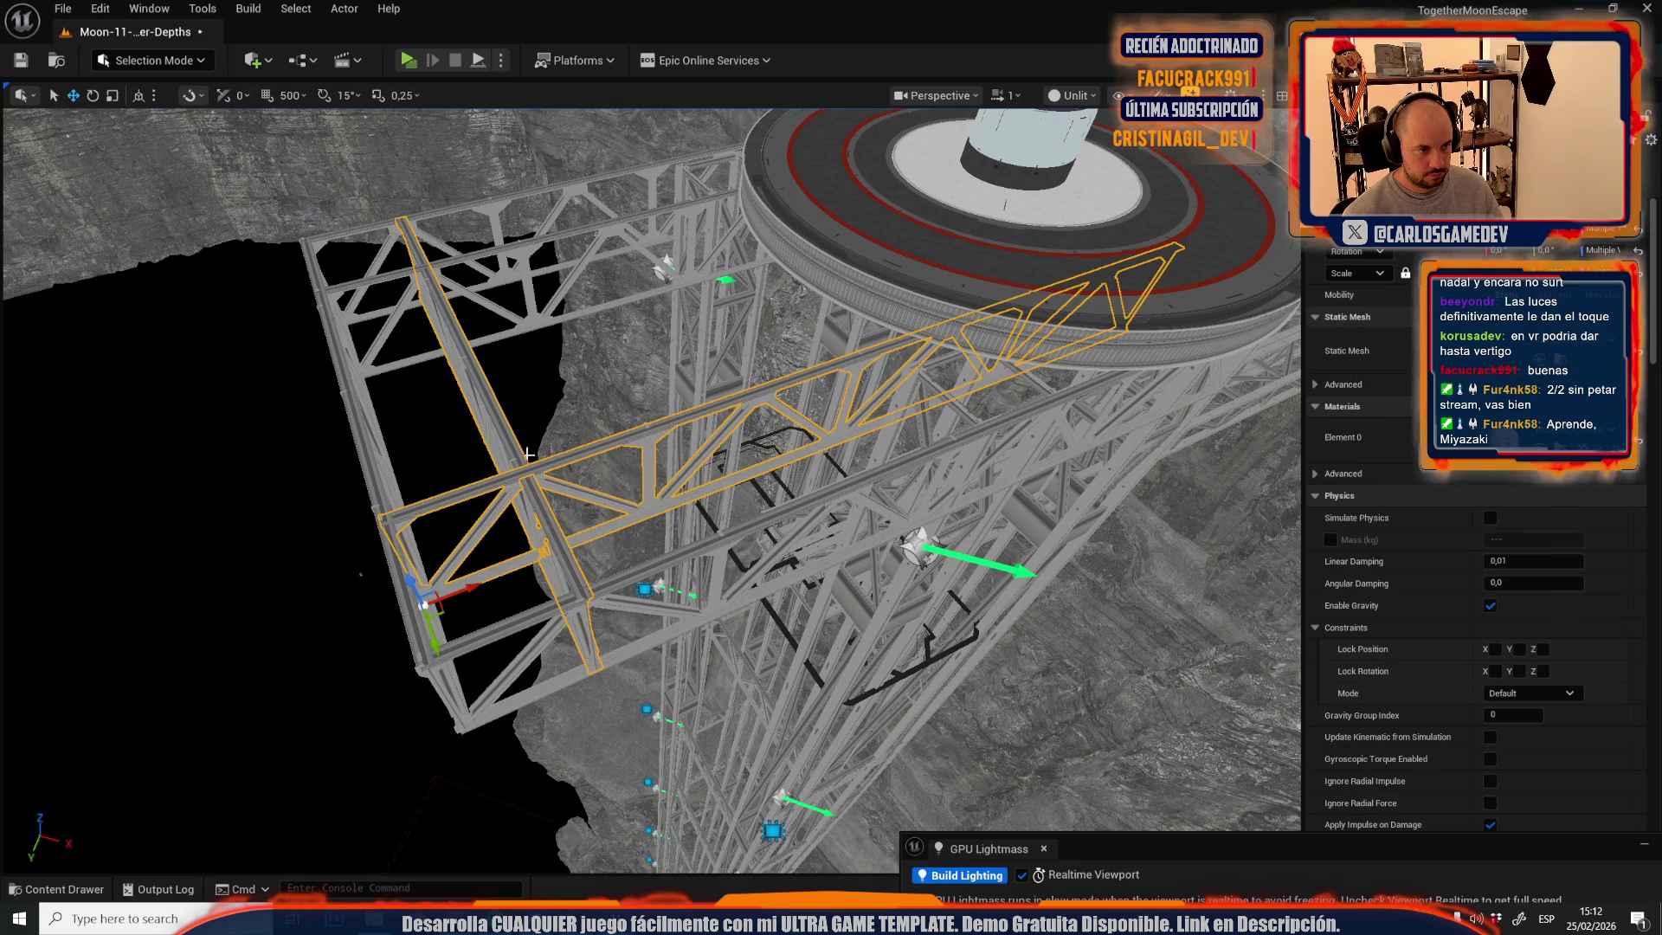
pyautogui.keyDown('ctrl'); pyautogui.click(340, 373); pyautogui.keyUp('ctrl')
pyautogui.keyDown('ctrl'); pyautogui.click(377, 251); pyautogui.keyUp('ctrl')
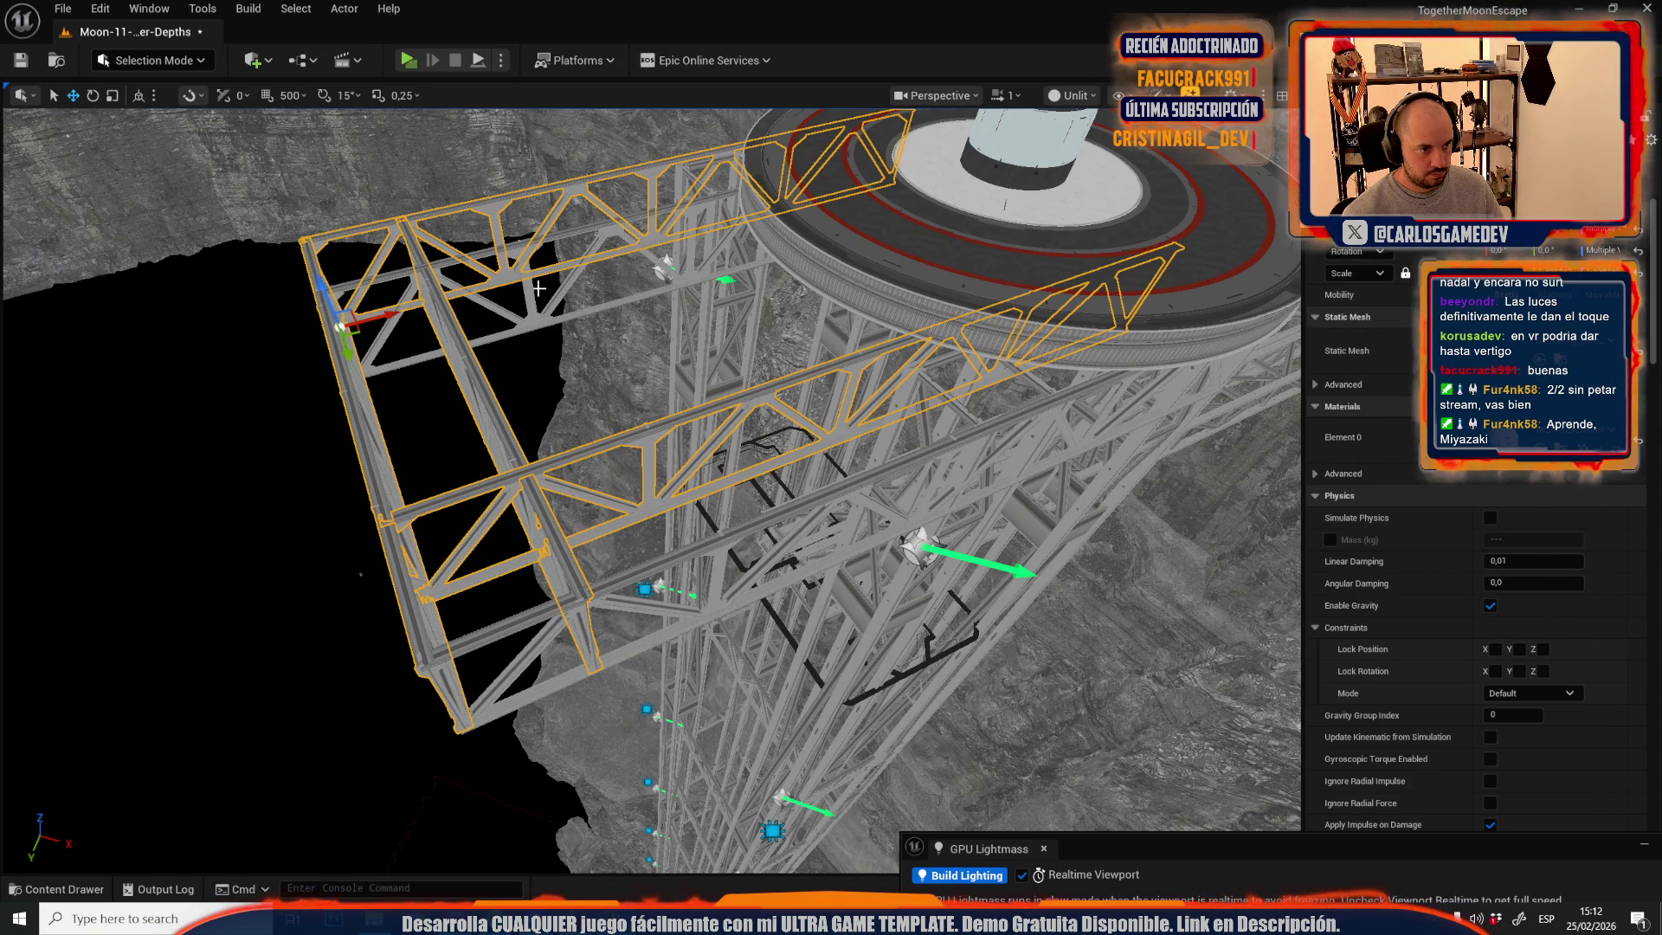
pyautogui.moveTo(525, 303)
pyautogui.mouseDown()
pyautogui.moveTo(524, 381)
pyautogui.moveTo(524, 295)
pyautogui.mouseUp()
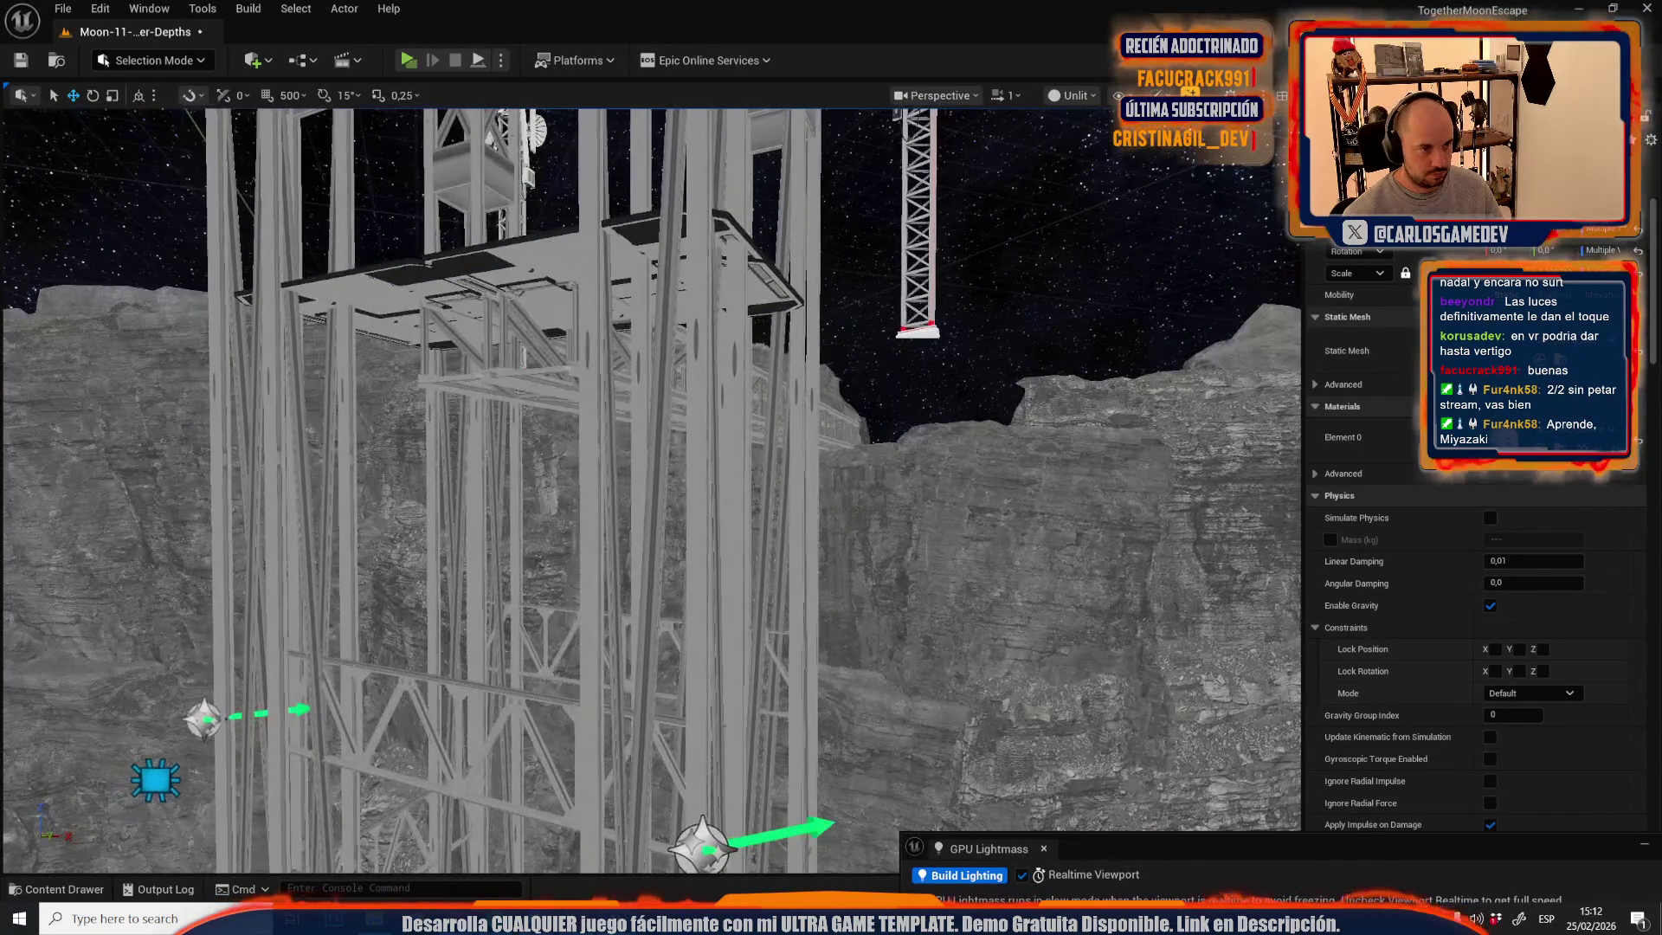
pyautogui.moveTo(502, 393)
pyautogui.mouseDown()
pyautogui.moveTo(502, 294)
pyautogui.moveTo(502, 392)
pyautogui.mouseUp()
pyautogui.moveTo(612, 410); pyautogui.dragTo(612, 467)
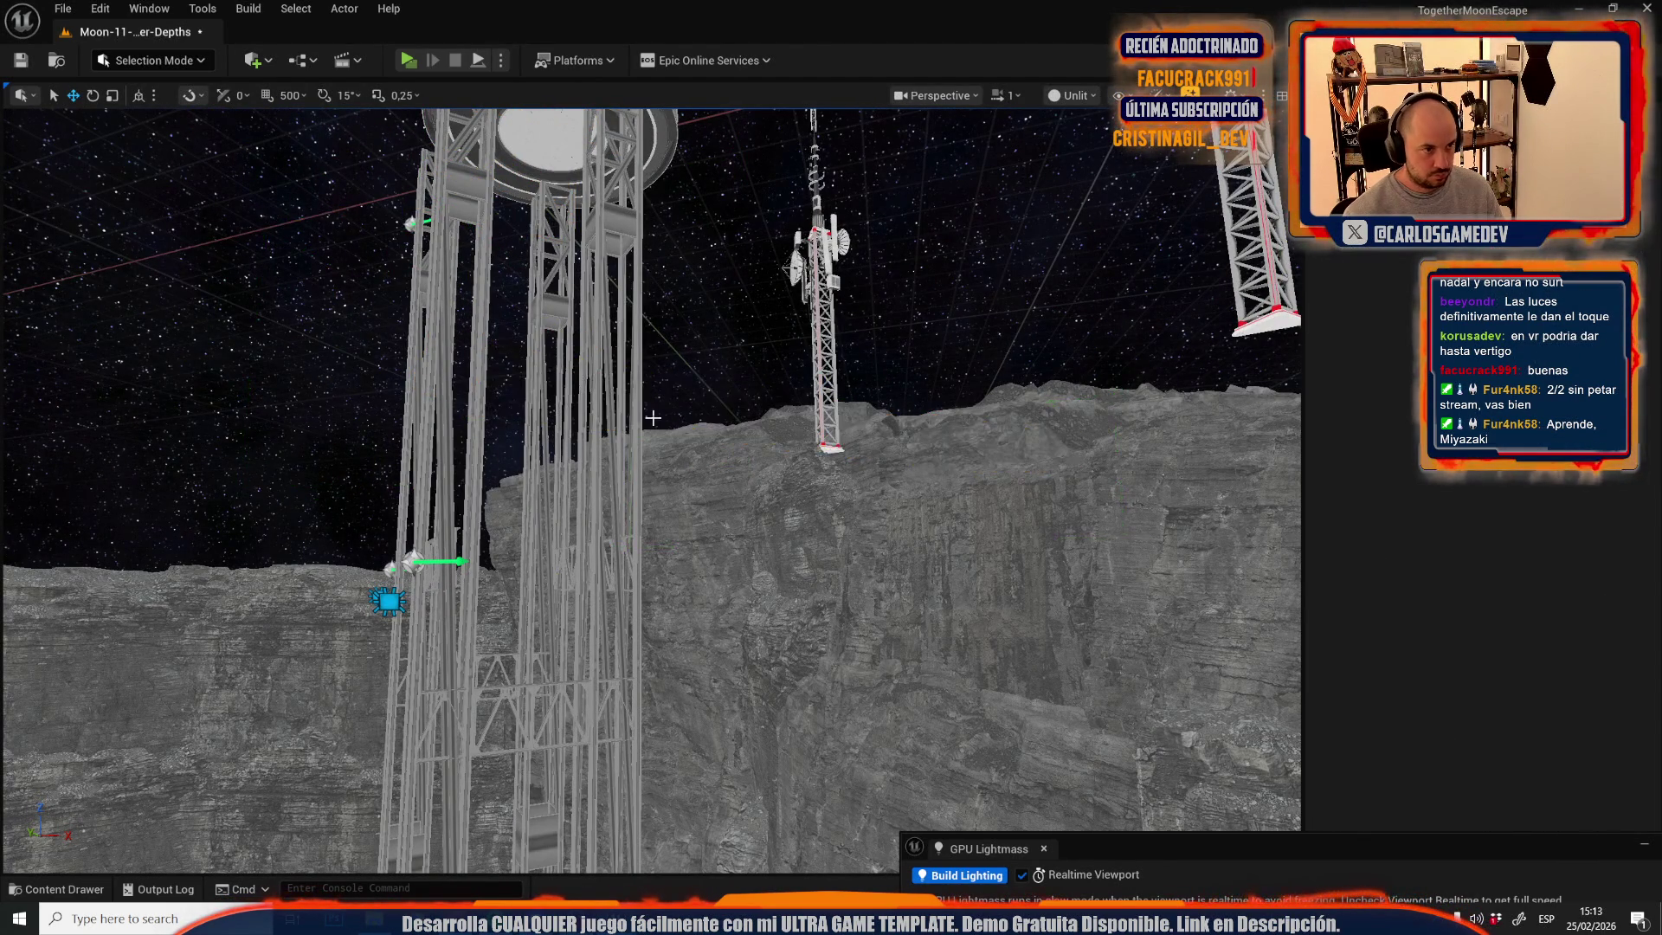
# - Select a tower truss and add the long horizontal truss beam
pyautogui.click(519, 433)
pyautogui.moveTo(519, 433); pyautogui.dragTo(519, 312)
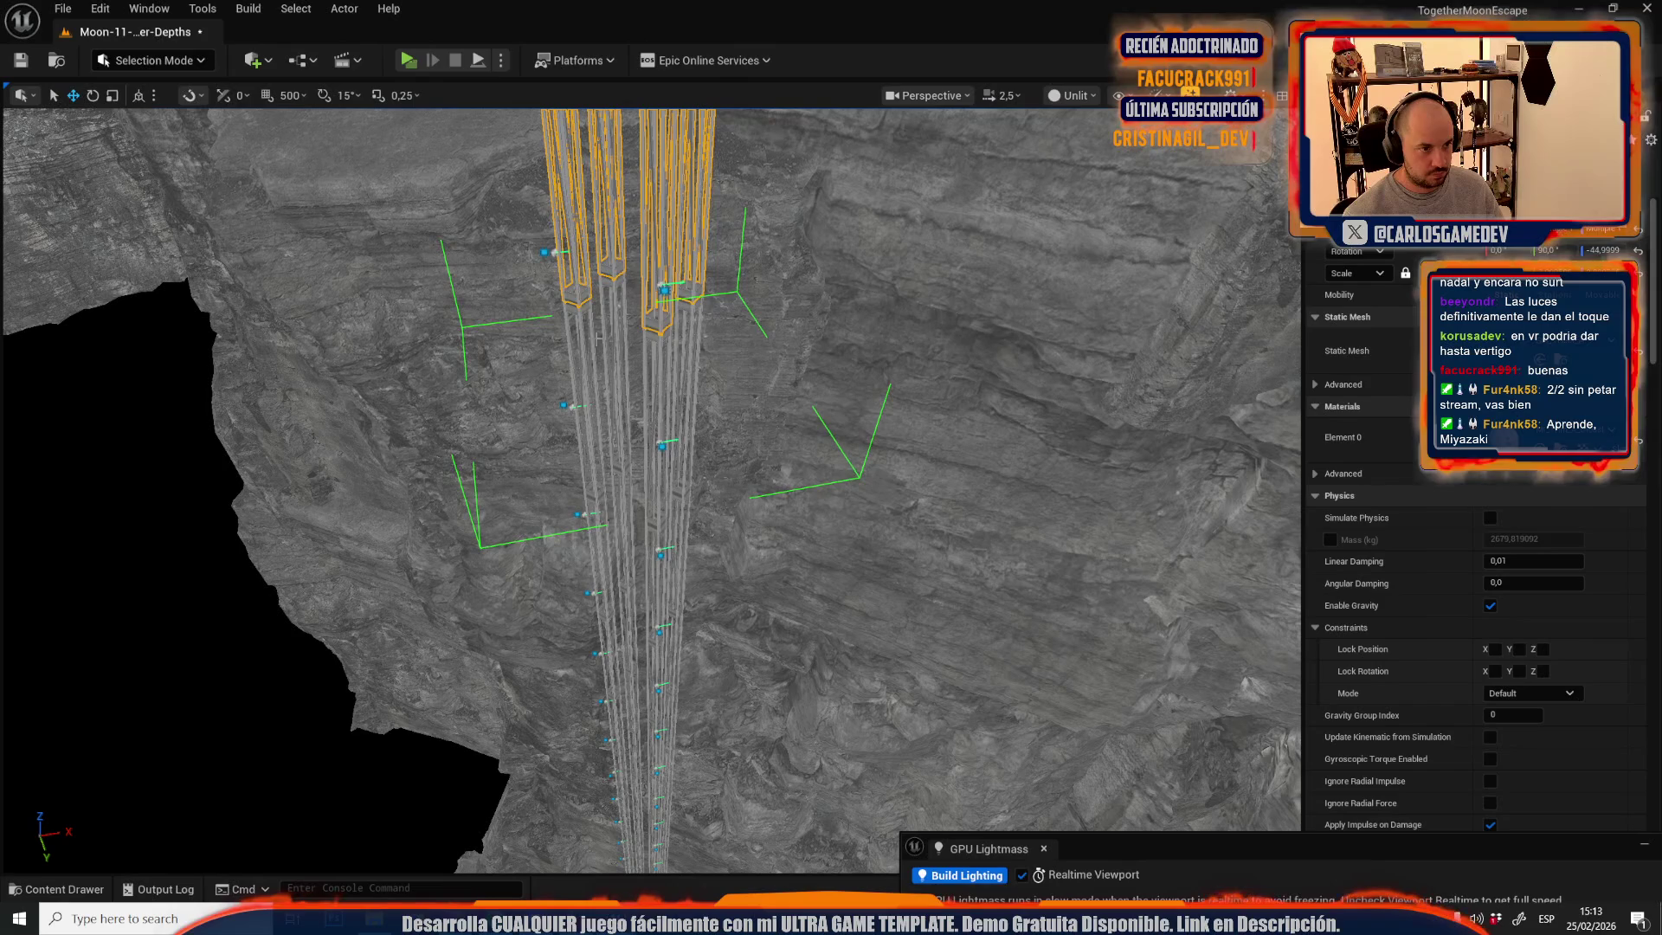
pyautogui.moveTo(649, 485)
pyautogui.mouseDown()
pyautogui.moveTo(649, 554)
pyautogui.moveTo(649, 502)
pyautogui.mouseUp()
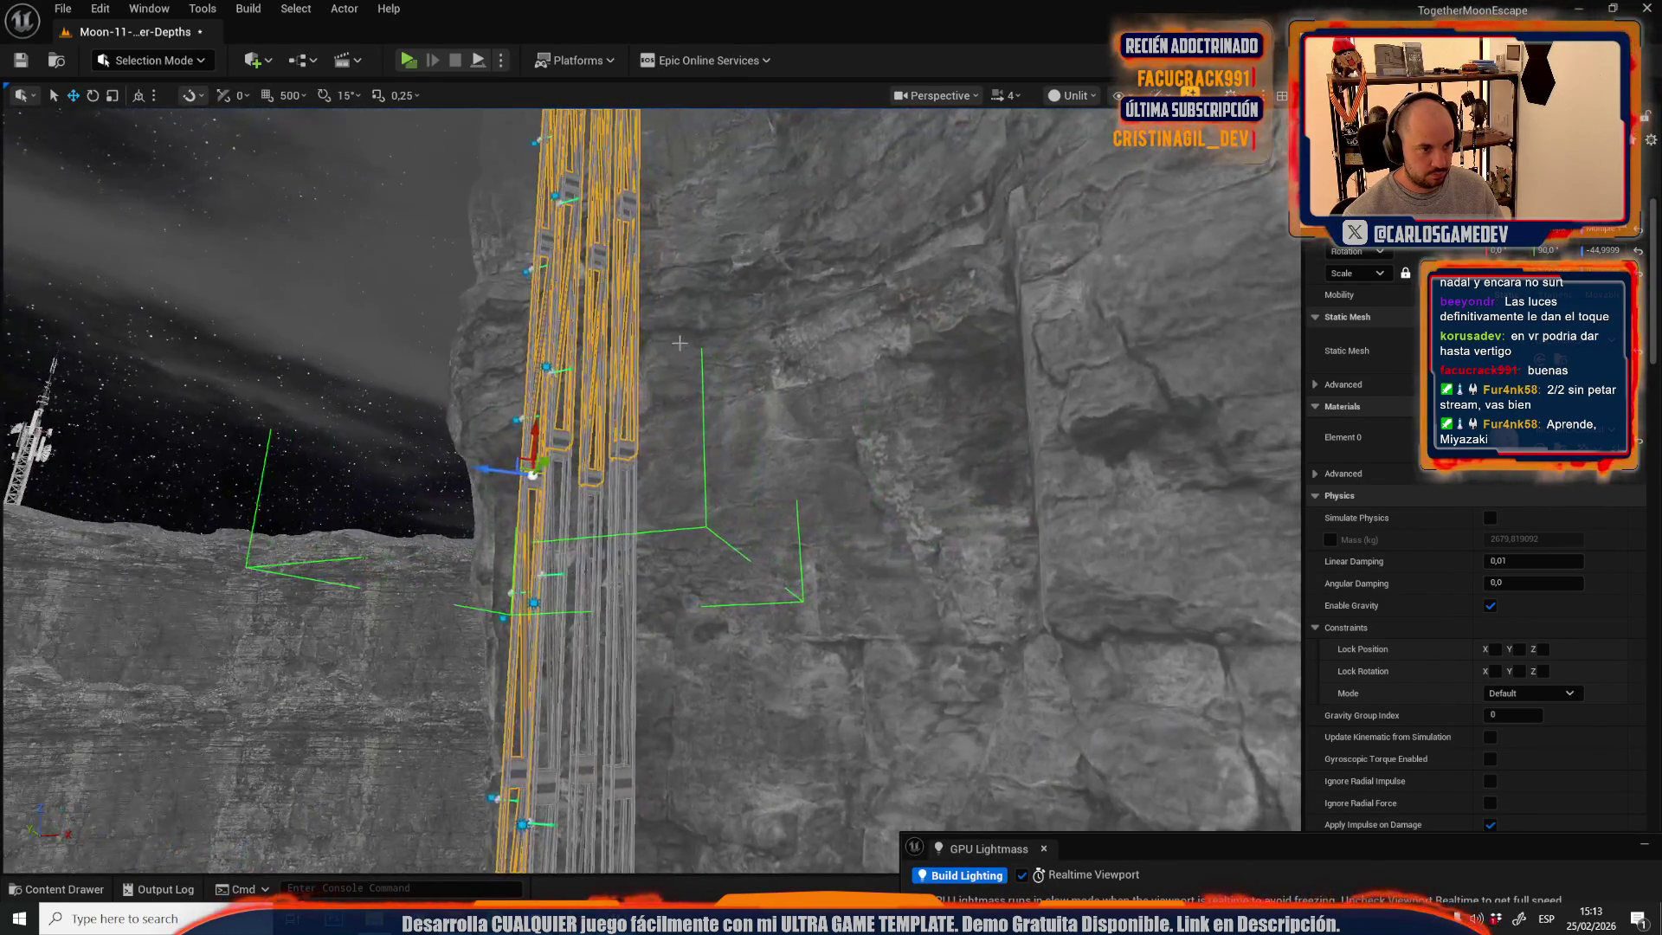
pyautogui.hotkey('ctrl', 'z')
pyautogui.moveTo(649, 485)
pyautogui.mouseDown()
pyautogui.moveTo(649, 606)
pyautogui.moveTo(649, 520)
pyautogui.moveTo(649, 571)
pyautogui.mouseUp()
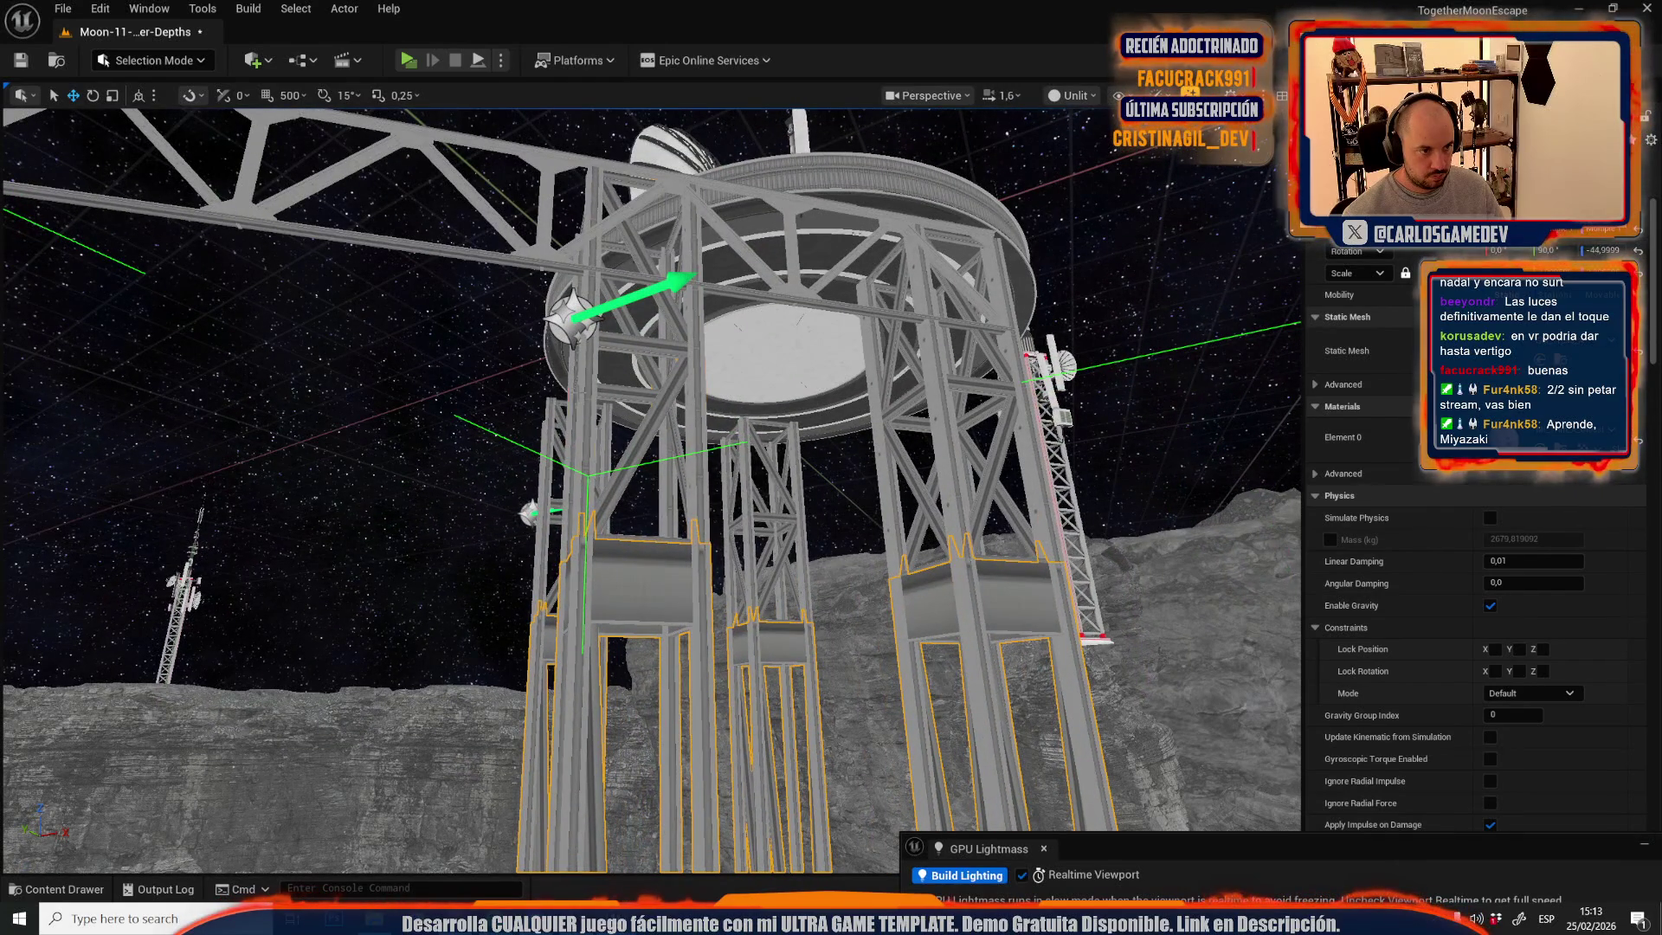
pyautogui.keyDown('ctrl'); pyautogui.click(347, 236); pyautogui.keyUp('ctrl')
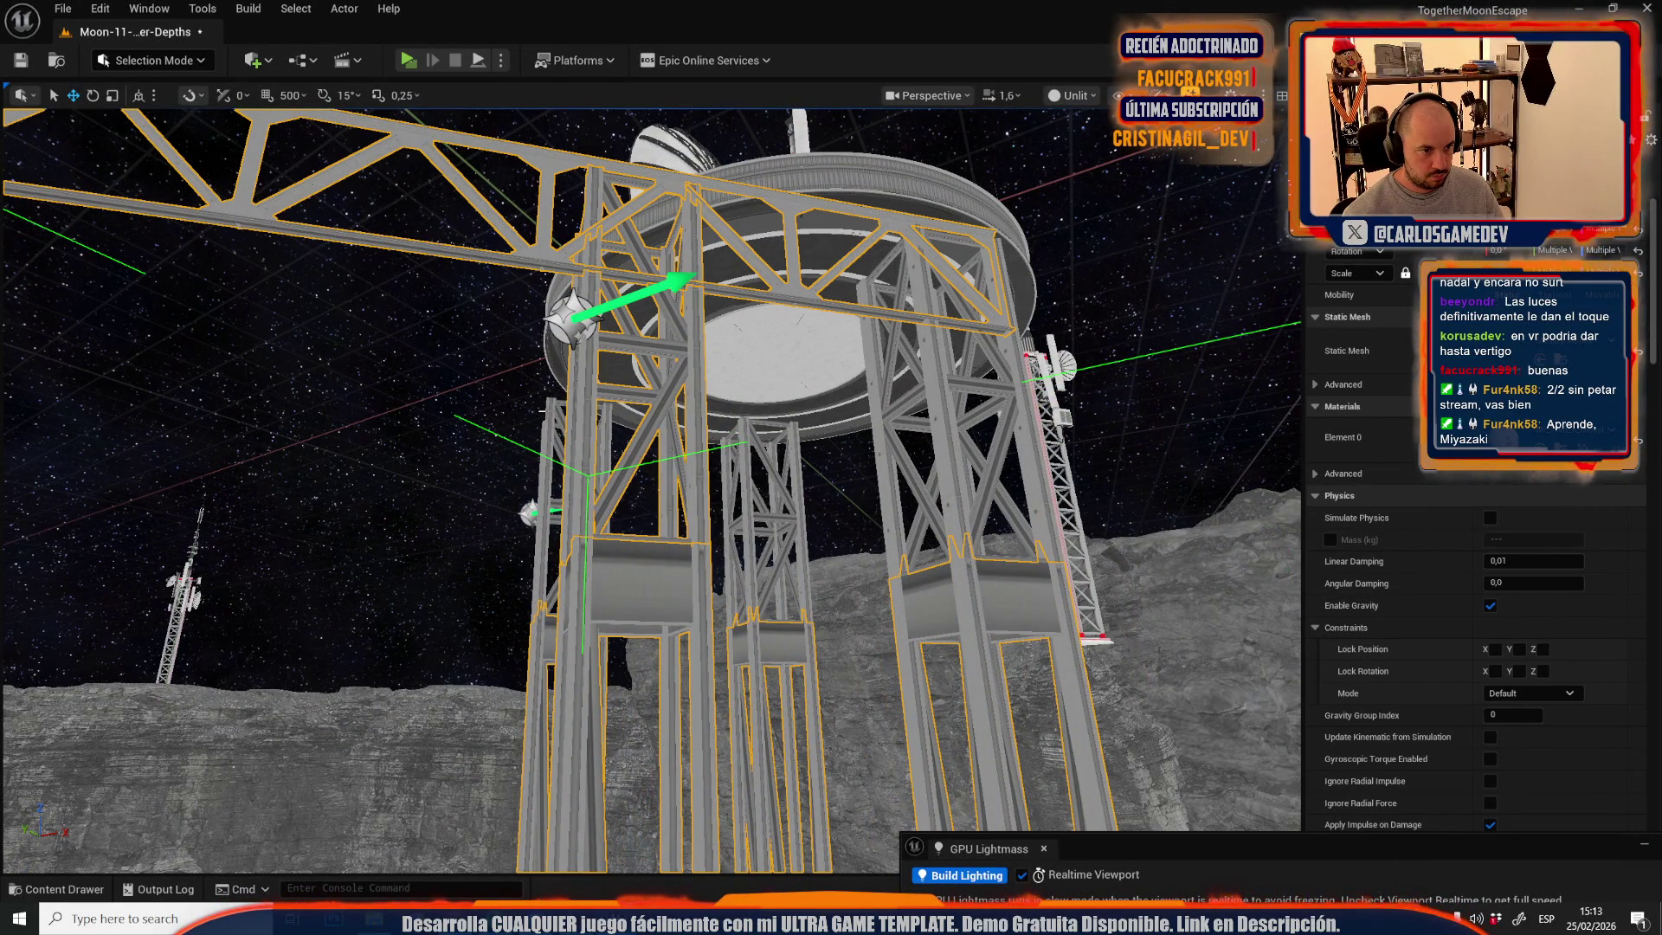
pyautogui.moveTo(890, 487); pyautogui.dragTo(822, 576)
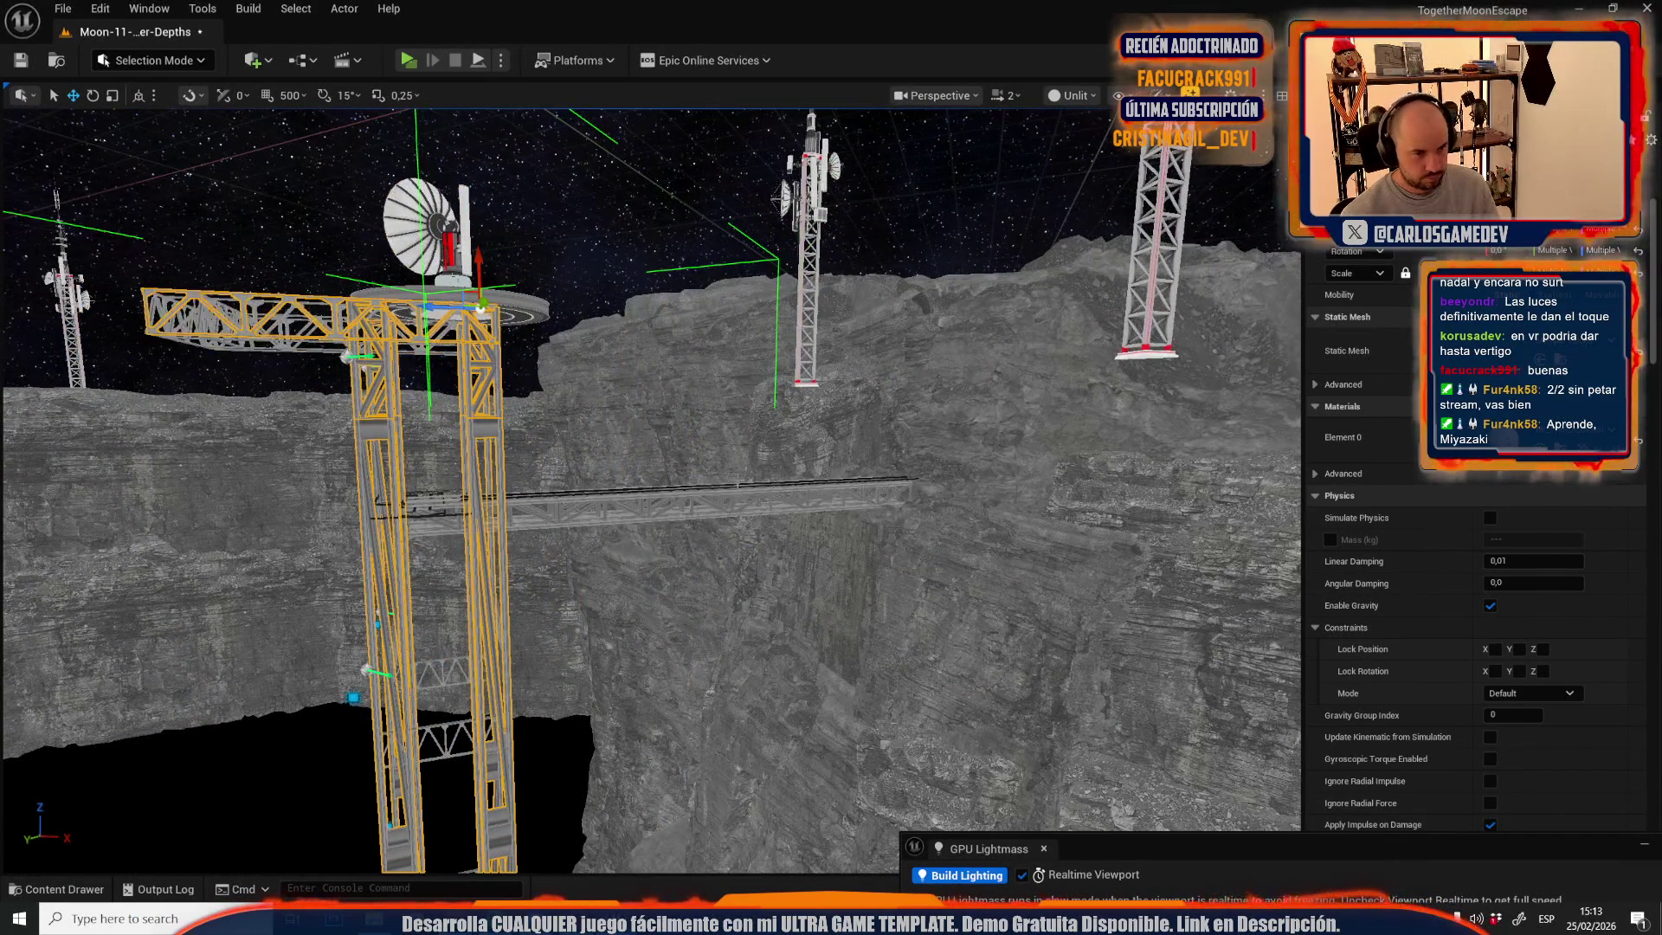
# - Add the bridge, upper and lower truss beams and the tower lights, reaching 105 actors
pyautogui.keyDown('ctrl'); pyautogui.click(658, 500); pyautogui.keyUp('ctrl')
pyautogui.moveTo(658, 500)
pyautogui.mouseDown()
pyautogui.moveTo(632, 554)
pyautogui.moveTo(674, 356)
pyautogui.mouseUp()
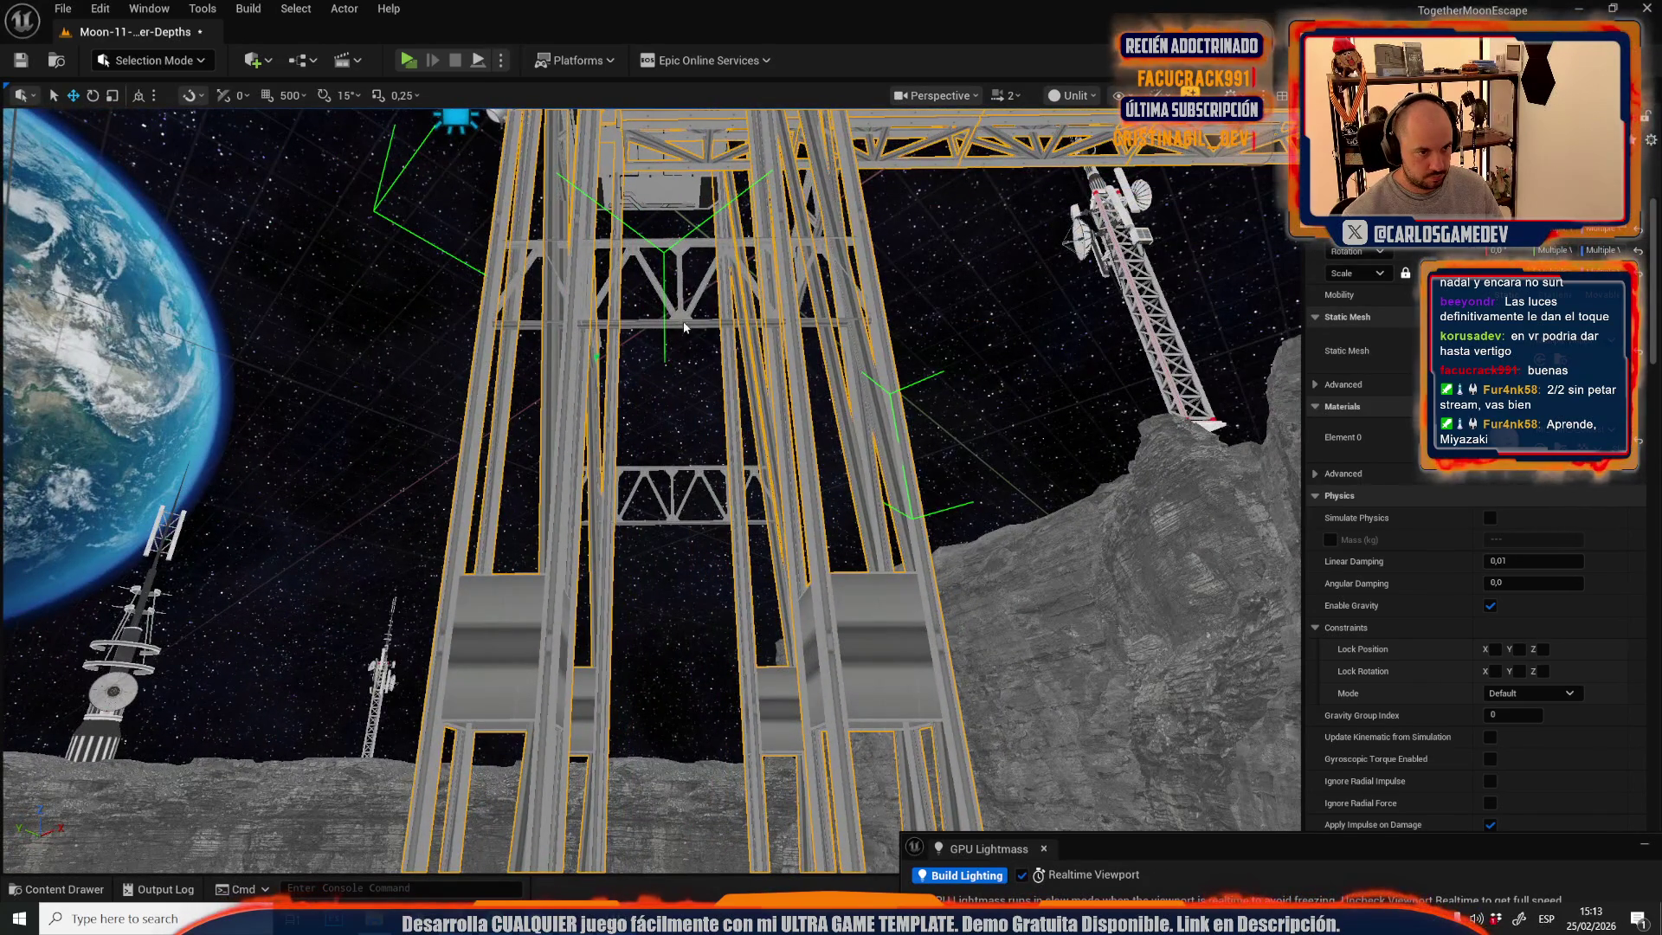
pyautogui.keyDown('ctrl'); pyautogui.click(684, 327); pyautogui.keyUp('ctrl')
pyautogui.moveTo(671, 465)
pyautogui.mouseDown()
pyautogui.moveTo(621, 437)
pyautogui.moveTo(621, 316)
pyautogui.mouseUp()
pyautogui.scroll(5, 641, 504)
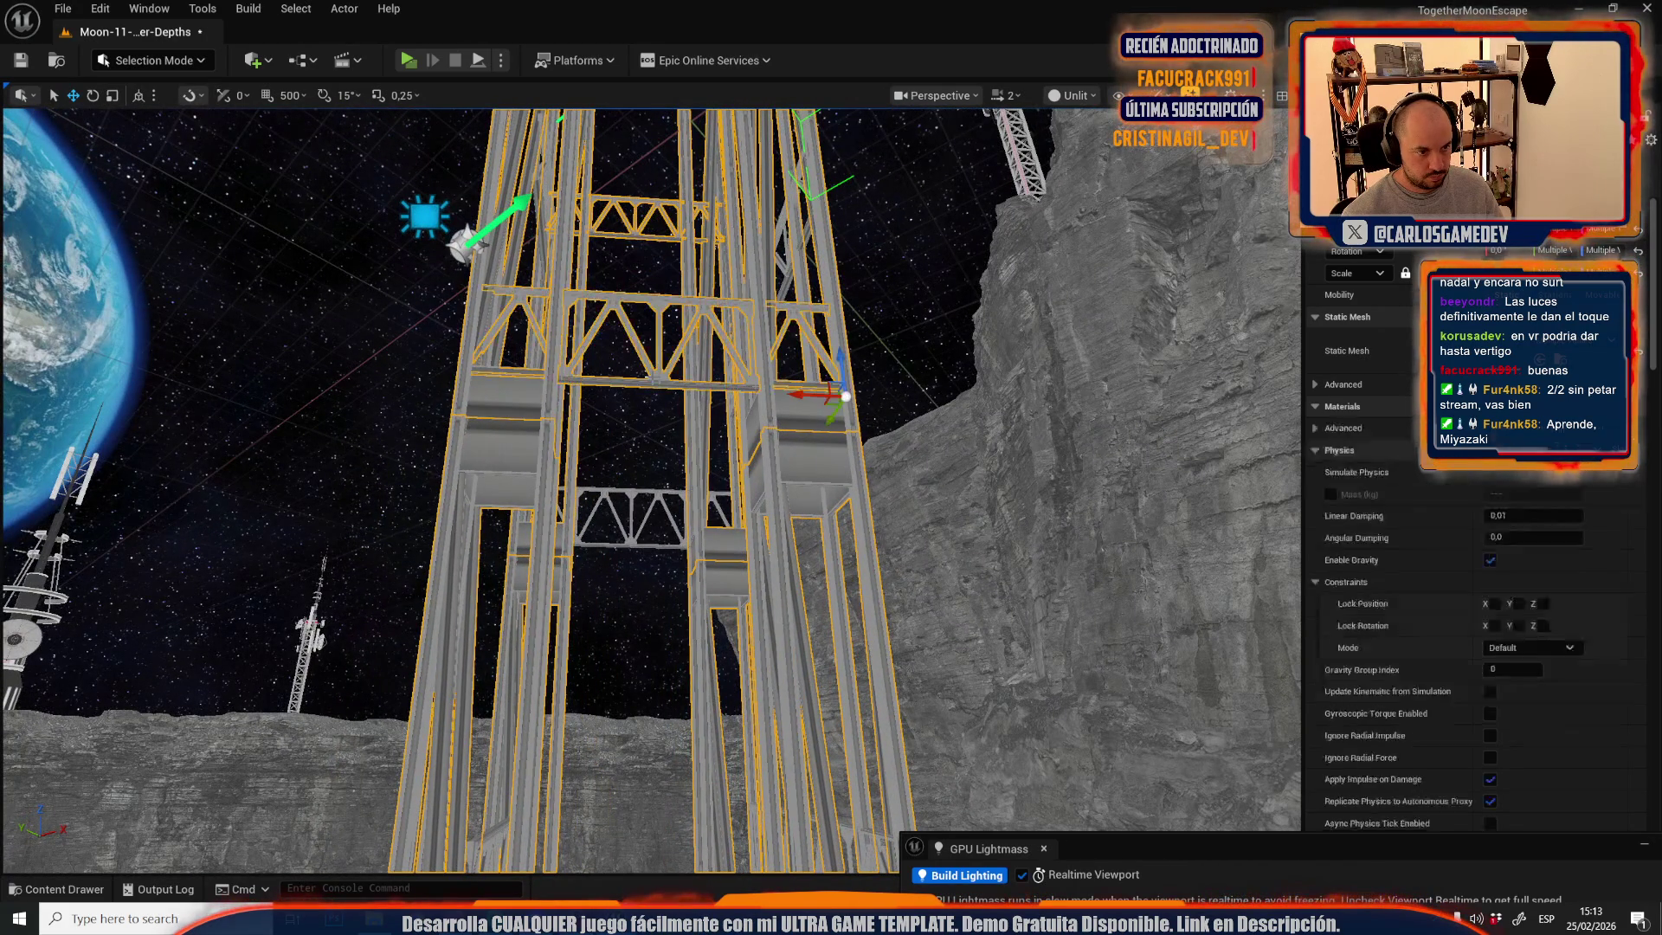
pyautogui.moveTo(593, 415); pyautogui.dragTo(594, 624)
pyautogui.keyDown('ctrl'); pyautogui.click(594, 624); pyautogui.keyUp('ctrl')
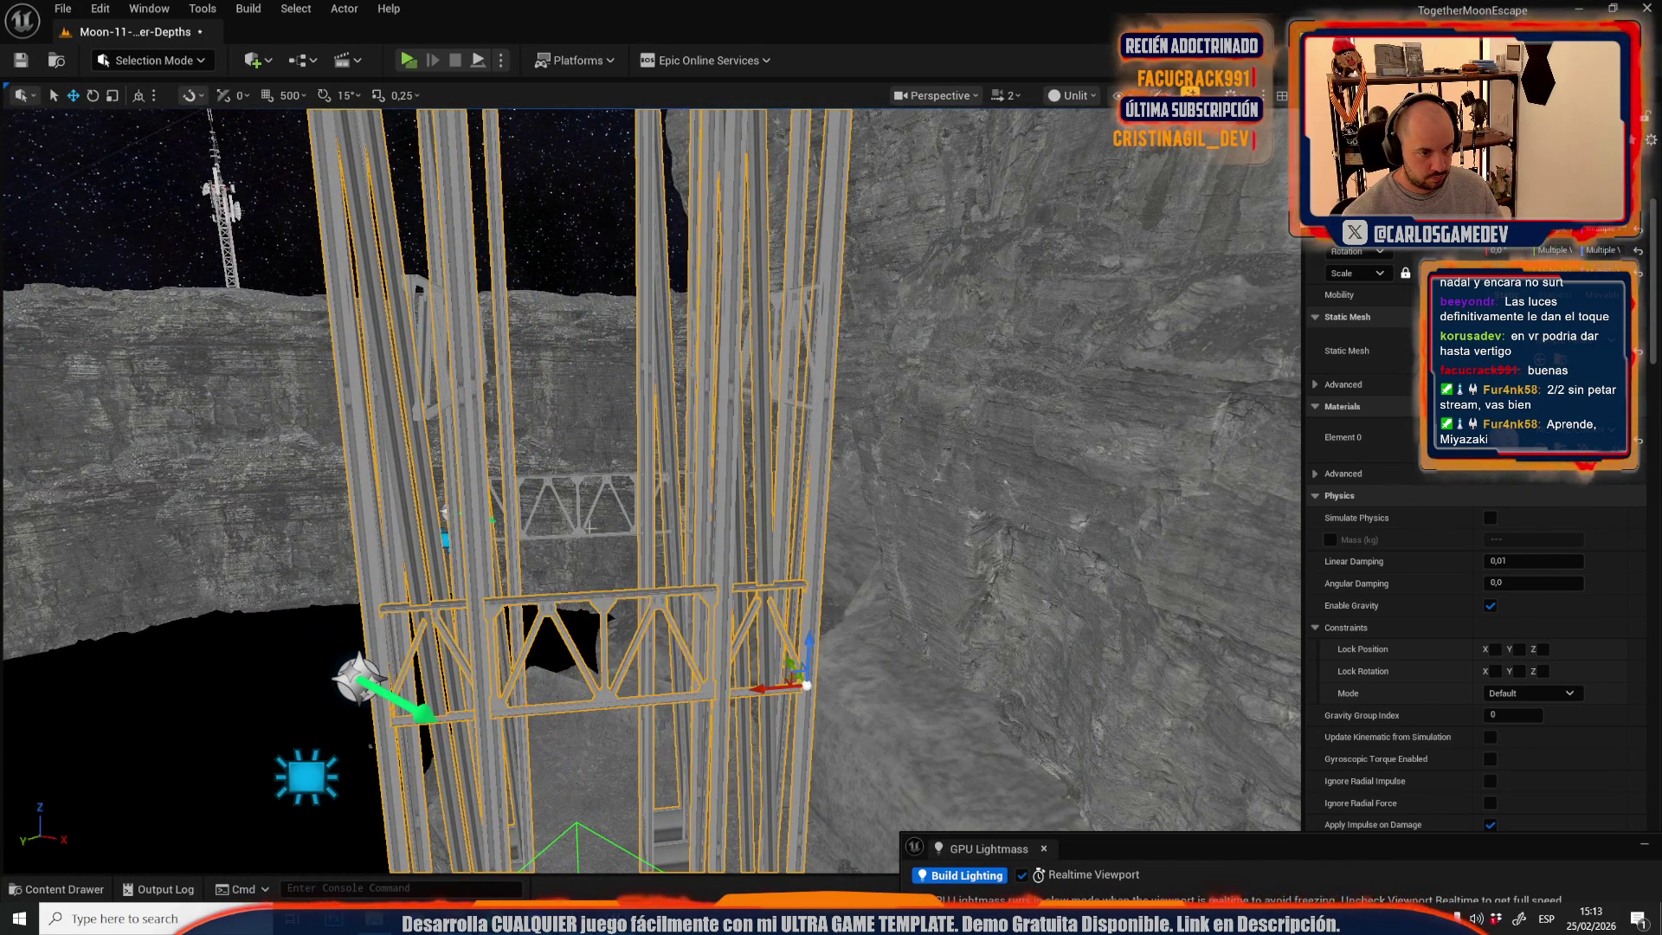
pyautogui.keyDown('ctrl'); pyautogui.click(581, 536); pyautogui.keyUp('ctrl')
pyautogui.moveTo(581, 536)
pyautogui.mouseDown()
pyautogui.moveTo(581, 727)
pyautogui.moveTo(581, 606)
pyautogui.moveTo(581, 658)
pyautogui.moveTo(606, 693)
pyautogui.moveTo(649, 614)
pyautogui.moveTo(610, 829)
pyautogui.mouseUp()
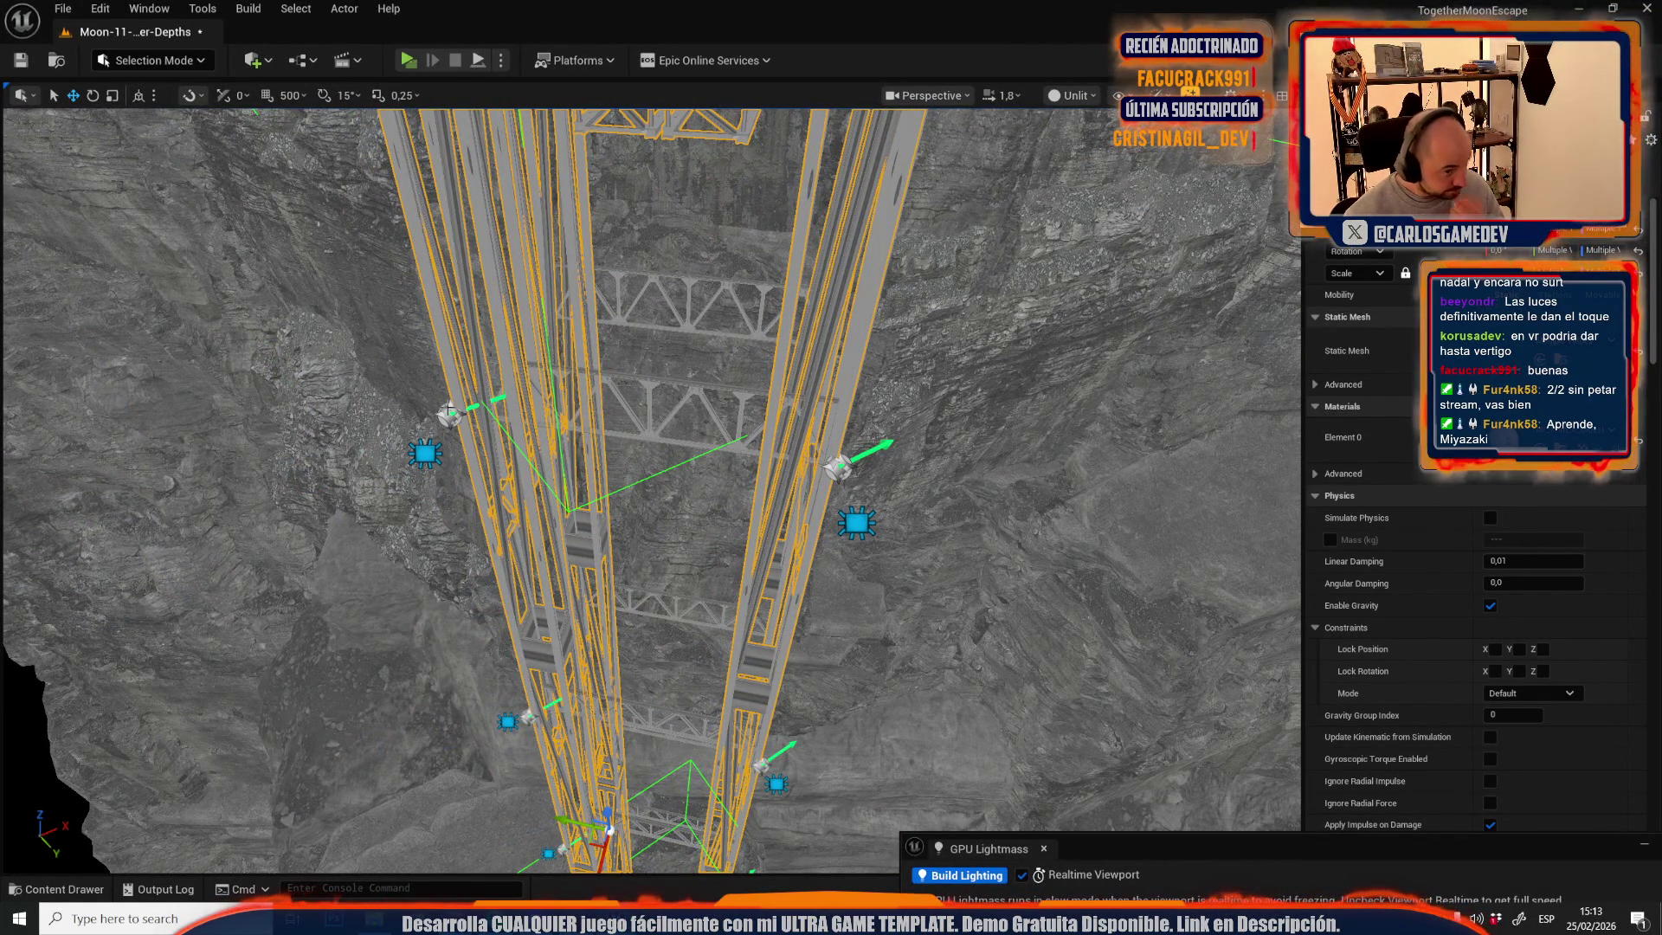
pyautogui.keyDown('ctrl'); pyautogui.click(451, 415); pyautogui.keyUp('ctrl')
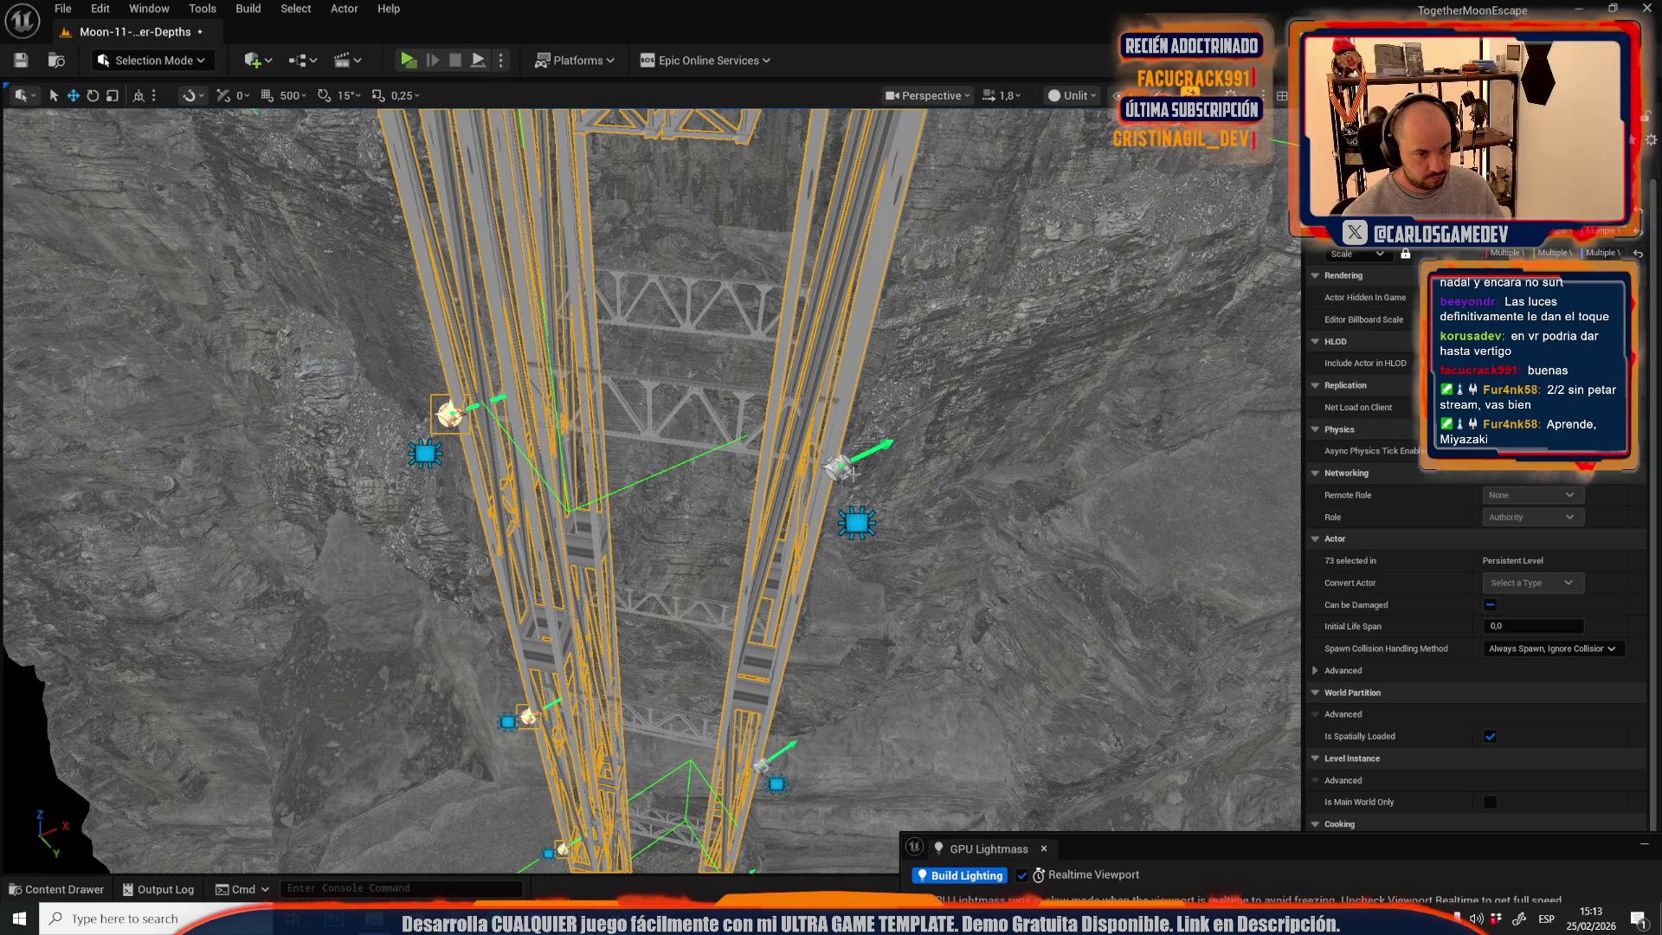
pyautogui.keyDown('ctrl'); pyautogui.click(844, 469); pyautogui.keyUp('ctrl')
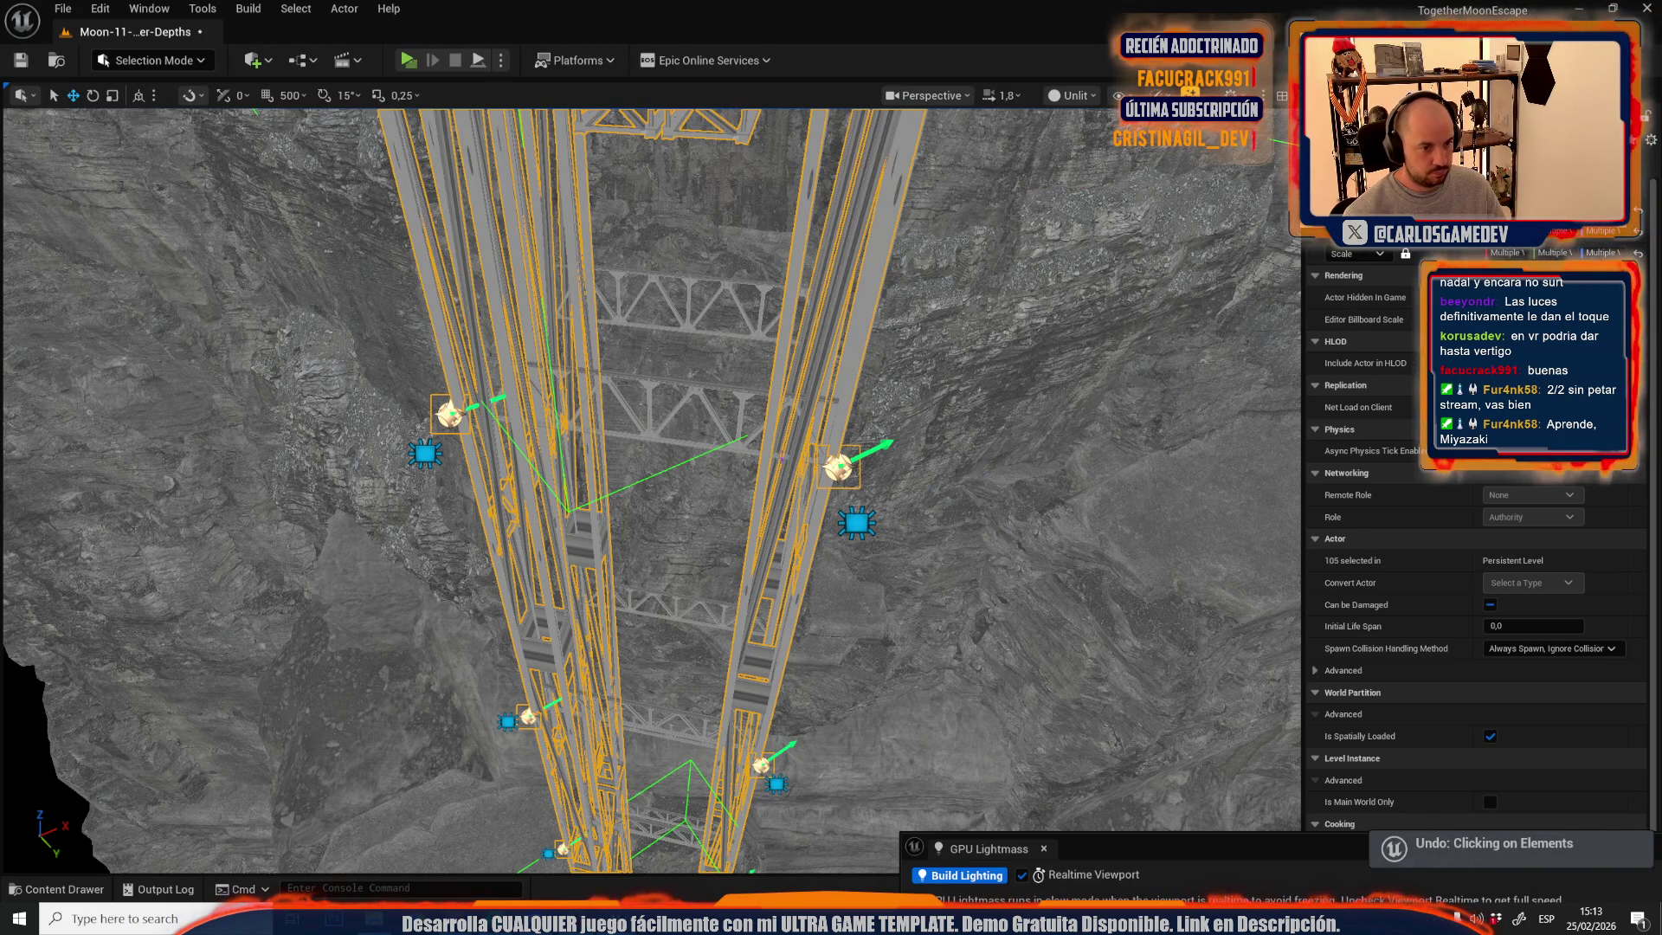
# - Open LOD_ElevatorLevel from Recent Levels without saving the crater level
pyautogui.click(73, 6)
pyautogui.moveTo(260, 127)
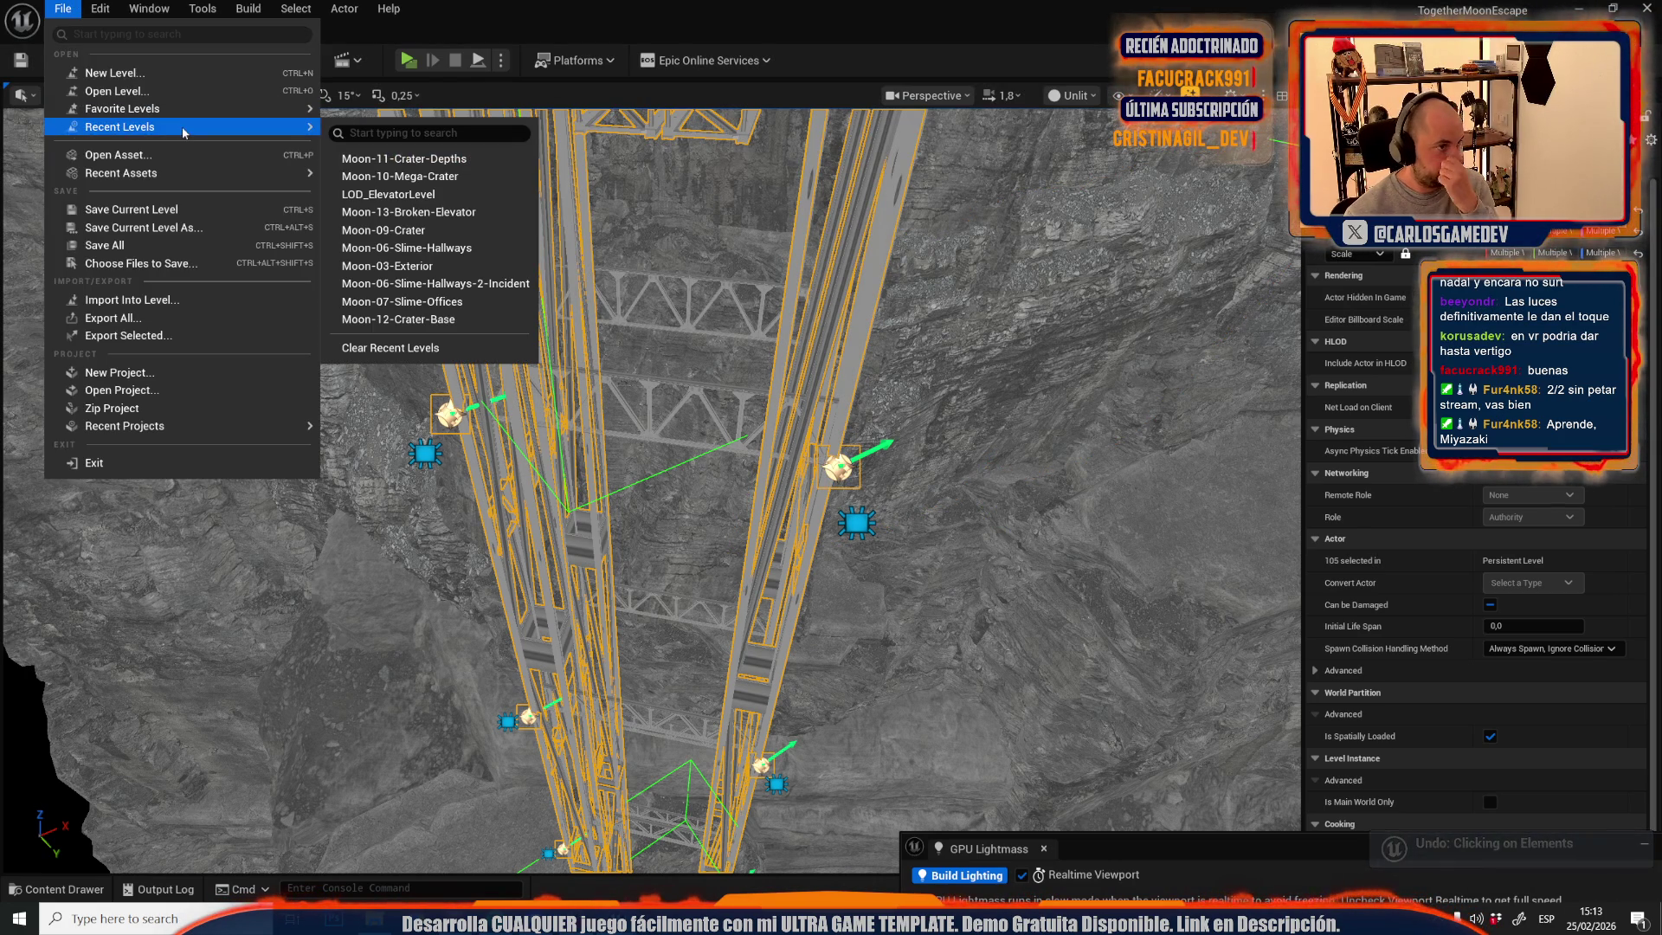
pyautogui.click(427, 196)
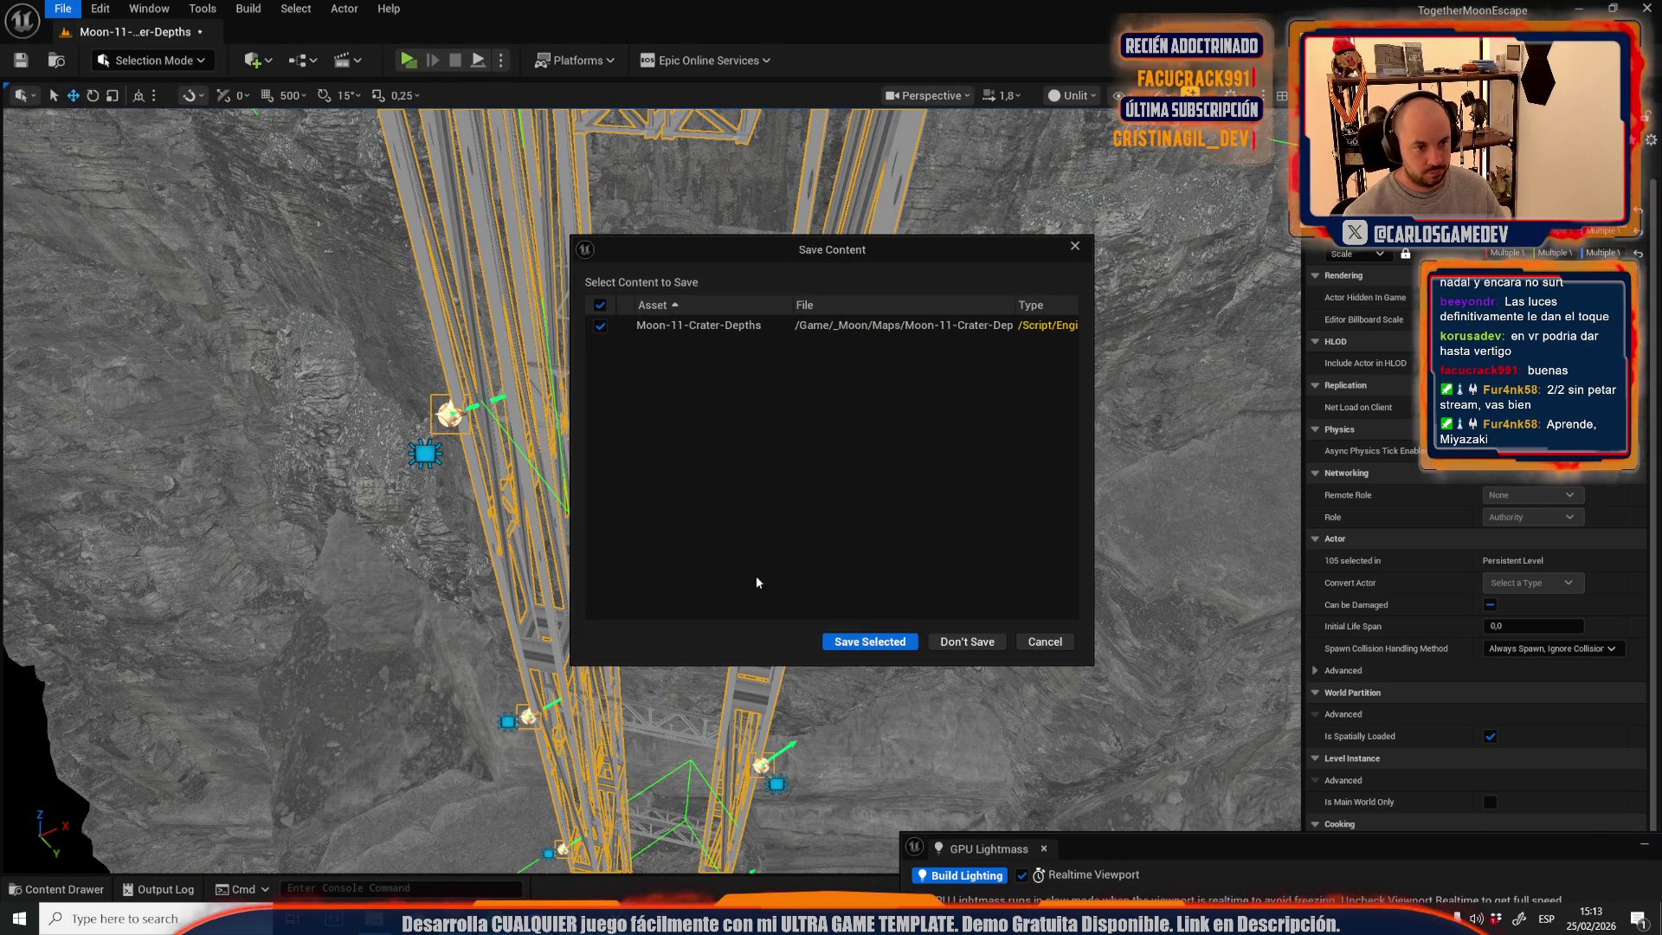
pyautogui.click(955, 645)
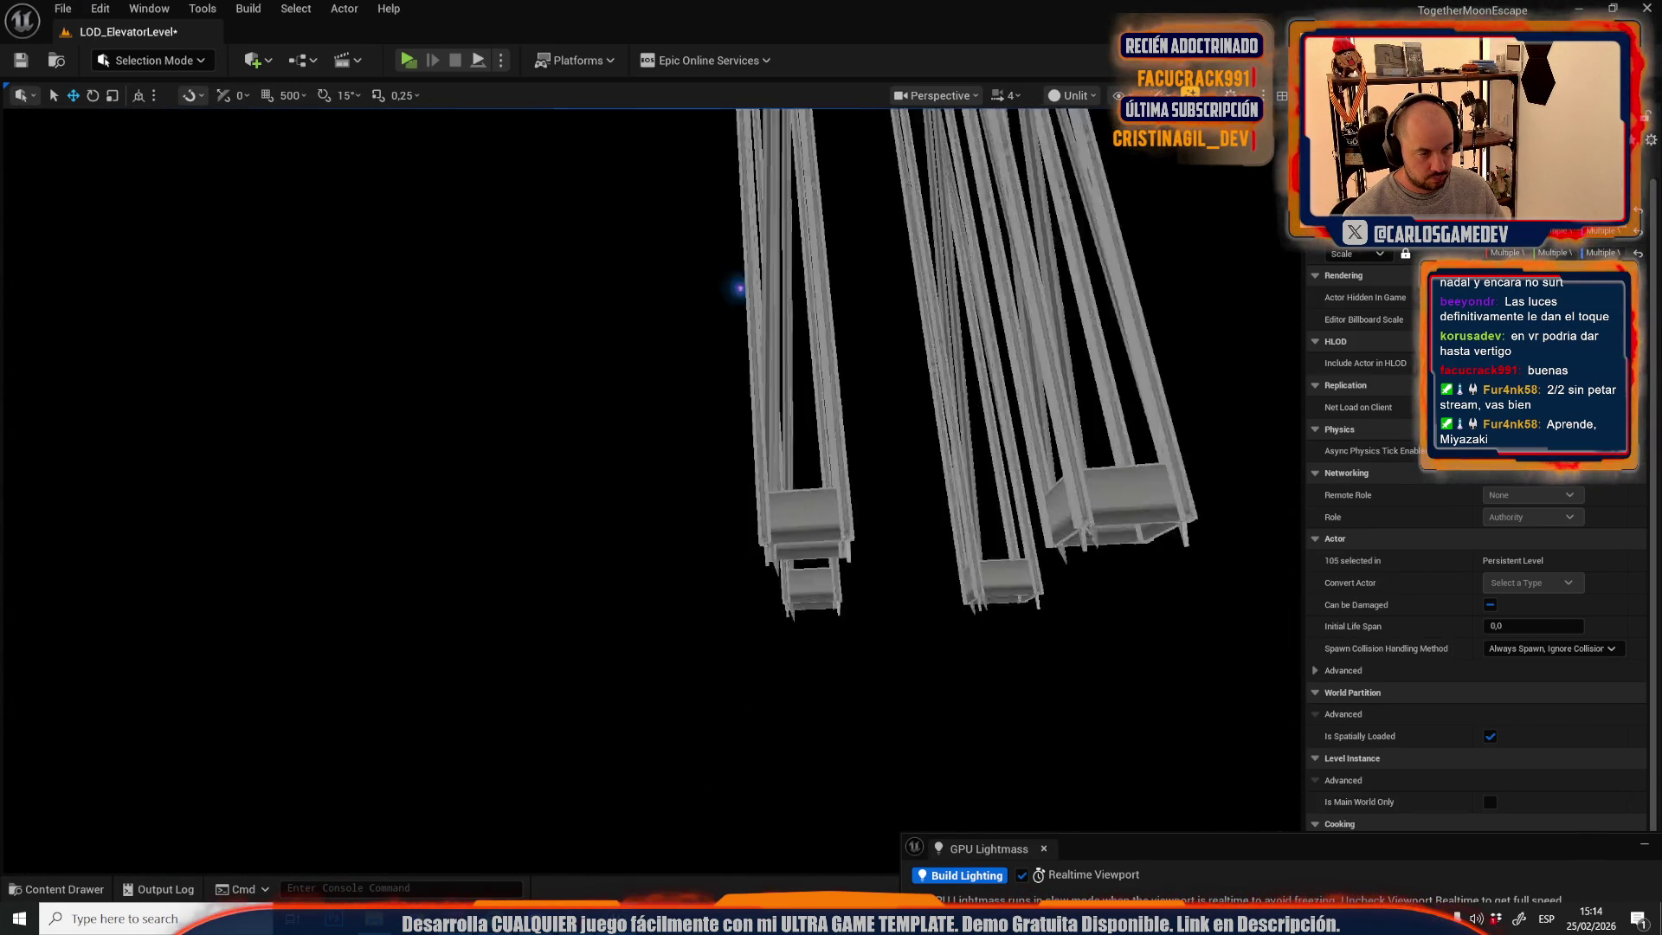
# - Select the tall elevator tower mesh, undoing an accidental scaling
pyautogui.scroll(-1, 649, 485)
pyautogui.moveTo(635, 514); pyautogui.dragTo(635, 493)
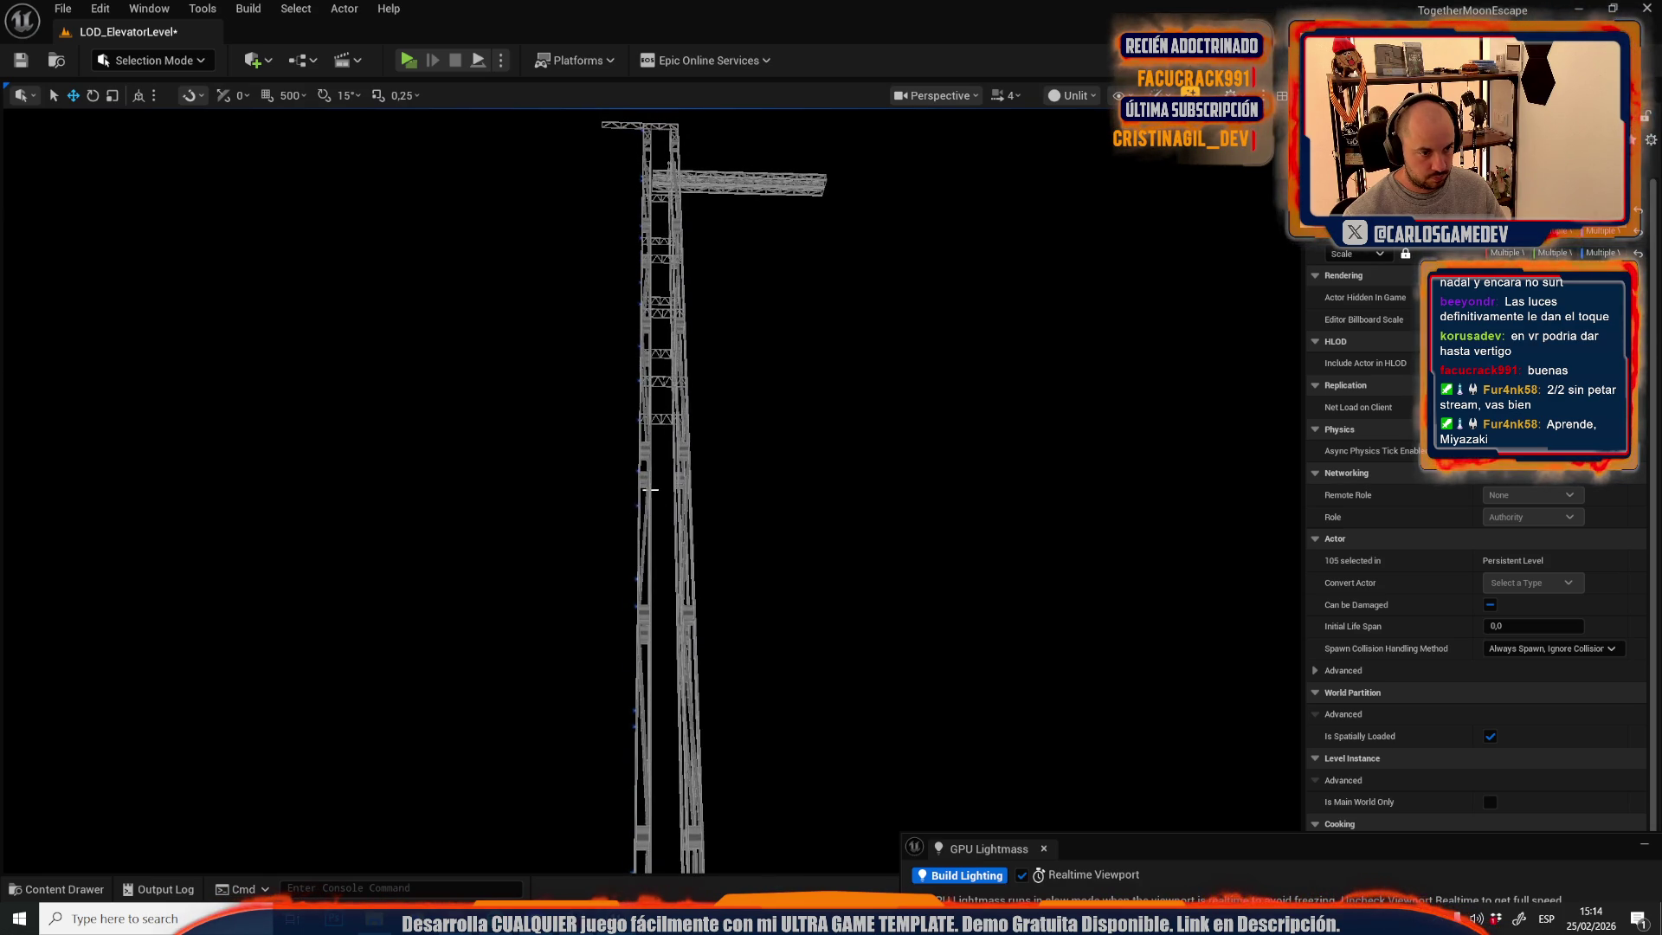
pyautogui.click(650, 490)
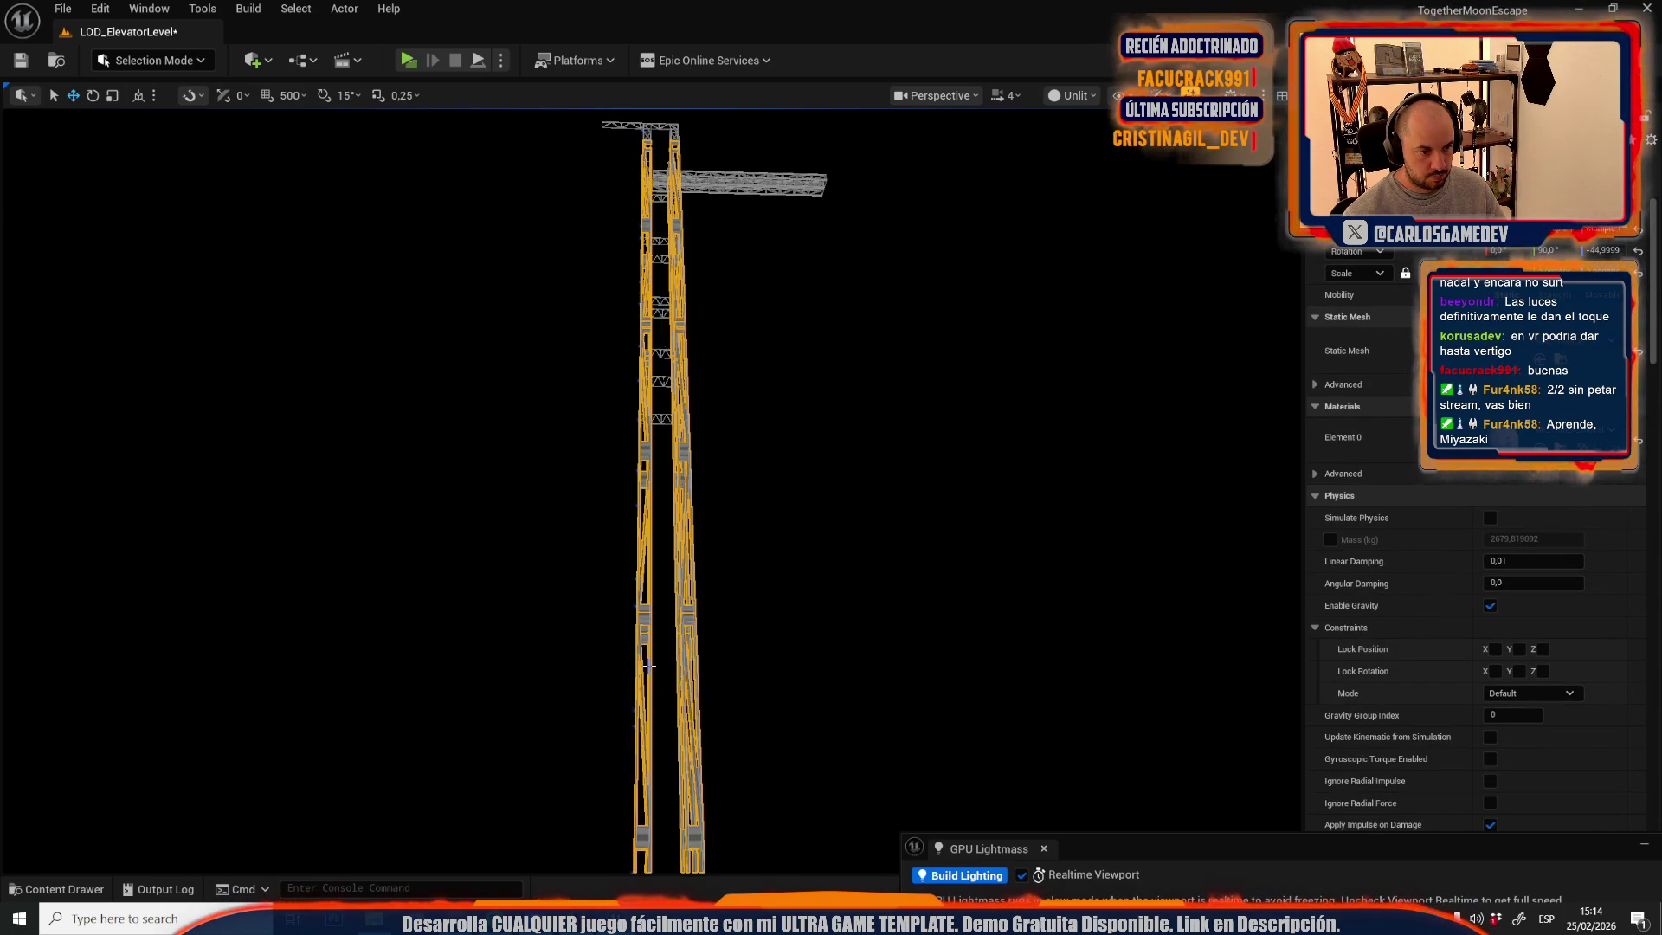
pyautogui.scroll(-2, 649, 666)
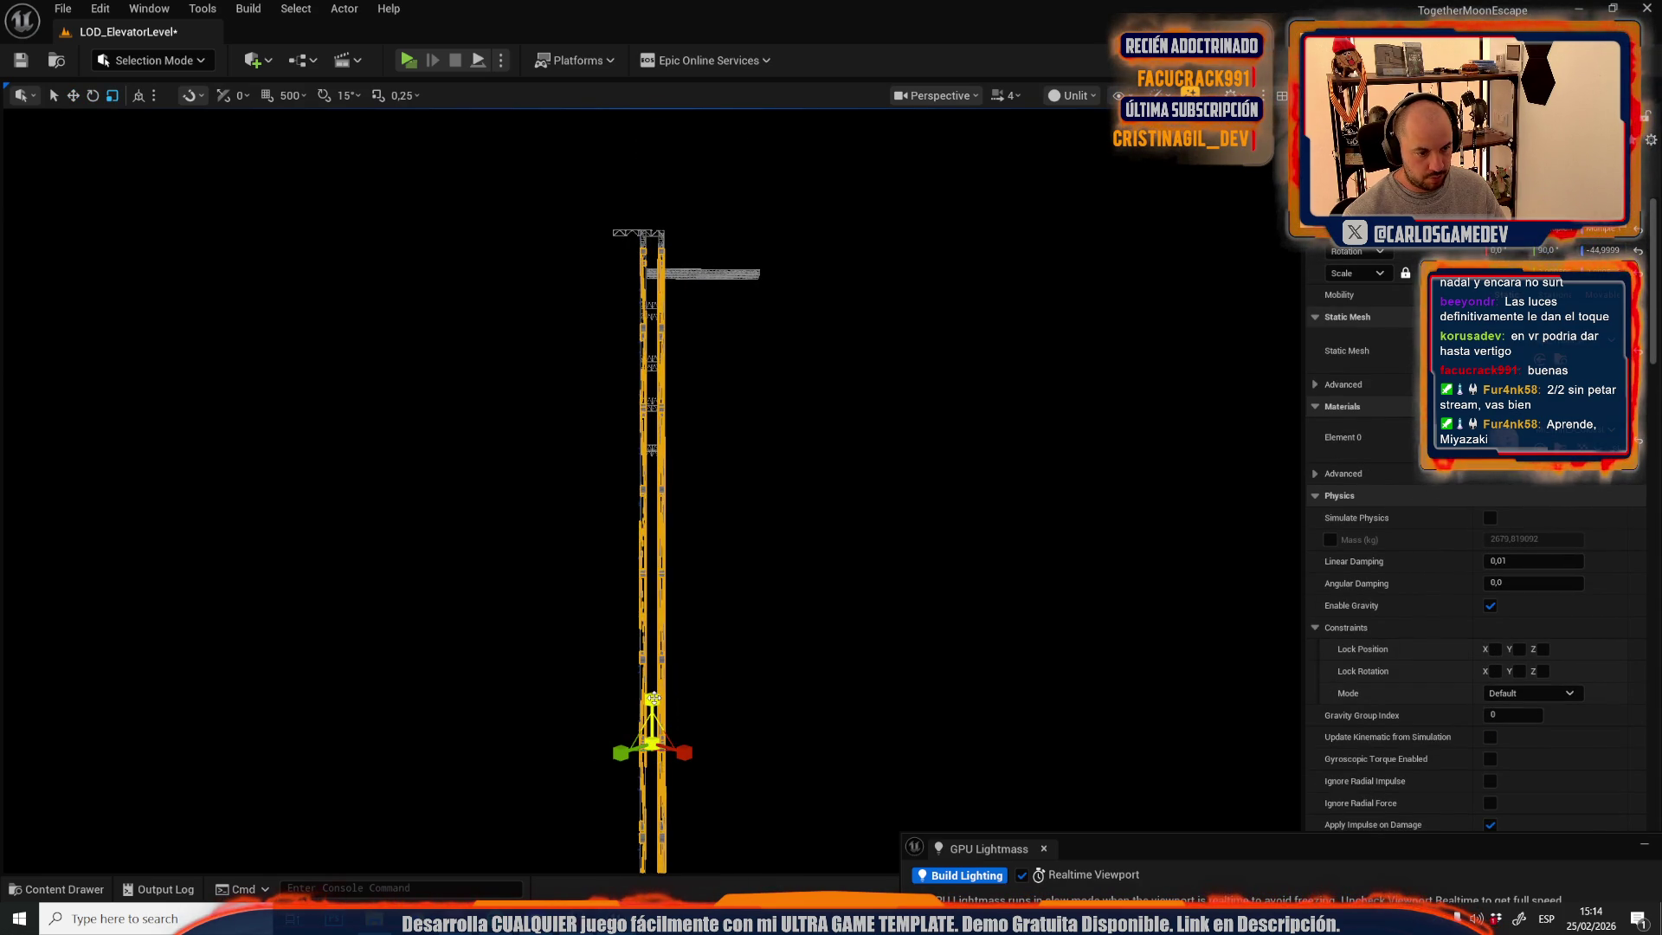
pyautogui.hotkey('ctrl', 'z')
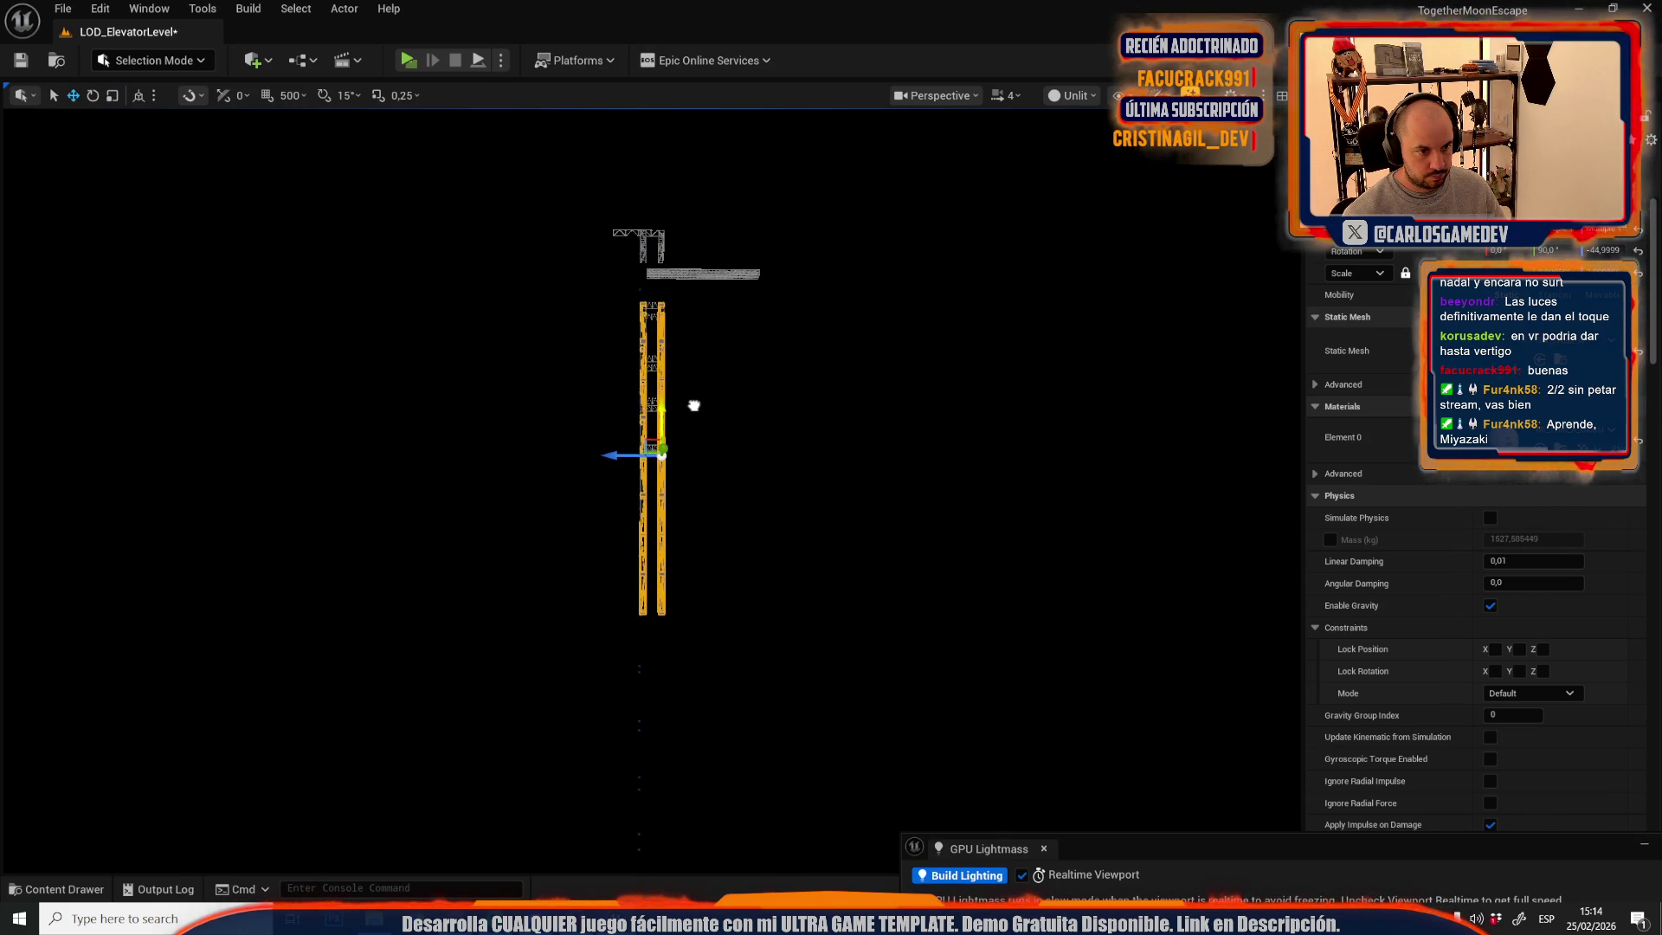
# - Raise the two truss columns higher and save LOD_ElevatorLevel
pyautogui.scroll(-3, 695, 376)
pyautogui.press('w')
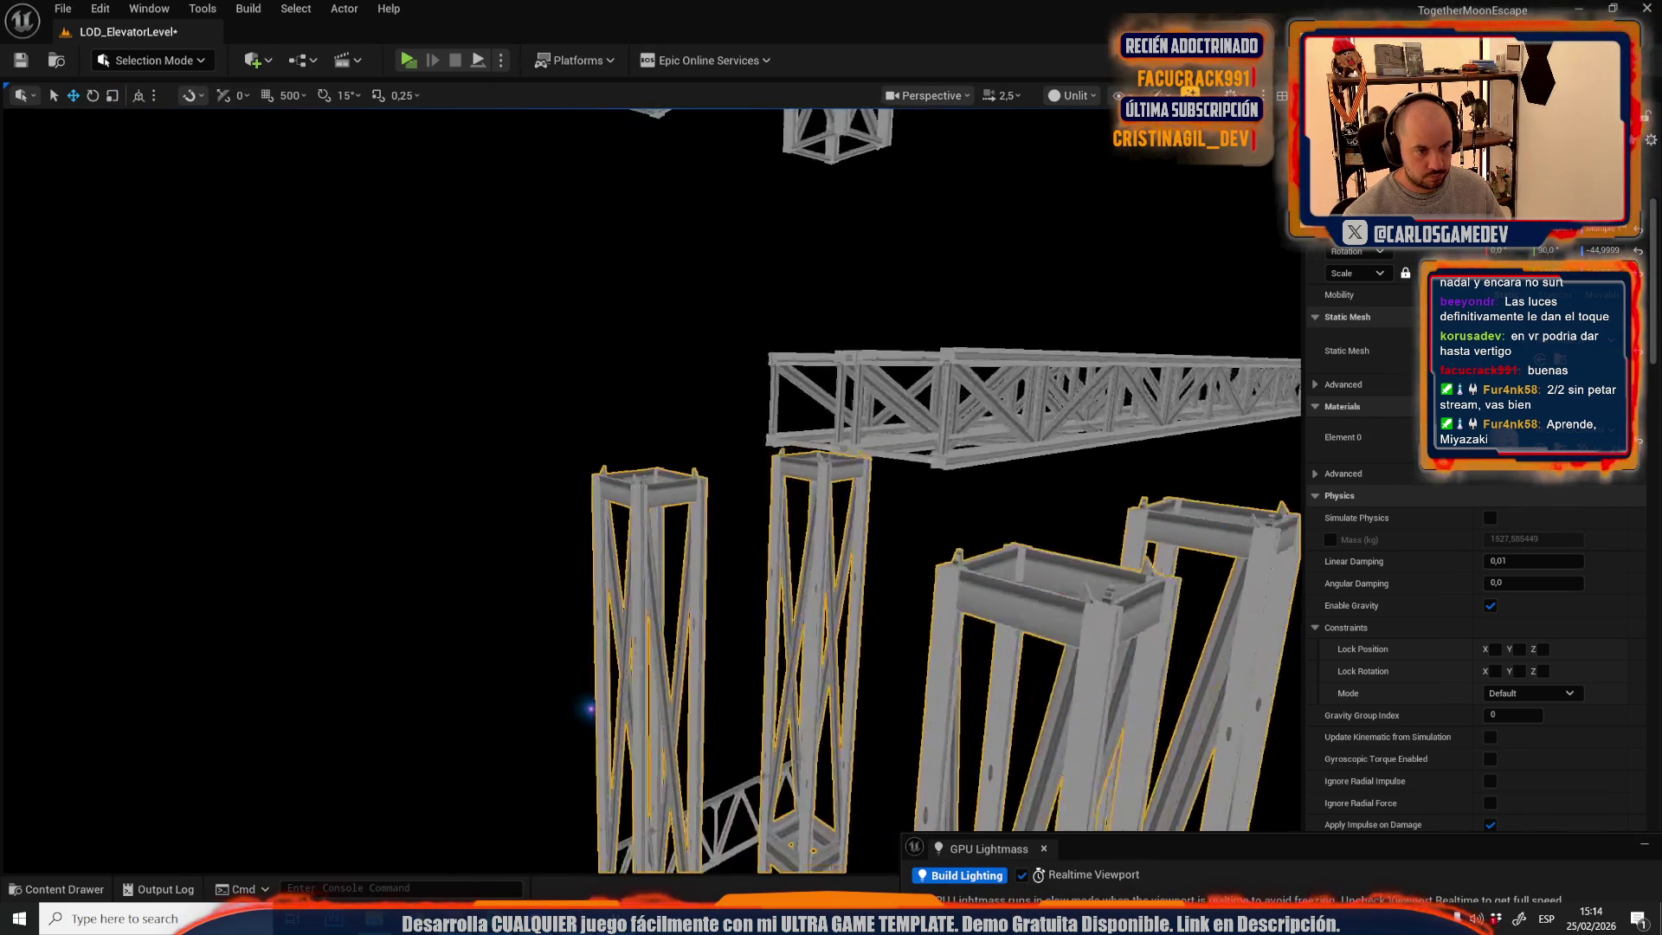
pyautogui.press('w')
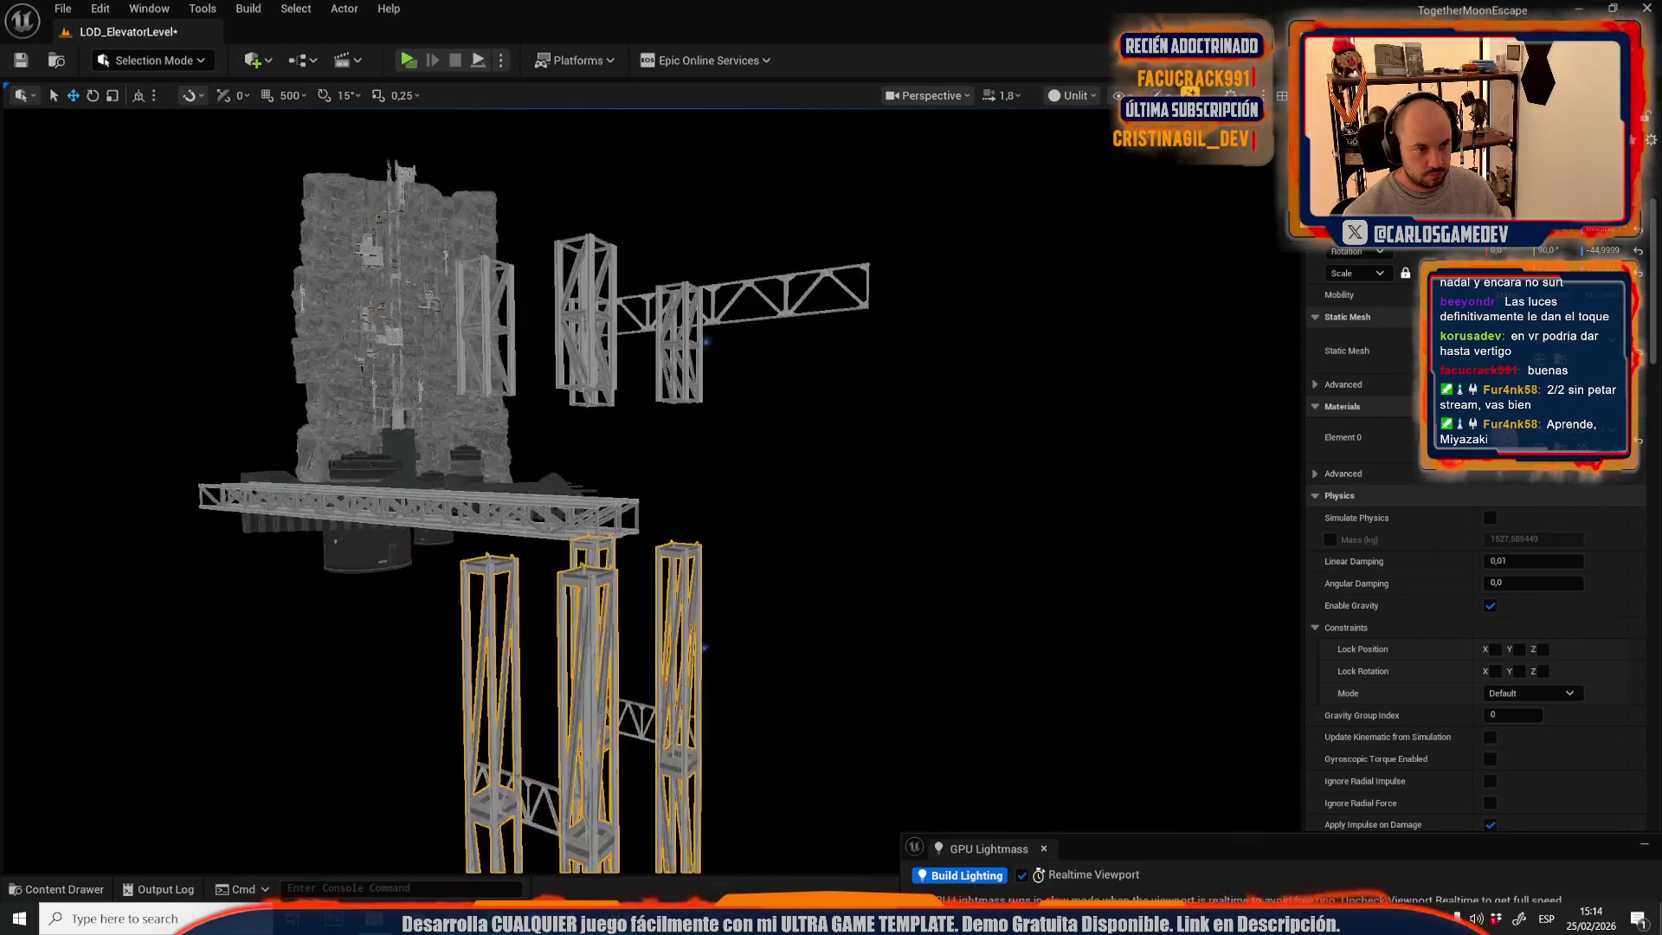
pyautogui.press('s')
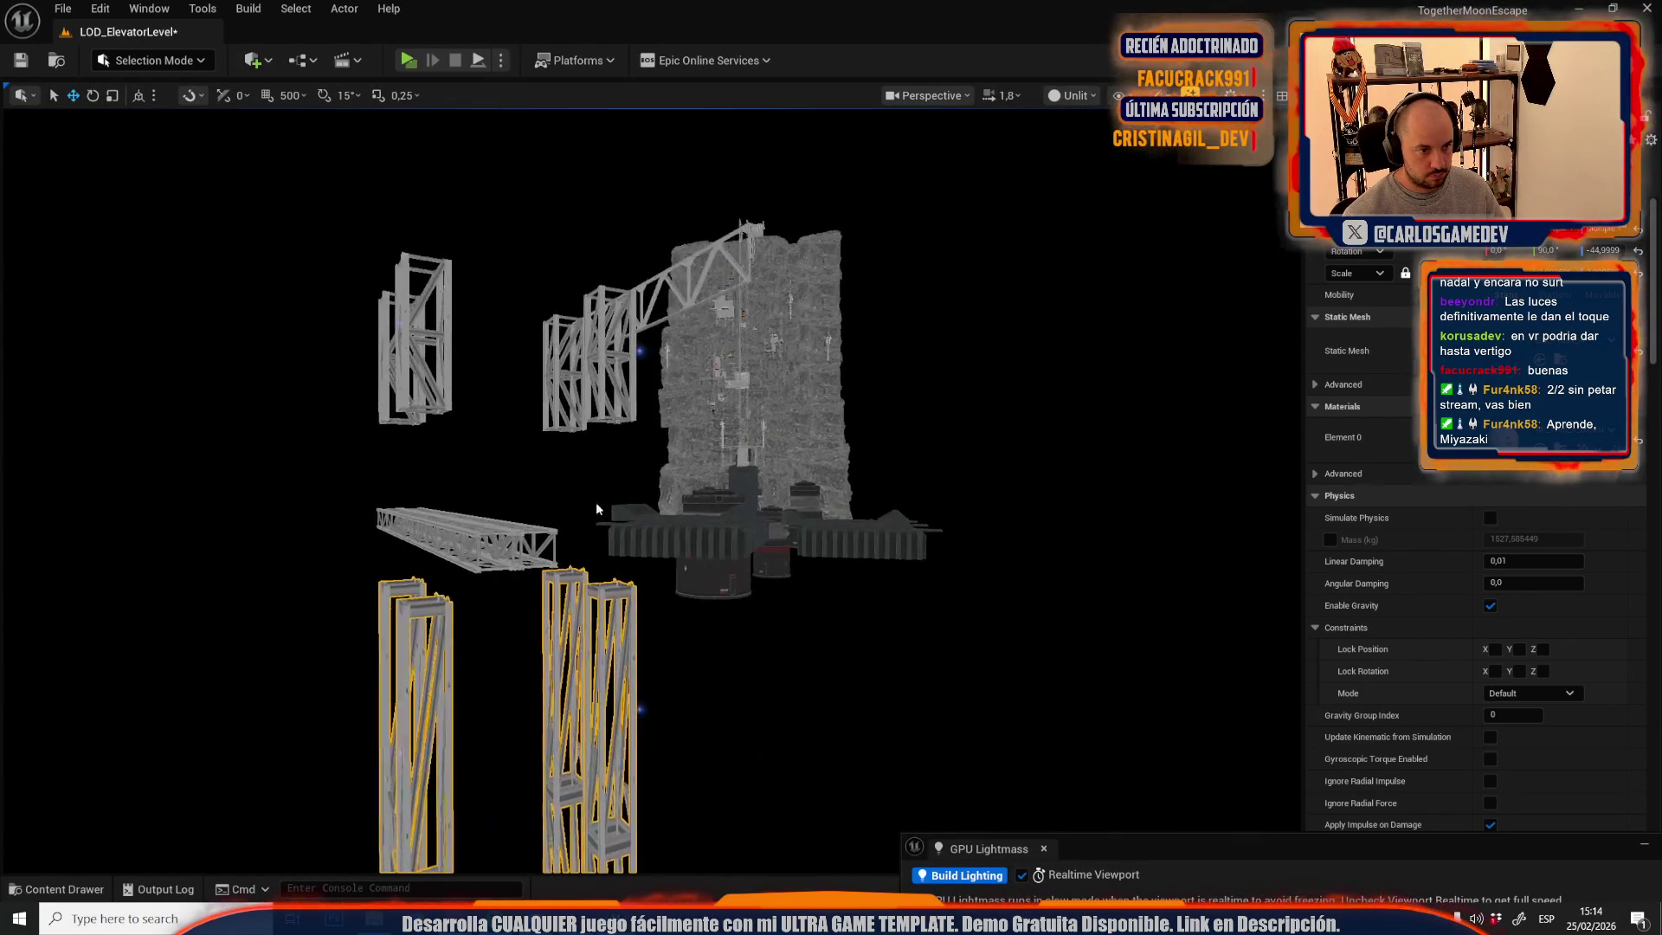
pyautogui.moveTo(606, 612); pyautogui.dragTo(606, 443)
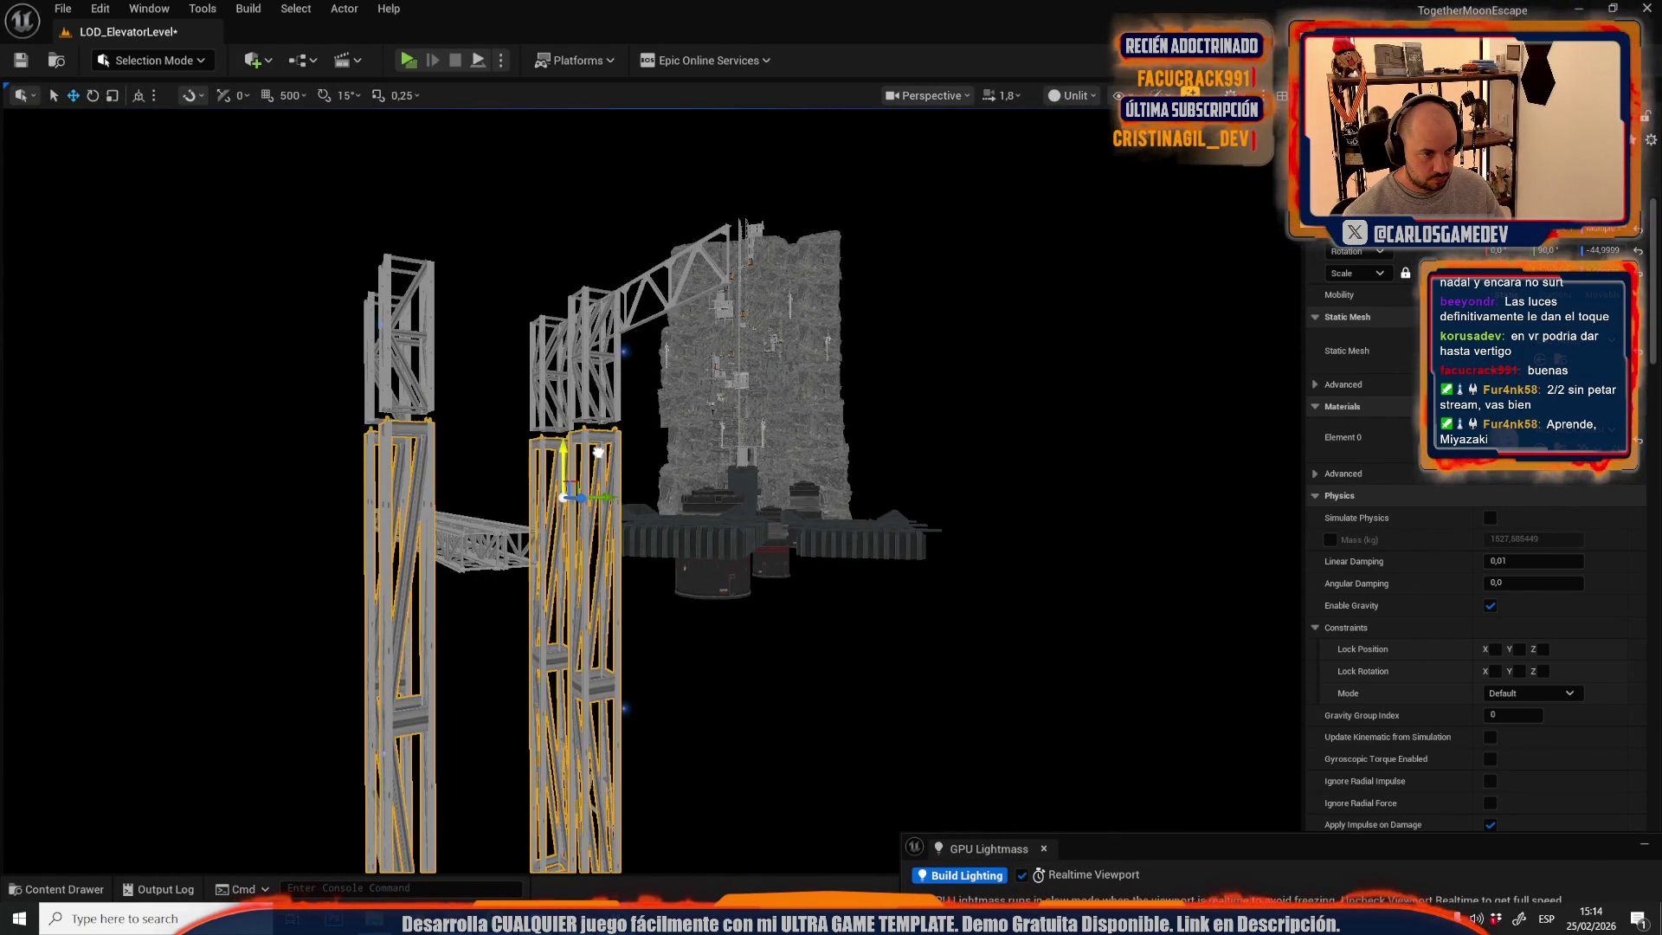
pyautogui.press('w')
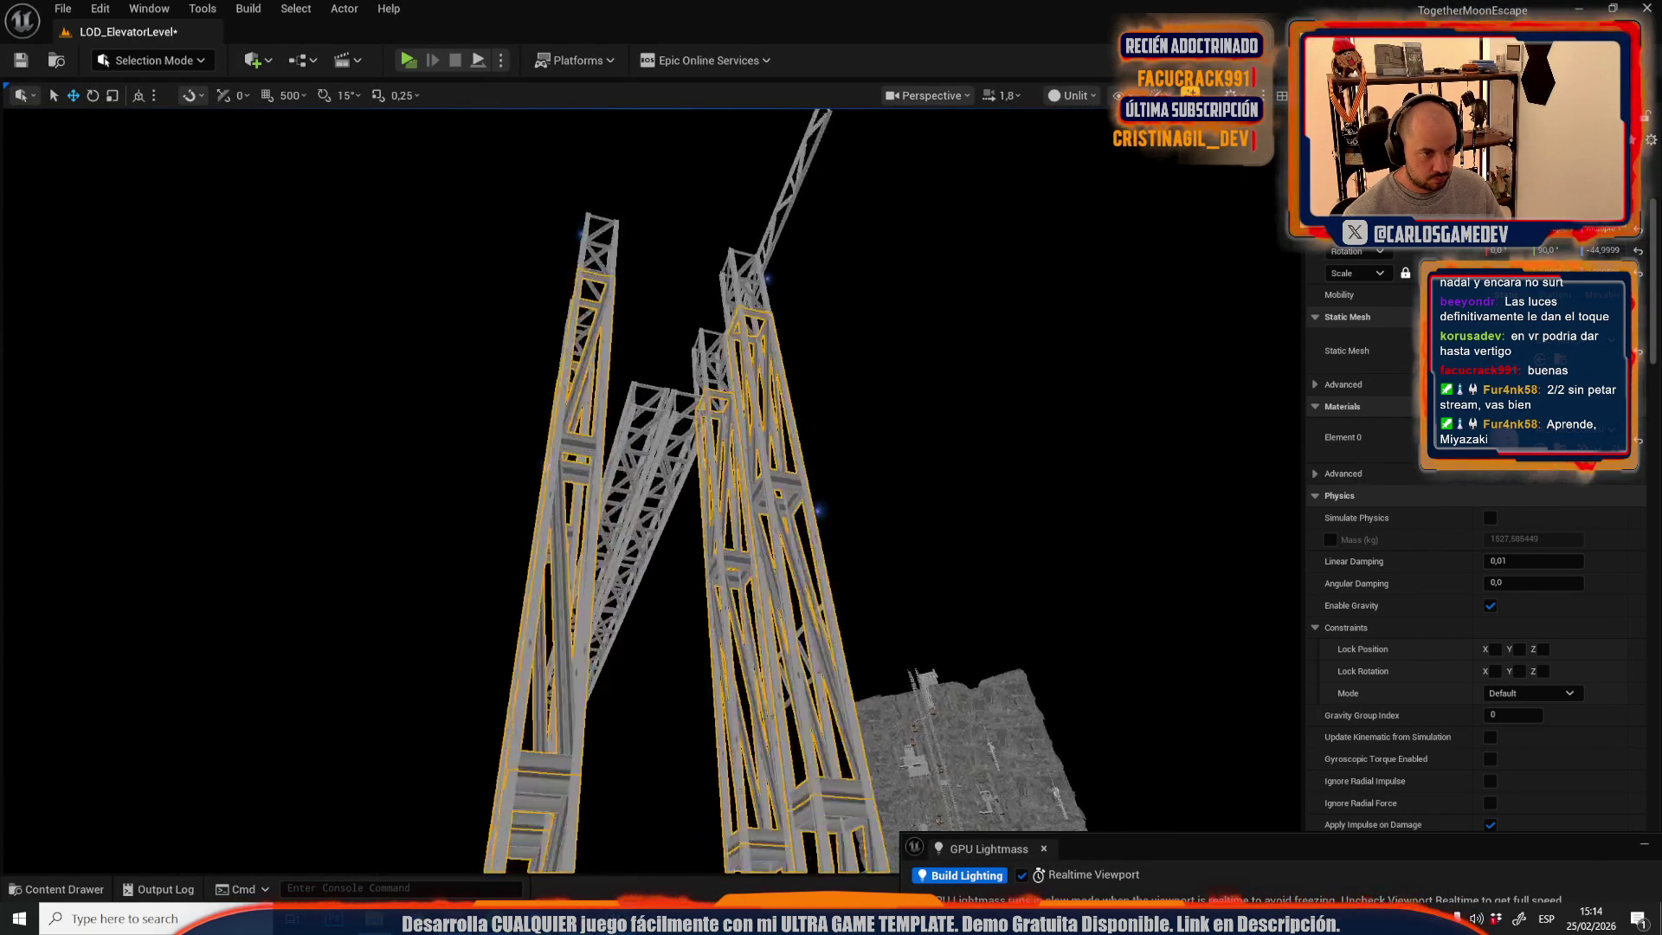
pyautogui.press('s')
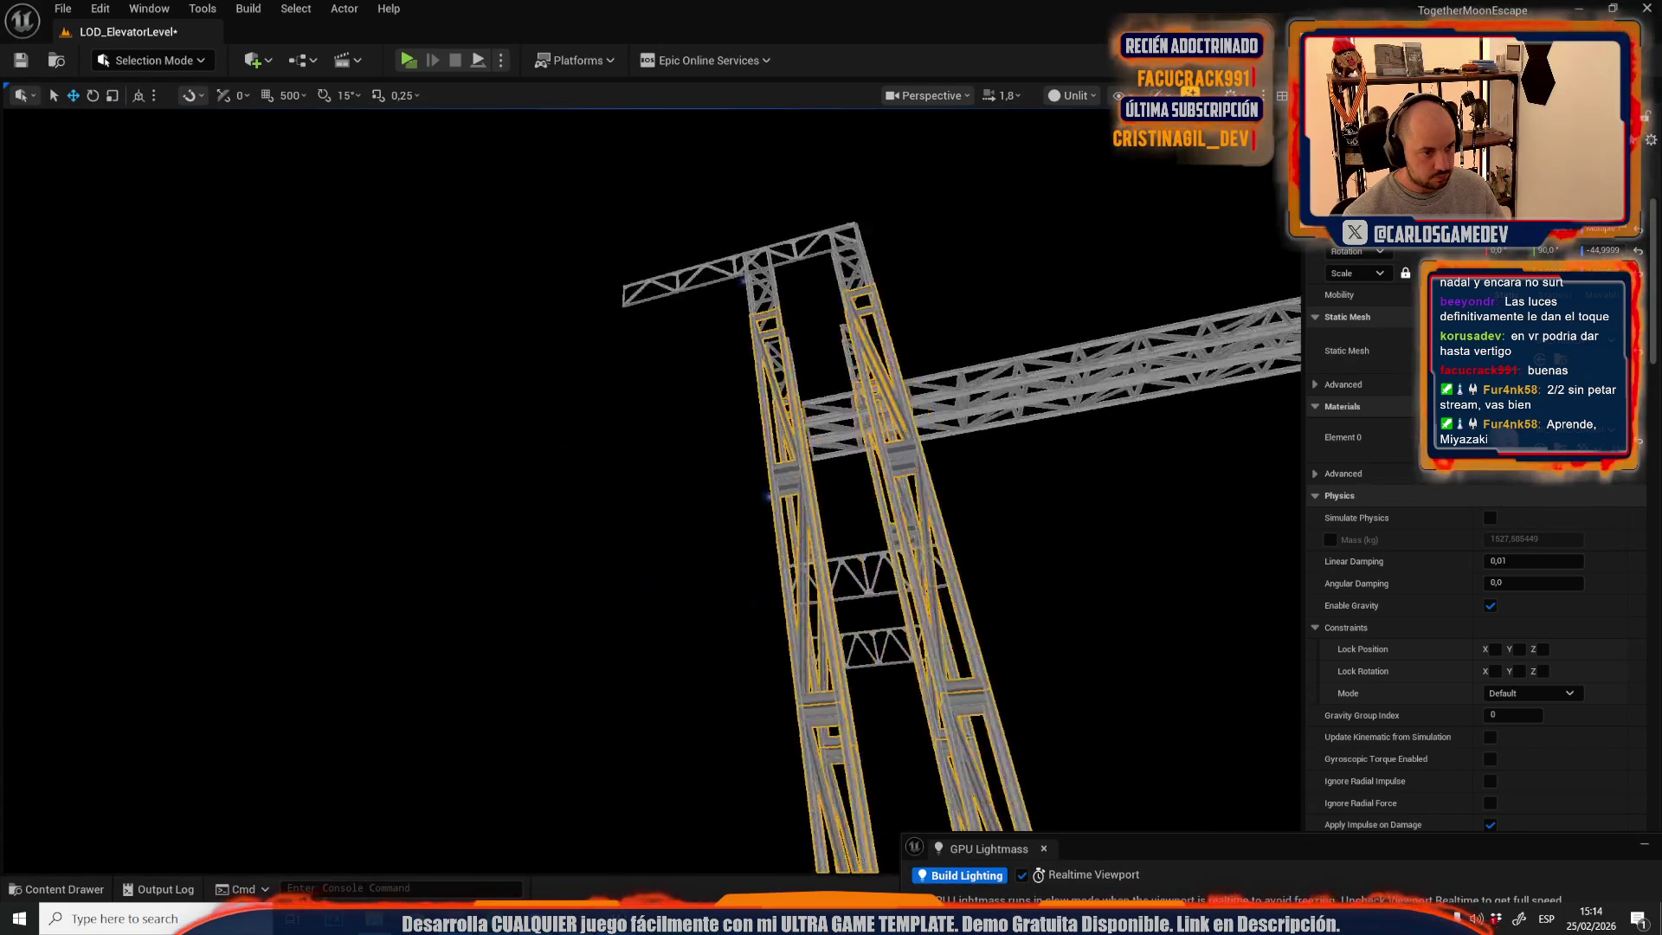
pyautogui.hotkey('ctrl', 's')
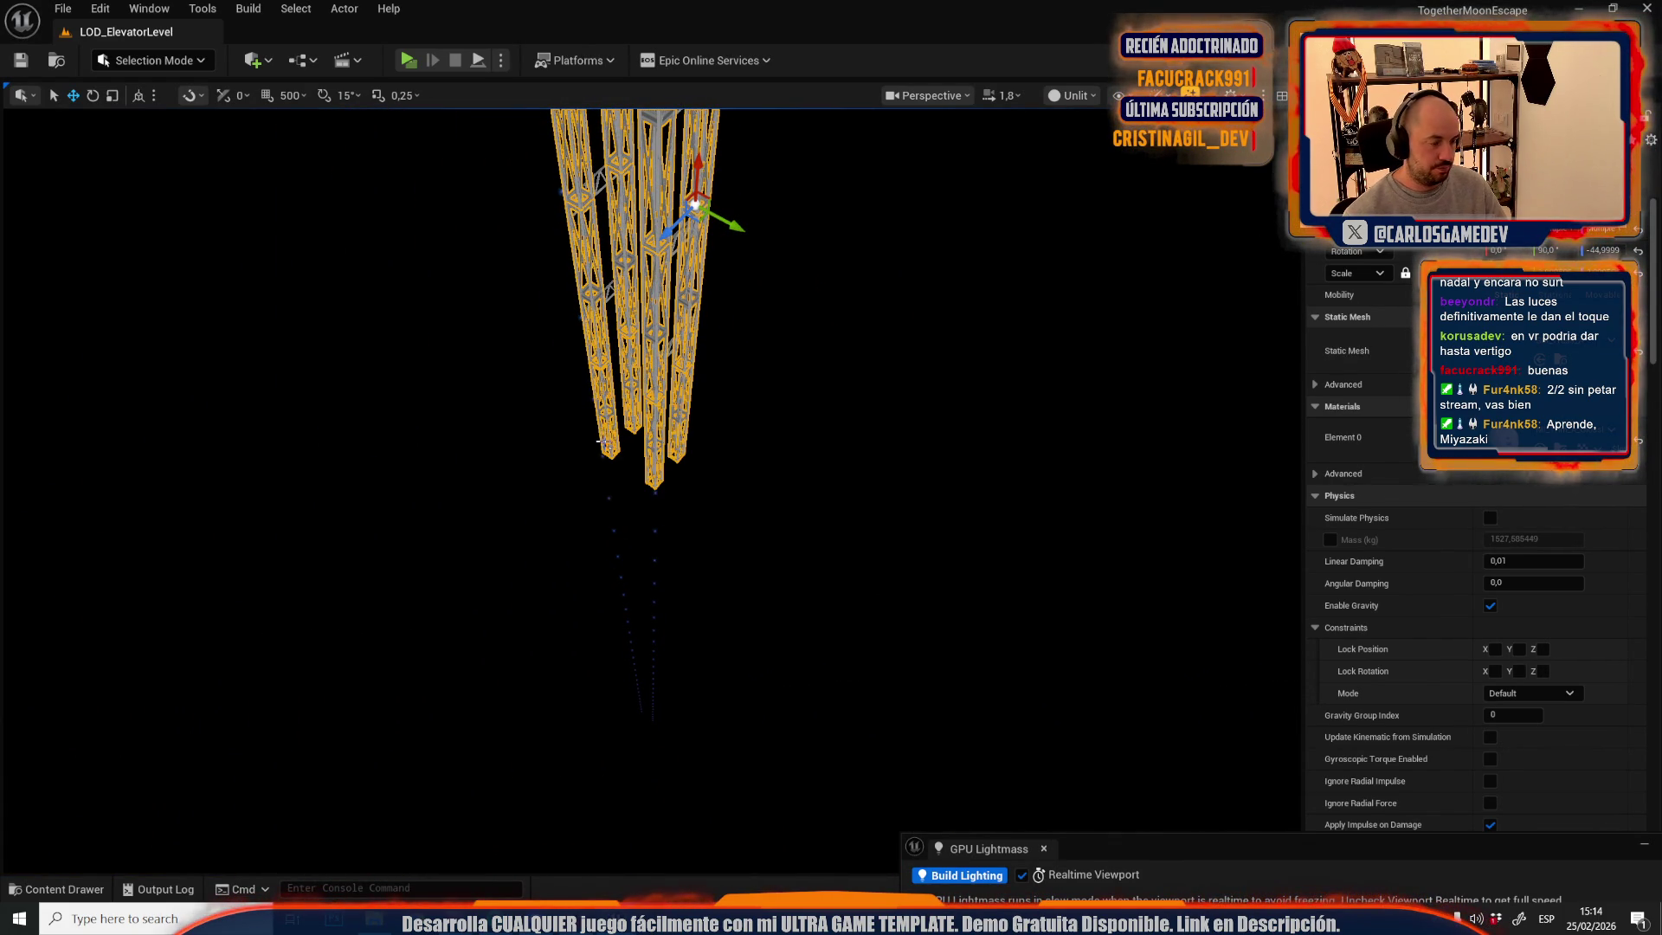
pyautogui.click(61, 7)
pyautogui.moveTo(173, 127)
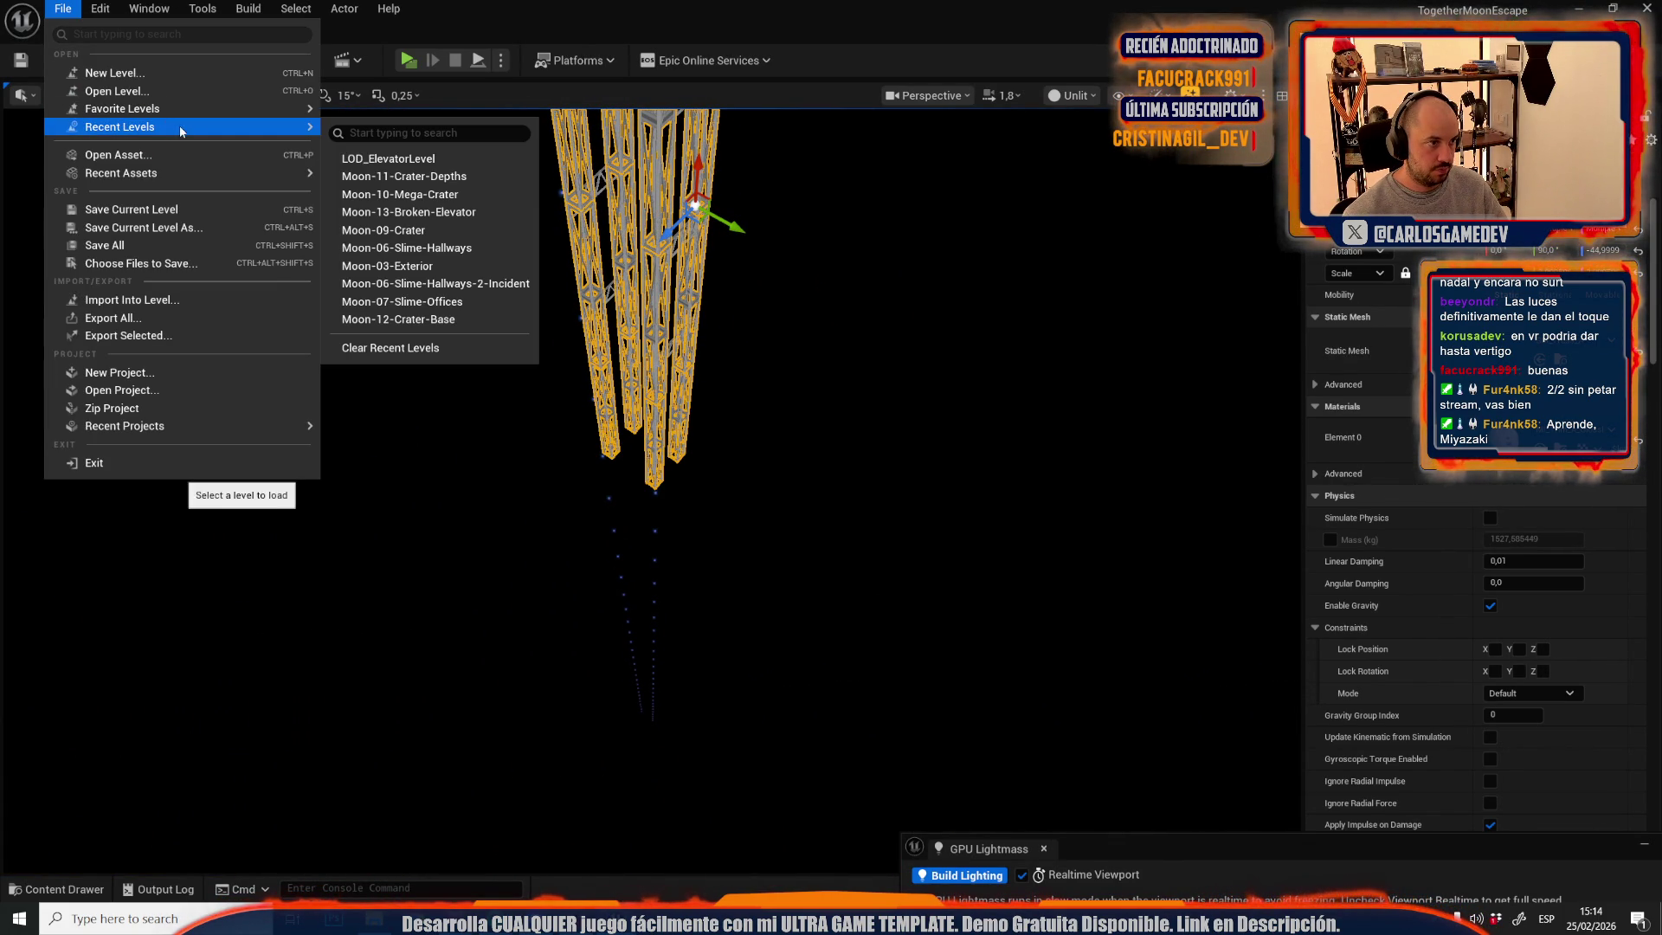
# - Open Moon-11-Crater-Depths and delete the red pipe spline beside the tower base
pyautogui.click(410, 179)
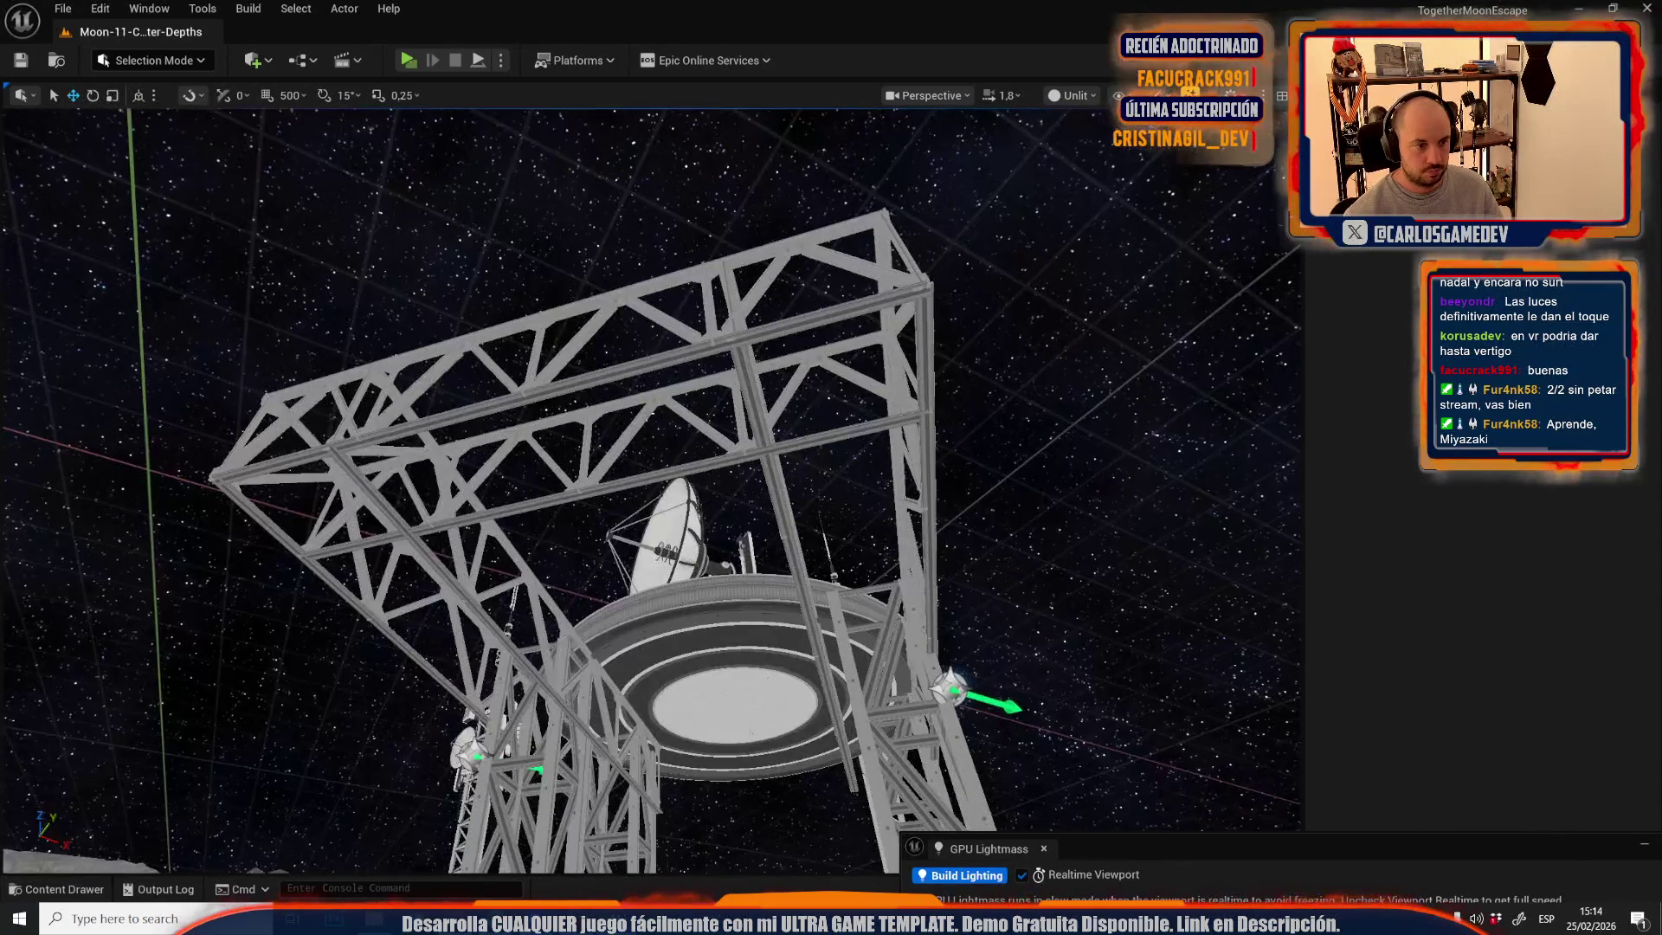
pyautogui.click(604, 477)
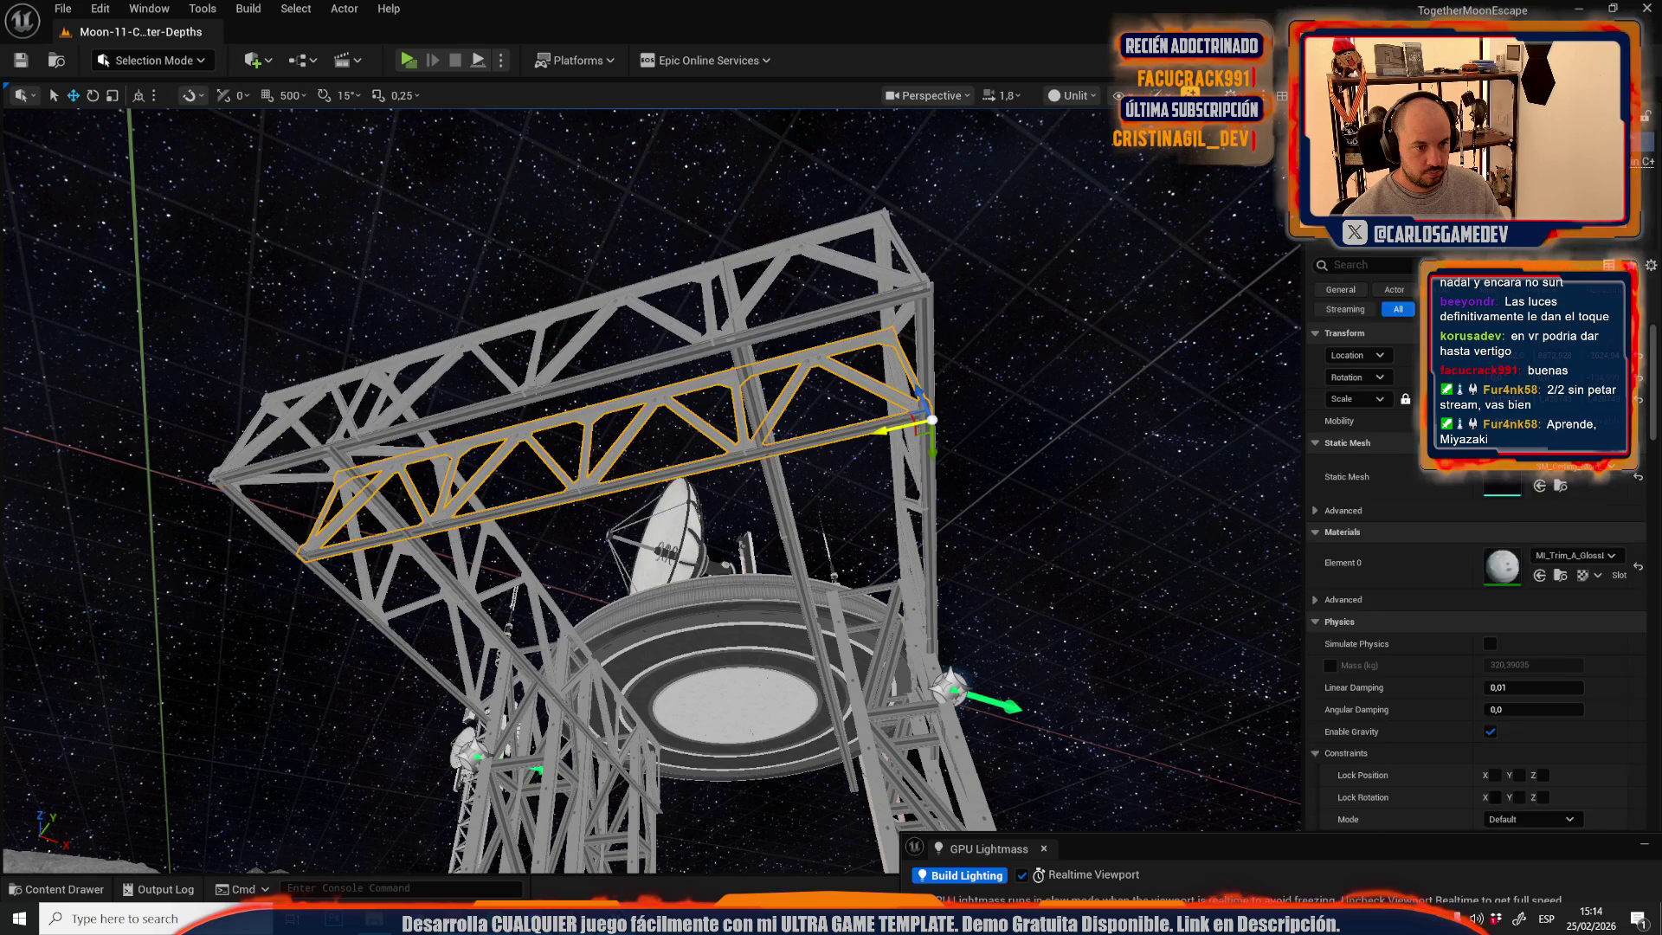
pyautogui.press('w')
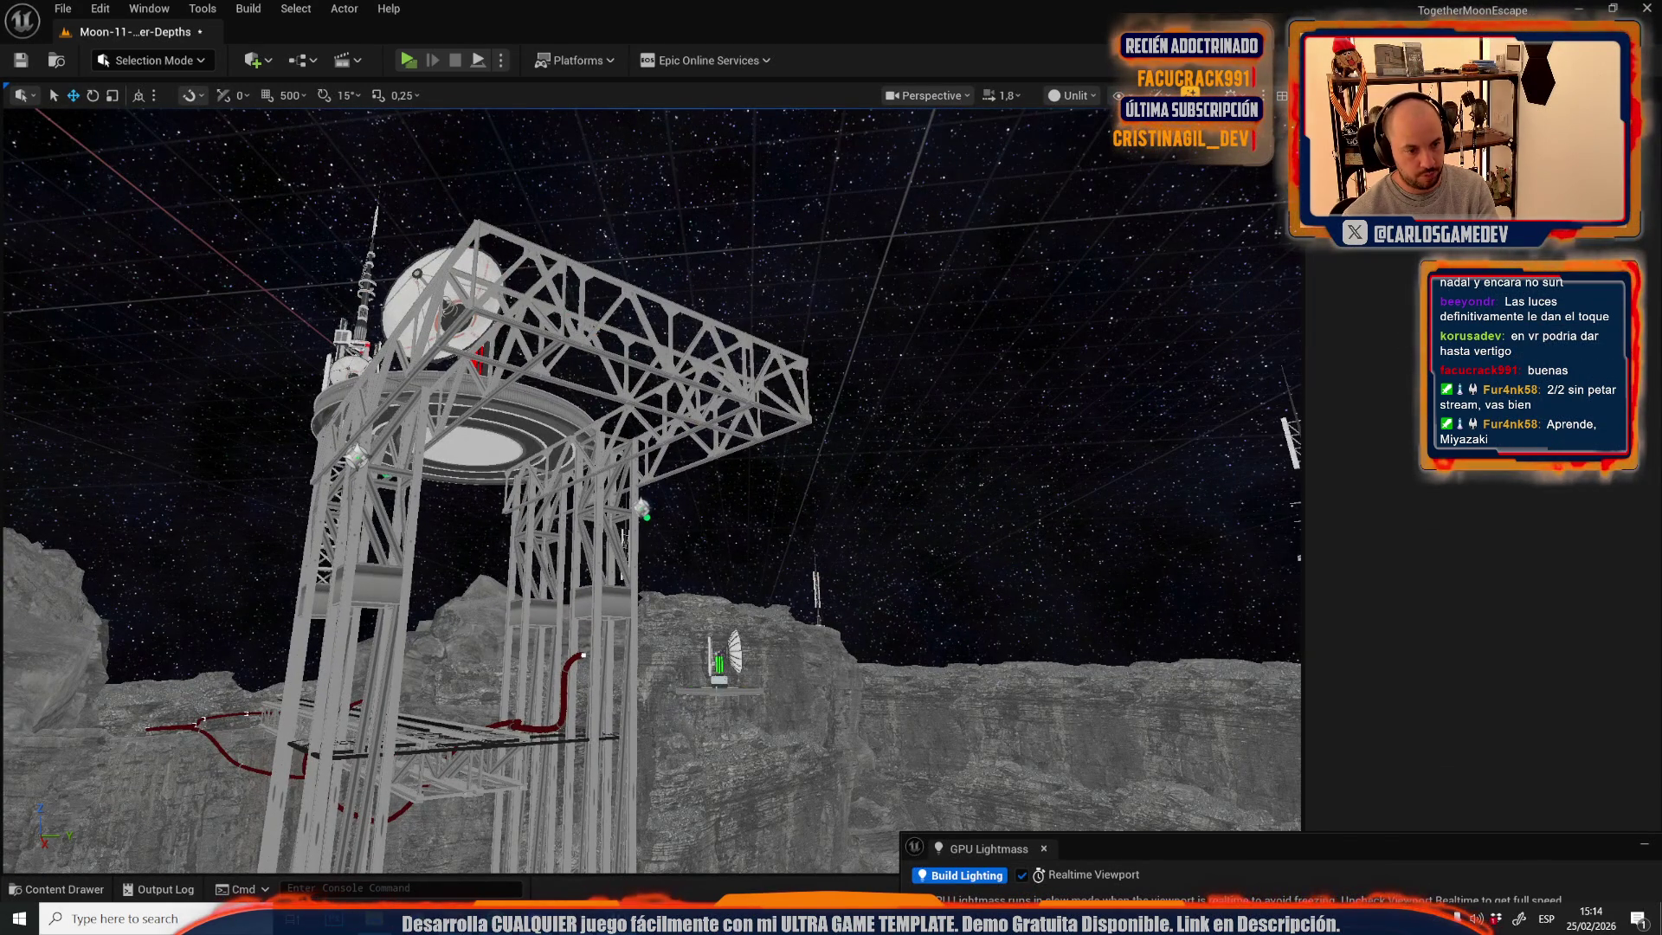
pyautogui.click(719, 666)
pyautogui.click(564, 670)
pyautogui.press('Delete')
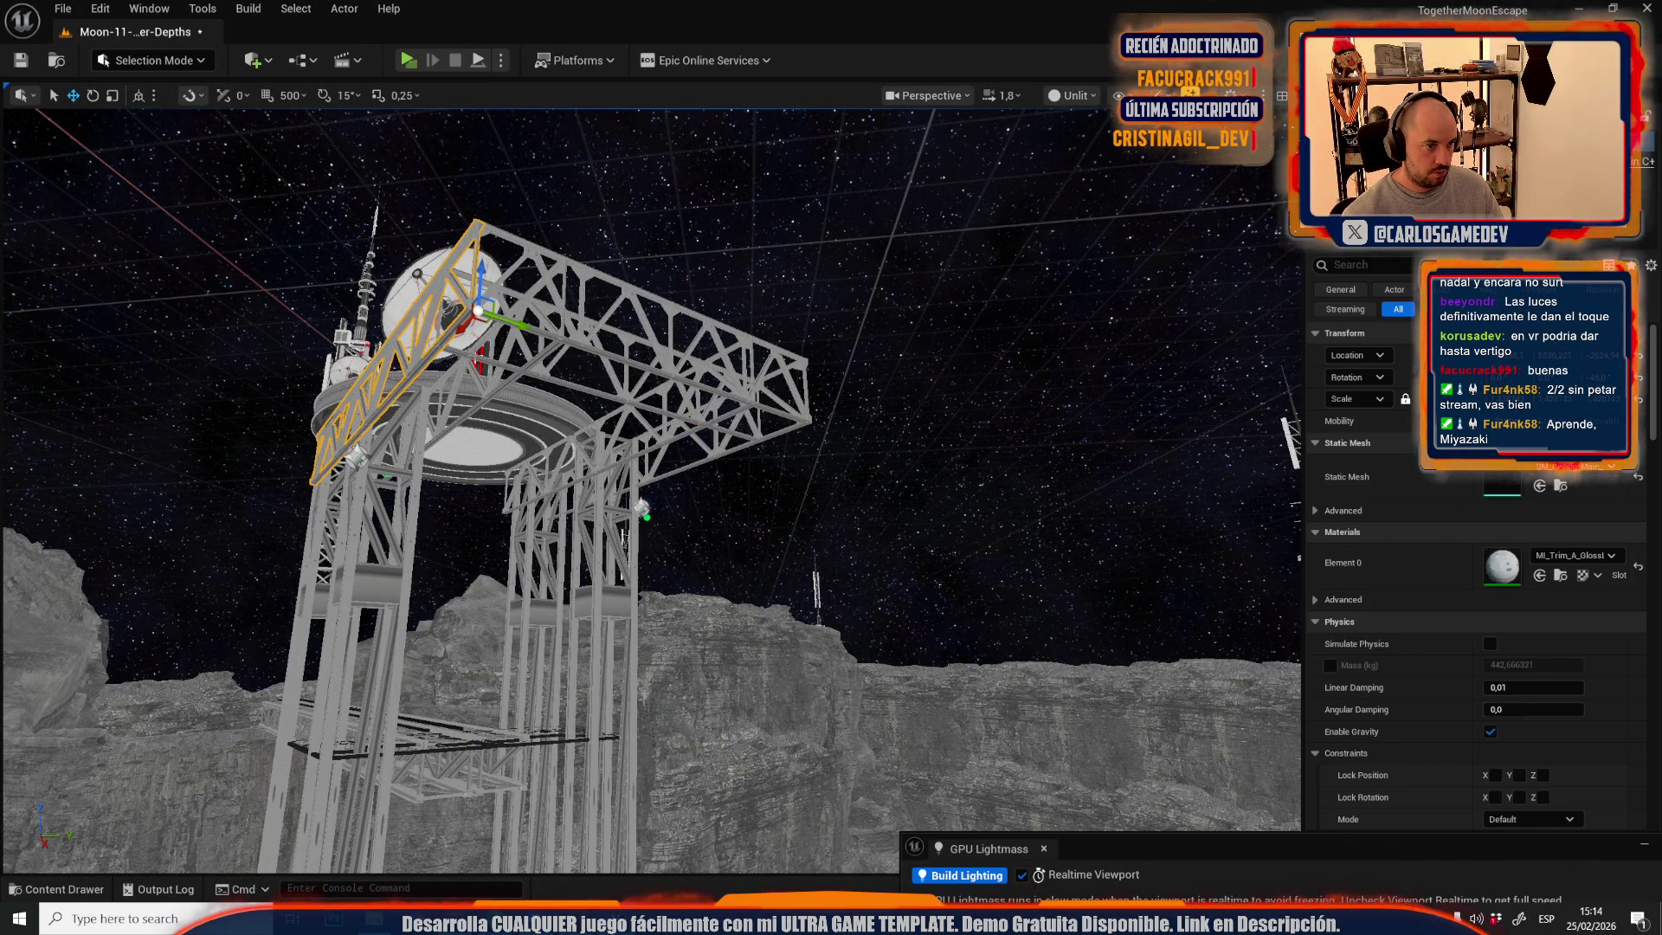
# - Select the top truss beams, then load LOD_ElevatorLevel again from Recent Levels
pyautogui.keyDown('ctrl'); pyautogui.click(605, 364); pyautogui.keyUp('ctrl')
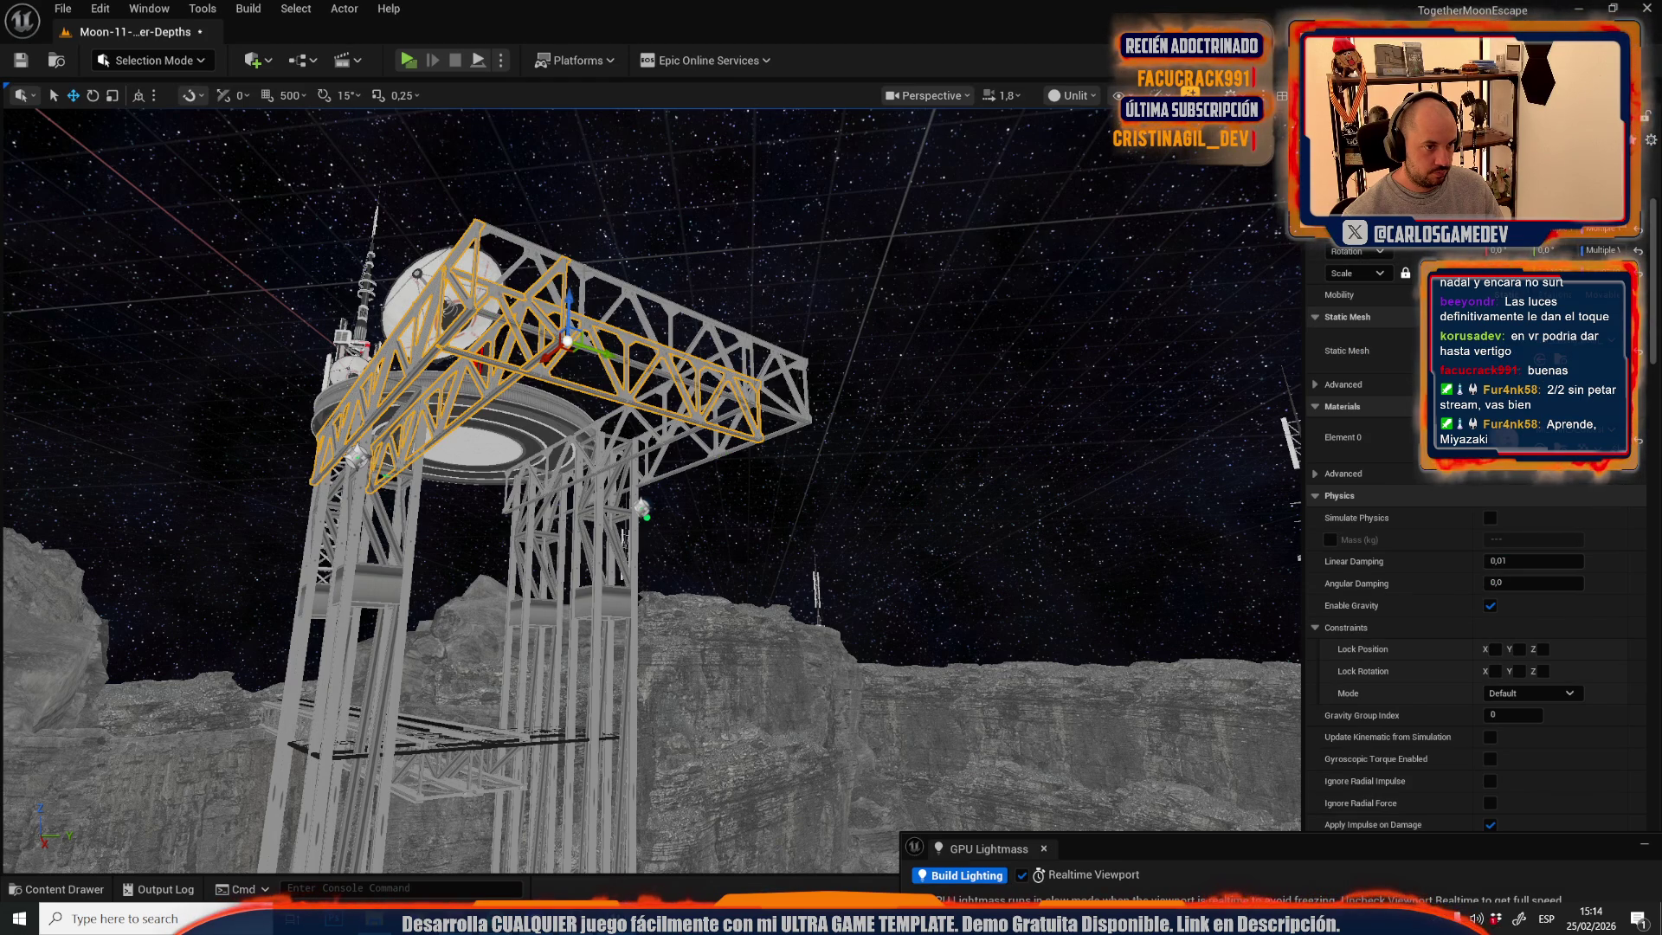
pyautogui.keyDown('ctrl'); pyautogui.click(684, 320); pyautogui.keyUp('ctrl')
pyautogui.press('w')
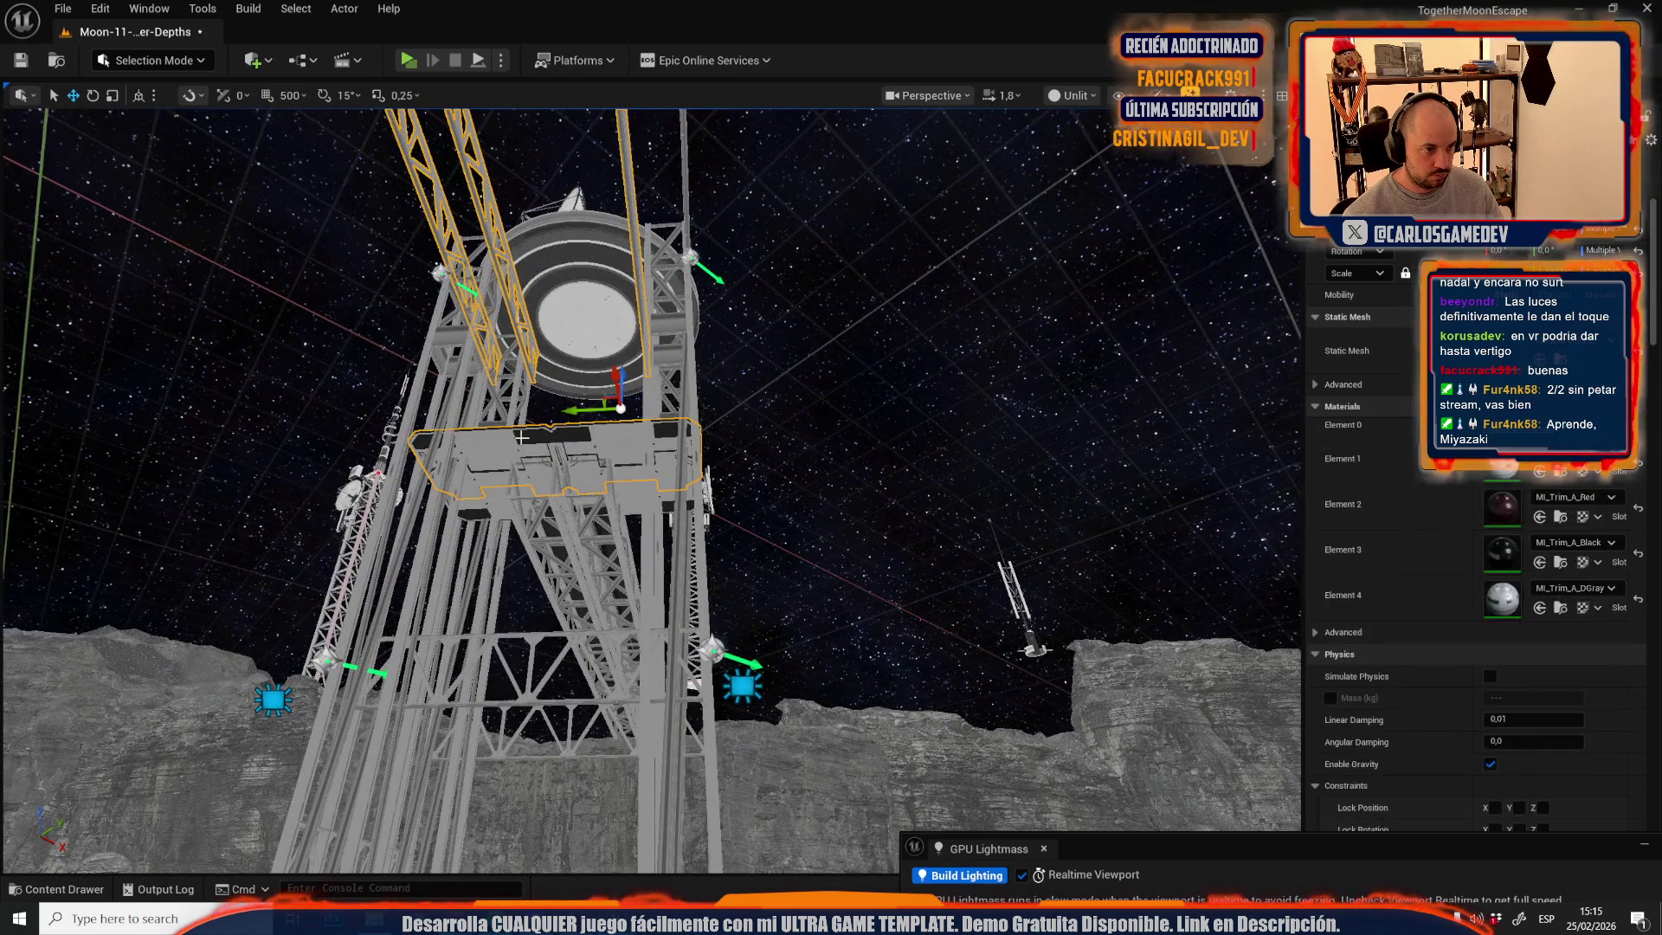
pyautogui.press('w')
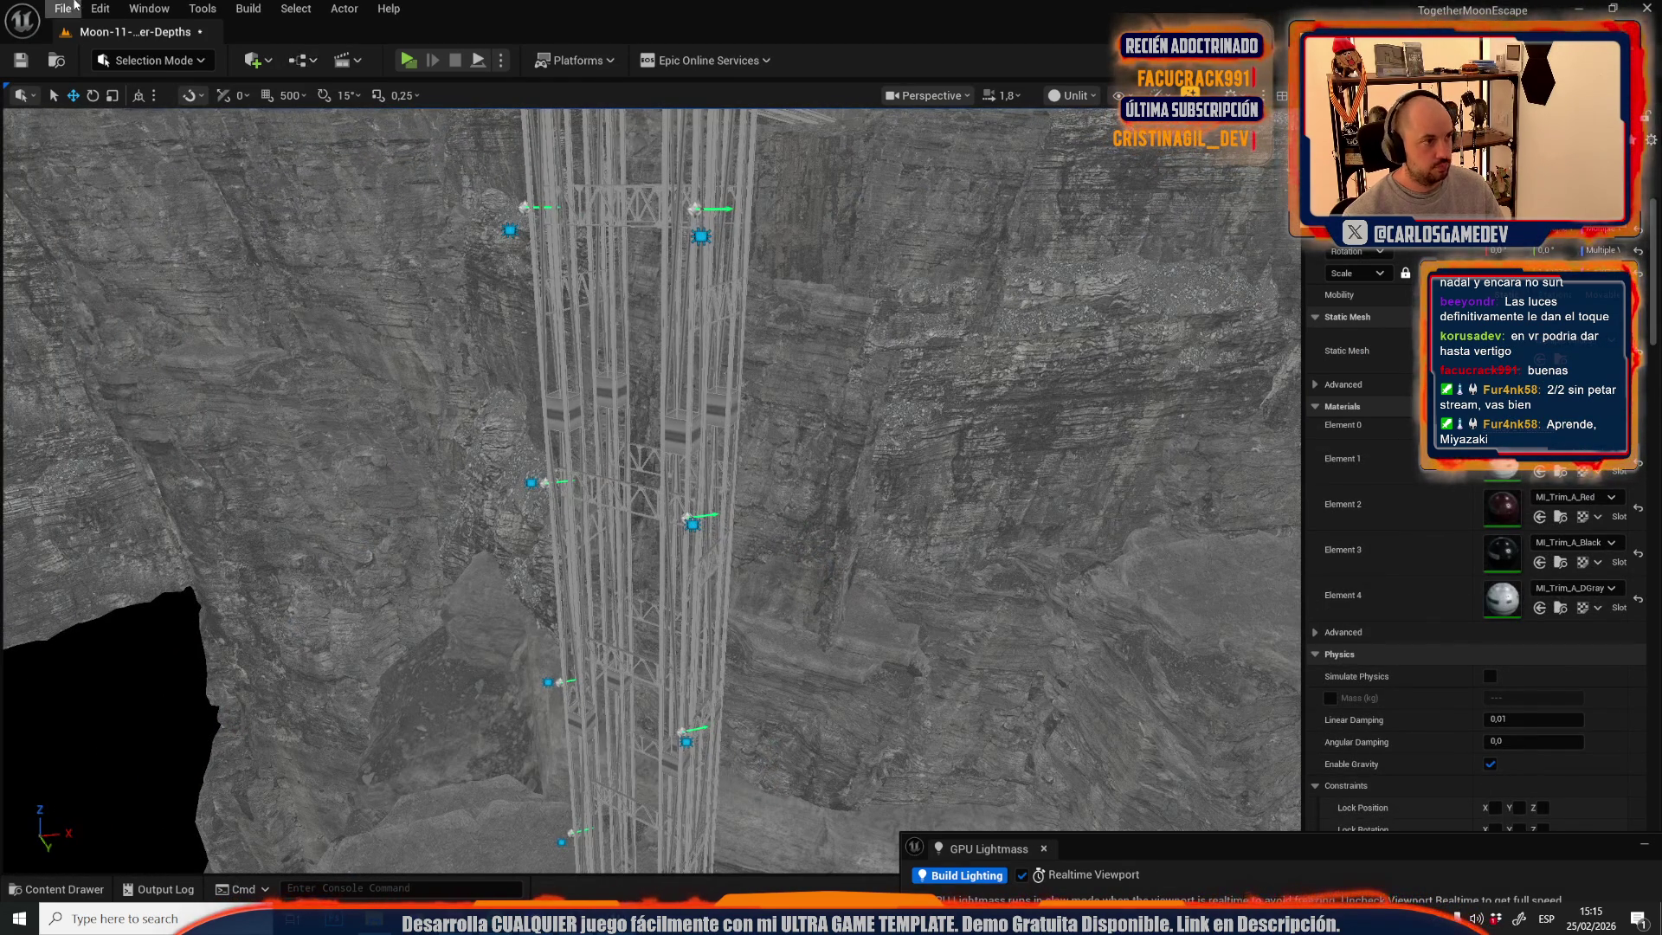
pyautogui.click(75, 5)
pyautogui.moveTo(214, 139)
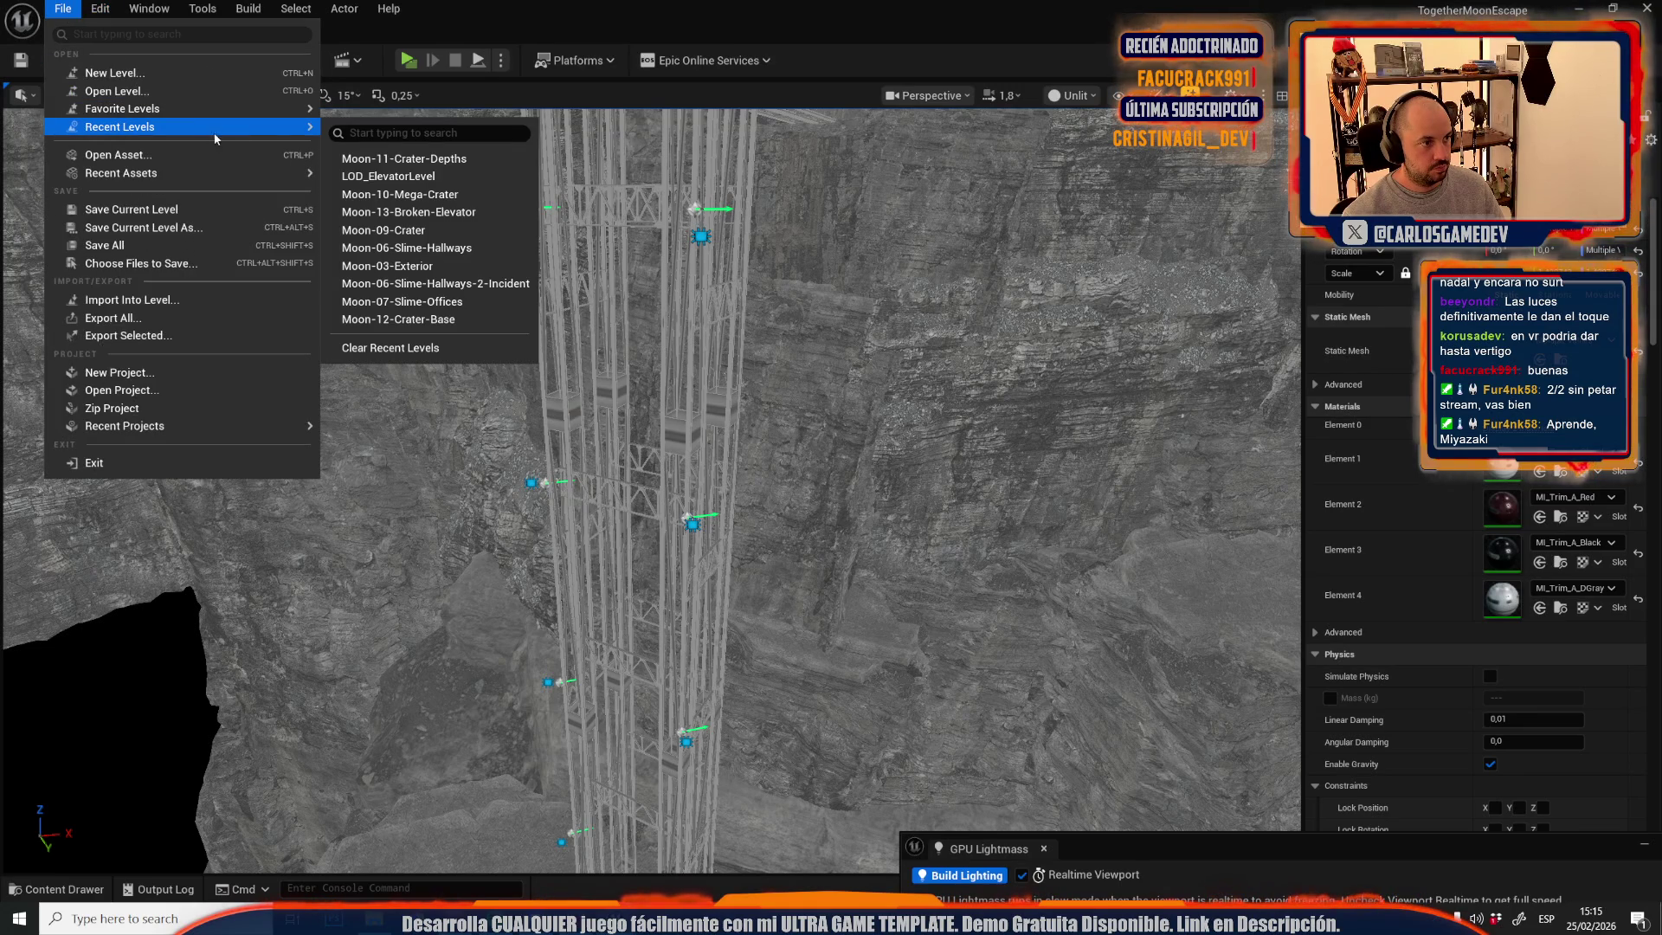
pyautogui.click(390, 177)
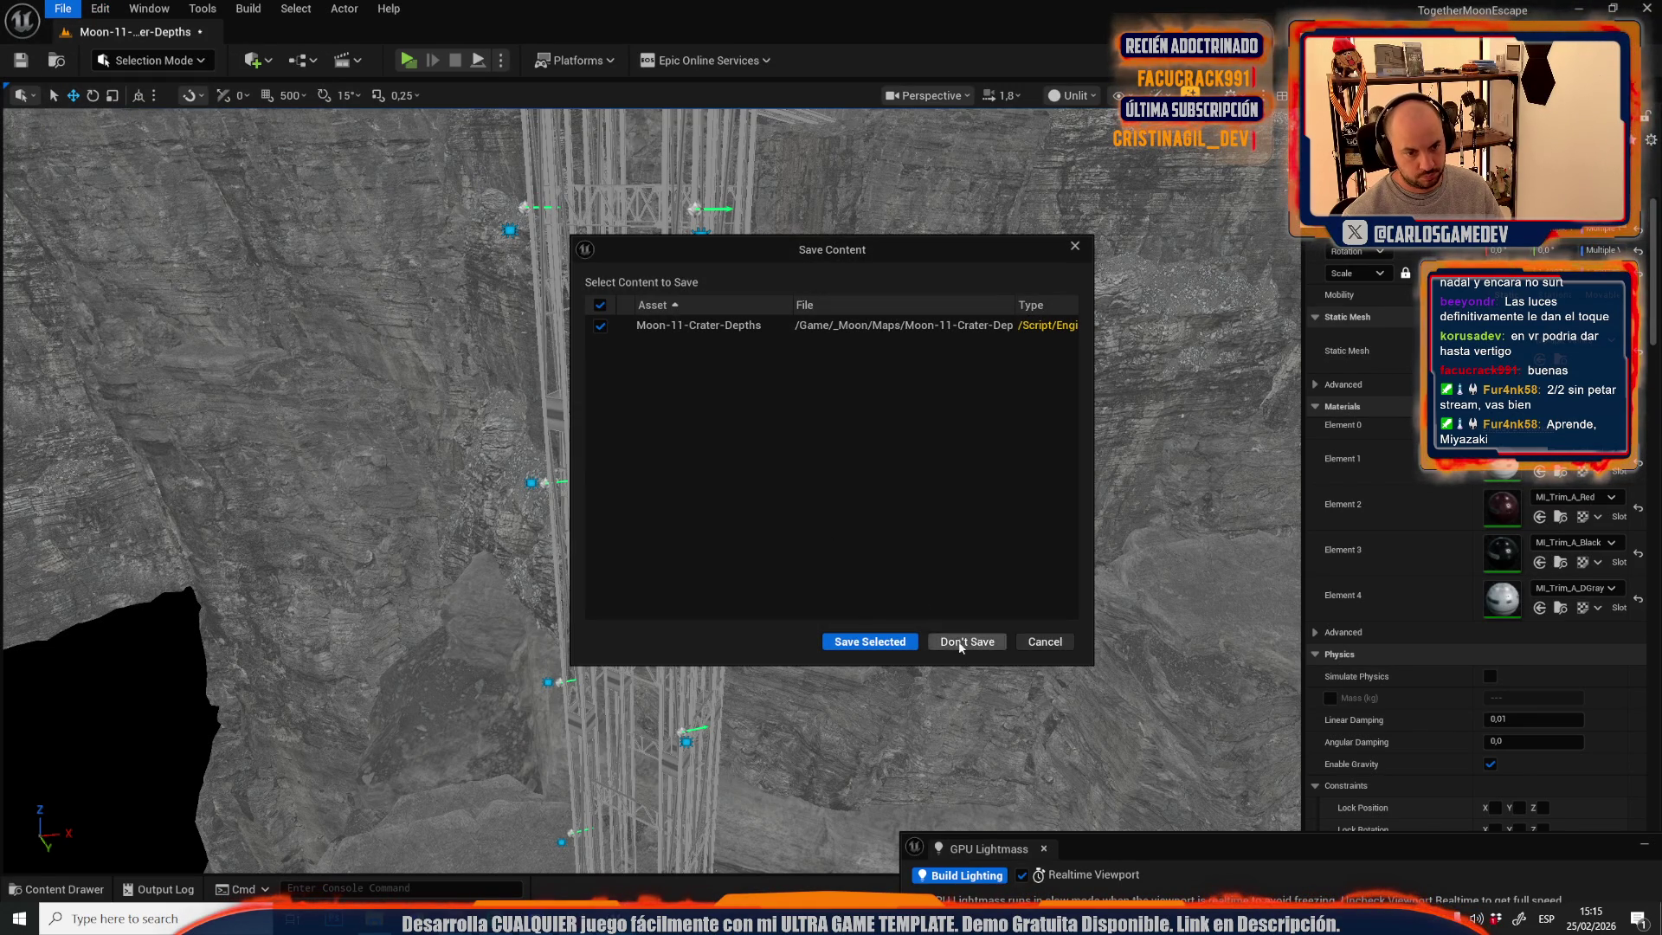
# - Save Moon-11-Crater-Depths with Save Selected, then select the top truss in LOD_ElevatorLevel
pyautogui.click(870, 641)
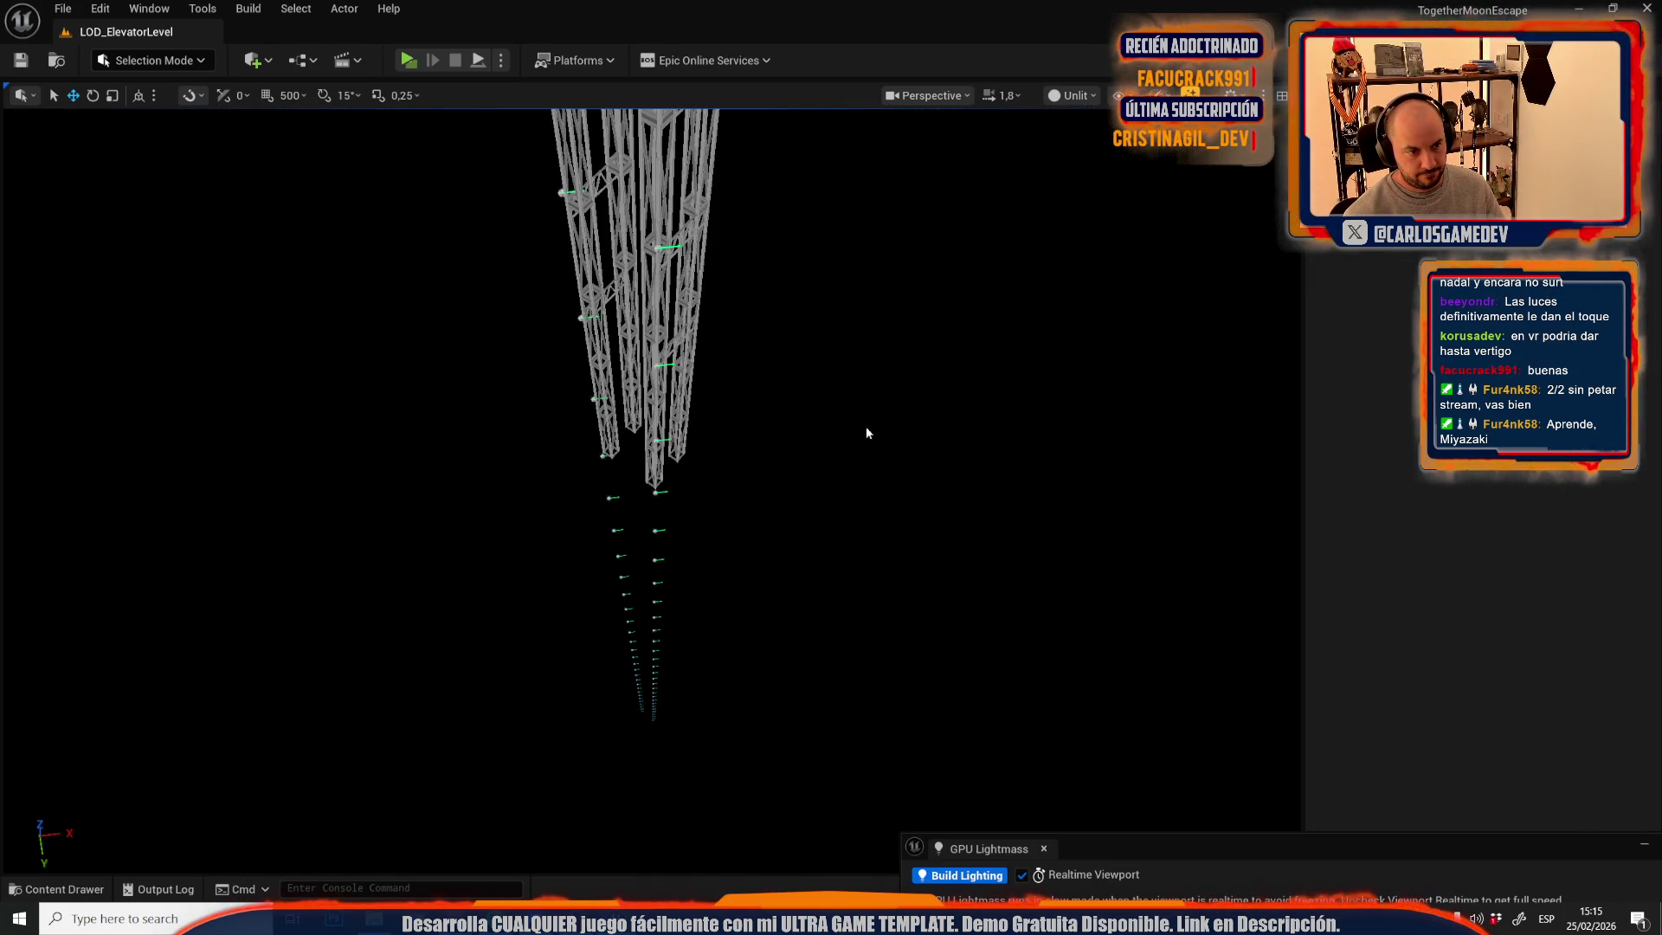
pyautogui.moveTo(866, 426); pyautogui.dragTo(870, 449)
pyautogui.click(870, 448)
# - Frame the trusses and select the vertical segments of both towers and the middle truss
pyautogui.press('f')
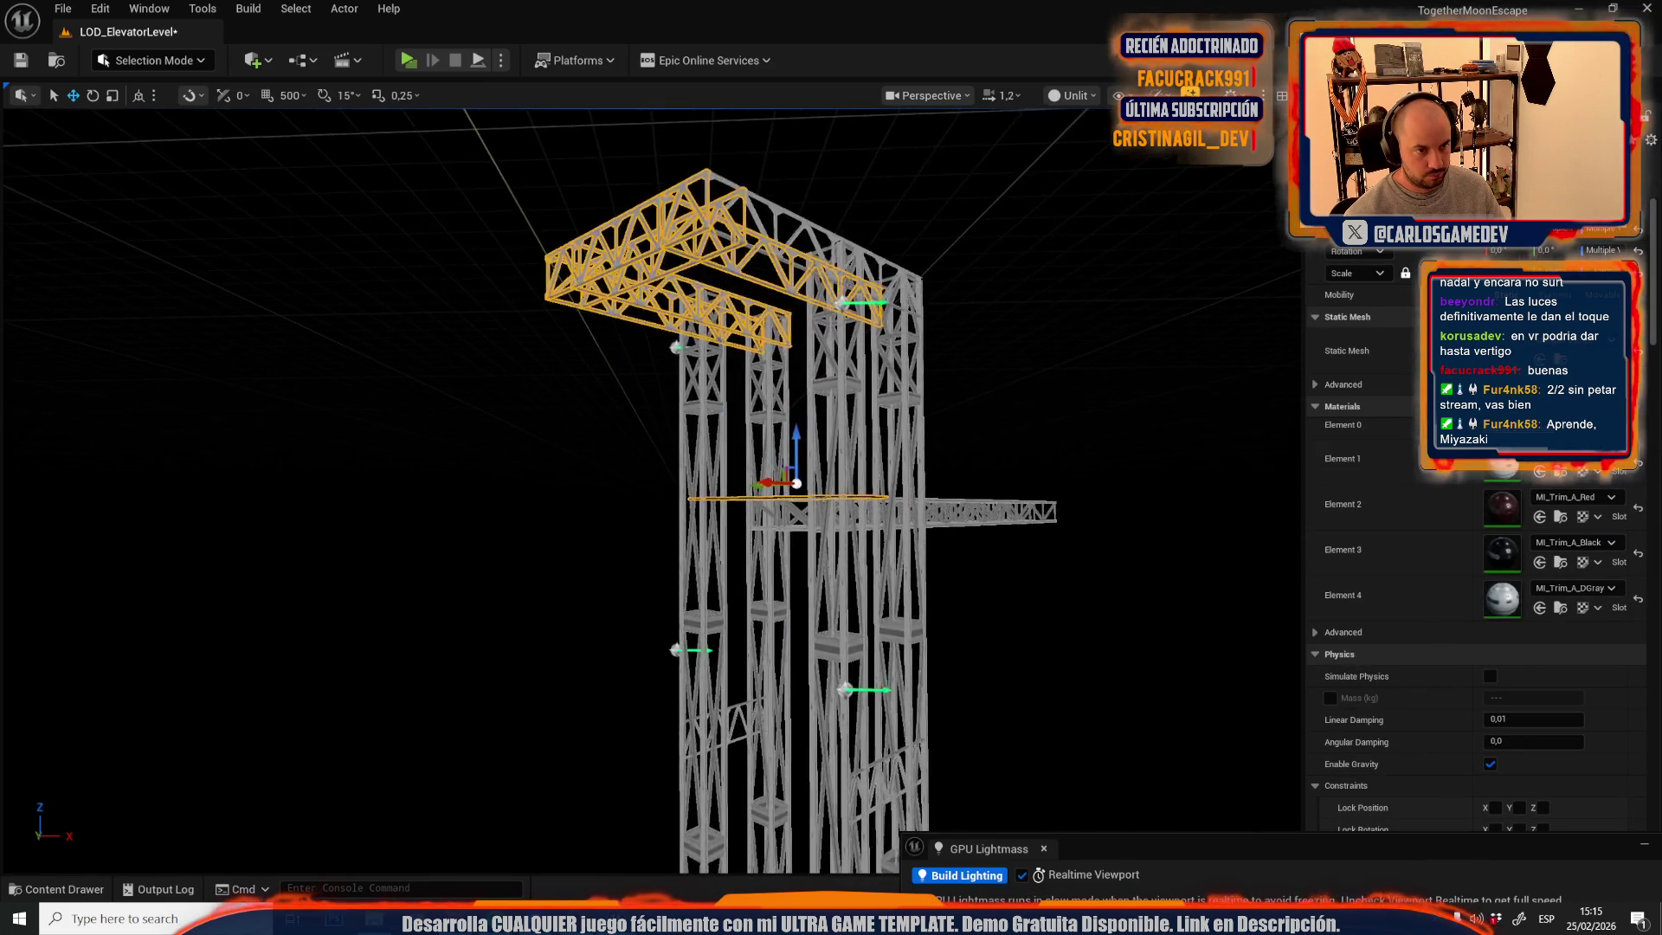
pyautogui.moveTo(796, 531)
pyautogui.mouseDown()
pyautogui.moveTo(795, 506)
pyautogui.moveTo(796, 532)
pyautogui.moveTo(780, 519)
pyautogui.mouseUp()
pyautogui.click(683, 390)
pyautogui.moveTo(683, 389)
pyautogui.mouseDown()
pyautogui.moveTo(621, 297)
pyautogui.moveTo(690, 547)
pyautogui.moveTo(690, 493)
pyautogui.moveTo(657, 485)
pyautogui.moveTo(658, 520)
pyautogui.moveTo(620, 501)
pyautogui.mouseUp()
pyautogui.keyDown('ctrl'); pyautogui.click(813, 506); pyautogui.keyUp('ctrl')
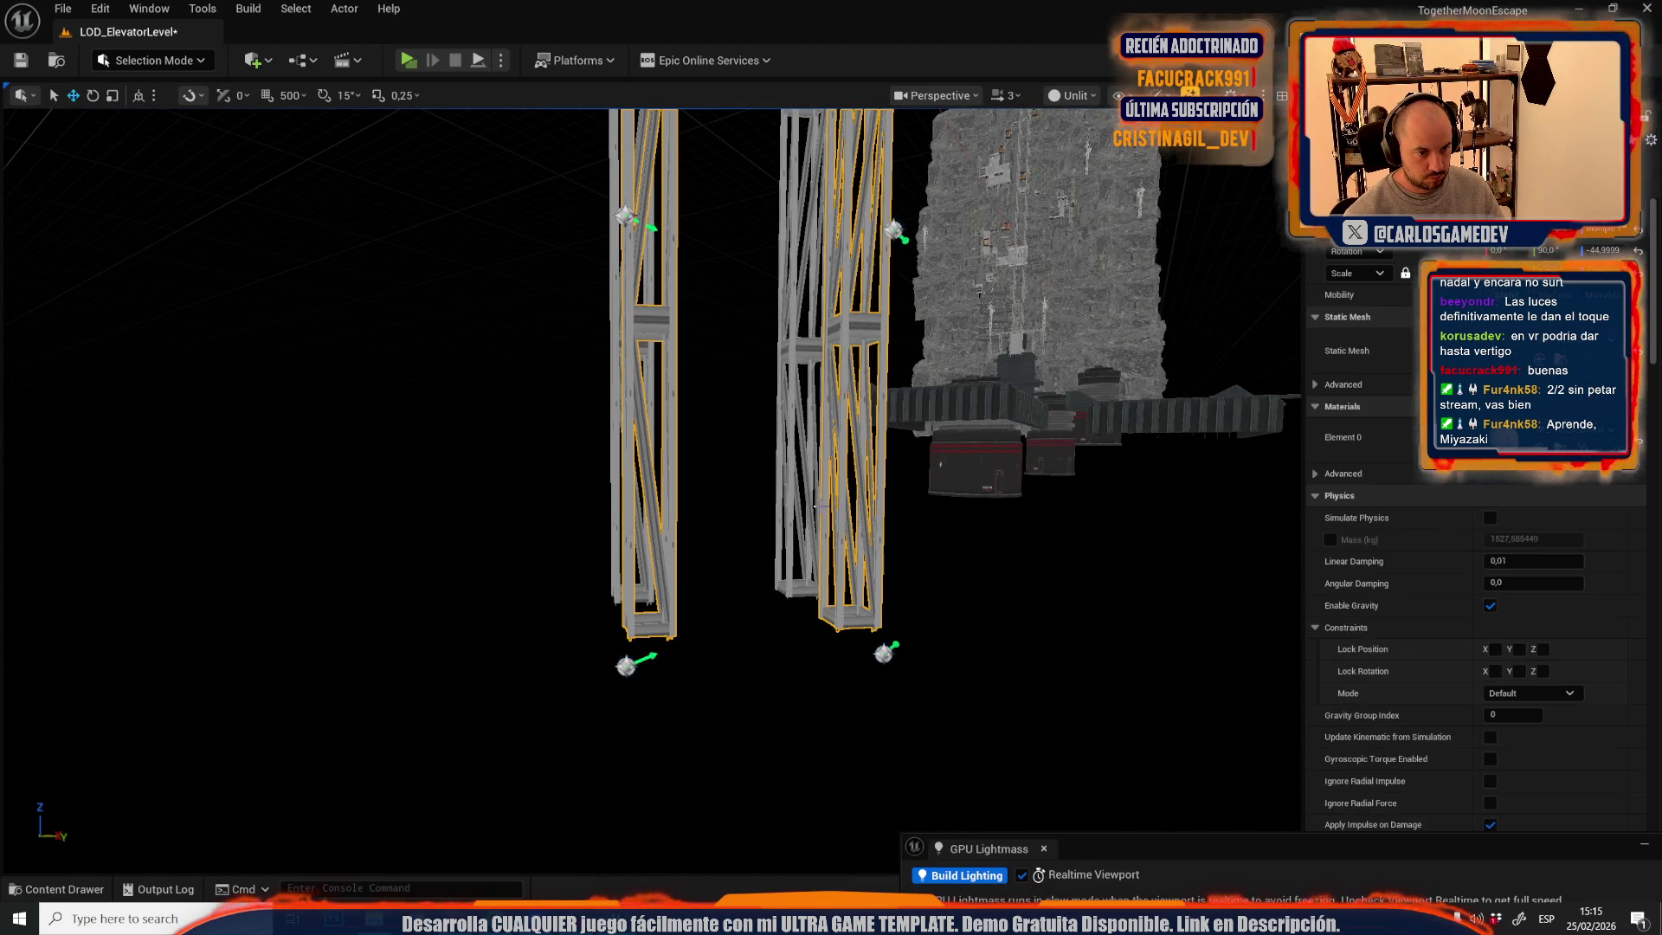
pyautogui.moveTo(668, 385)
pyautogui.mouseDown()
pyautogui.moveTo(742, 403)
pyautogui.moveTo(725, 419)
pyautogui.mouseUp()
pyautogui.keyDown('ctrl'); pyautogui.click(740, 429); pyautogui.keyUp('ctrl')
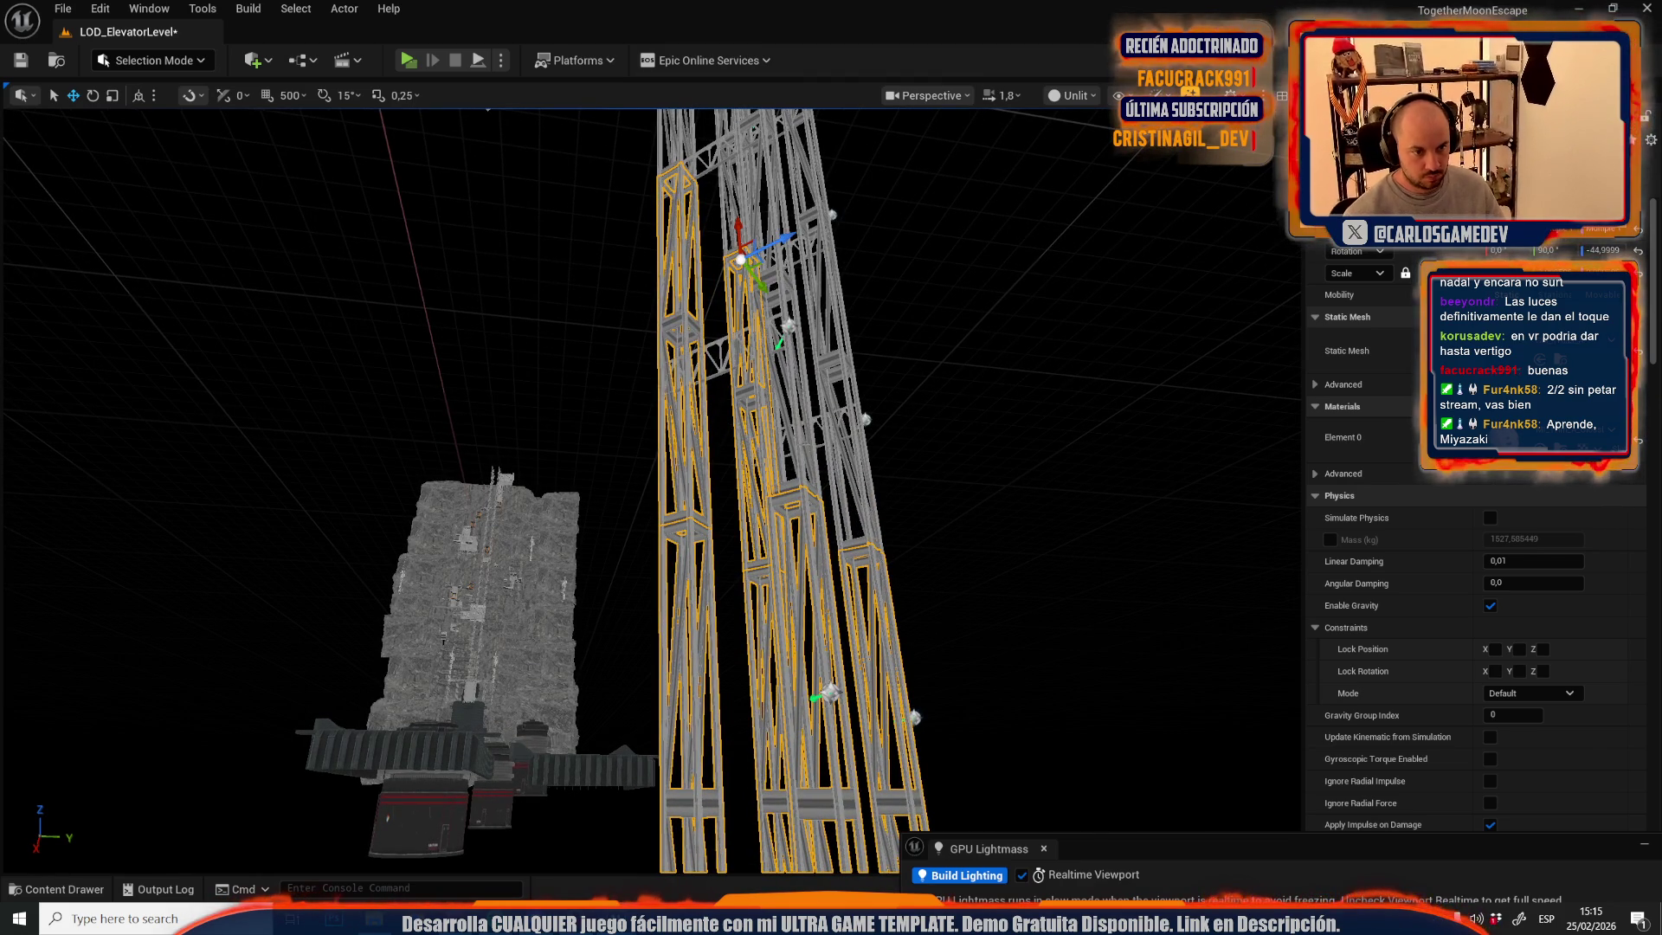
pyautogui.moveTo(847, 470); pyautogui.dragTo(742, 356)
pyautogui.keyDown('ctrl'); pyautogui.click(702, 321); pyautogui.keyUp('ctrl')
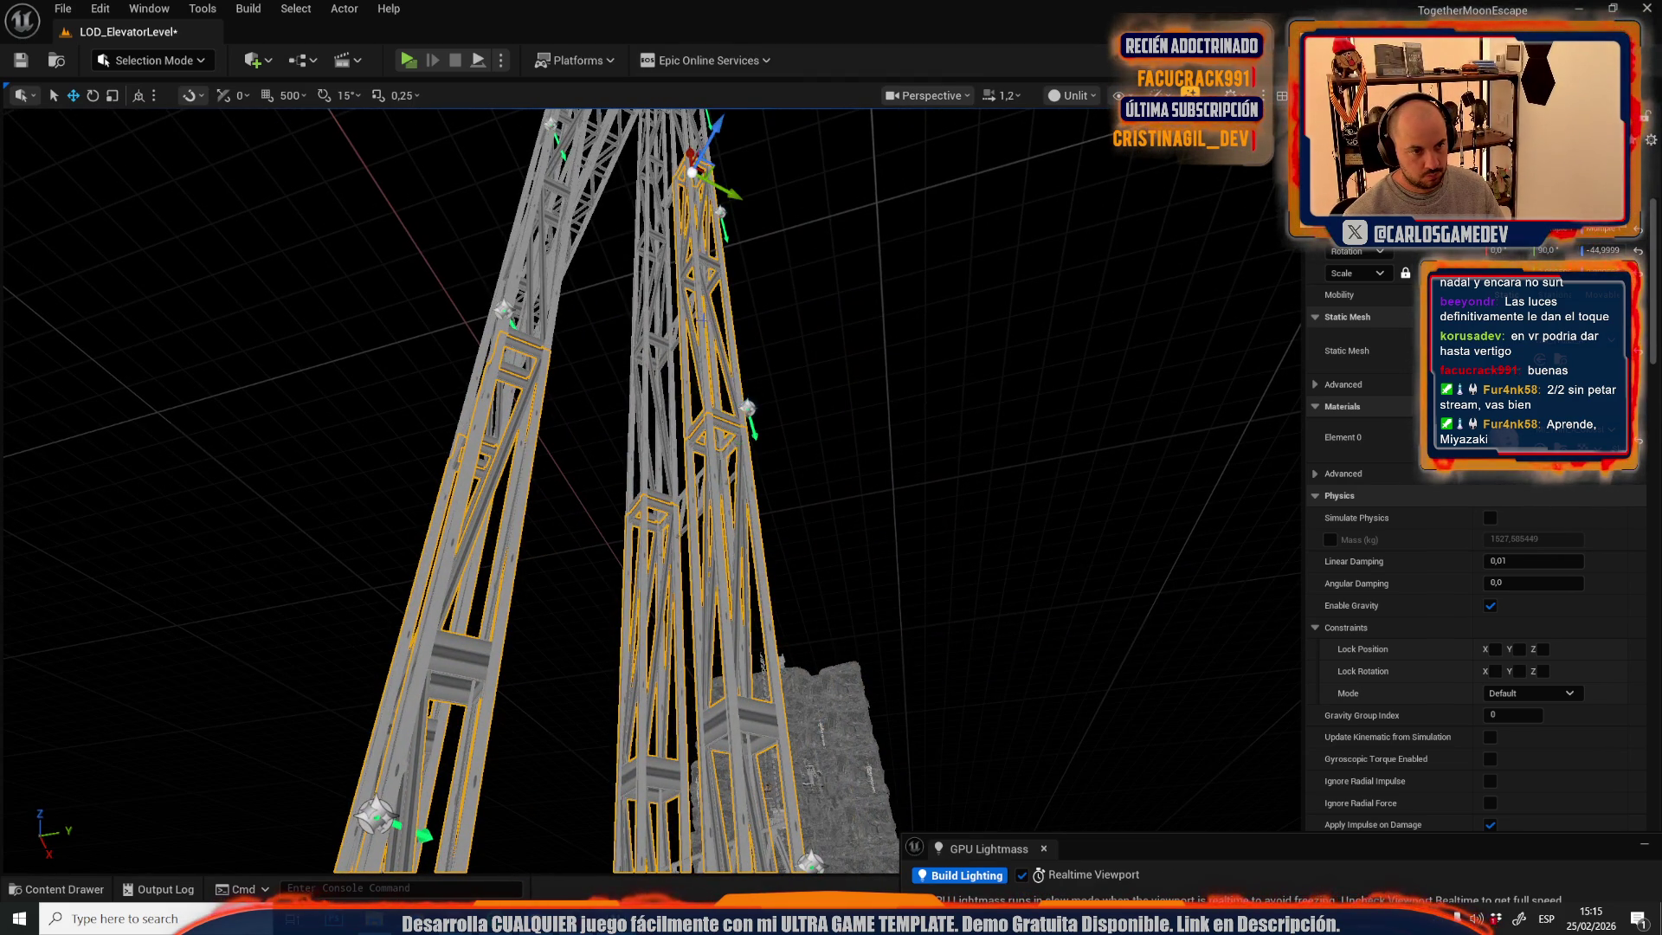
pyautogui.keyDown('ctrl'); pyautogui.click(645, 379); pyautogui.keyUp('ctrl')
# - Add the remaining lower truss piece to the selected group
pyautogui.moveTo(557, 322); pyautogui.dragTo(547, 389)
pyautogui.moveTo(684, 303); pyautogui.dragTo(683, 355)
pyautogui.moveTo(683, 460); pyautogui.dragTo(720, 524)
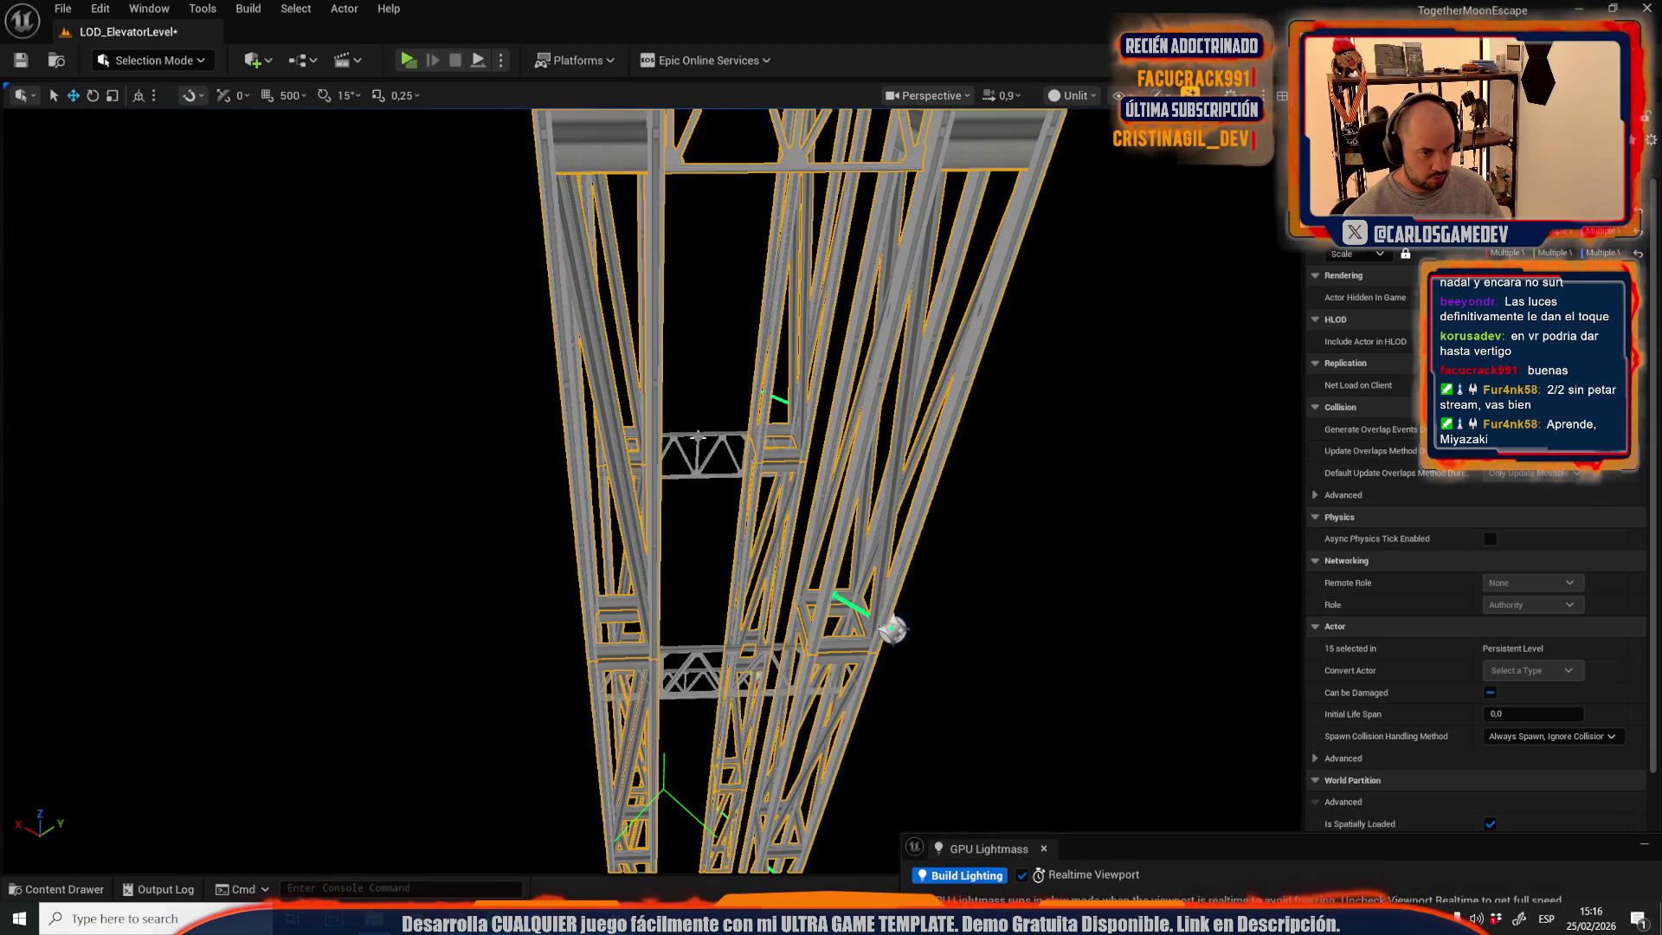
pyautogui.keyDown('ctrl'); pyautogui.click(707, 645); pyautogui.keyUp('ctrl')
pyautogui.moveTo(707, 645); pyautogui.dragTo(708, 645)
pyautogui.moveTo(538, 431); pyautogui.dragTo(522, 483)
pyautogui.scroll(2, 538, 430)
pyautogui.scroll(2, 522, 483)
pyautogui.moveTo(620, 307); pyautogui.dragTo(681, 762)
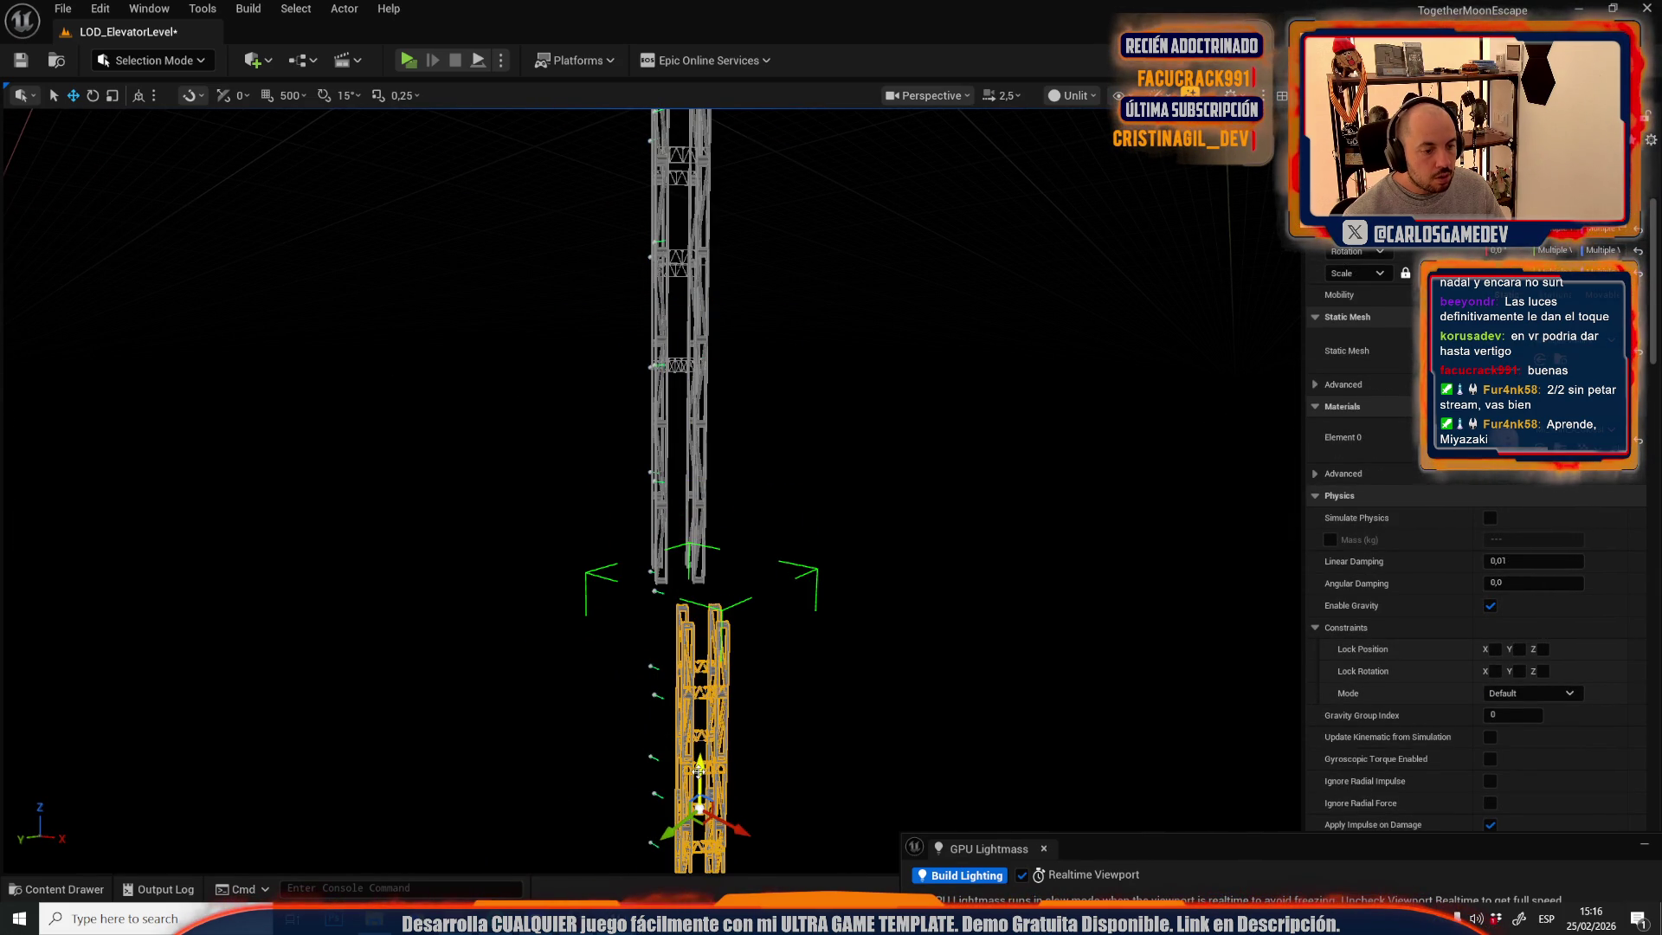
# - Undo the stray move and shift the selected tower sections vertically along Z
pyautogui.hotkey('ctrl', 'z')
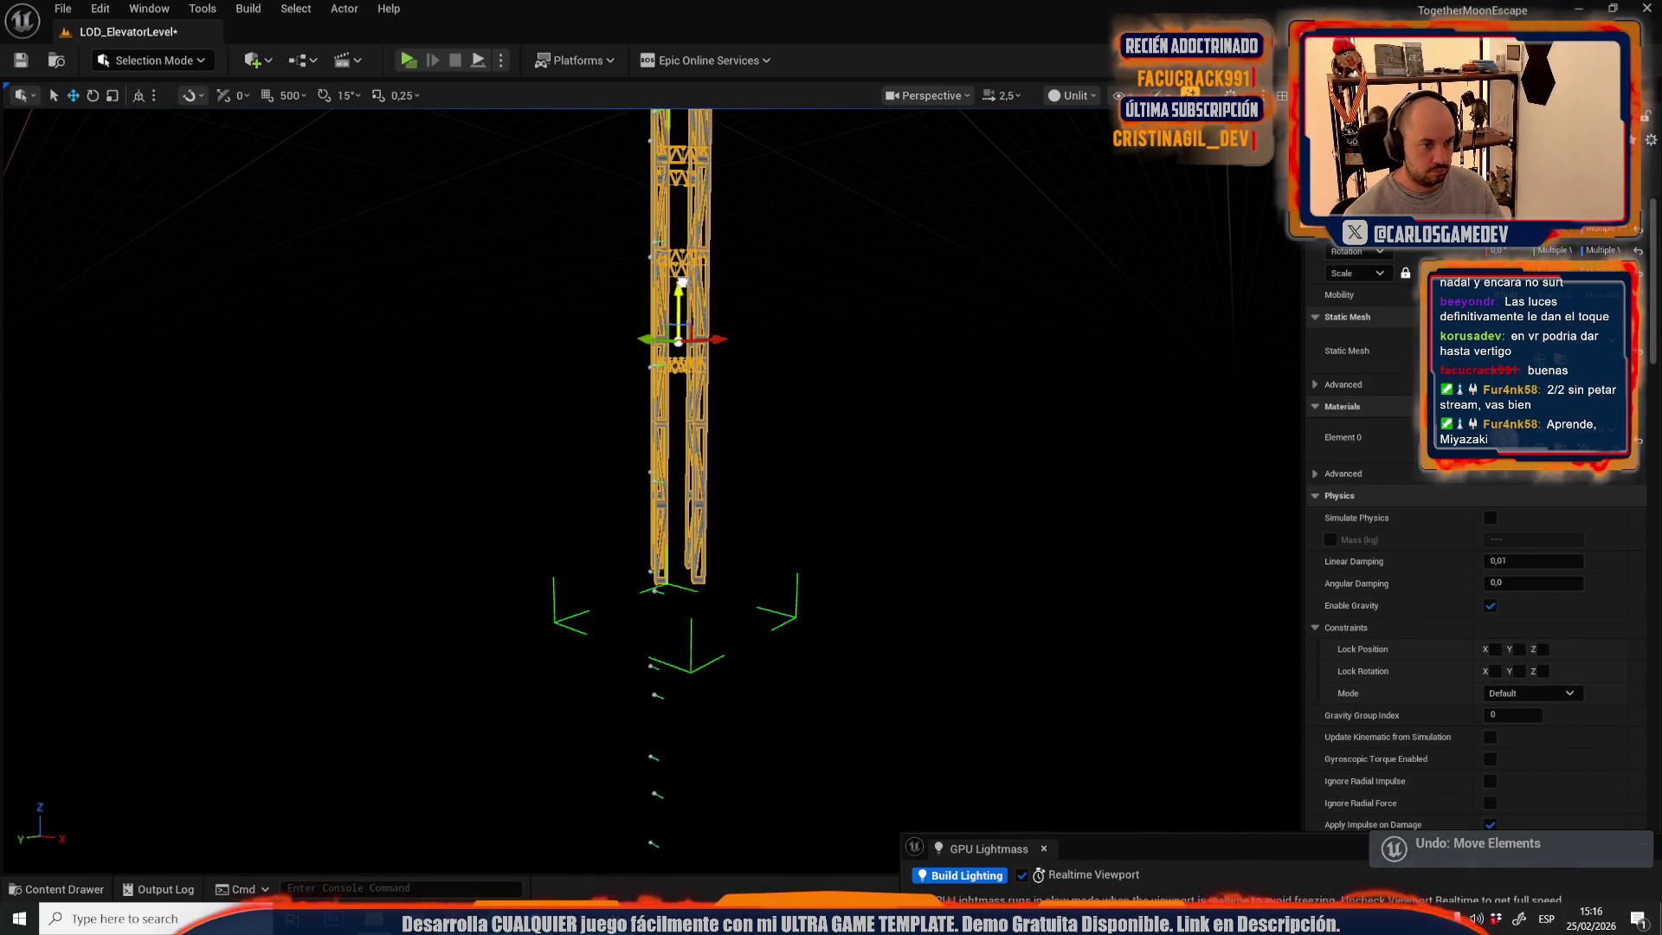
pyautogui.moveTo(681, 282); pyautogui.dragTo(663, 746)
pyautogui.scroll(6, 676, 797)
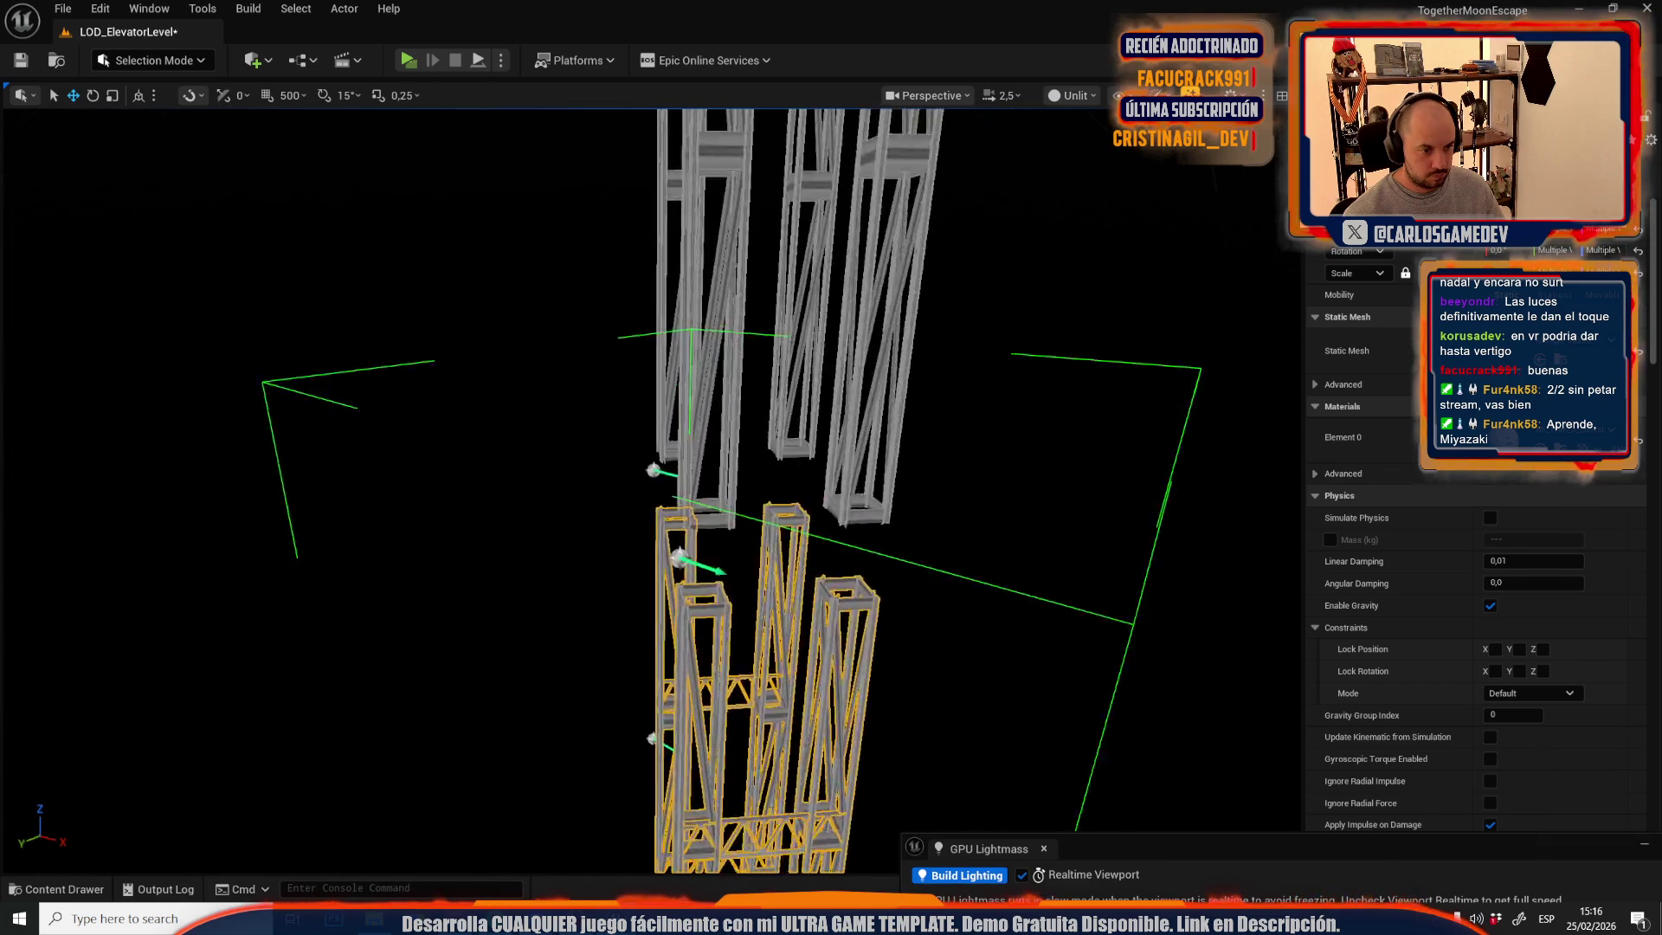
pyautogui.moveTo(707, 620); pyautogui.dragTo(712, 472)
pyautogui.scroll(-15, 684, 485)
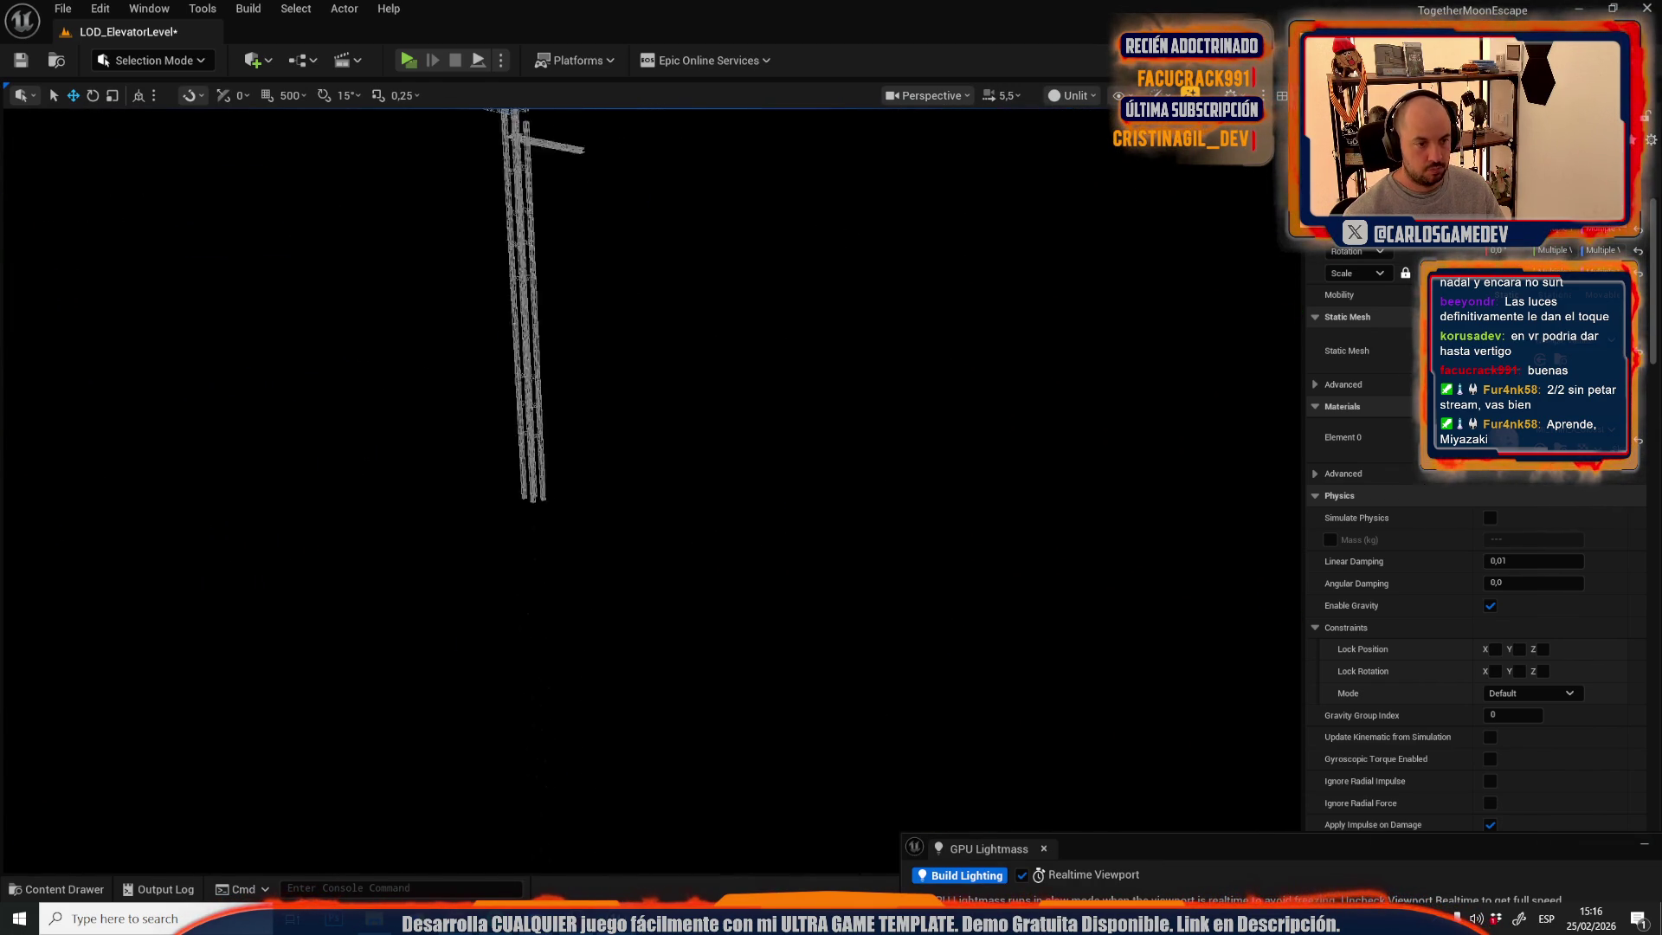
pyautogui.scroll(10, 767, 457)
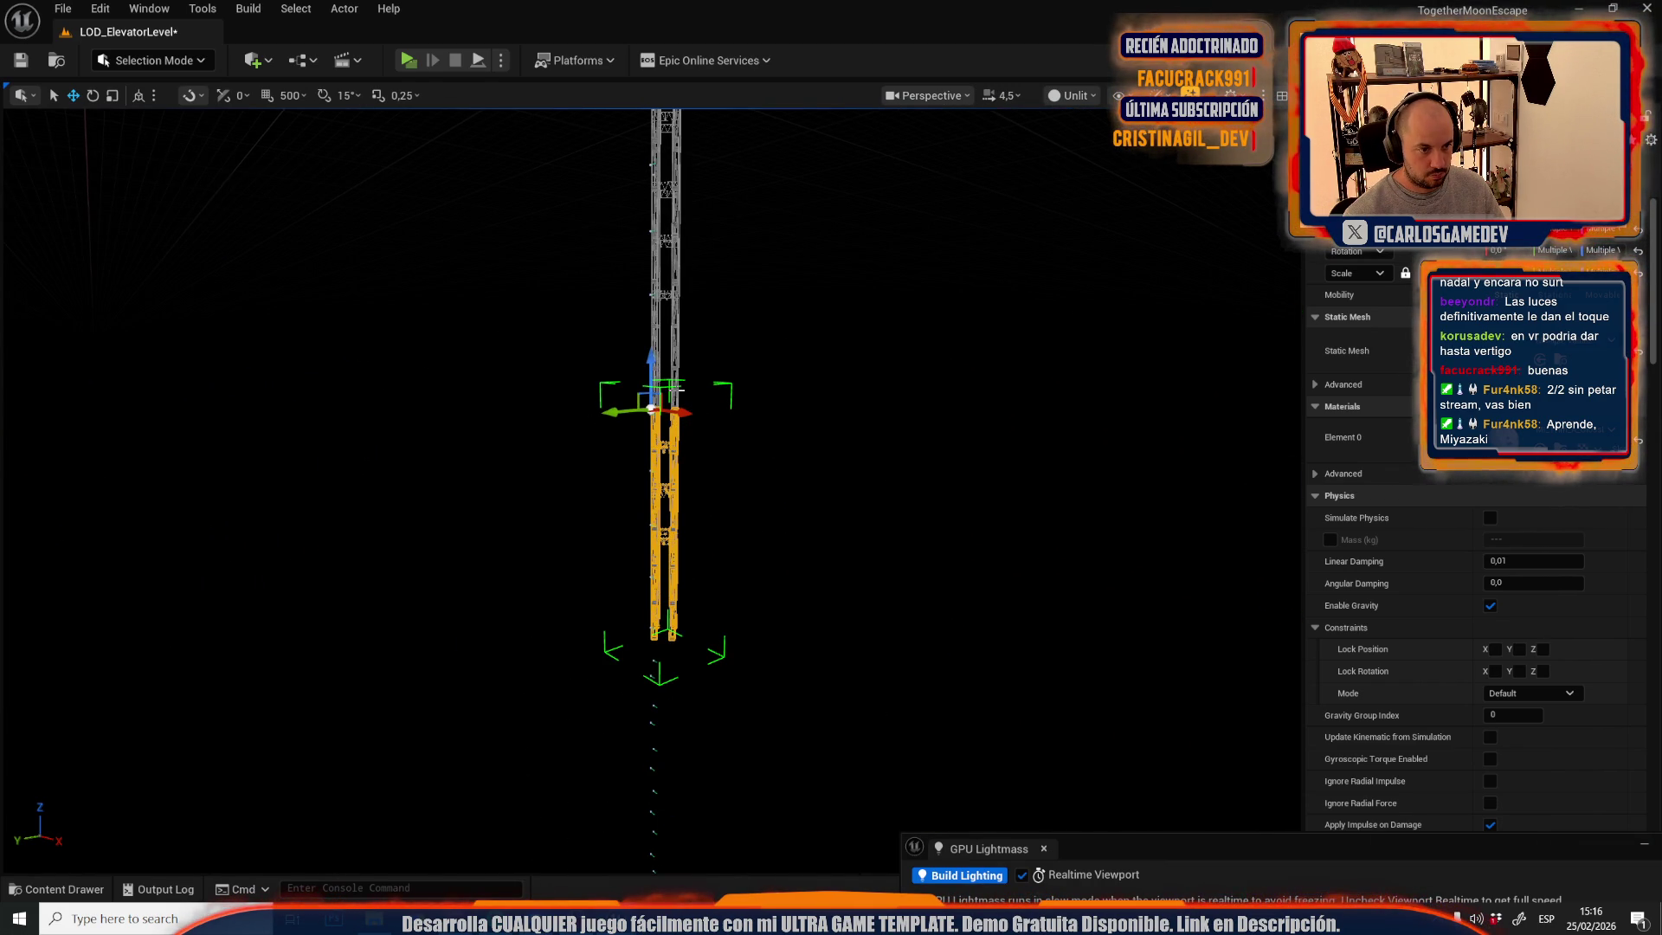
# - Add the upper truss tower and drag all three sections down to the tower base
pyautogui.keyDown('ctrl'); pyautogui.click(658, 342); pyautogui.keyUp('ctrl')
pyautogui.moveTo(666, 283); pyautogui.dragTo(649, 731)
pyautogui.scroll(10, 648, 731)
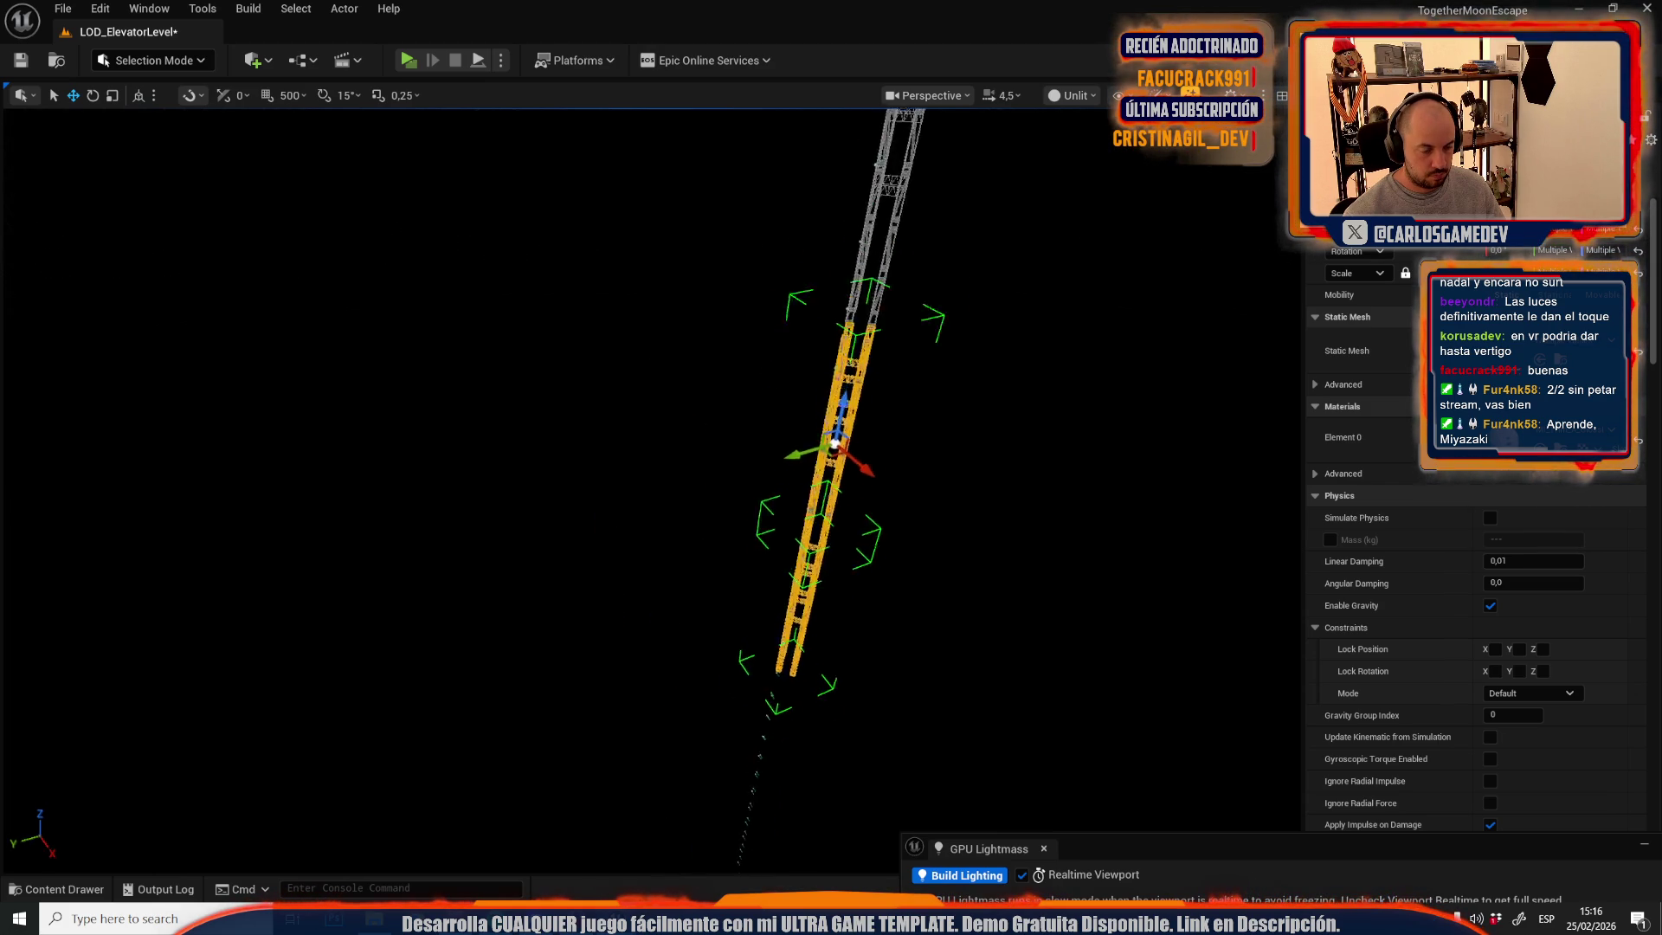
pyautogui.scroll(1, 679, 753)
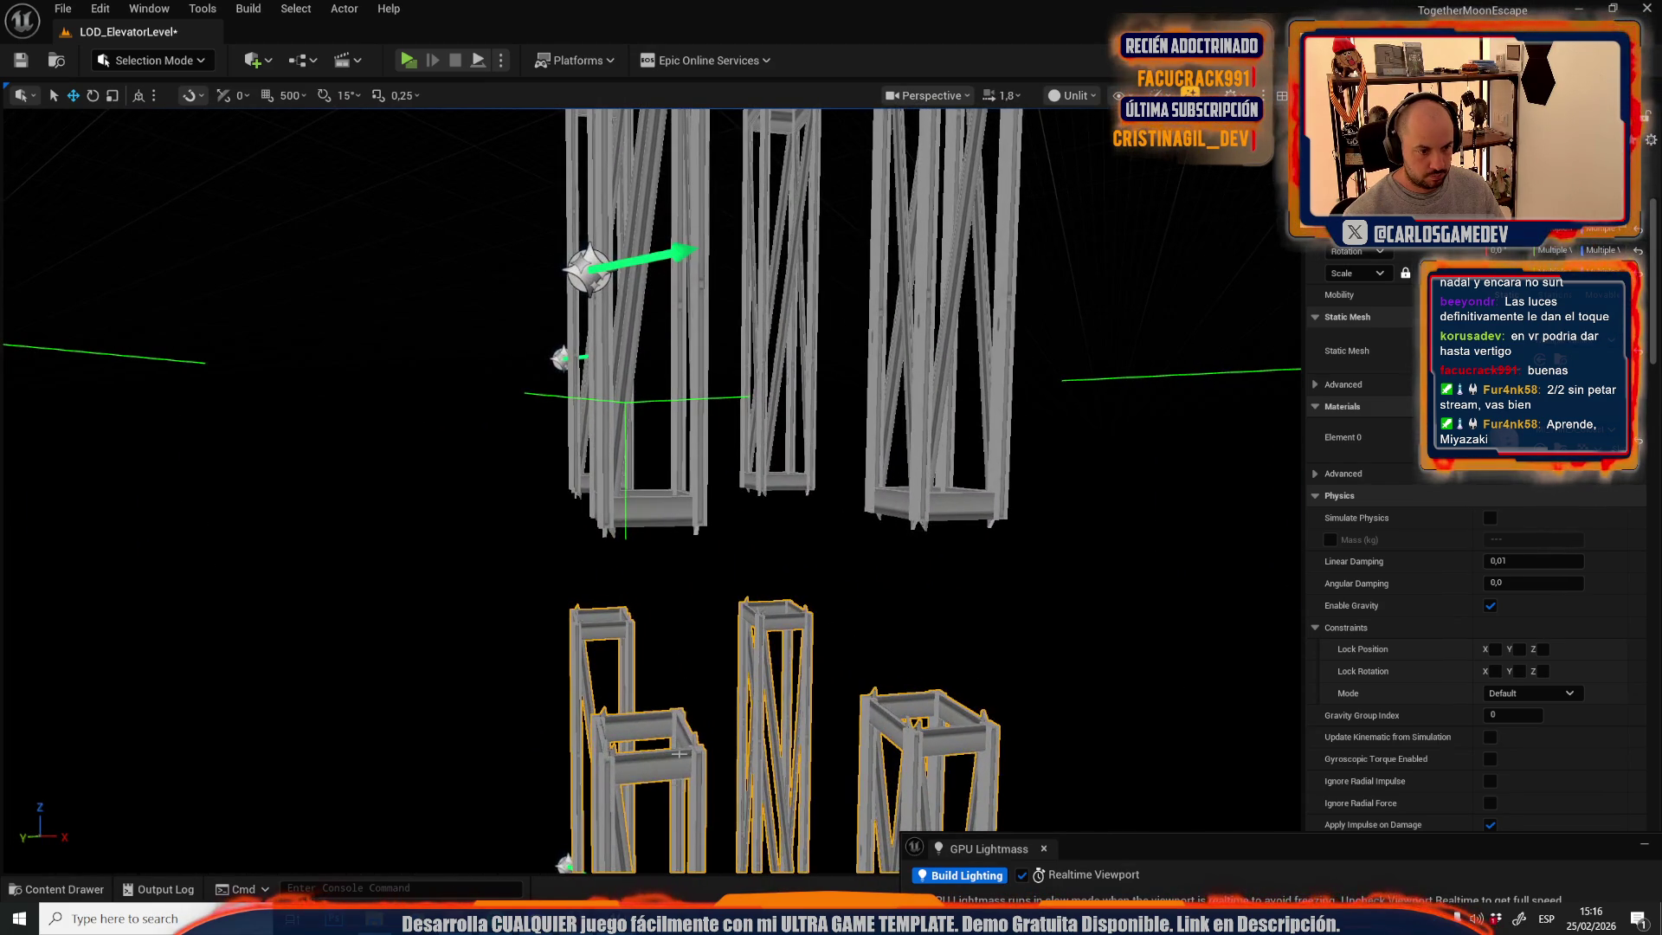
pyautogui.moveTo(680, 737)
pyautogui.mouseDown()
pyautogui.moveTo(718, 524)
pyautogui.moveTo(748, 485)
pyautogui.moveTo(574, 445)
pyautogui.moveTo(531, 299)
pyautogui.moveTo(640, 293)
pyautogui.mouseUp()
pyautogui.scroll(-10, 748, 485)
pyautogui.scroll(2, 703, 403)
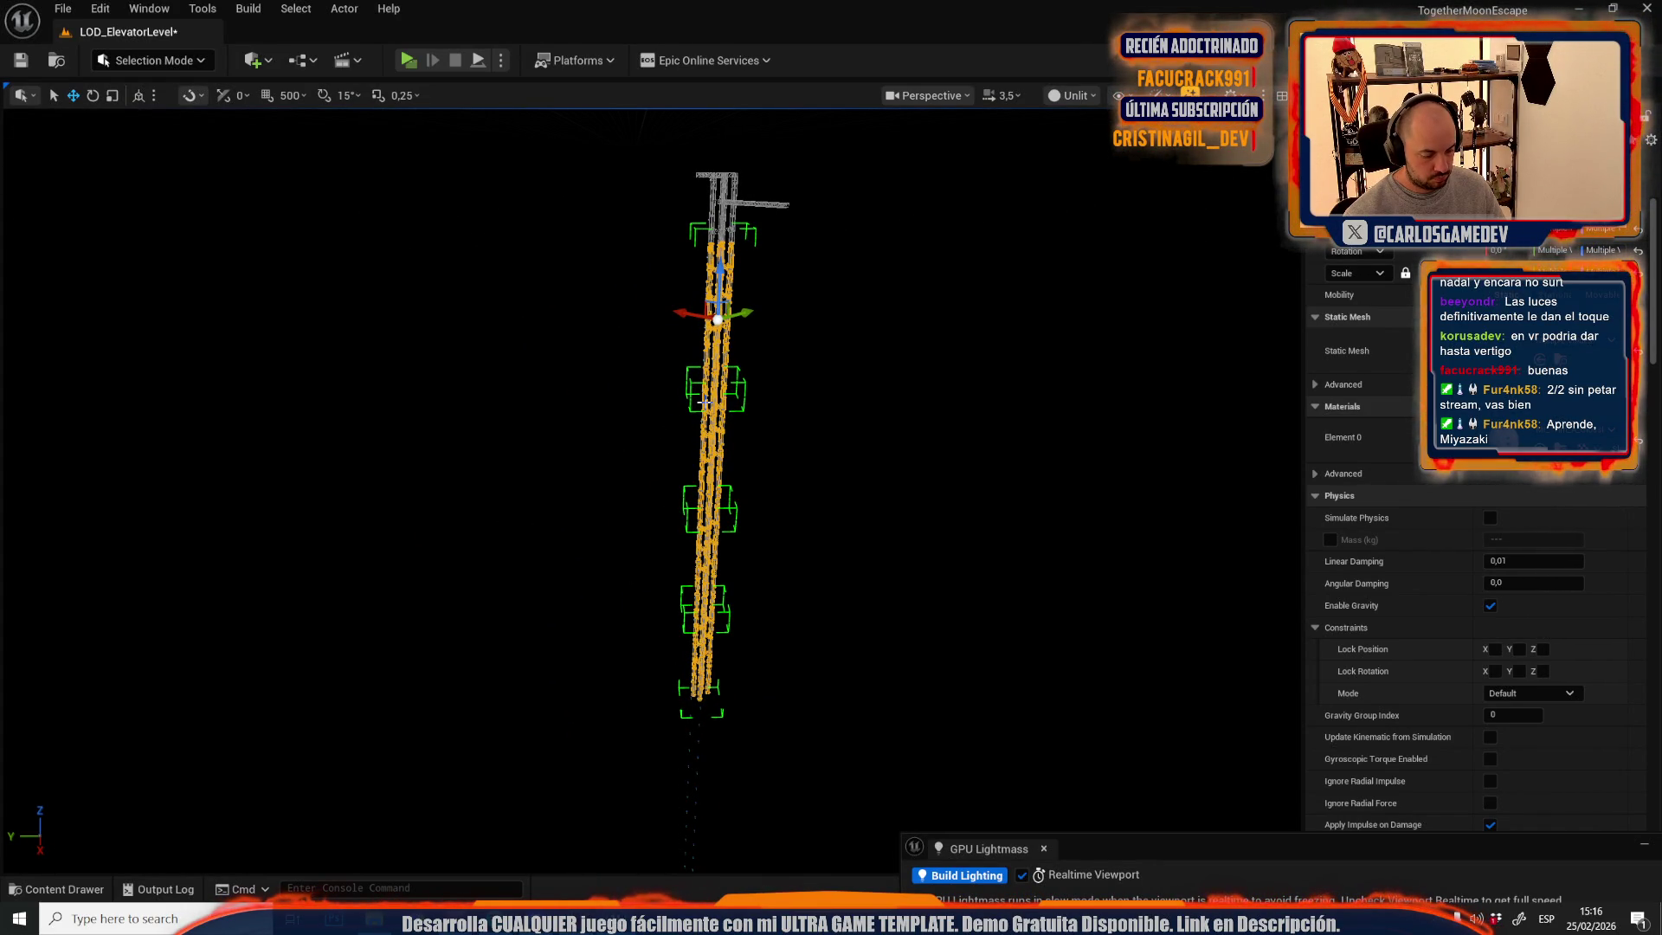
pyautogui.scroll(2, 704, 402)
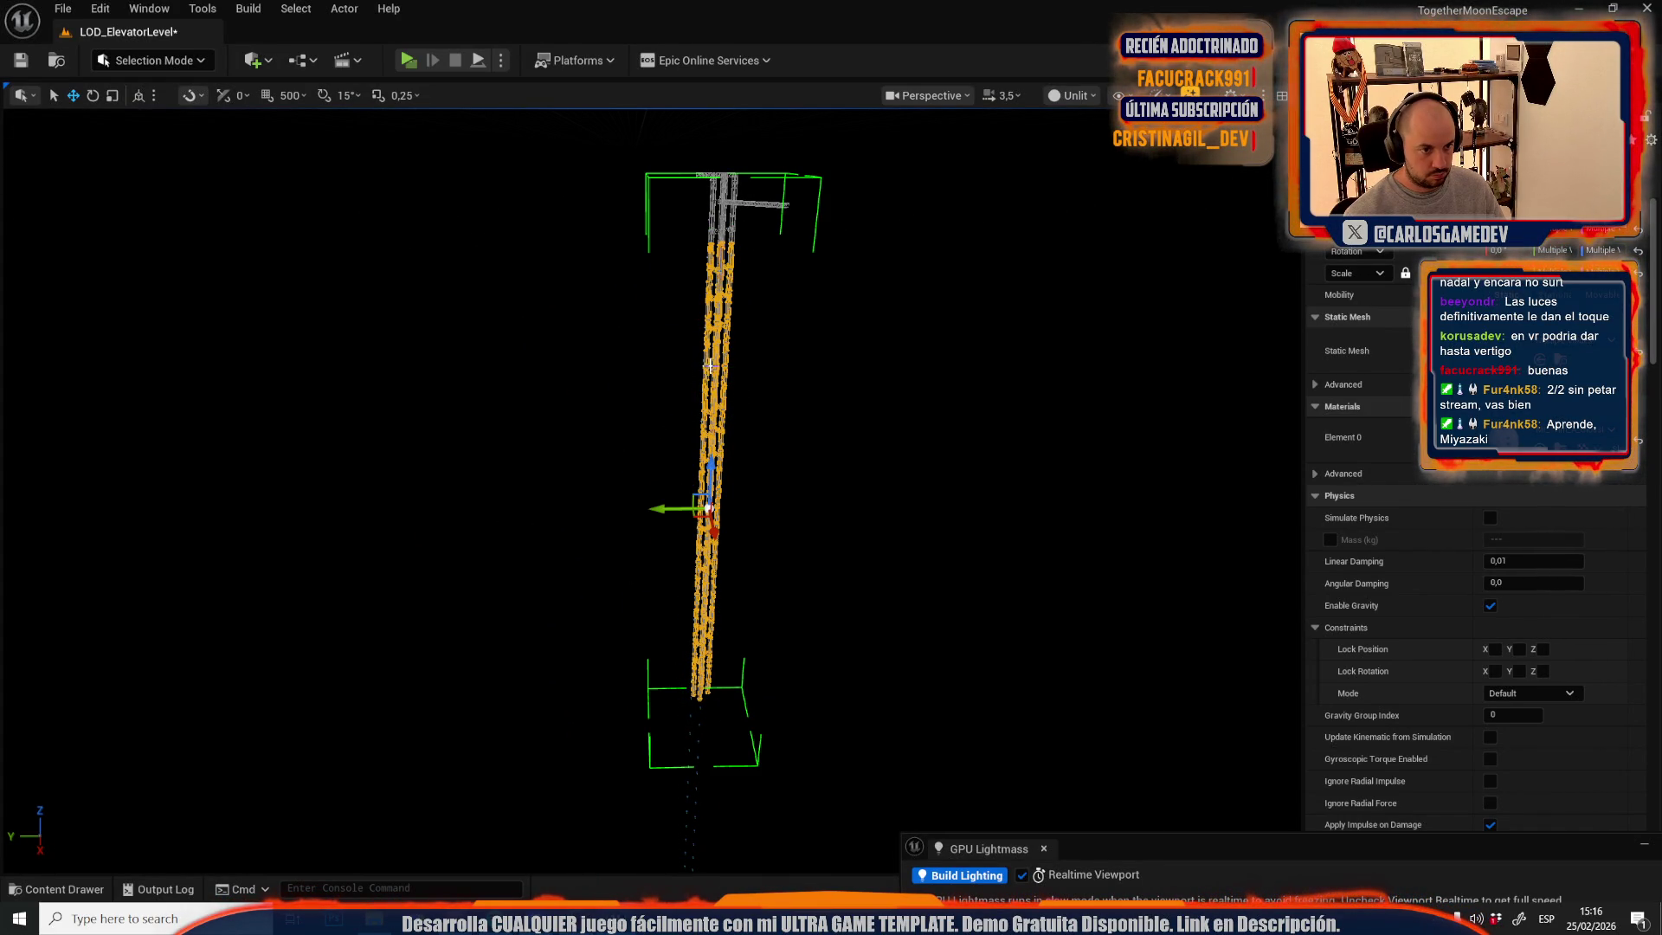
pyautogui.moveTo(713, 453); pyautogui.dragTo(718, 852)
pyautogui.press('f')
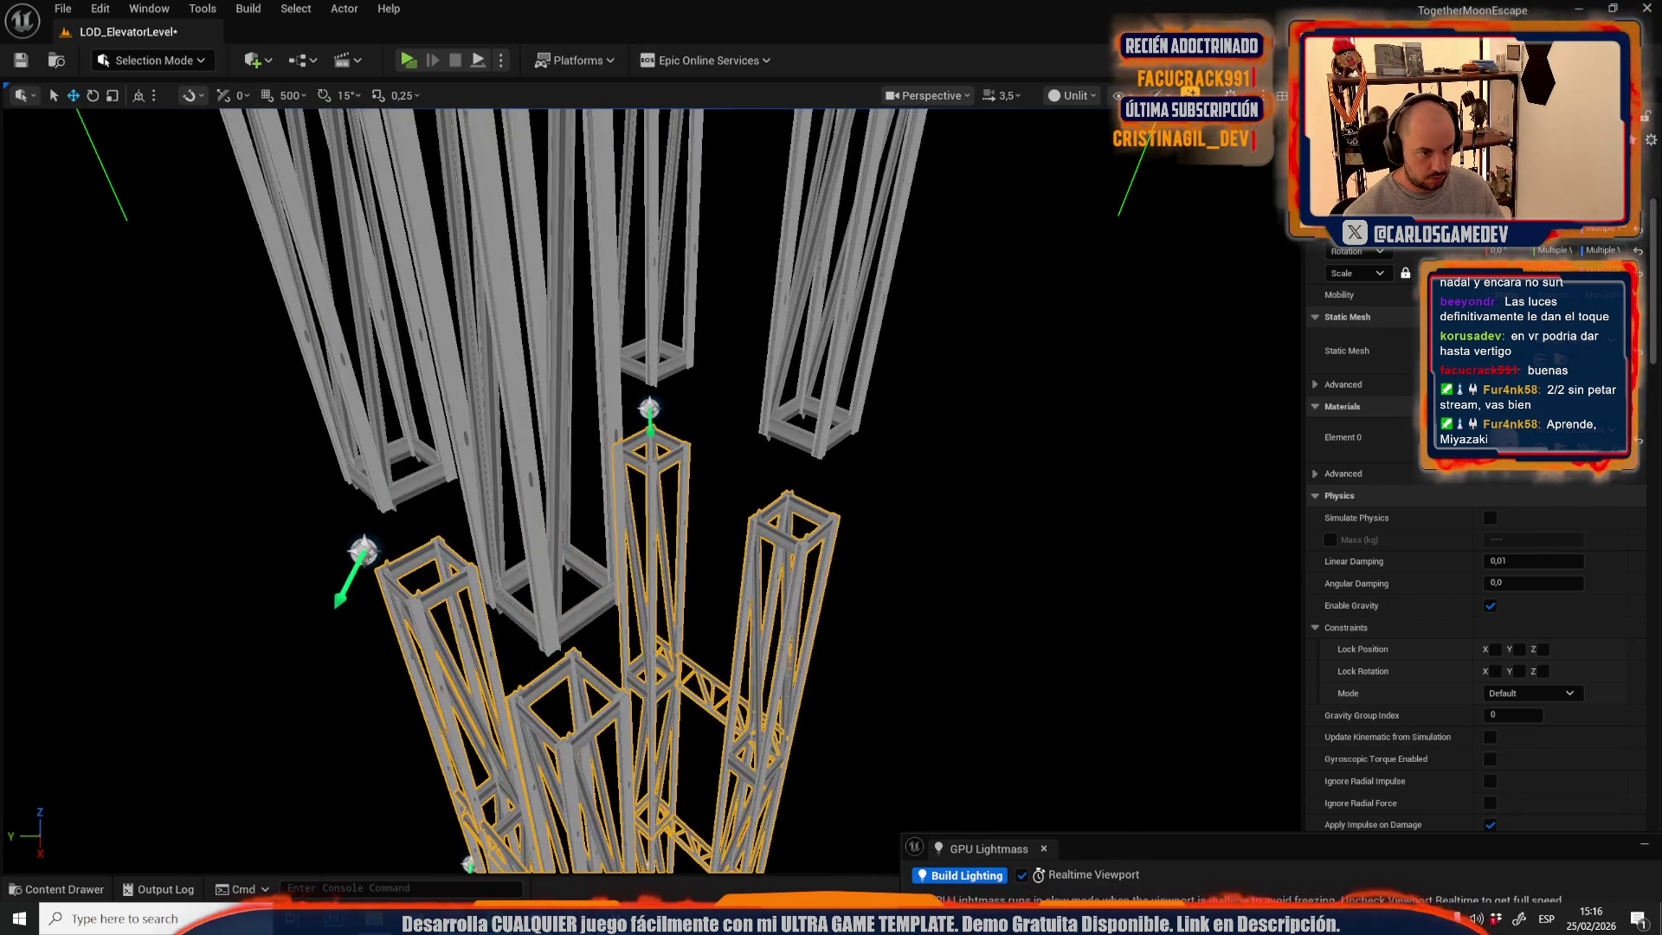
# - Orbit to an angled view and select the elevator arm mesh
pyautogui.scroll(-10, 633, 513)
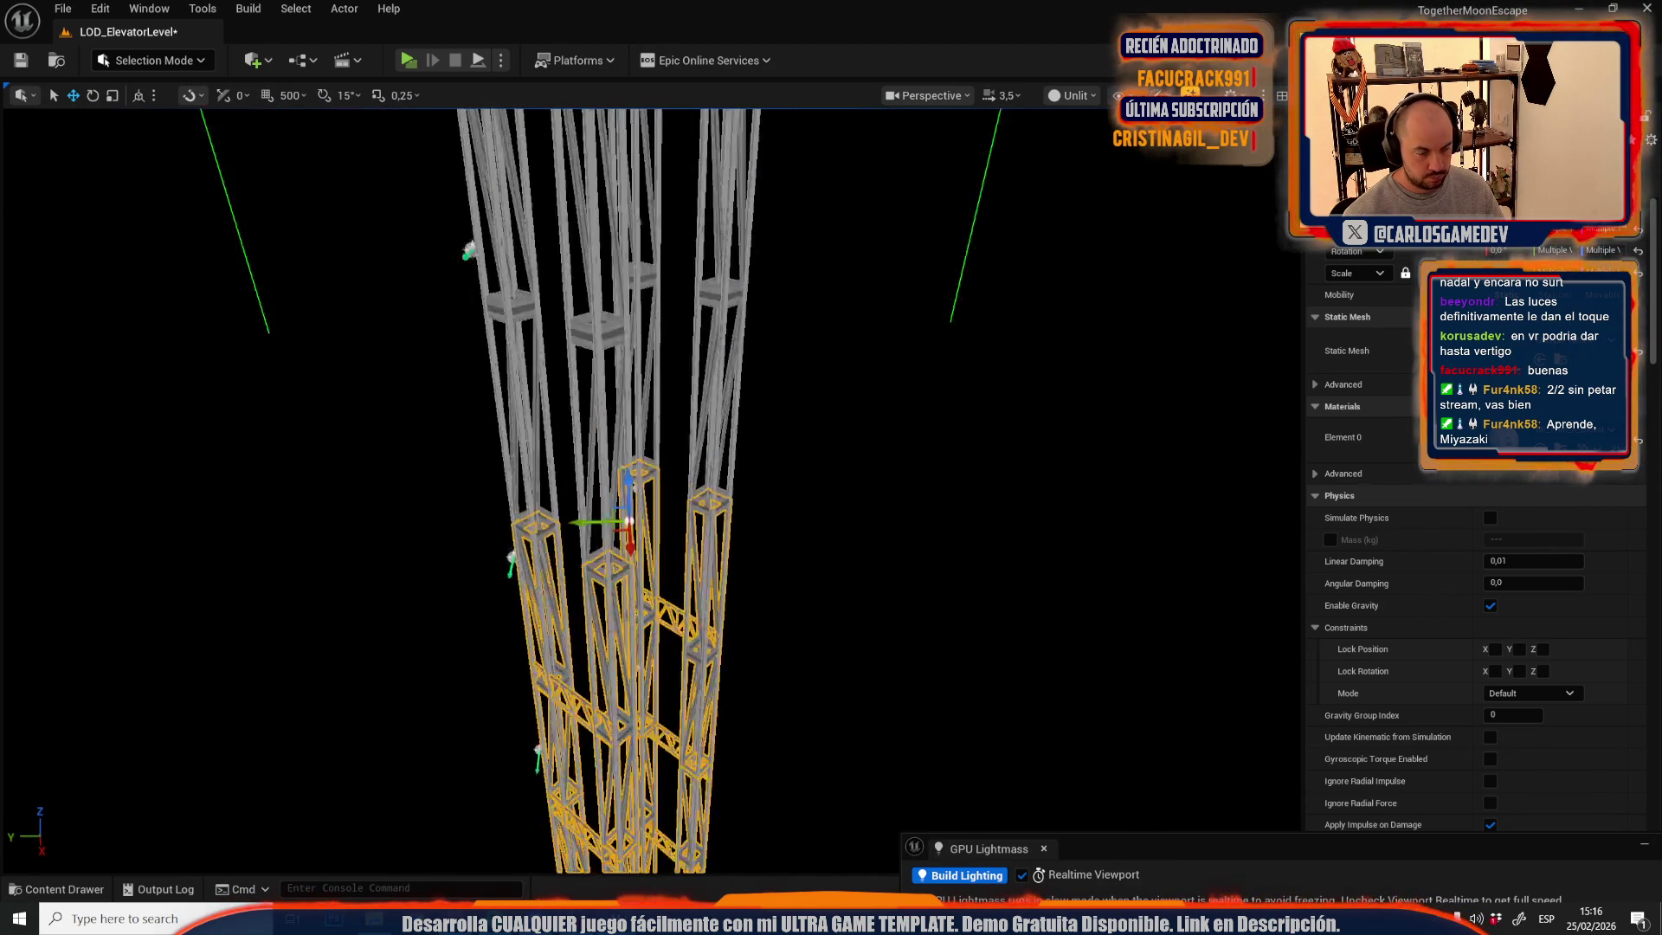
pyautogui.moveTo(512, 392)
pyautogui.mouseDown()
pyautogui.moveTo(654, 438)
pyautogui.moveTo(512, 392)
pyautogui.mouseUp()
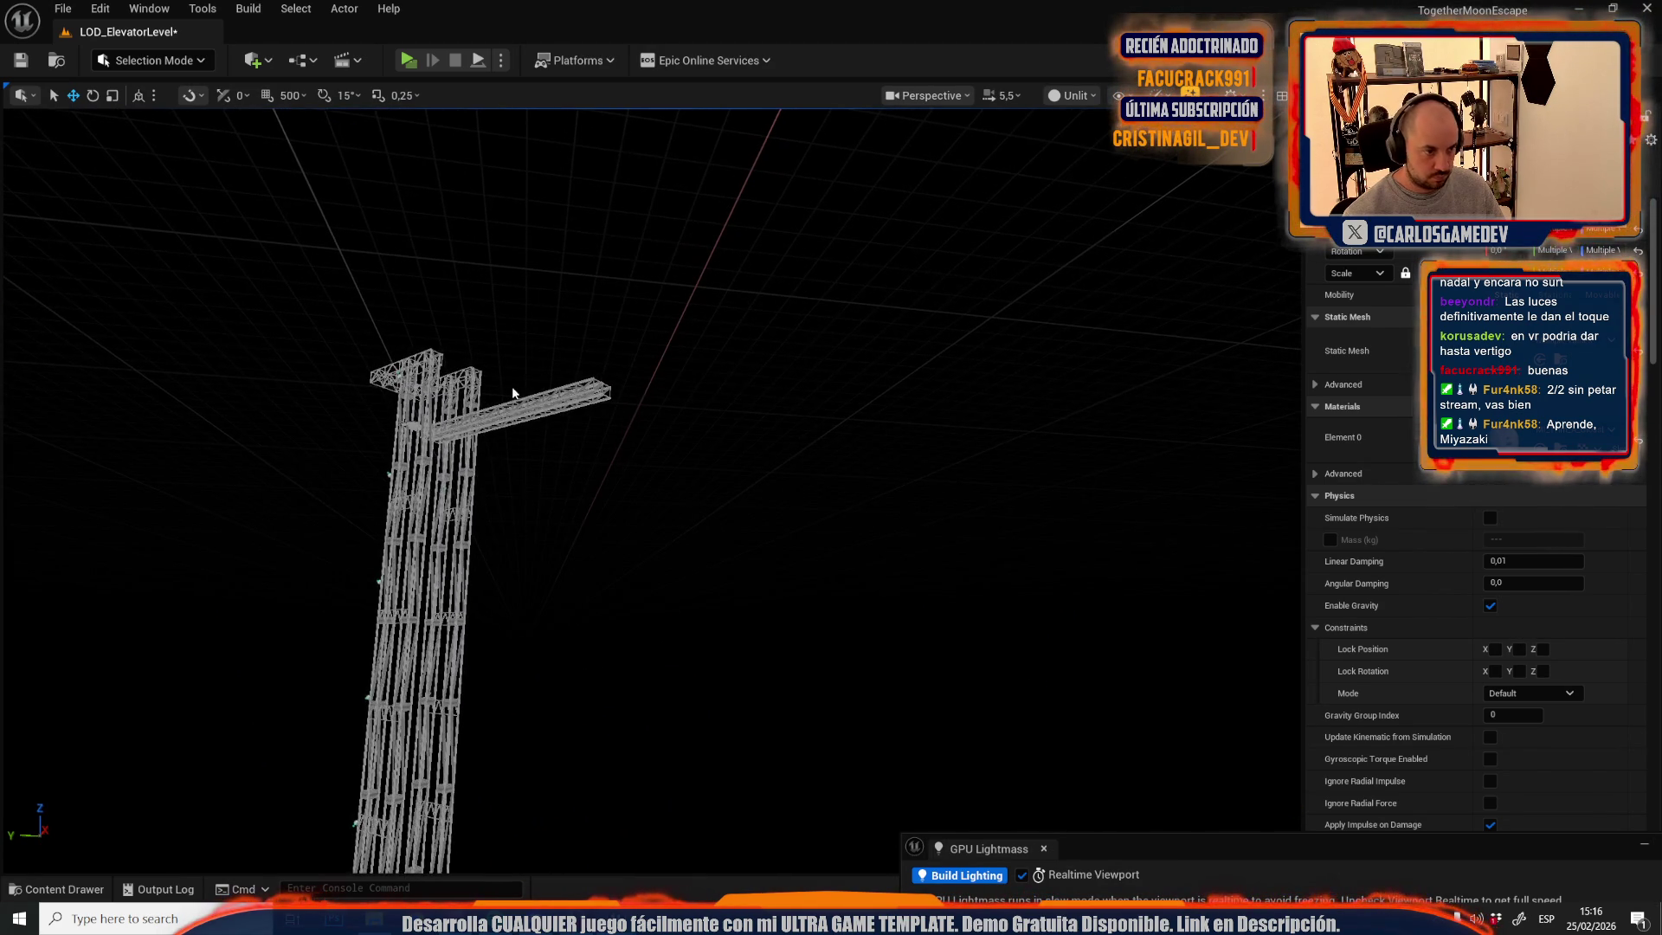
pyautogui.click(514, 397)
pyautogui.press('f')
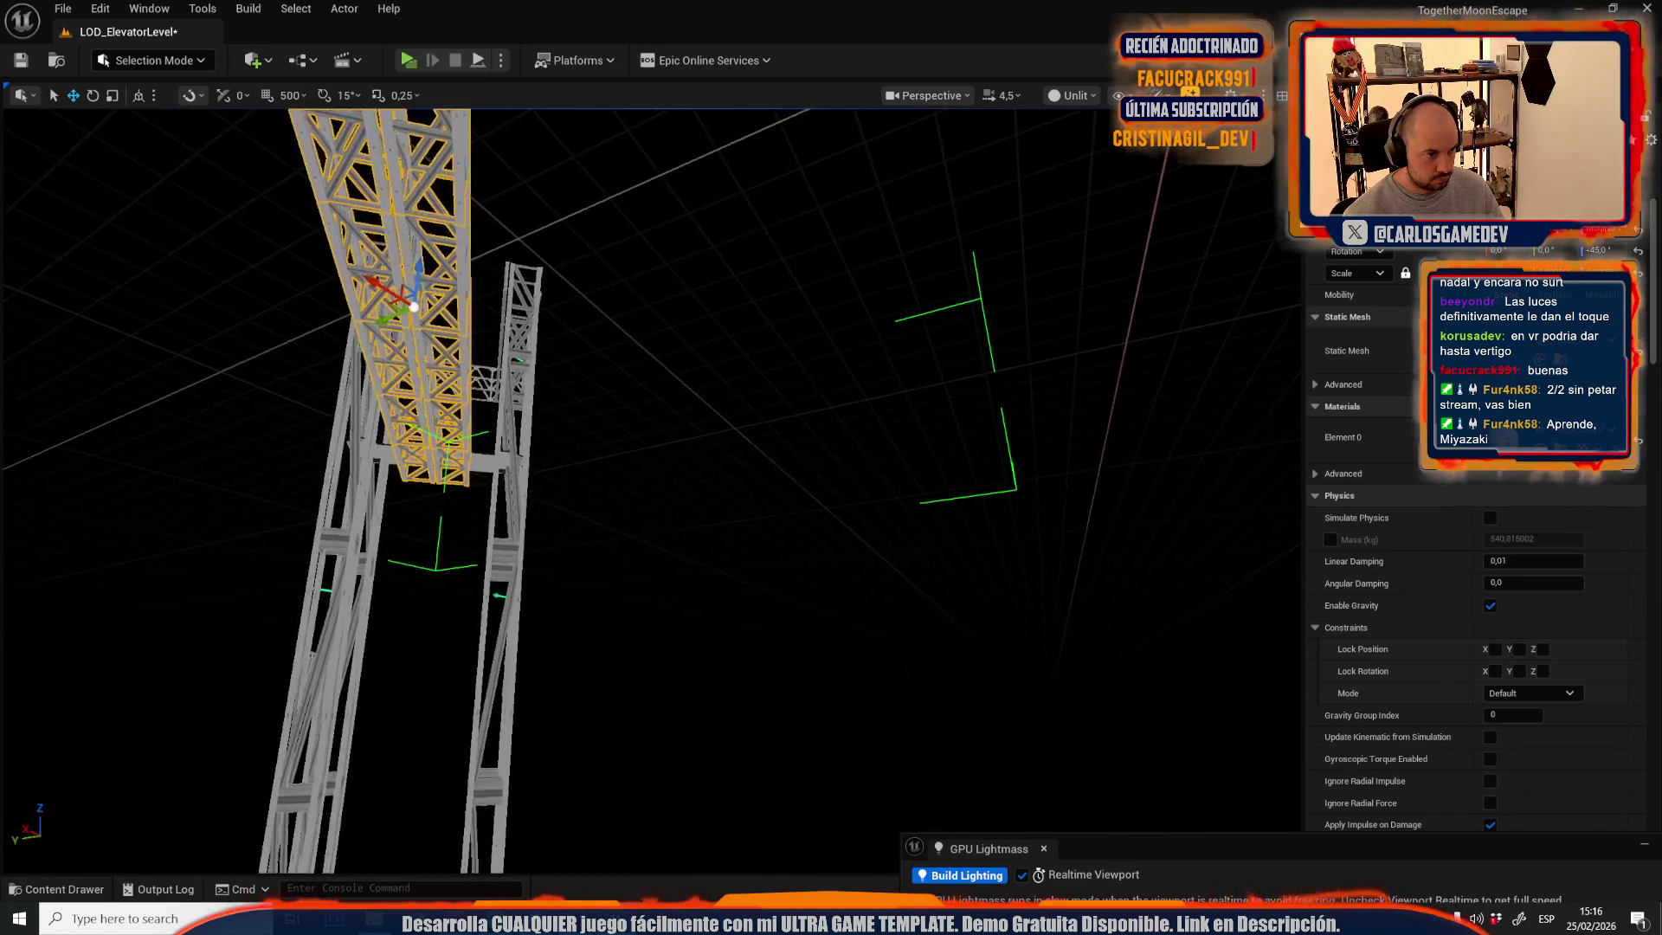
pyautogui.scroll(3, 528, 448)
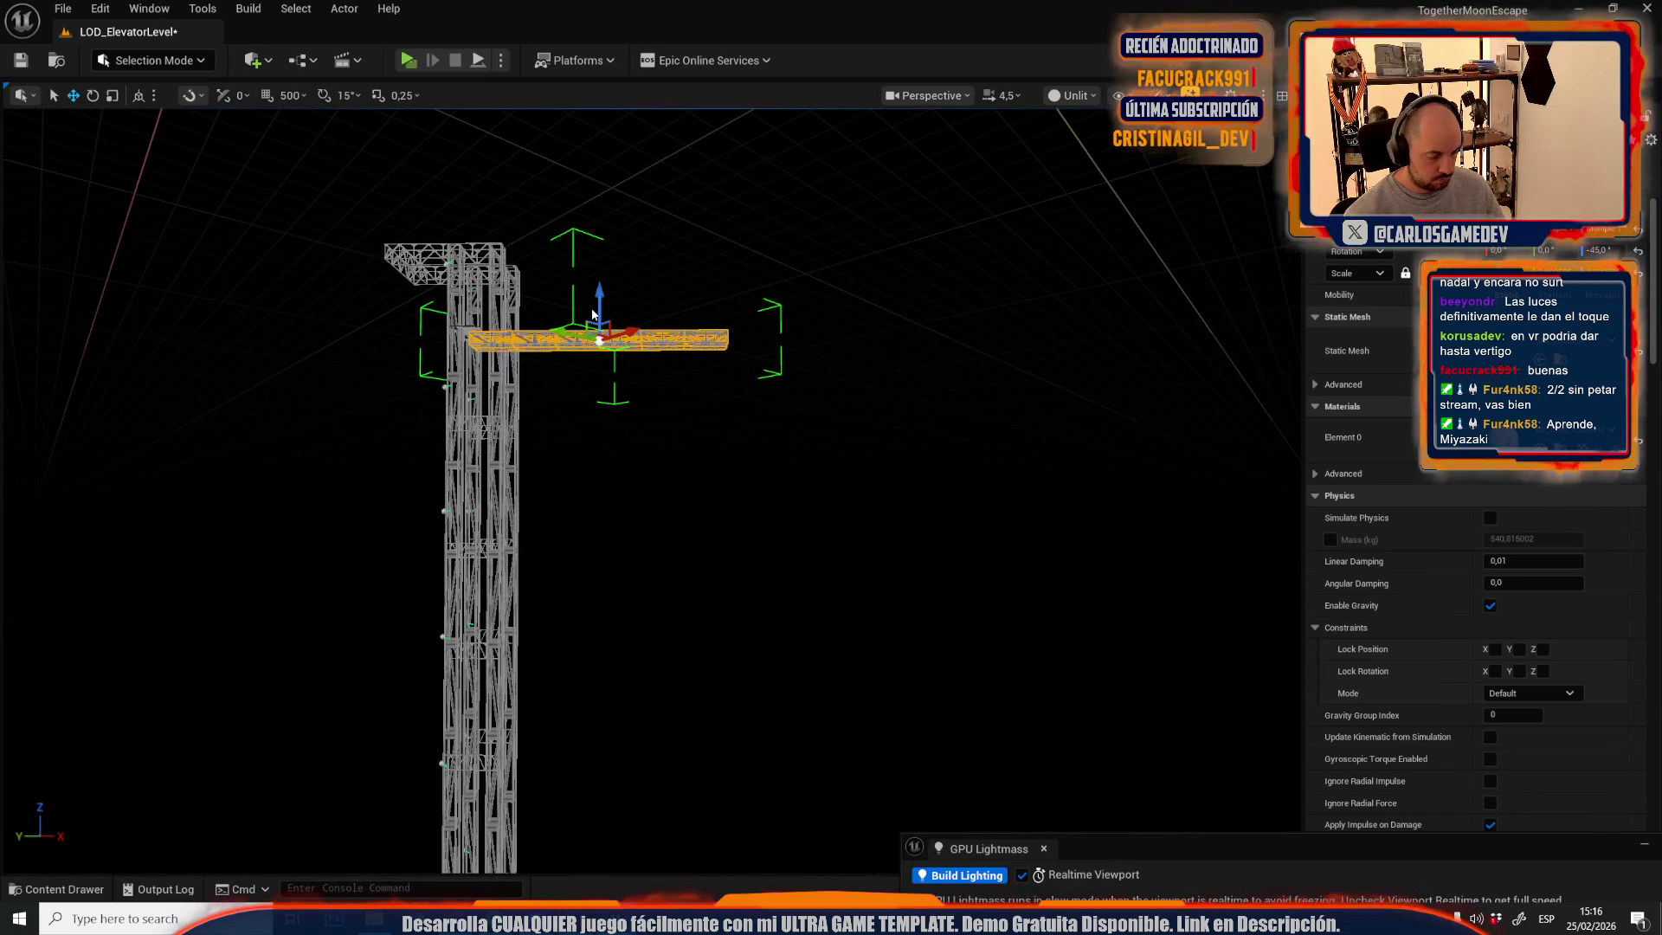
pyautogui.moveTo(592, 312); pyautogui.dragTo(604, 475)
pyautogui.press('f')
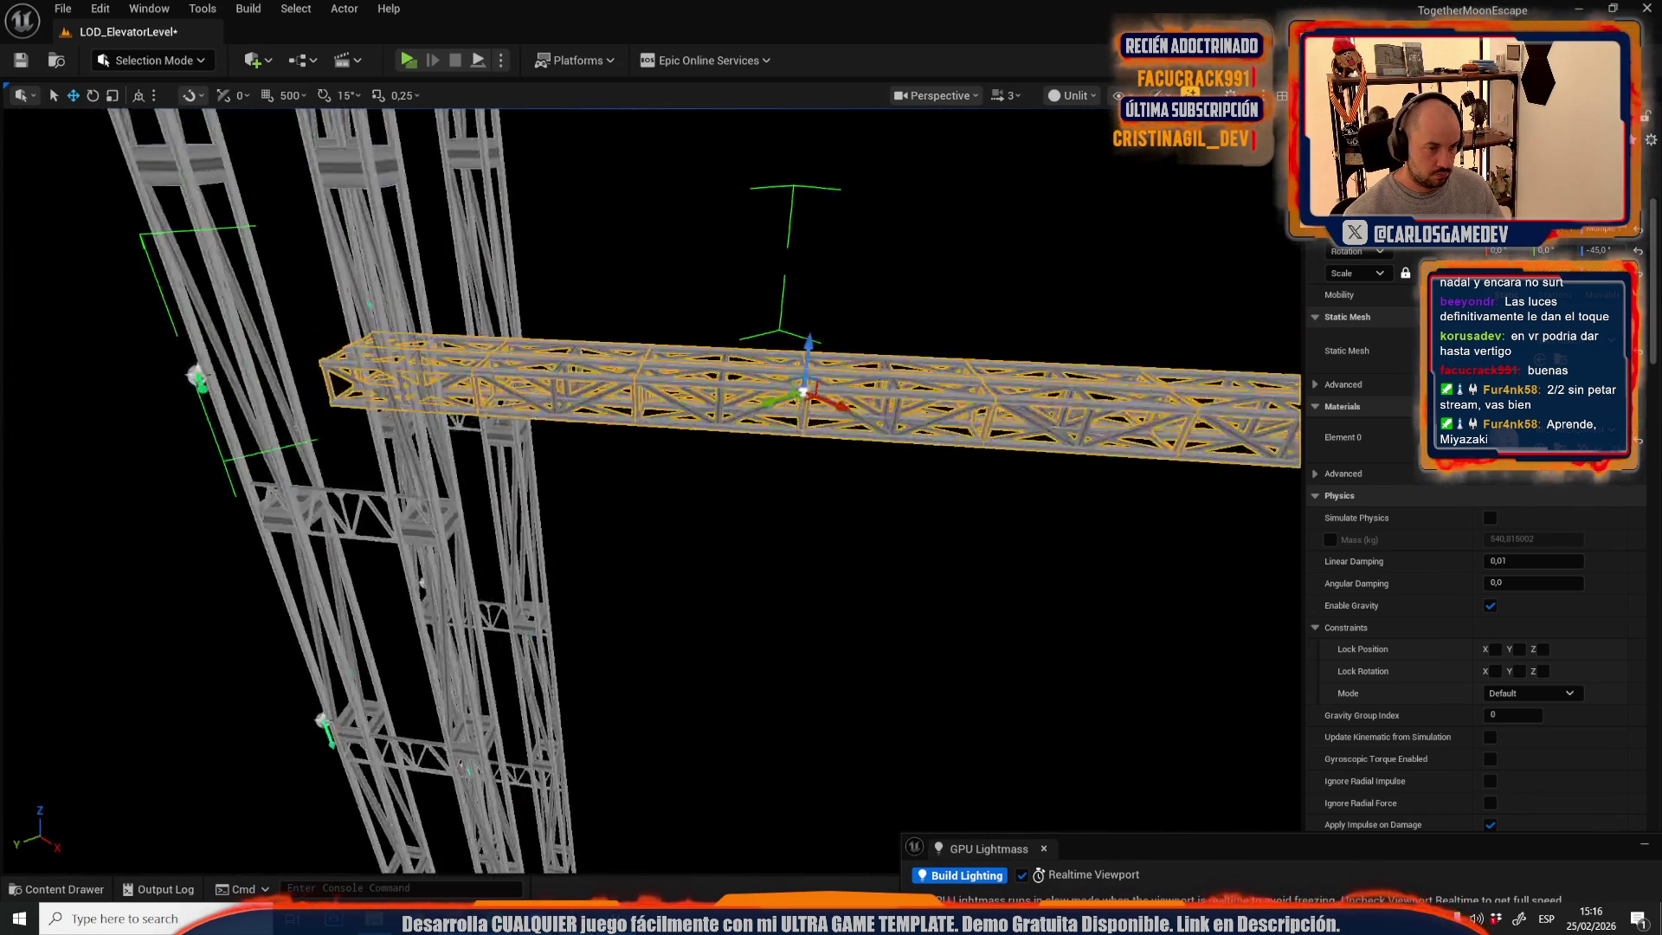
pyautogui.scroll(-2, 649, 485)
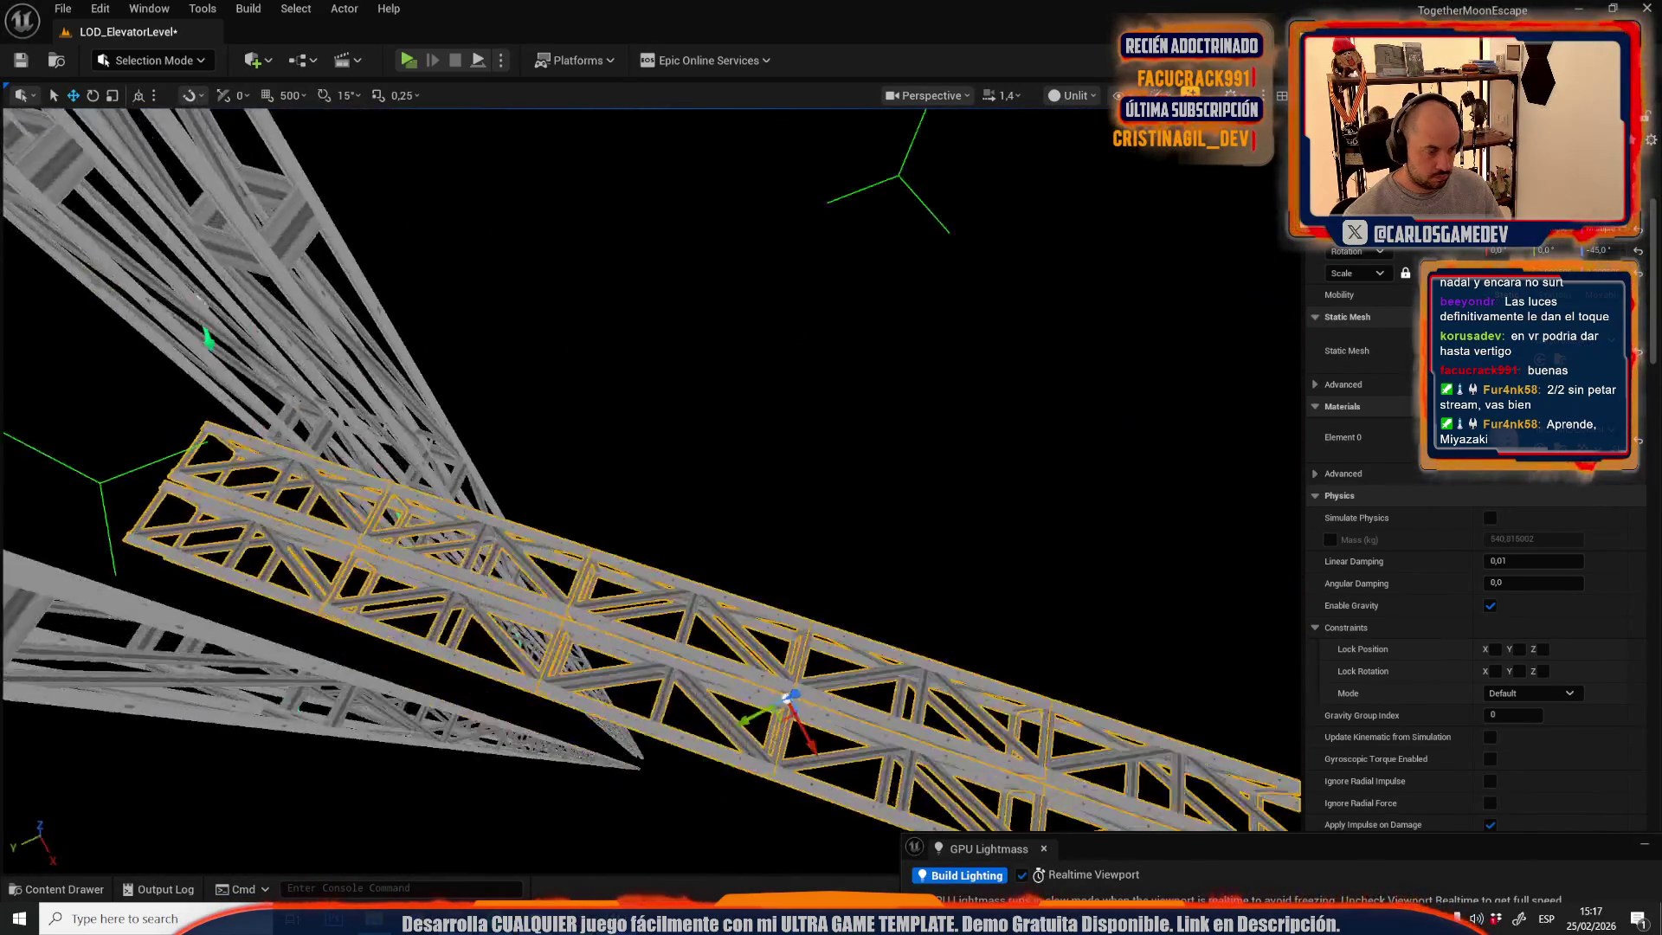
pyautogui.scroll(3, 649, 485)
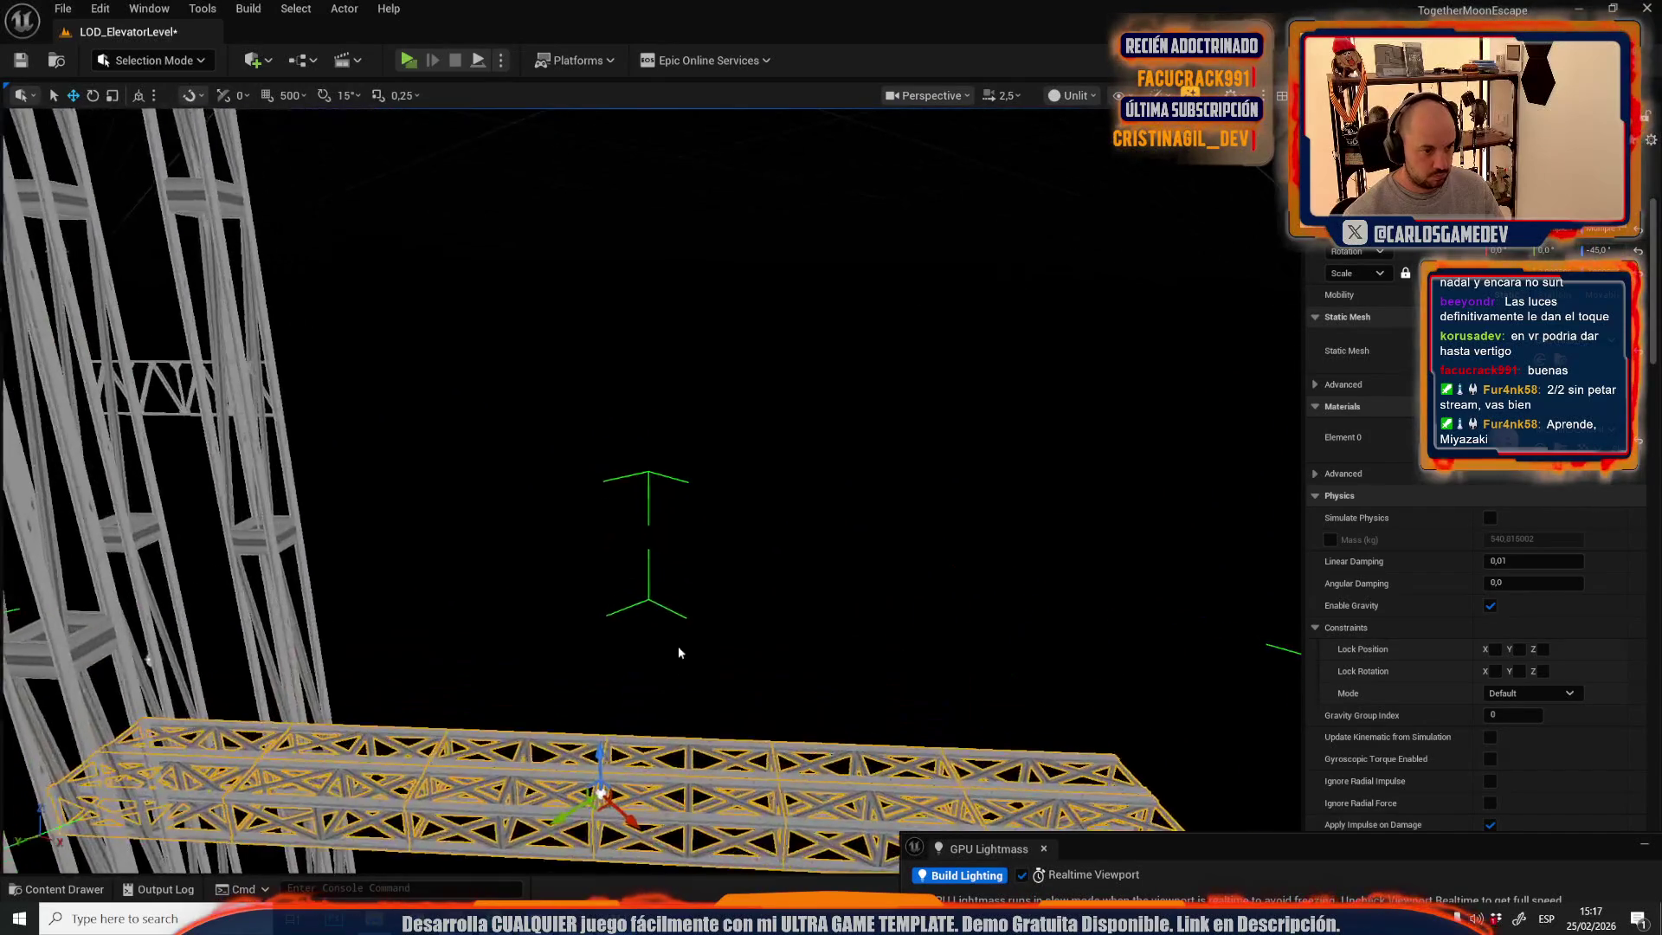
pyautogui.scroll(-2, 660, 625)
pyautogui.scroll(-2, 650, 622)
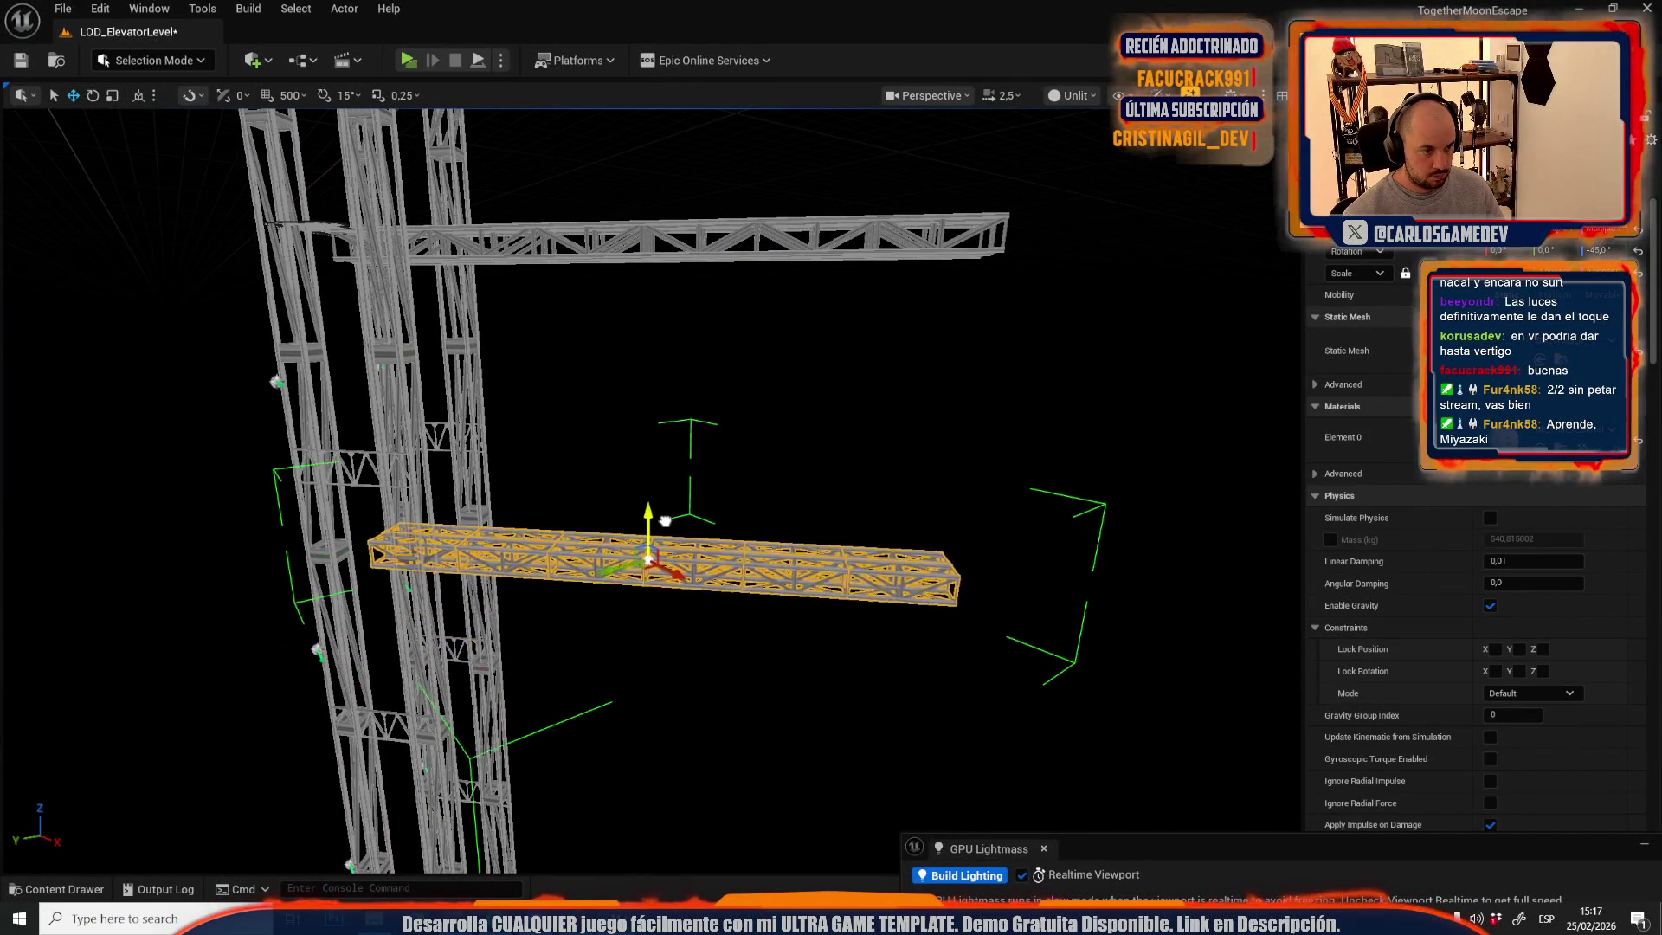
pyautogui.hotkey('ctrl', '`')
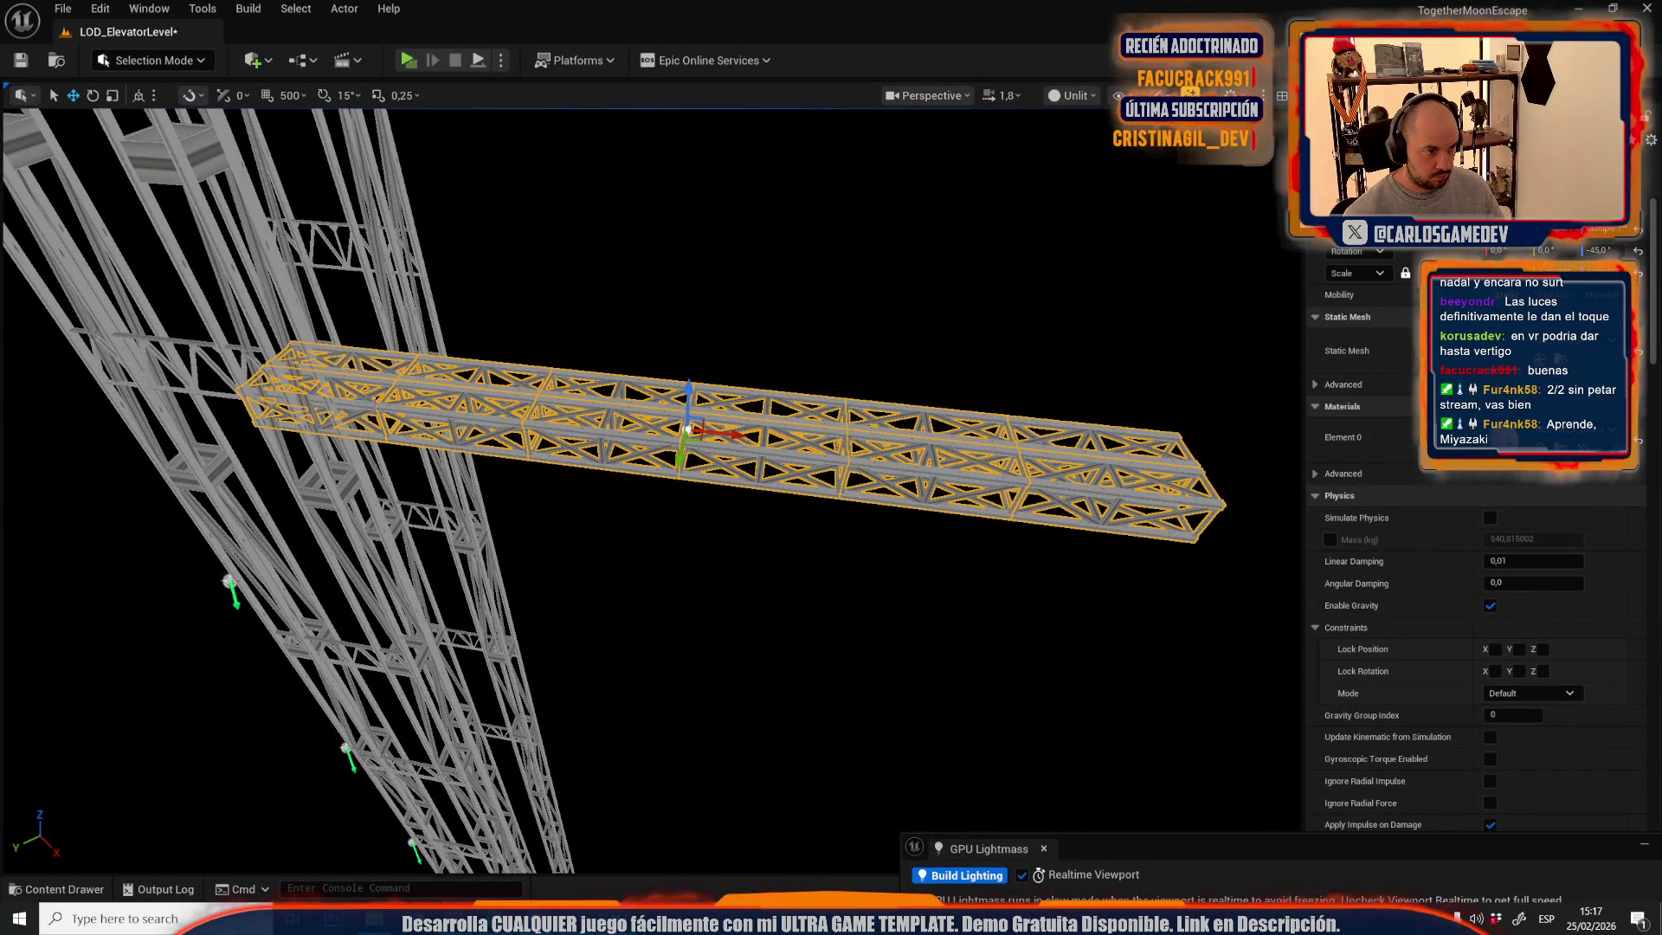
pyautogui.hotkey('ctrl', 'z')
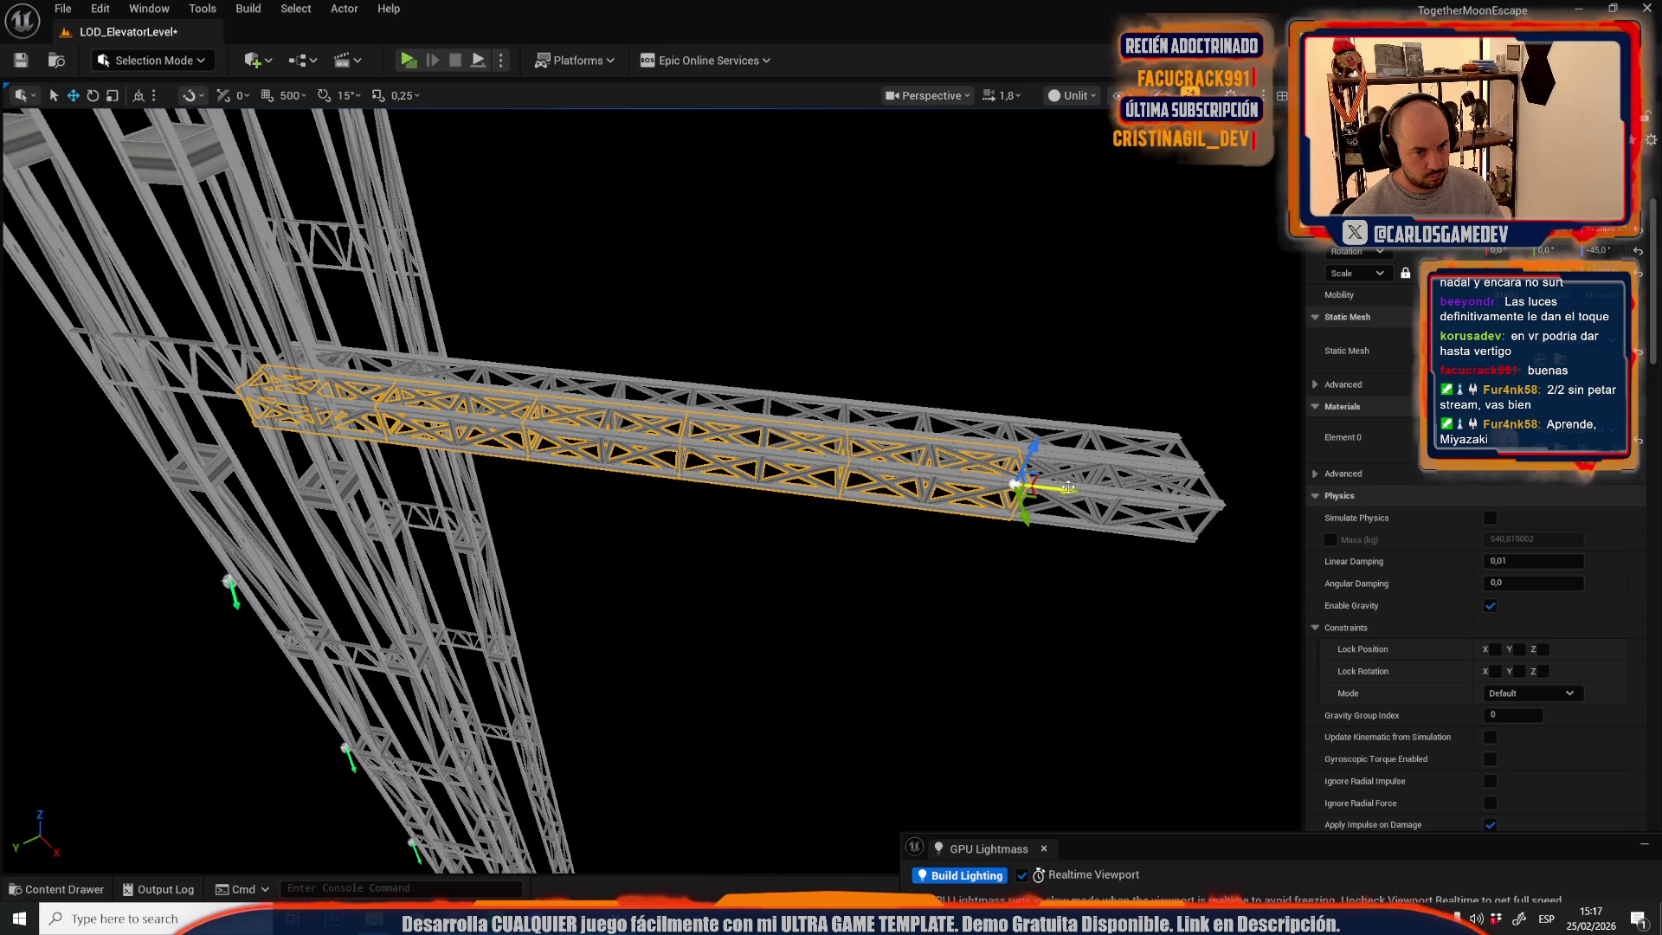
pyautogui.moveTo(1069, 487); pyautogui.dragTo(995, 554)
pyautogui.moveTo(850, 412)
pyautogui.mouseDown()
pyautogui.moveTo(751, 430)
pyautogui.moveTo(865, 399)
pyautogui.moveTo(844, 329)
pyautogui.mouseUp()
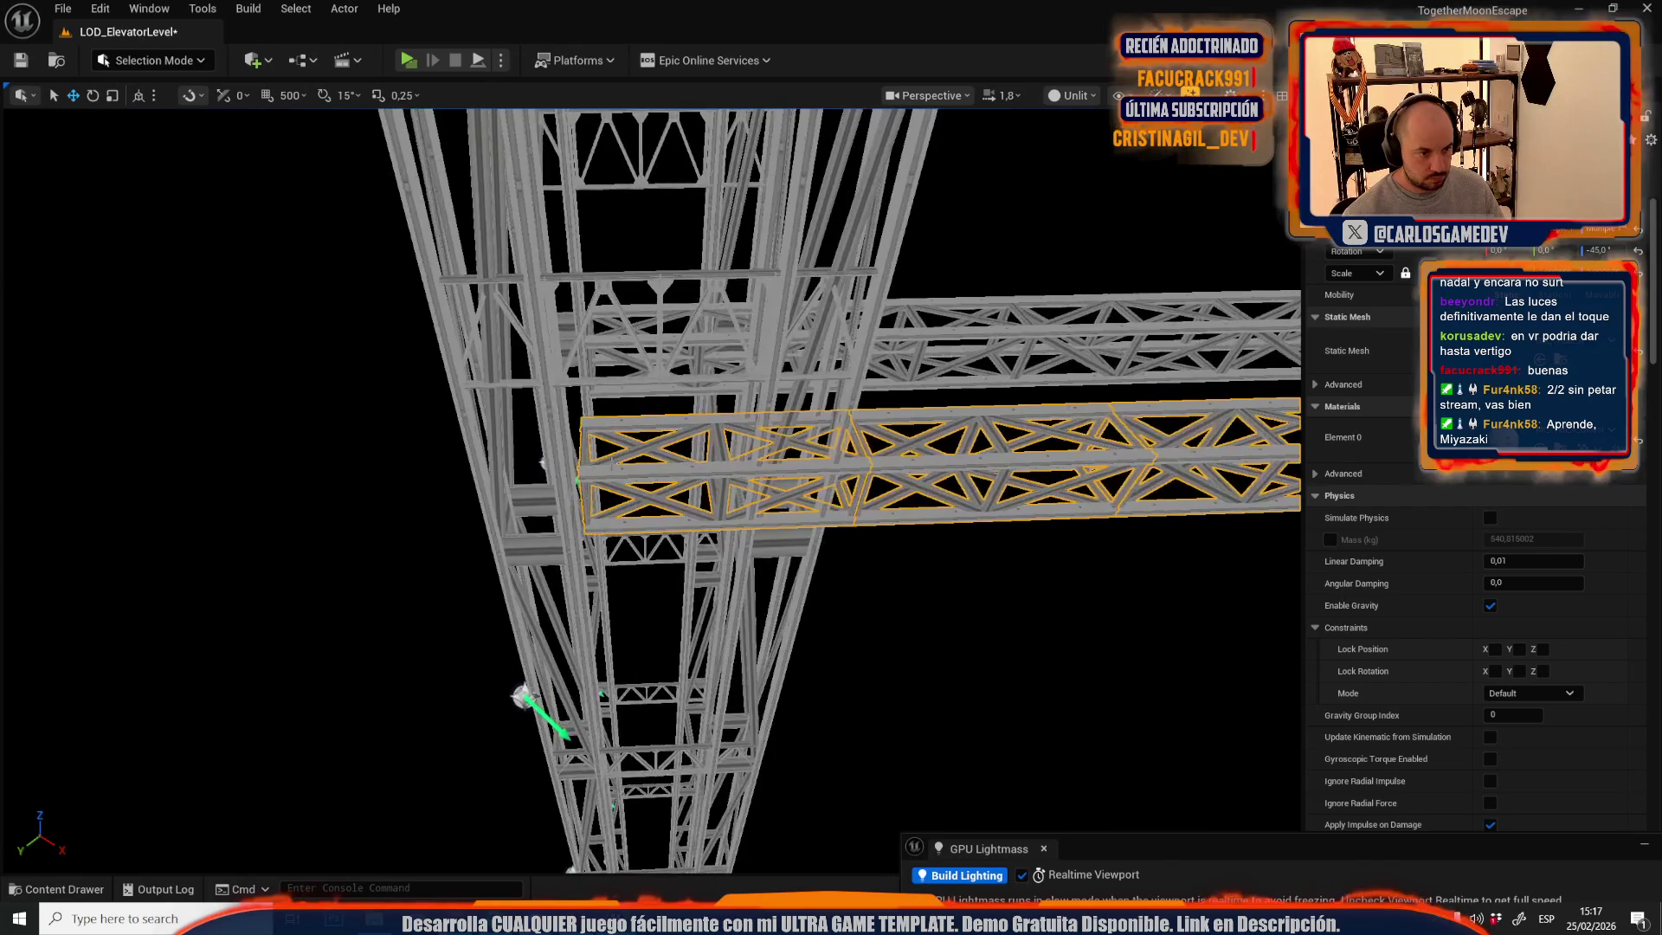
pyautogui.moveTo(655, 462); pyautogui.dragTo(610, 484)
pyautogui.moveTo(466, 483); pyautogui.dragTo(467, 487)
pyautogui.click(468, 489)
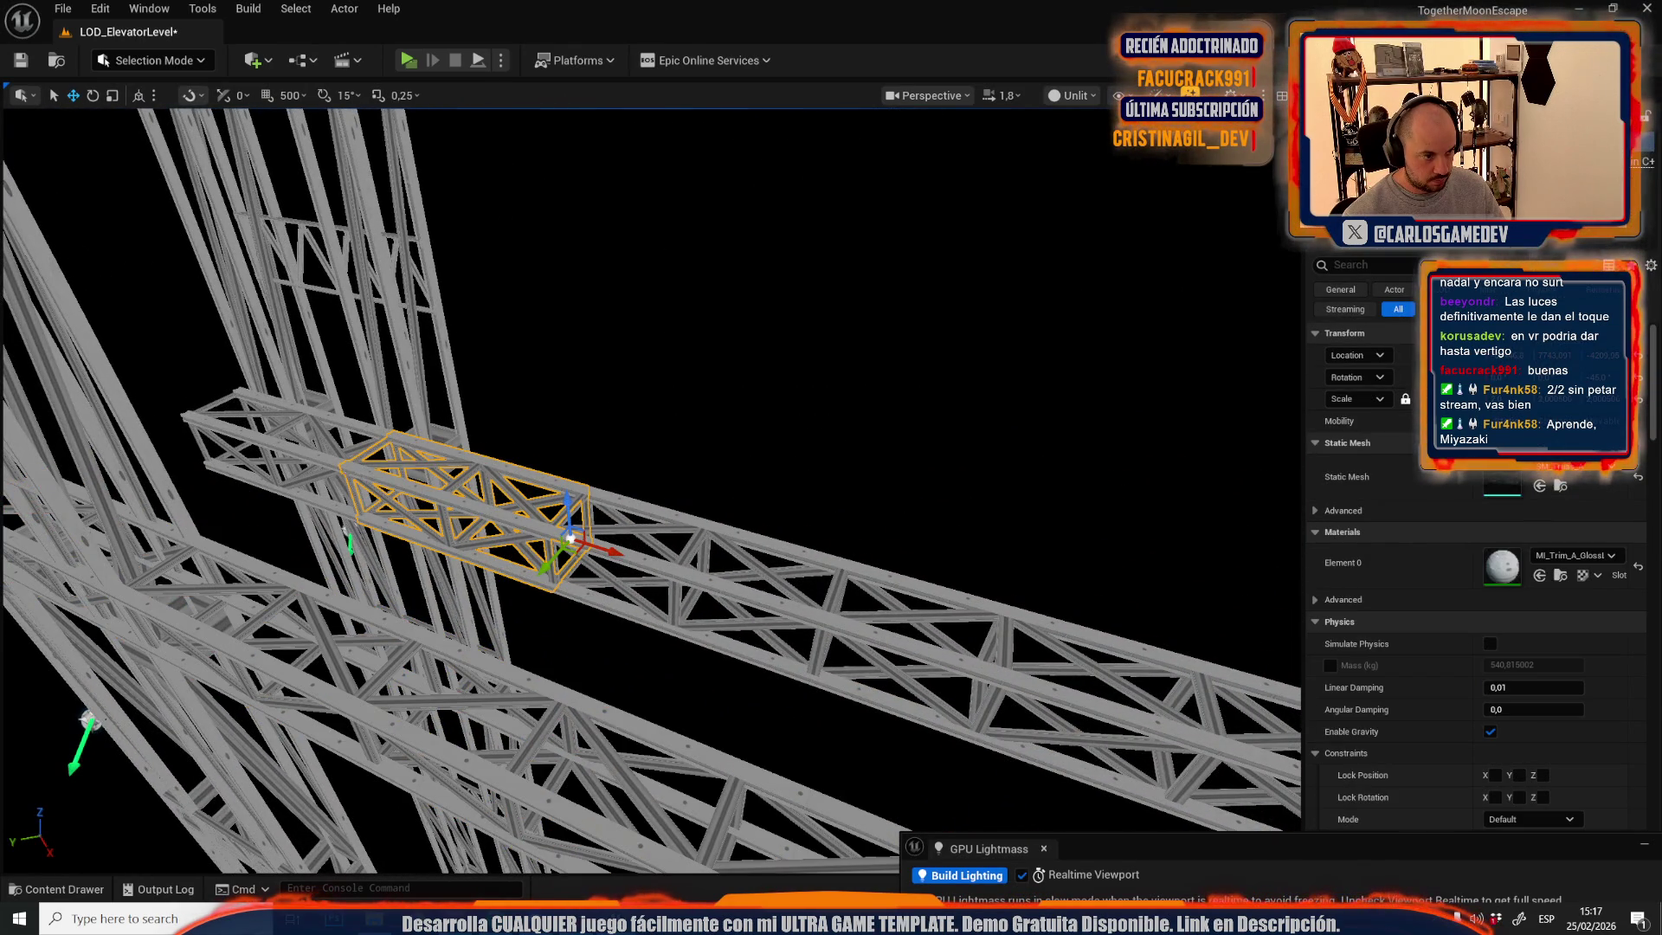
pyautogui.press('Delete')
pyautogui.hotkey('ctrl', 'z')
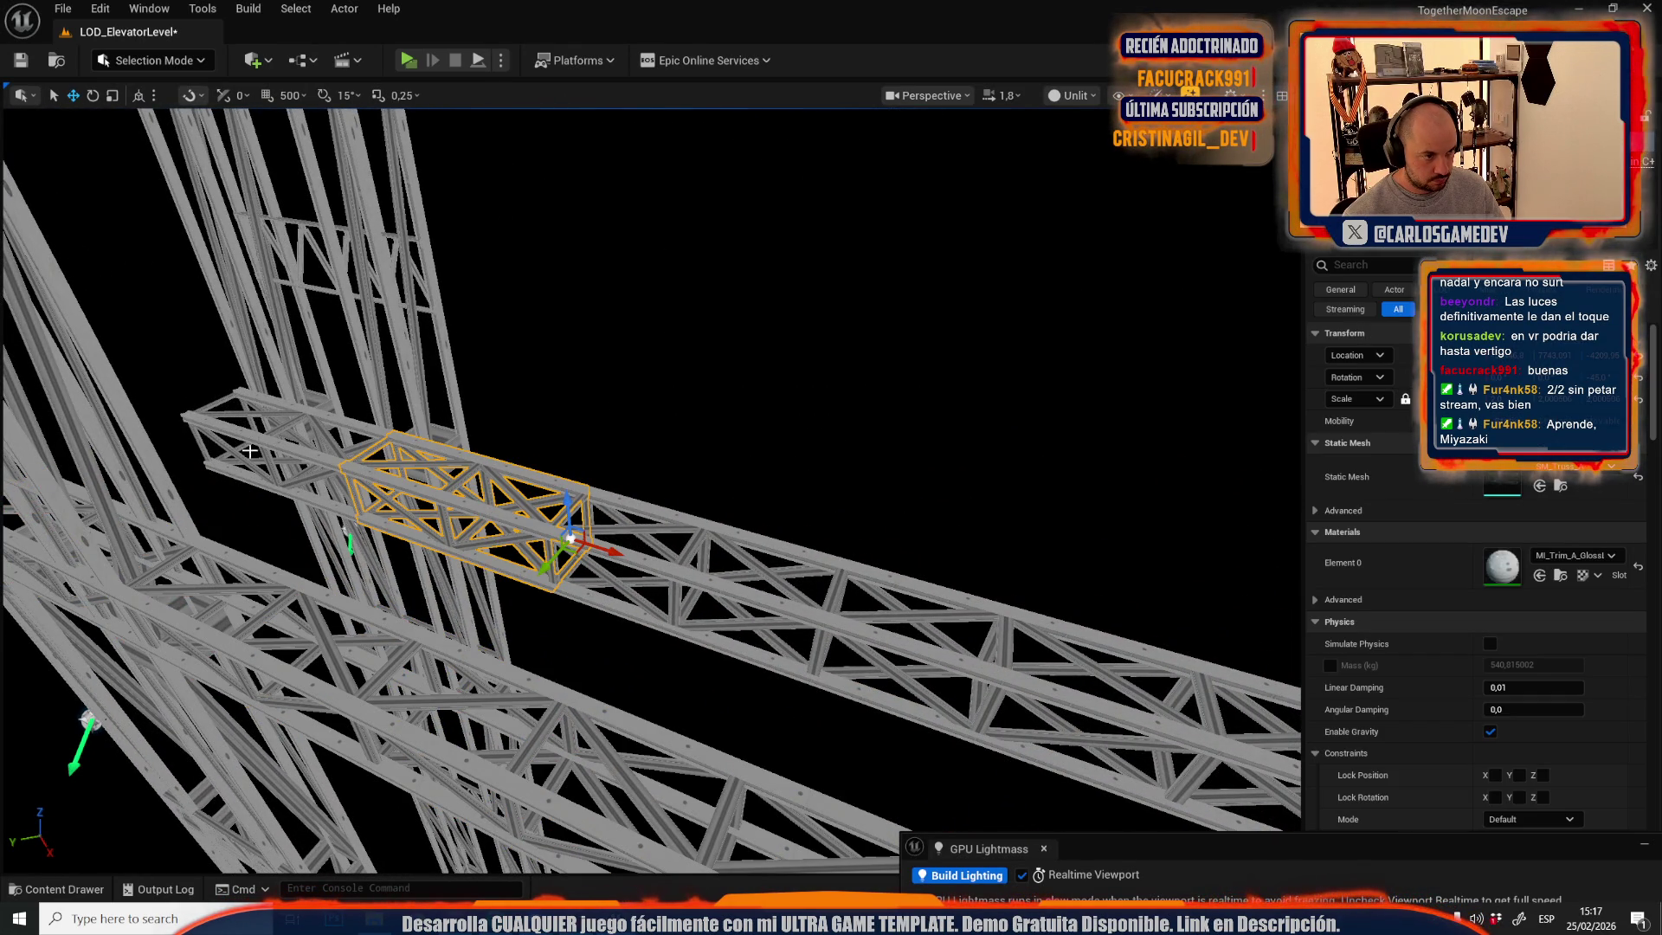
pyautogui.scroll(3, 649, 485)
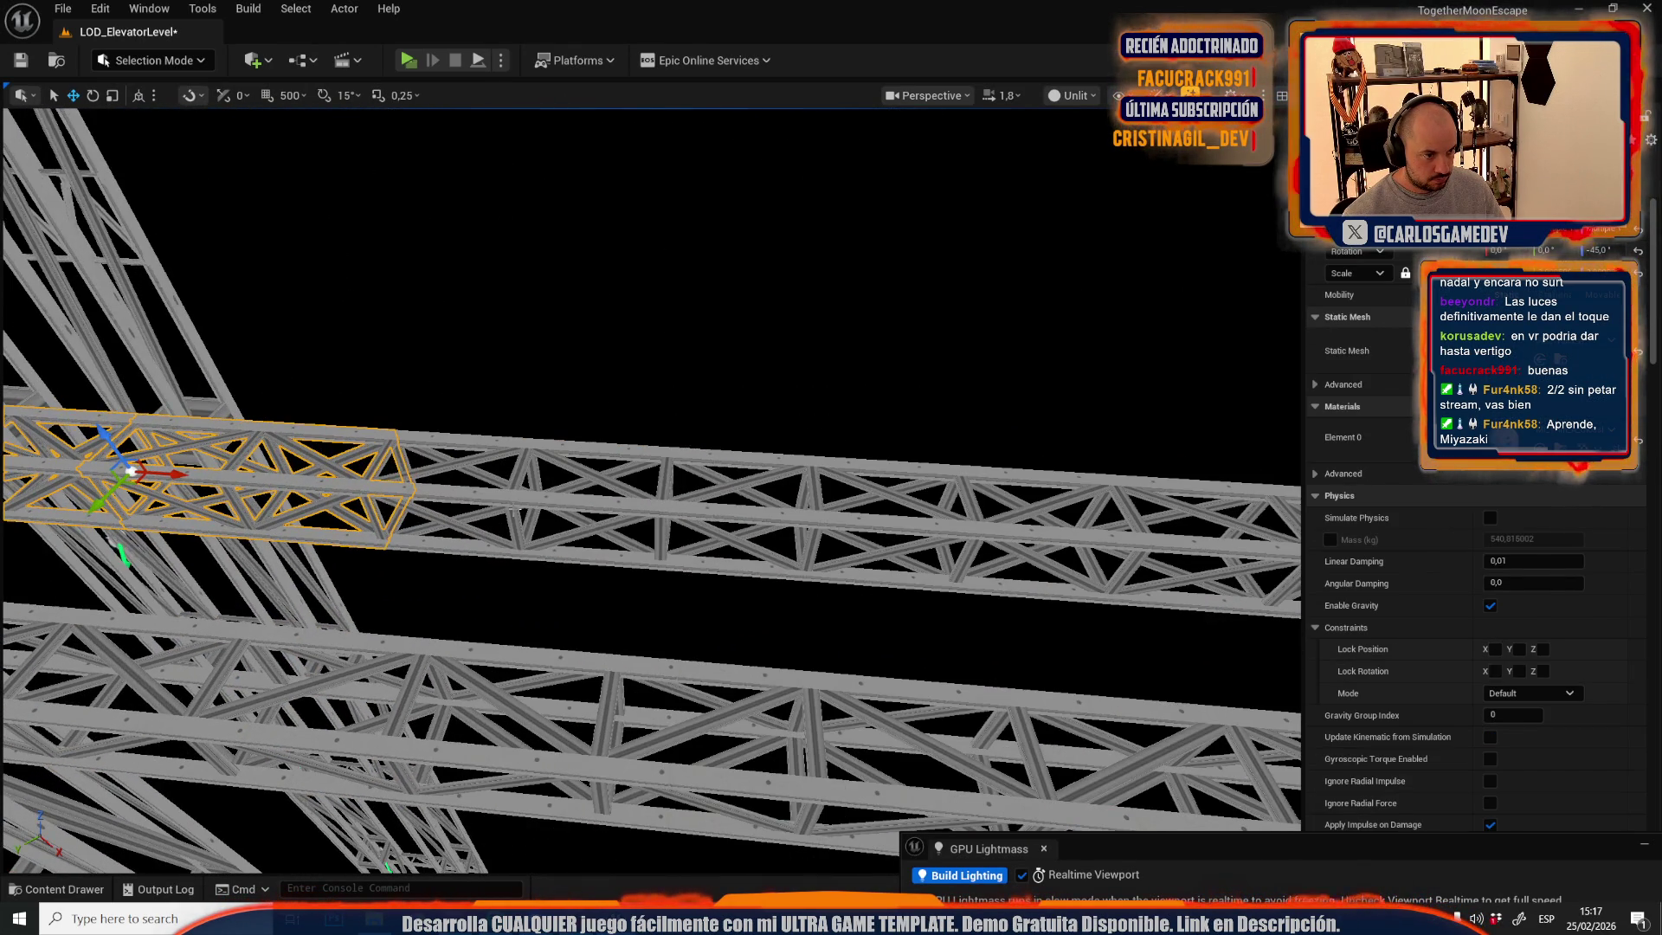
pyautogui.keyDown('ctrl'); pyautogui.click(526, 509); pyautogui.keyUp('ctrl')
pyautogui.keyDown('ctrl'); pyautogui.click(813, 519); pyautogui.keyUp('ctrl')
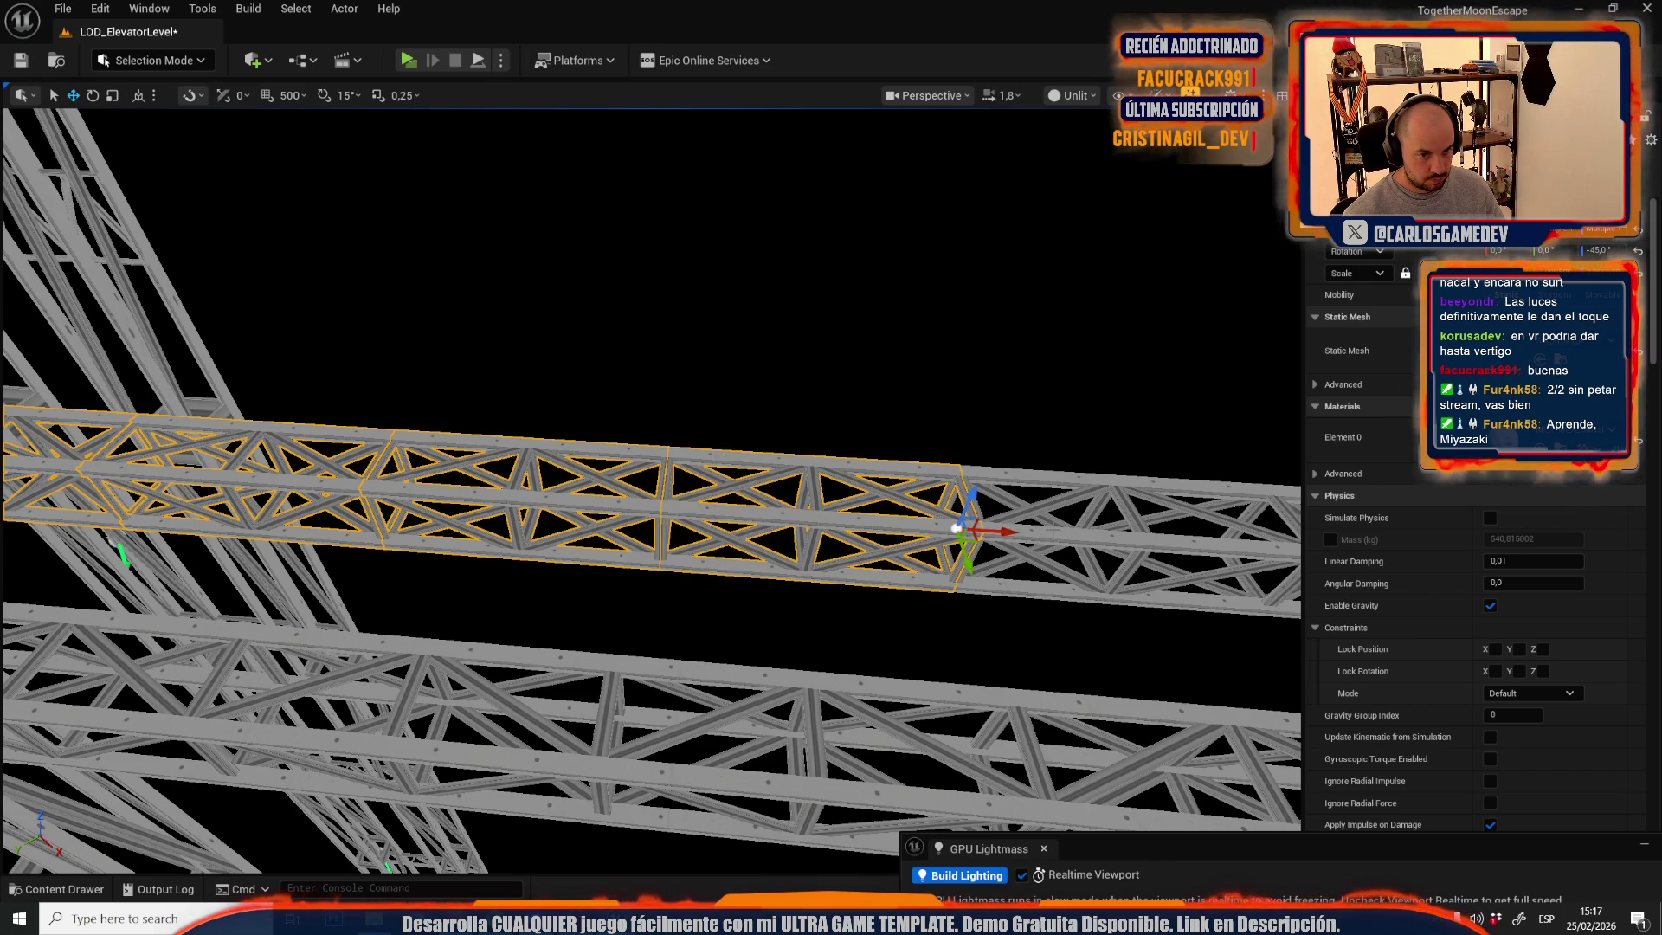
pyautogui.moveTo(1053, 531)
pyautogui.mouseDown()
pyautogui.moveTo(847, 386)
pyautogui.moveTo(831, 424)
pyautogui.moveTo(732, 351)
pyautogui.moveTo(732, 308)
pyautogui.mouseUp()
pyautogui.moveTo(736, 525); pyautogui.dragTo(736, 525)
pyautogui.scroll(2, 736, 525)
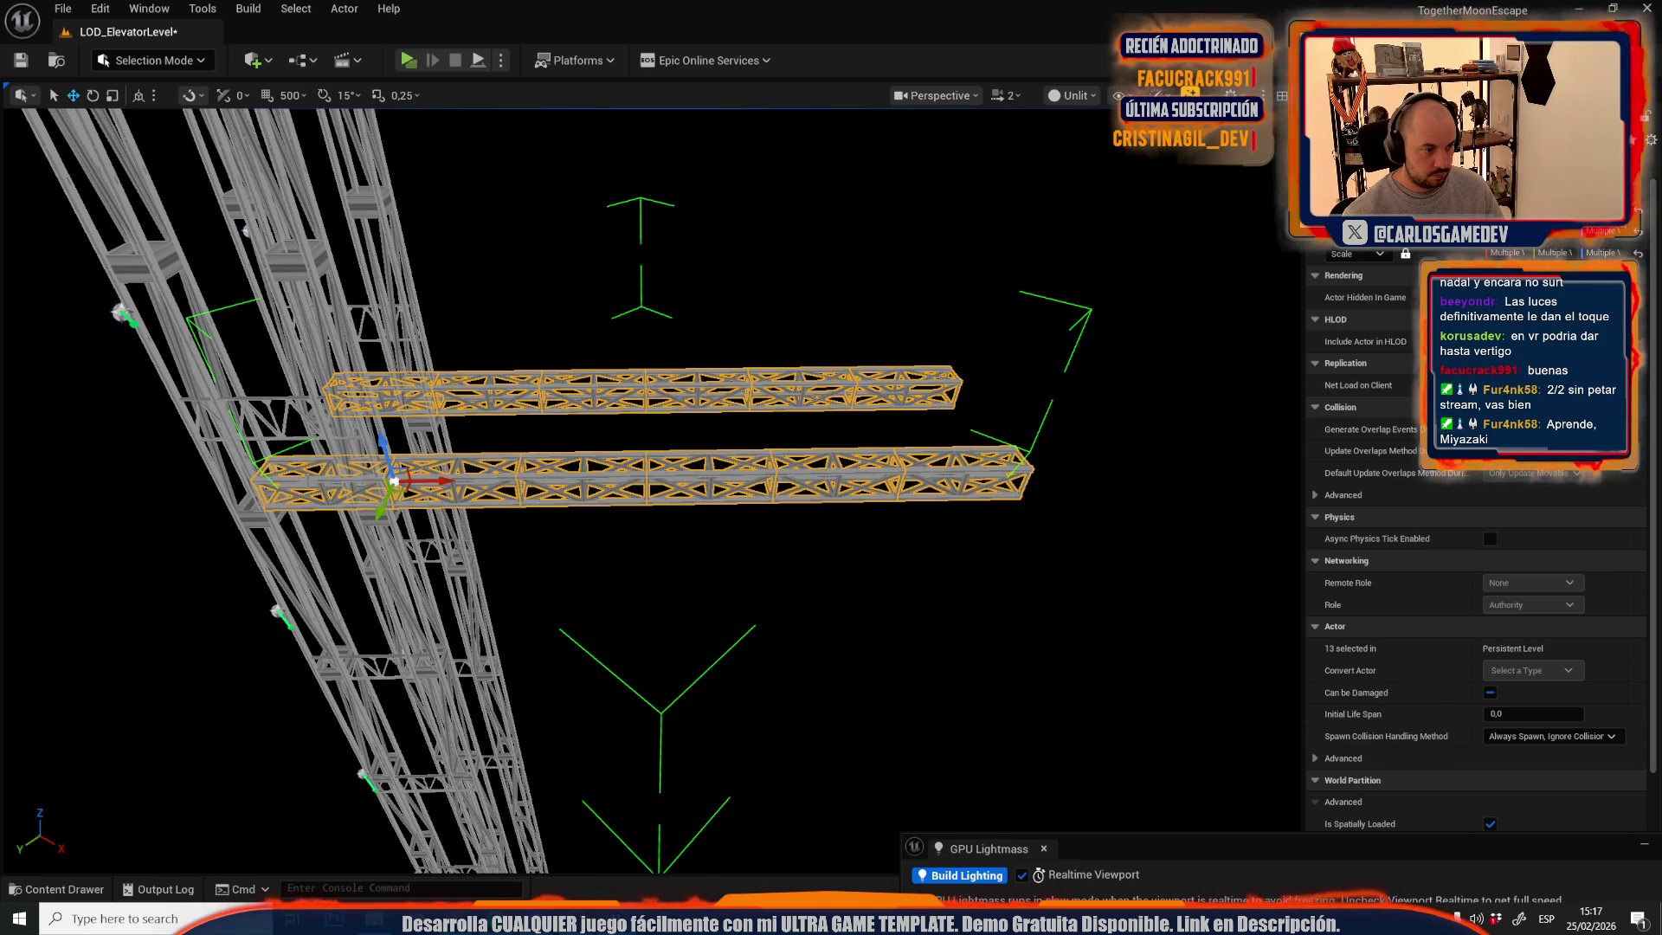
# - Narrow the selection to the truss arms and Alt-drag a copy down the tower
pyautogui.hotkey('ctrl', 'z')
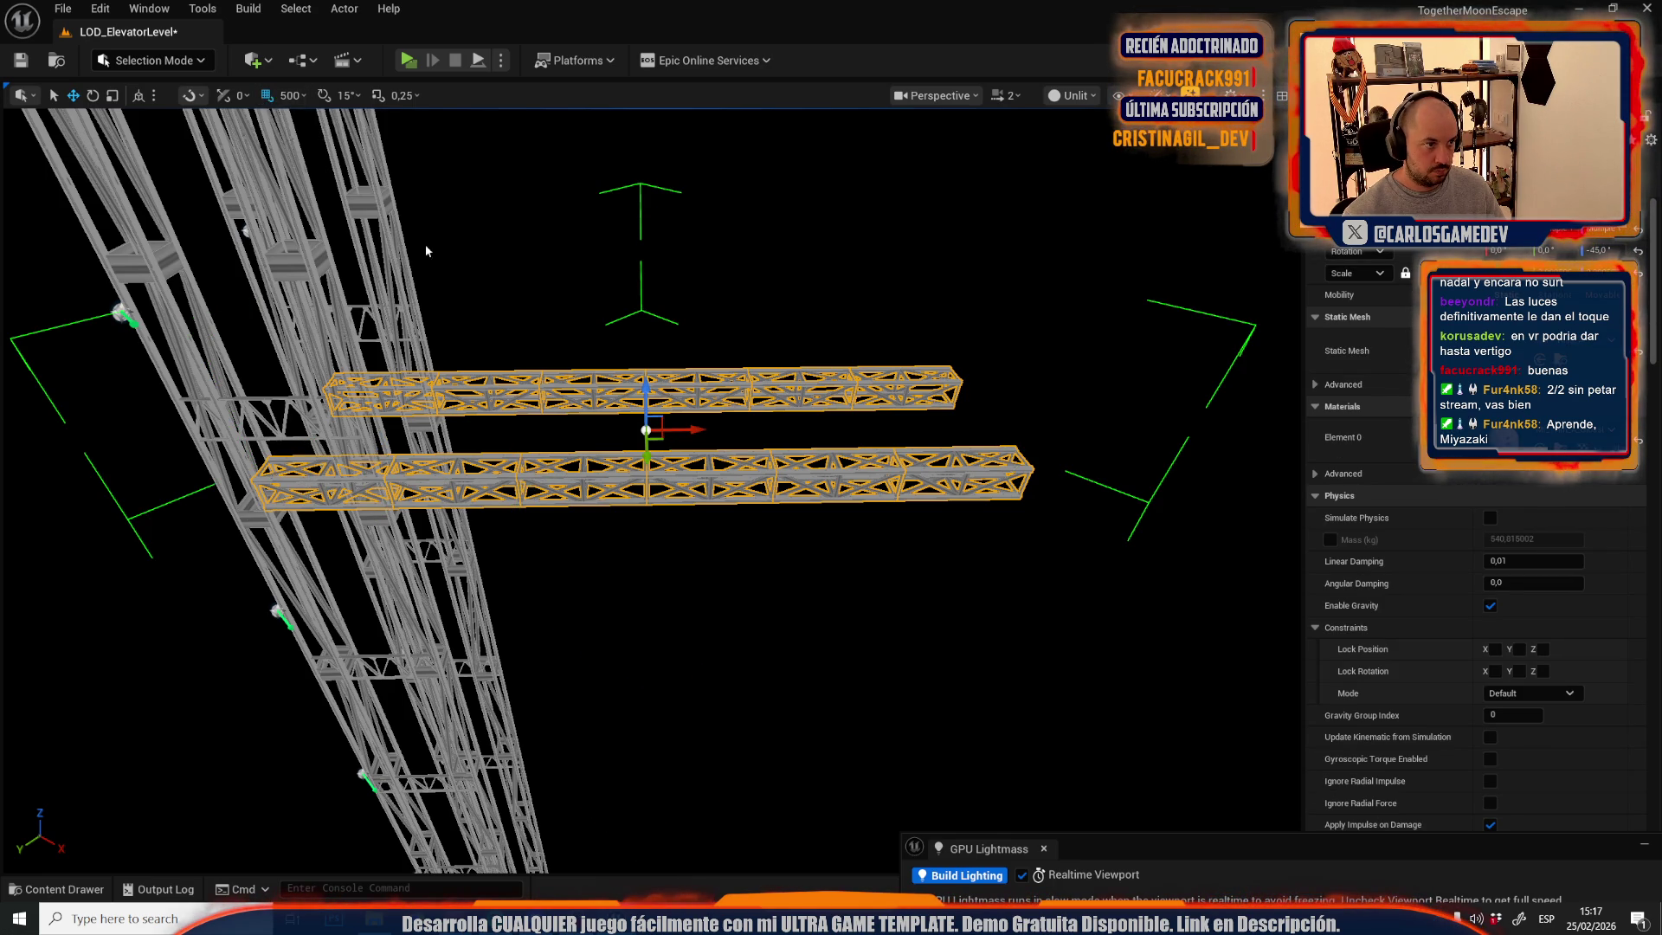
pyautogui.press('f')
pyautogui.moveTo(672, 491)
pyautogui.keyDown('alt'); pyautogui.mouseDown()
pyautogui.moveTo(685, 672)
pyautogui.moveTo(687, 649)
pyautogui.mouseUp(); pyautogui.keyUp('alt')
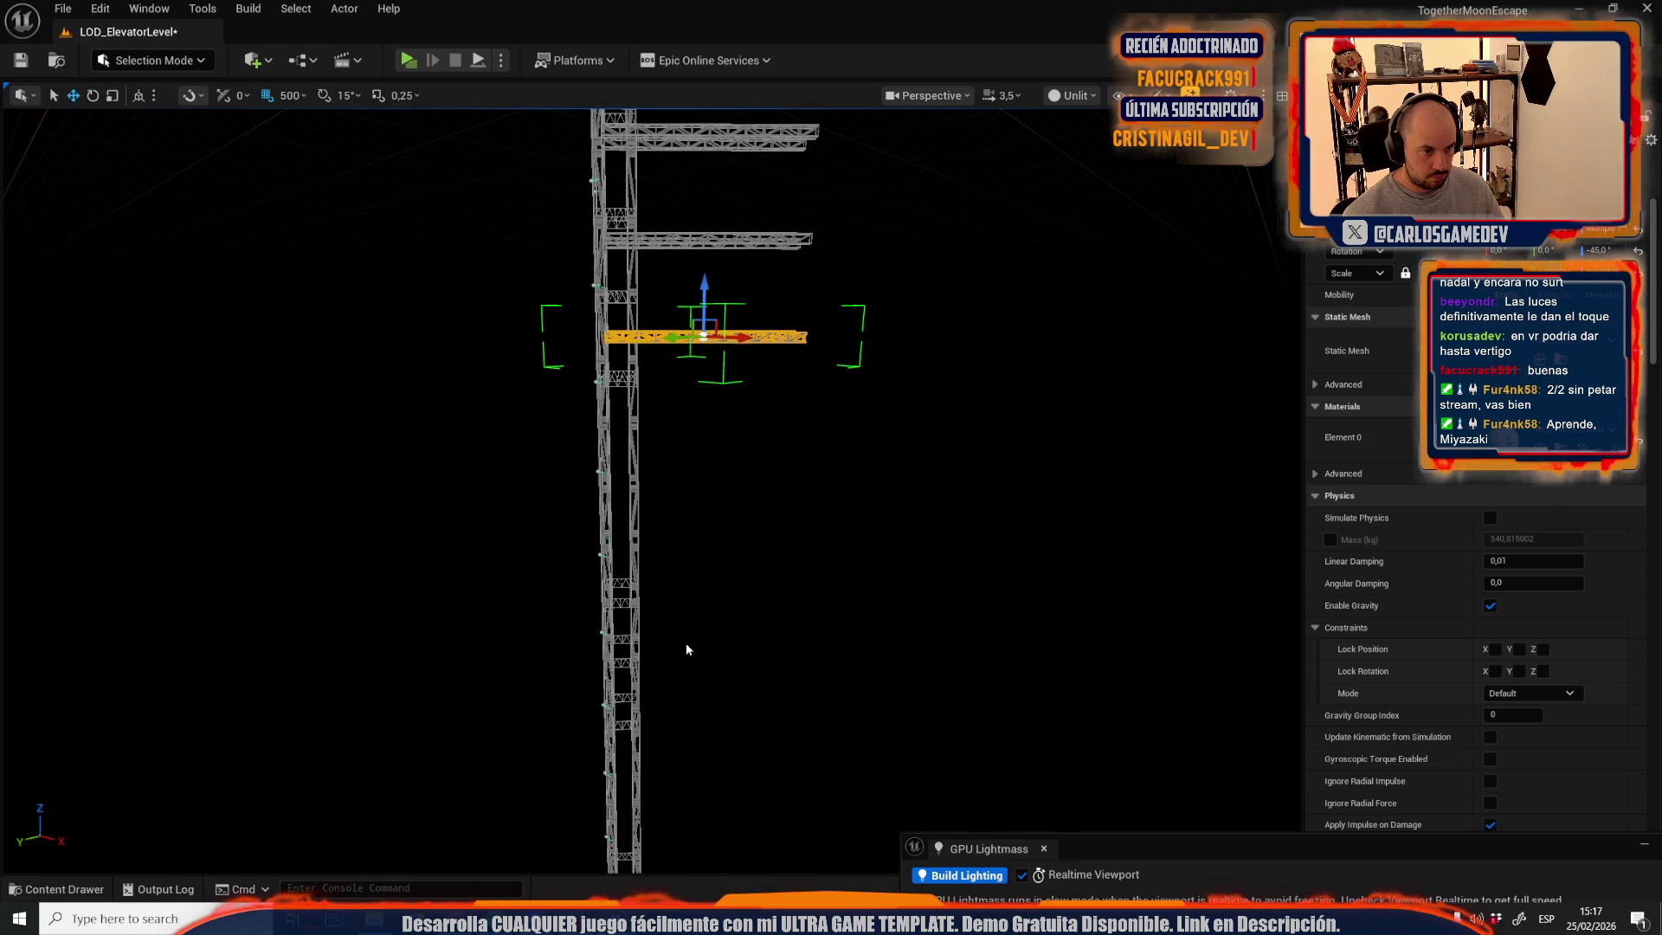
pyautogui.keyDown('alt'); pyautogui.moveTo(706, 298); pyautogui.dragTo(711, 393); pyautogui.keyUp('alt')
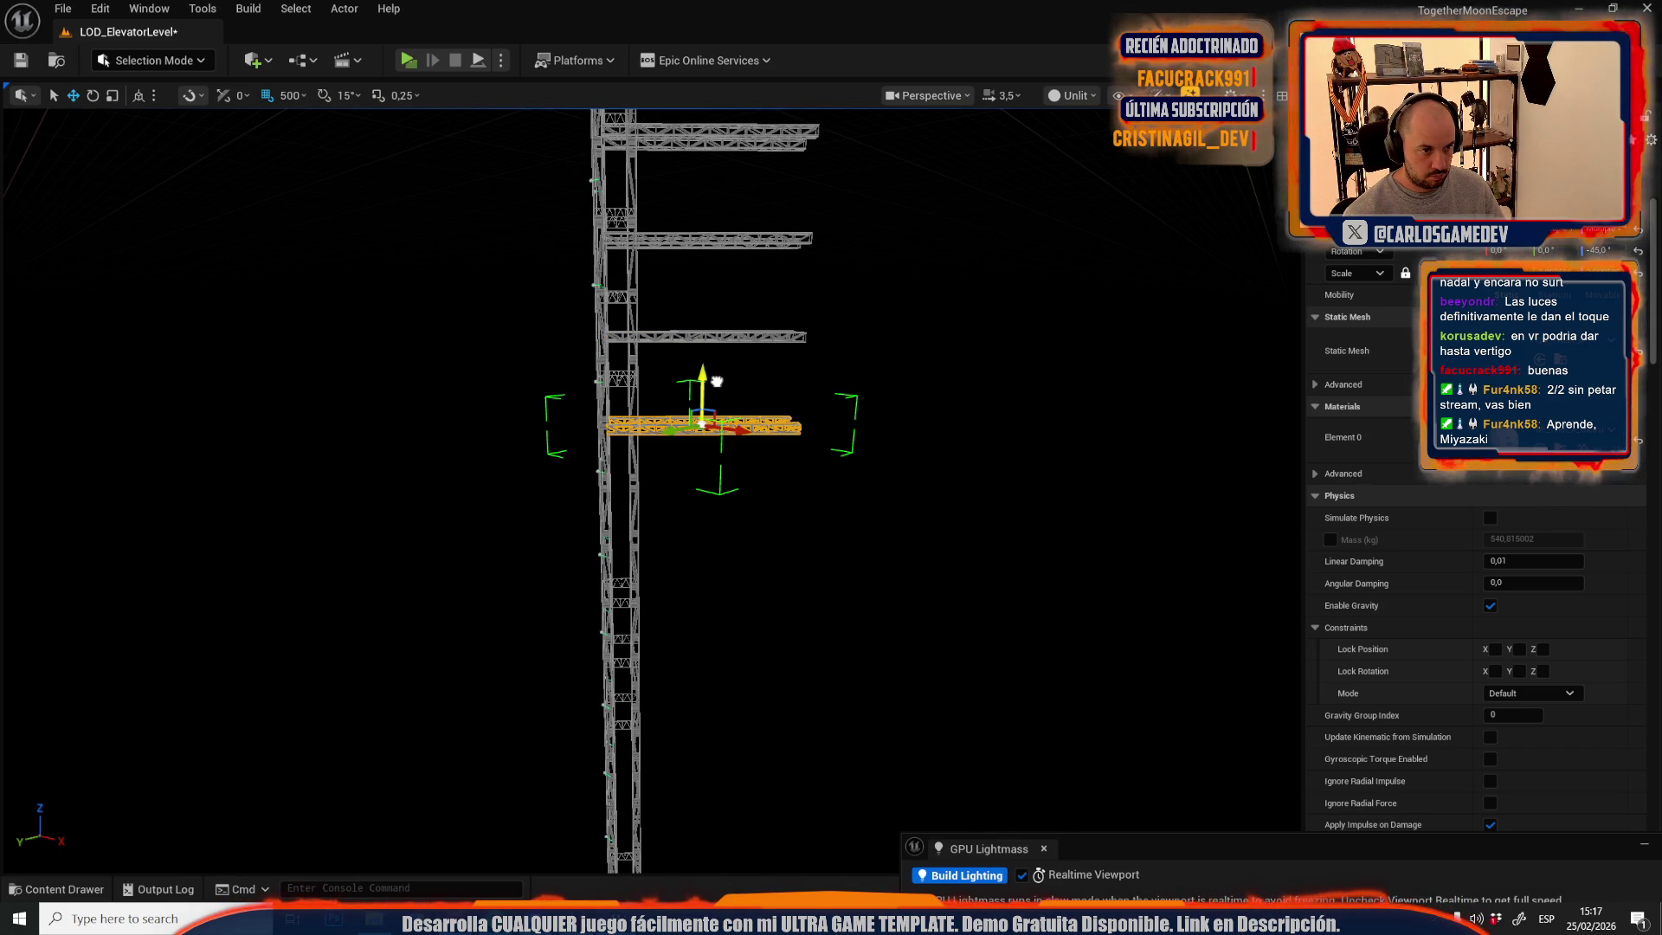
pyautogui.moveTo(809, 537); pyautogui.dragTo(567, 437)
# - Select the elevator platform at the top of the tower
pyautogui.click(746, 406)
pyautogui.moveTo(746, 407)
pyautogui.mouseDown()
pyautogui.moveTo(588, 706)
pyautogui.moveTo(745, 381)
pyautogui.moveTo(658, 390)
pyautogui.mouseUp()
pyautogui.press('Escape')
pyautogui.click(744, 380)
pyautogui.moveTo(705, 317); pyautogui.dragTo(756, 593)
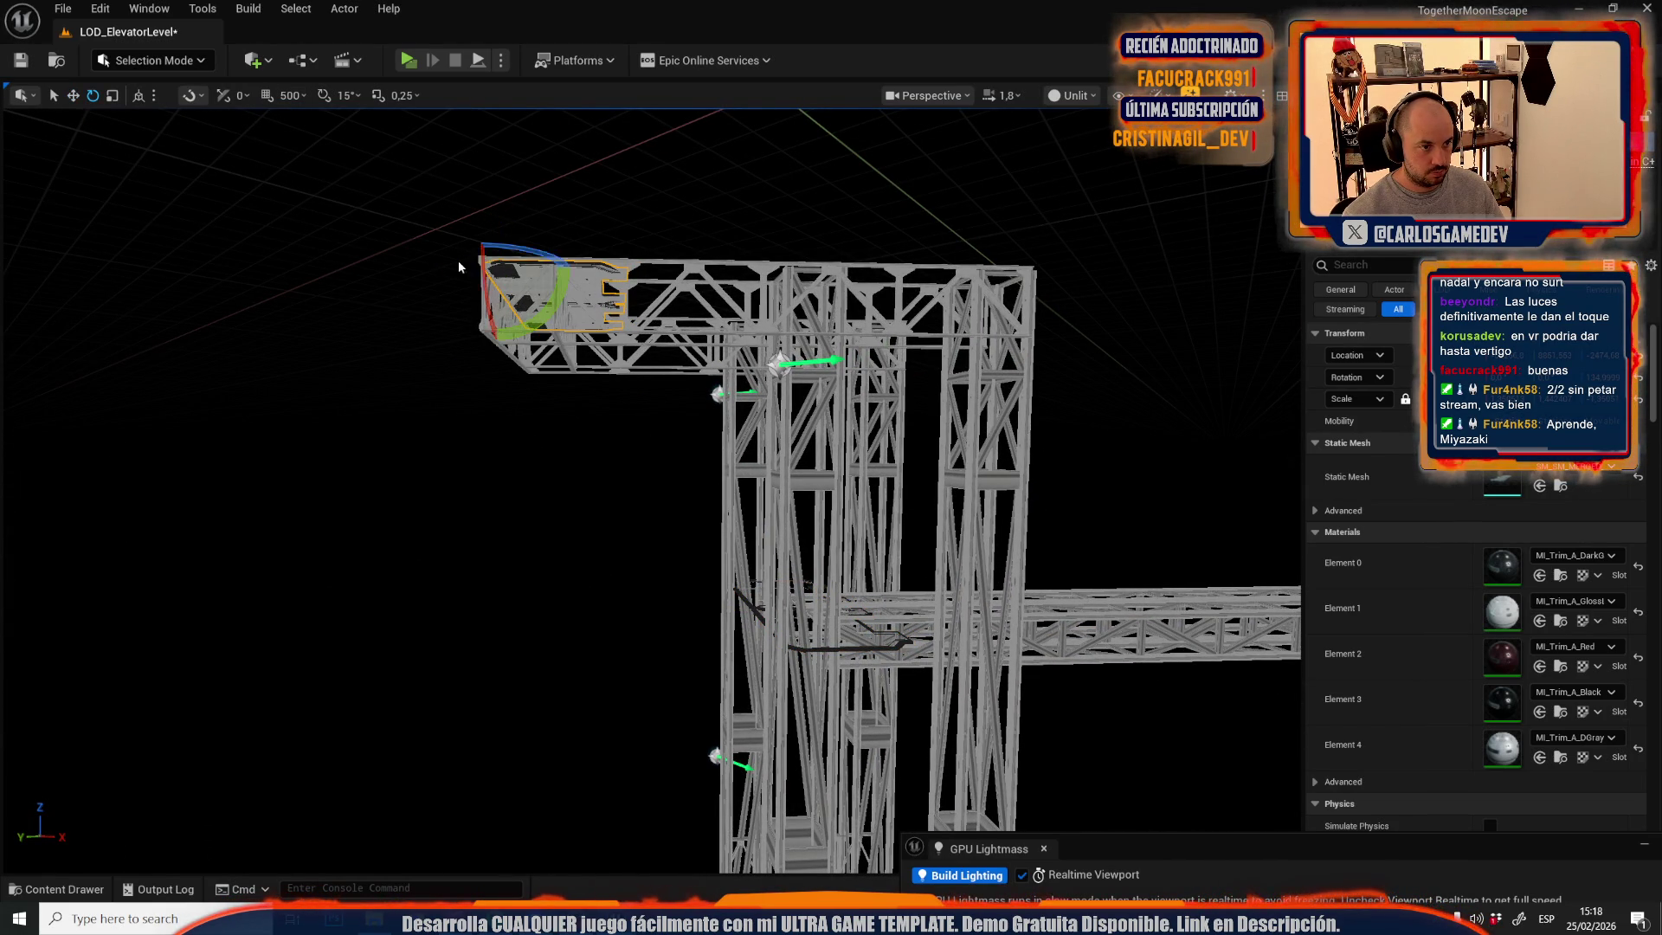
# - Stretch the elevator platform along X
pyautogui.moveTo(454, 267); pyautogui.dragTo(390, 270)
pyautogui.moveTo(658, 485)
pyautogui.mouseDown()
pyautogui.moveTo(658, 519)
pyautogui.moveTo(563, 692)
pyautogui.moveTo(651, 360)
pyautogui.moveTo(419, 779)
pyautogui.mouseUp()
pyautogui.moveTo(609, 472); pyautogui.dragTo(609, 472)
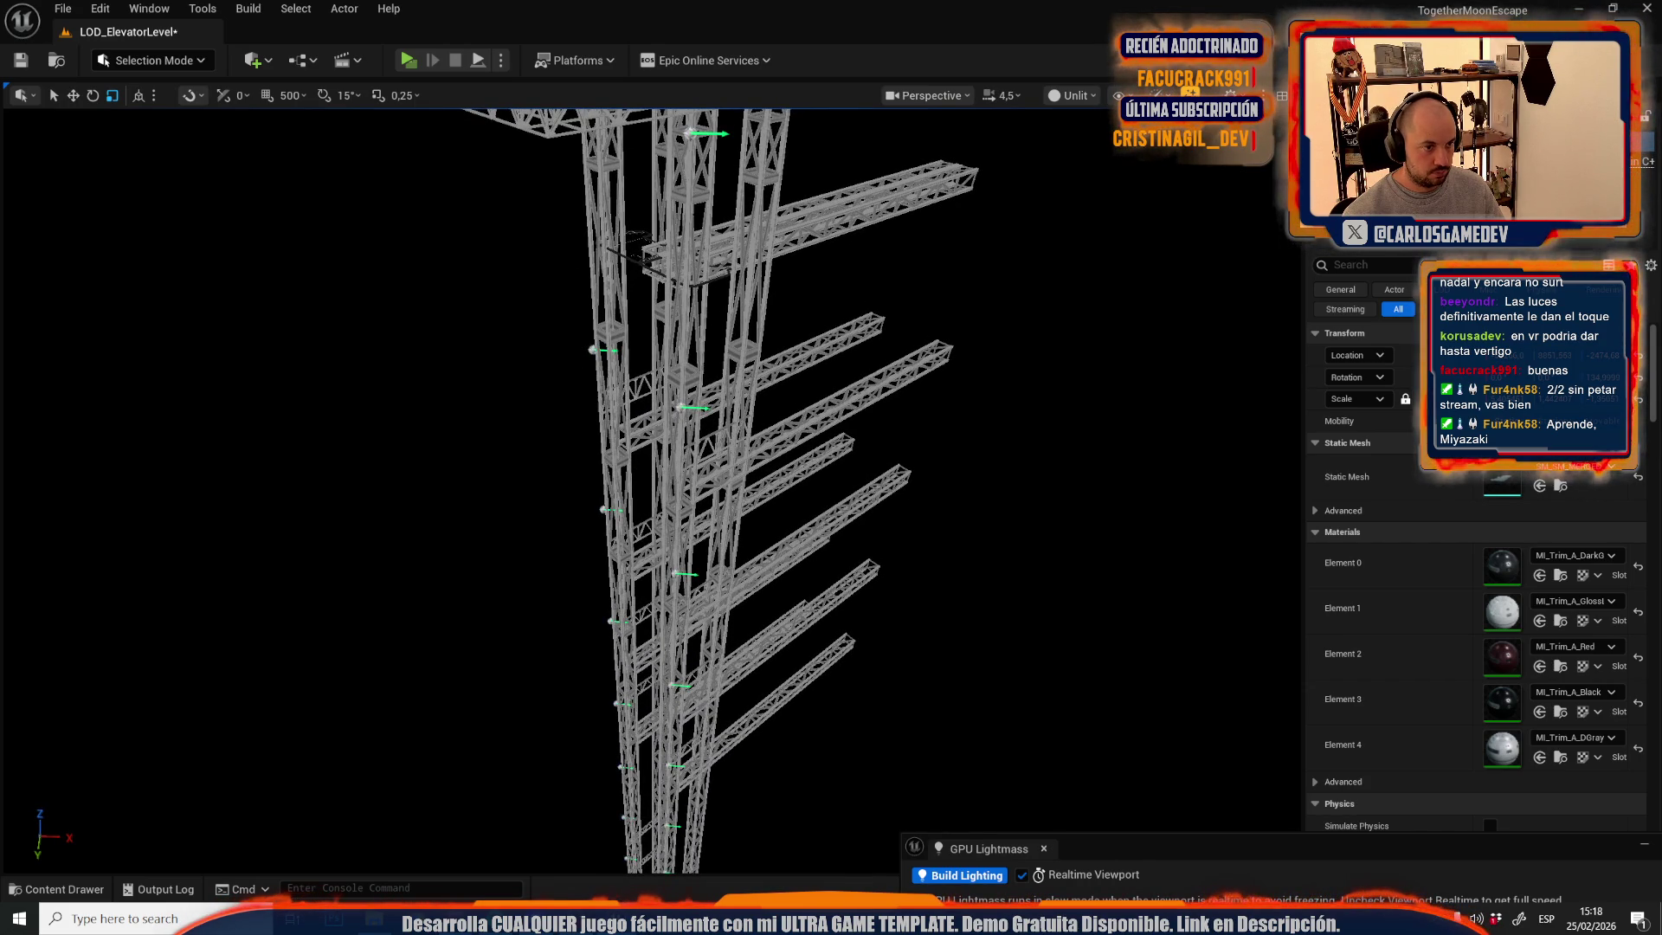
pyautogui.click(592, 349)
pyautogui.moveTo(592, 349); pyautogui.dragTo(754, 464)
pyautogui.press('Escape')
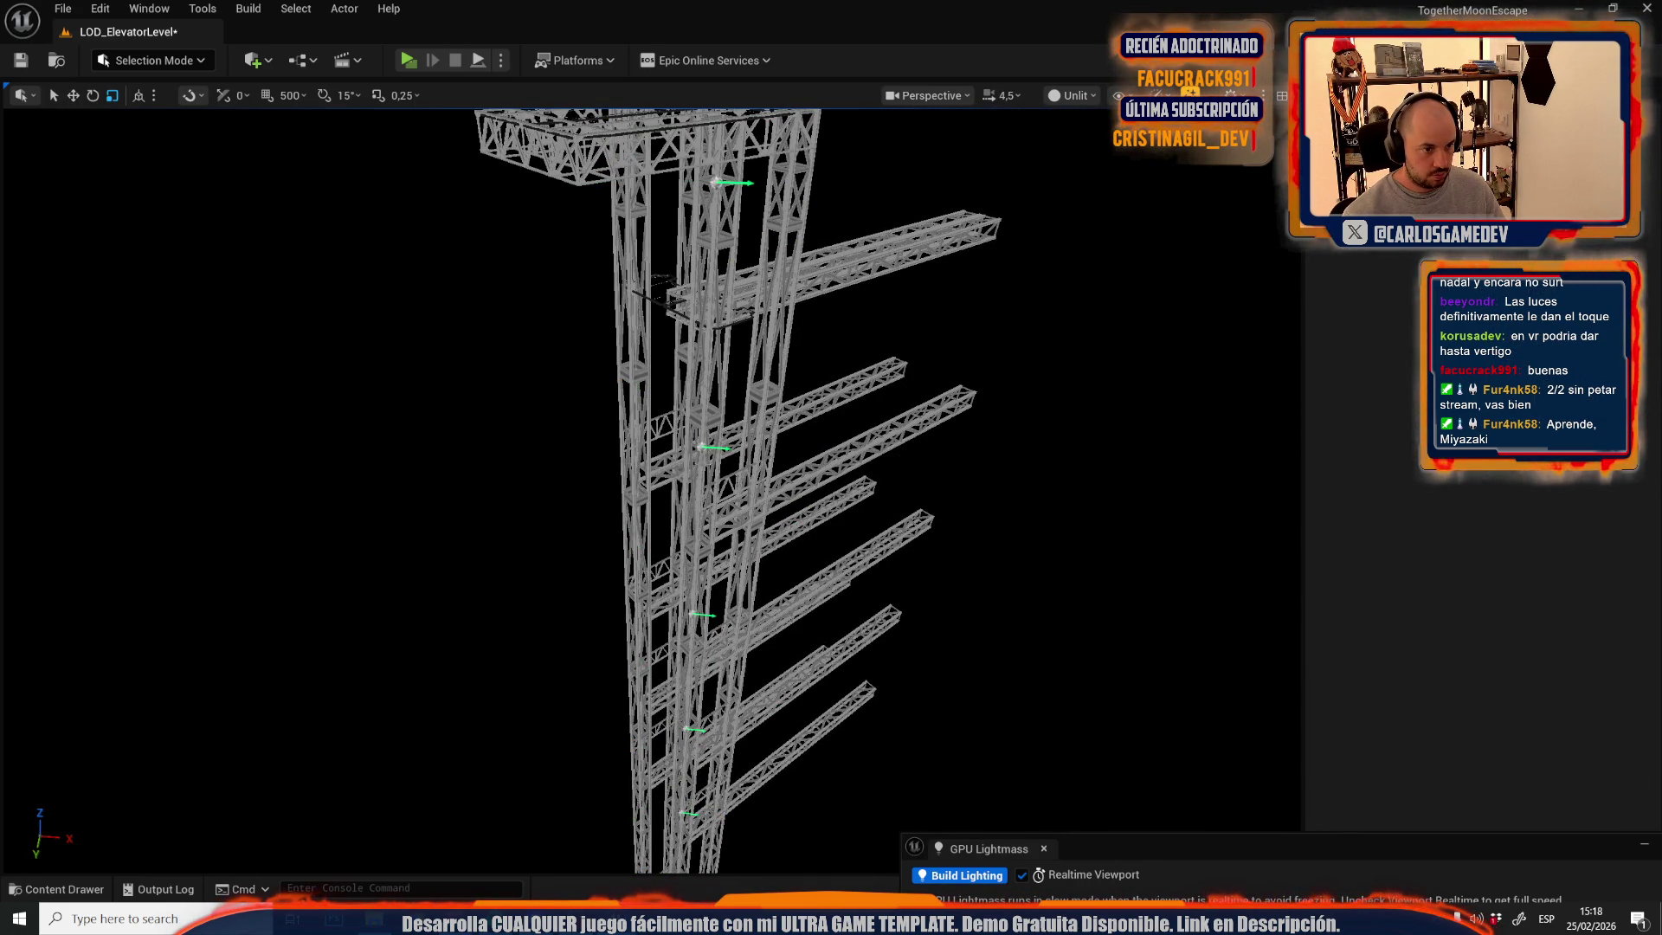
pyautogui.scroll(-5, 658, 484)
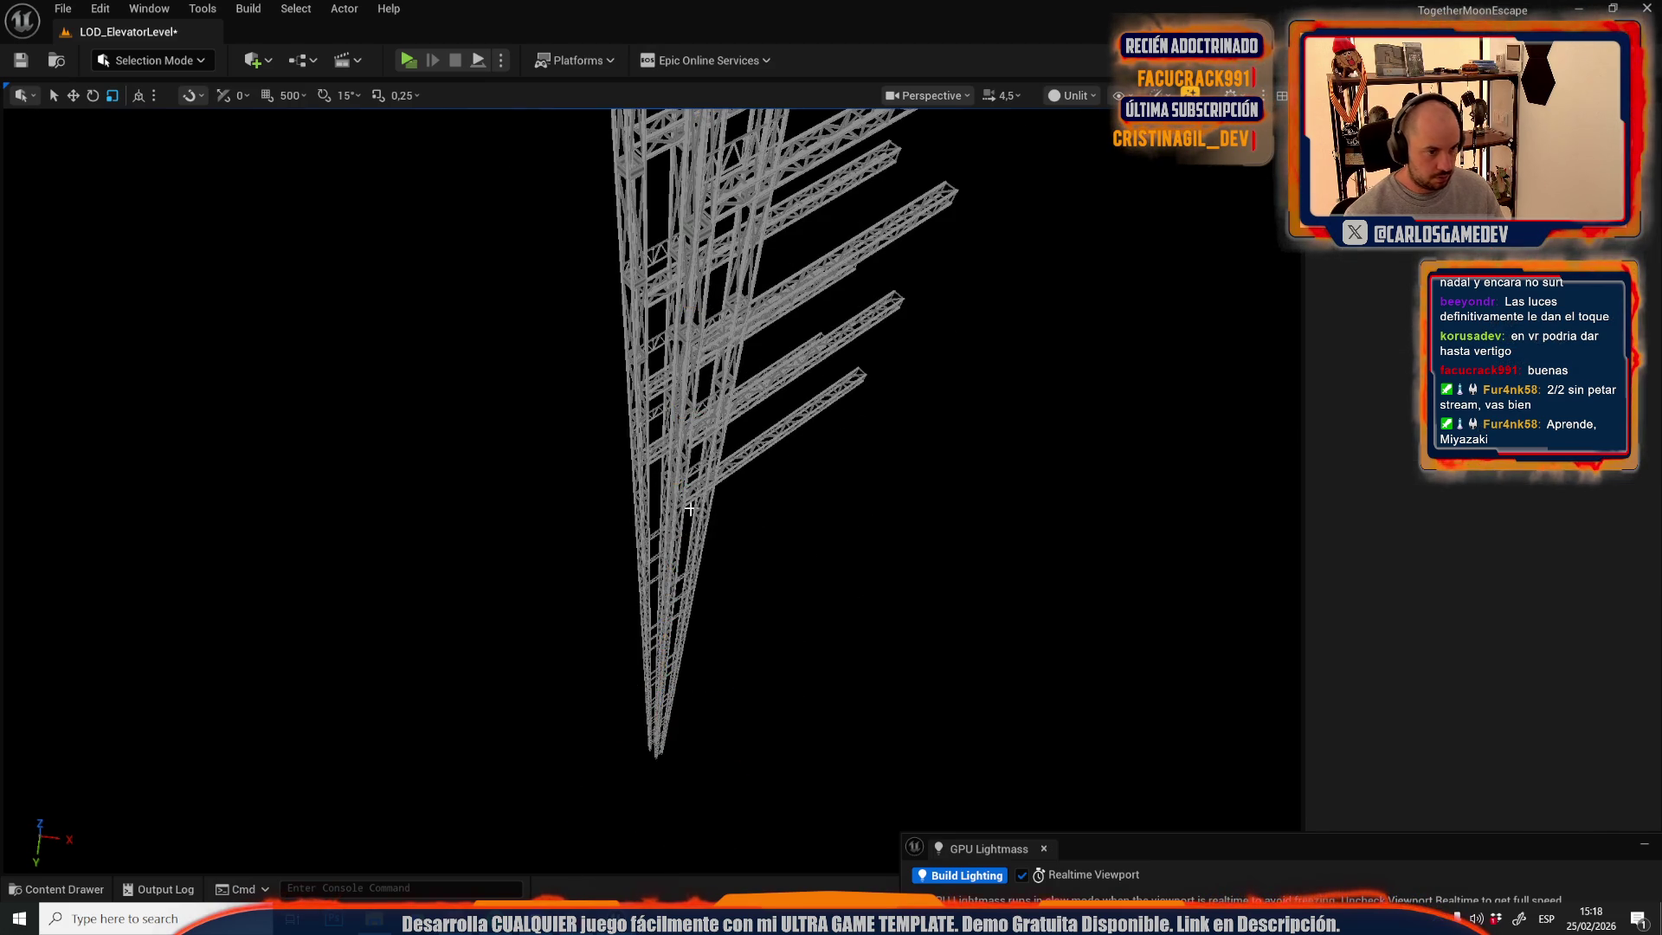
pyautogui.scroll(-3, 658, 484)
# - Marquee-select the whole truss tower, delete it and restore it with Ctrl+Z
pyautogui.moveTo(550, 250)
pyautogui.mouseDown()
pyautogui.moveTo(749, 725)
pyautogui.moveTo(797, 761)
pyautogui.mouseUp()
pyautogui.scroll(5, 757, 615)
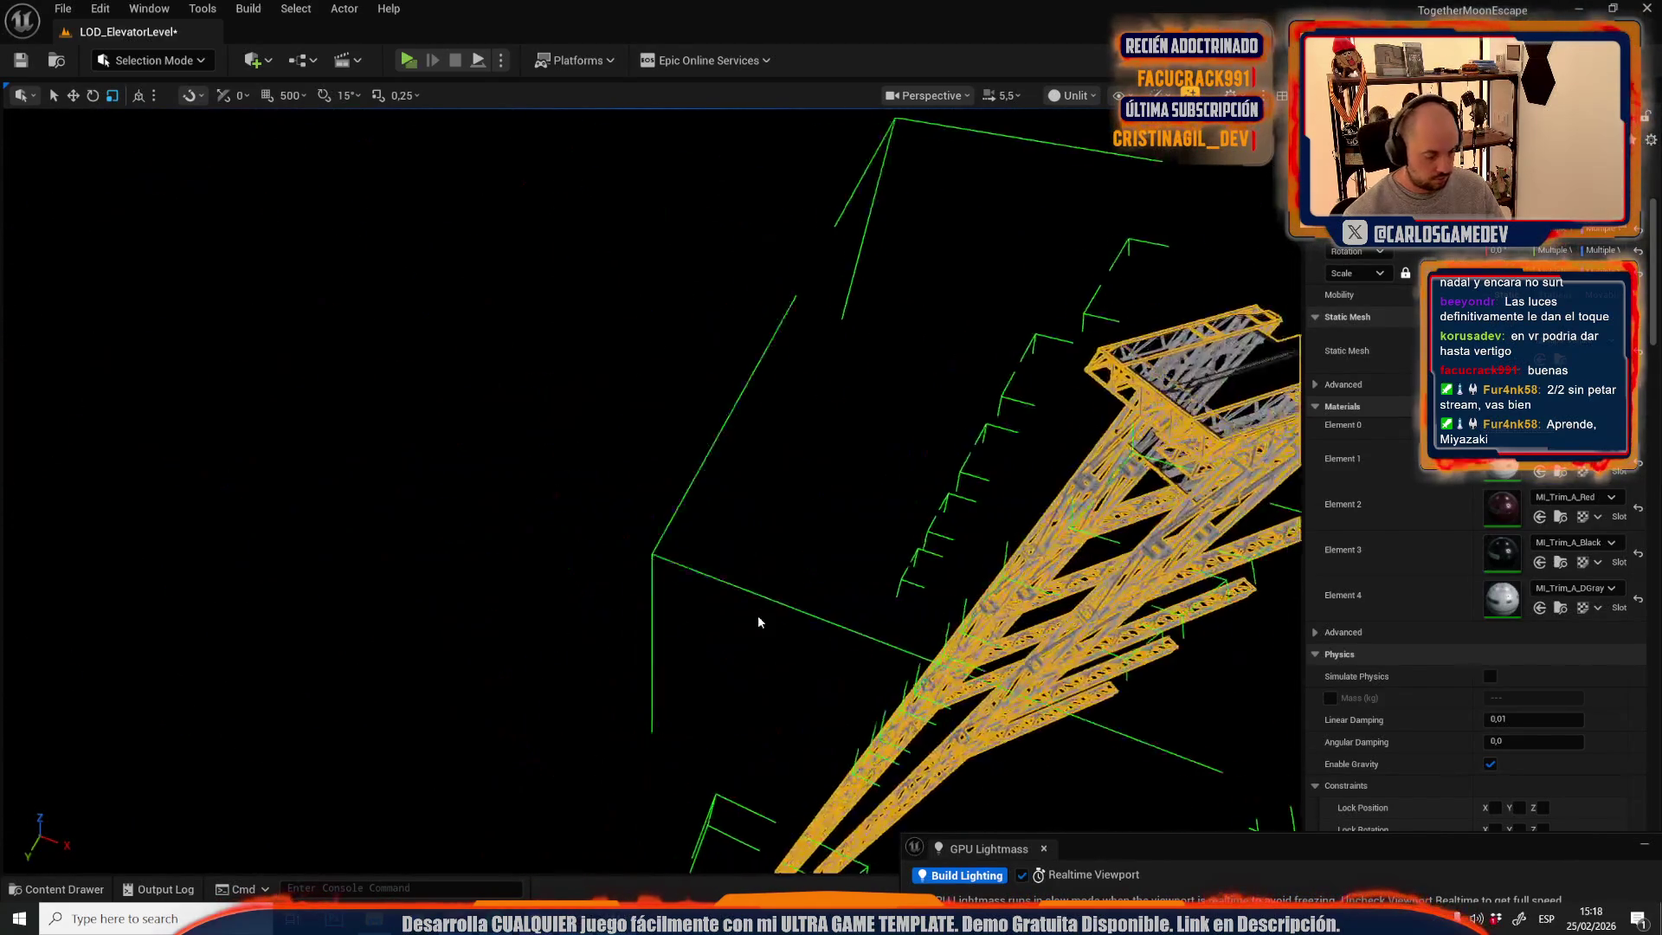
pyautogui.moveTo(725, 602); pyautogui.dragTo(725, 602)
pyautogui.press('Escape')
pyautogui.hotkey('ctrl', 'z')
pyautogui.scroll(-3, 649, 485)
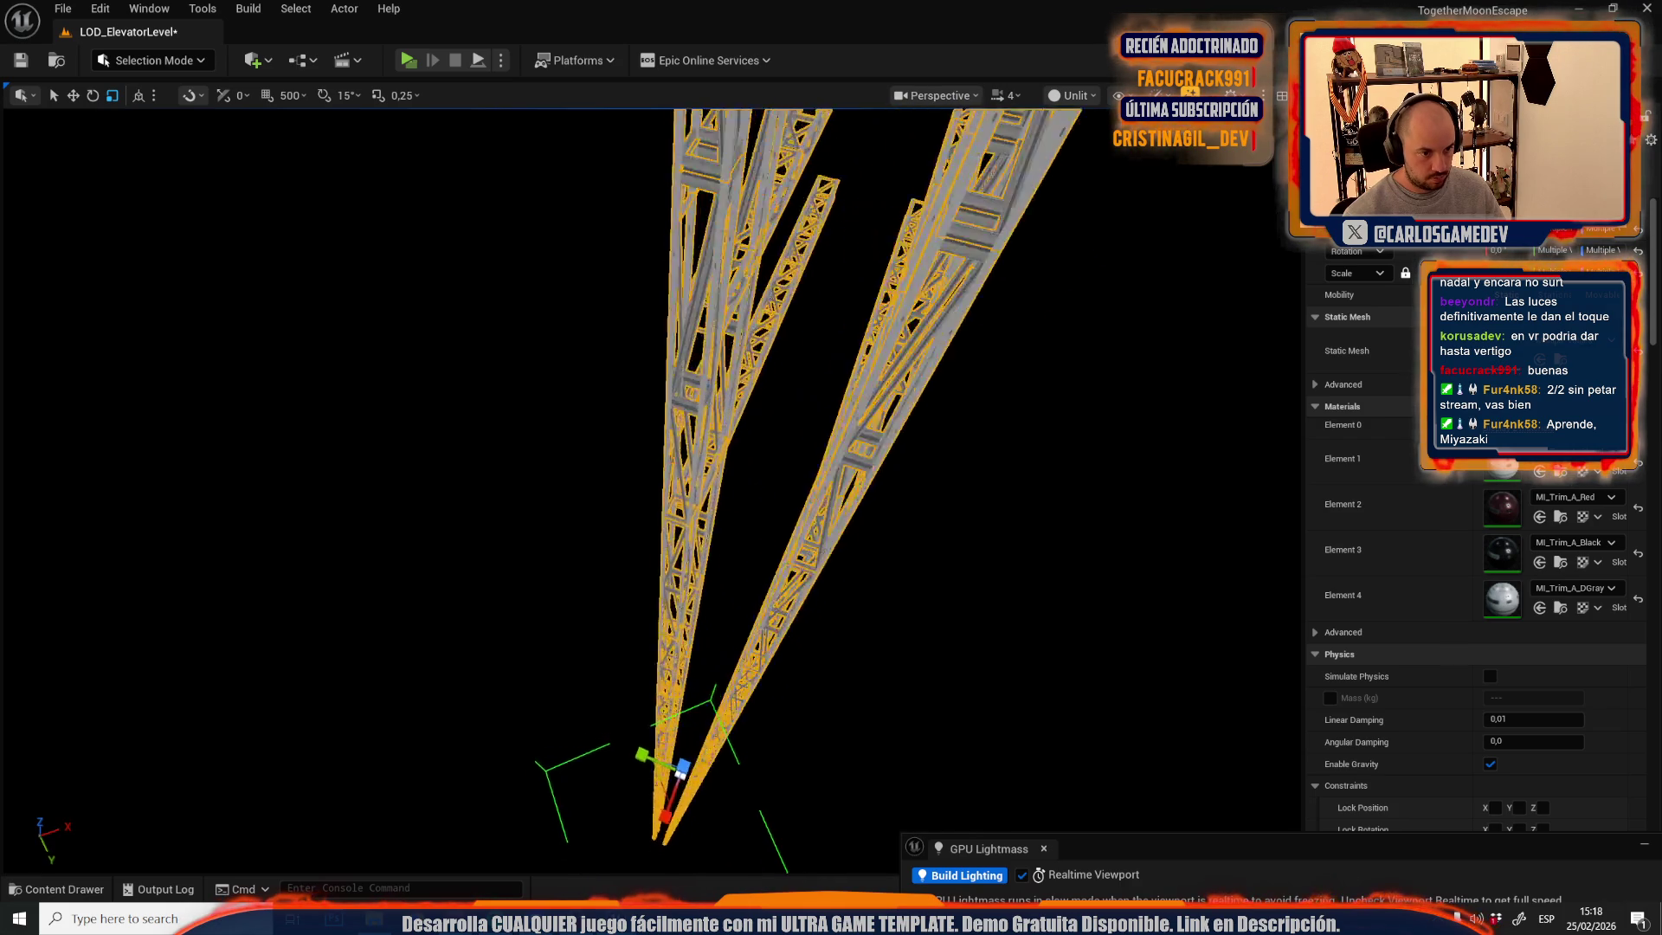
pyautogui.moveTo(765, 478); pyautogui.dragTo(766, 478)
pyautogui.scroll(-1, 766, 478)
pyautogui.press('Delete')
pyautogui.hotkey('ctrl', 'z')
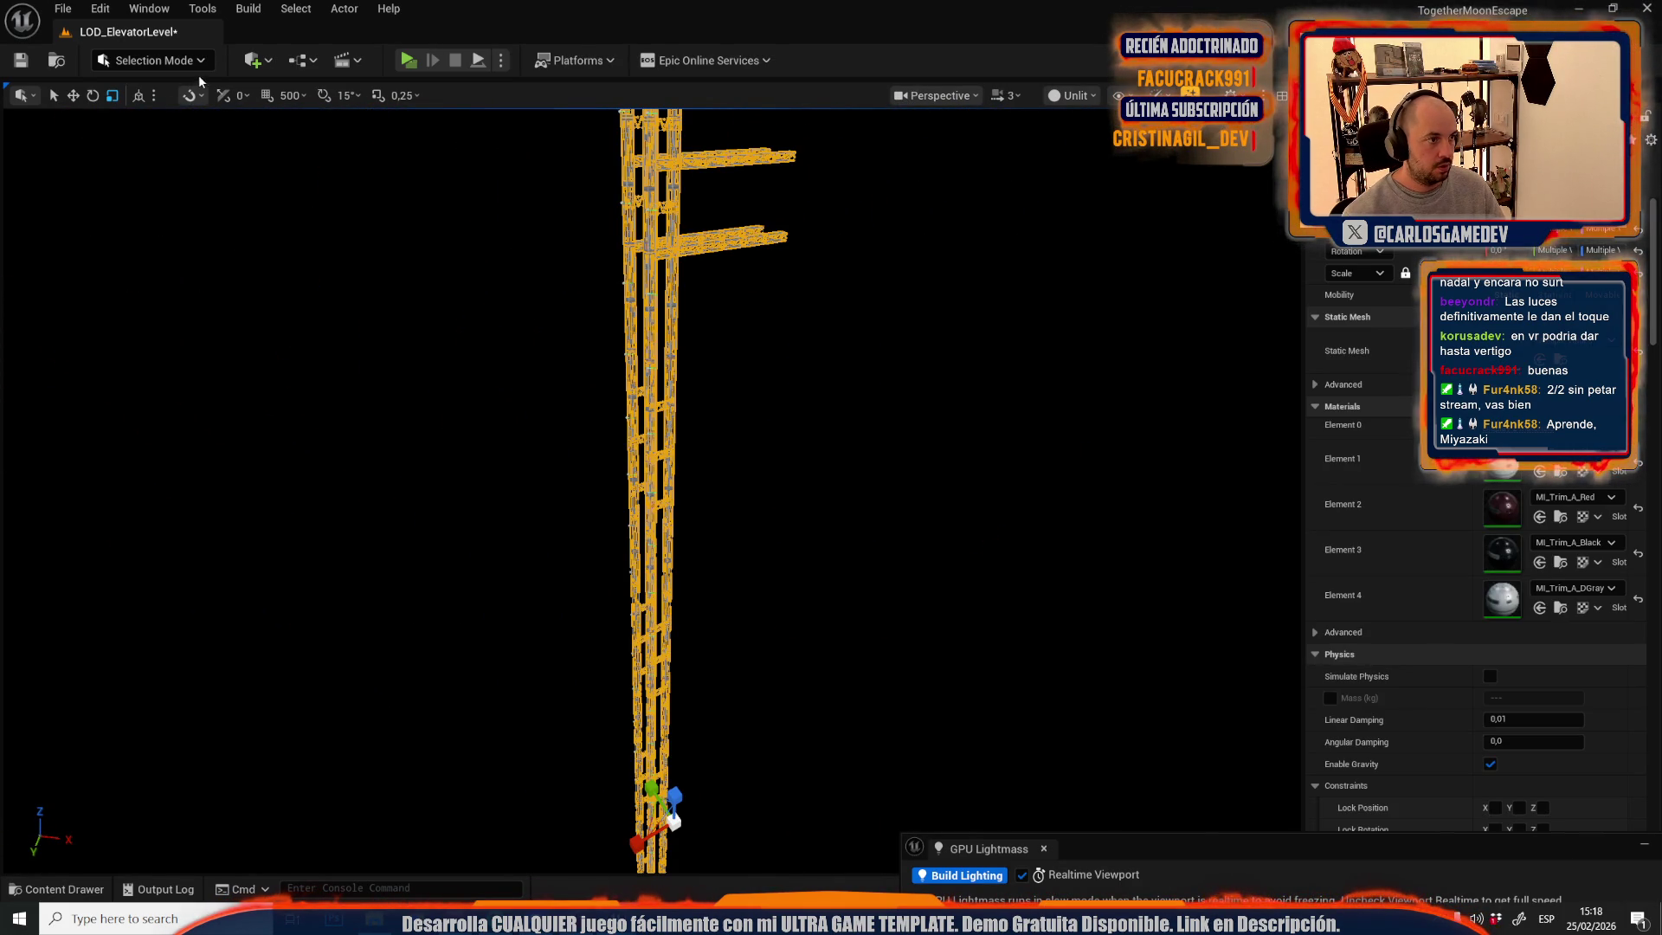
# - Switch the editor into Modeling Mode and bring up the Content Drawer
pyautogui.click(194, 68)
pyautogui.click(645, 363)
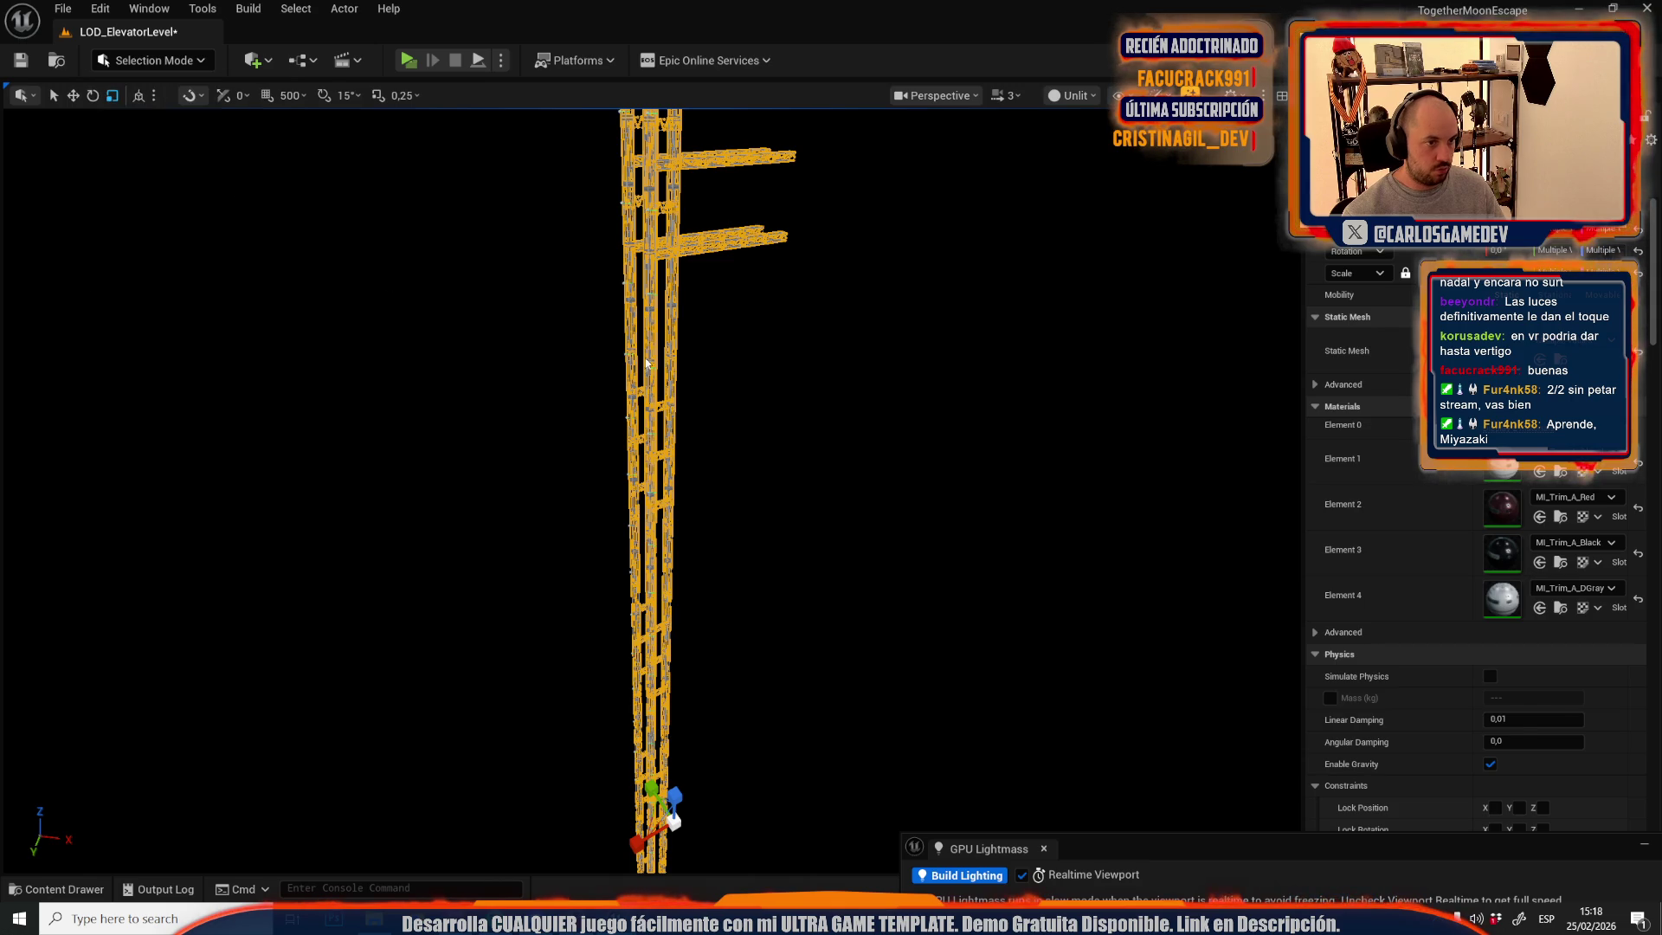
pyautogui.hotkey('shift', '5')
pyautogui.hotkey('ctrl', 'space')
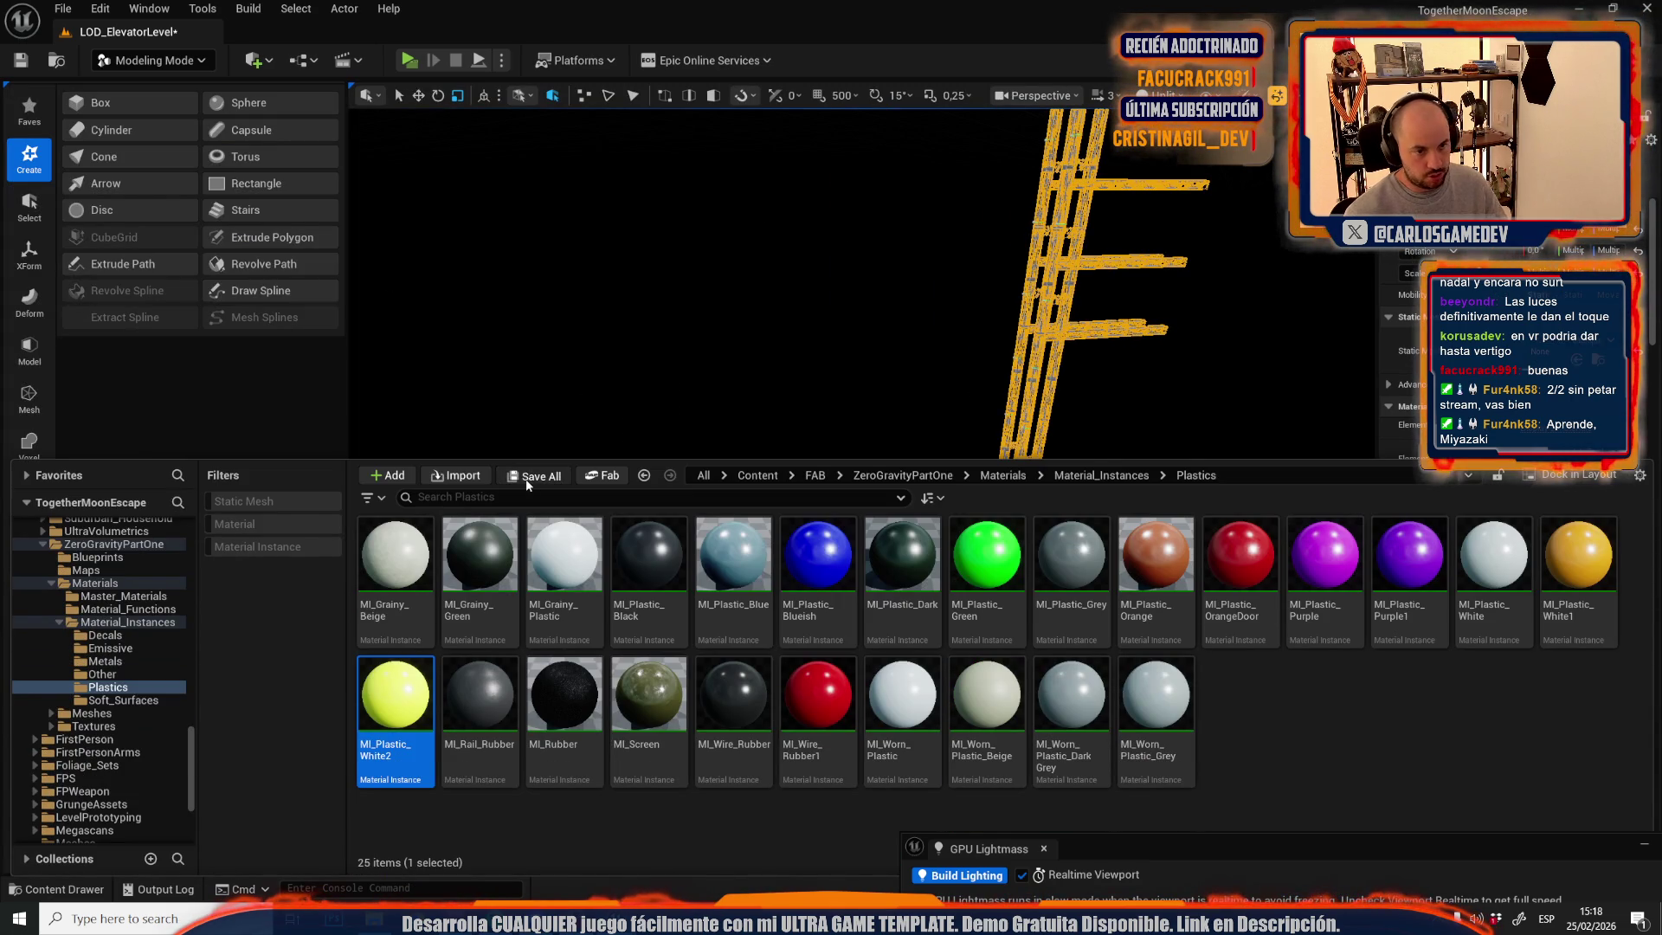
# - Save the level, then merge the truss pieces with Merge (Append) into a mesh named Combinedasdgsdgh
pyautogui.click(526, 476)
pyautogui.click(959, 637)
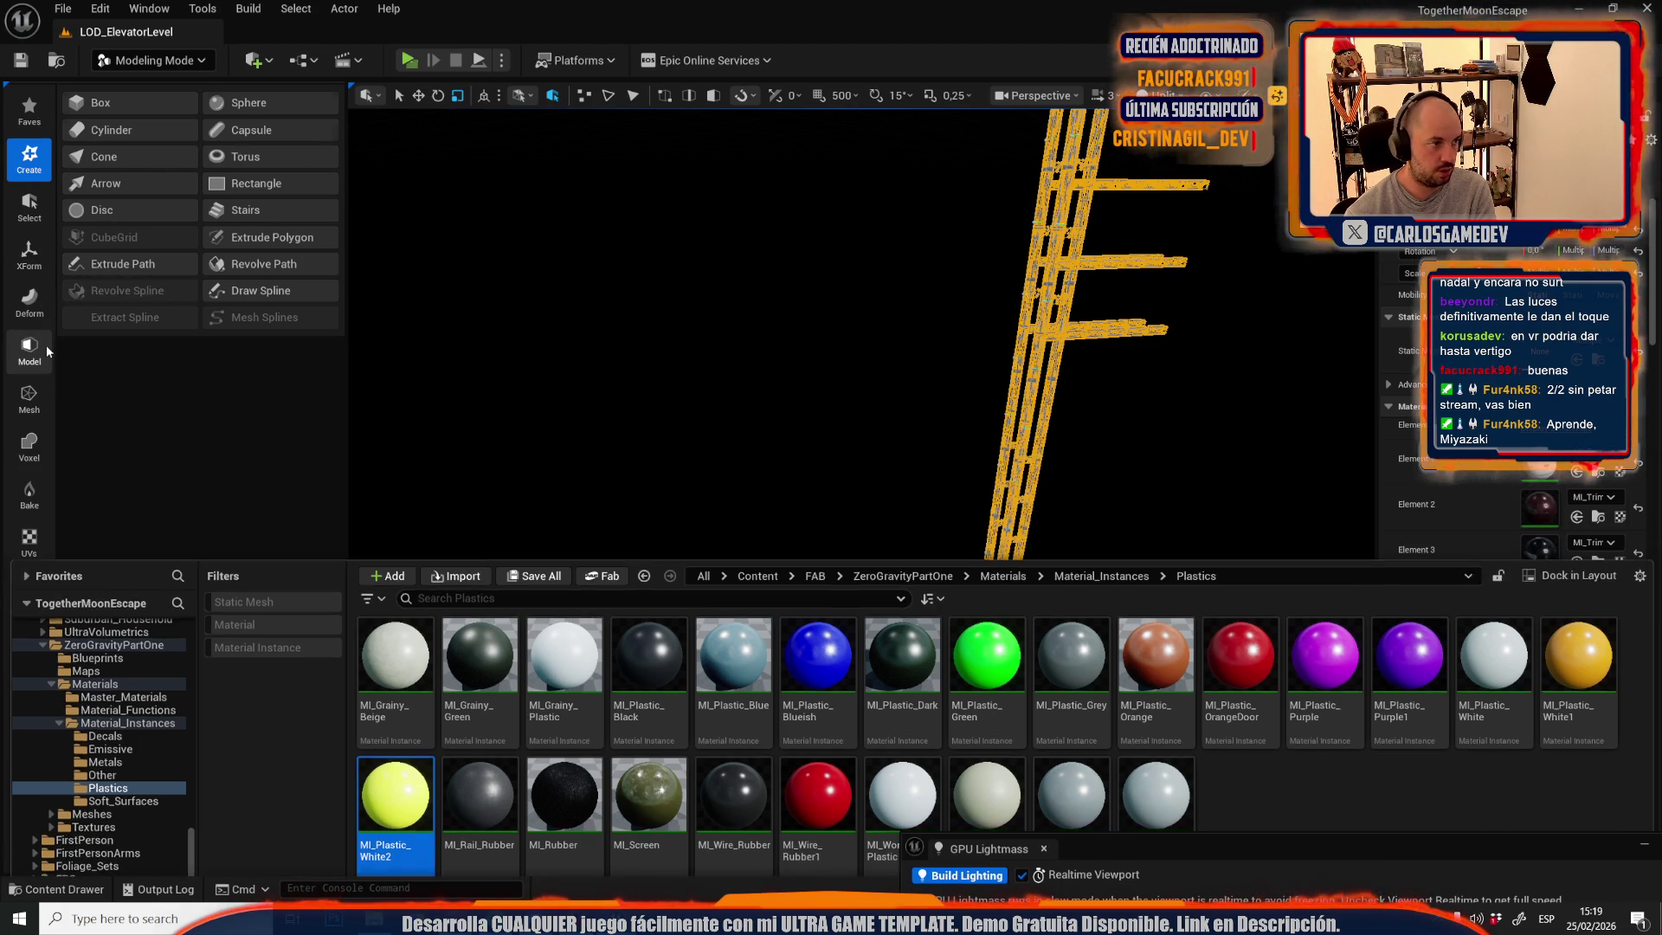
pyautogui.click(39, 346)
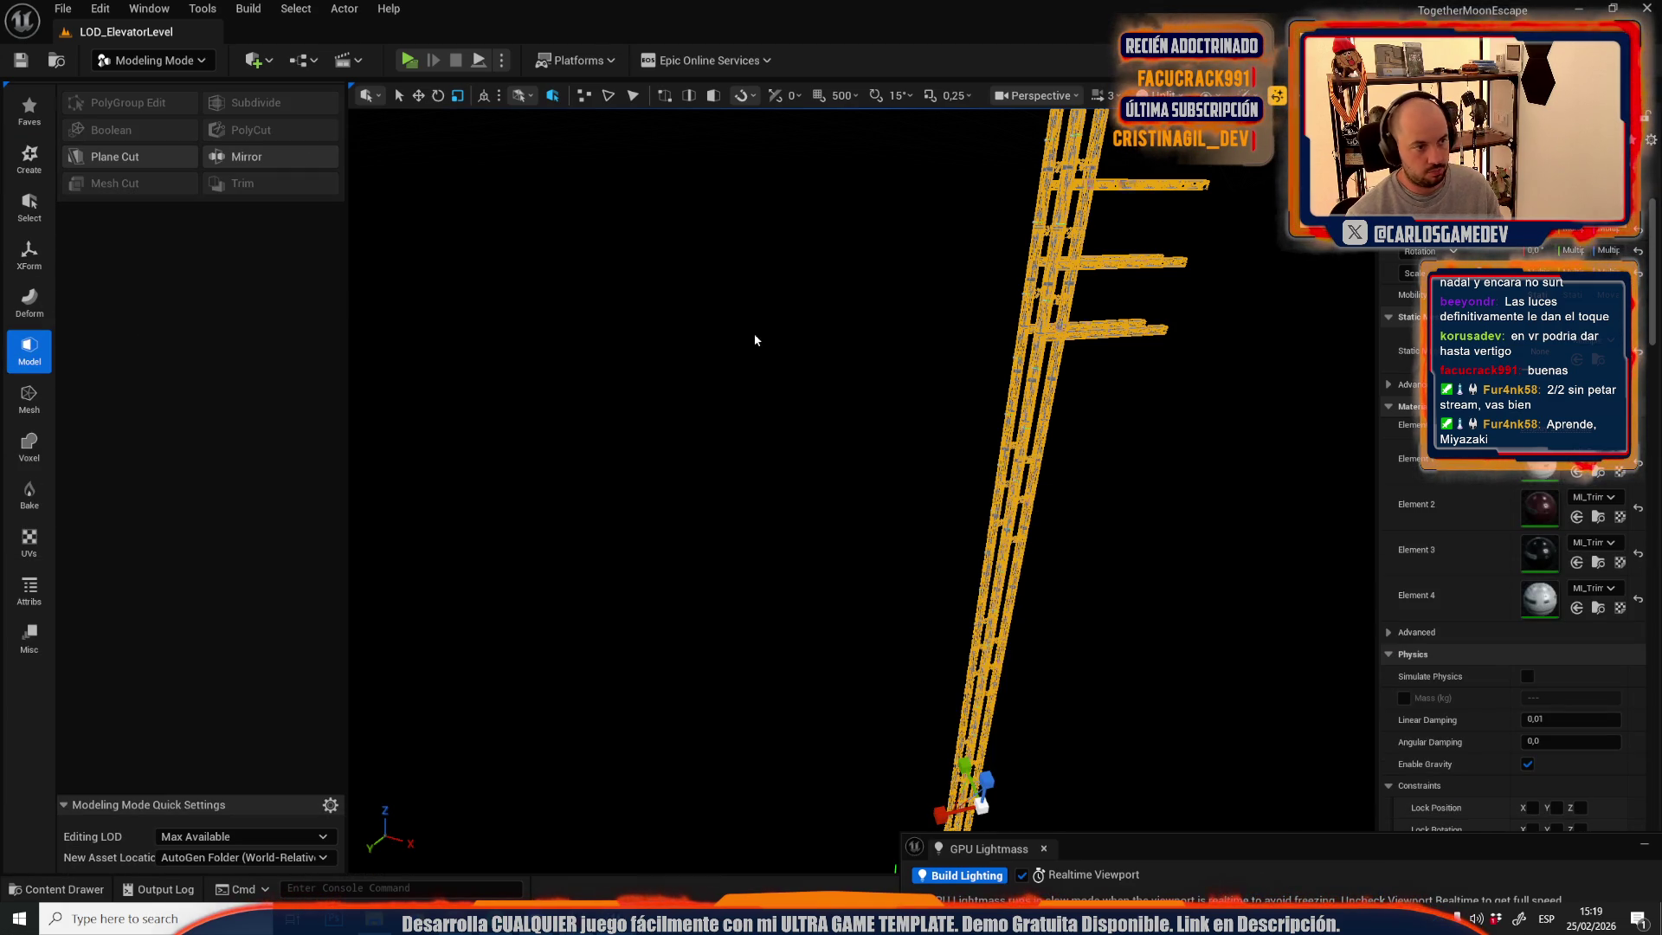
pyautogui.click(29, 255)
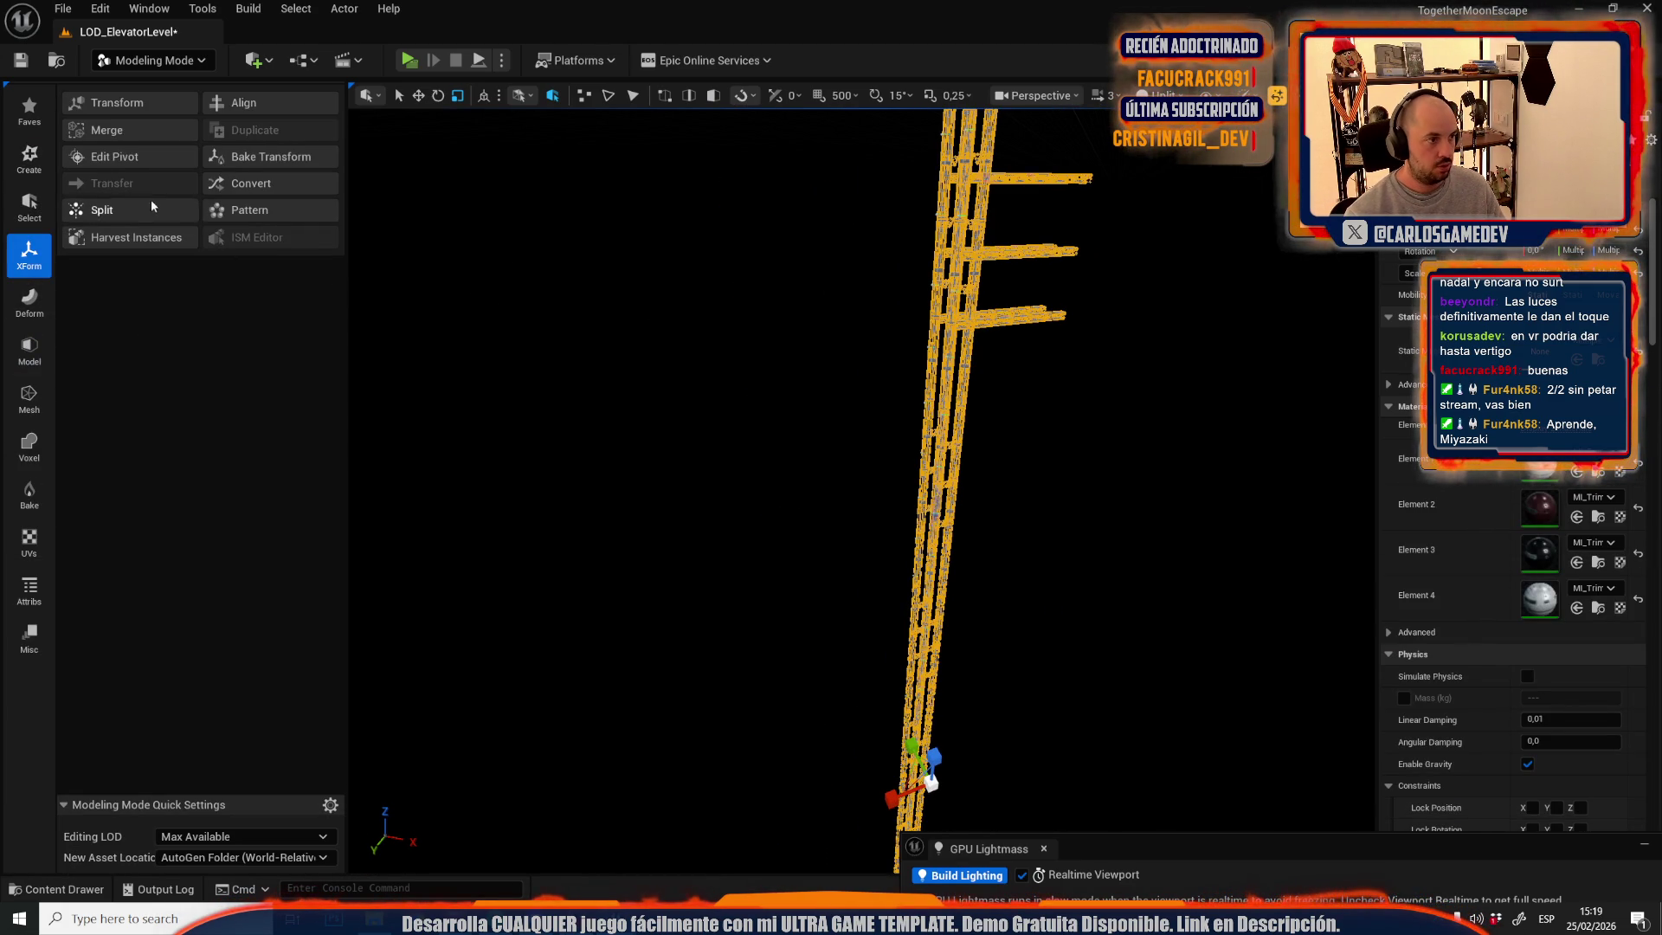
pyautogui.click(104, 130)
pyautogui.click(259, 163)
pyautogui.write('asdgsdgh')
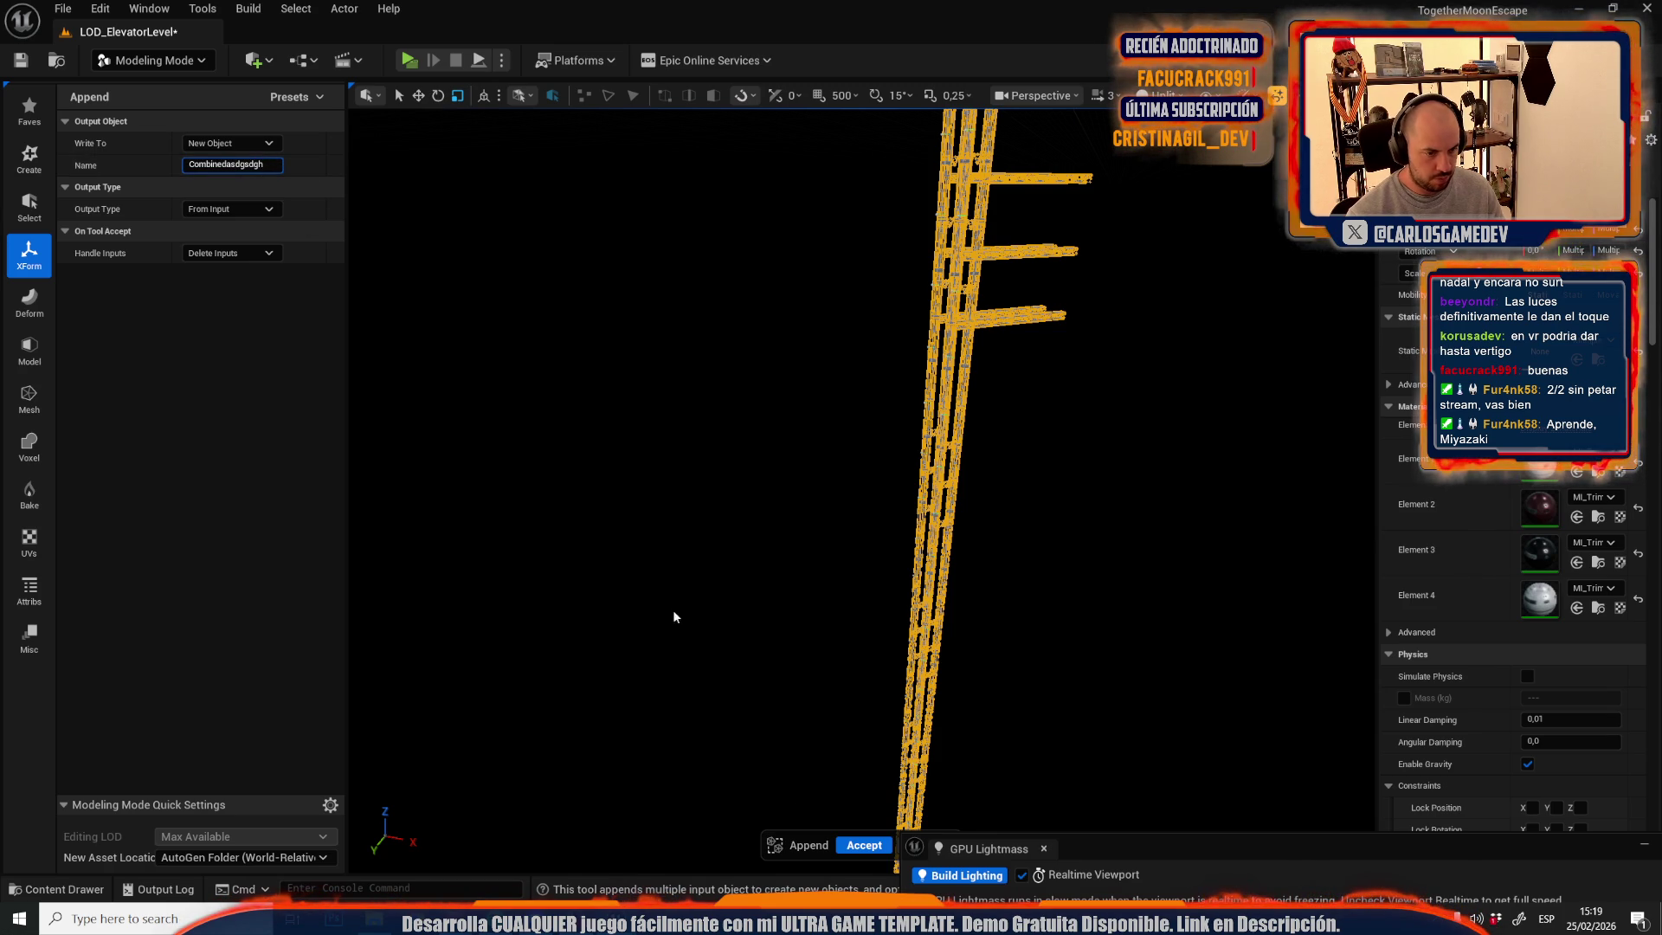
pyautogui.click(881, 848)
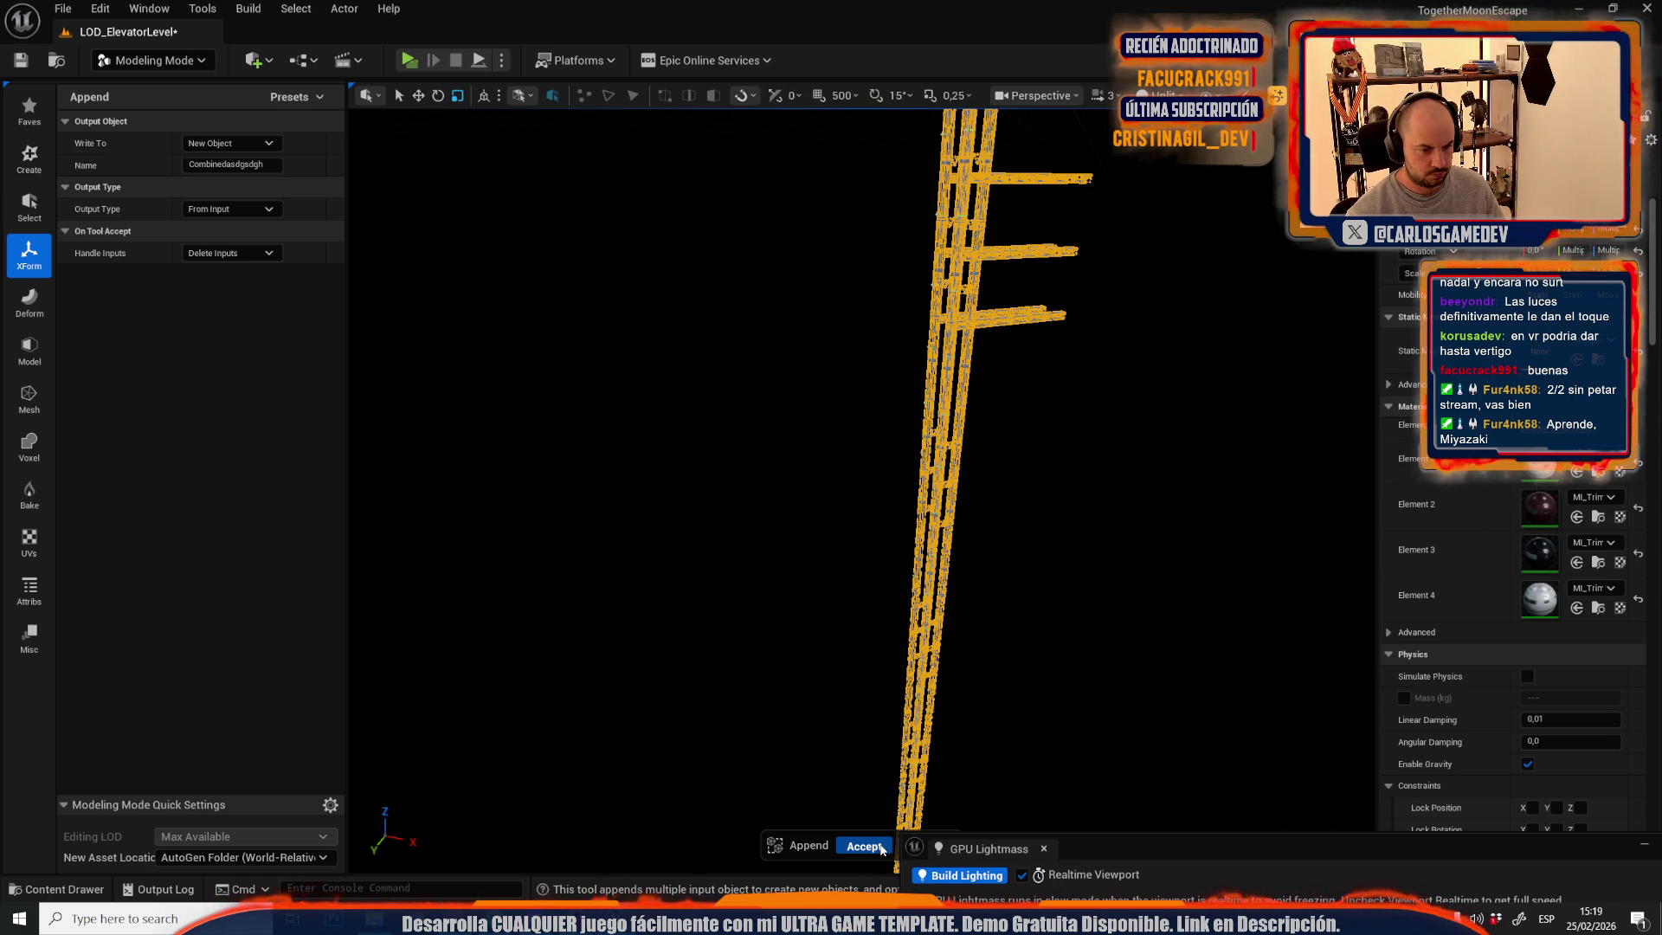
pyautogui.click(882, 849)
pyautogui.click(29, 397)
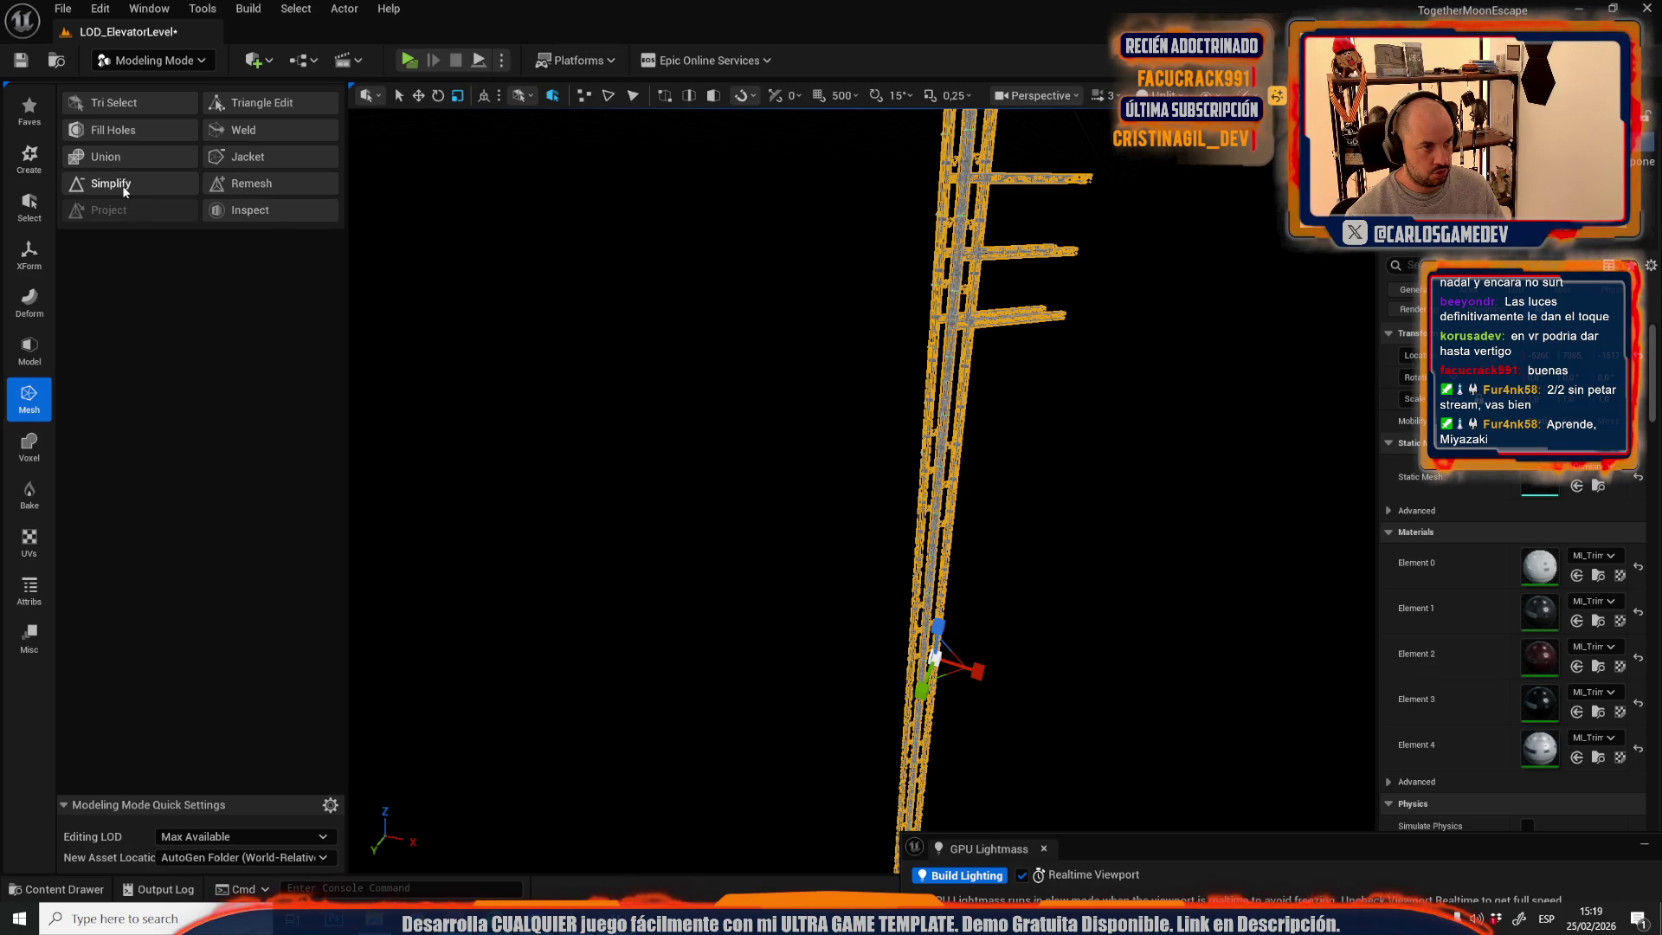
# - Run Simplify on the merged tower mesh with Target Percentage 4 and accept the result
pyautogui.click(124, 187)
pyautogui.click(230, 187)
pyautogui.write('4')
pyautogui.press('Return')
pyautogui.scroll(10, 866, 484)
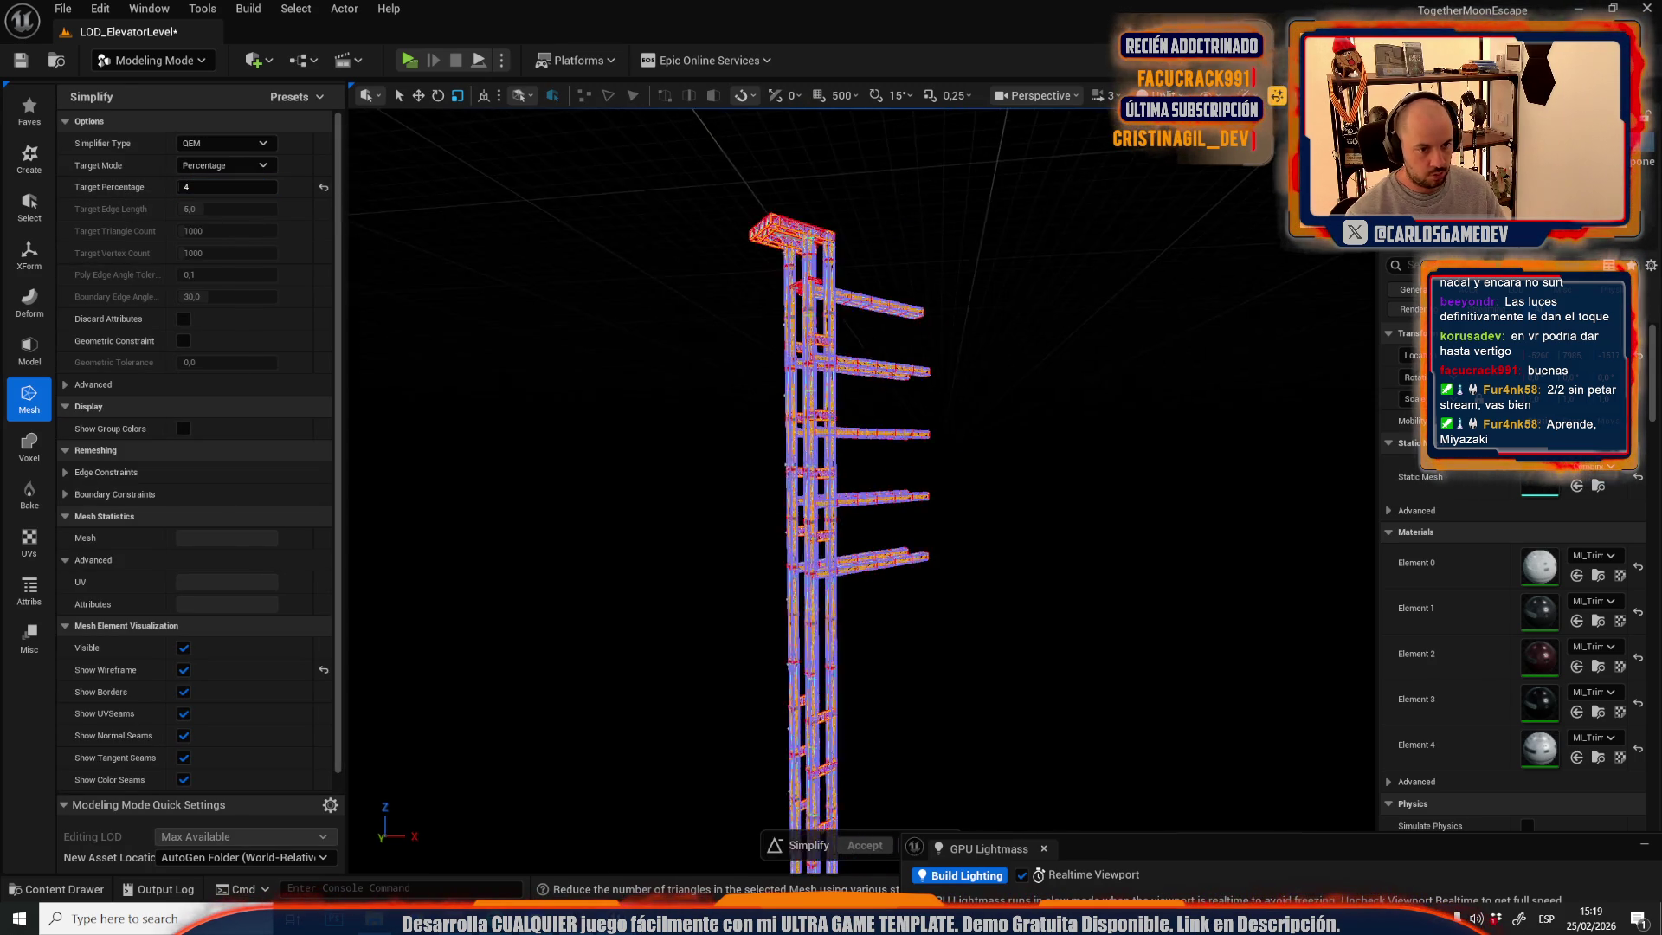
pyautogui.moveTo(883, 537)
pyautogui.mouseDown()
pyautogui.moveTo(848, 554)
pyautogui.moveTo(883, 541)
pyautogui.moveTo(838, 511)
pyautogui.moveTo(812, 354)
pyautogui.mouseUp()
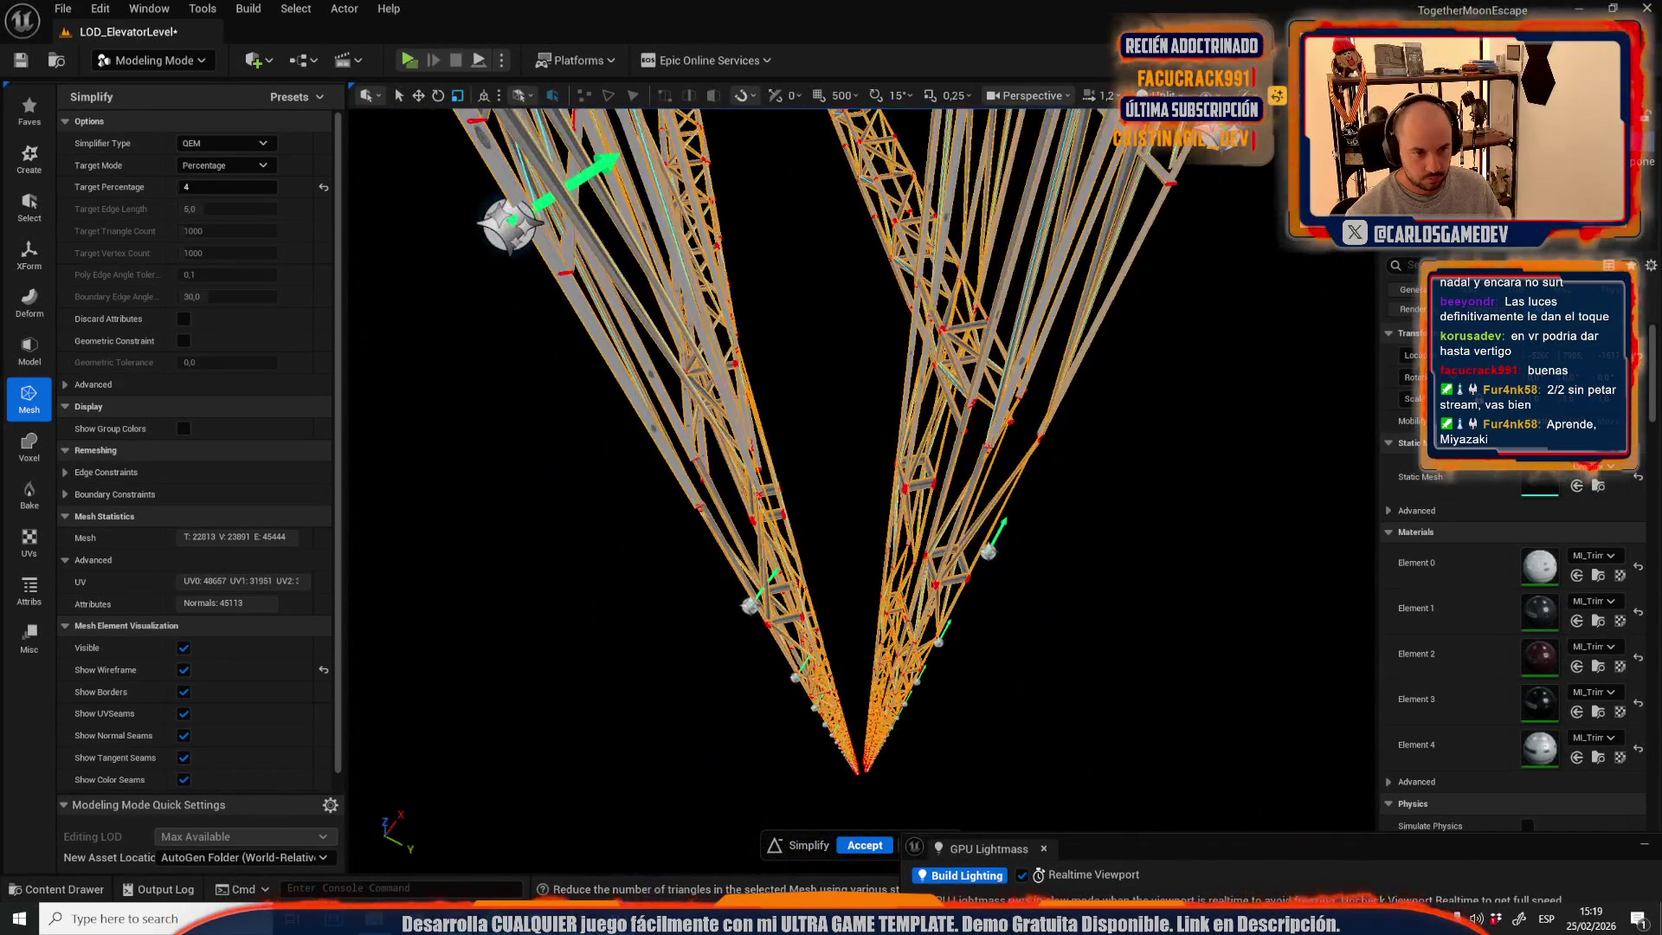
pyautogui.click(865, 847)
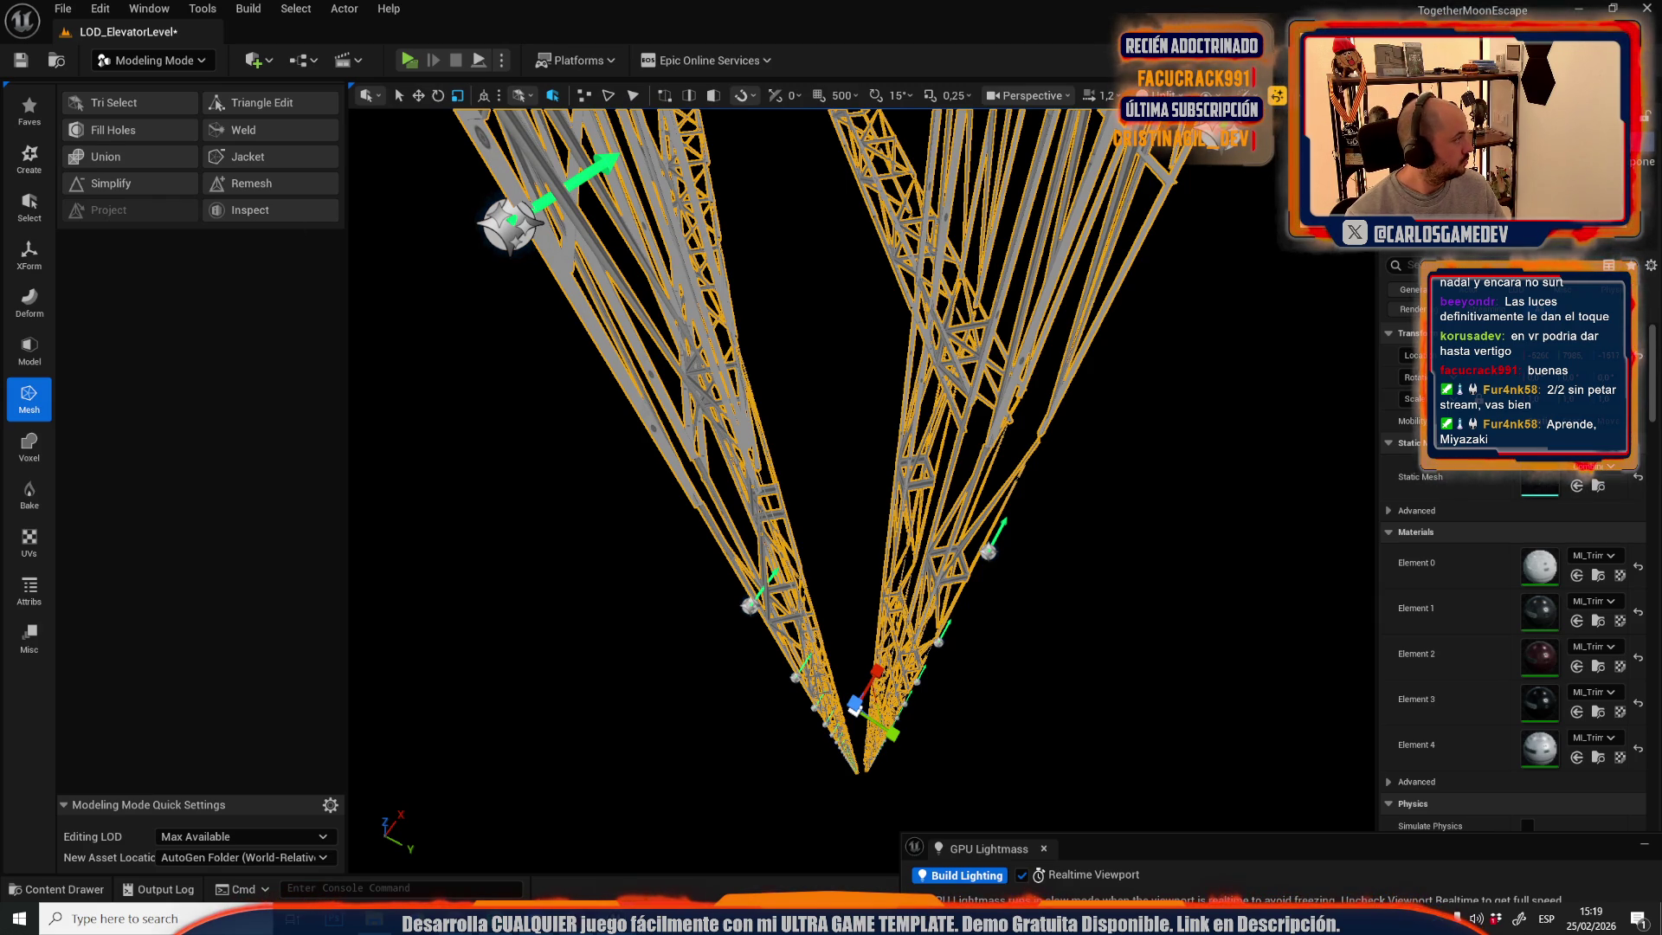
pyautogui.moveTo(496, 350)
pyautogui.mouseDown()
pyautogui.moveTo(477, 416)
pyautogui.moveTo(496, 349)
pyautogui.moveTo(706, 364)
pyautogui.moveTo(679, 381)
pyautogui.moveTo(706, 364)
pyautogui.mouseUp()
pyautogui.click(151, 60)
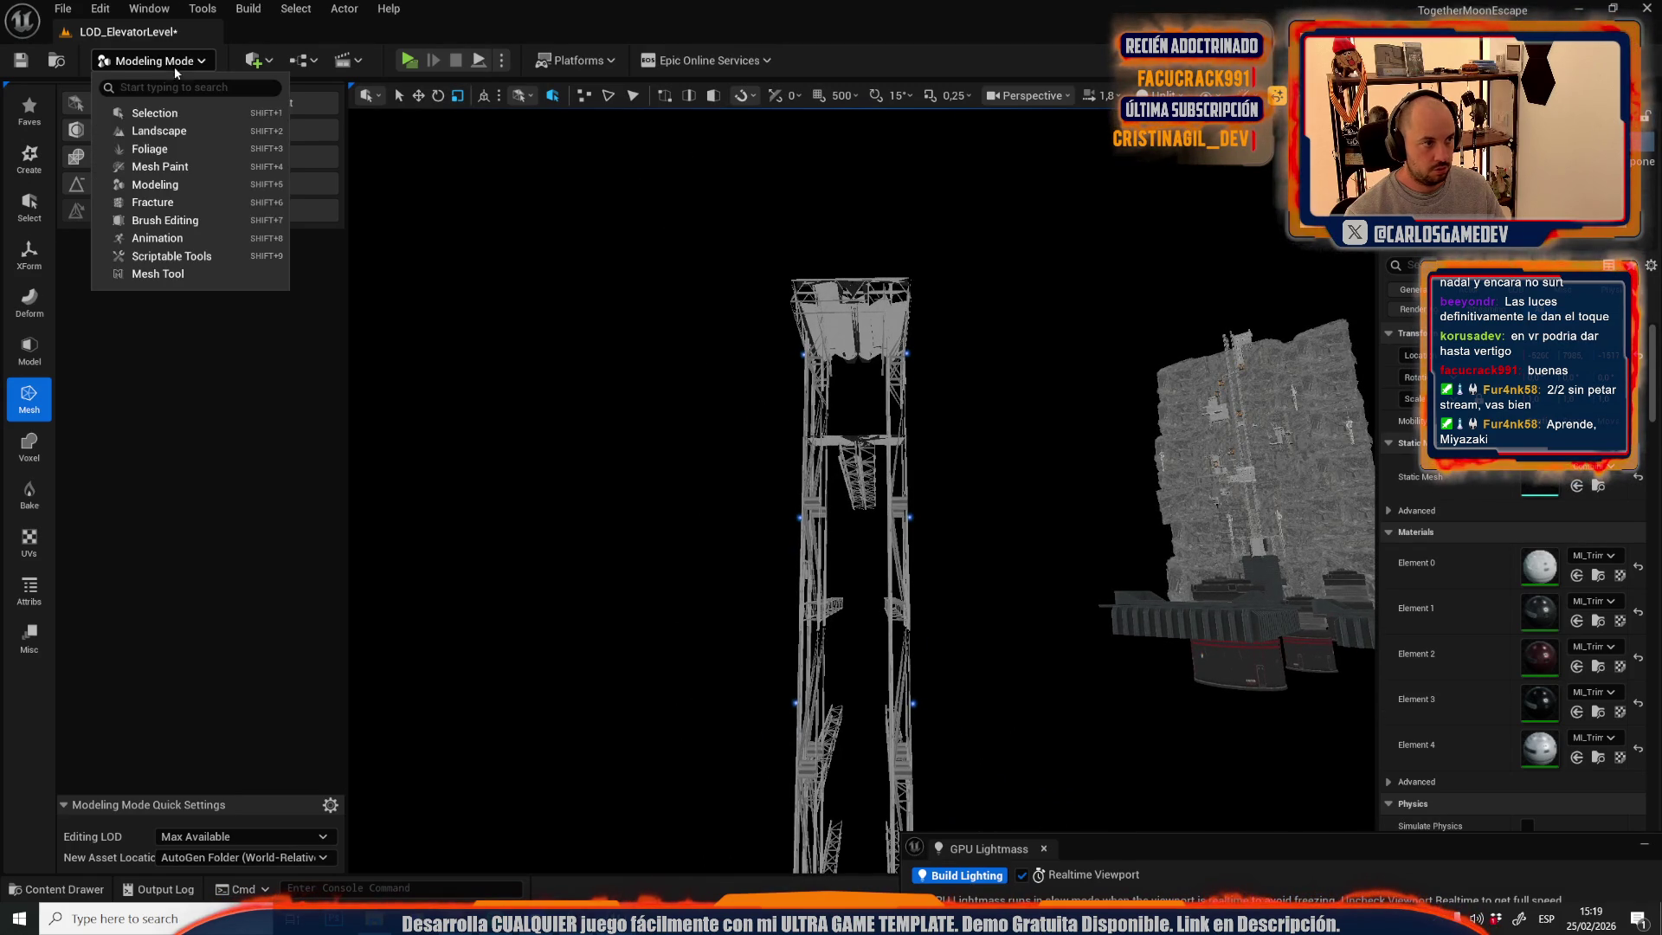
# - Return to Selection Mode and select the merged tower mesh
pyautogui.click(130, 112)
pyautogui.scroll(3, 821, 445)
pyautogui.click(821, 445)
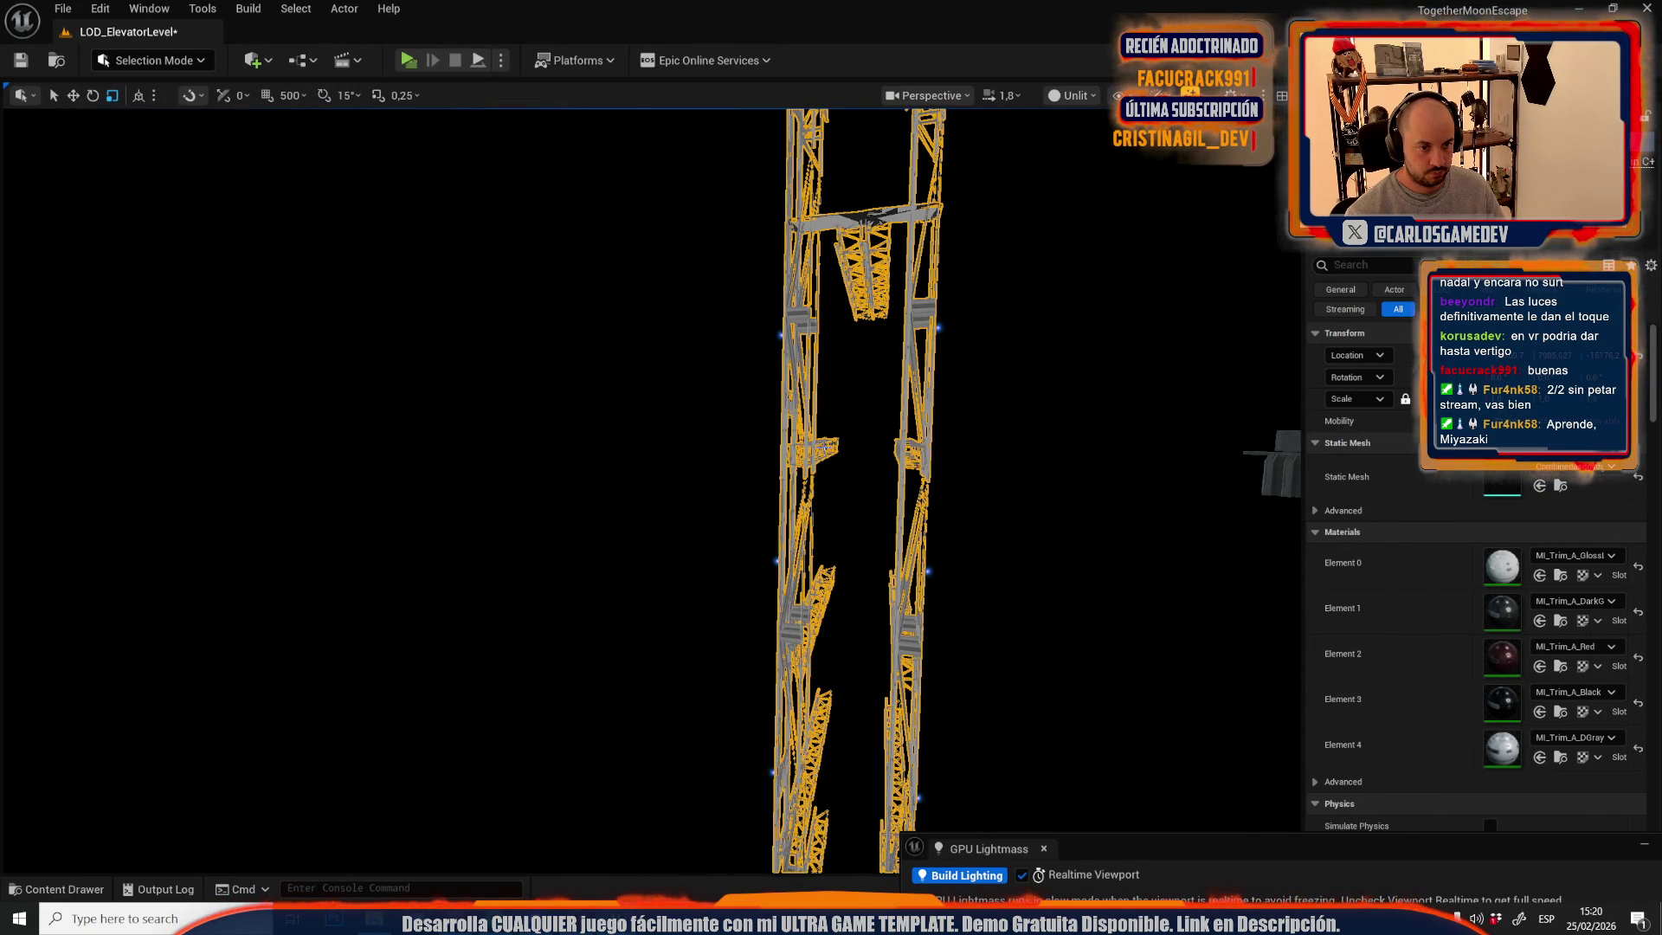
# - Save the Combinedasdgsdgh mesh asset and LOD_ElevatorLevel, then reframe the tower
pyautogui.hotkey('ctrl', 'space')
pyautogui.click(564, 481)
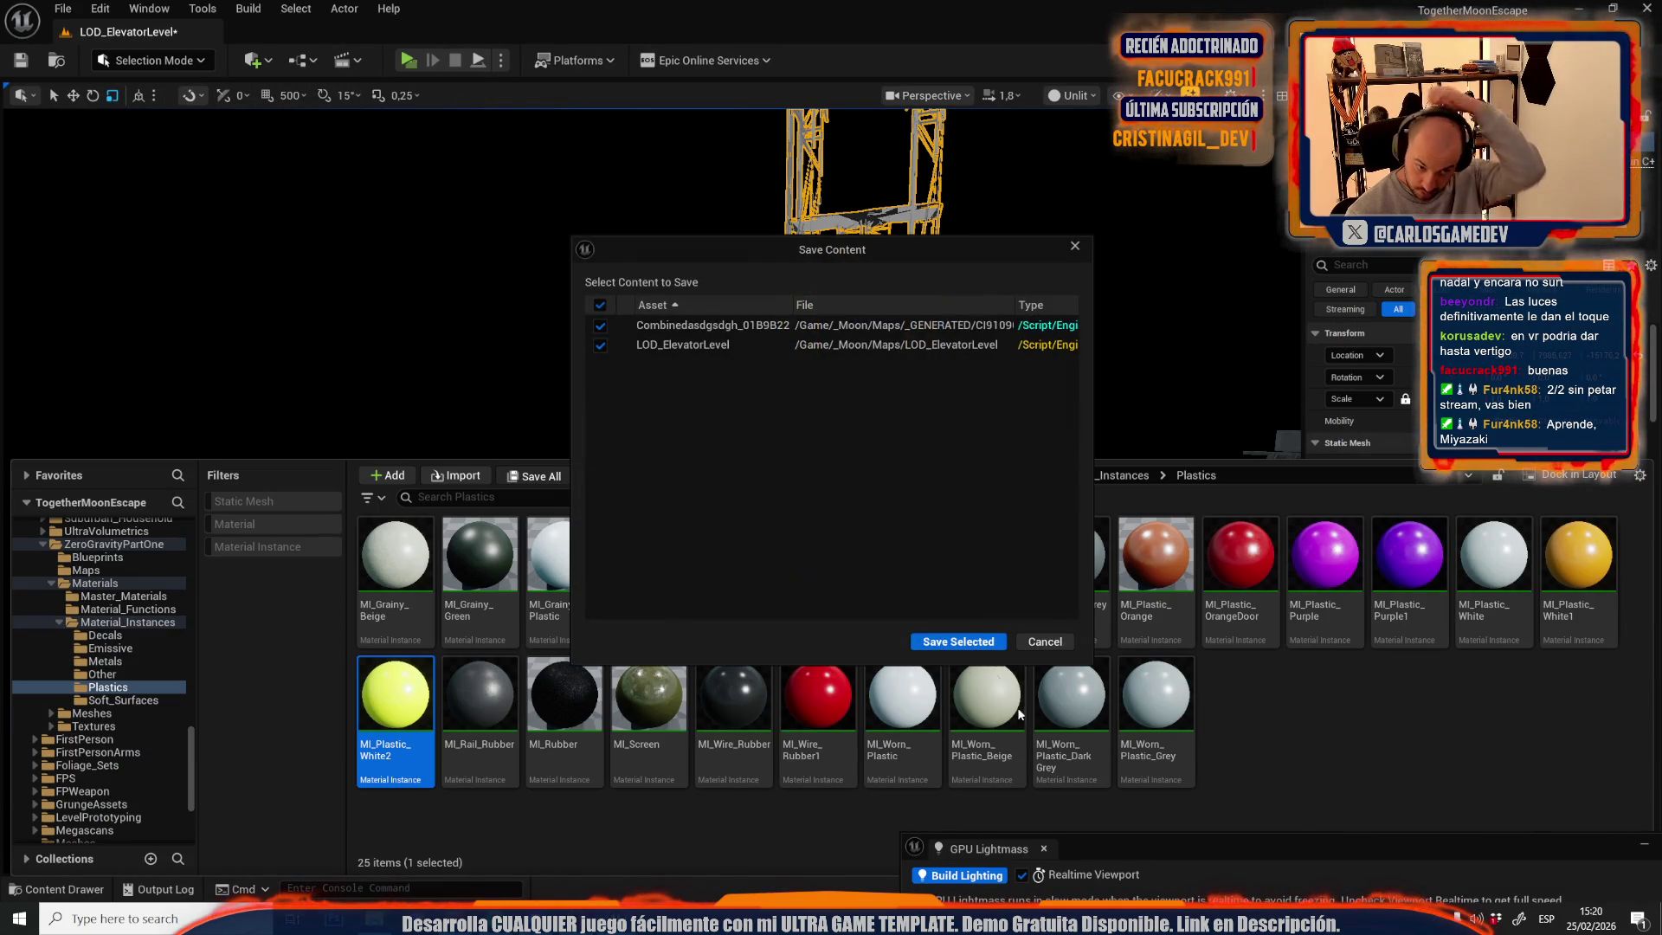
pyautogui.click(983, 648)
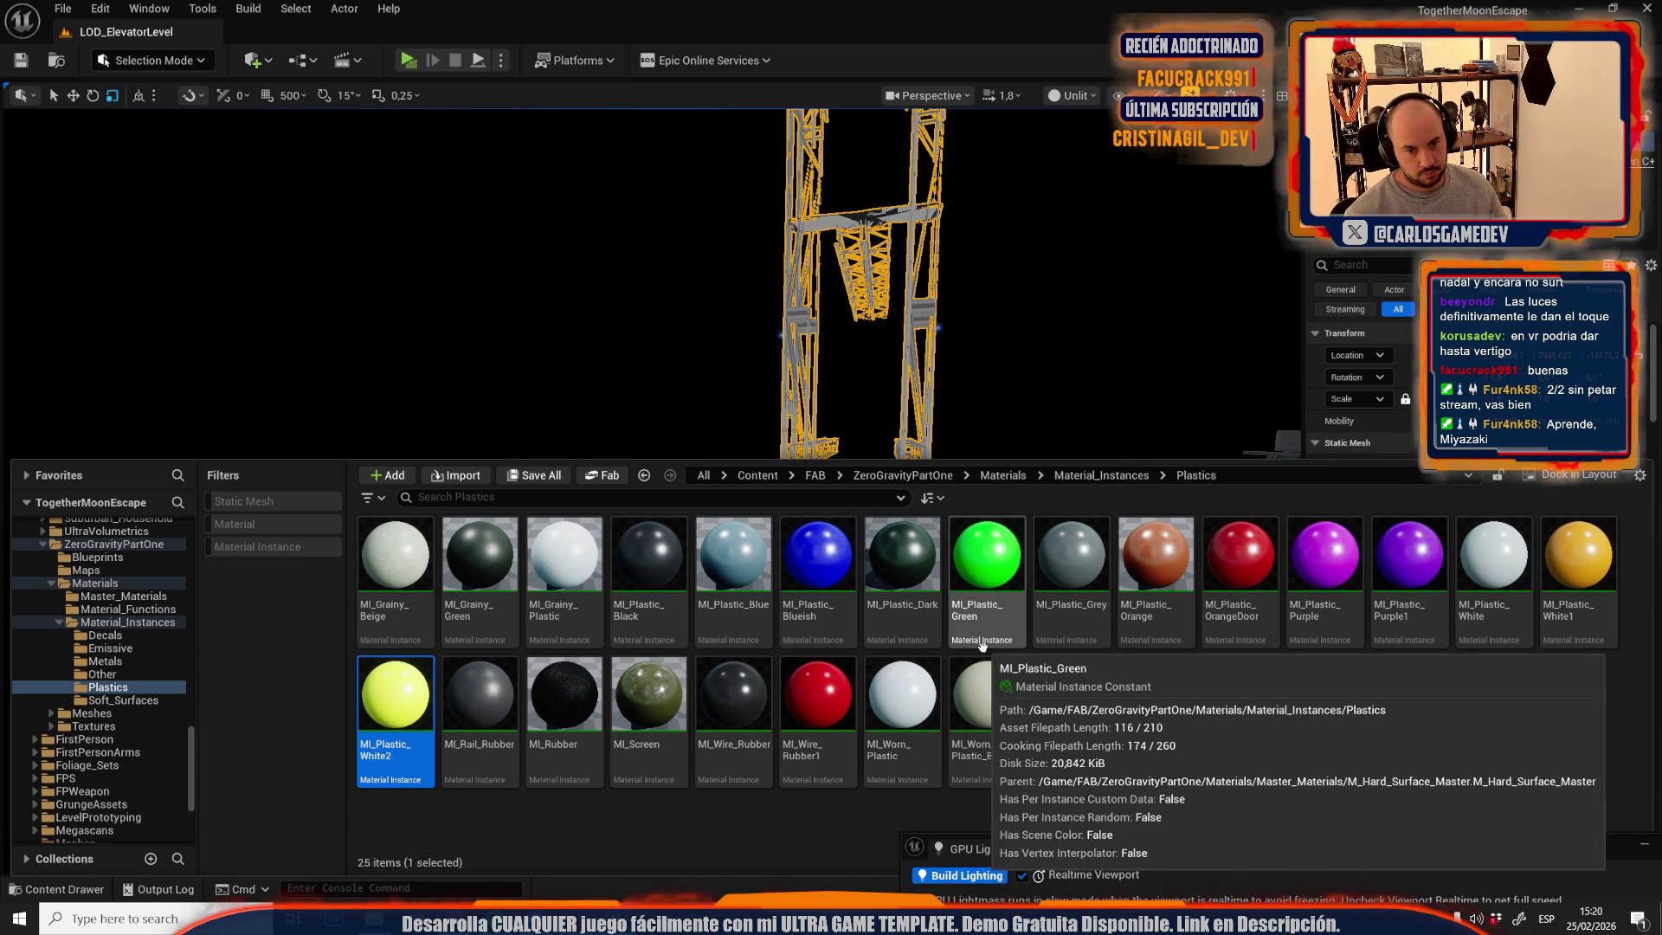
pyautogui.click(818, 705)
pyautogui.moveTo(1021, 288)
pyautogui.mouseDown()
pyautogui.moveTo(909, 415)
pyautogui.moveTo(1095, 414)
pyautogui.mouseUp()
pyautogui.click(992, 398)
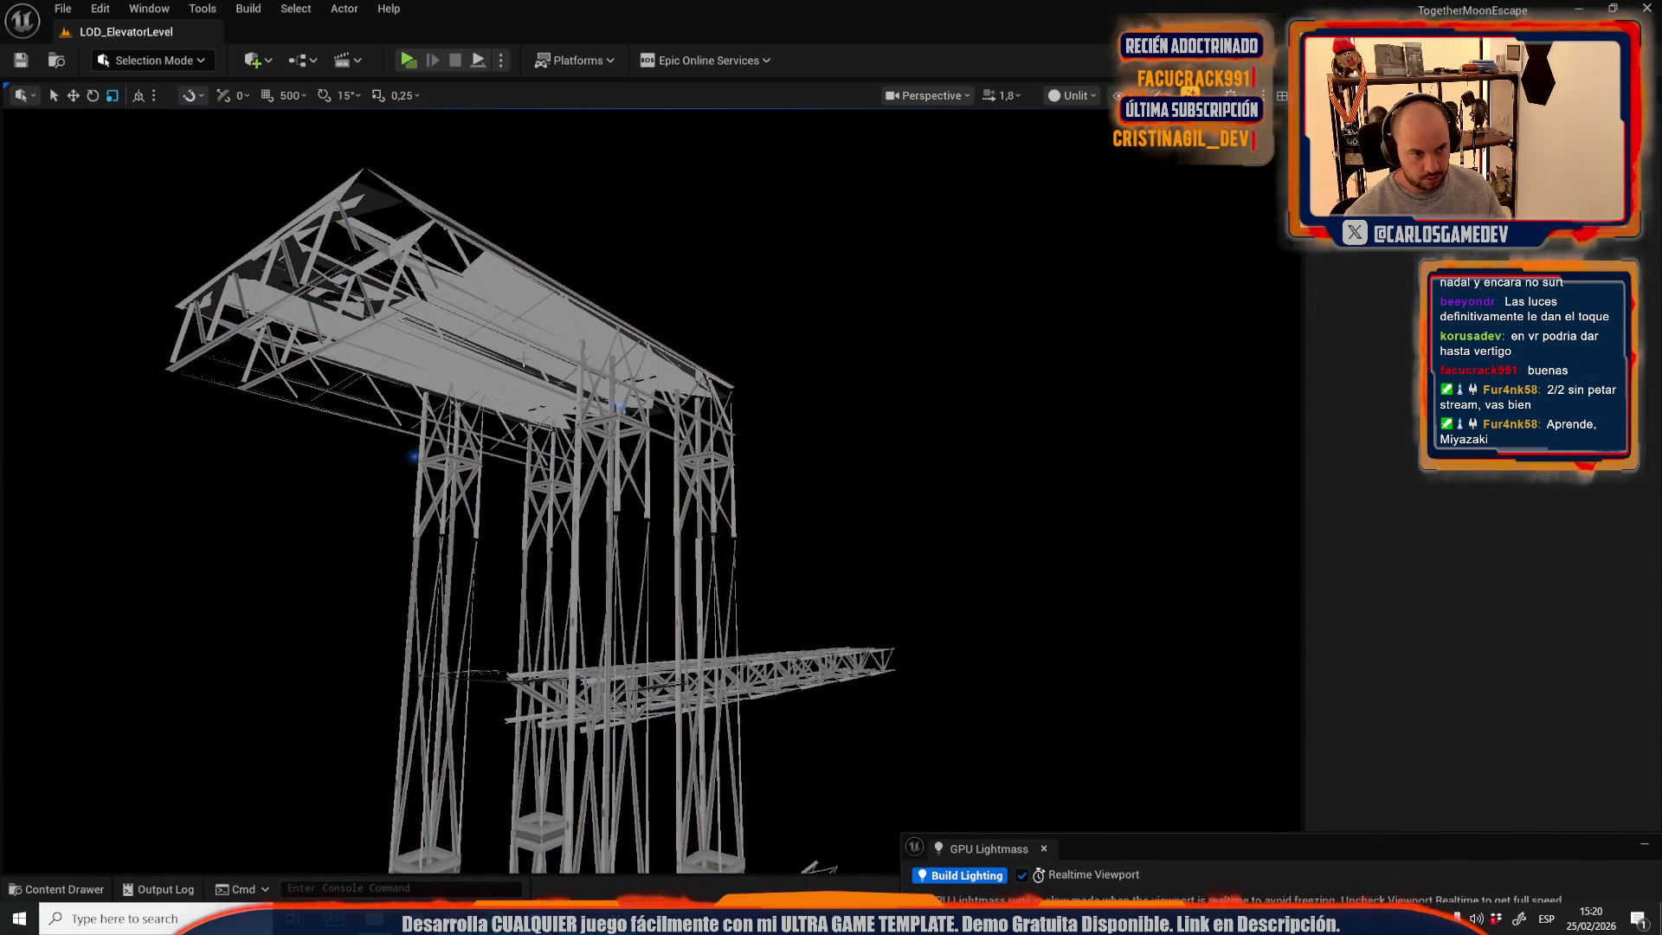
pyautogui.hotkey('ctrl', 'z')
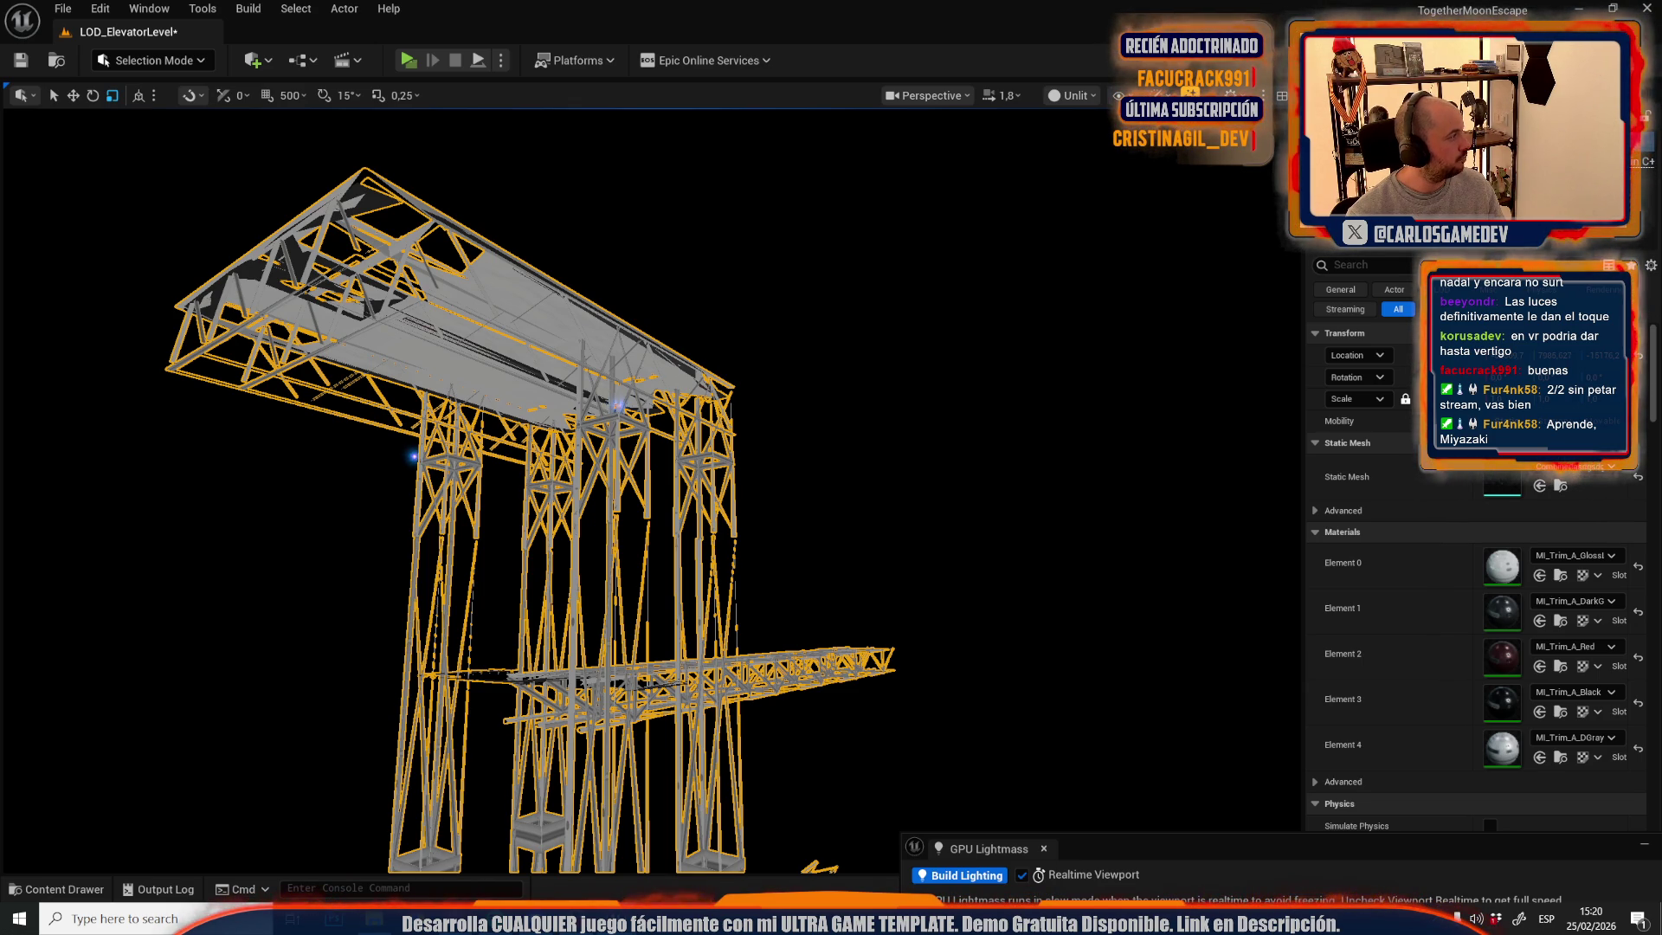
# - Select all 65 tower actors and cut them out of LOD_ElevatorLevel
pyautogui.scroll(3, 563, 353)
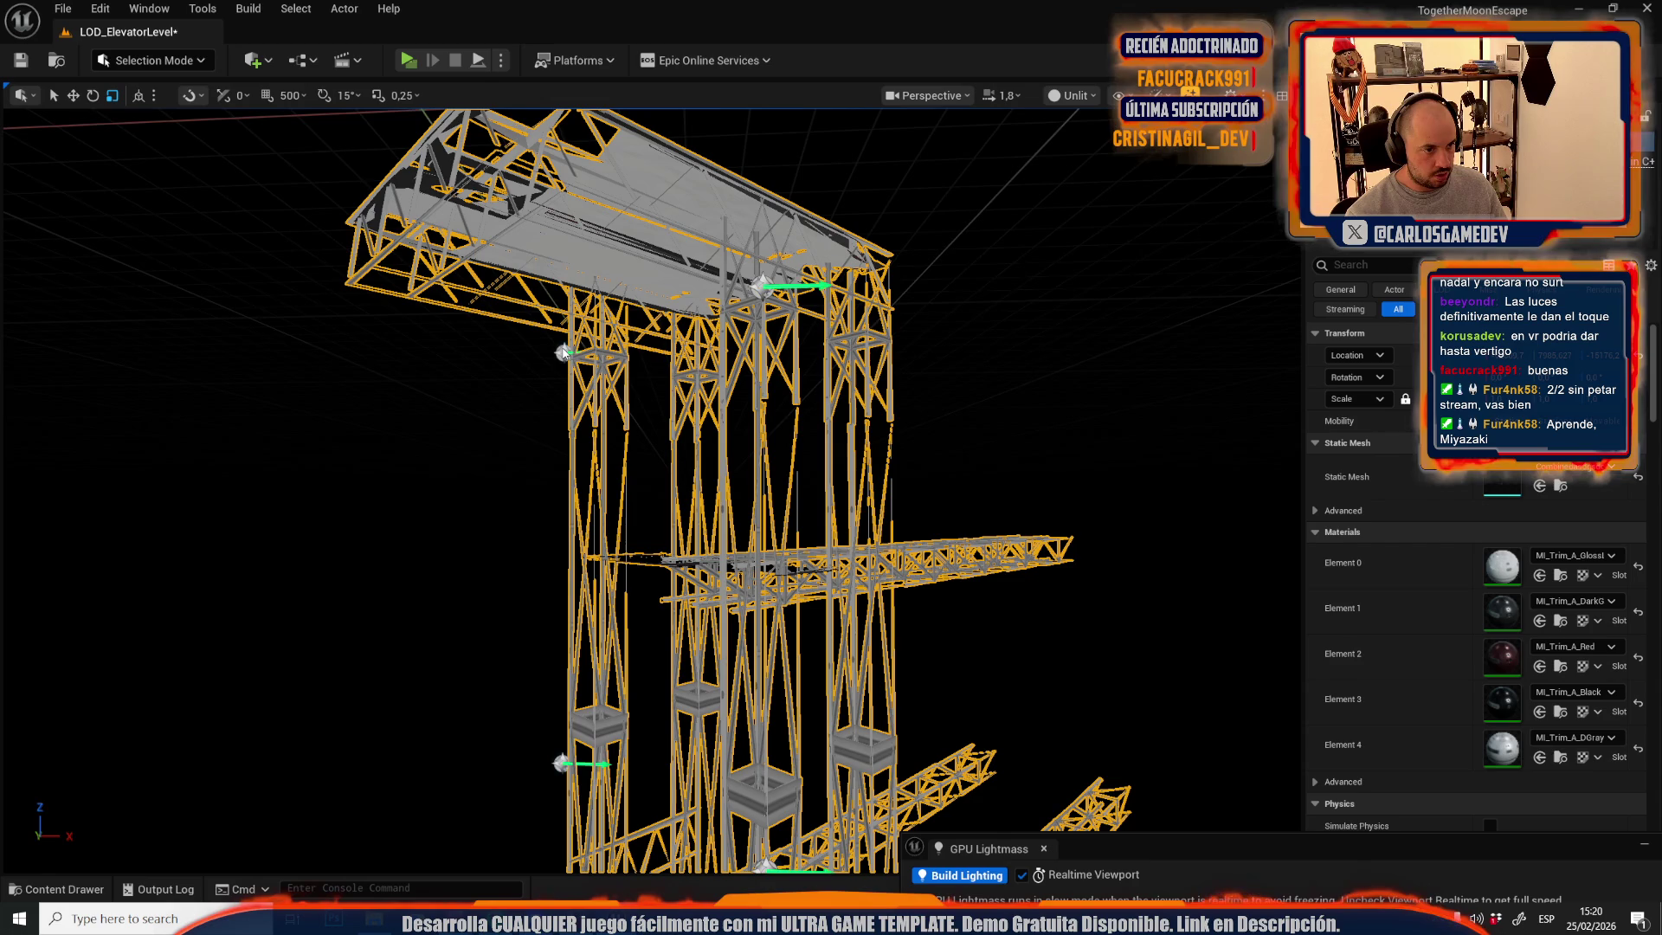
pyautogui.click(564, 353)
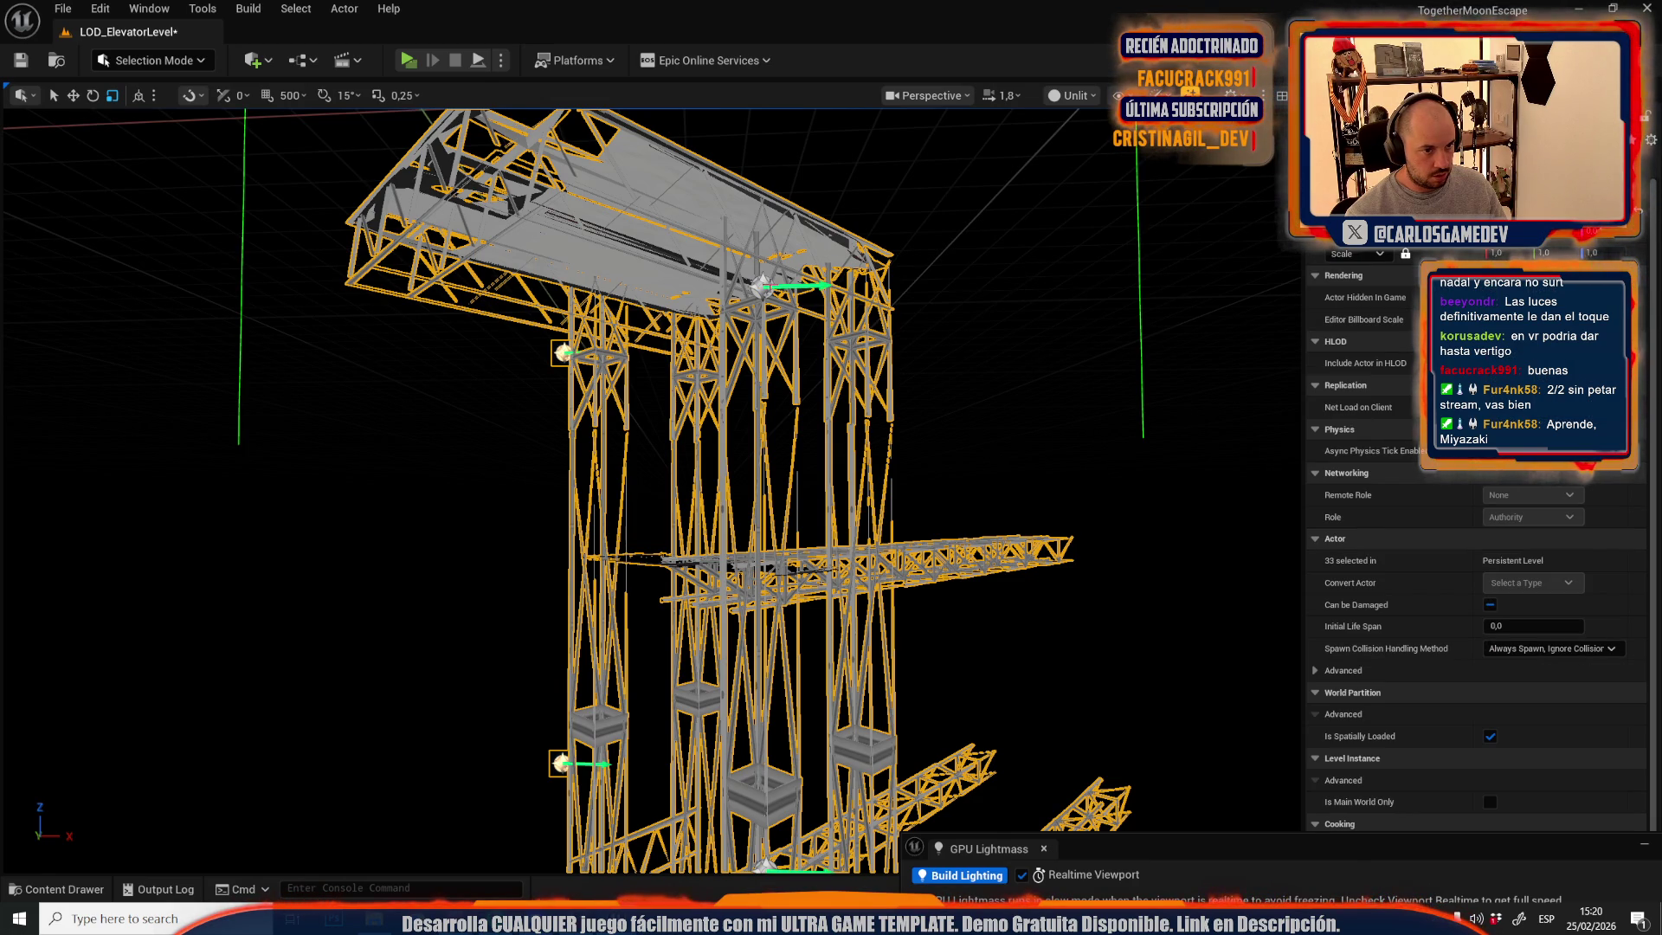
pyautogui.keyDown('ctrl'); pyautogui.click(762, 285); pyautogui.keyUp('ctrl')
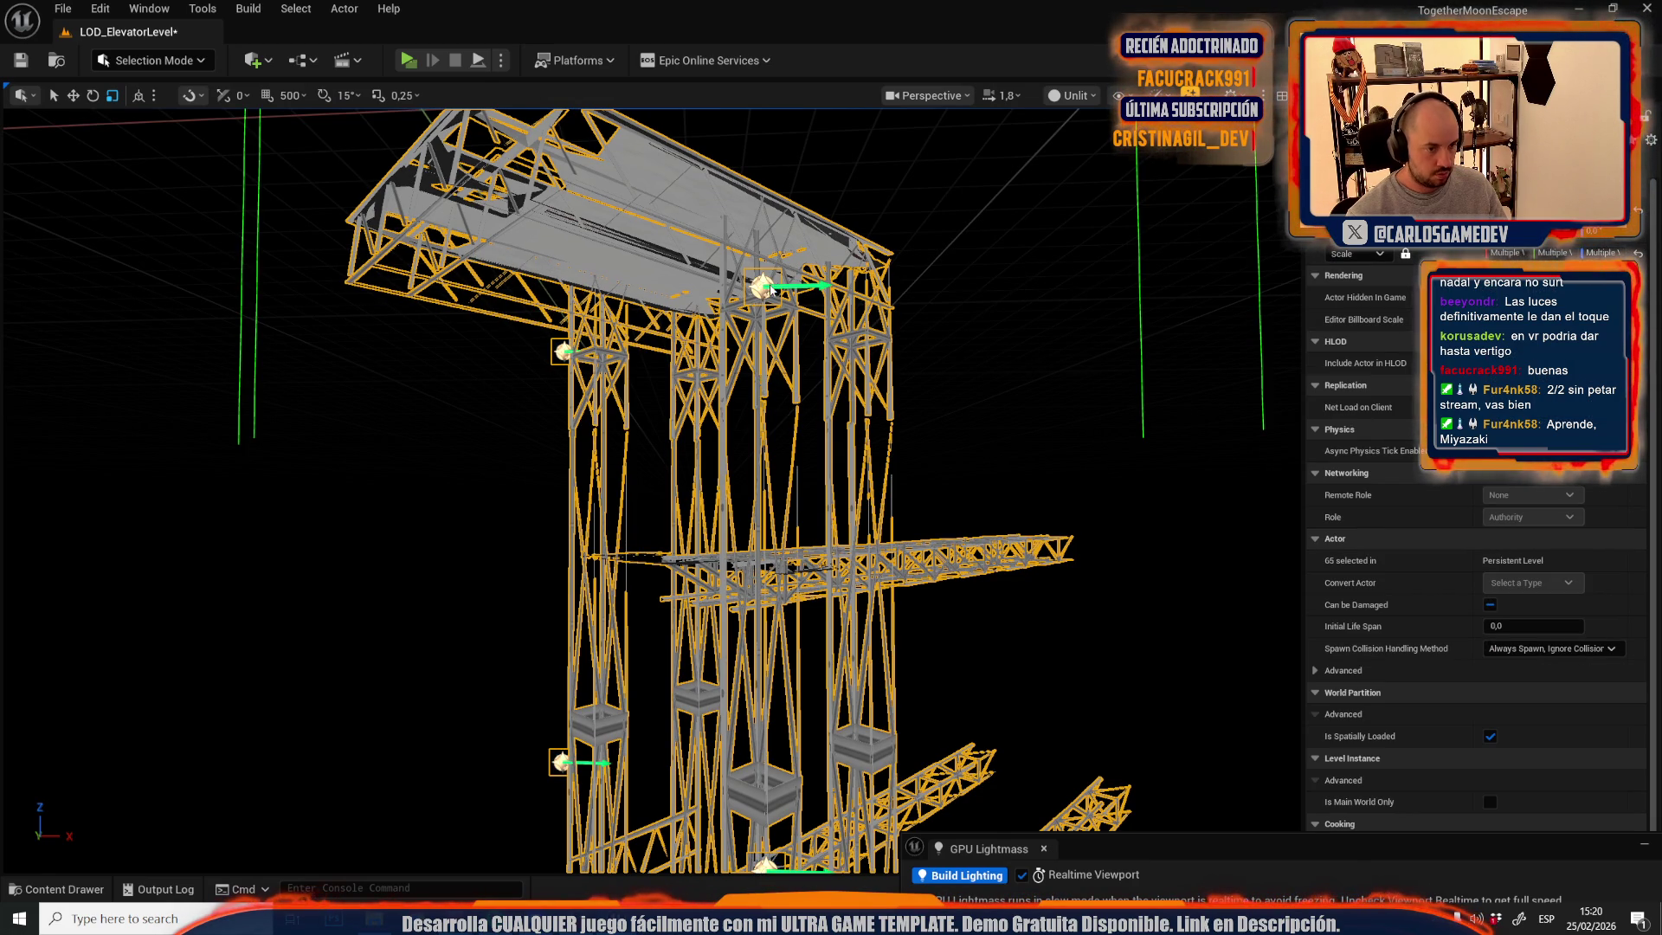
pyautogui.press('Delete')
pyautogui.click(996, 512)
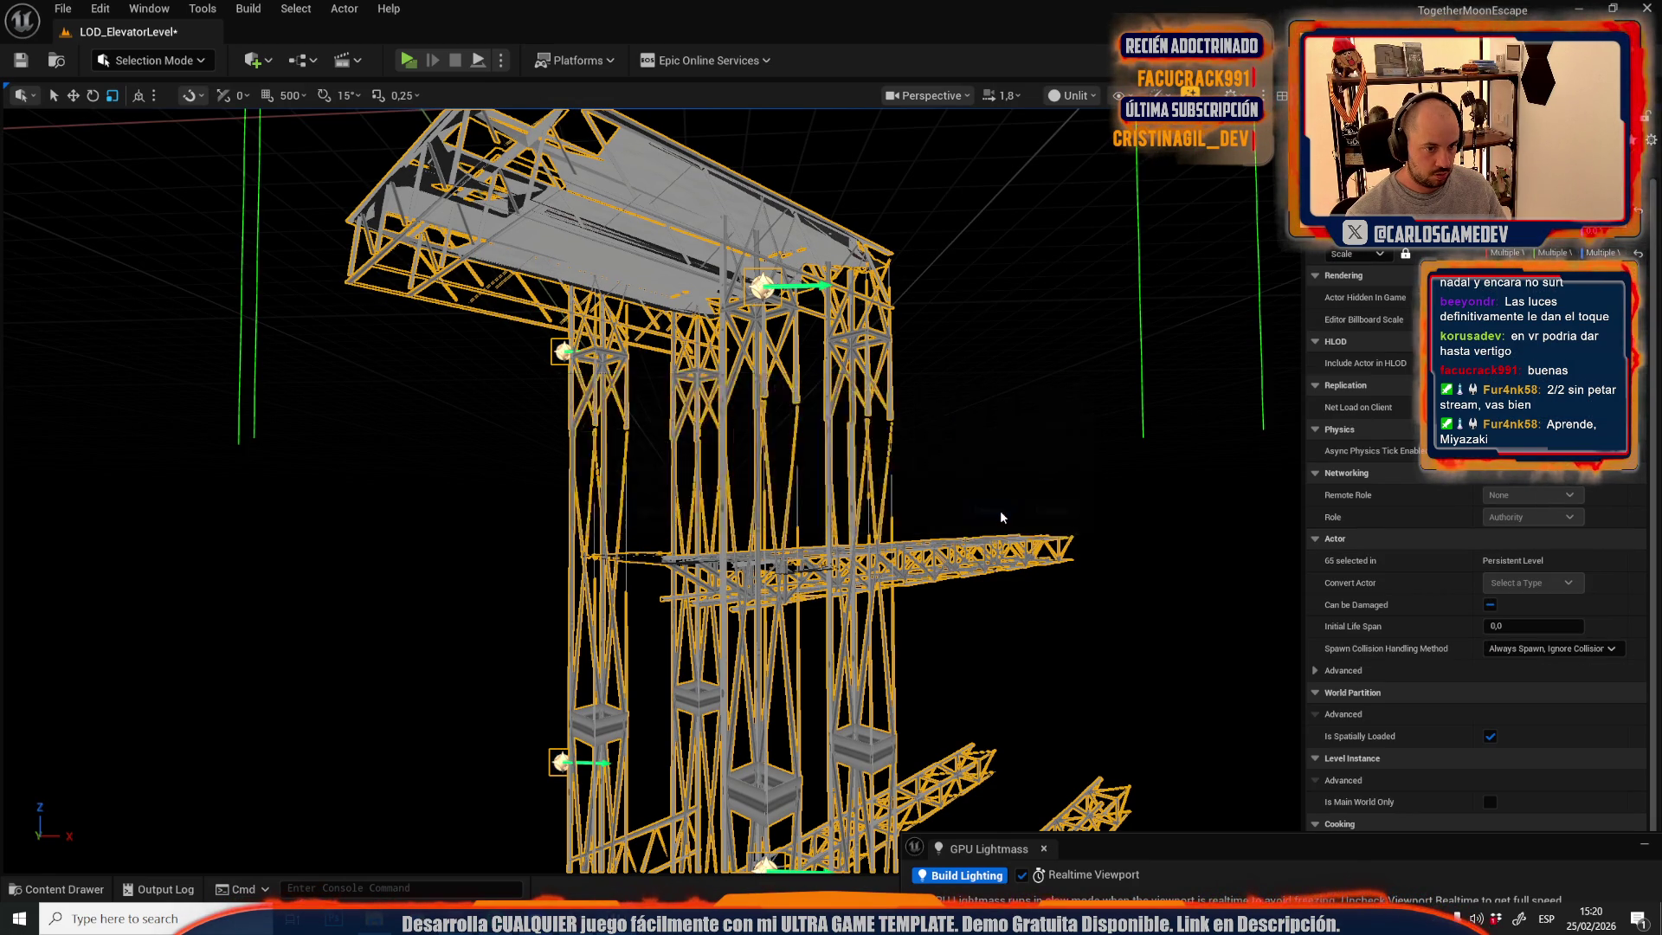
pyautogui.moveTo(882, 419); pyautogui.dragTo(927, 385)
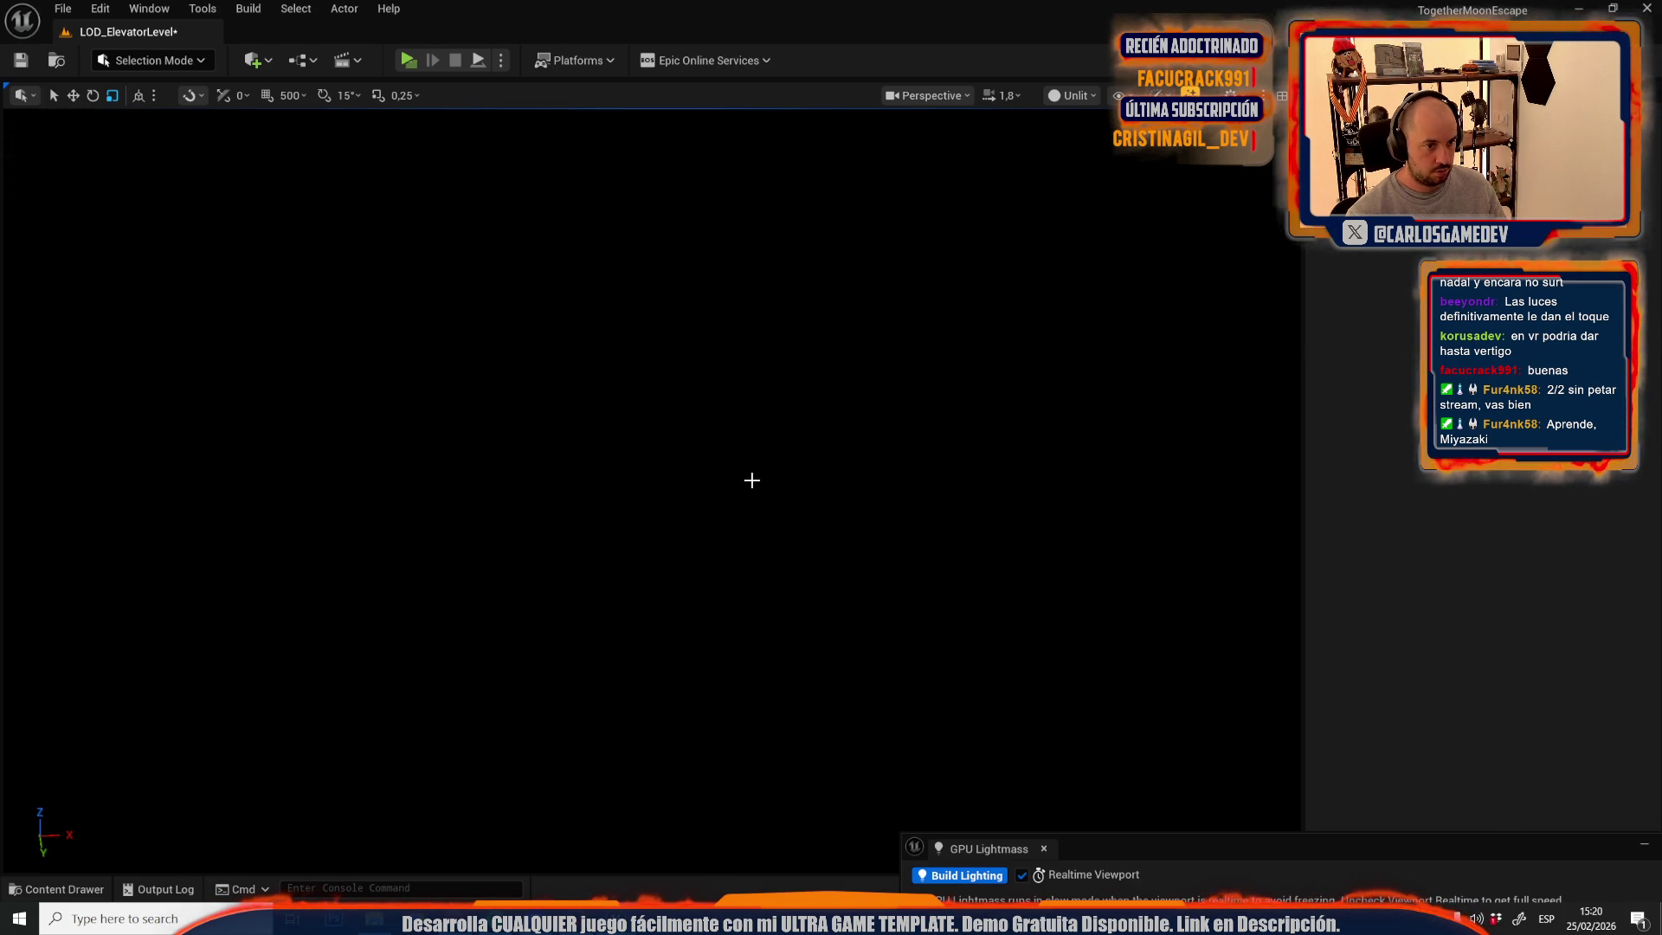
pyautogui.hotkey('ctrl', 'z')
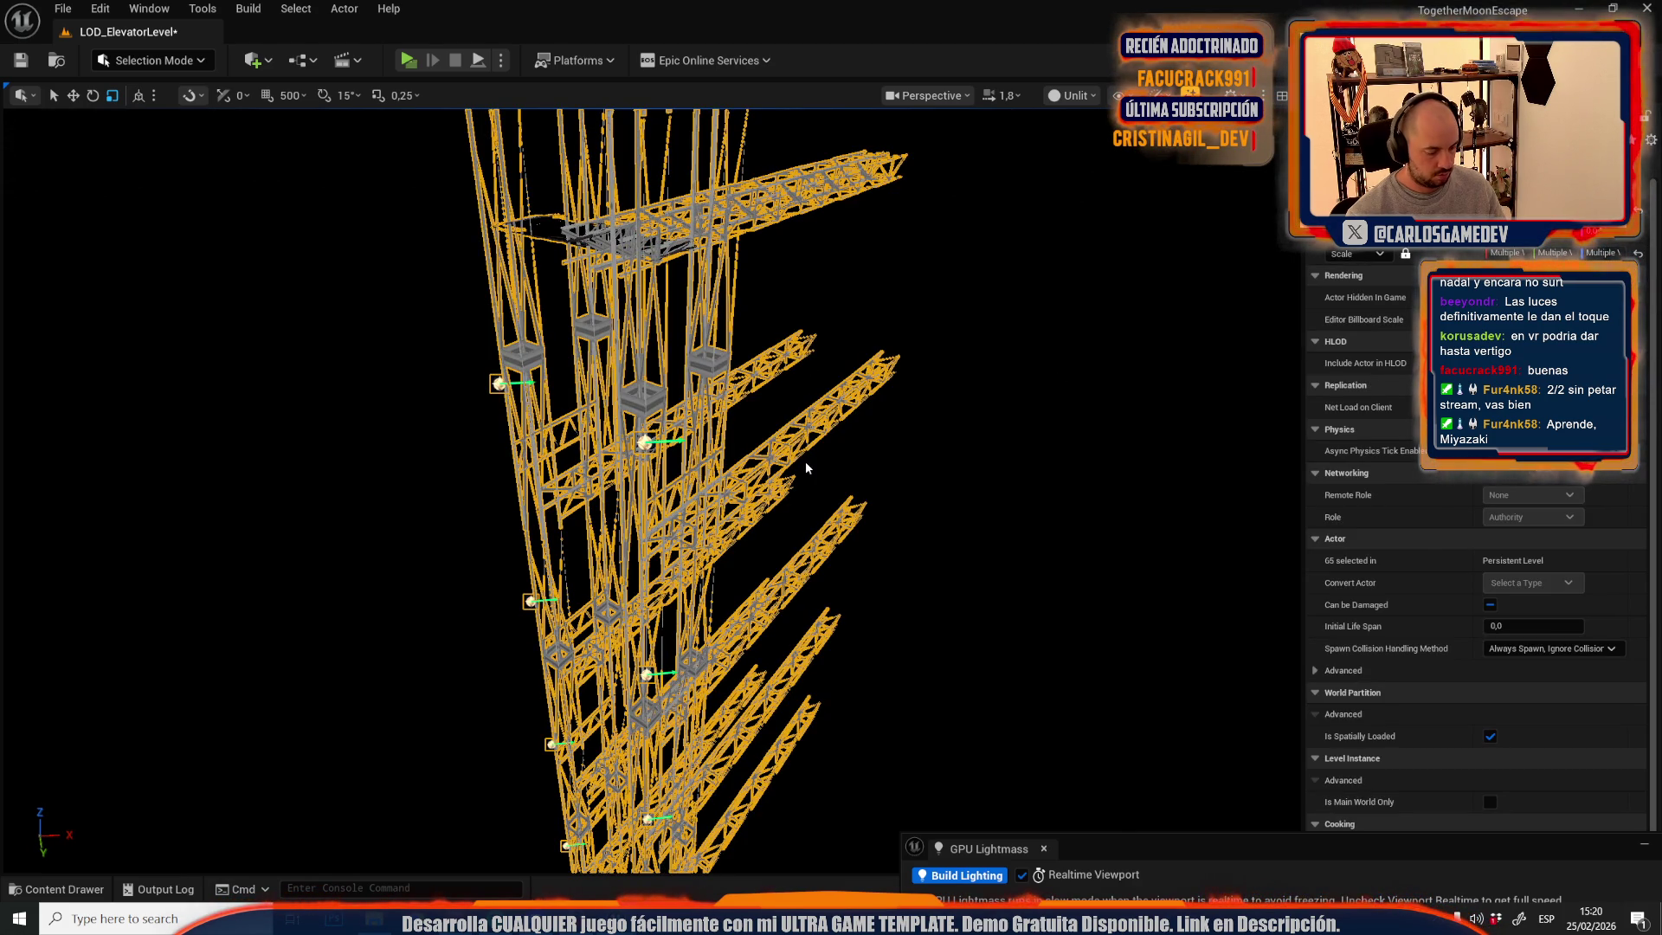
pyautogui.press('Delete')
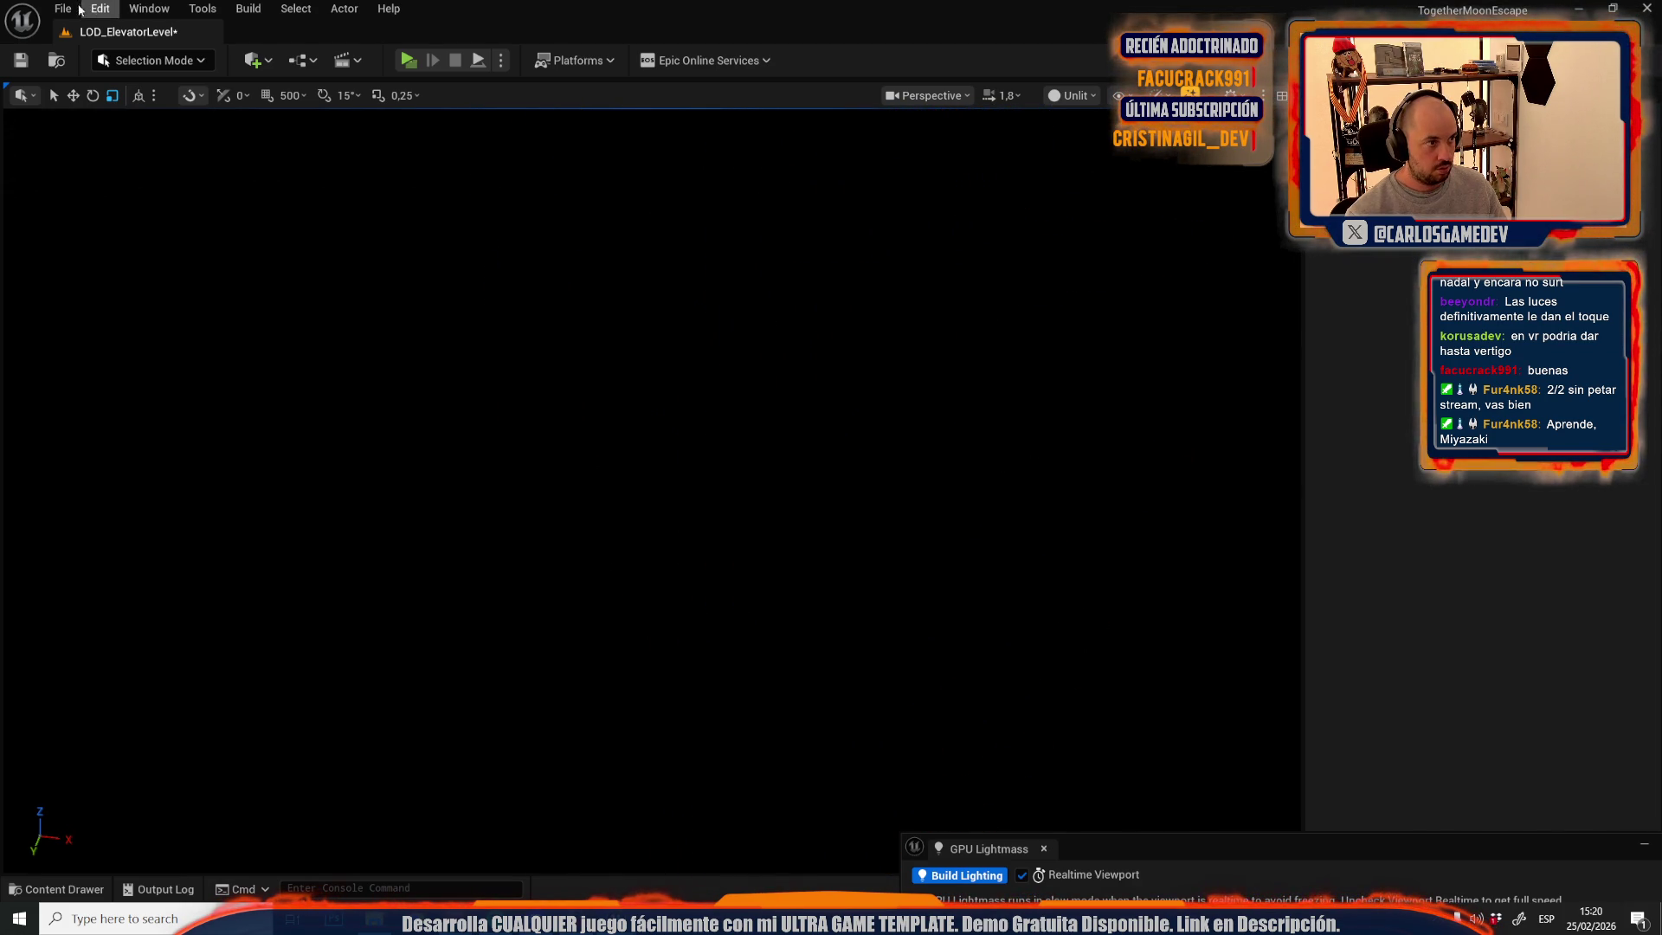
# - Open the Moon-14-Open-World level, saving LOD_ElevatorLevel when prompted
pyautogui.click(75, 9)
pyautogui.moveTo(173, 134)
pyautogui.click(117, 91)
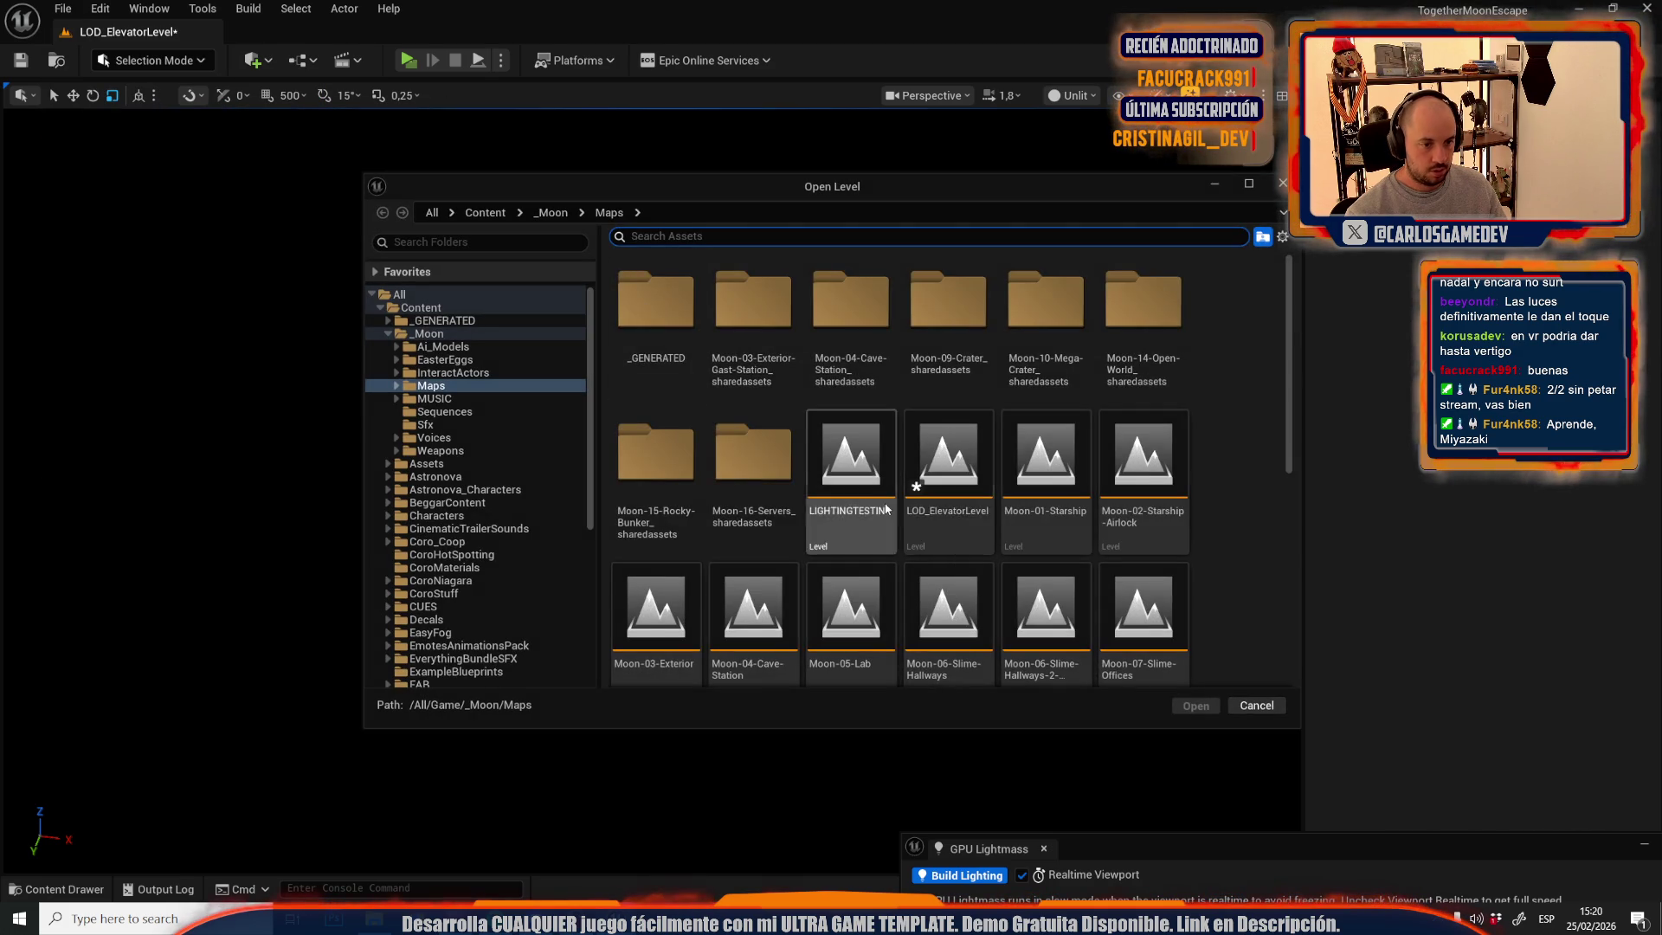
pyautogui.scroll(-2, 885, 509)
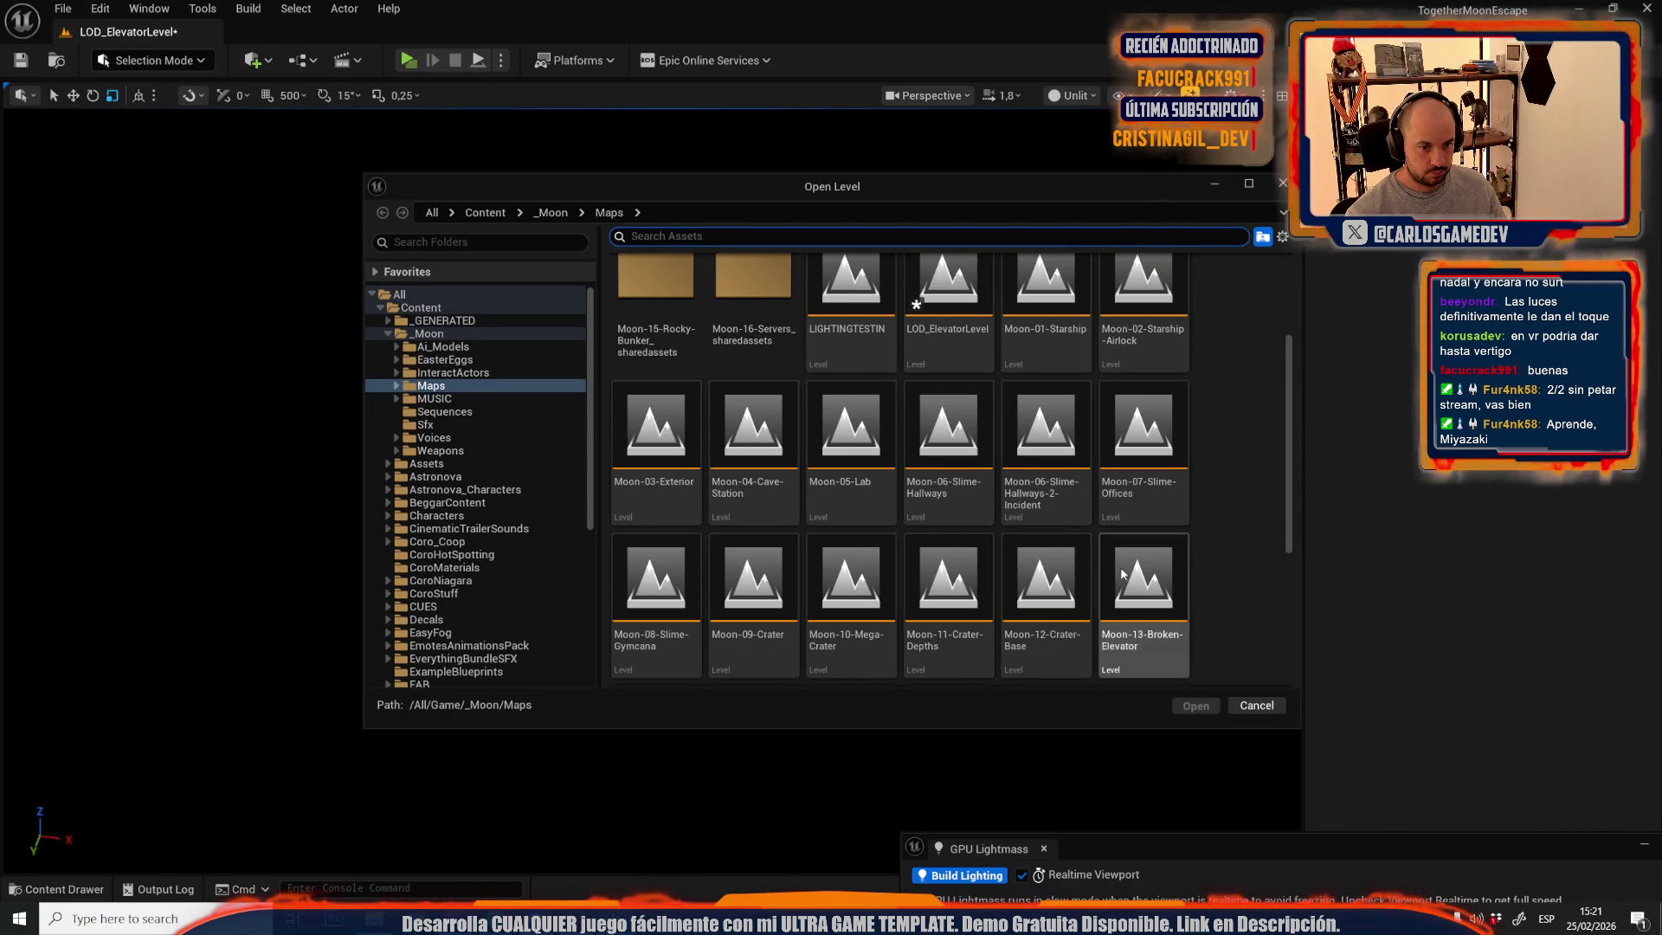
pyautogui.scroll(-2, 953, 598)
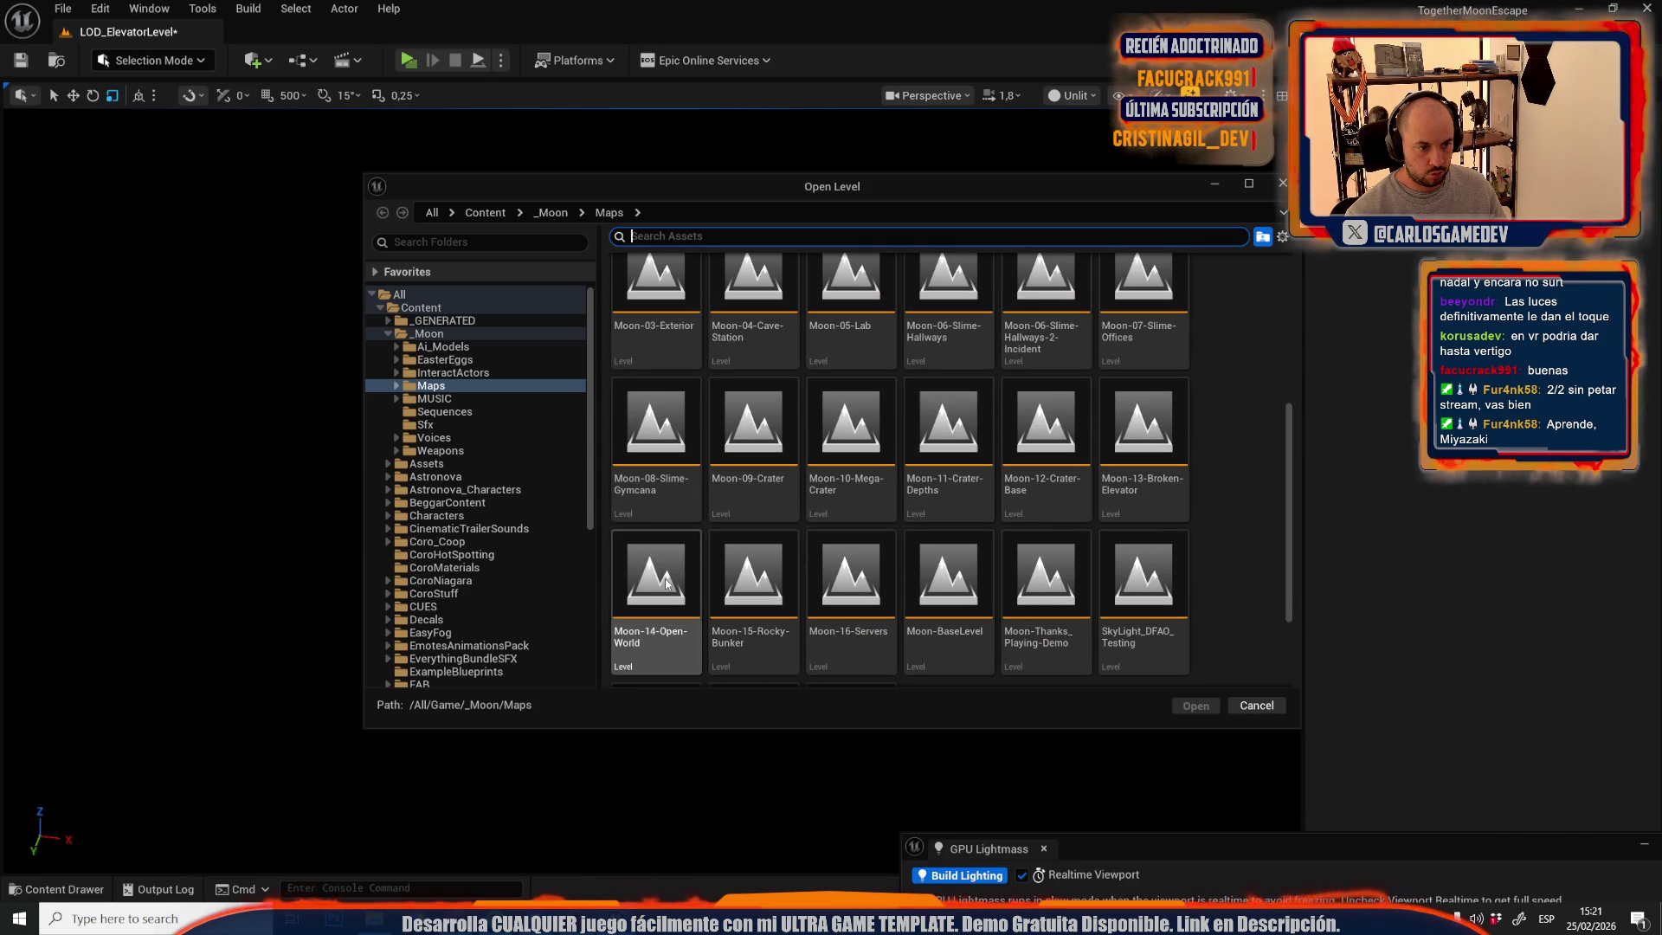
pyautogui.doubleClick(665, 584)
pyautogui.click(874, 638)
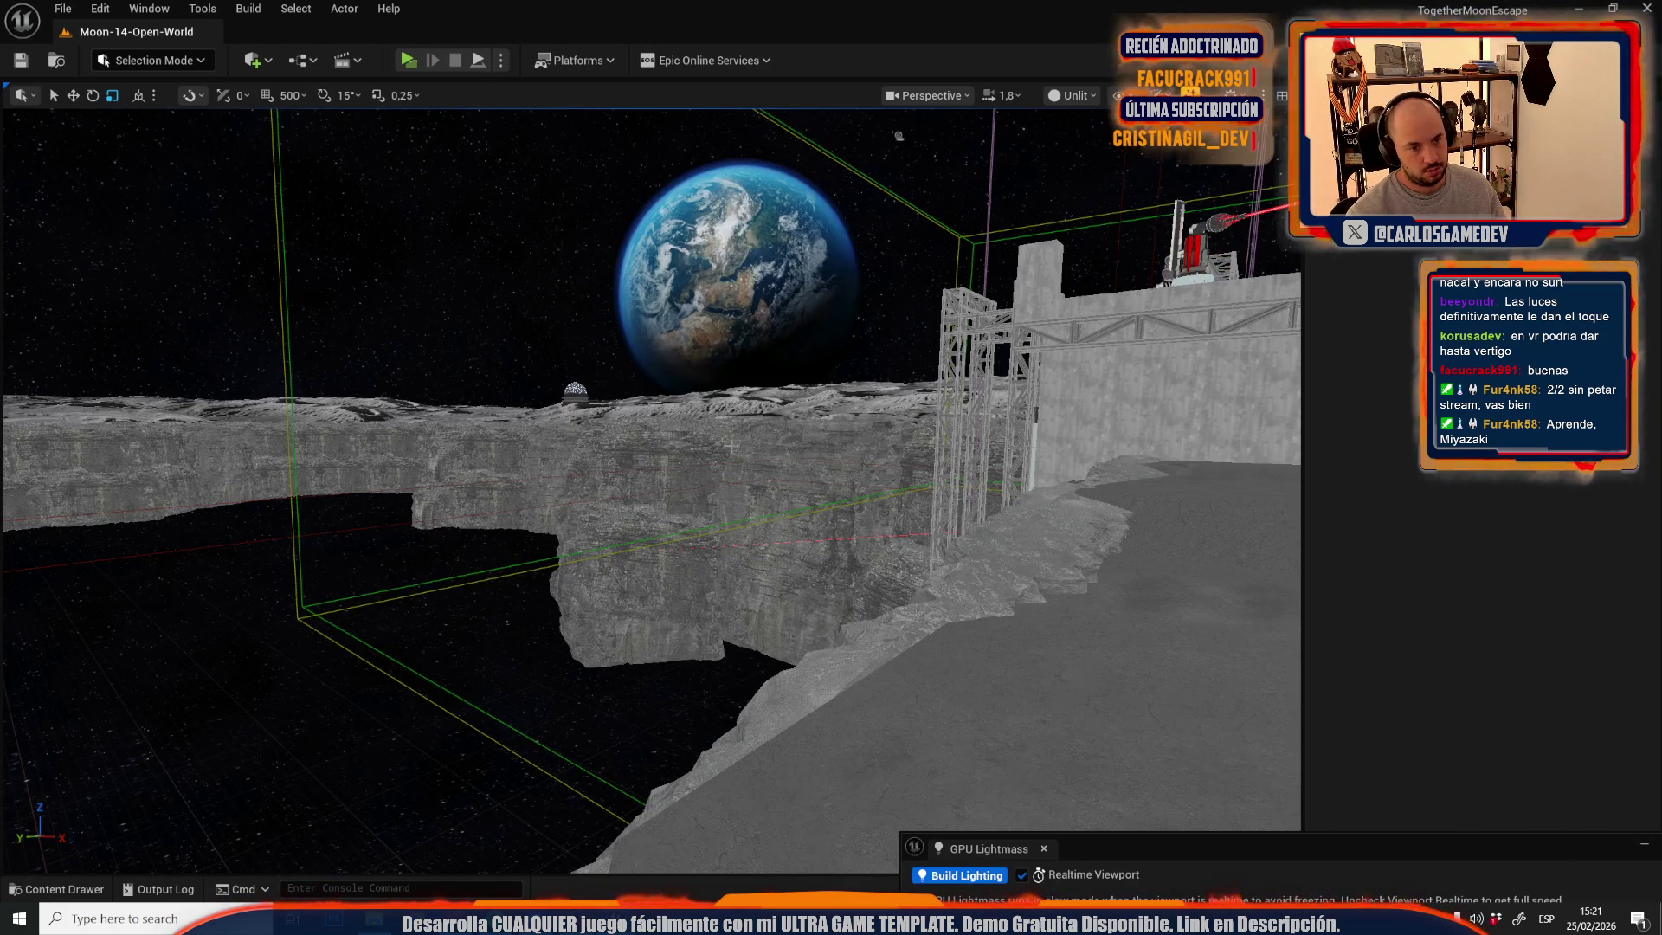
# - Paste the 65 tower actors into Moon-14-Open-World and switch the viewport to Lit shading
pyautogui.moveTo(649, 485); pyautogui.dragTo(866, 485)
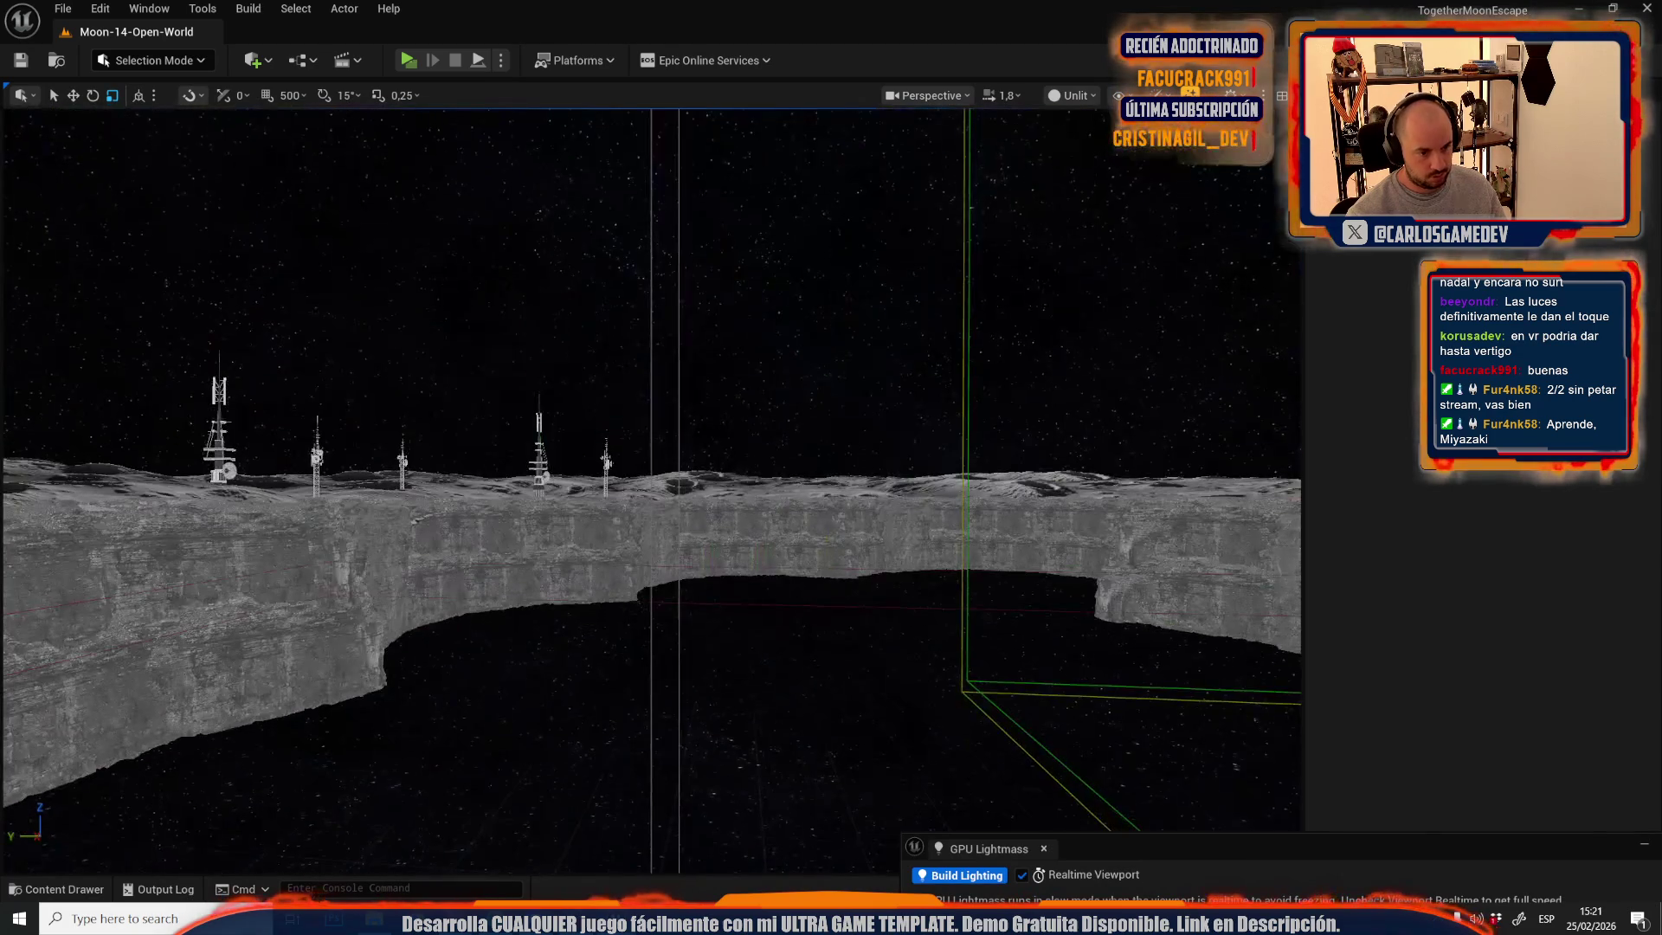
pyautogui.hotkey('ctrl', 'v')
pyautogui.moveTo(715, 446); pyautogui.dragTo(714, 589)
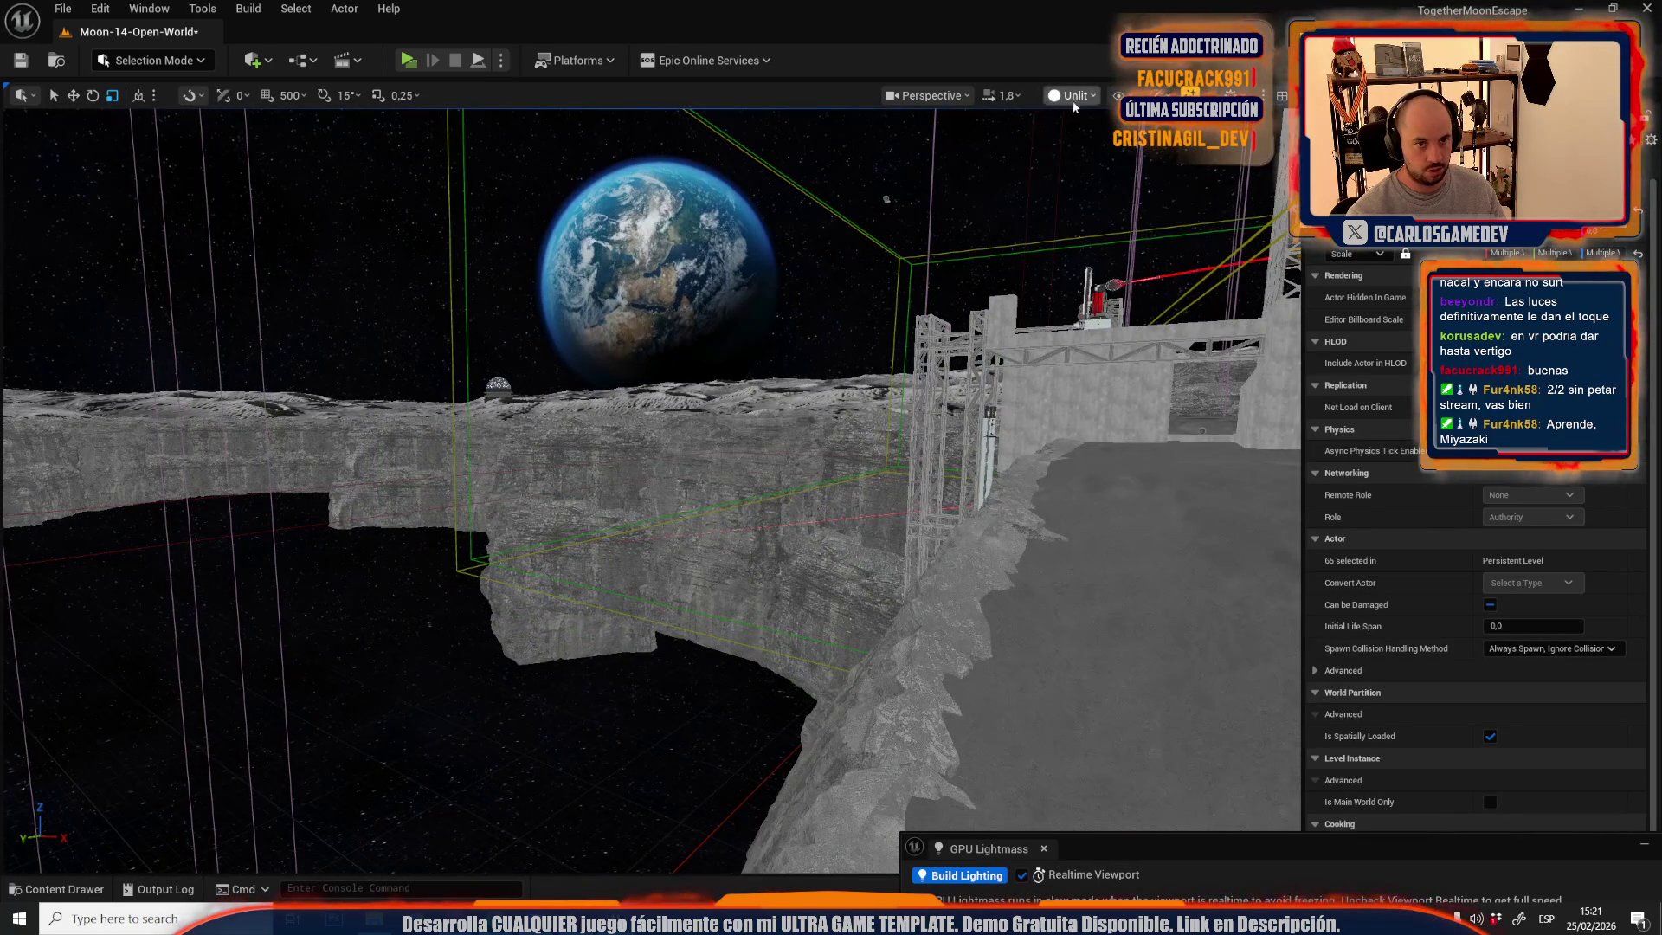
pyautogui.click(1073, 95)
pyautogui.click(1082, 130)
pyautogui.moveTo(964, 266)
pyautogui.mouseDown()
pyautogui.moveTo(964, 364)
pyautogui.moveTo(917, 364)
pyautogui.moveTo(866, 329)
pyautogui.moveTo(848, 433)
pyautogui.moveTo(796, 407)
pyautogui.moveTo(797, 519)
pyautogui.moveTo(775, 389)
pyautogui.mouseUp()
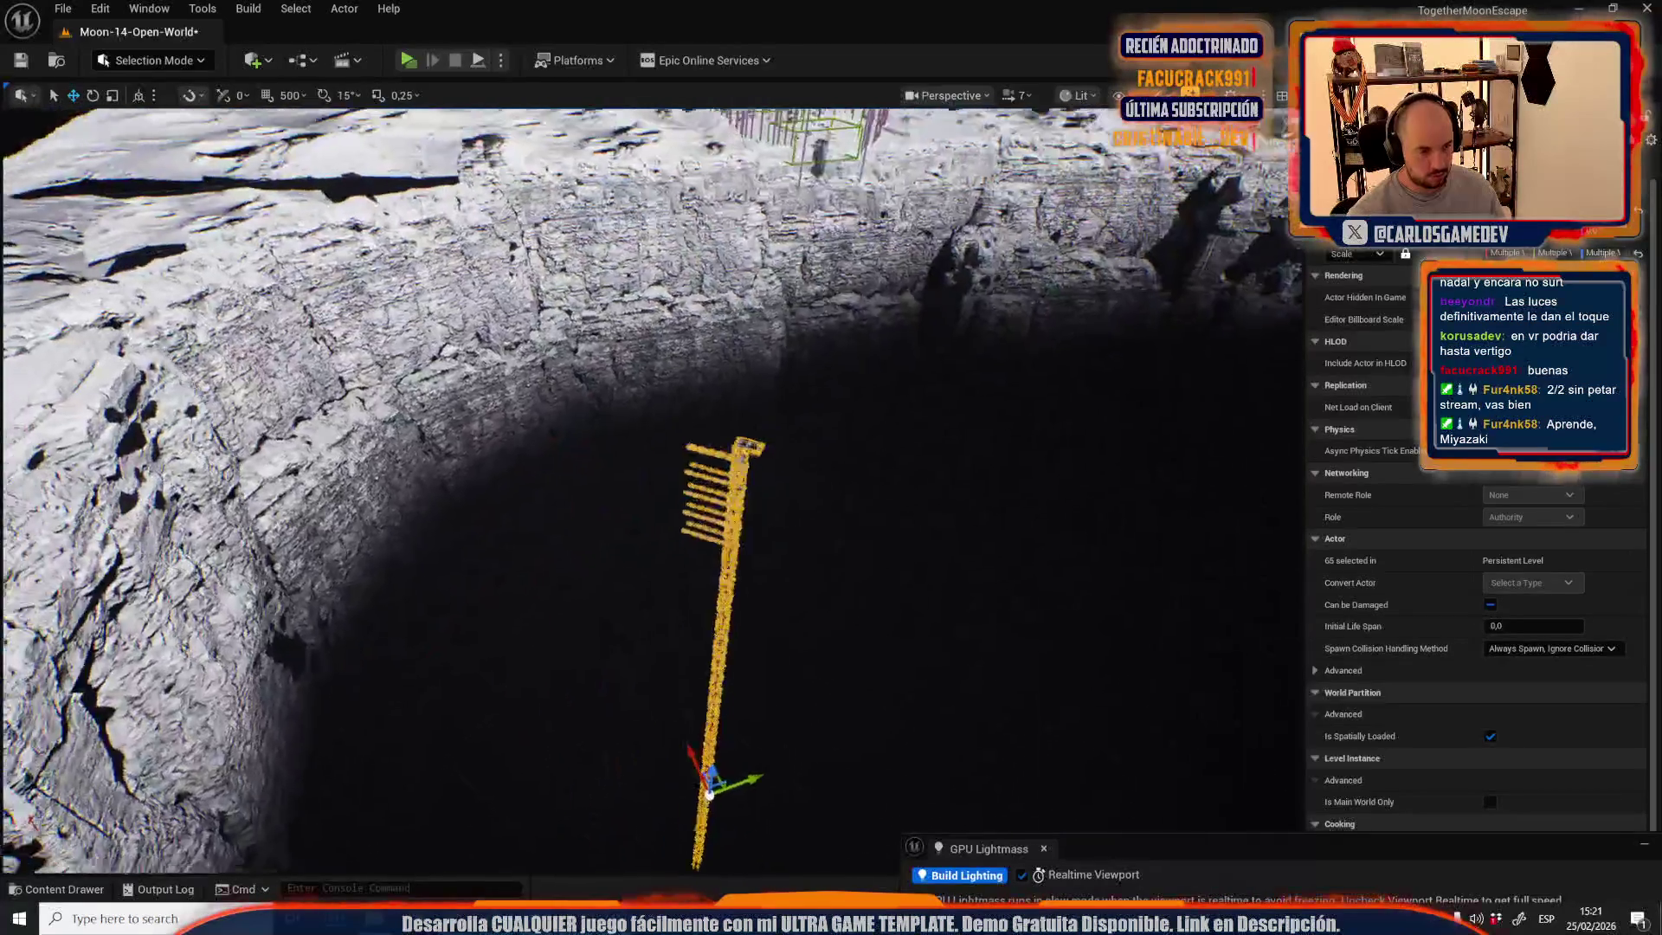
# - Rotate the pasted tower with the Rotate tool to align it with the cliff
pyautogui.scroll(-4, 650, 485)
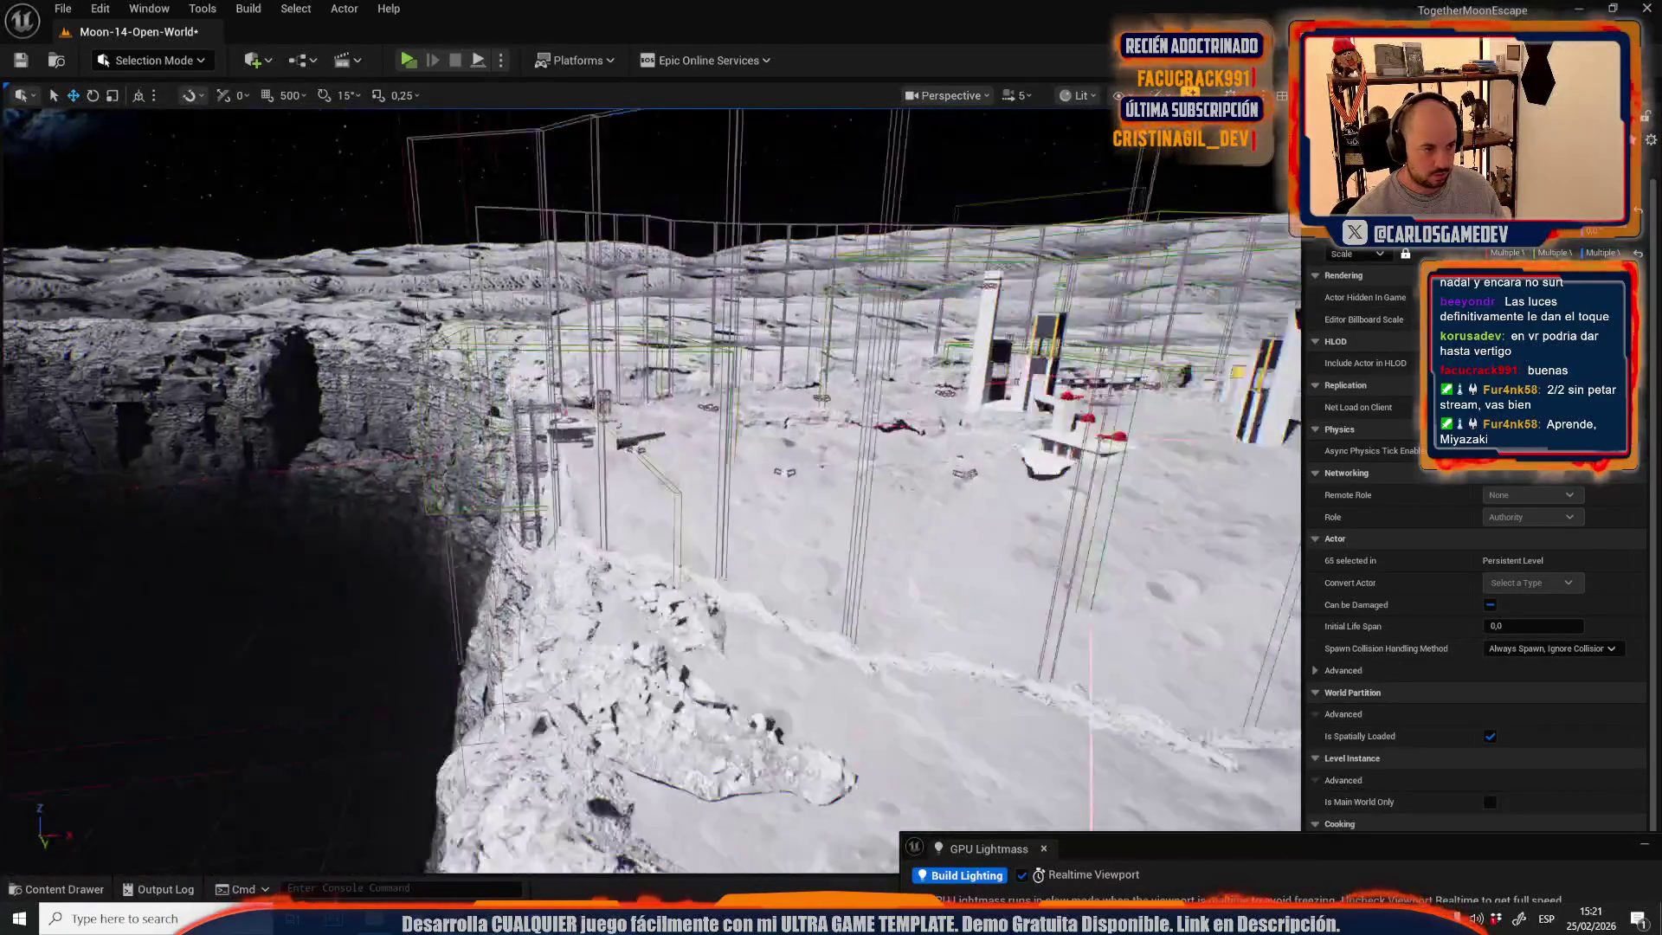
pyautogui.scroll(-2, 650, 484)
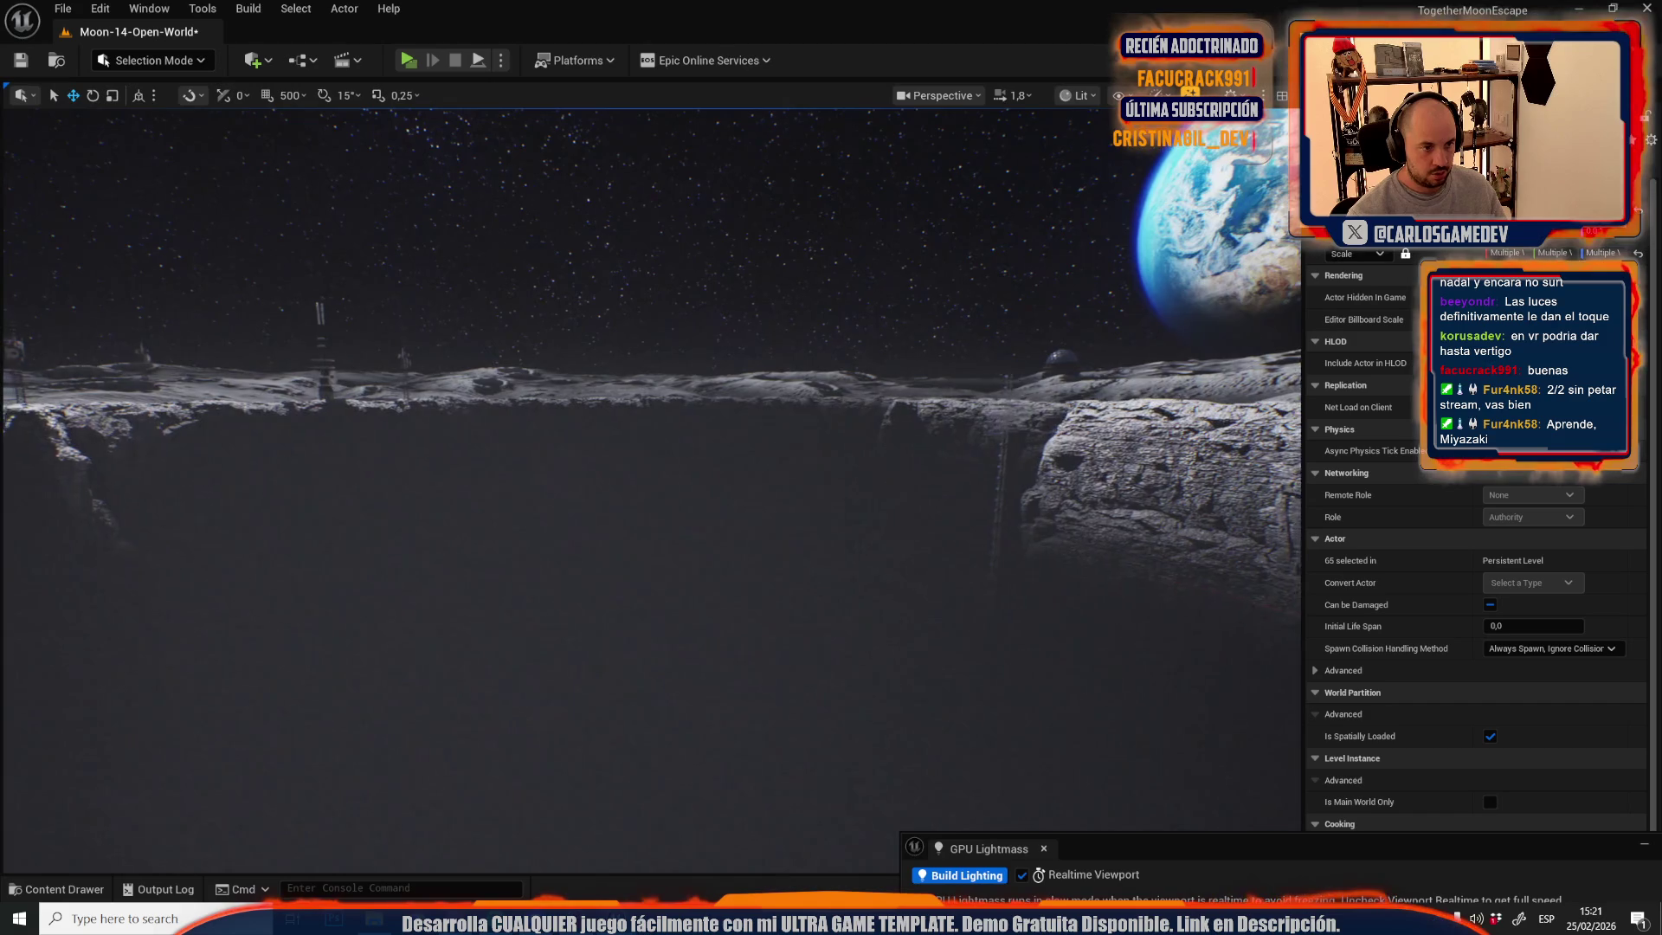
pyautogui.scroll(3, 649, 485)
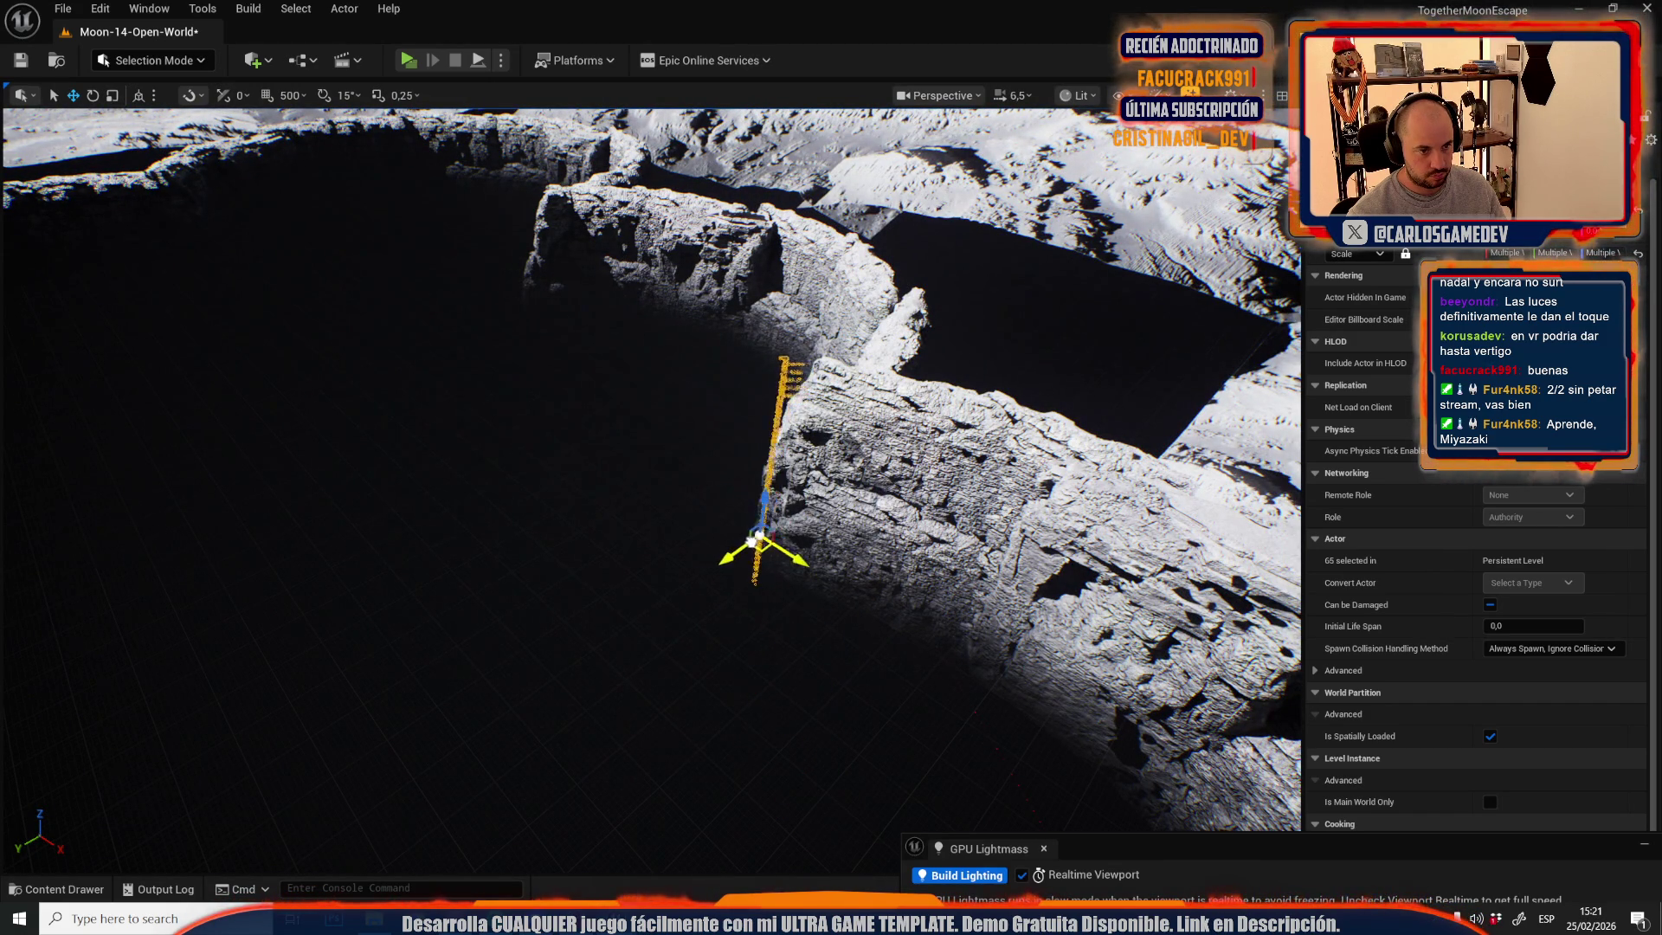
pyautogui.scroll(2, 649, 485)
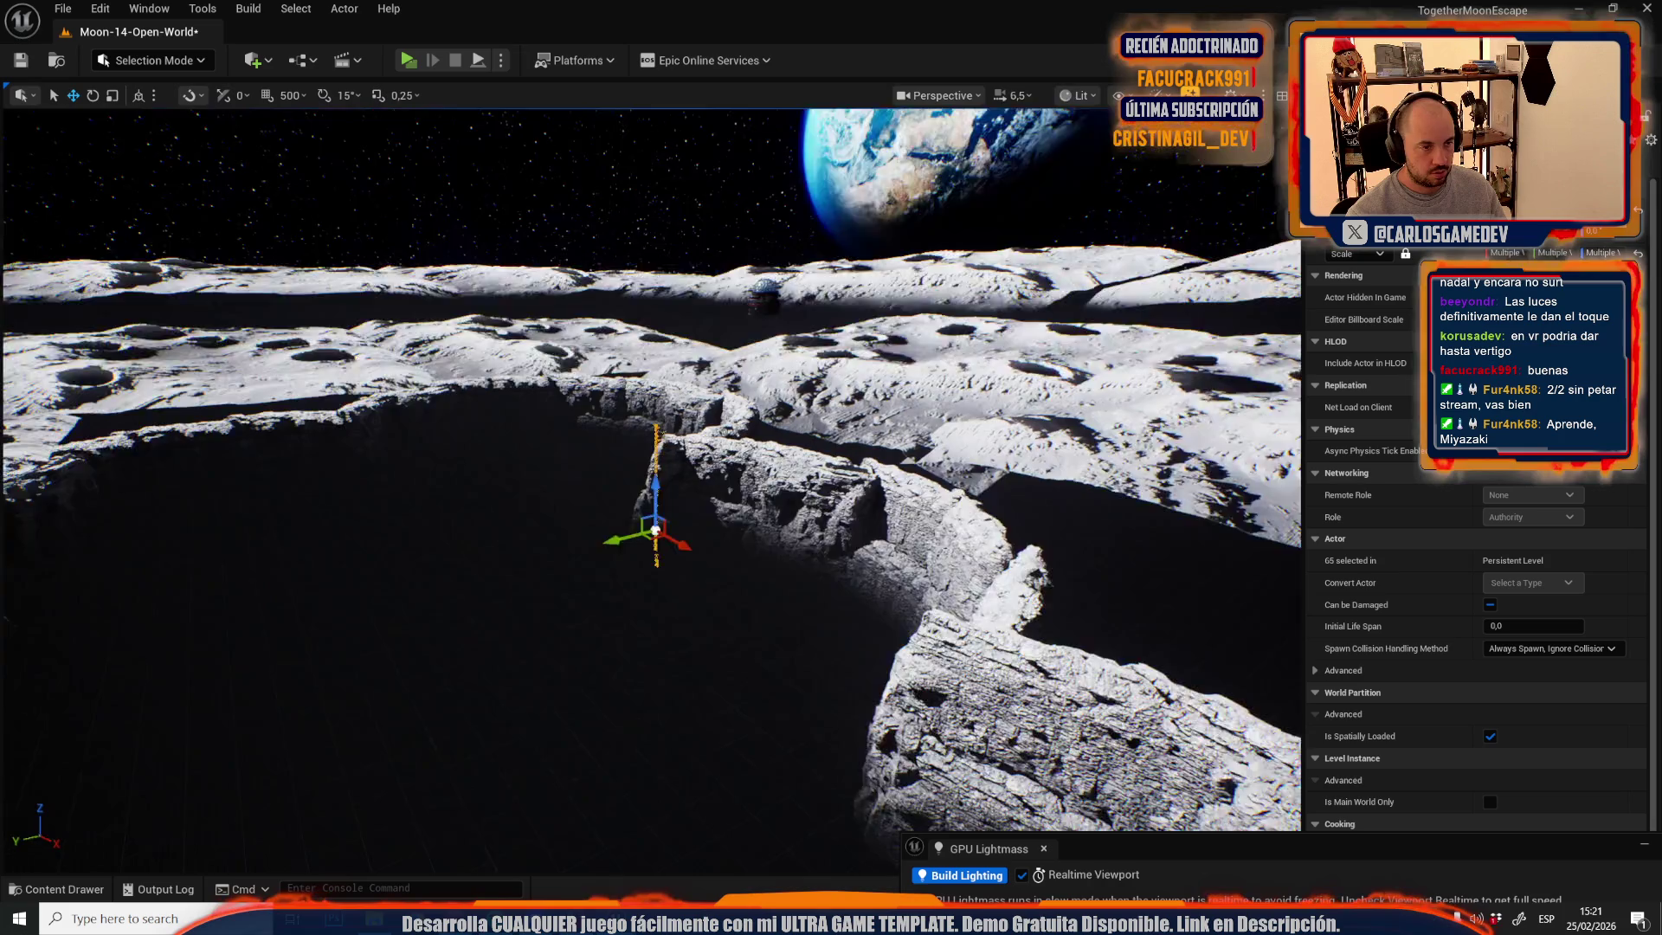
pyautogui.scroll(-2, 519, 542)
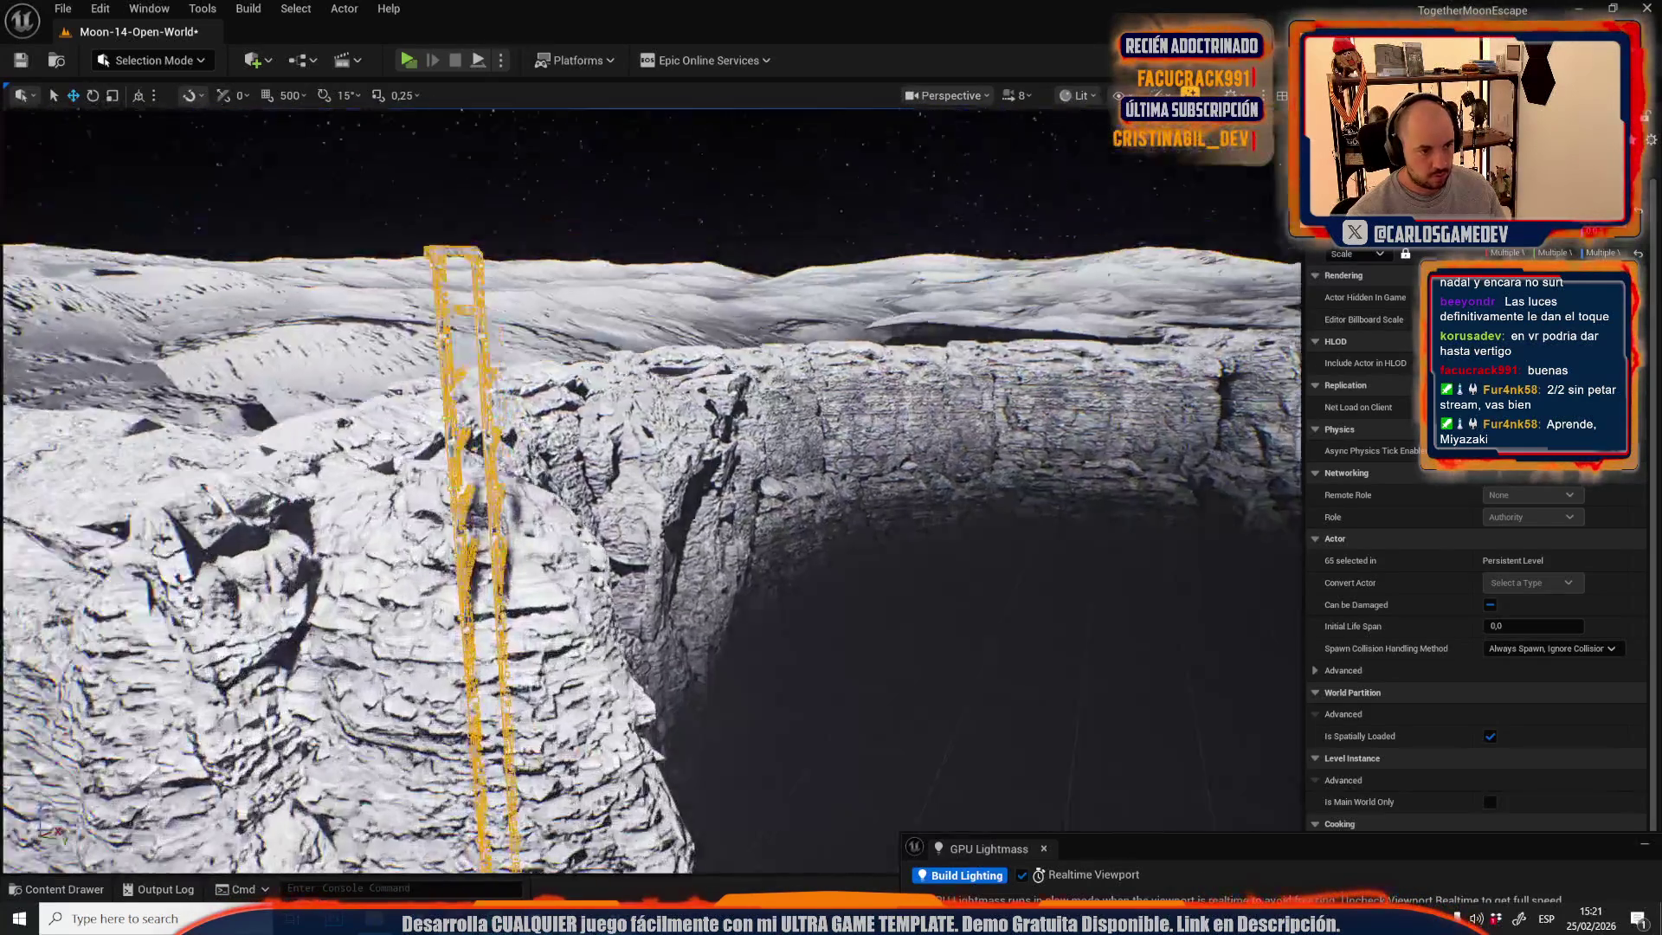
pyautogui.press('e')
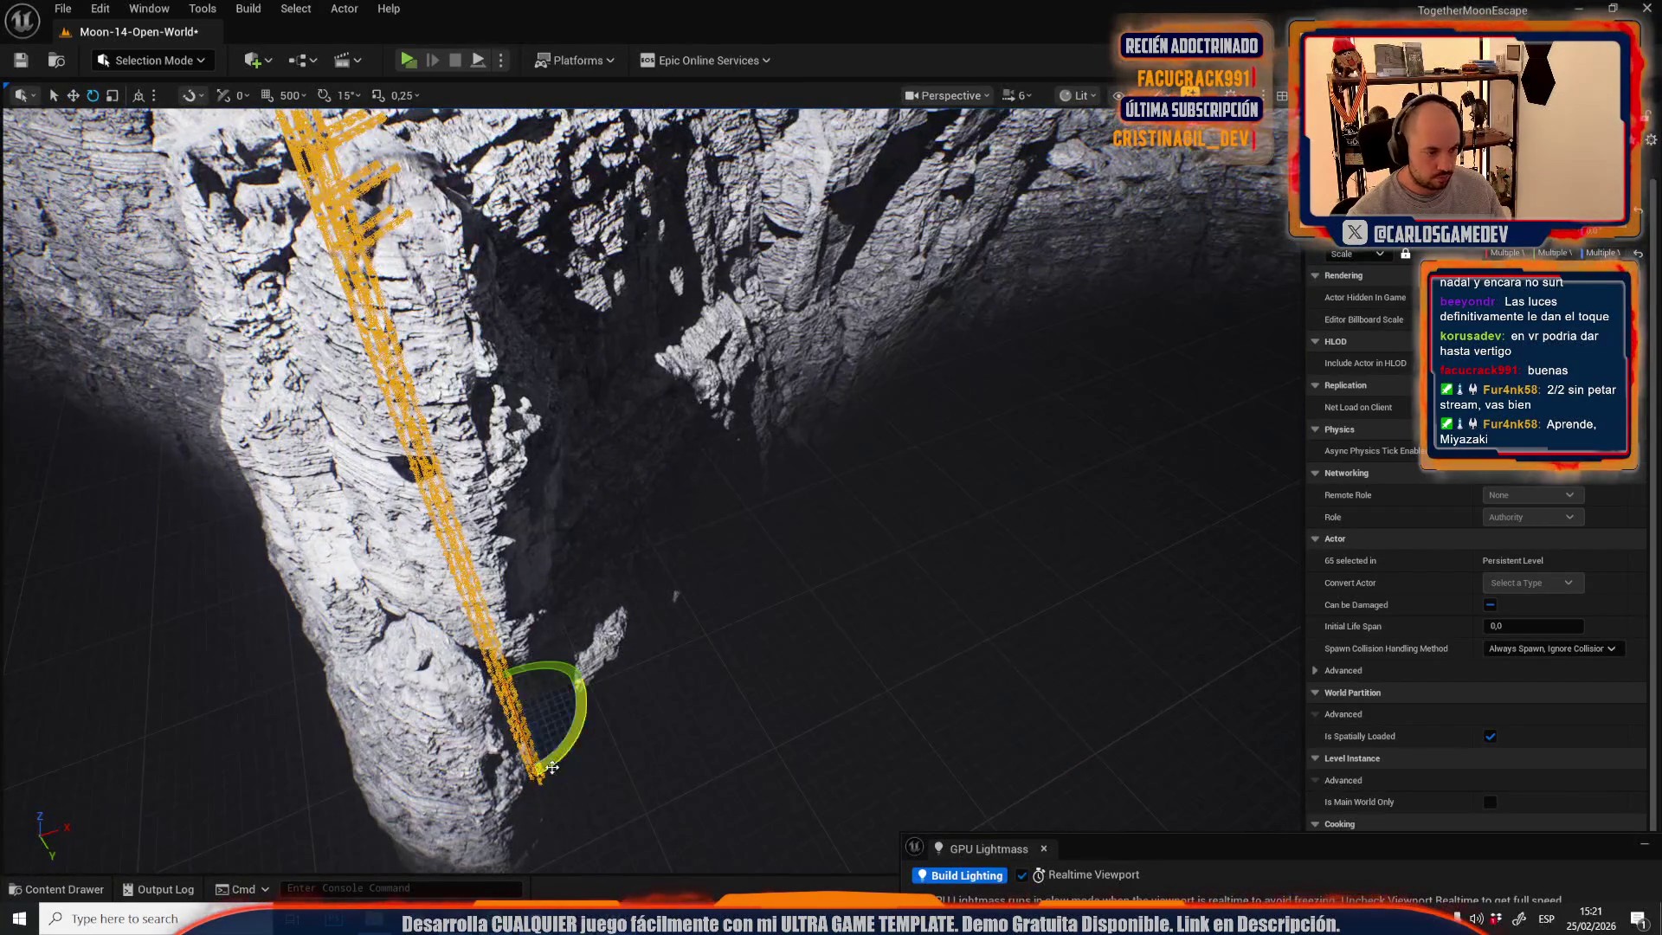
pyautogui.moveTo(573, 738)
pyautogui.mouseDown()
pyautogui.moveTo(584, 677)
pyautogui.moveTo(601, 710)
pyautogui.moveTo(619, 673)
pyautogui.moveTo(609, 564)
pyautogui.moveTo(612, 631)
pyautogui.mouseUp()
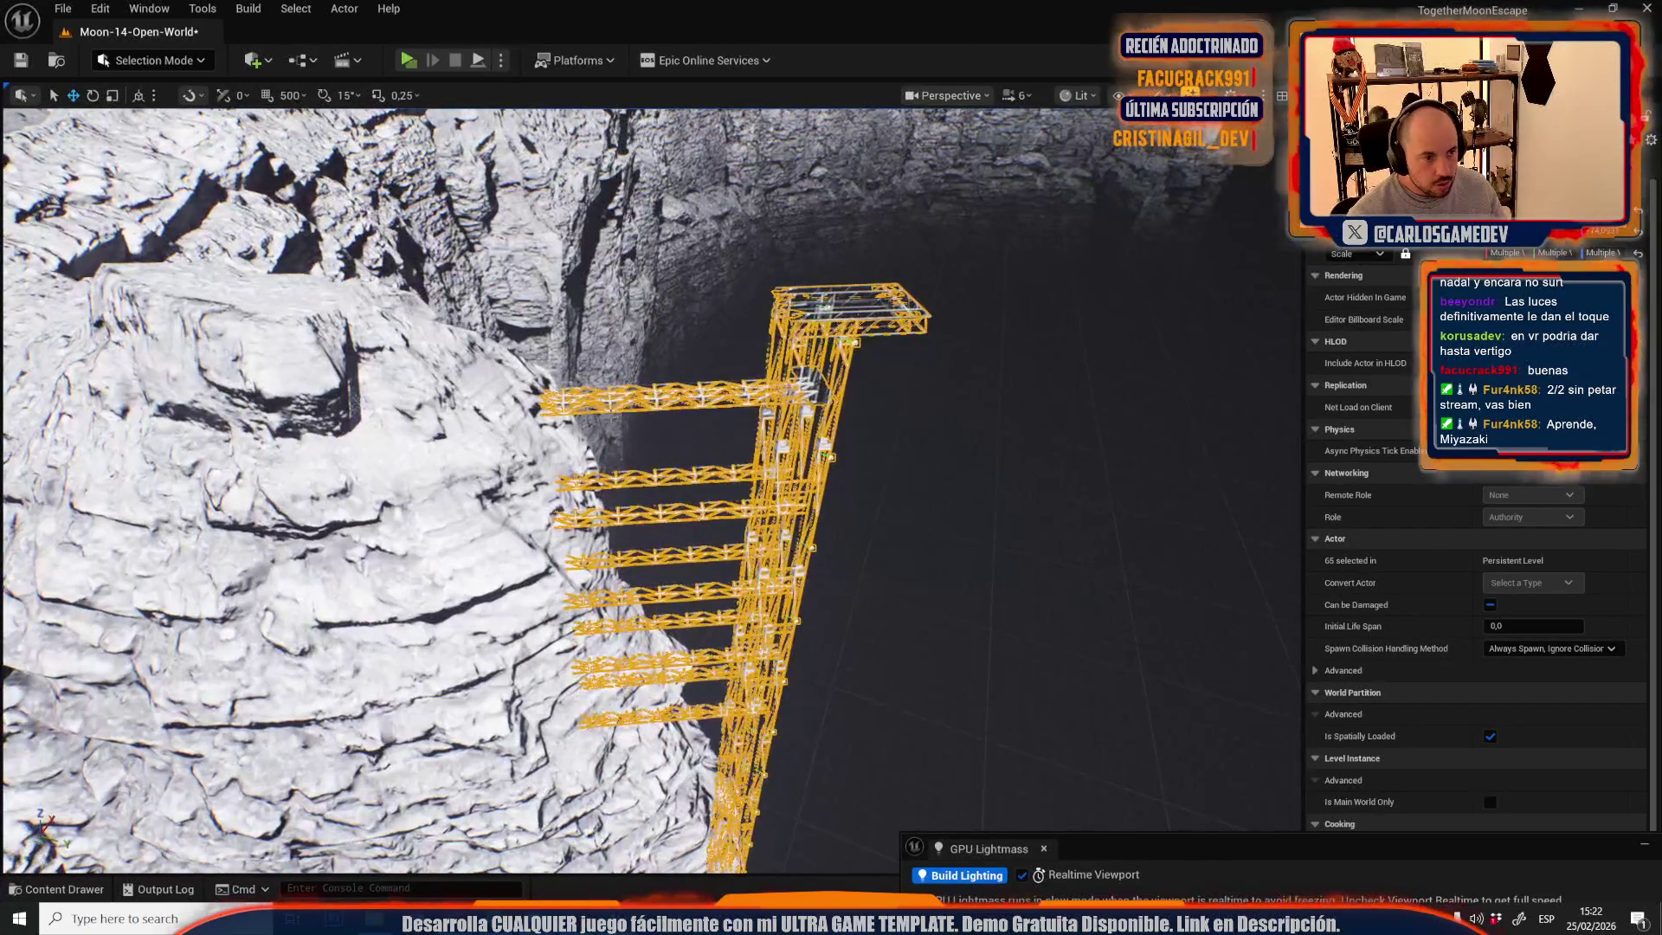
# - Orbit and fly around the tower to check its fit against the cliff face
pyautogui.moveTo(631, 468); pyautogui.dragTo(578, 470)
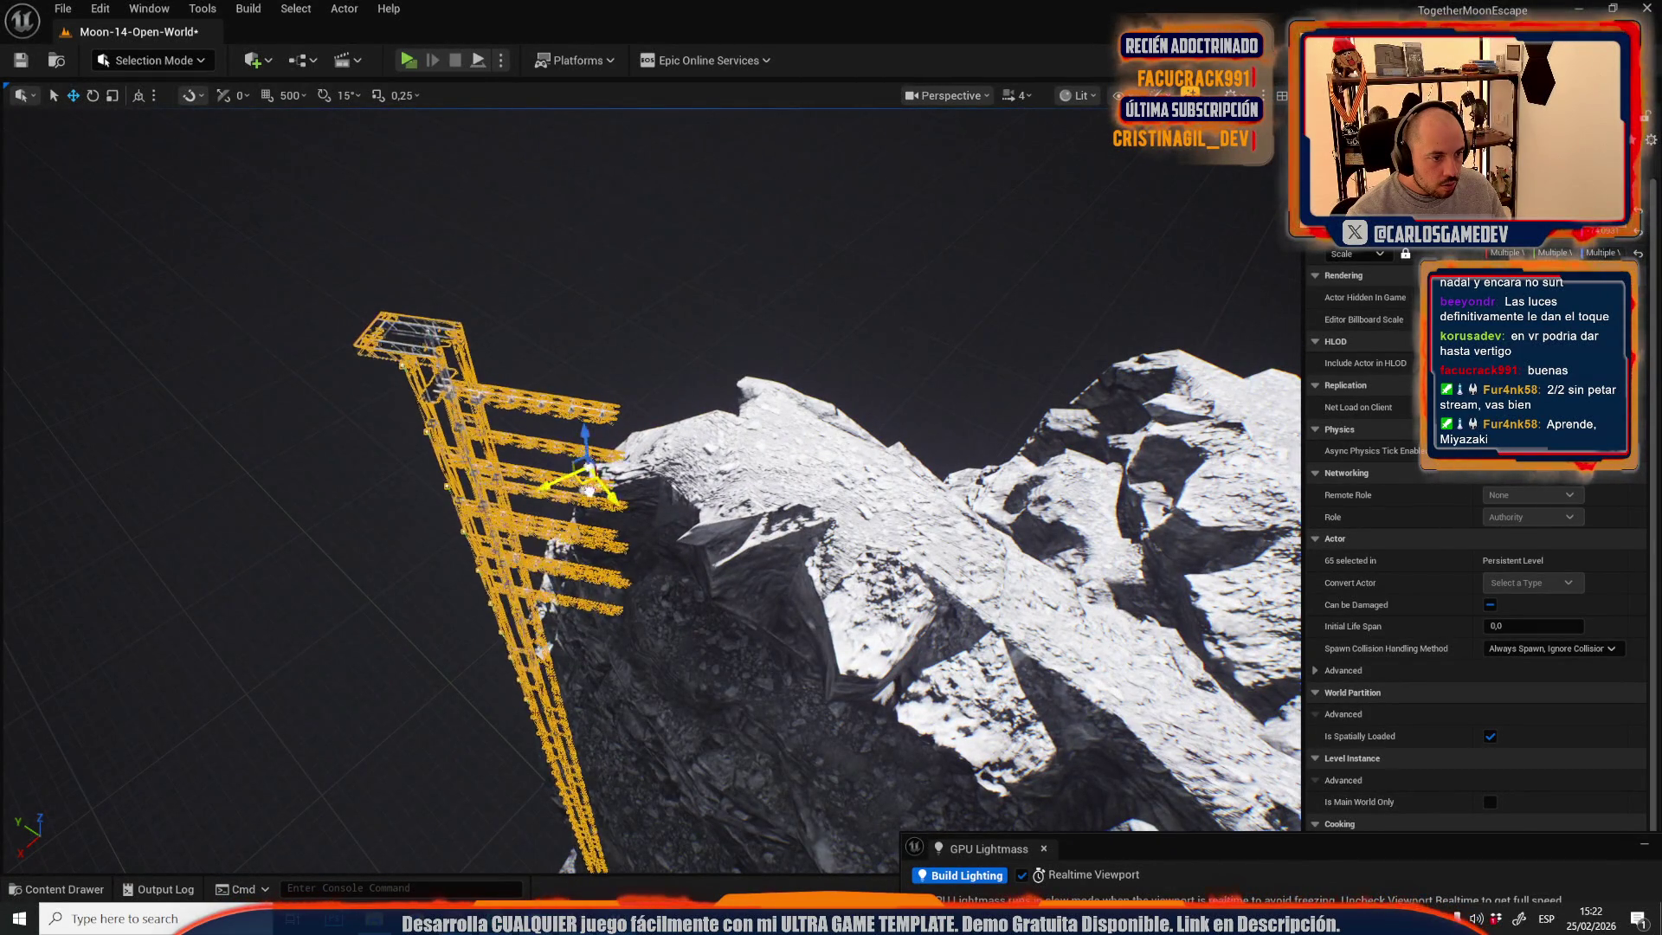
pyautogui.moveTo(578, 470); pyautogui.dragTo(505, 442)
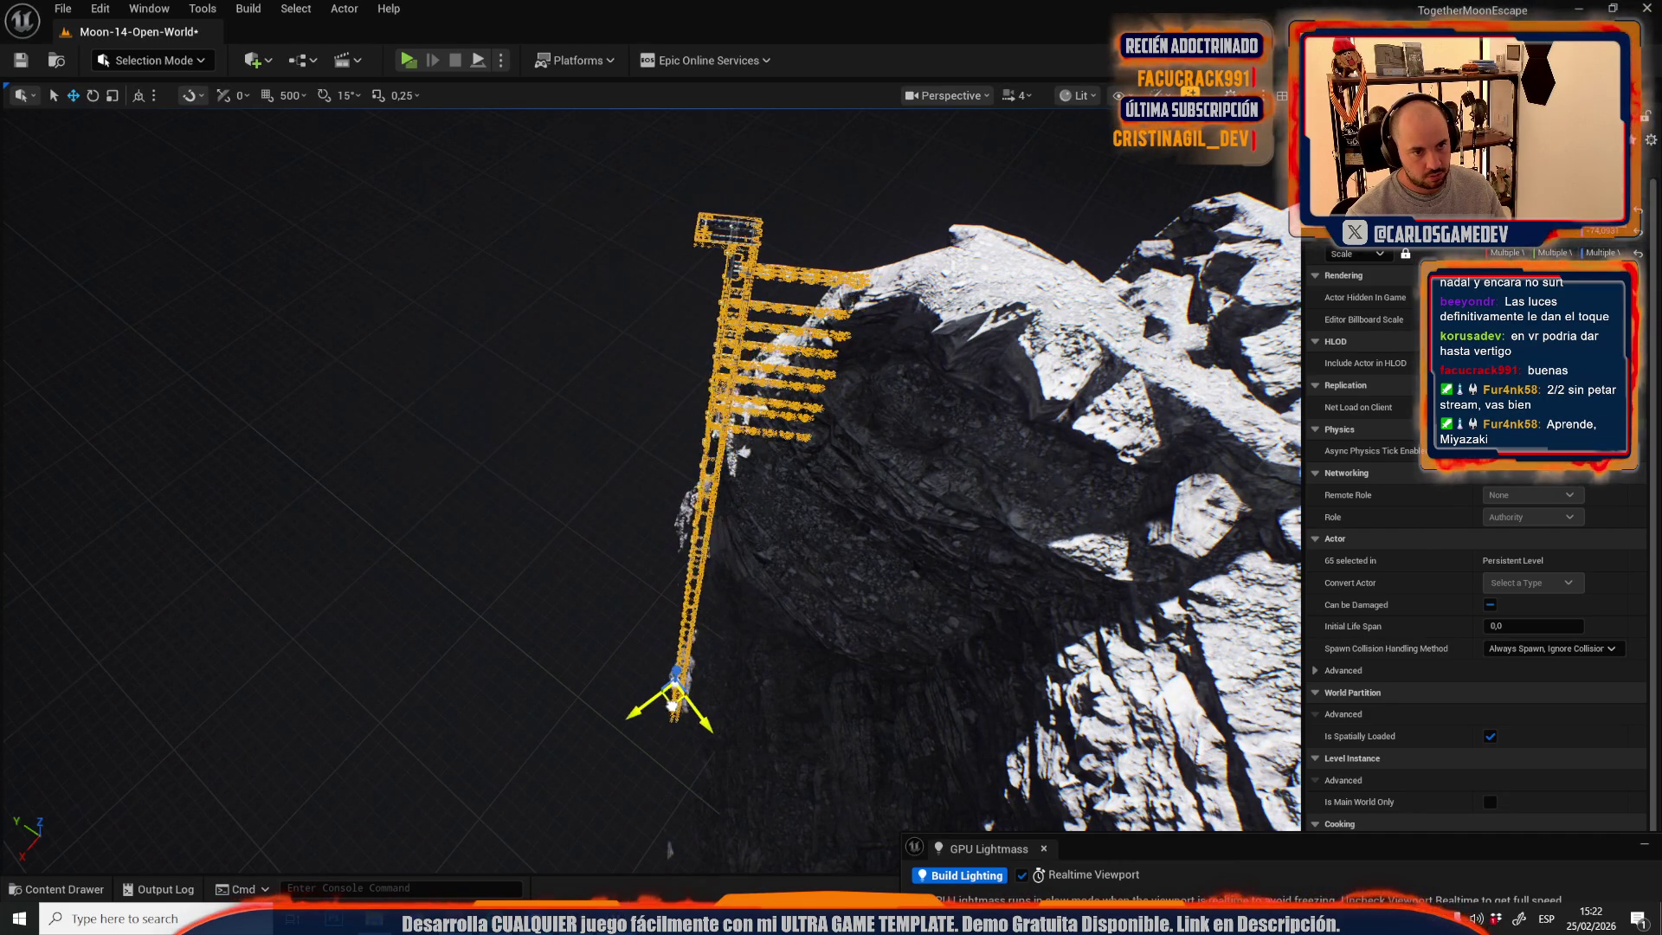
pyautogui.moveTo(669, 640); pyautogui.dragTo(719, 643)
pyautogui.scroll(2, 662, 636)
pyautogui.scroll(-2, 662, 636)
pyautogui.scroll(-2, 662, 636)
pyautogui.scroll(2, 720, 644)
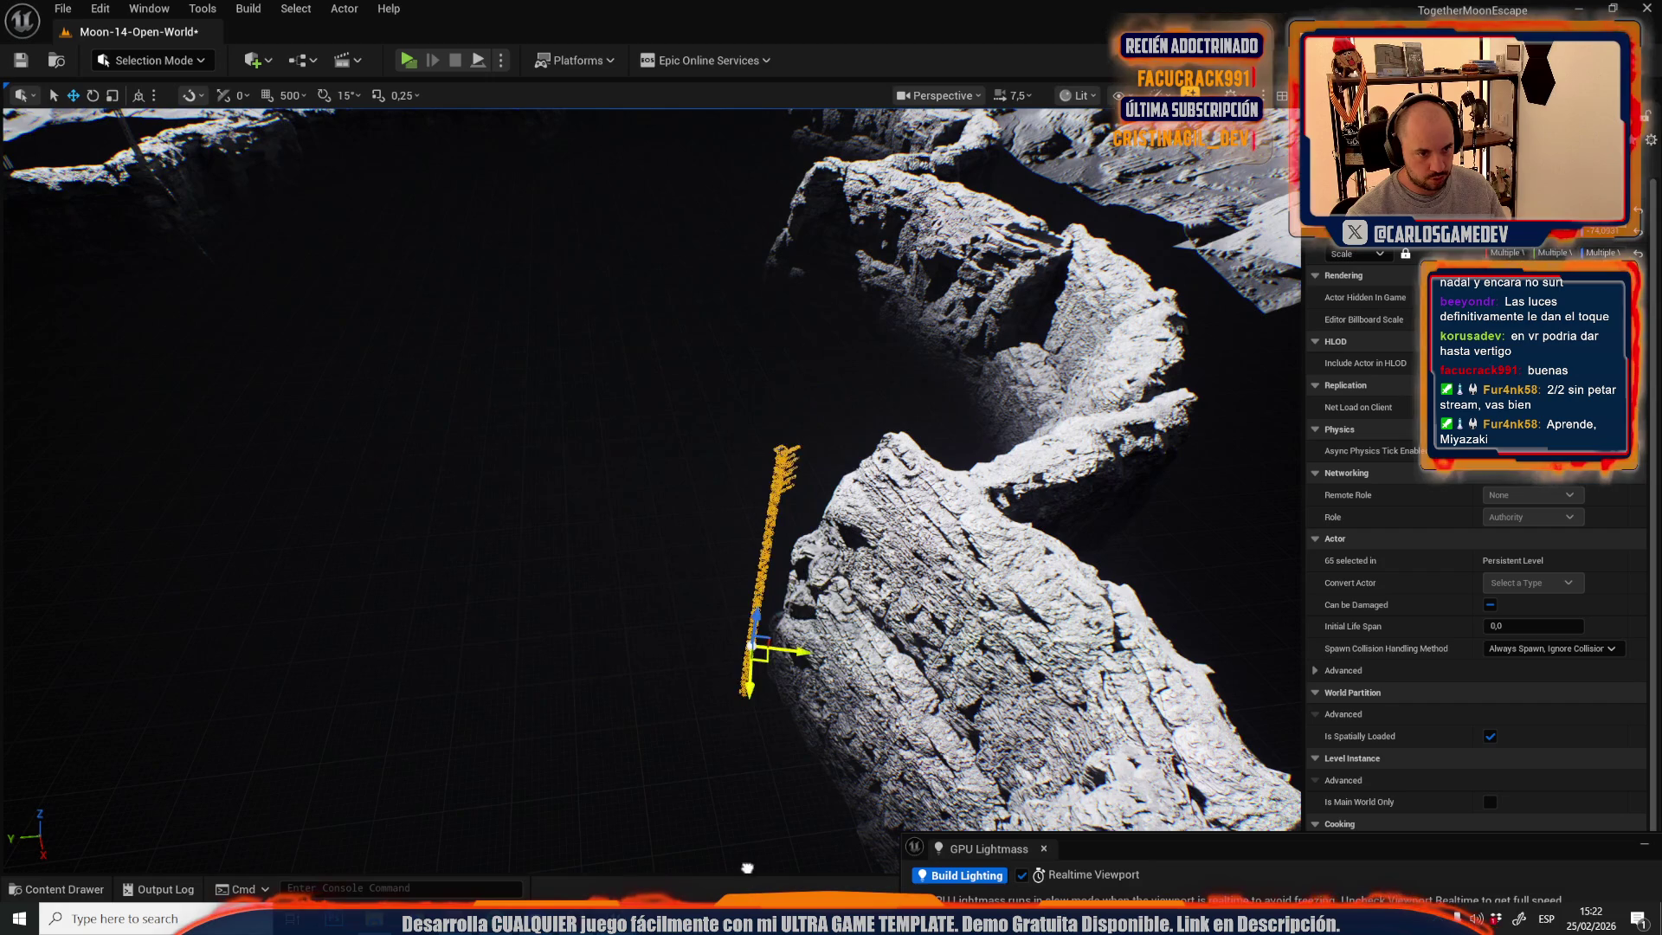
pyautogui.moveTo(747, 867); pyautogui.dragTo(747, 867)
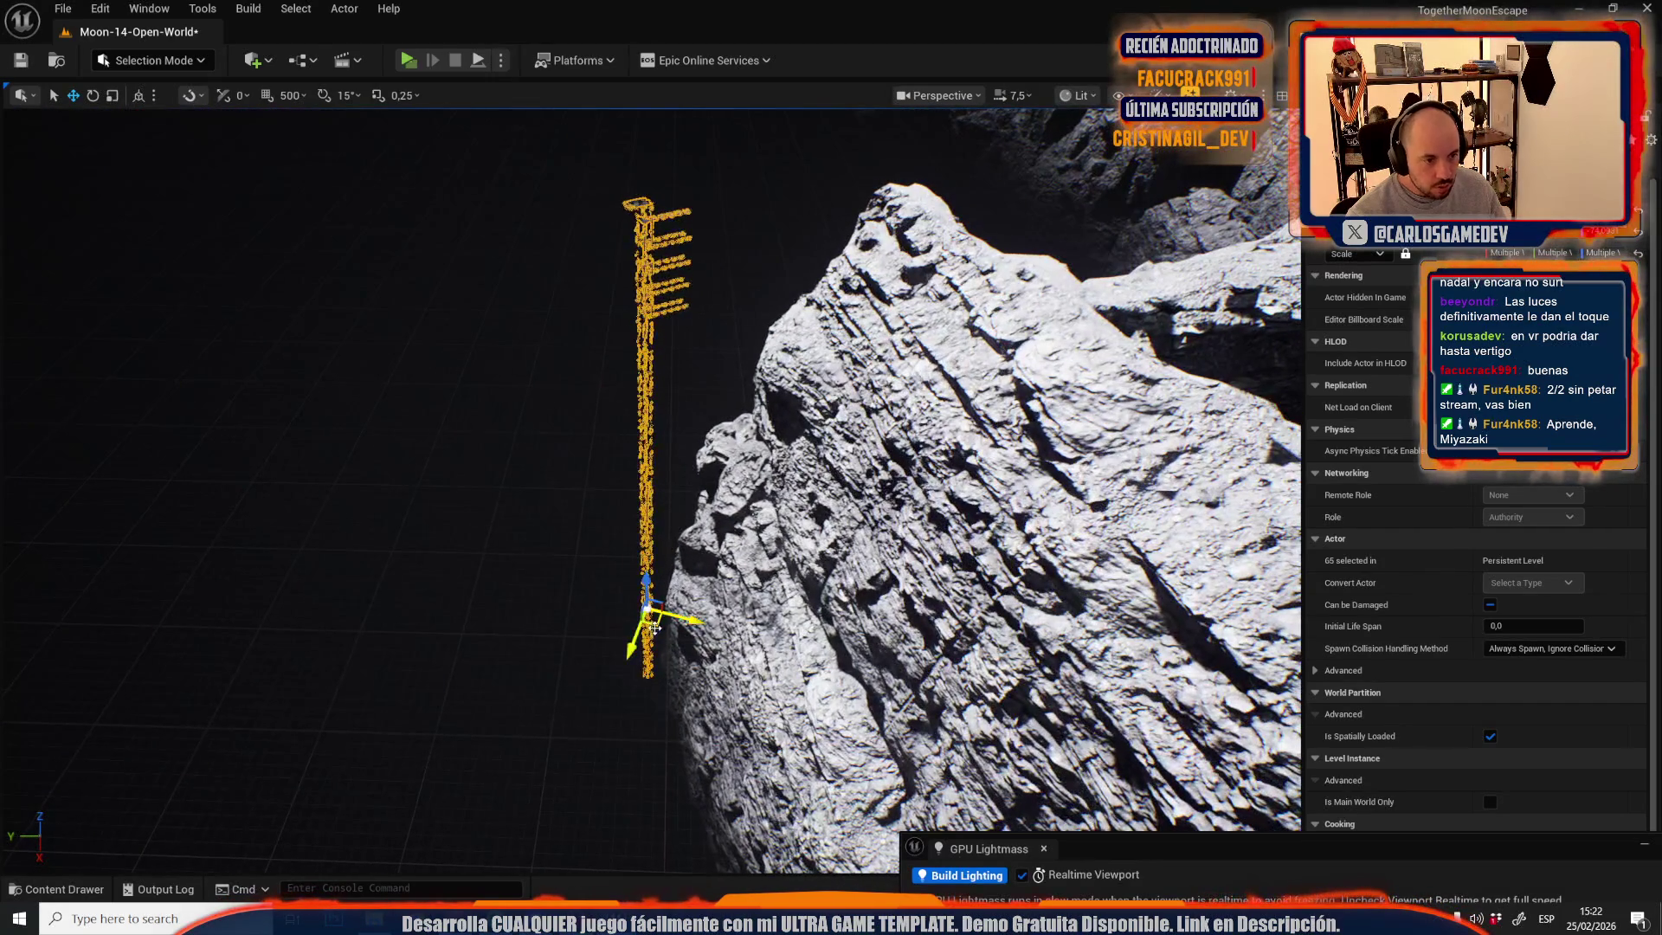
pyautogui.scroll(-2, 747, 867)
pyautogui.moveTo(747, 868); pyautogui.dragTo(747, 868)
pyautogui.scroll(-2, 747, 867)
pyautogui.scroll(-2, 747, 867)
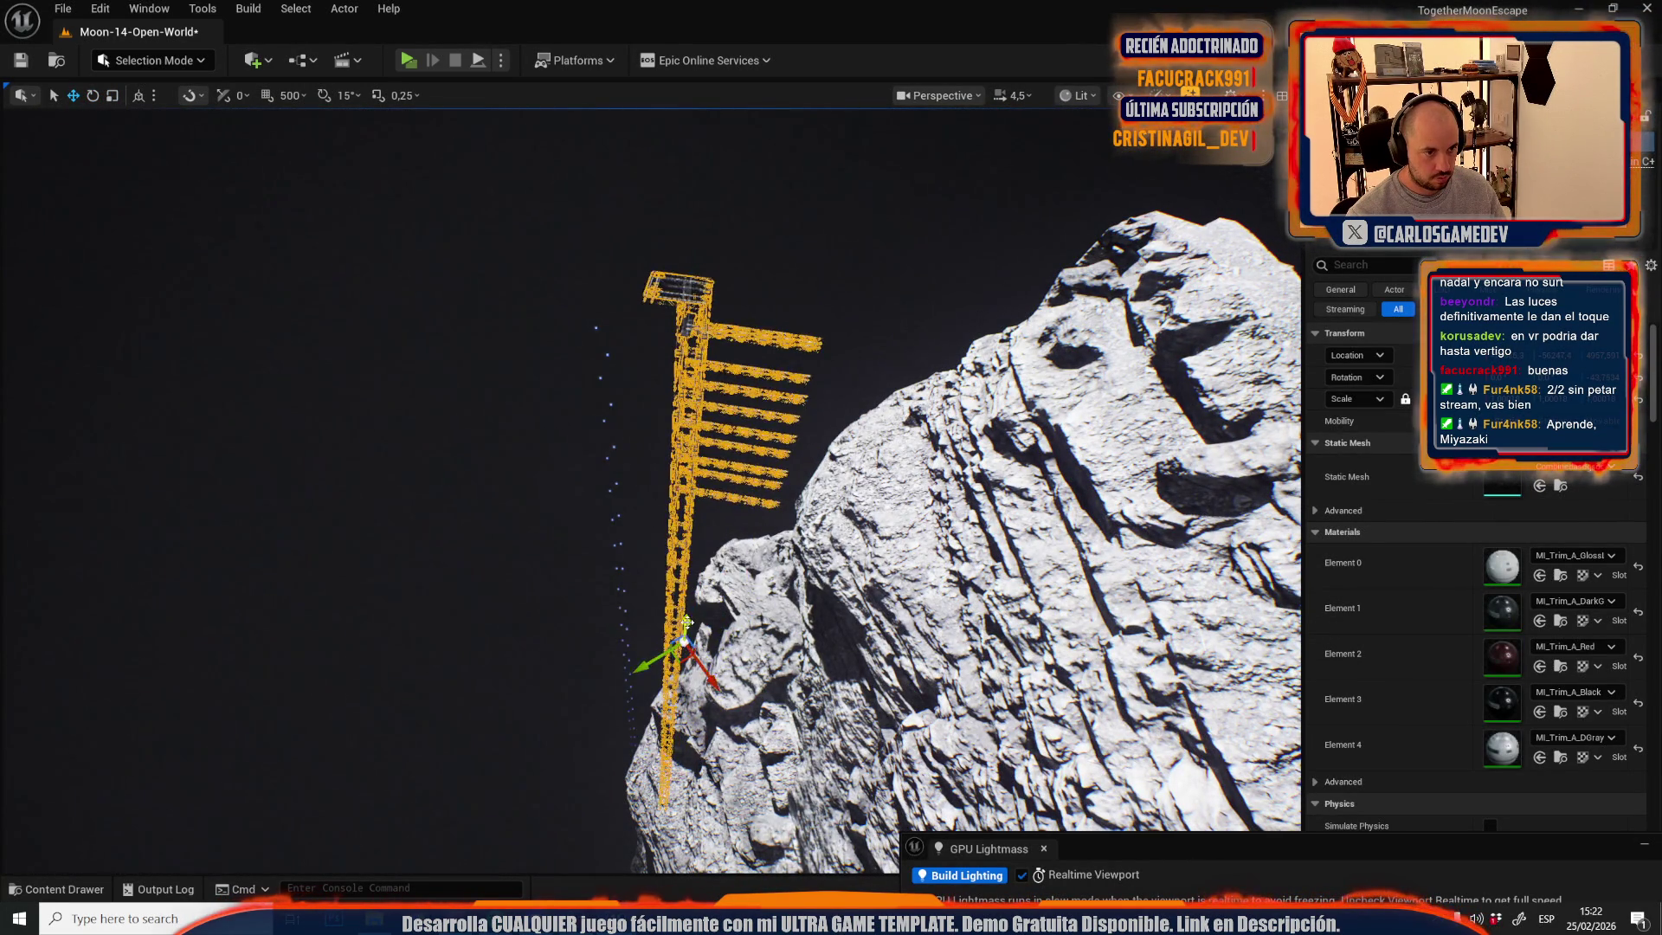
pyautogui.scroll(-1, 686, 622)
pyautogui.moveTo(687, 621); pyautogui.dragTo(692, 619)
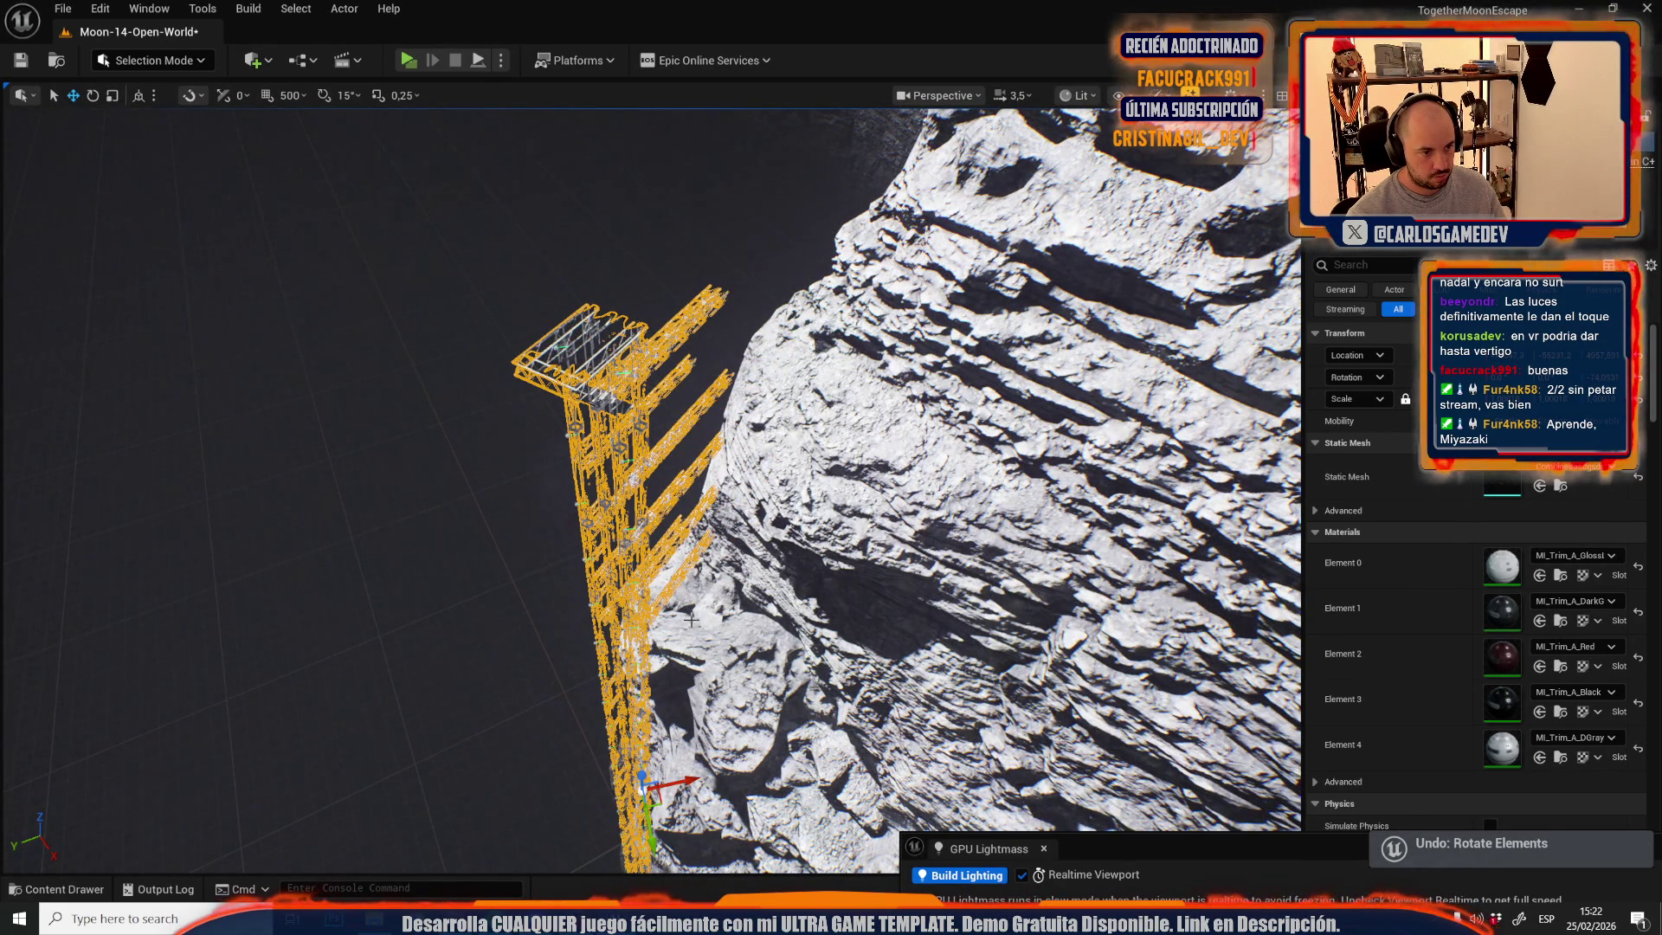
pyautogui.moveTo(743, 604); pyautogui.dragTo(745, 602)
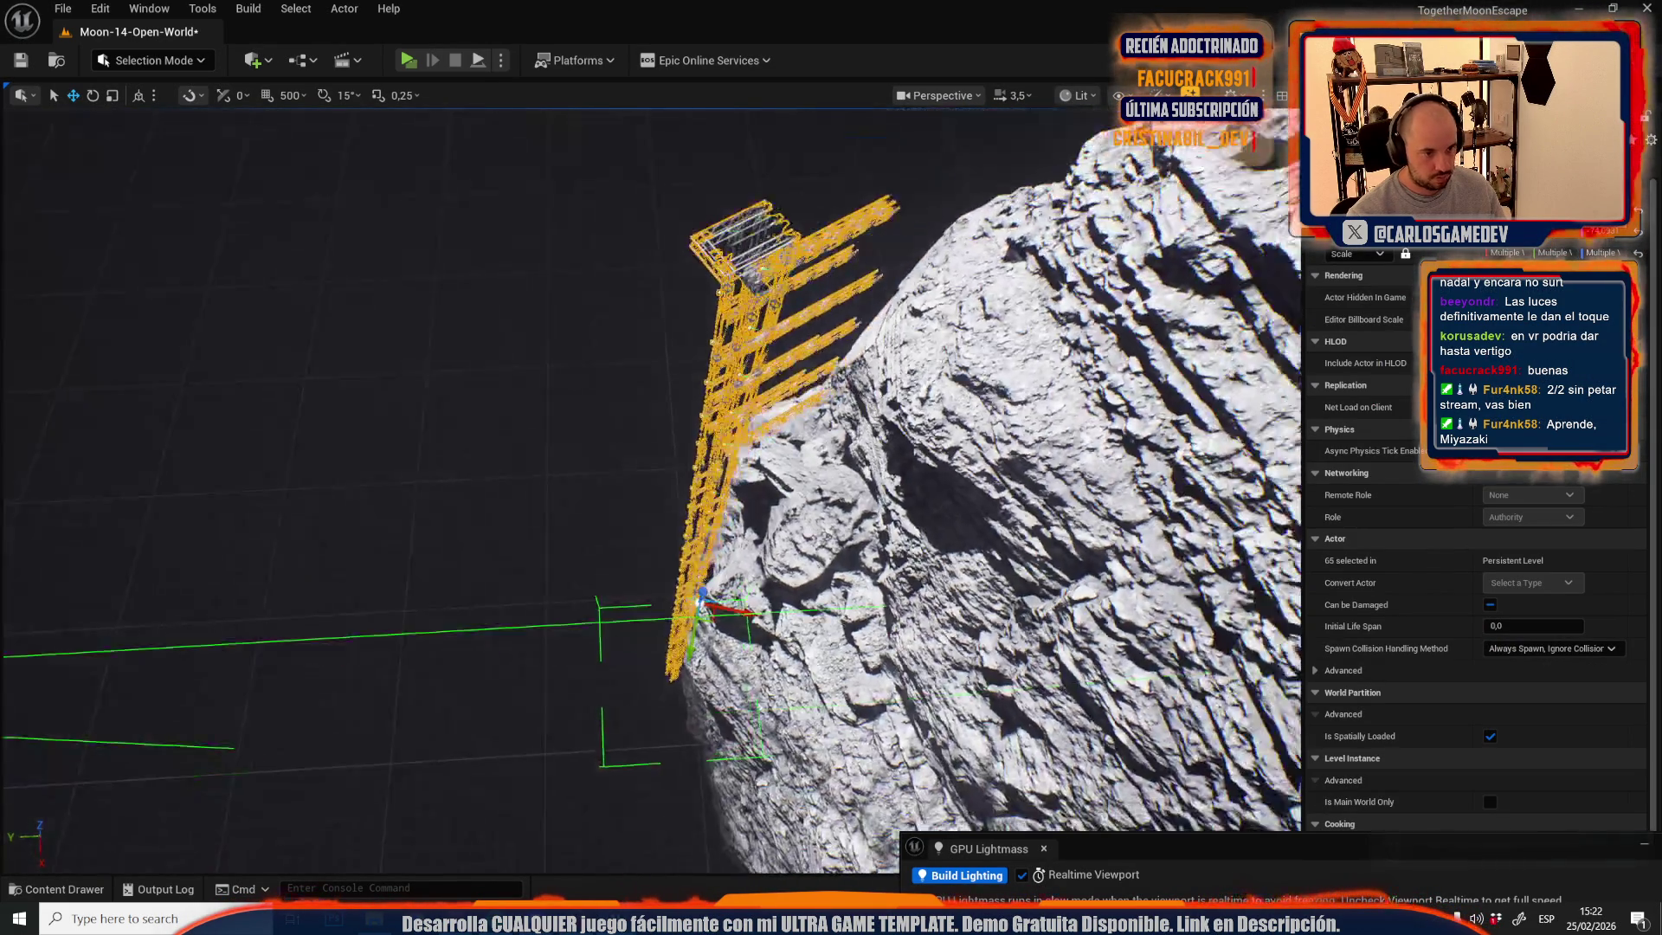
pyautogui.moveTo(658, 670); pyautogui.dragTo(662, 620)
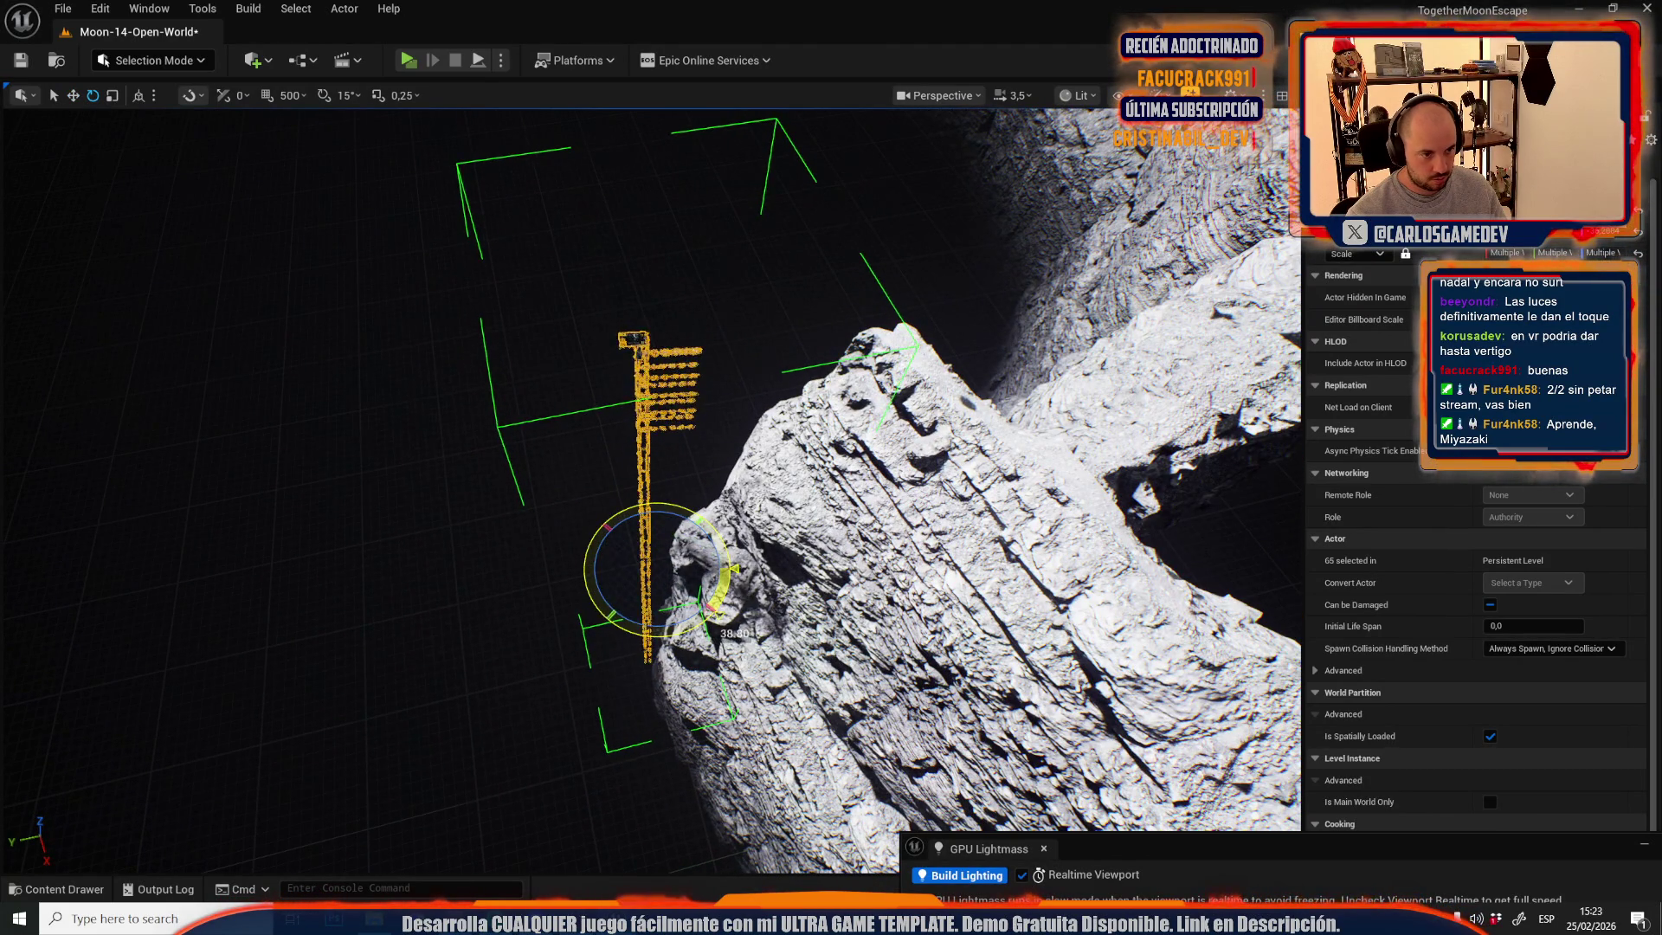
pyautogui.moveTo(793, 582); pyautogui.dragTo(775, 576)
pyautogui.scroll(3, 794, 581)
pyautogui.scroll(-1, 779, 572)
pyautogui.click(620, 415)
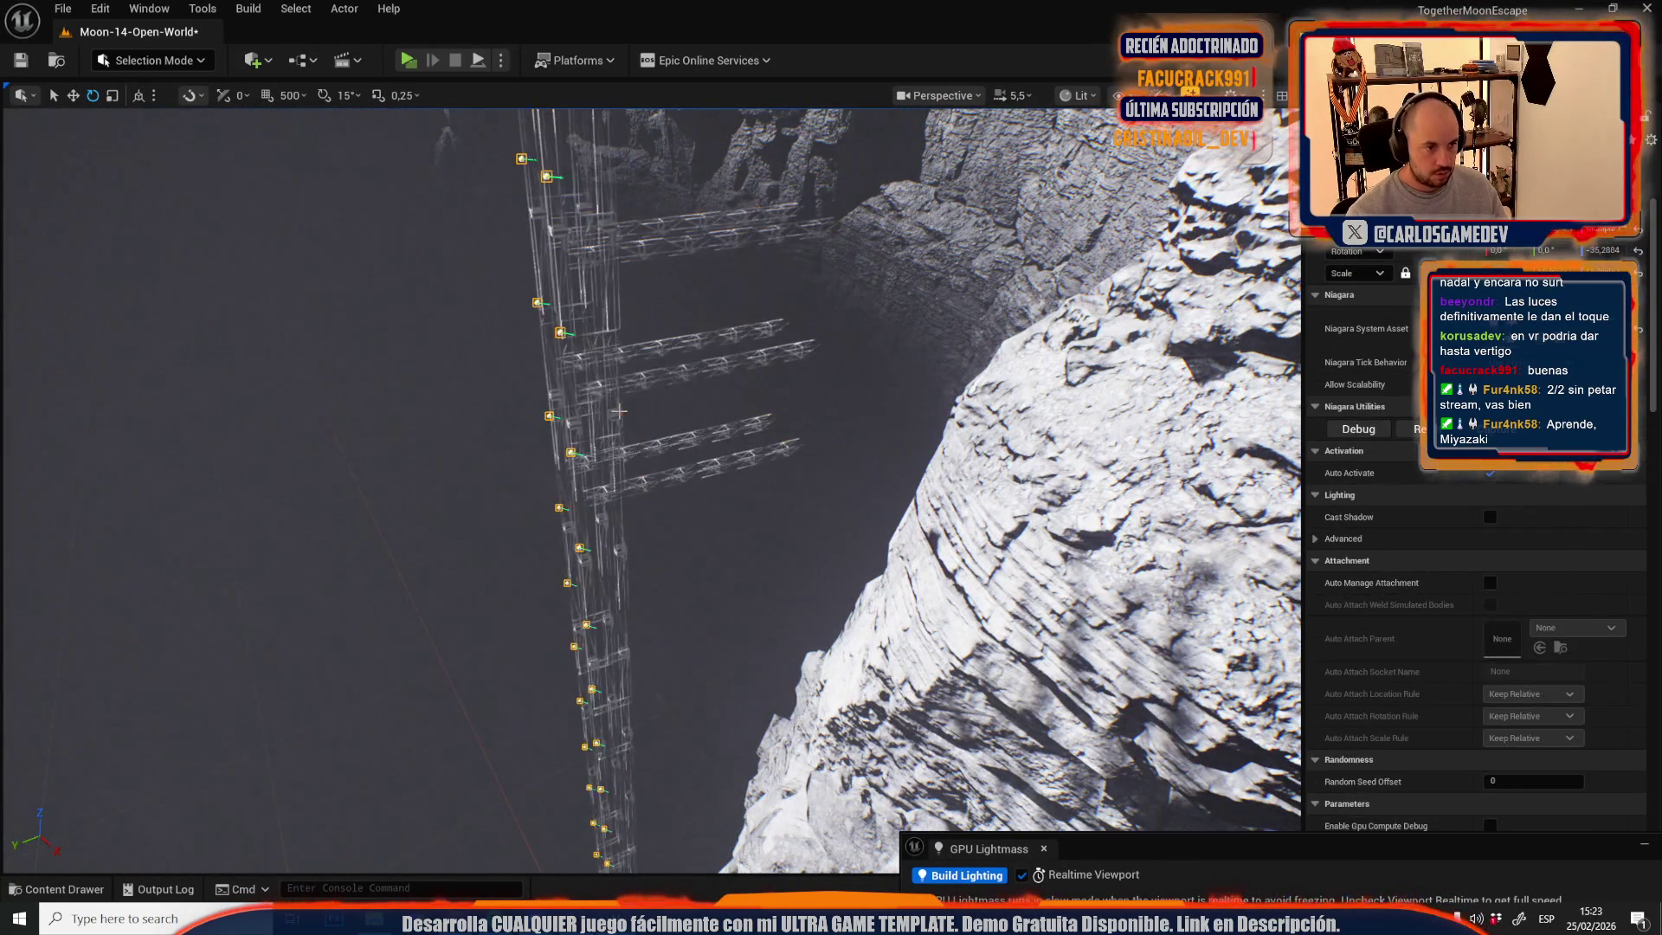
pyautogui.click(620, 409)
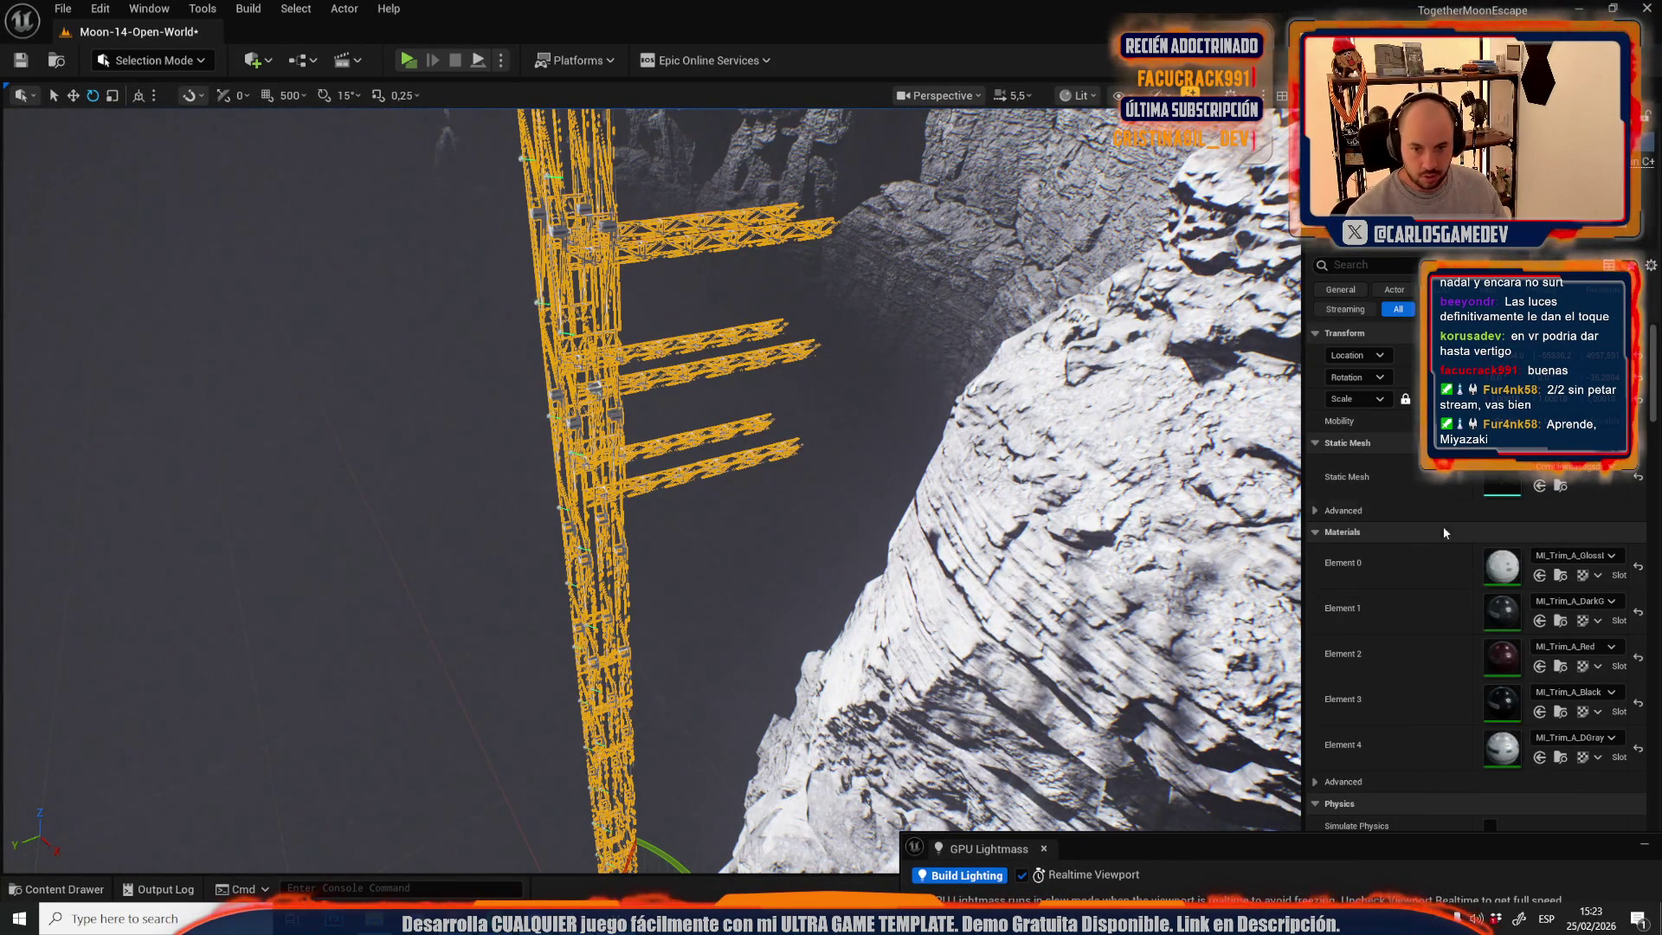
pyautogui.click(1561, 576)
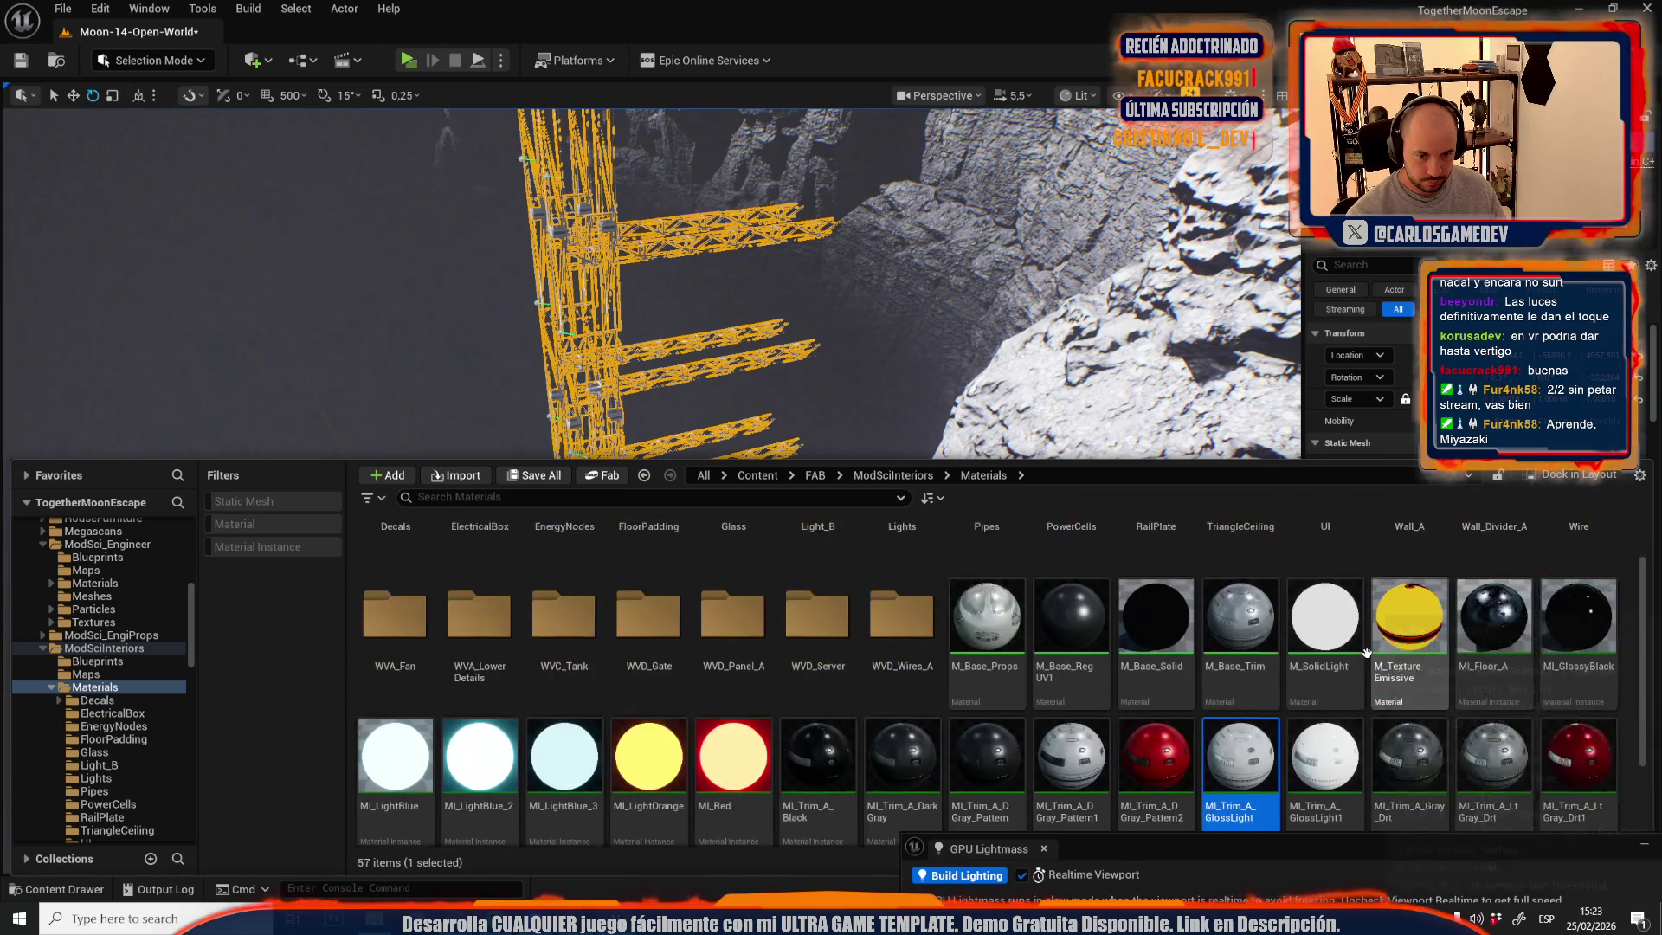
pyautogui.rightClick(1059, 382)
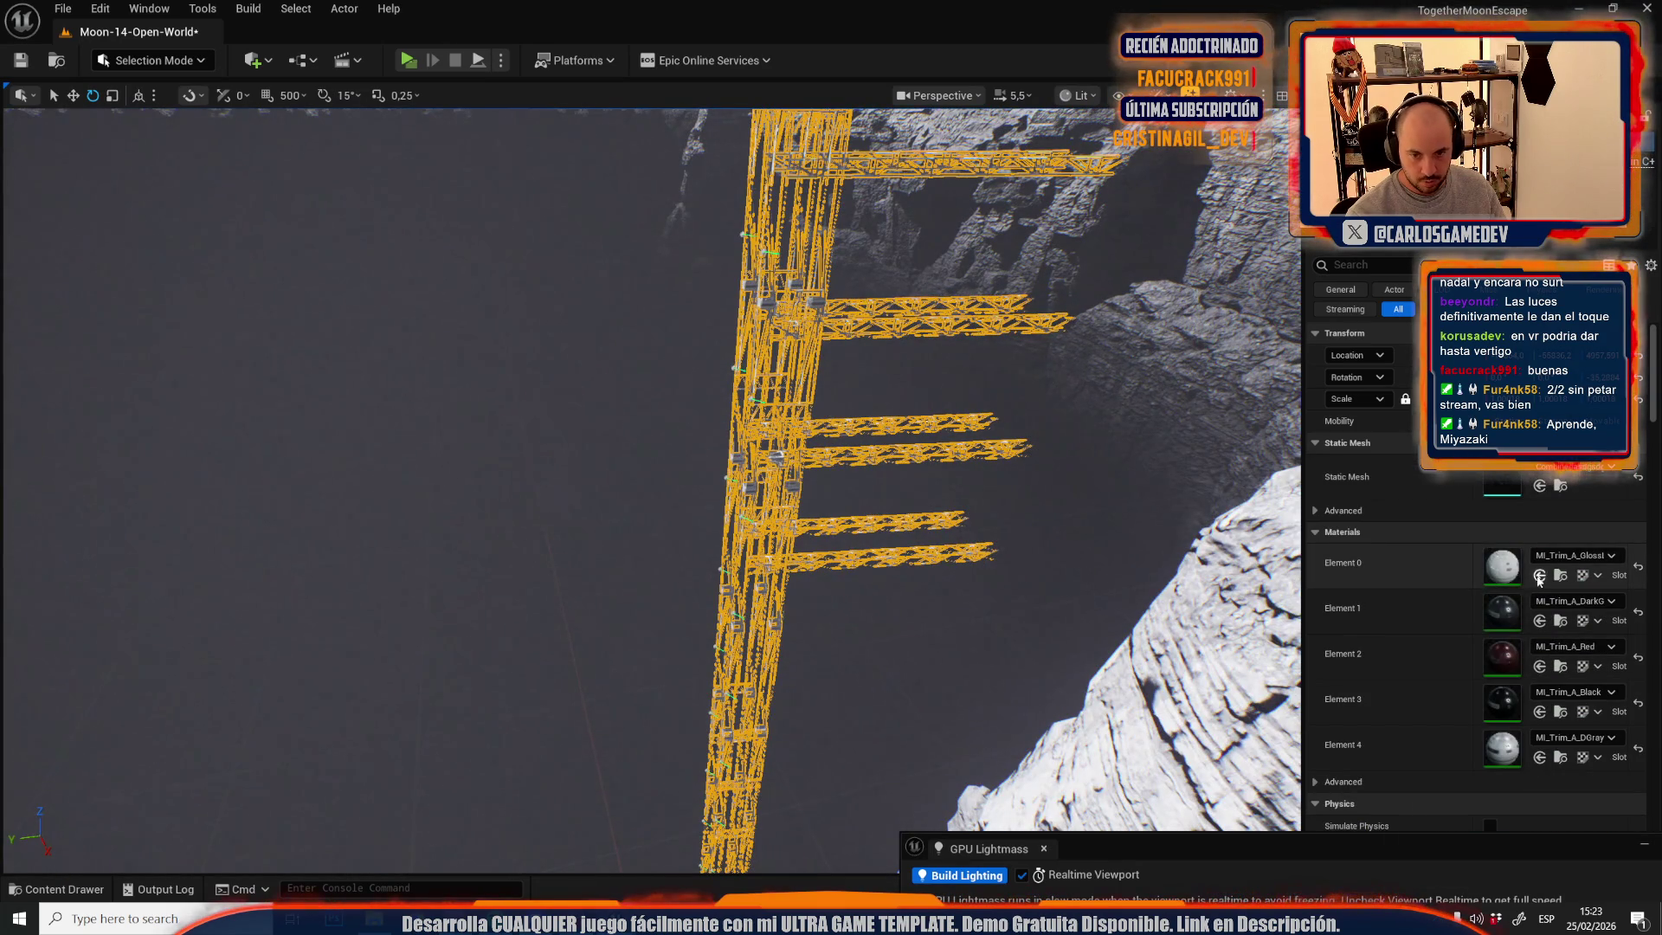
pyautogui.scroll(1, 649, 485)
# - Fly the camera over the cliff and base to view the truss tower
pyautogui.press('s')
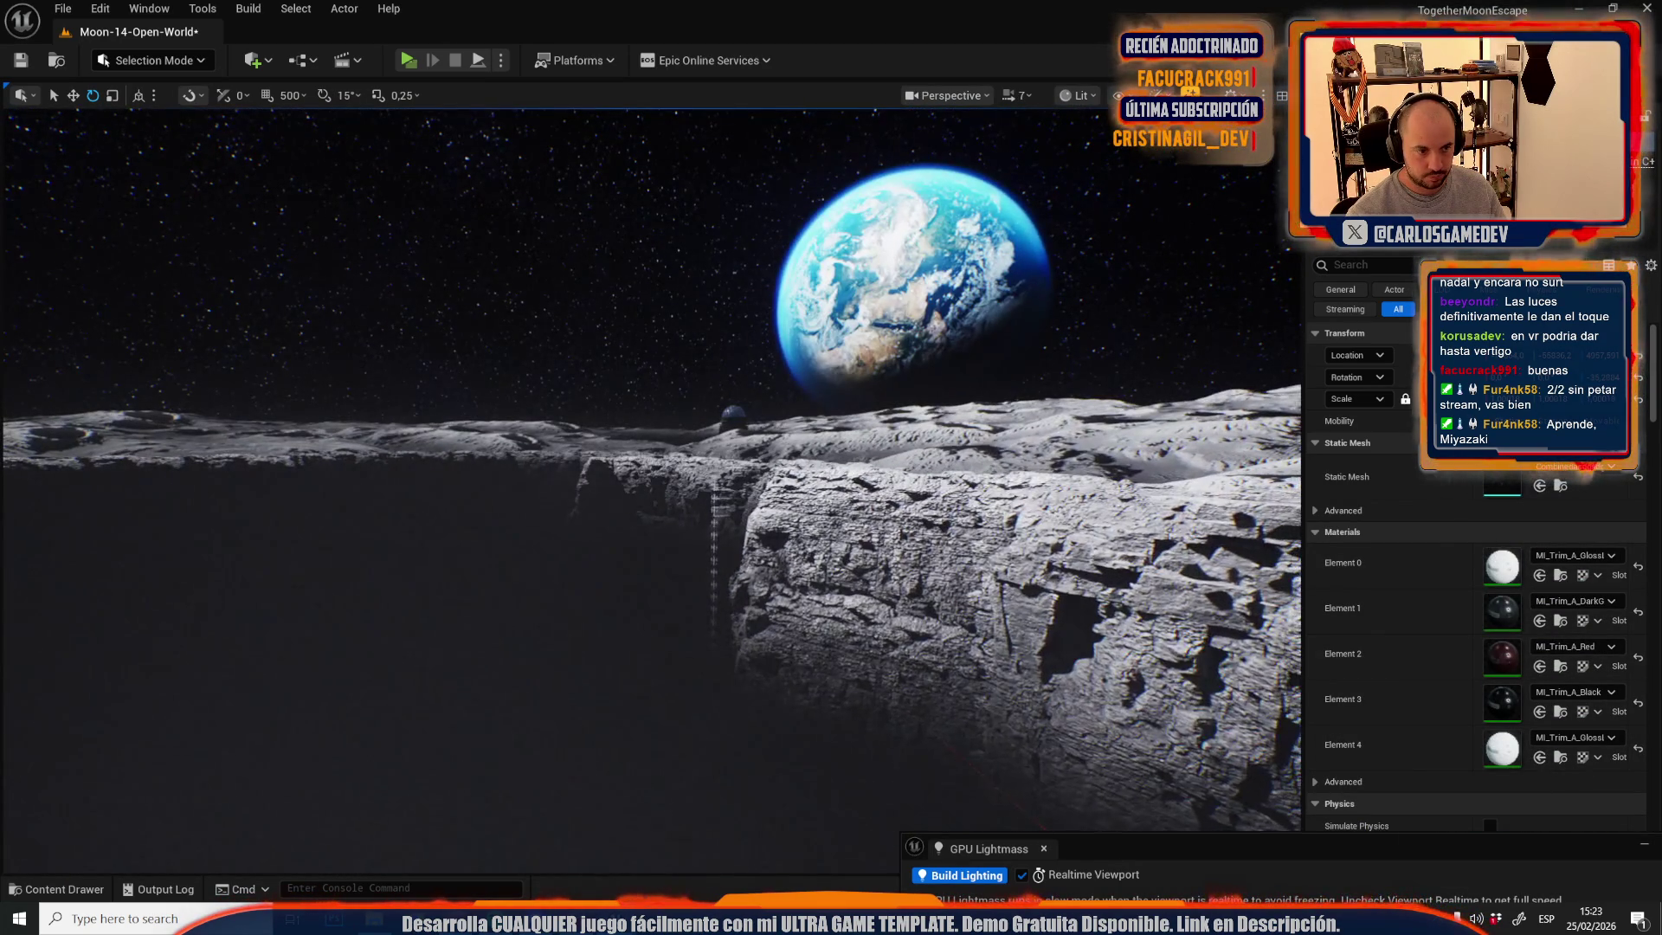
pyautogui.press('w')
pyautogui.scroll(-2, 649, 485)
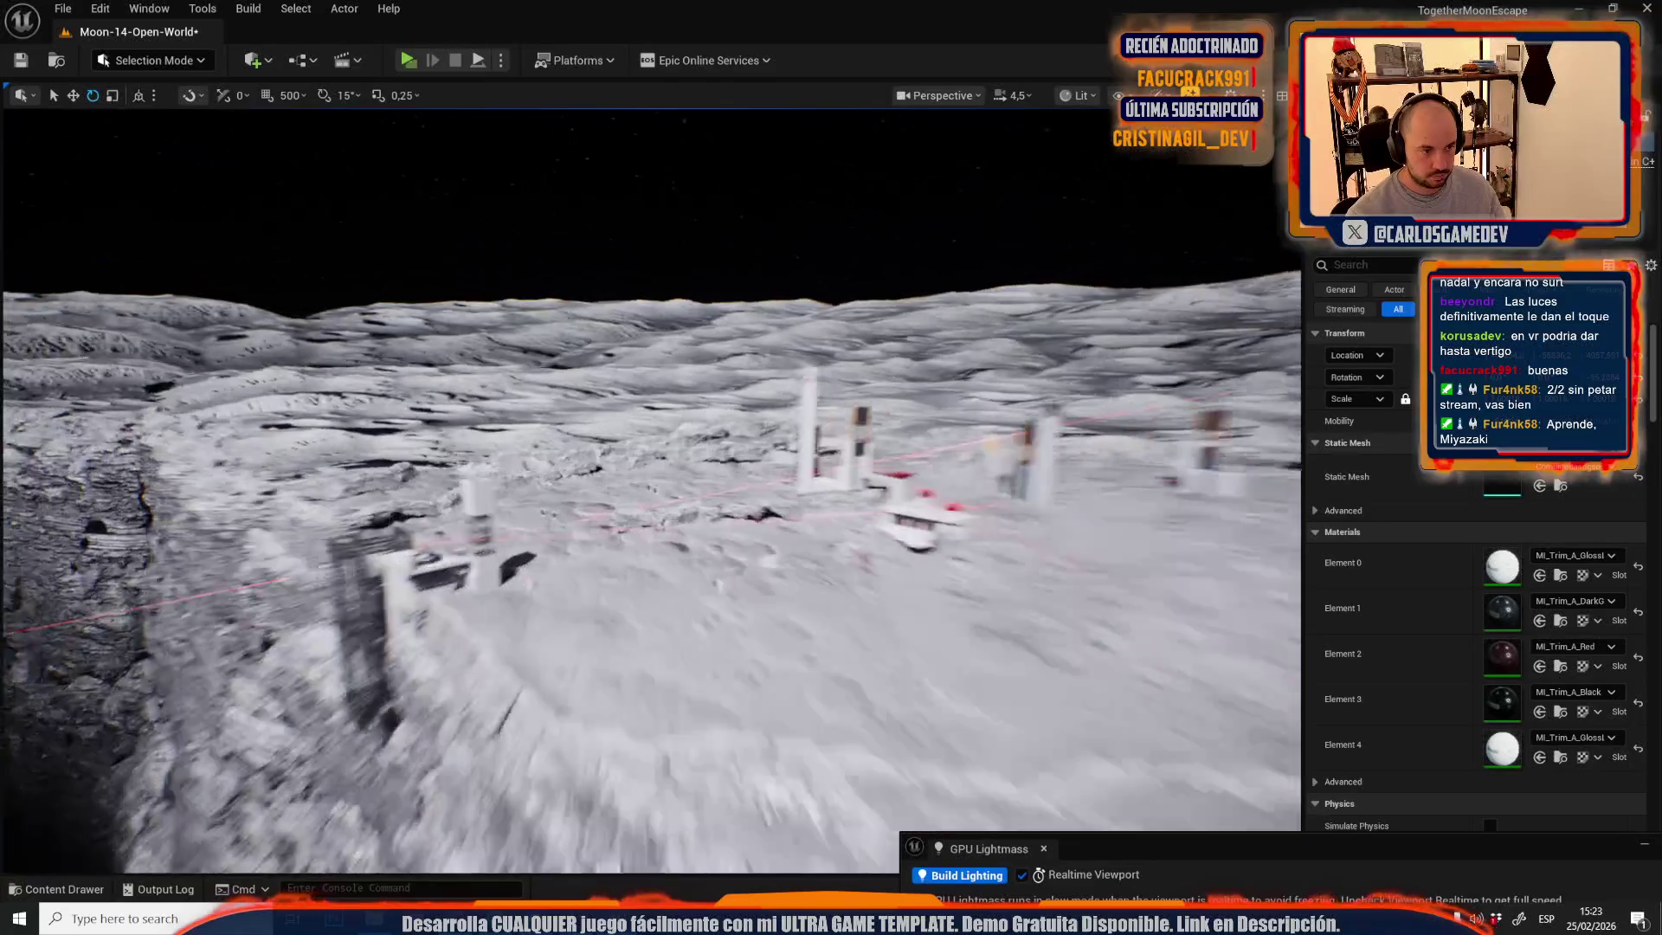
pyautogui.press('s')
pyautogui.scroll(-3, 649, 485)
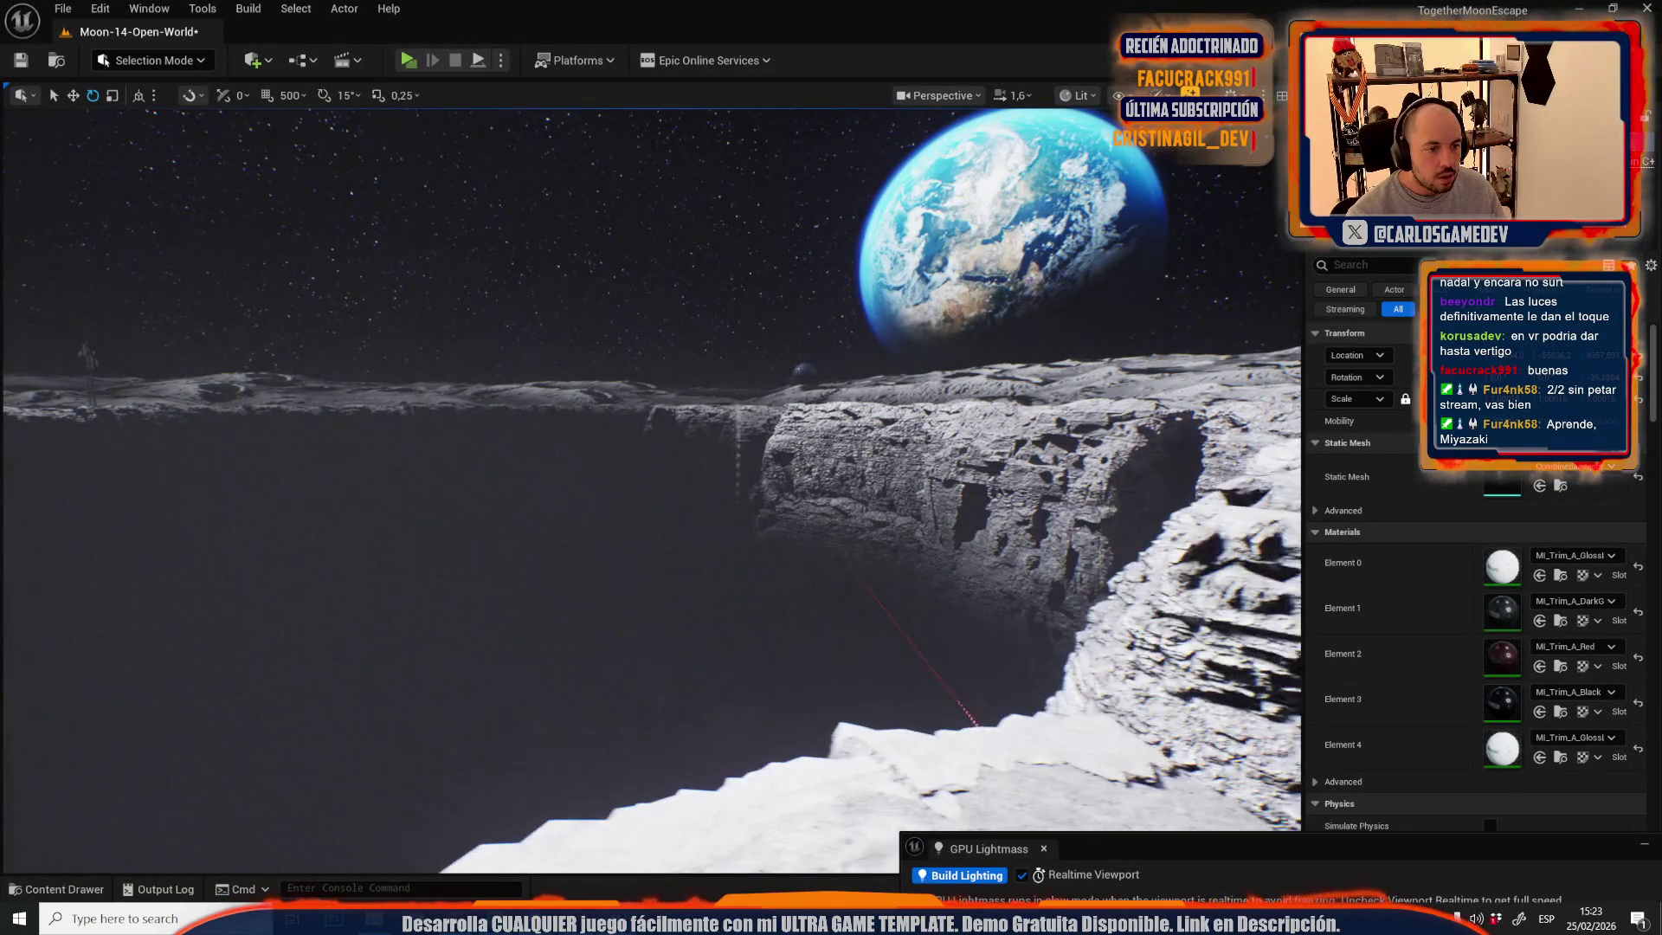
pyautogui.press('w')
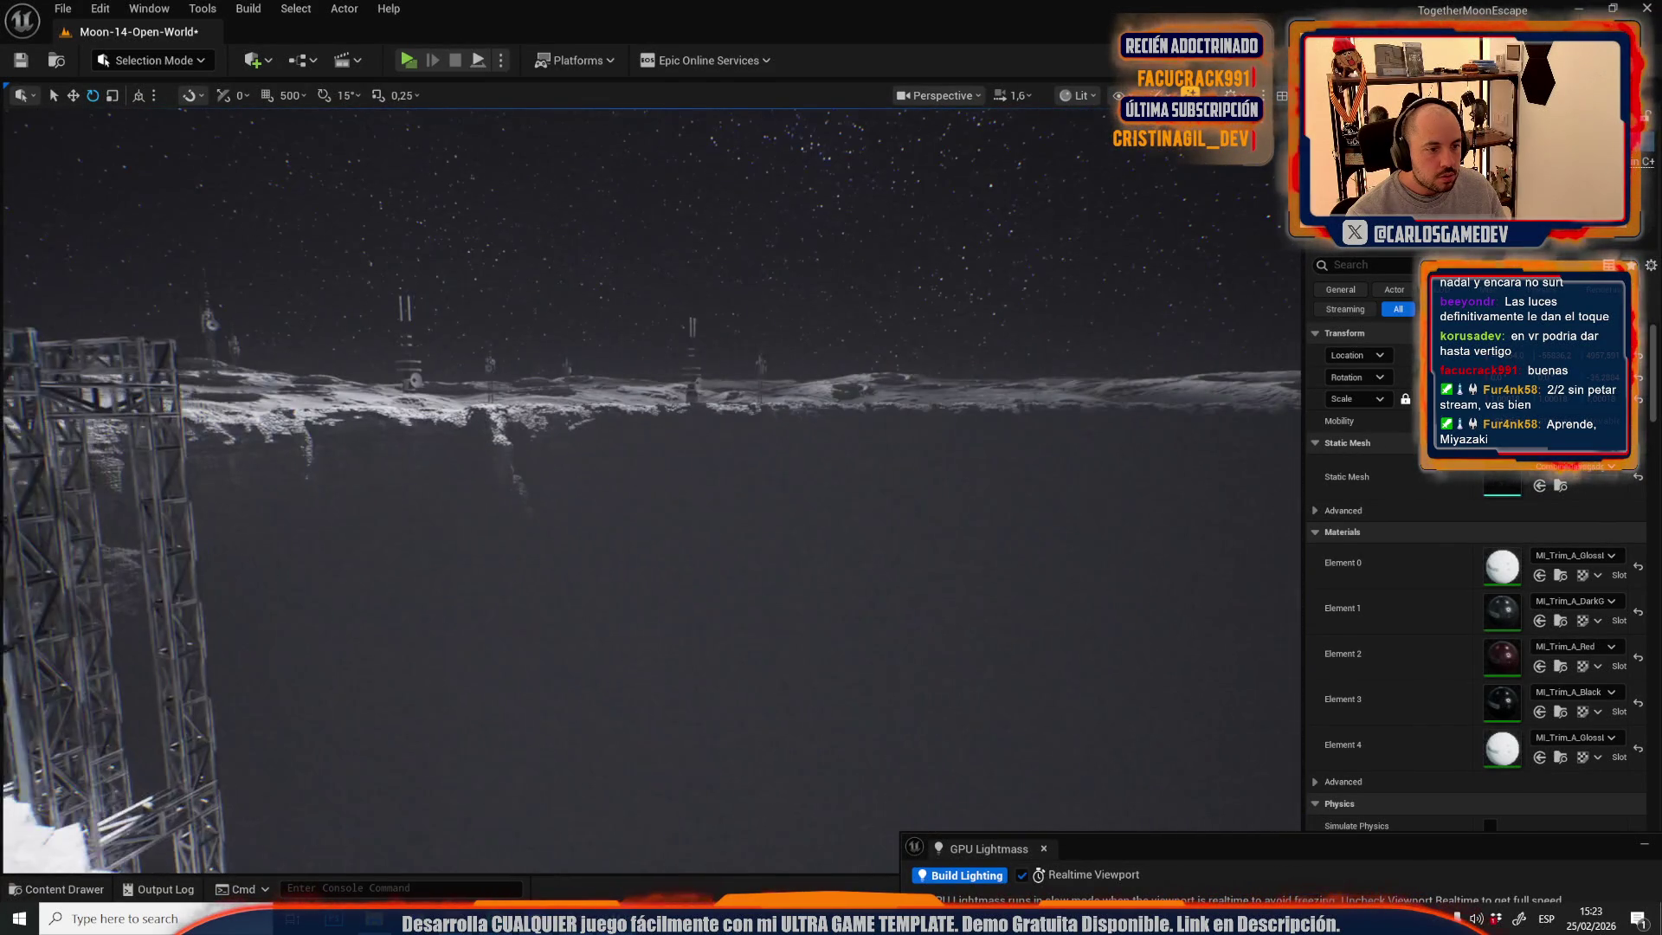
pyautogui.press('s')
pyautogui.scroll(2, 650, 485)
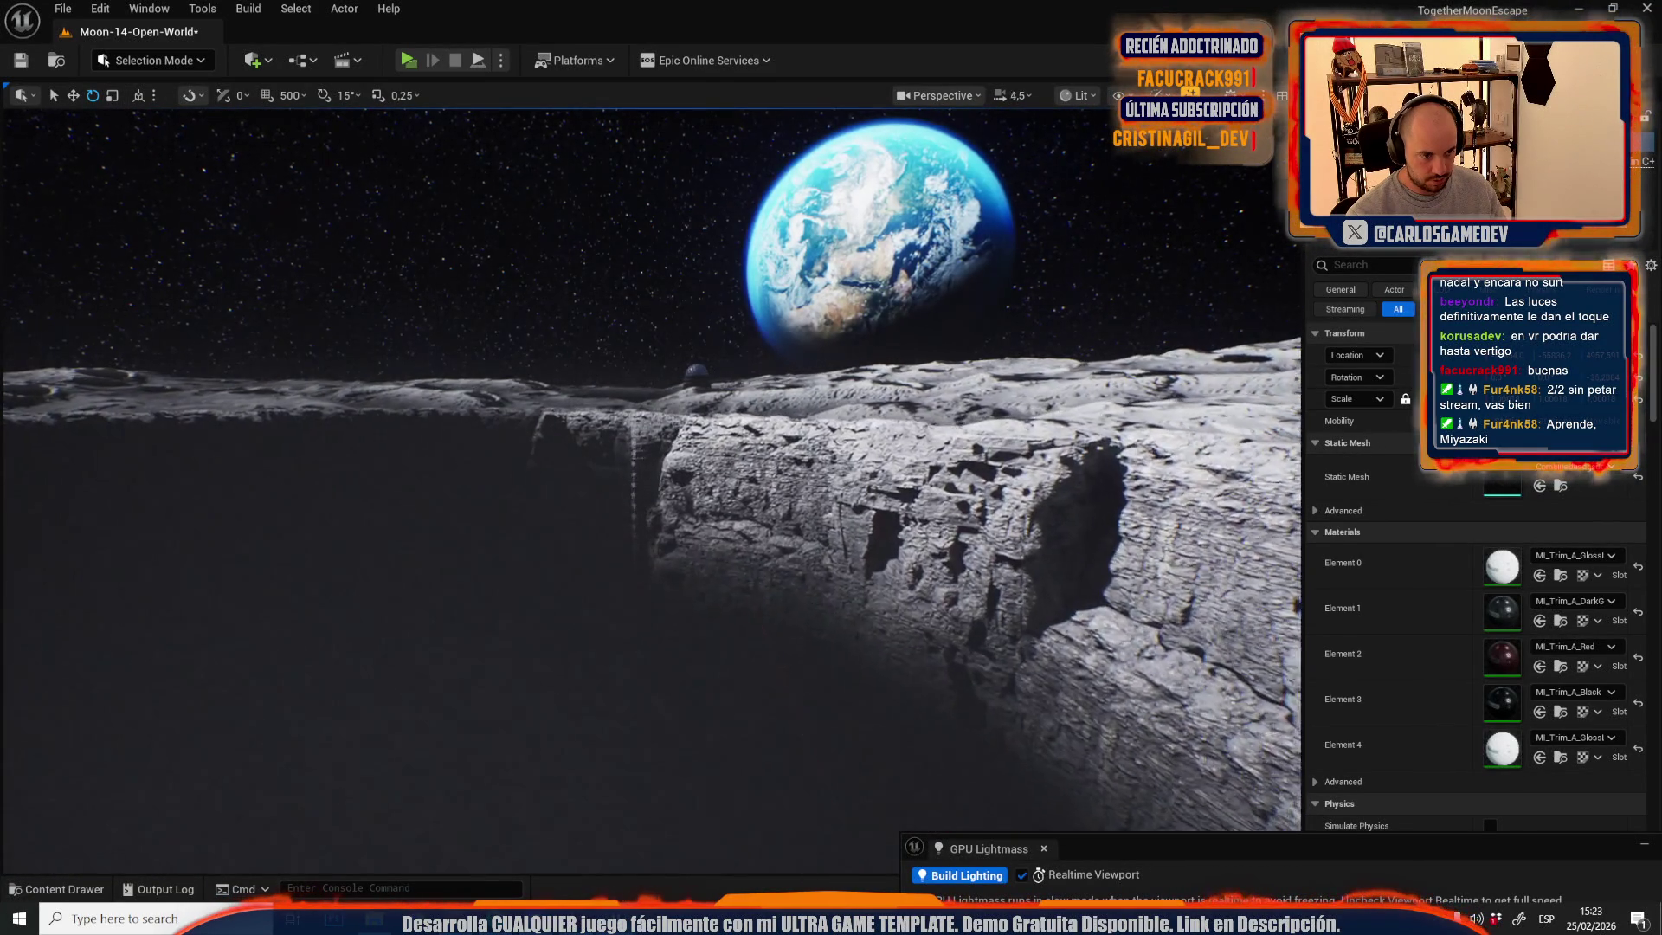
pyautogui.scroll(1, 650, 485)
pyautogui.press('w')
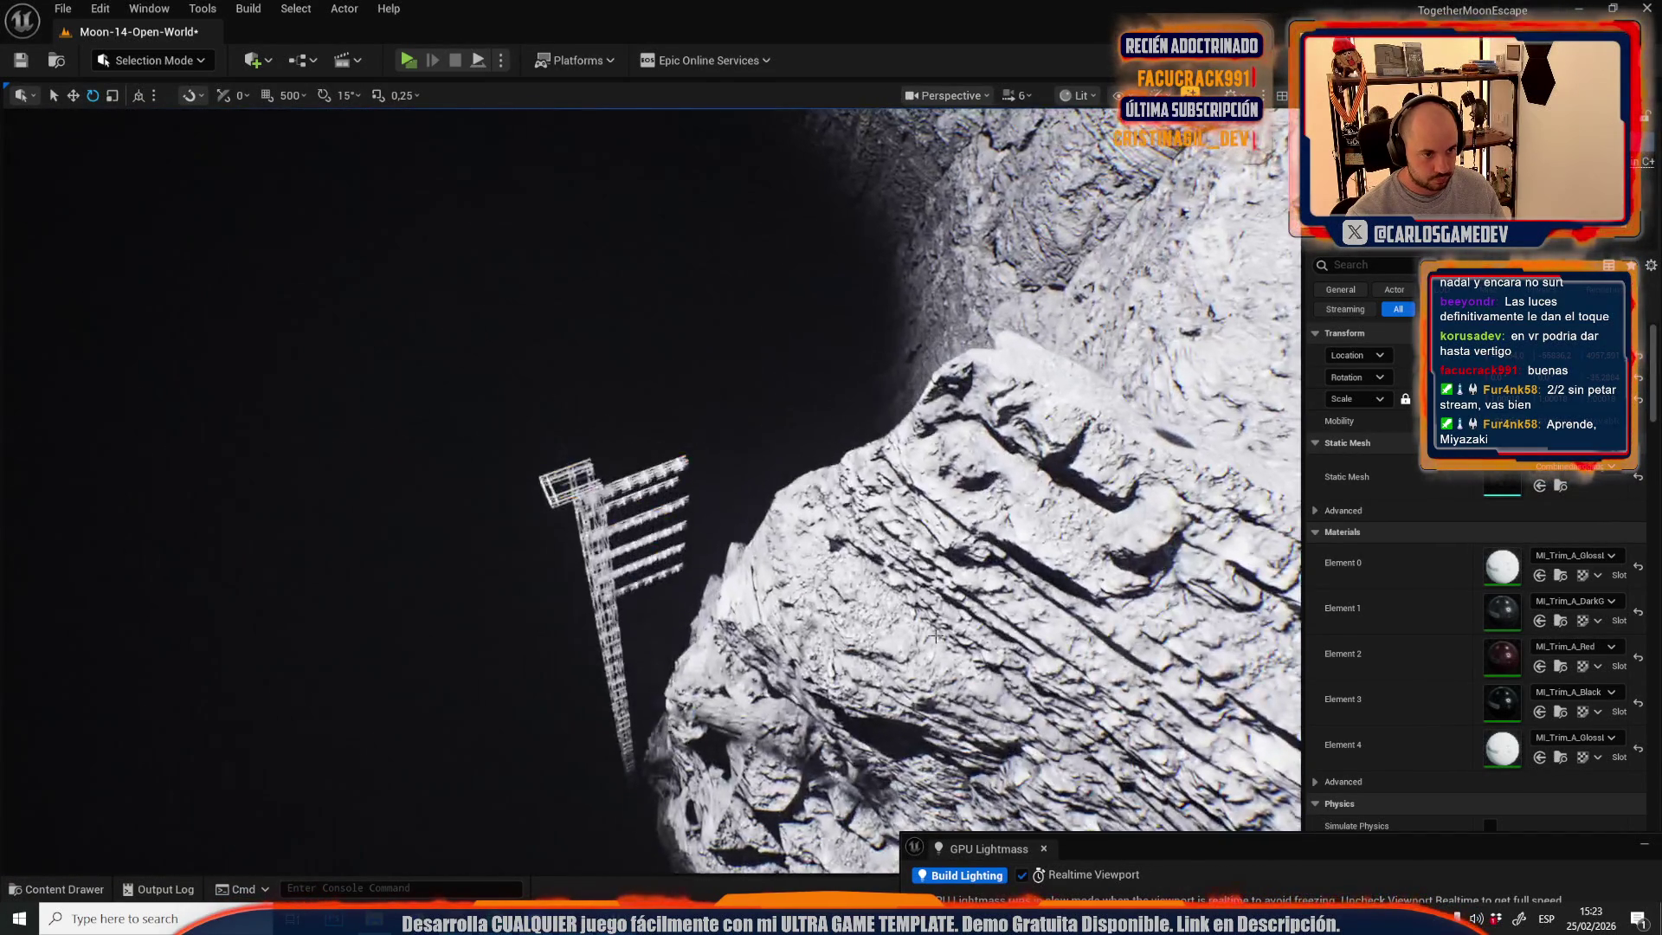
pyautogui.press('w')
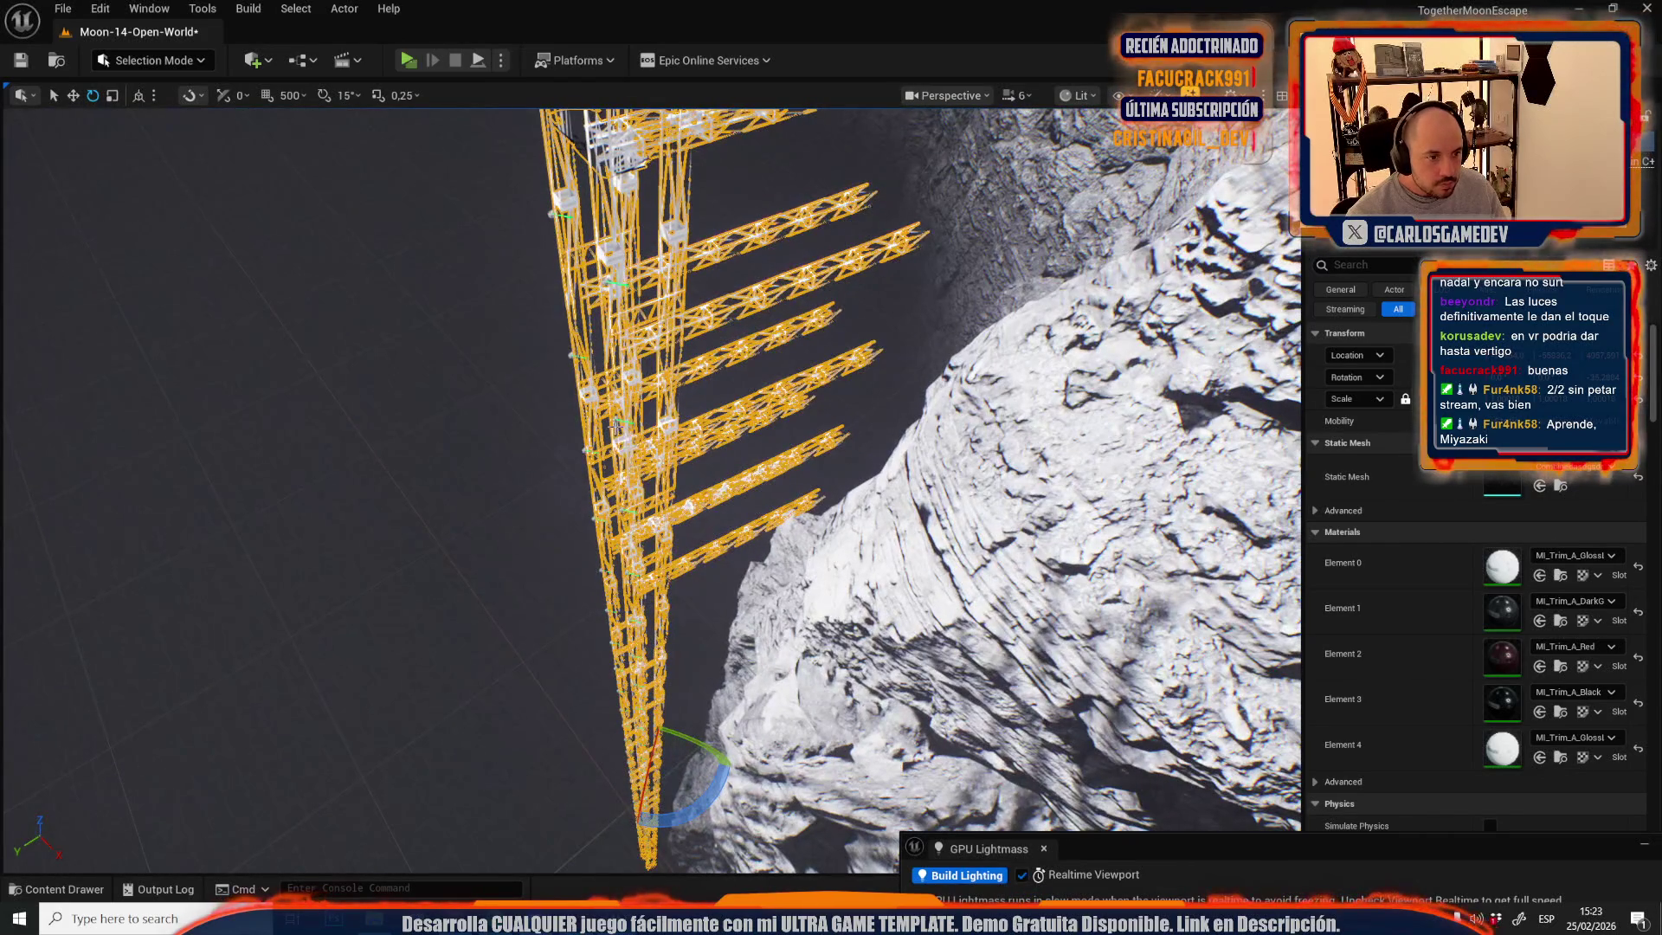
pyautogui.press('s')
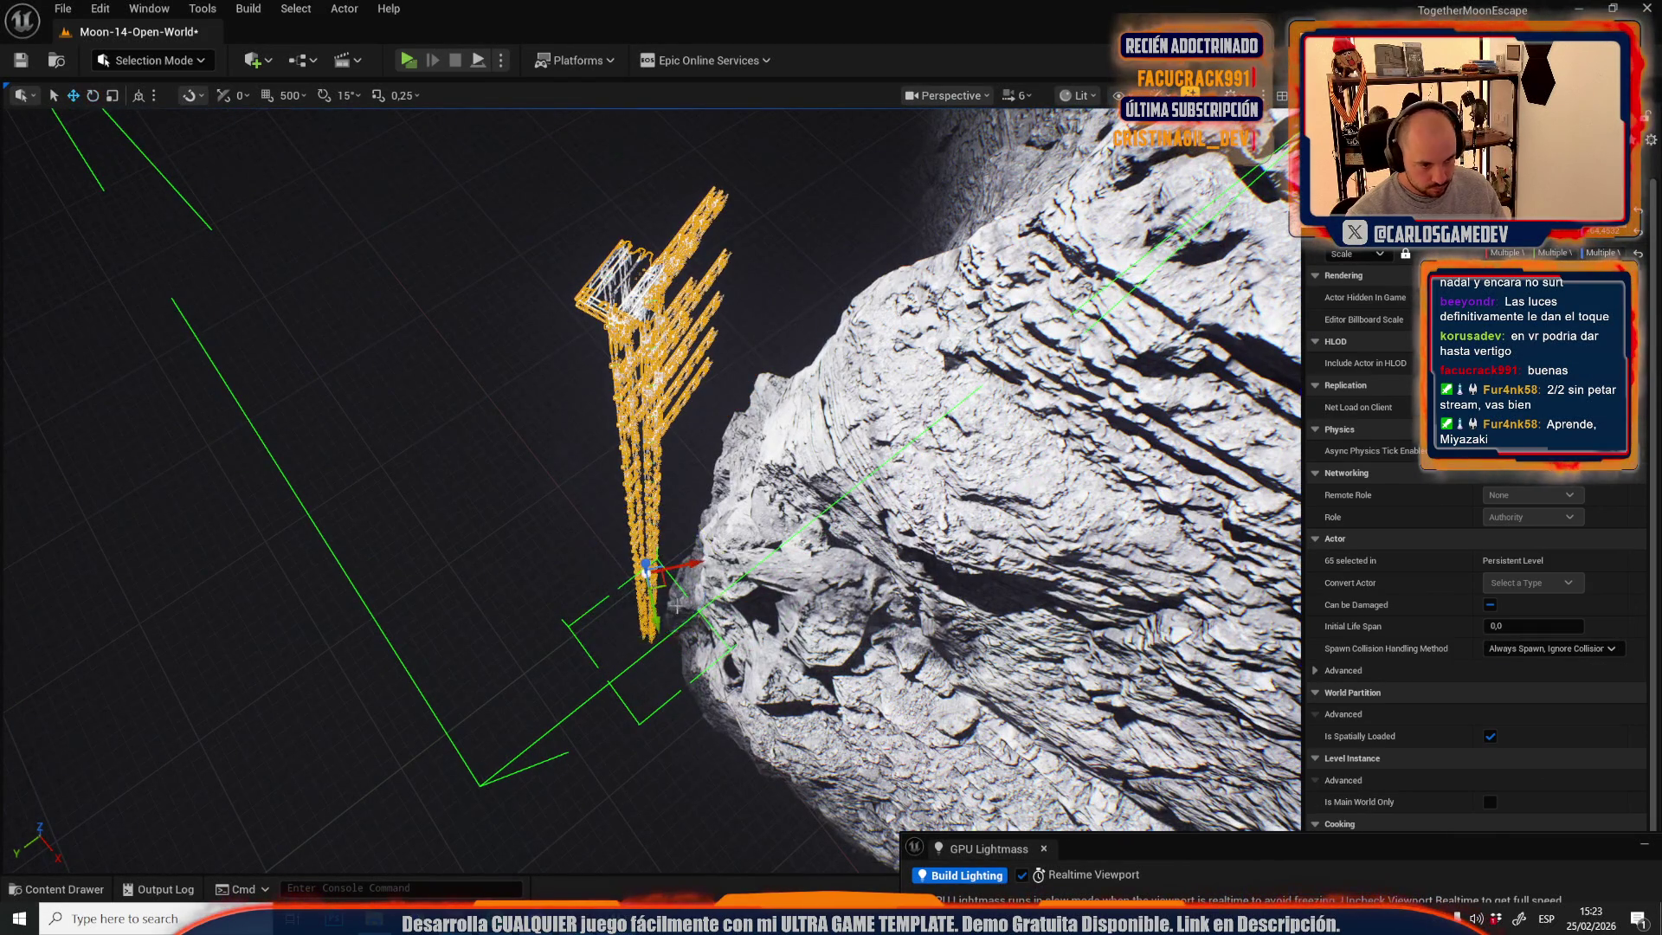
# - Frame the tower beside the cliff and start a Play In Editor preview
pyautogui.moveTo(664, 691); pyautogui.dragTo(663, 691)
pyautogui.scroll(-3, 664, 691)
pyautogui.scroll(-2, 664, 691)
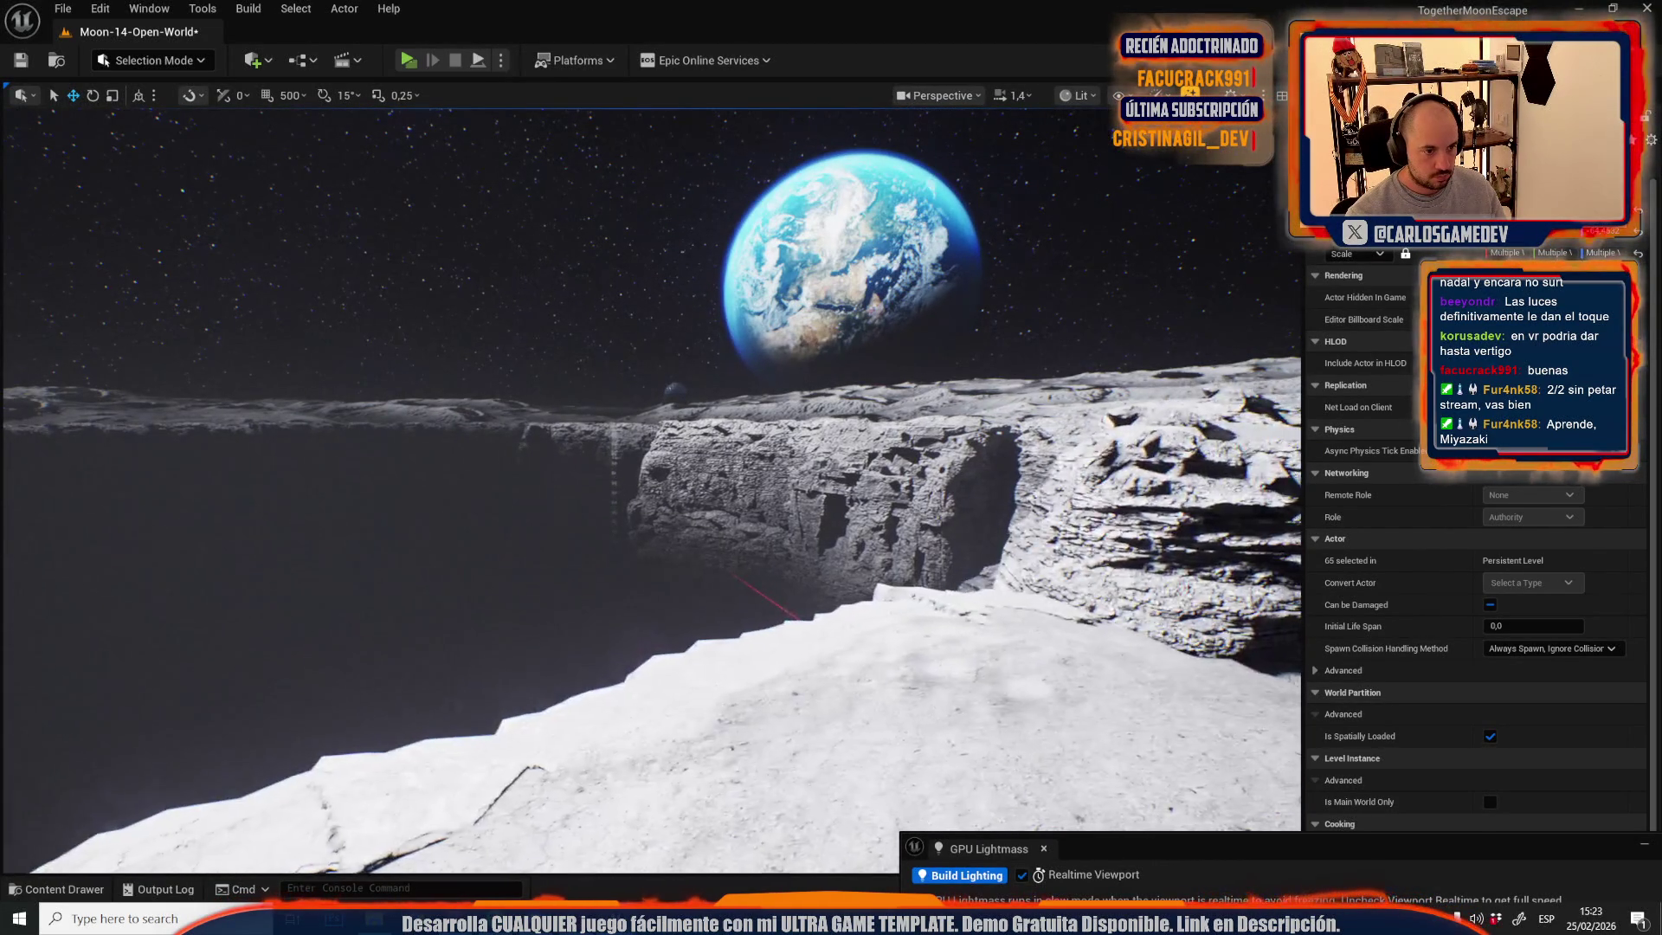
pyautogui.moveTo(651, 620); pyautogui.dragTo(651, 621)
pyautogui.scroll(3, 634, 544)
pyautogui.moveTo(635, 544)
pyautogui.mouseDown()
pyautogui.moveTo(704, 539)
pyautogui.moveTo(725, 580)
pyautogui.mouseUp()
pyautogui.scroll(-1, 725, 581)
pyautogui.scroll(-2, 726, 580)
pyautogui.scroll(-1, 726, 581)
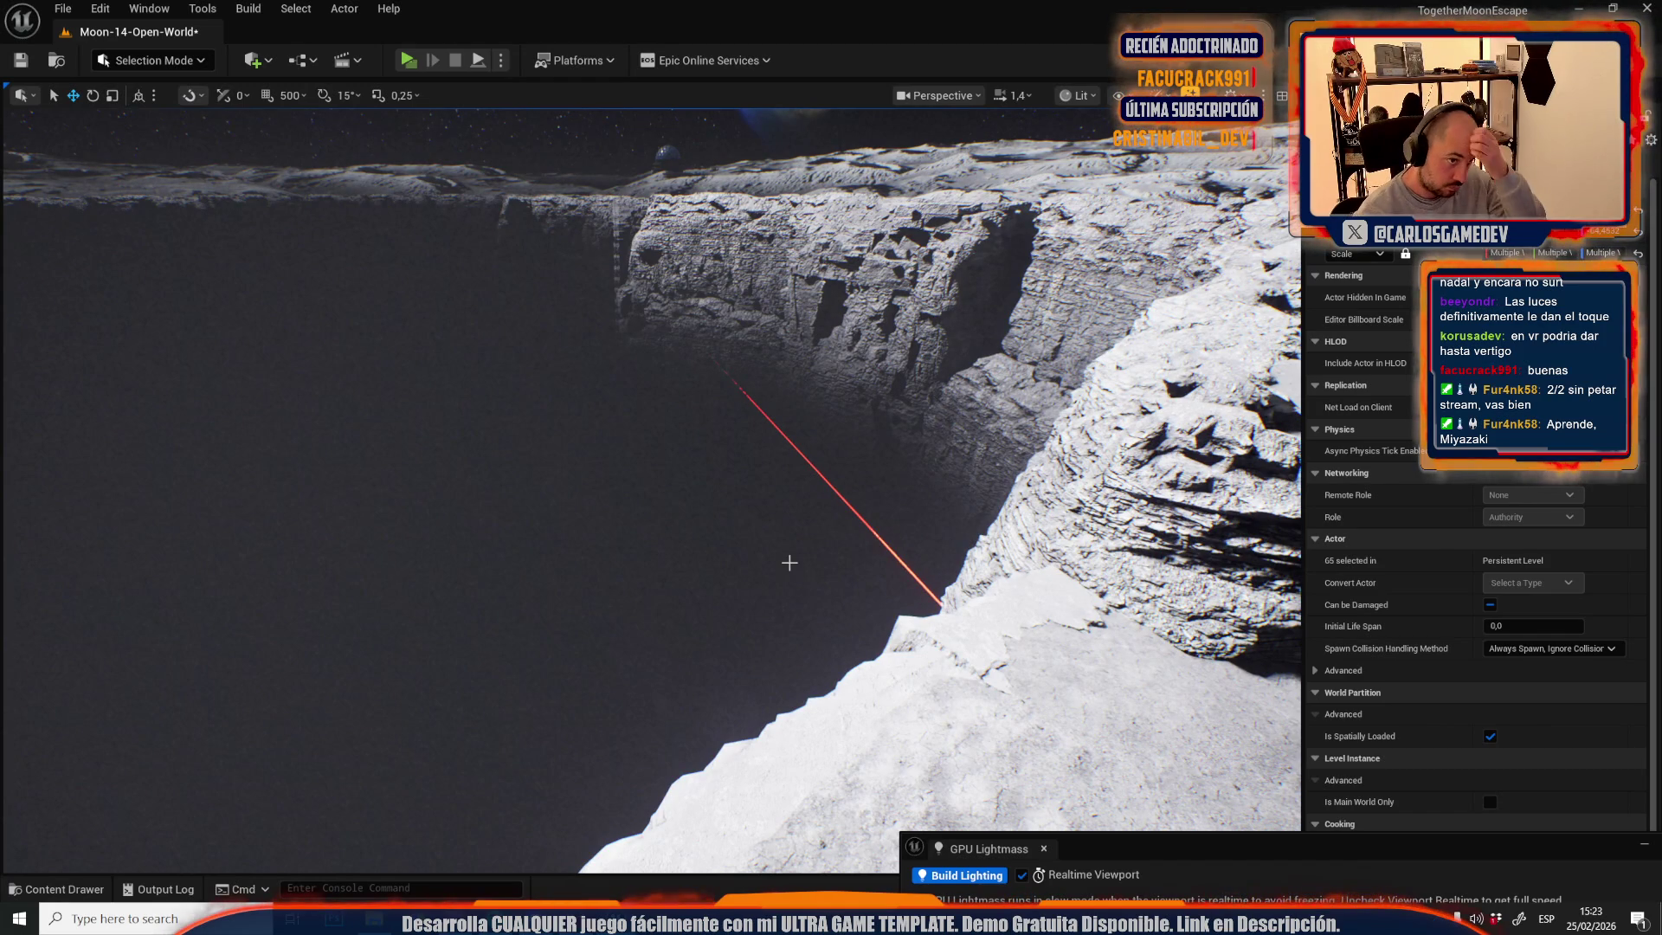
pyautogui.hotkey('alt', 'p')
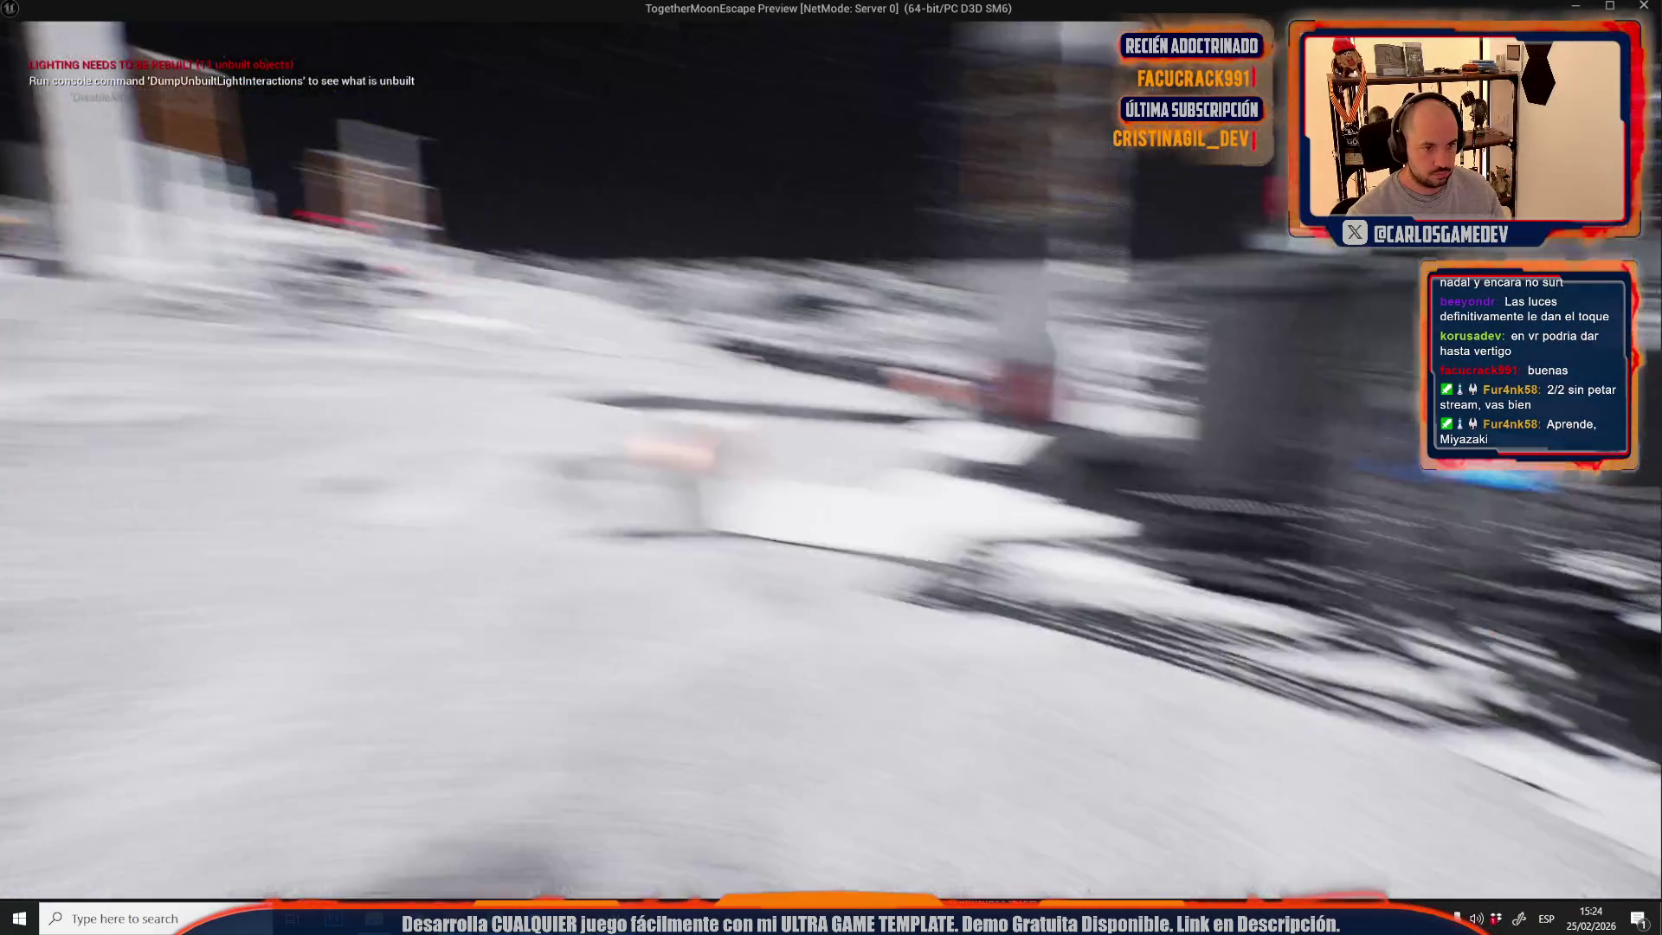
# - Stop the preview, play it once more, then stop and frame the tower against the cliff
pyautogui.press('Escape')
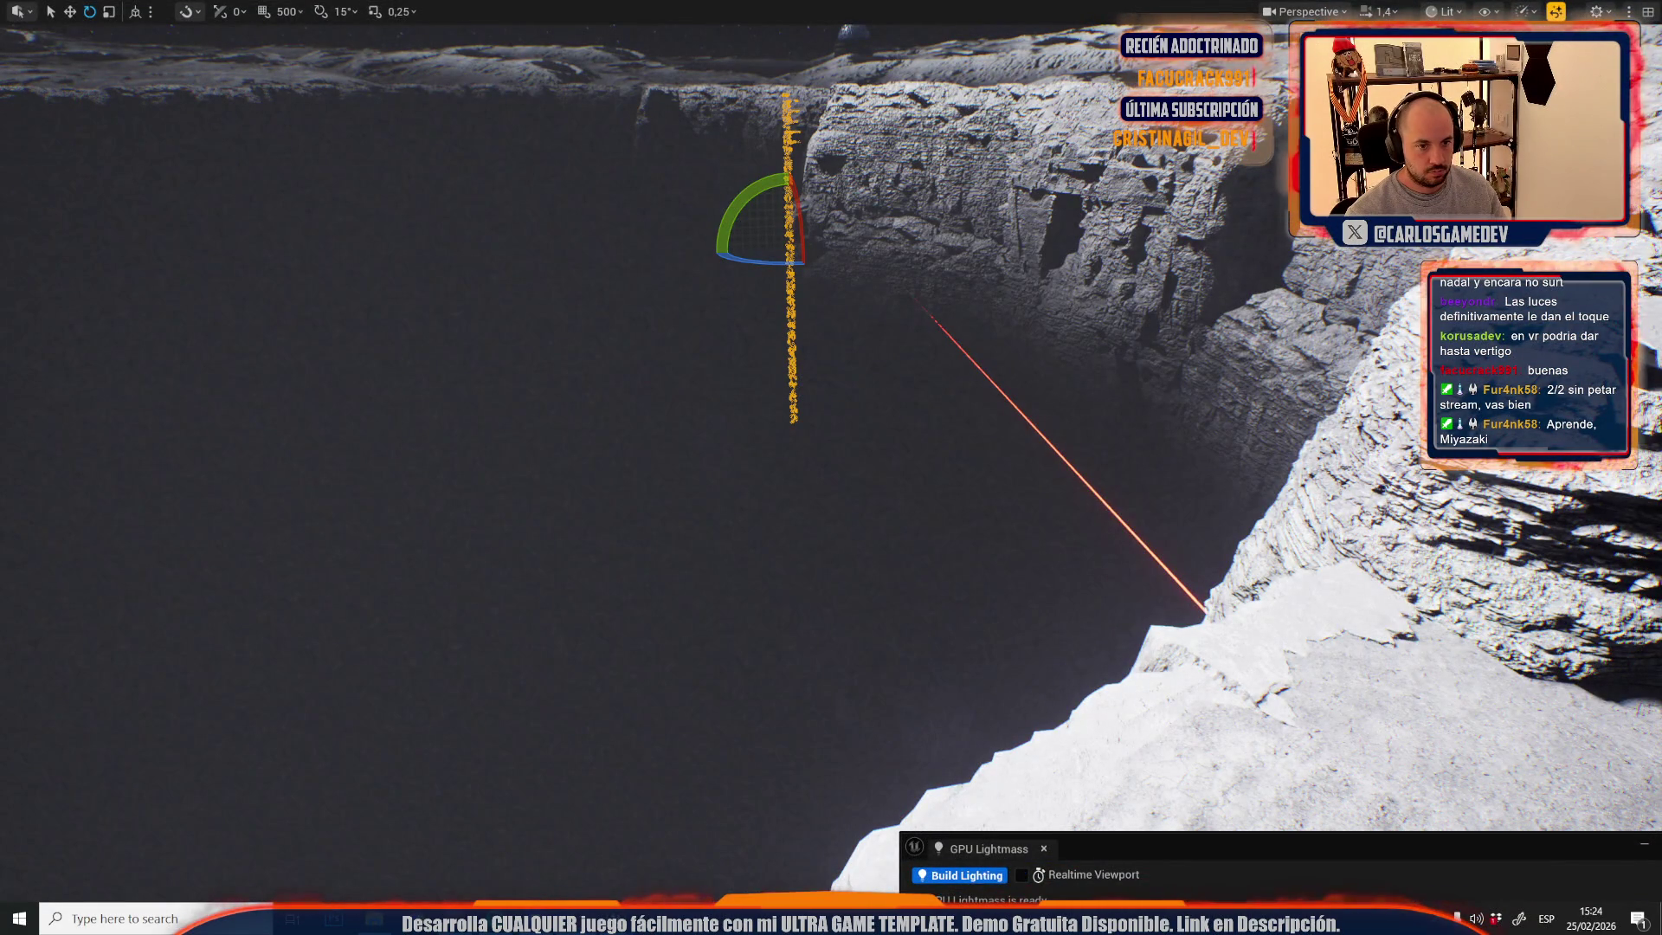
pyautogui.scroll(2, 831, 467)
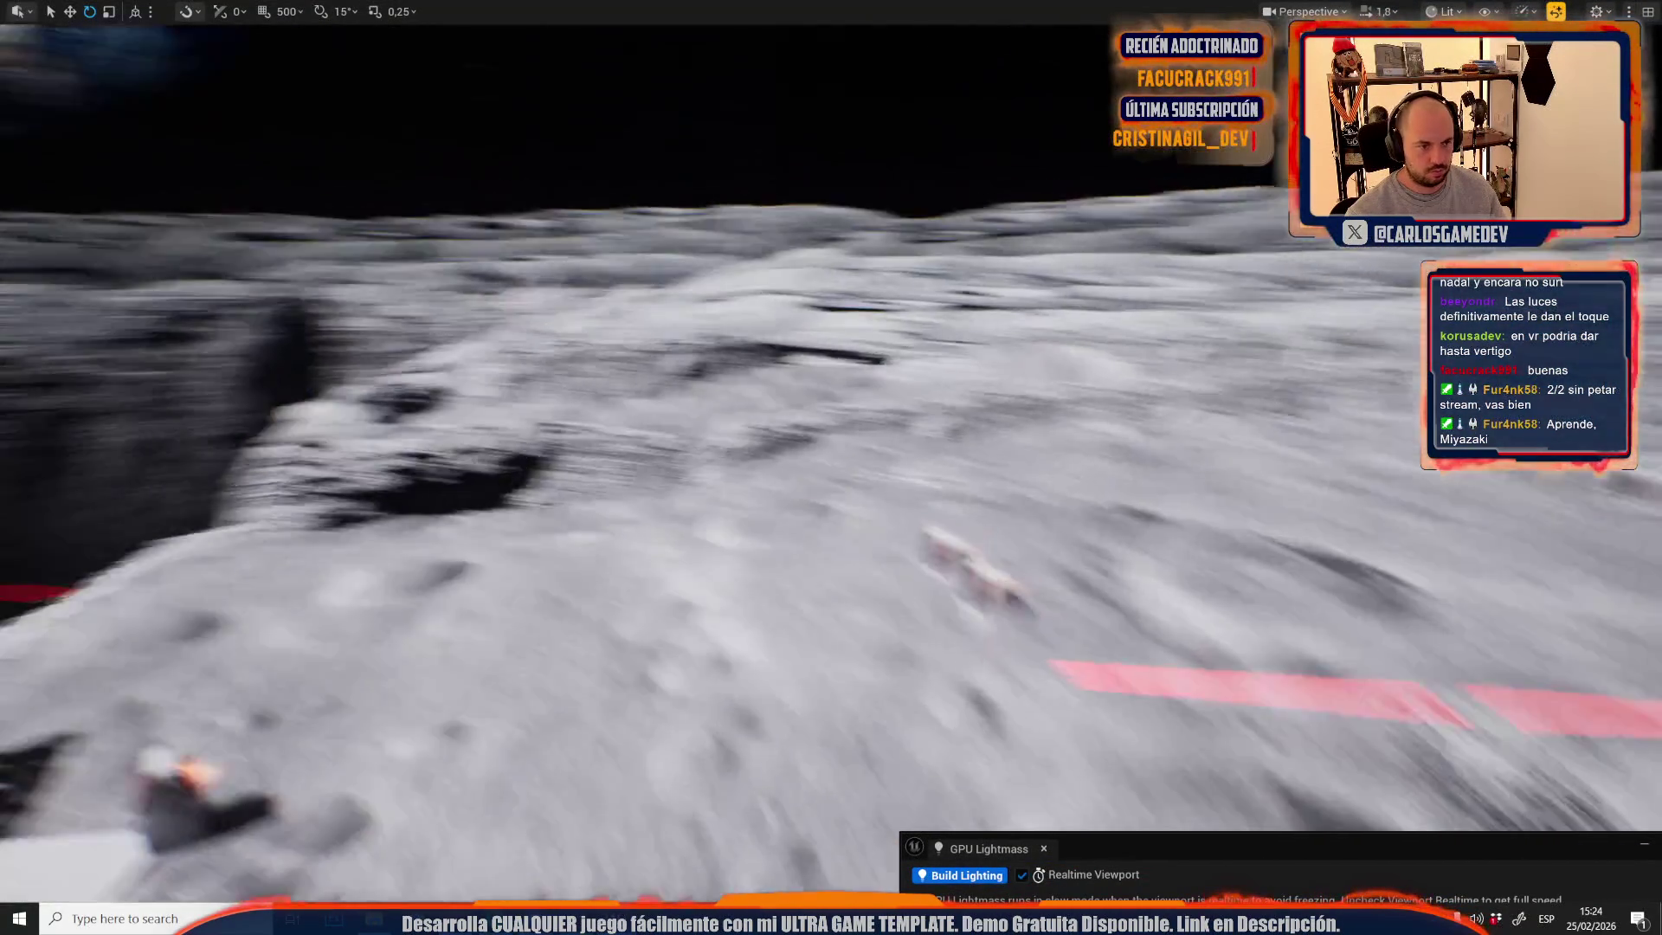
pyautogui.moveTo(1033, 359); pyautogui.dragTo(1034, 359)
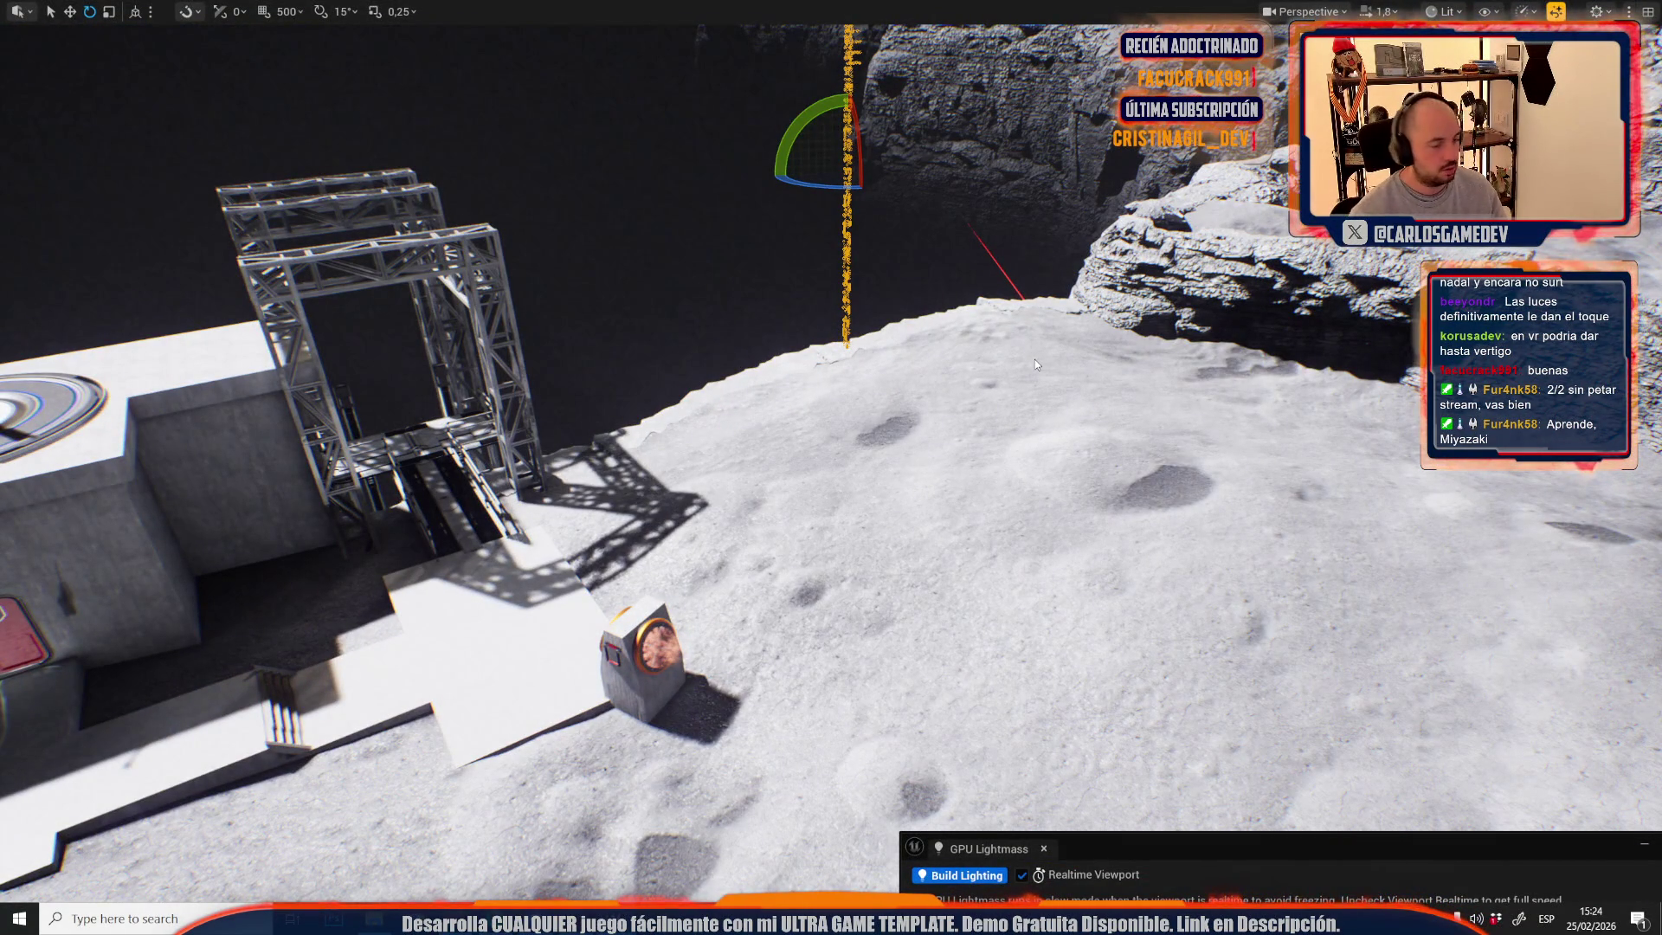
pyautogui.hotkey('alt', 'p')
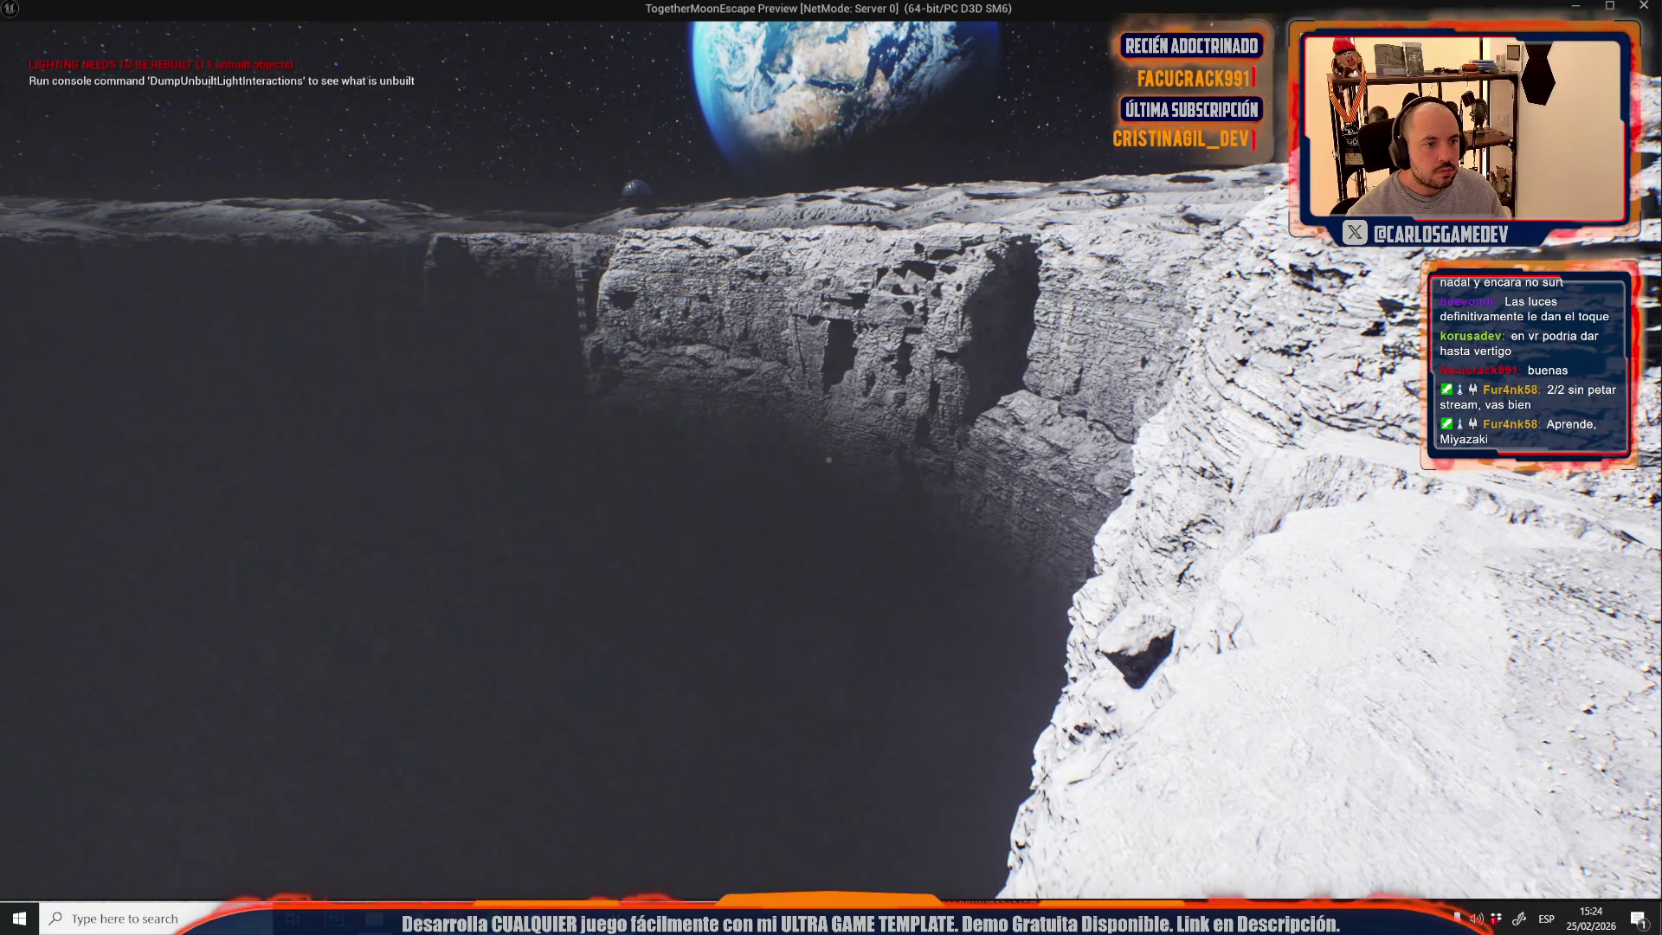
pyautogui.press('Escape')
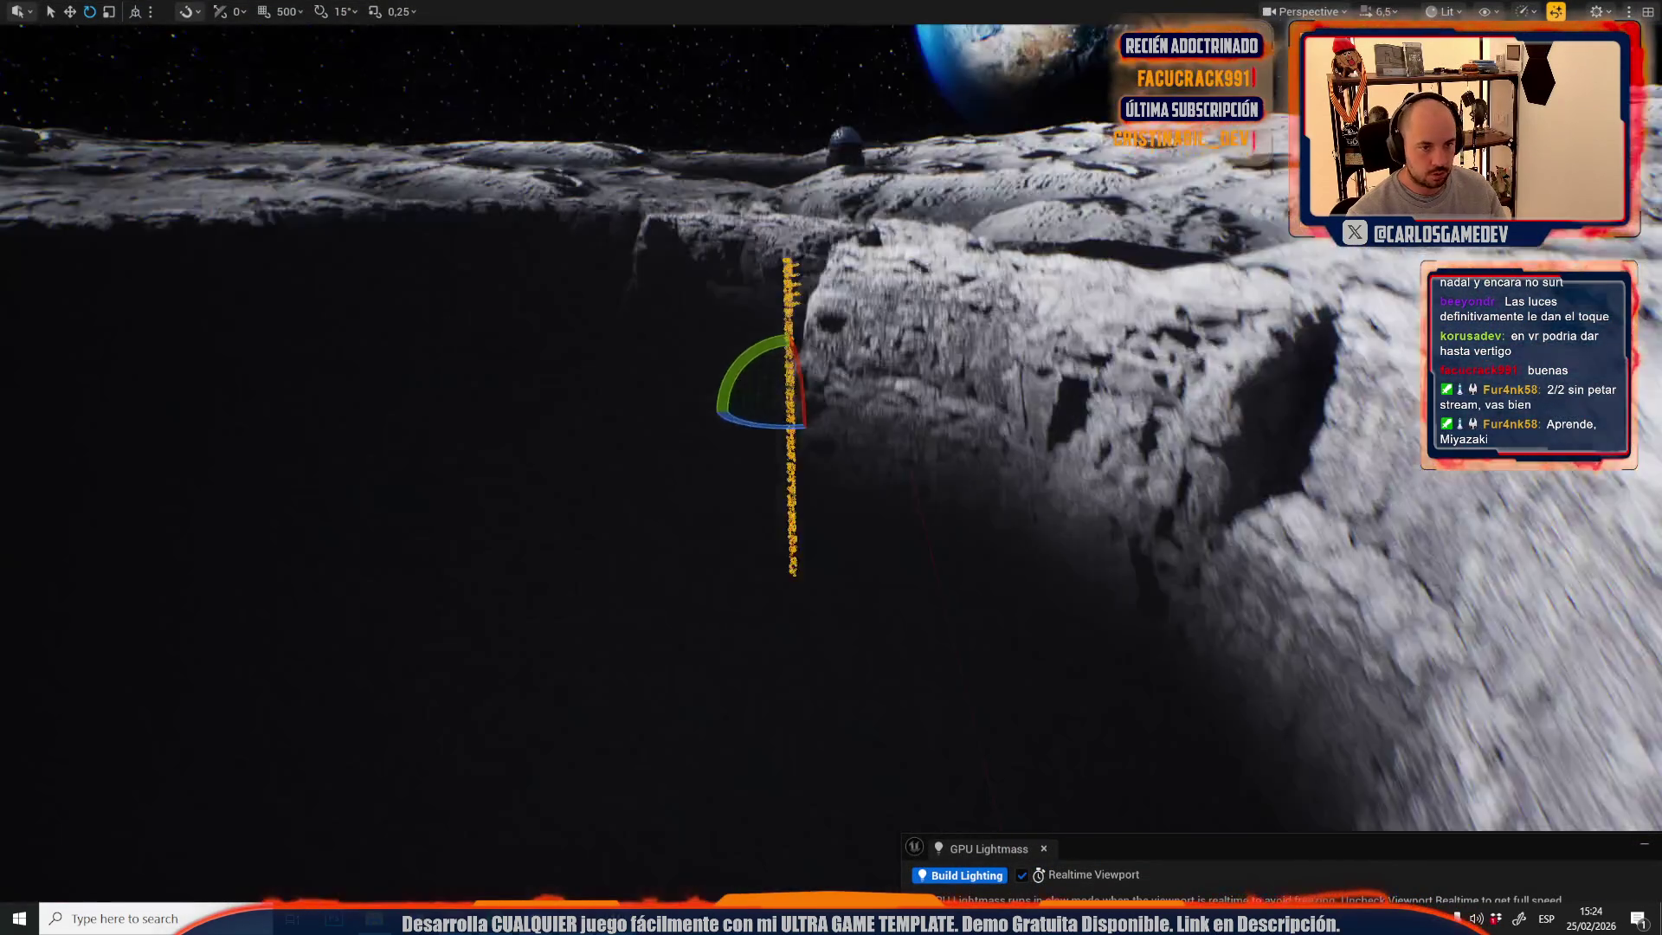
pyautogui.press('r')
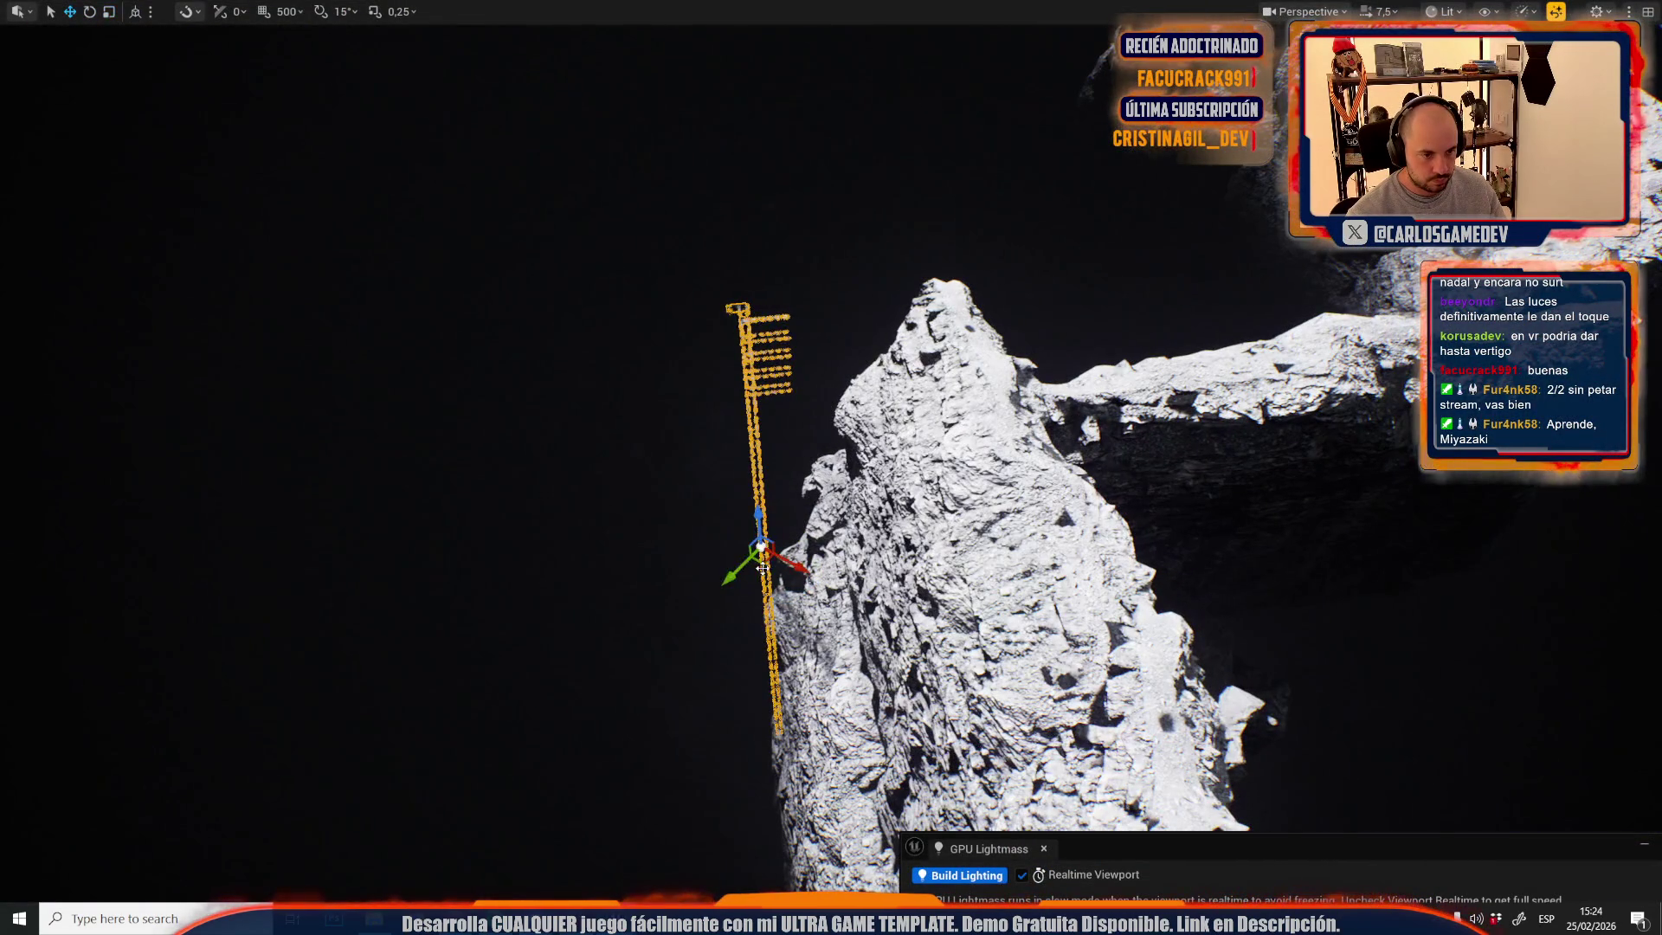